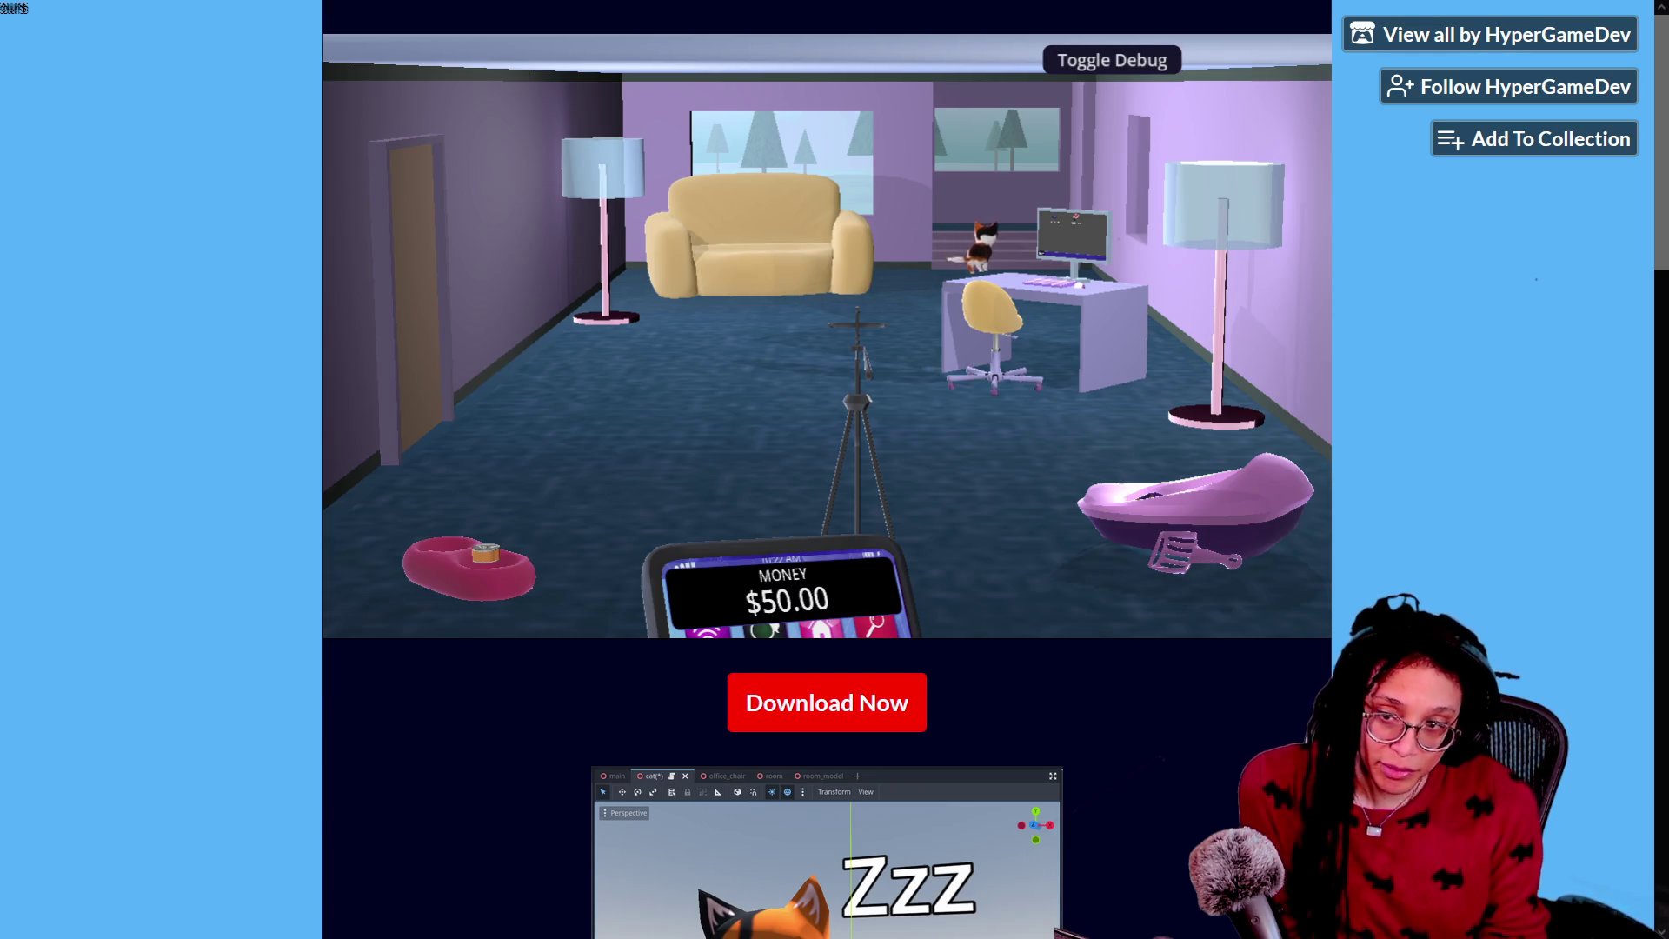
Step: Scroll up to the game embed and zoom the page to about 125% so the cat game fills the view
{"action": "scroll", "coordinate": [390, 735], "scroll_direction": "down", "scroll_amount": 20}
{"action": "scroll", "coordinate": [390, 734], "scroll_direction": "up", "scroll_amount": 10}
{"action": "scroll", "coordinate": [391, 734], "scroll_direction": "up", "scroll_amount": 4}
{"action": "scroll", "coordinate": [391, 735], "scroll_direction": "up", "scroll_amount": 10}
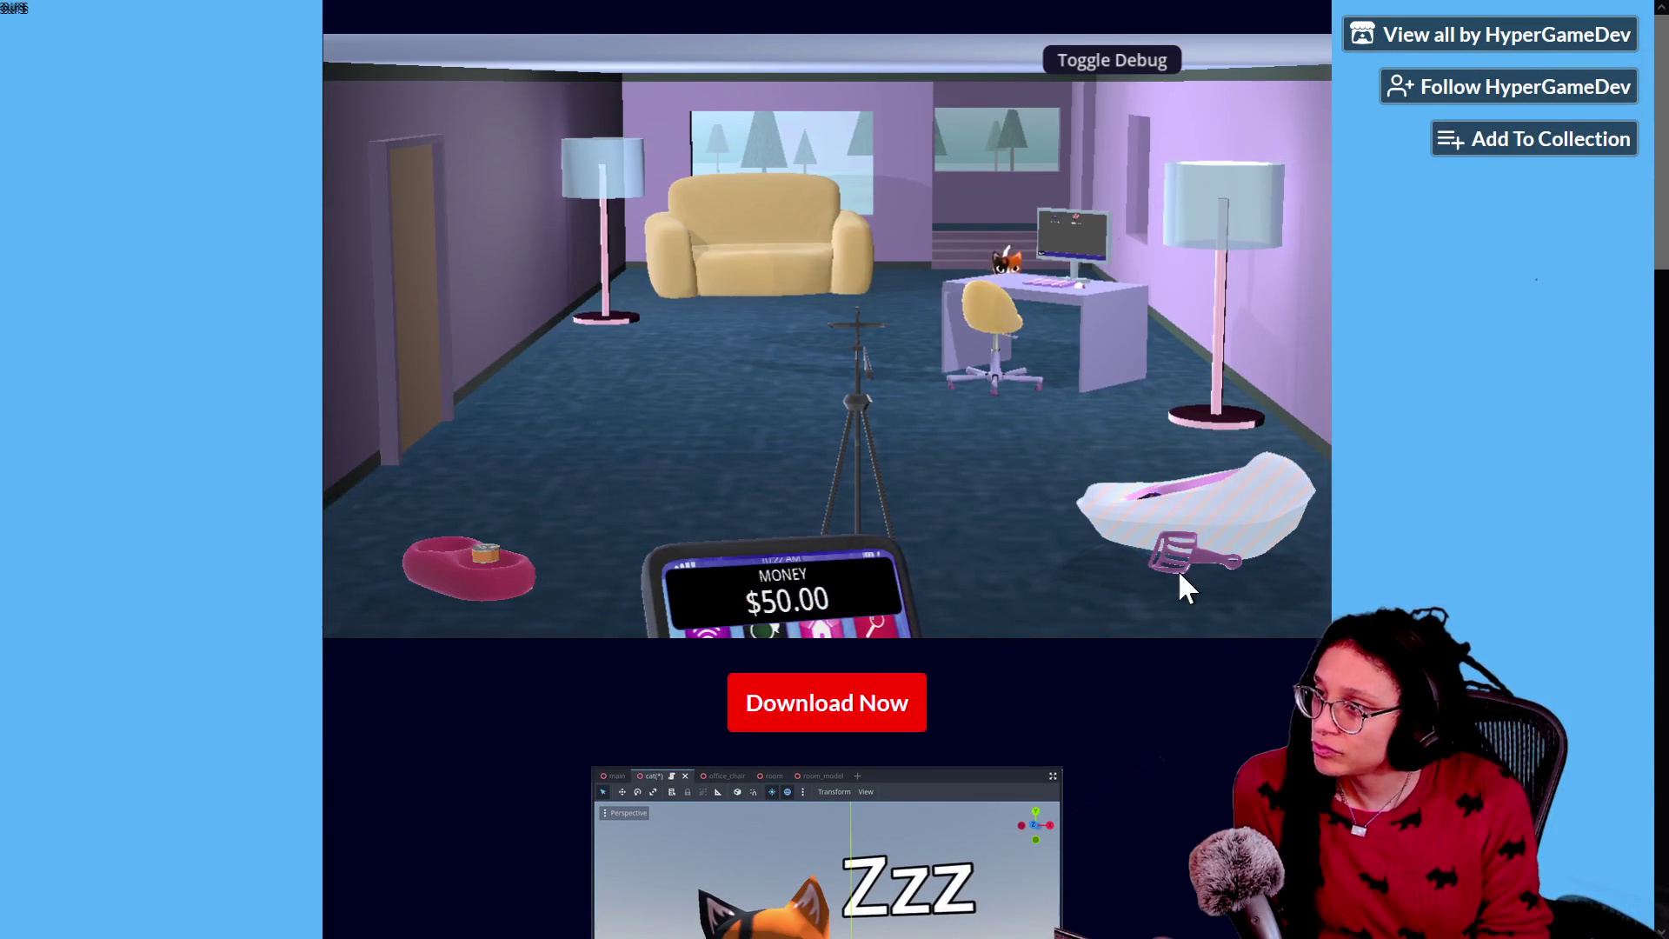
{"action": "key", "text": "ctrl+plus"}
{"action": "key", "text": "ctrl+plus"}
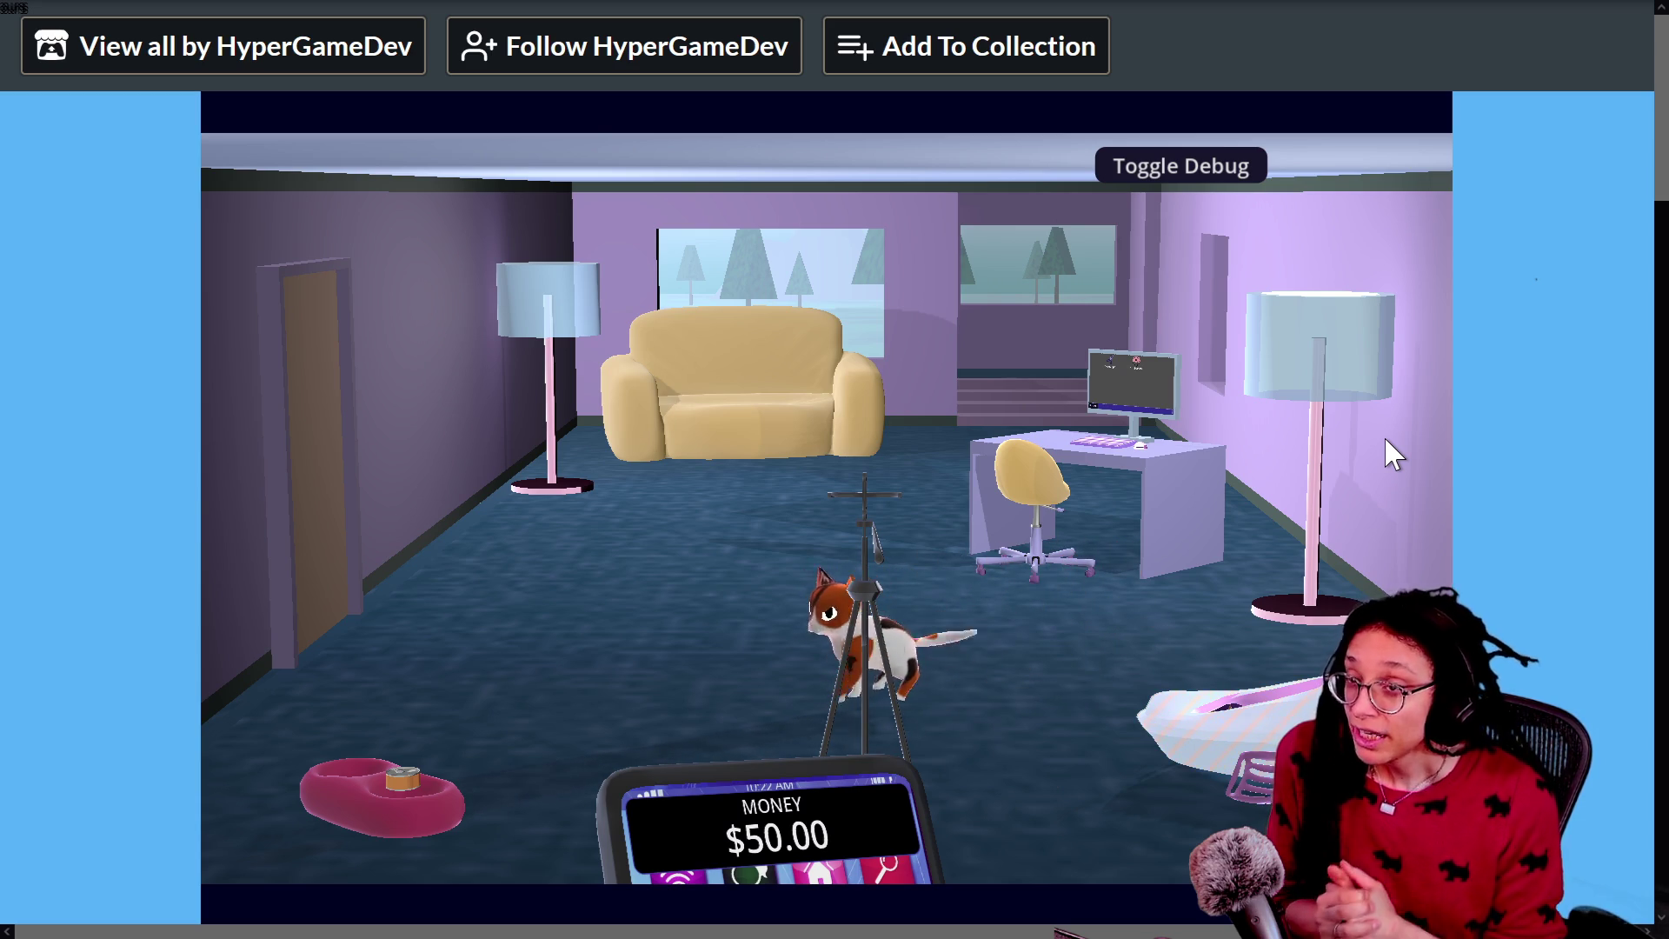
Step: Scoop two poops from the litter box (Poopiness 83% to 66%), then check the food bowl at 100%
{"action": "left_click", "coordinate": [1219, 690]}
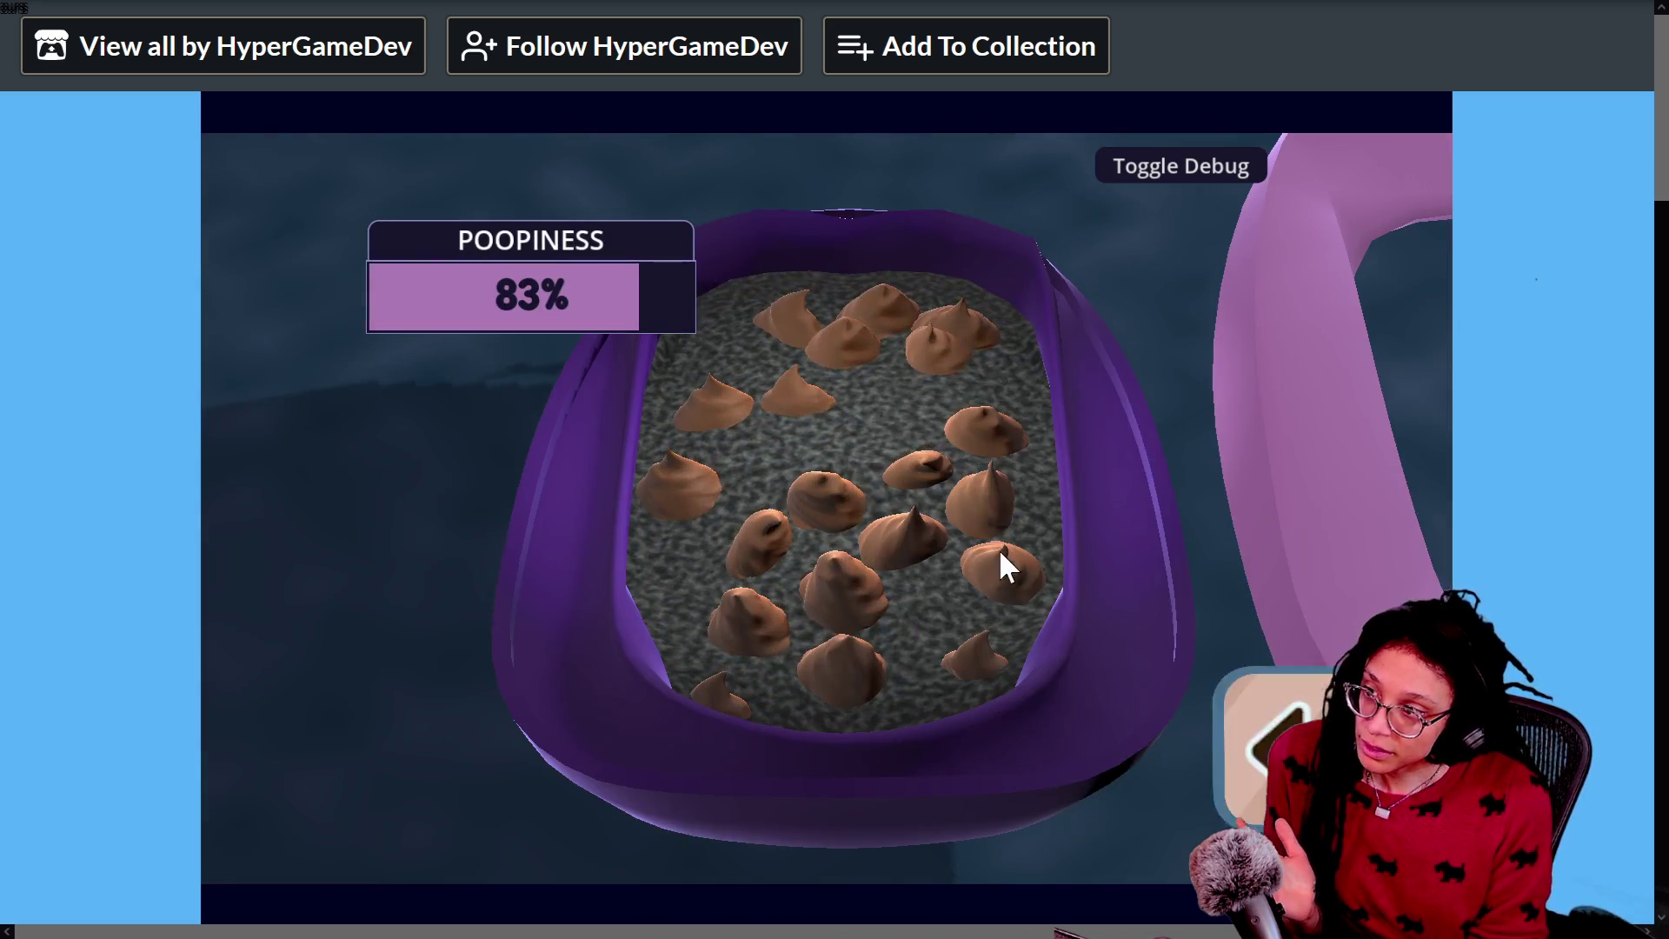
{"action": "left_click", "coordinate": [846, 567]}
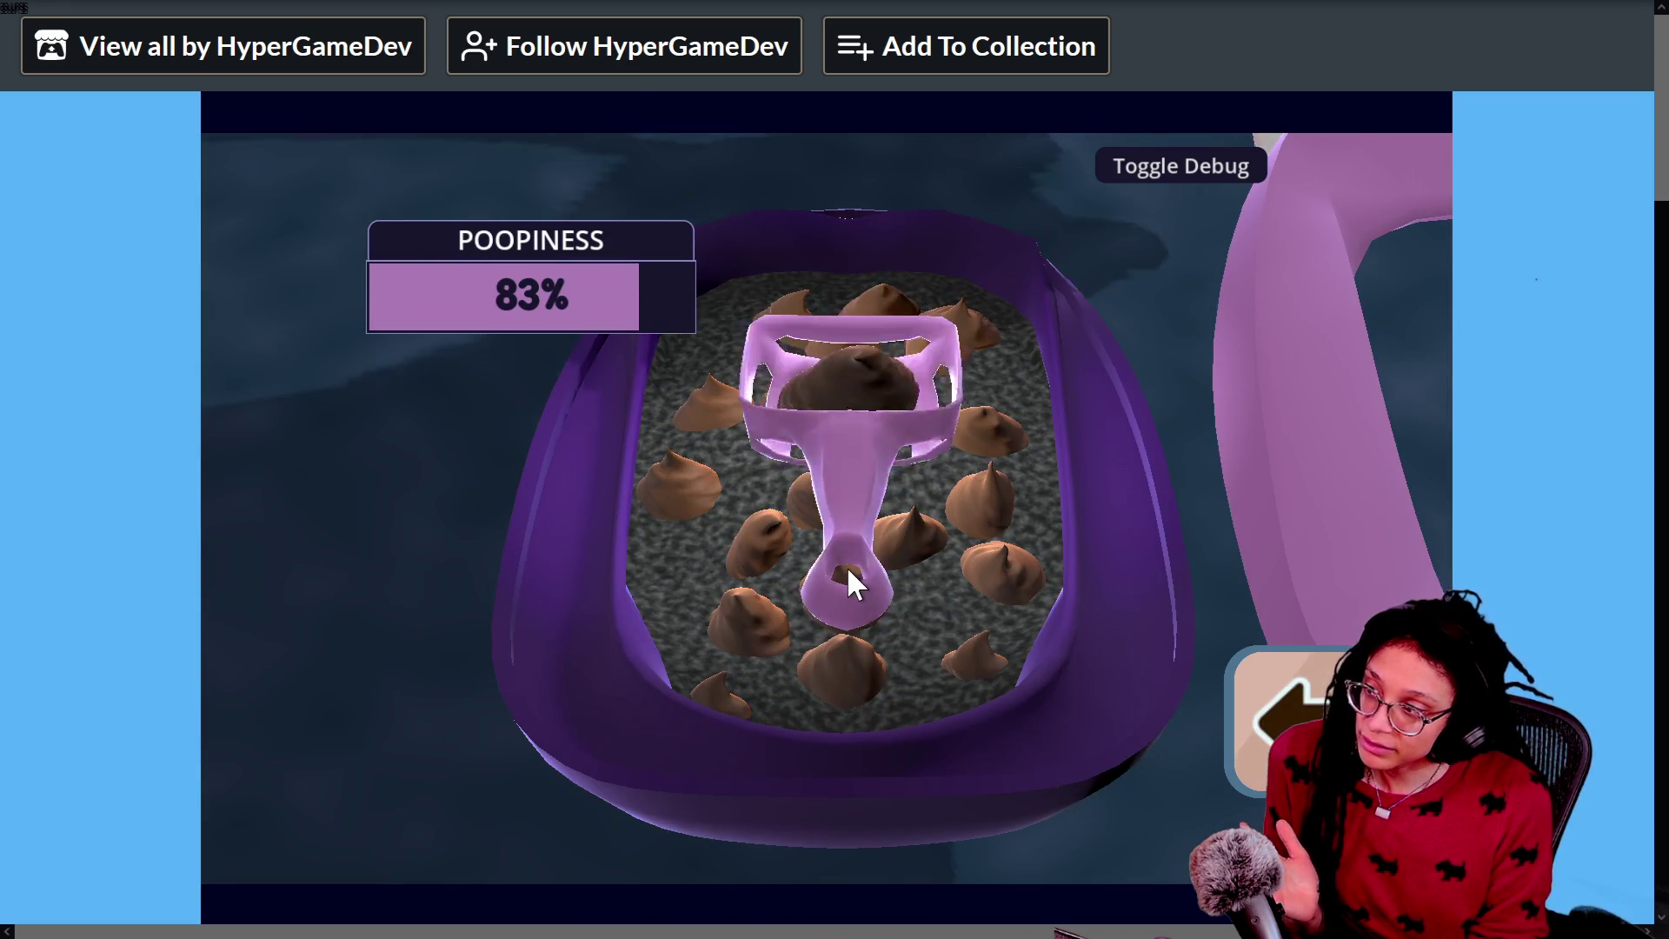
{"action": "left_click", "coordinate": [856, 572]}
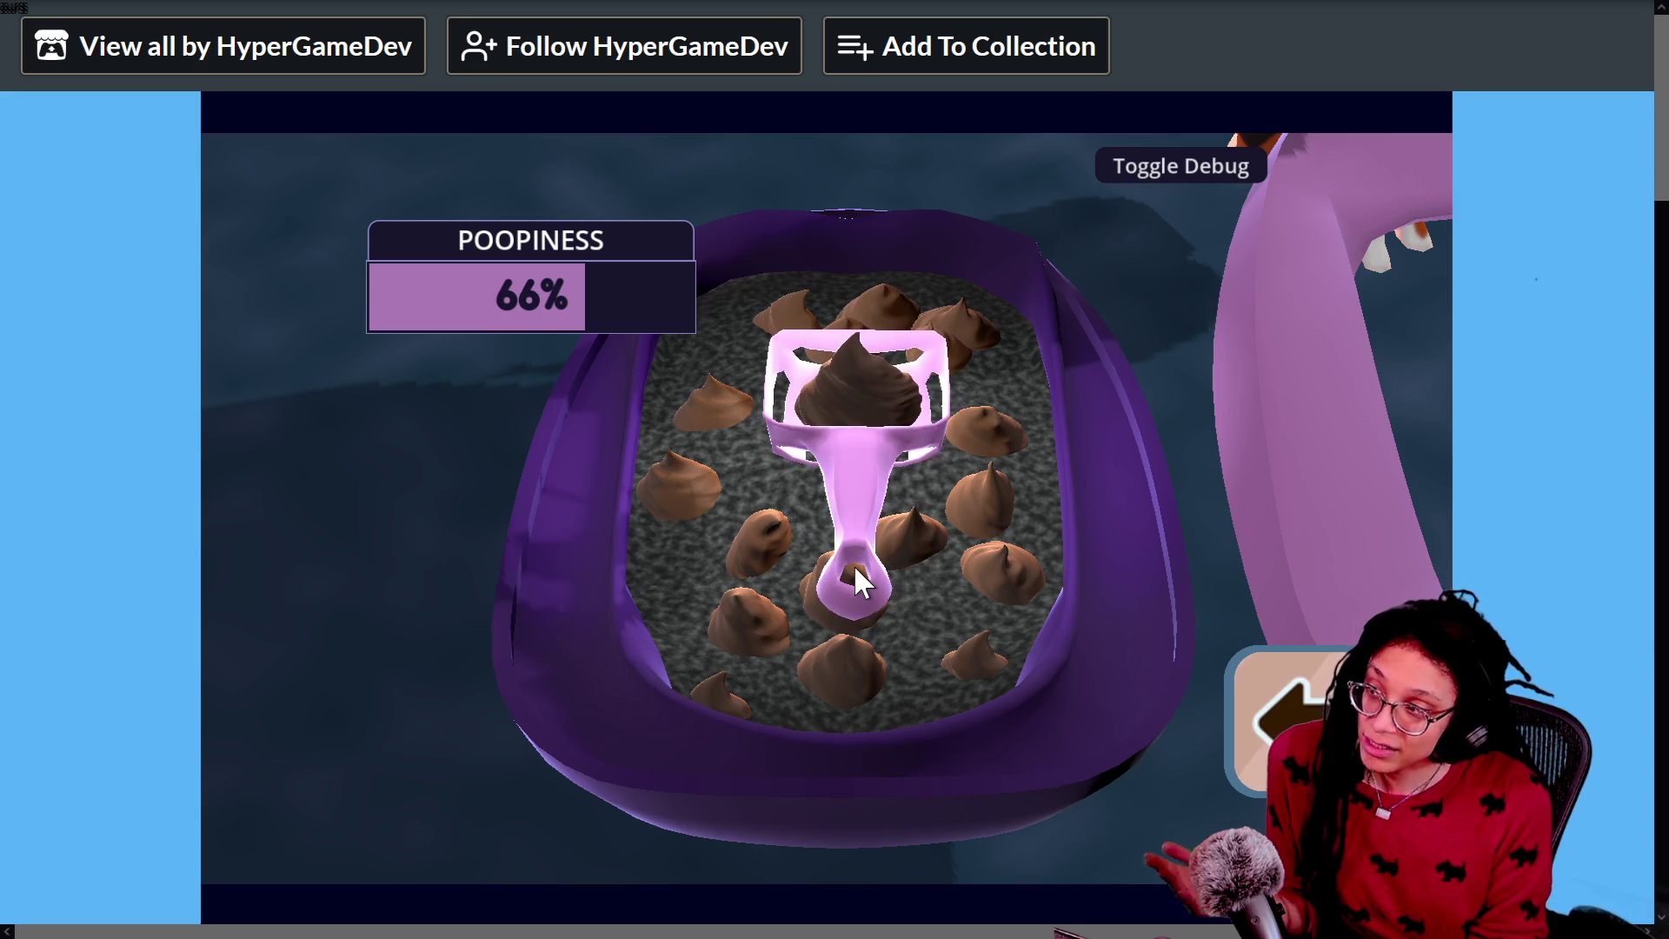
{"action": "left_click", "coordinate": [1252, 721]}
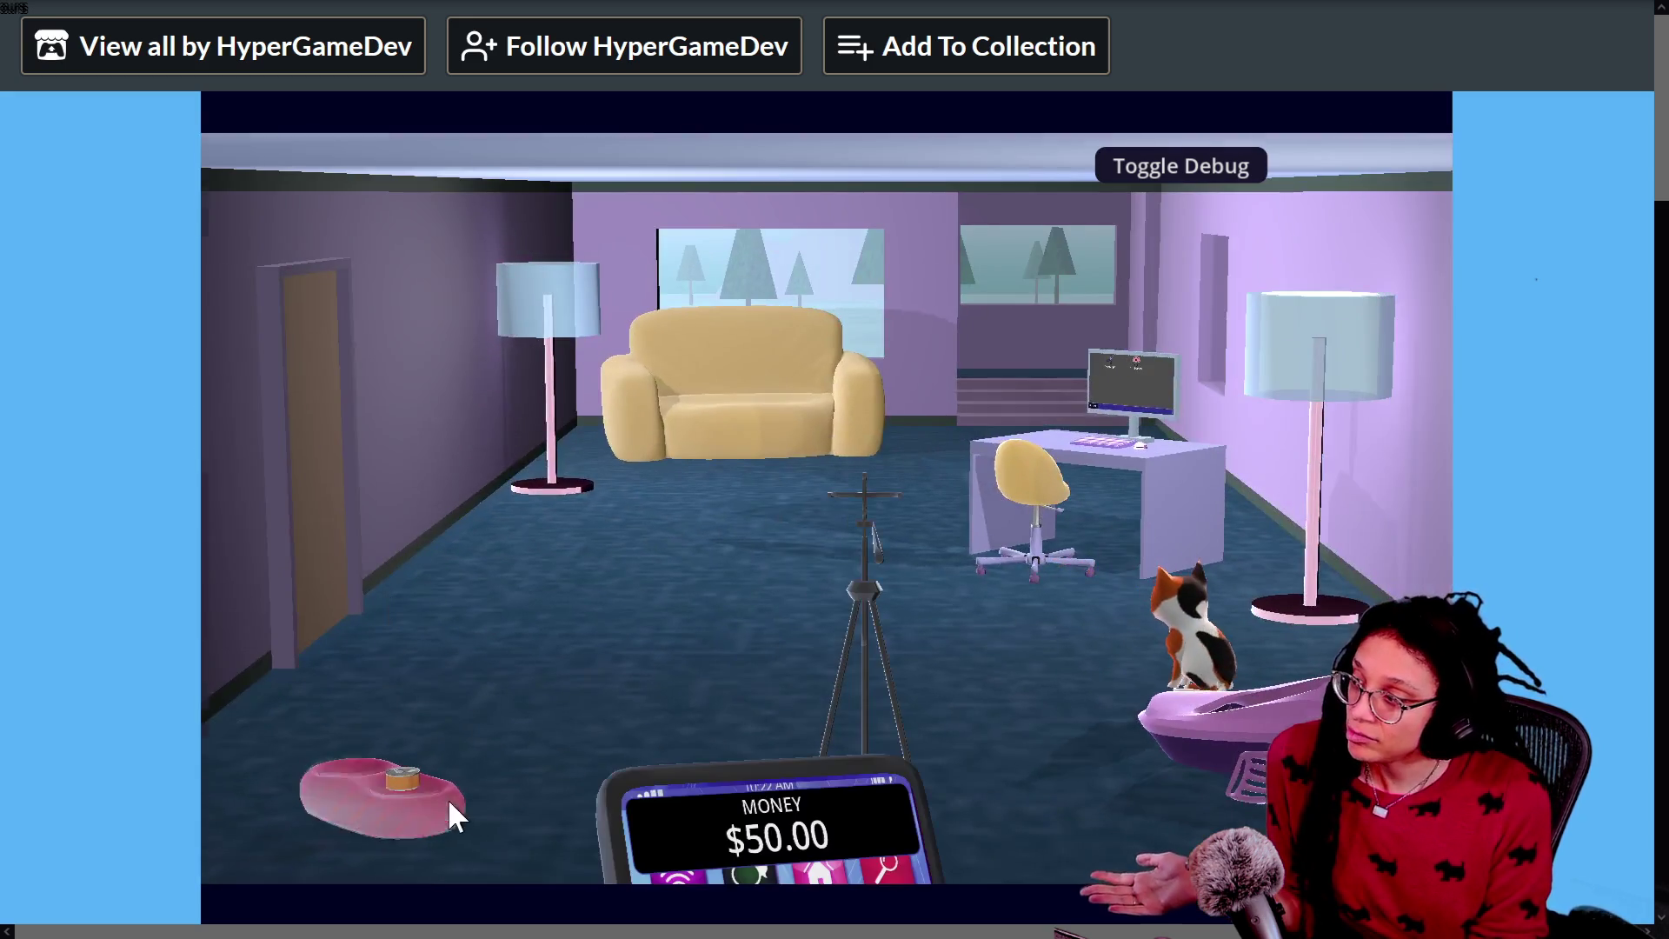
{"action": "left_click", "coordinate": [449, 803]}
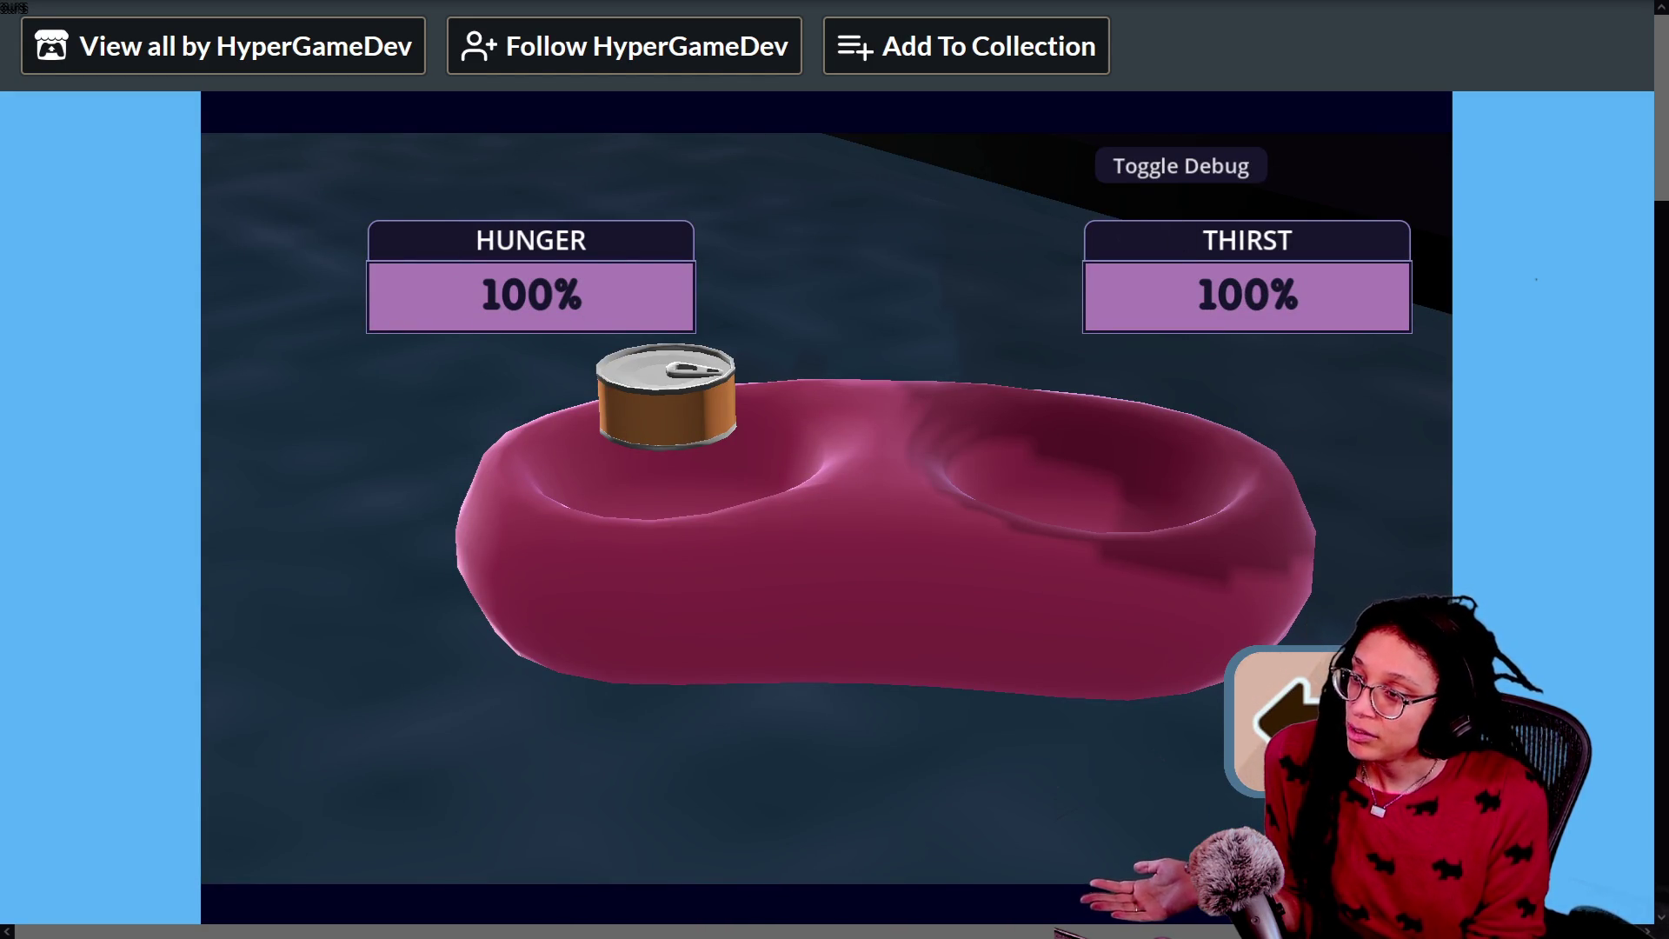
{"action": "left_click", "coordinate": [1288, 685]}
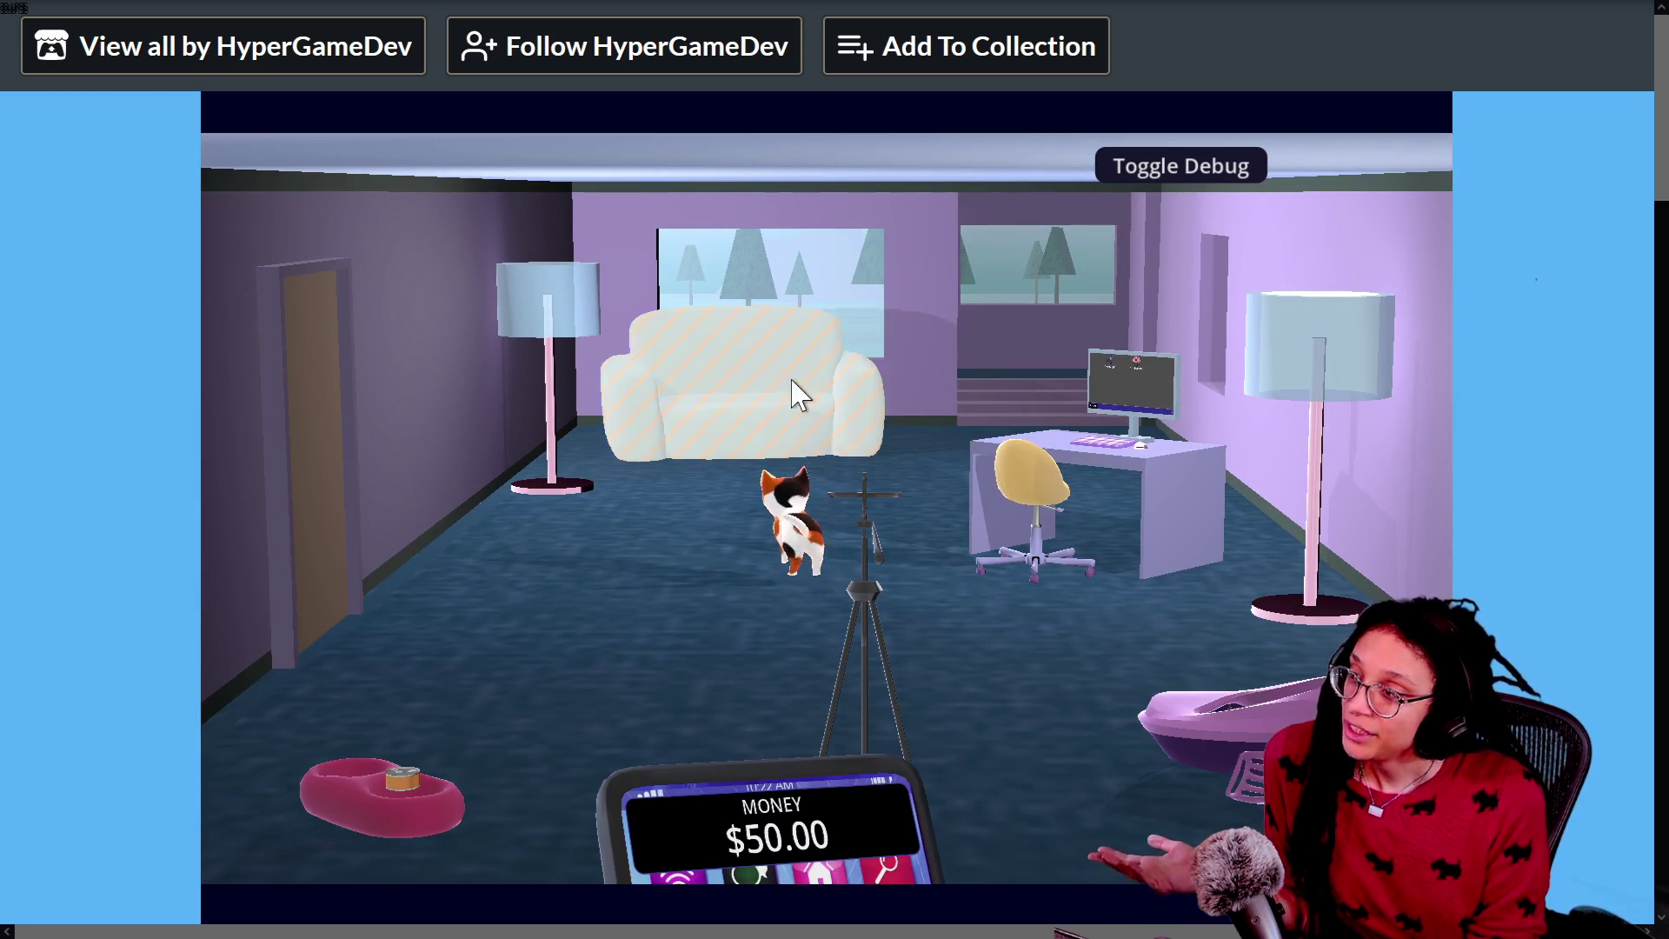
Step: Stroke the cat's head on the couch until Loneliness drops from 88% to 78%, then return to the room
{"action": "left_click", "coordinate": [800, 395]}
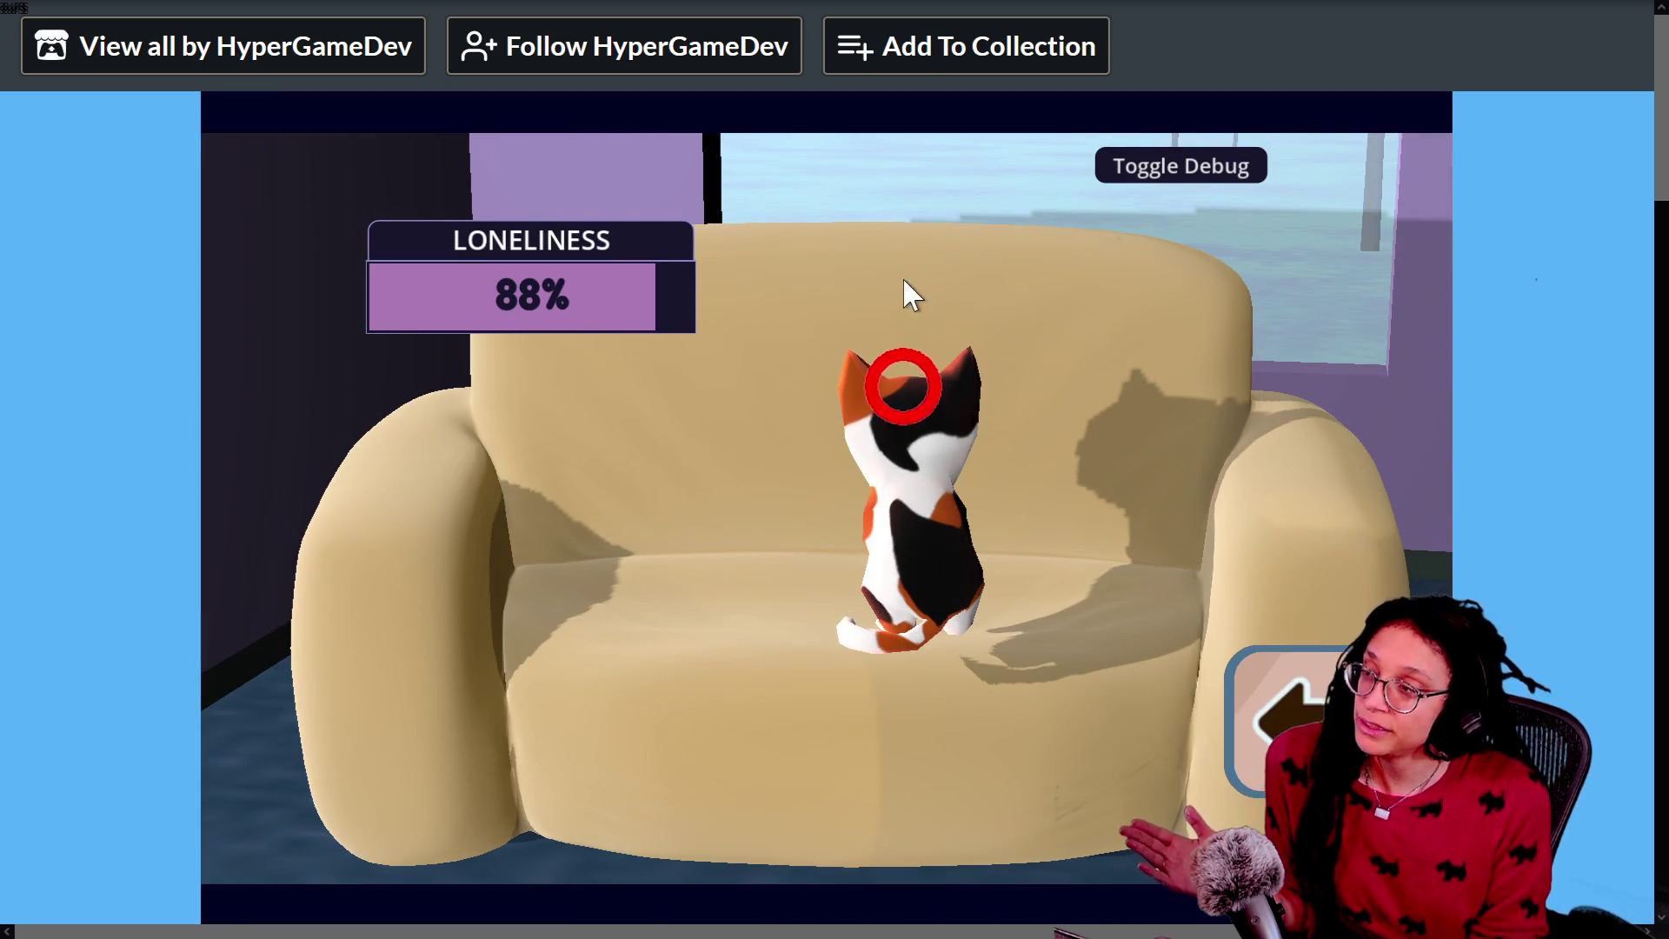
{"action": "mouse_move", "coordinate": [894, 402]}
{"action": "left_mouse_down"}
{"action": "mouse_move", "coordinate": [896, 373]}
{"action": "mouse_move", "coordinate": [875, 378]}
{"action": "mouse_move", "coordinate": [884, 393]}
{"action": "mouse_move", "coordinate": [848, 391]}
{"action": "mouse_move", "coordinate": [964, 369]}
{"action": "left_mouse_up"}
{"action": "mouse_move", "coordinate": [867, 392]}
{"action": "left_mouse_down"}
{"action": "mouse_move", "coordinate": [967, 374]}
{"action": "mouse_move", "coordinate": [886, 371]}
{"action": "left_mouse_up"}
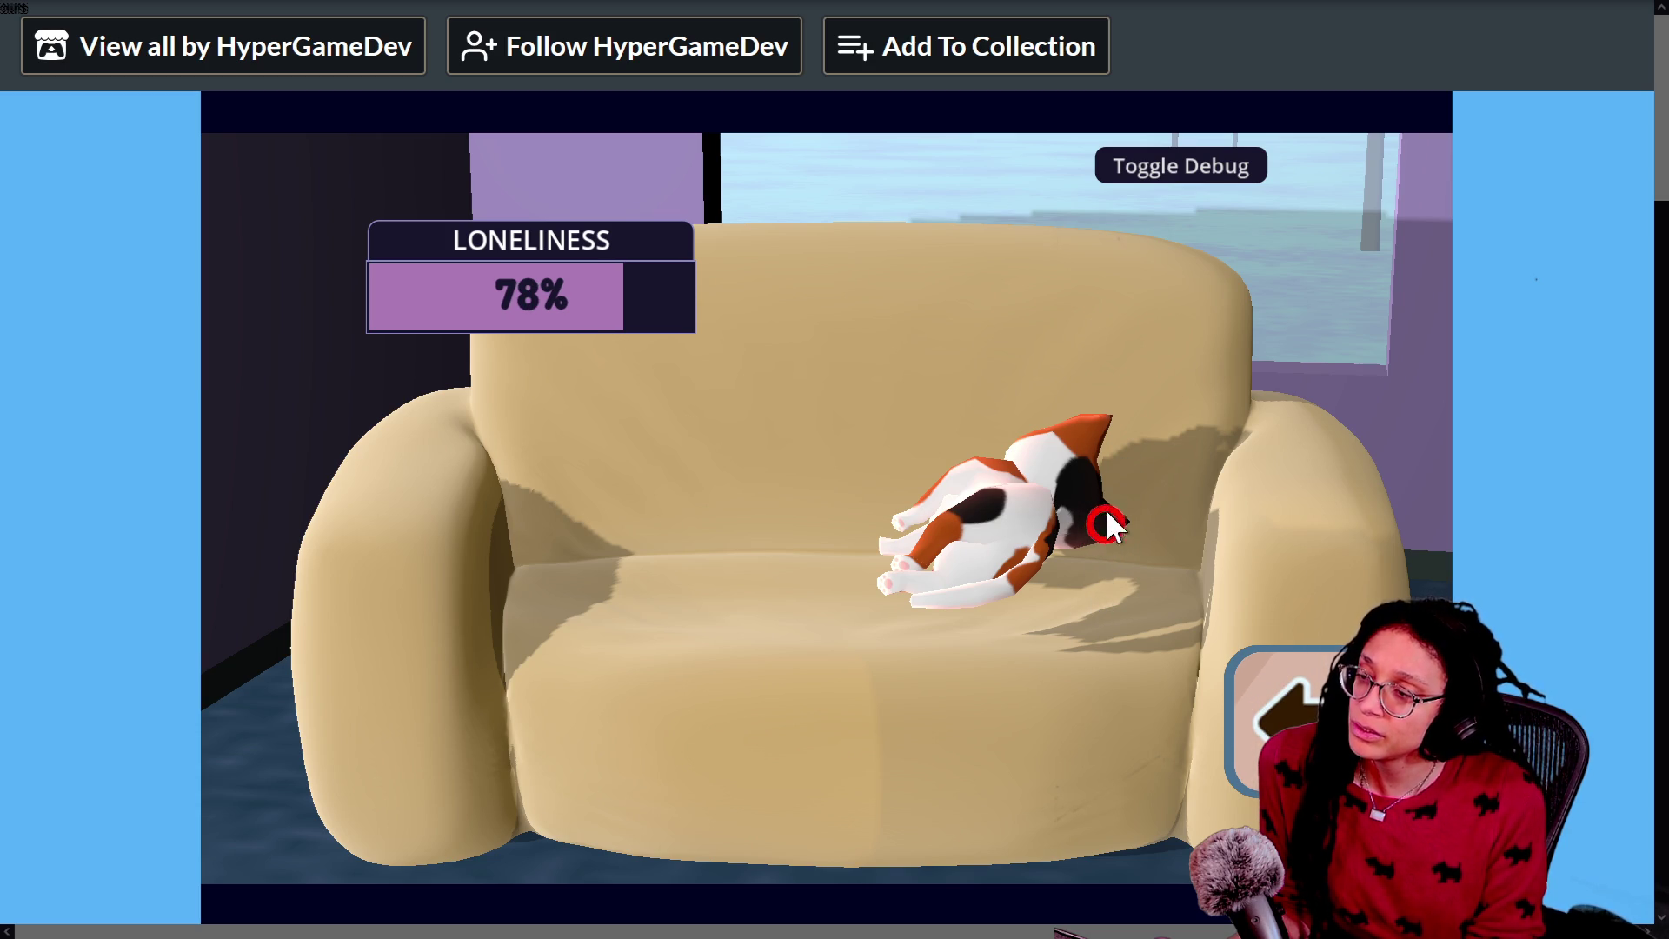
{"action": "left_click", "coordinate": [1285, 682]}
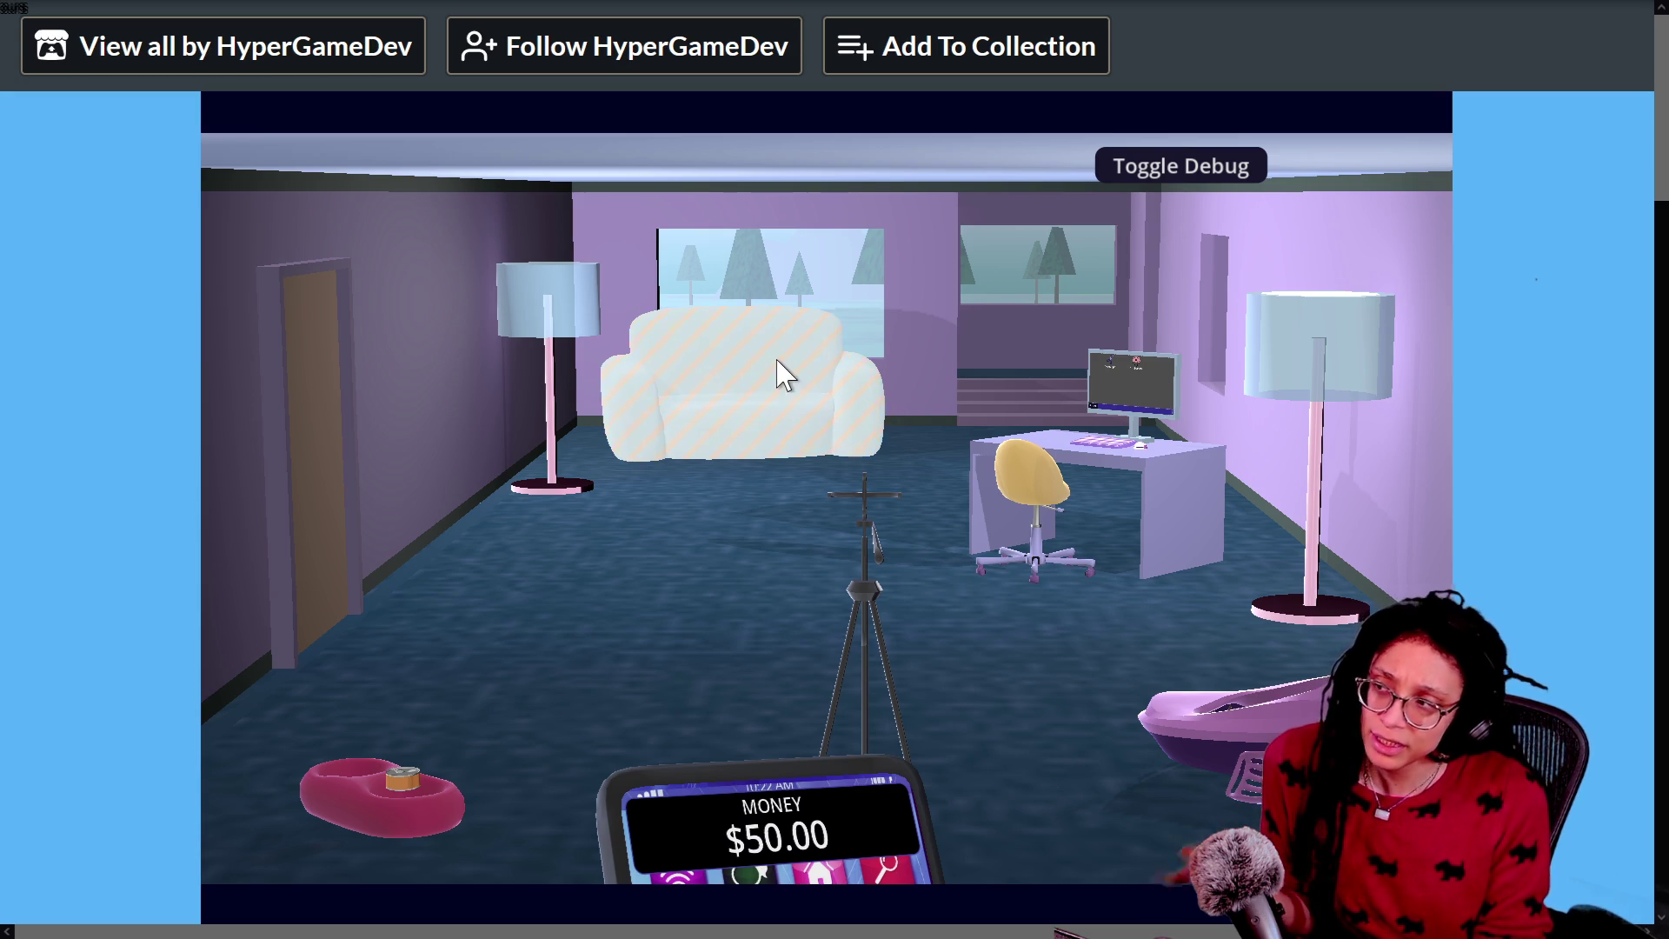
{"action": "left_click", "coordinate": [879, 539]}
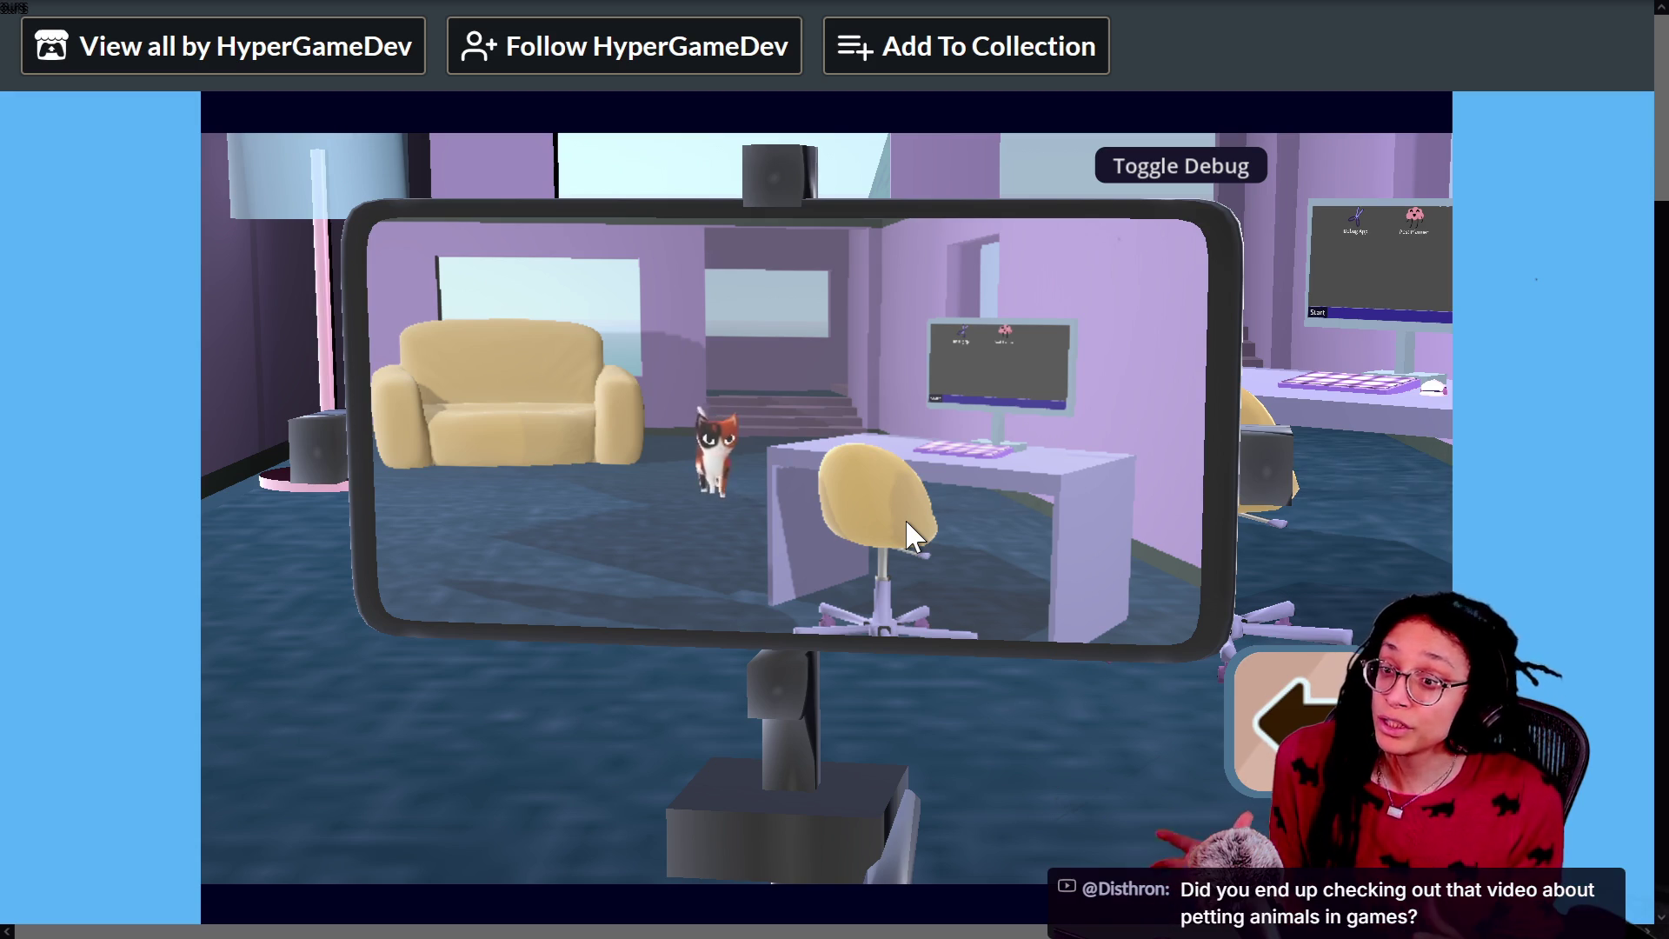
Step: Aim the tripod-mounted phone camera so it frames the cat up close, facing the camera
{"action": "left_click_drag", "start_coordinate": [905, 518], "coordinate": [897, 533]}
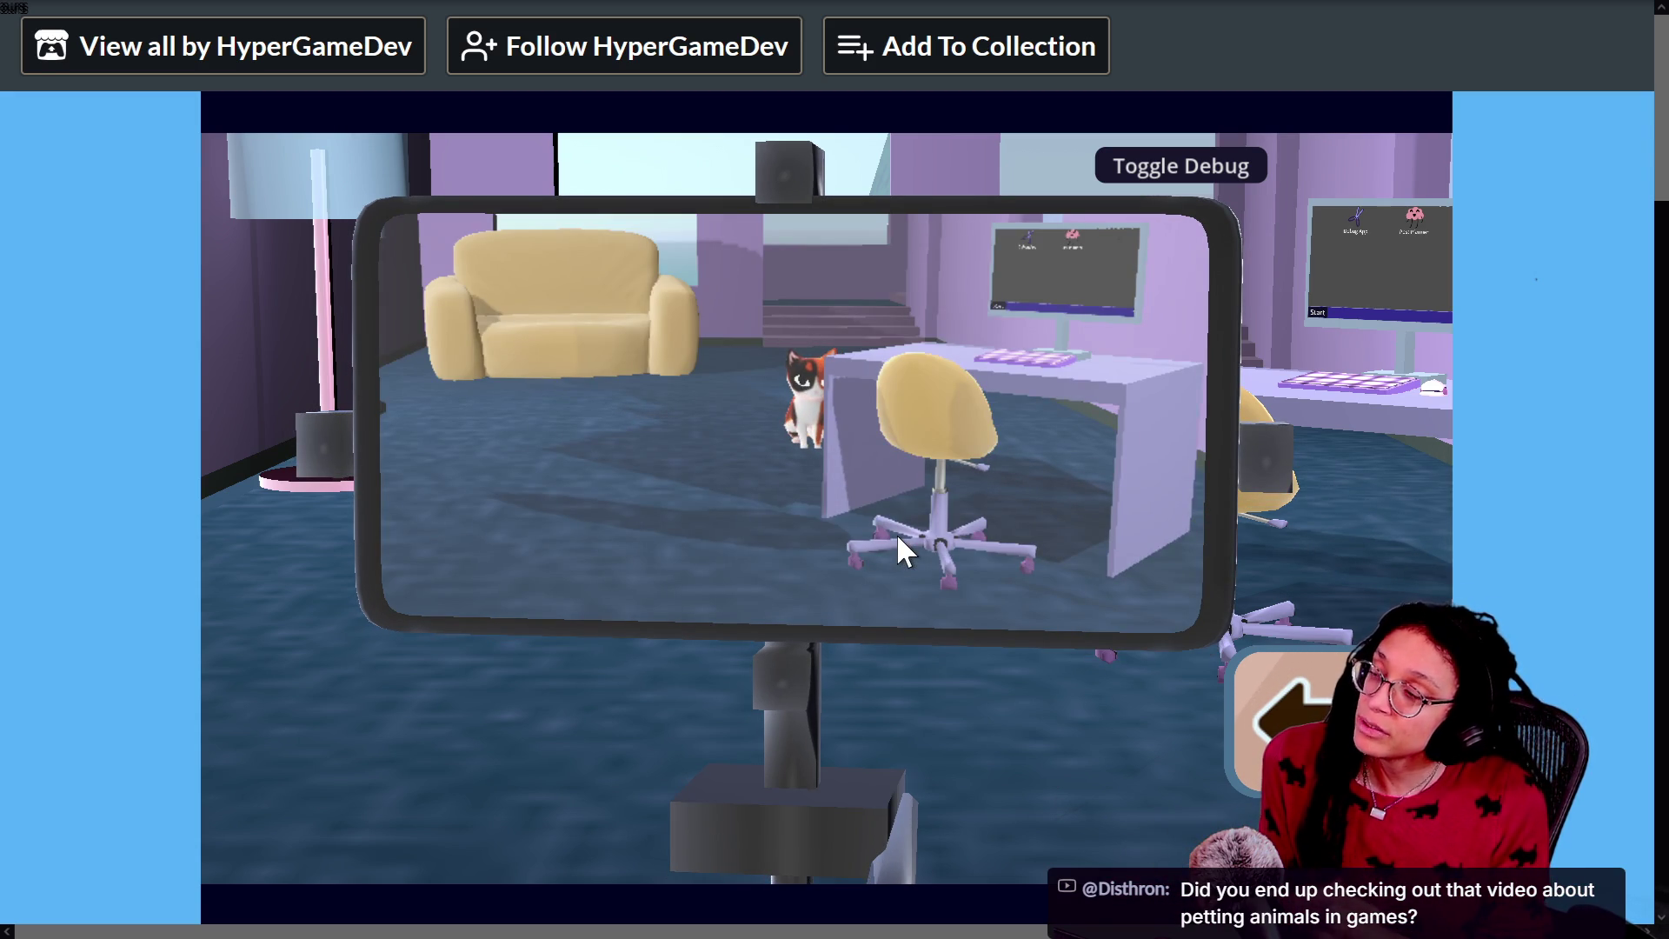
{"action": "mouse_move", "coordinate": [897, 536]}
{"action": "left_mouse_down"}
{"action": "mouse_move", "coordinate": [794, 534]}
{"action": "mouse_move", "coordinate": [920, 533]}
{"action": "mouse_move", "coordinate": [841, 539]}
{"action": "left_mouse_up"}
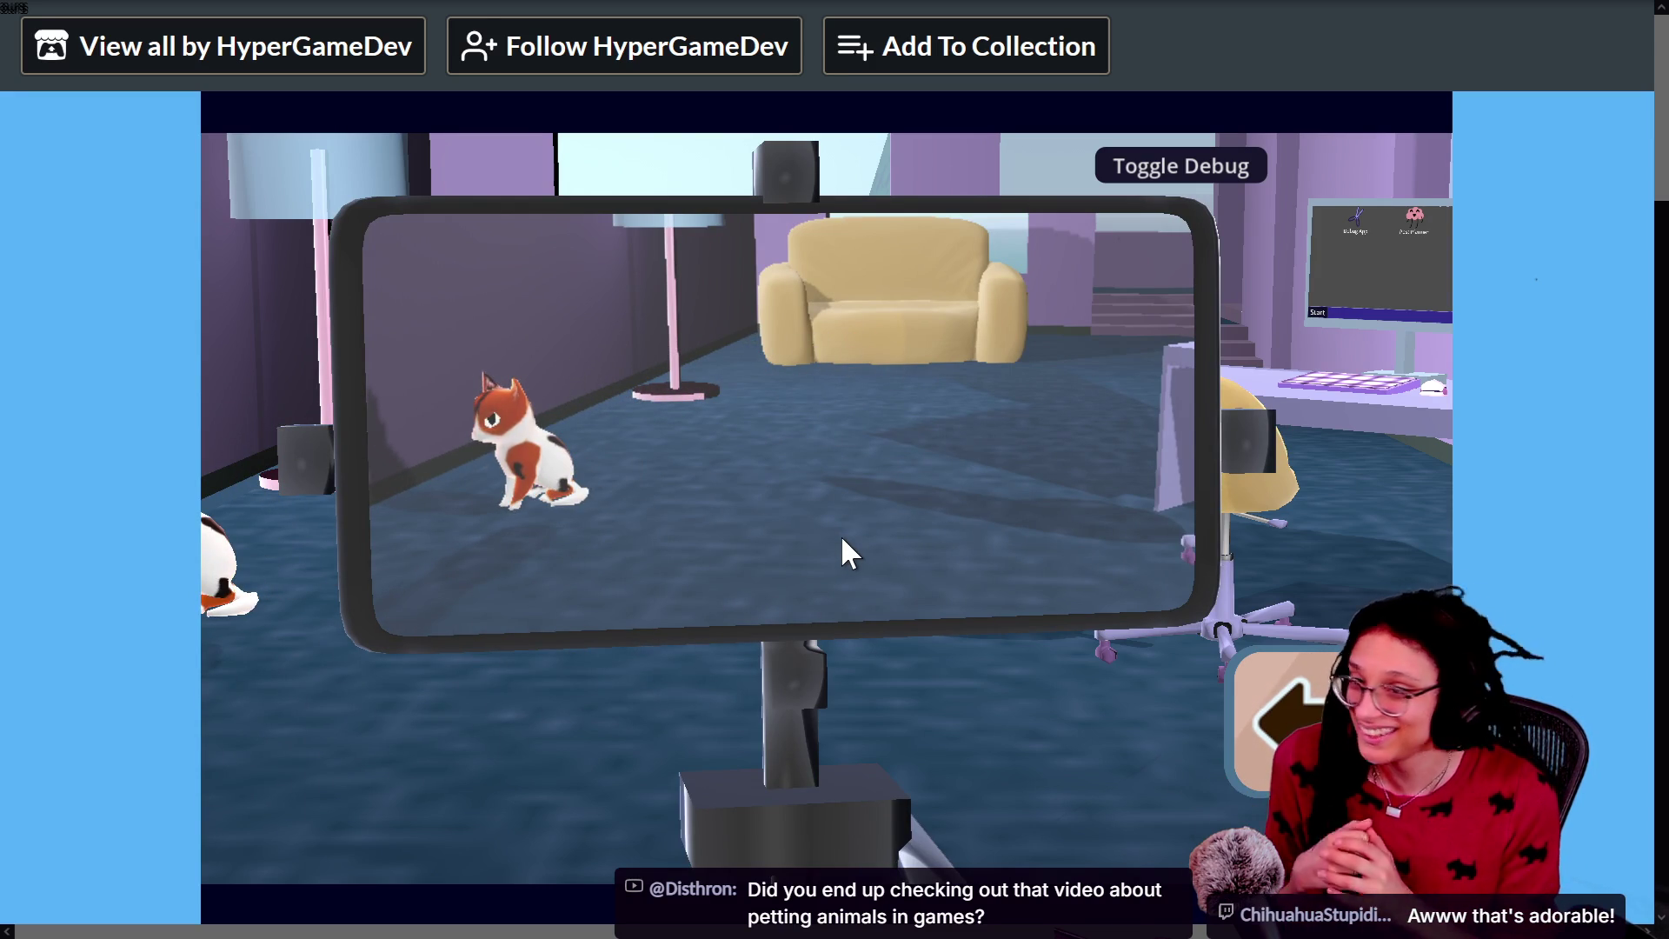
{"action": "mouse_move", "coordinate": [841, 537]}
{"action": "left_mouse_down"}
{"action": "mouse_move", "coordinate": [761, 536]}
{"action": "mouse_move", "coordinate": [794, 542]}
{"action": "mouse_move", "coordinate": [787, 573]}
{"action": "mouse_move", "coordinate": [703, 579]}
{"action": "mouse_move", "coordinate": [729, 584]}
{"action": "mouse_move", "coordinate": [745, 634]}
{"action": "left_mouse_up"}
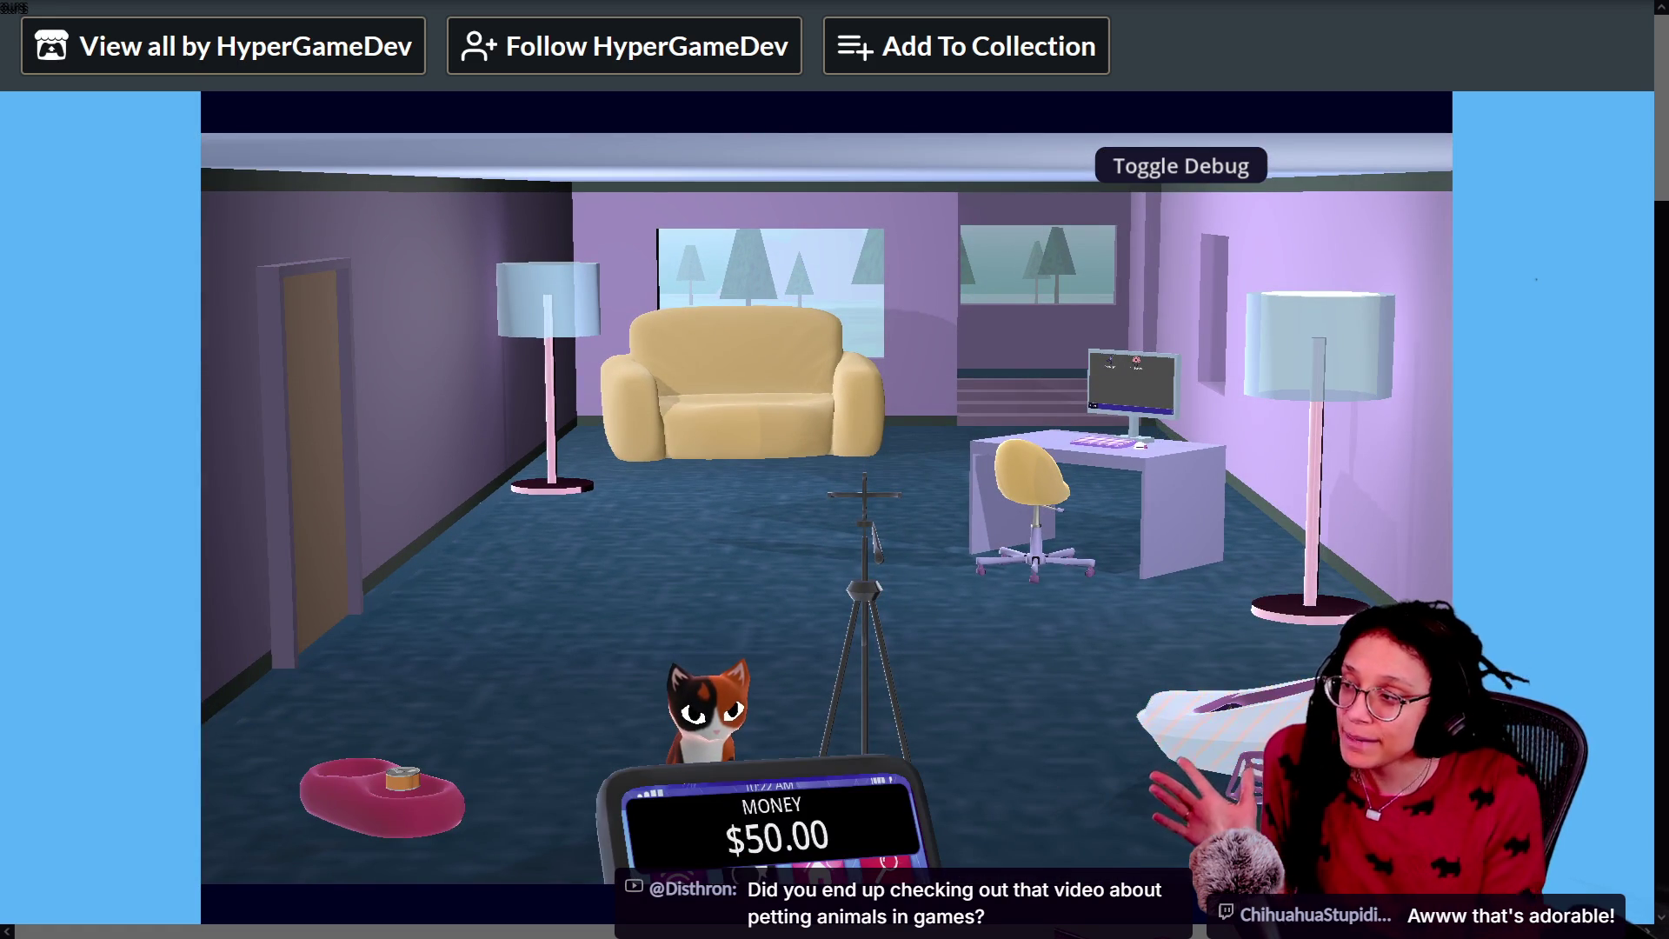
{"action": "left_click", "coordinate": [1173, 502]}
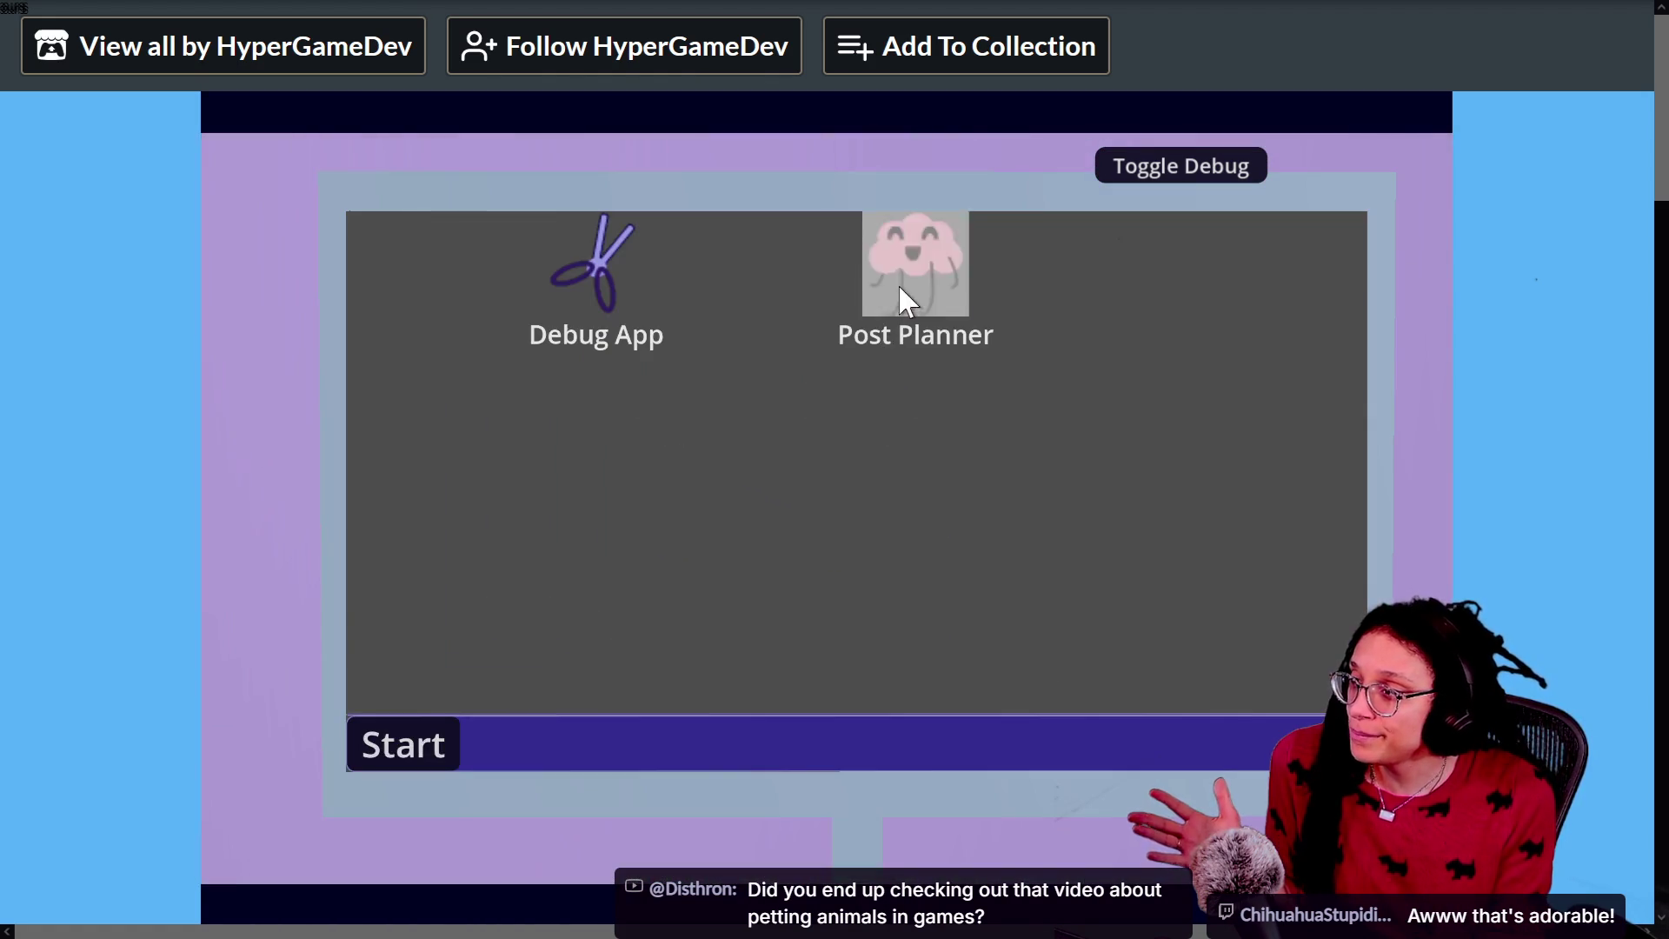
Step: Open Post Planner on the desk computer, start a platform puzzle, then pause and quit it
{"action": "double_click", "coordinate": [904, 298]}
{"action": "left_click", "coordinate": [870, 469]}
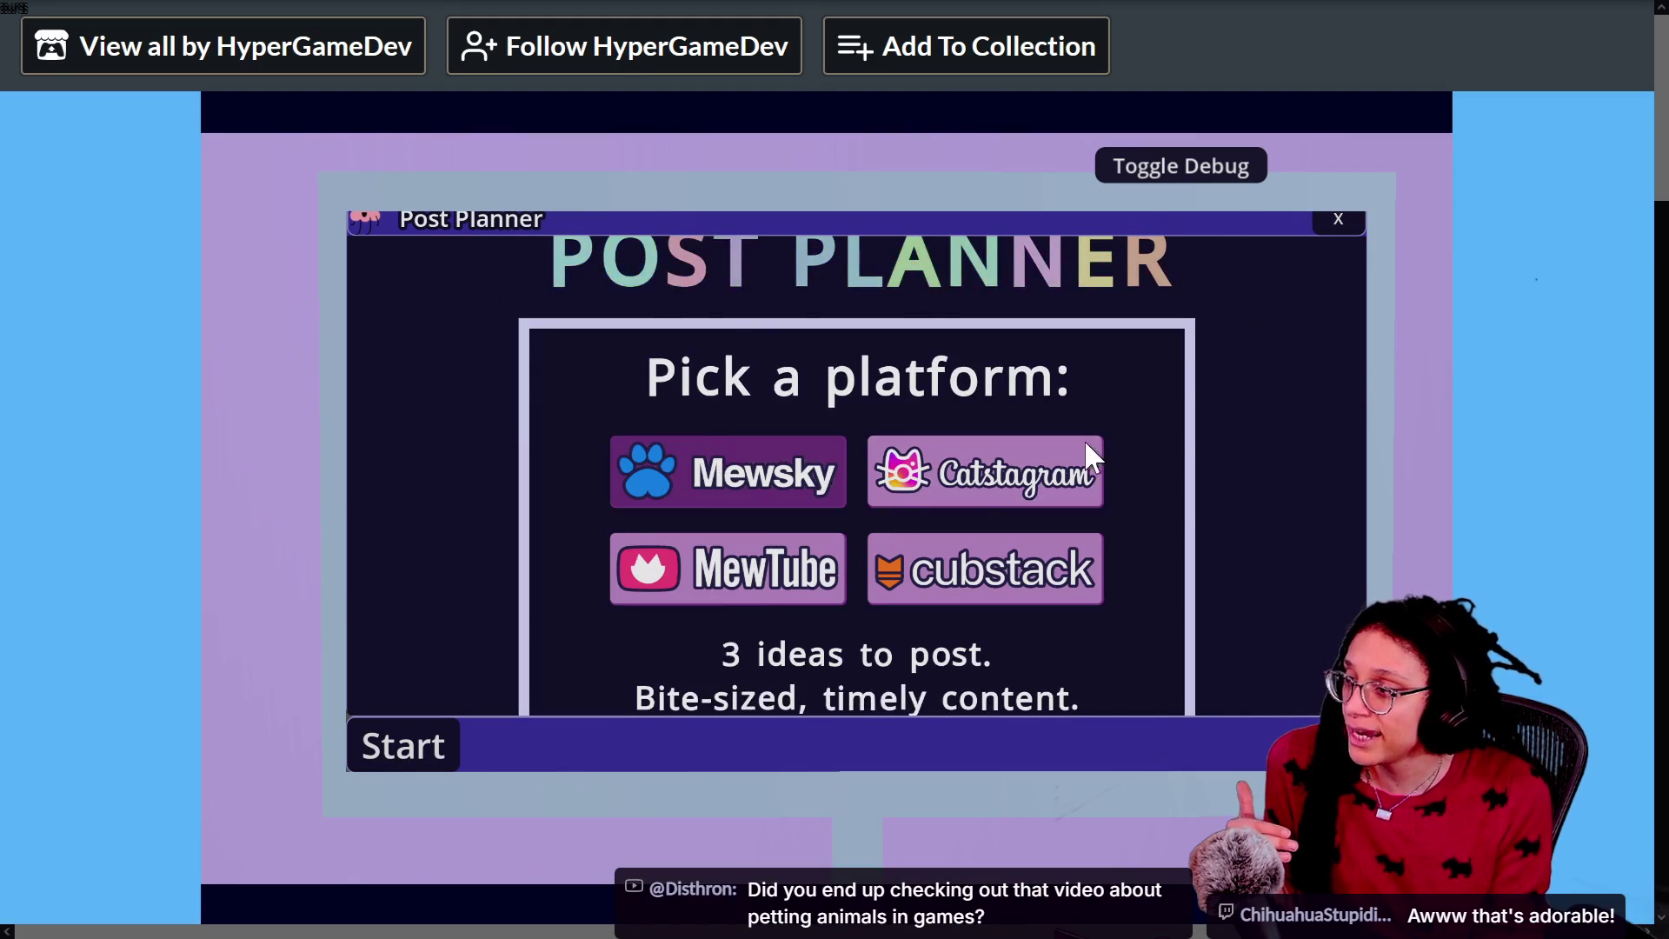
{"action": "left_click", "coordinate": [1069, 452]}
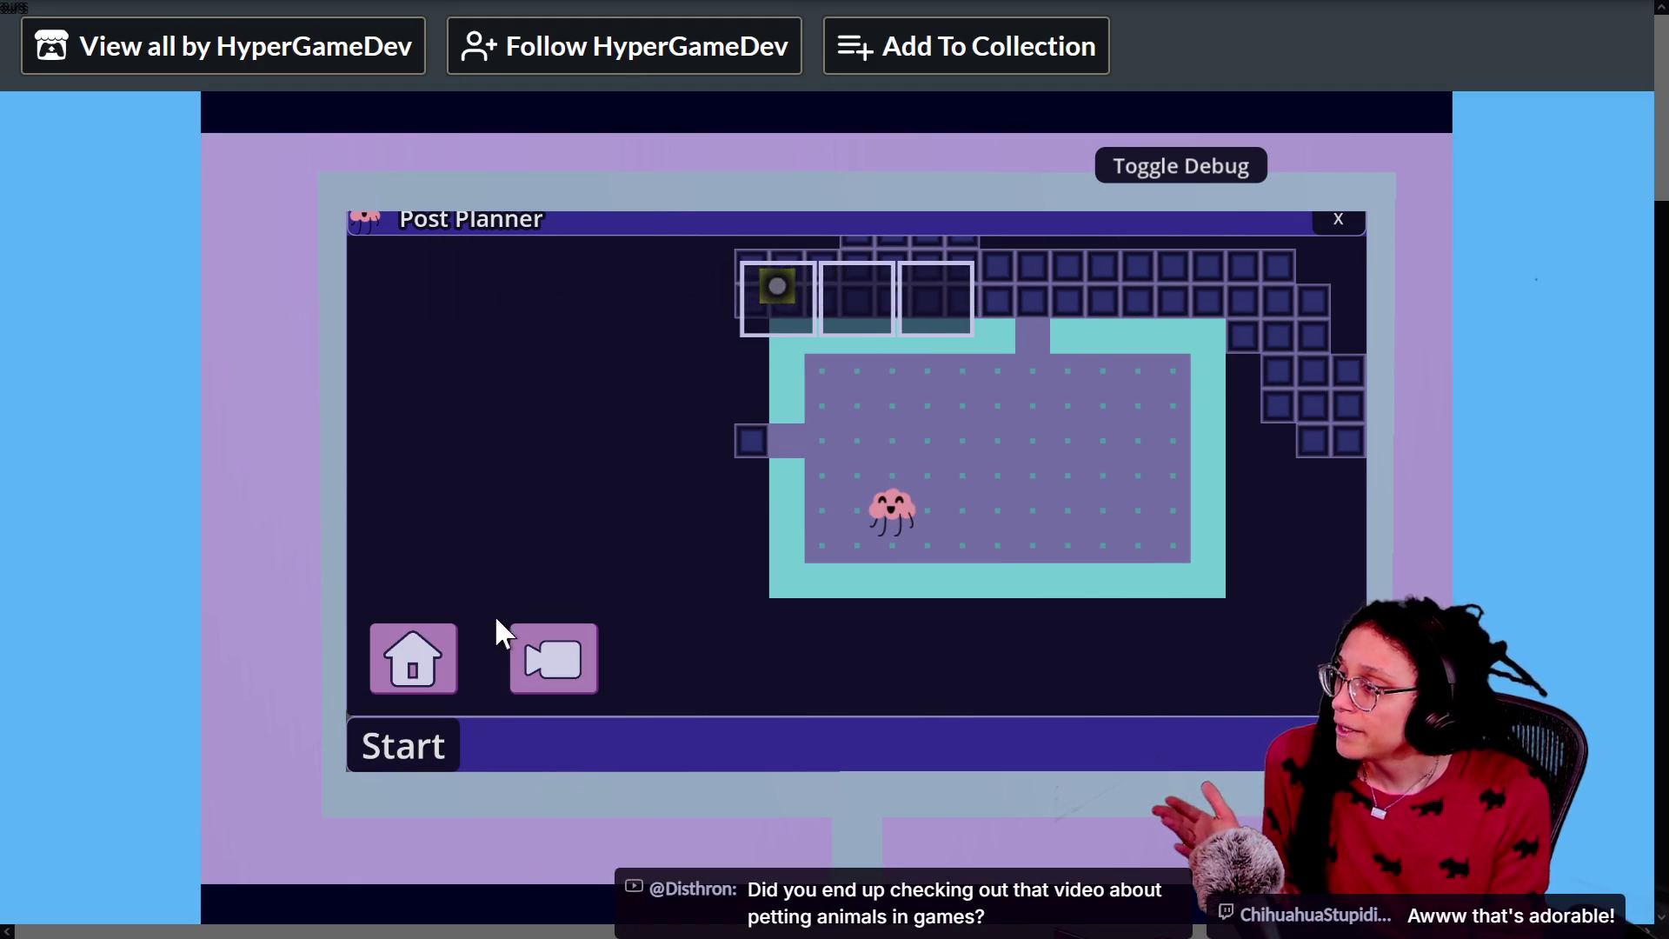
{"action": "key", "text": "Escape"}
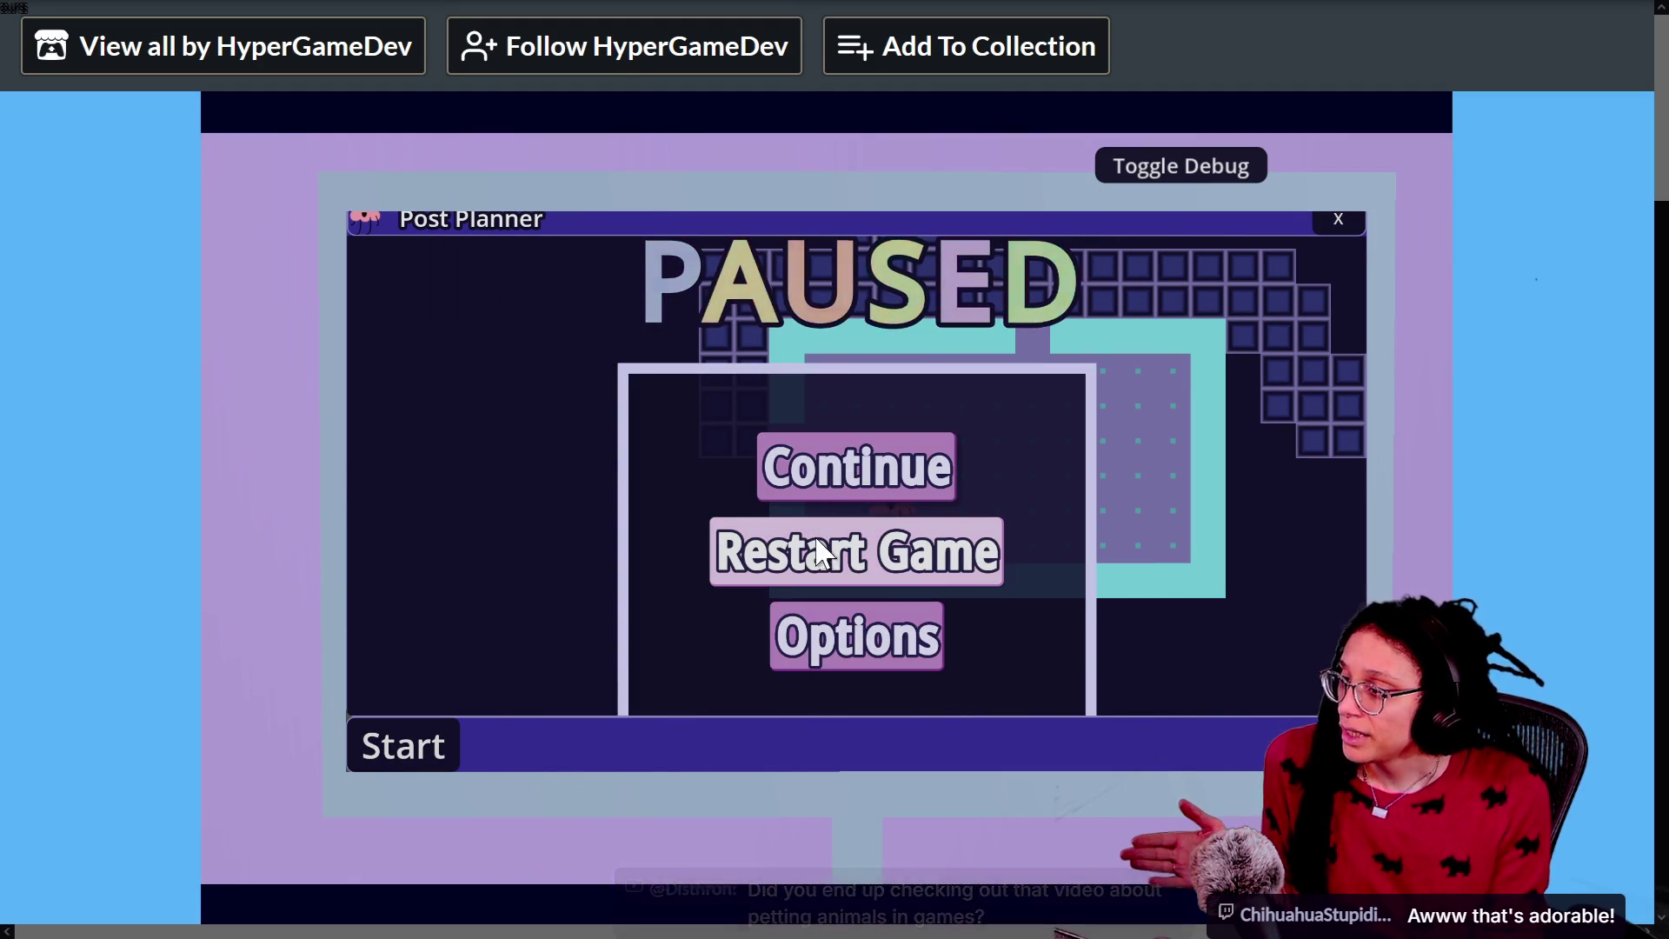
{"action": "left_click", "coordinate": [1337, 220]}
Step: Relaunch Post Planner, play a chosen platform's puzzle, then close it and return to the room
{"action": "double_click", "coordinate": [909, 291]}
{"action": "left_click", "coordinate": [821, 482]}
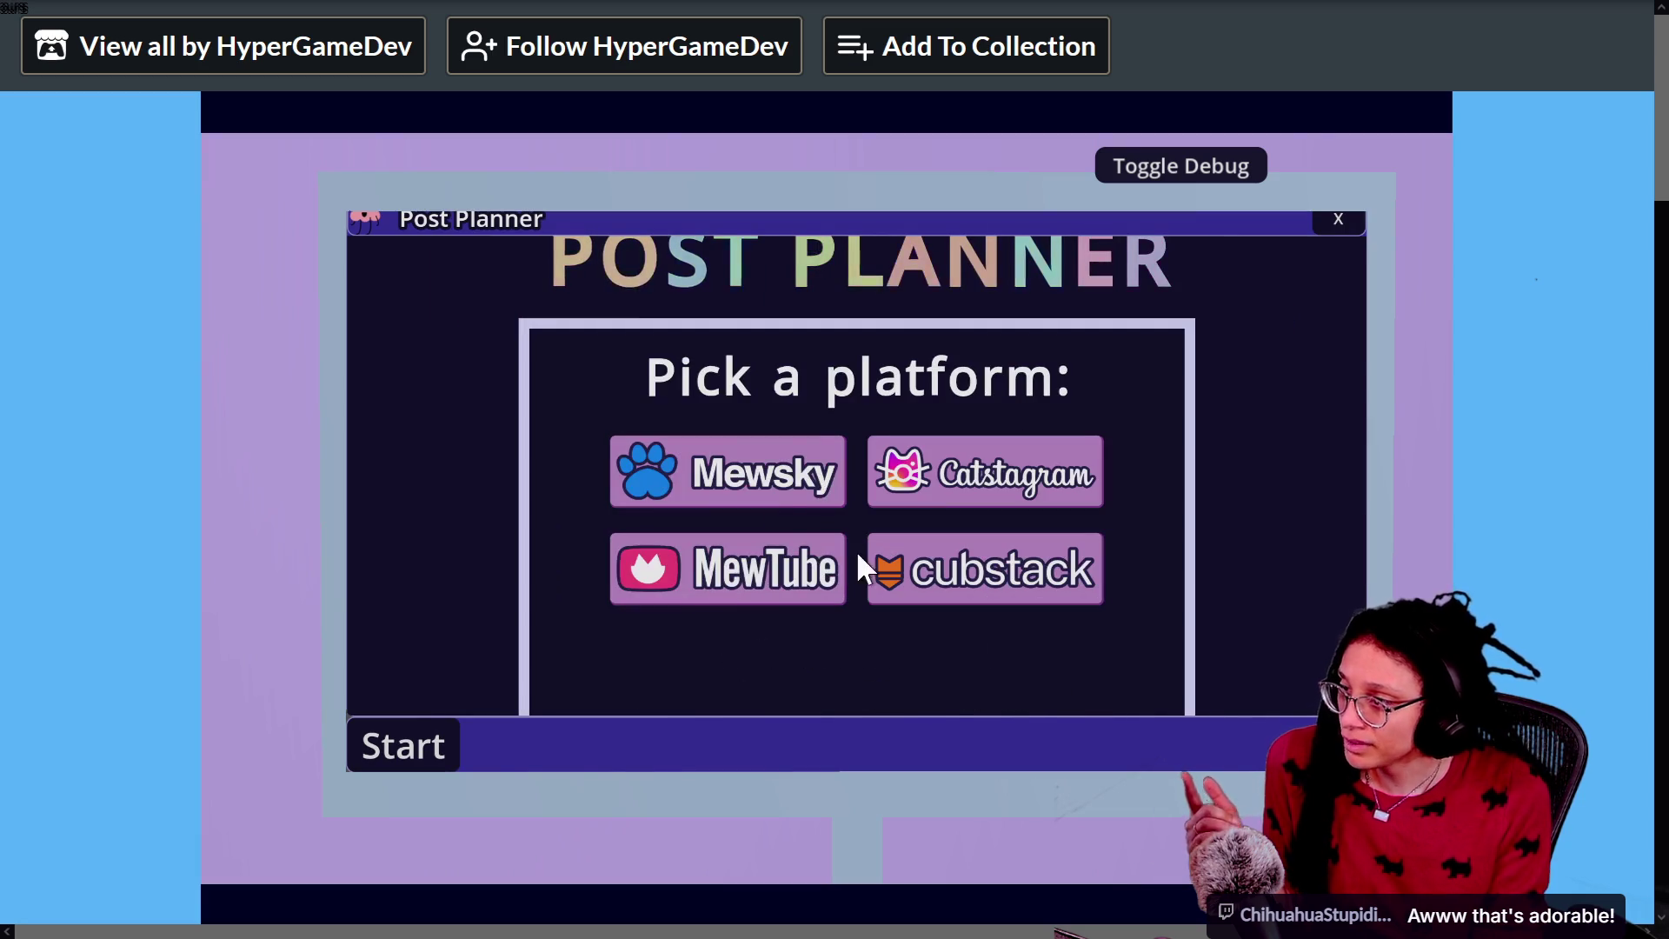
{"action": "mouse_move", "coordinate": [1004, 465]}
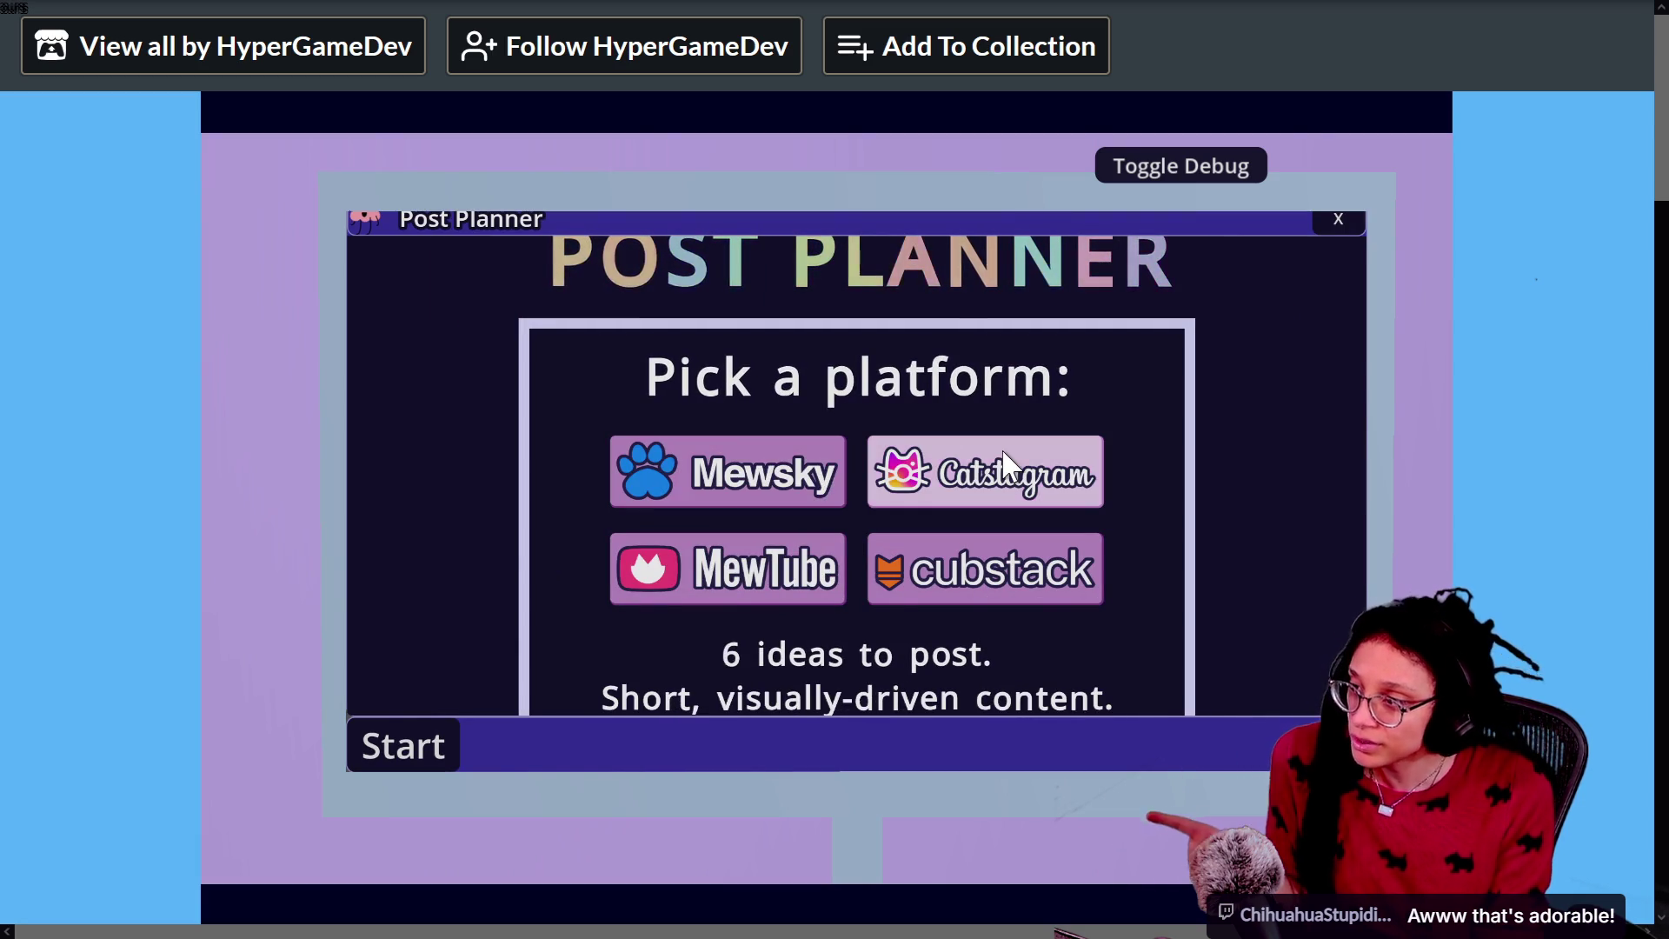
{"action": "mouse_move", "coordinate": [745, 615]}
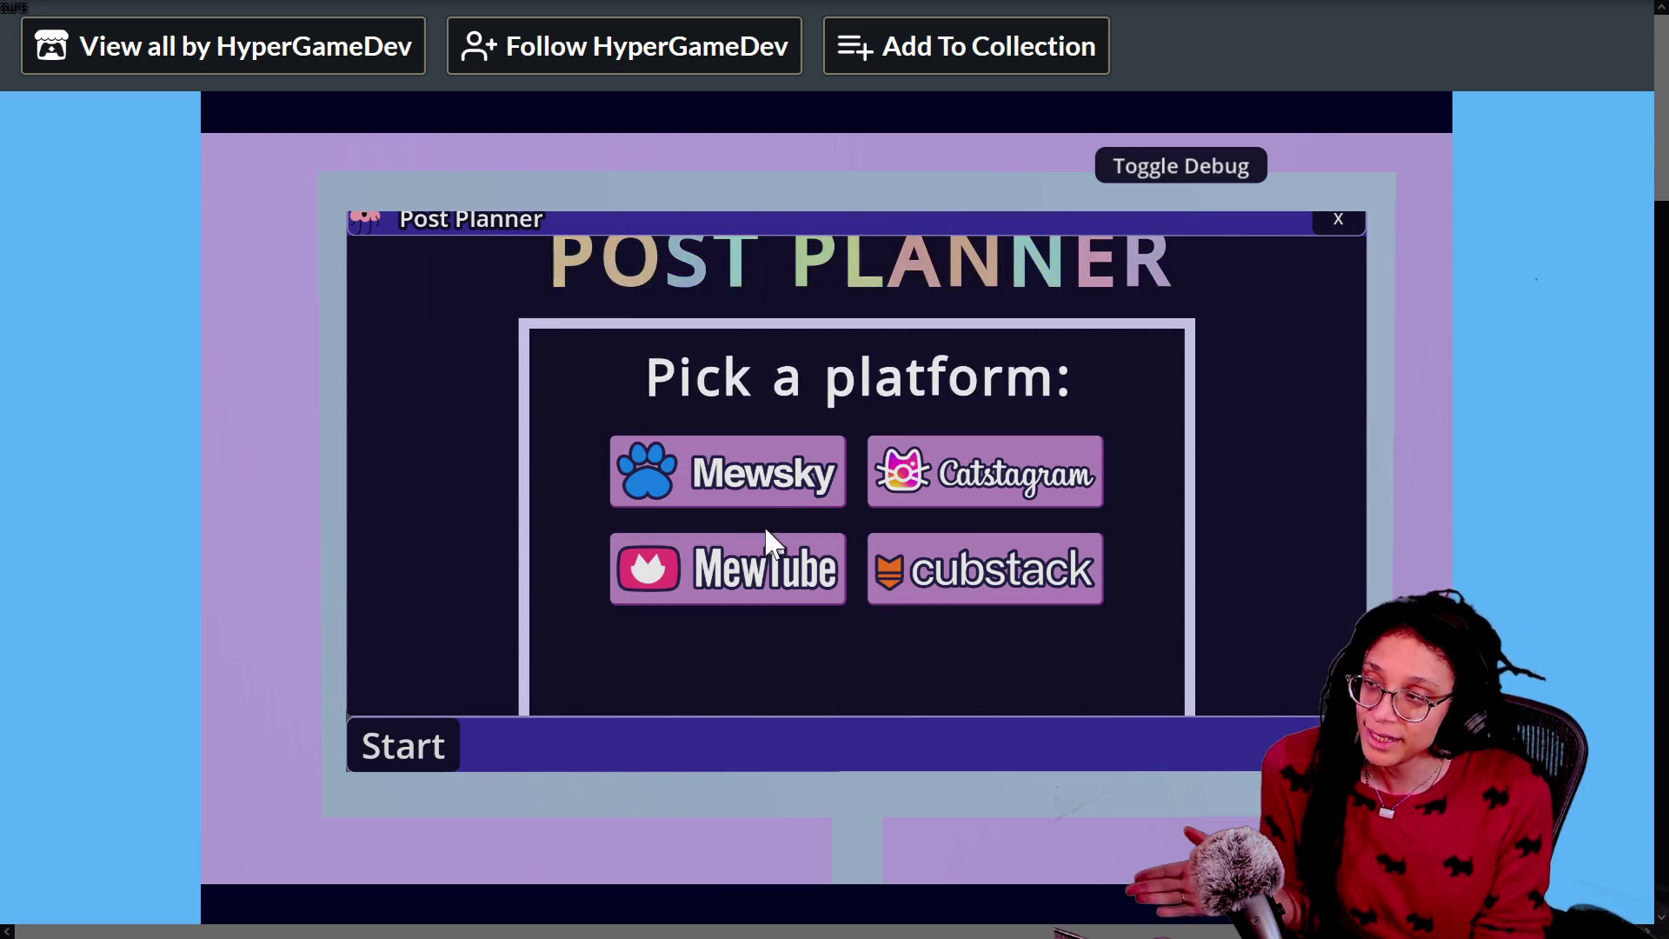
{"action": "mouse_move", "coordinate": [930, 556]}
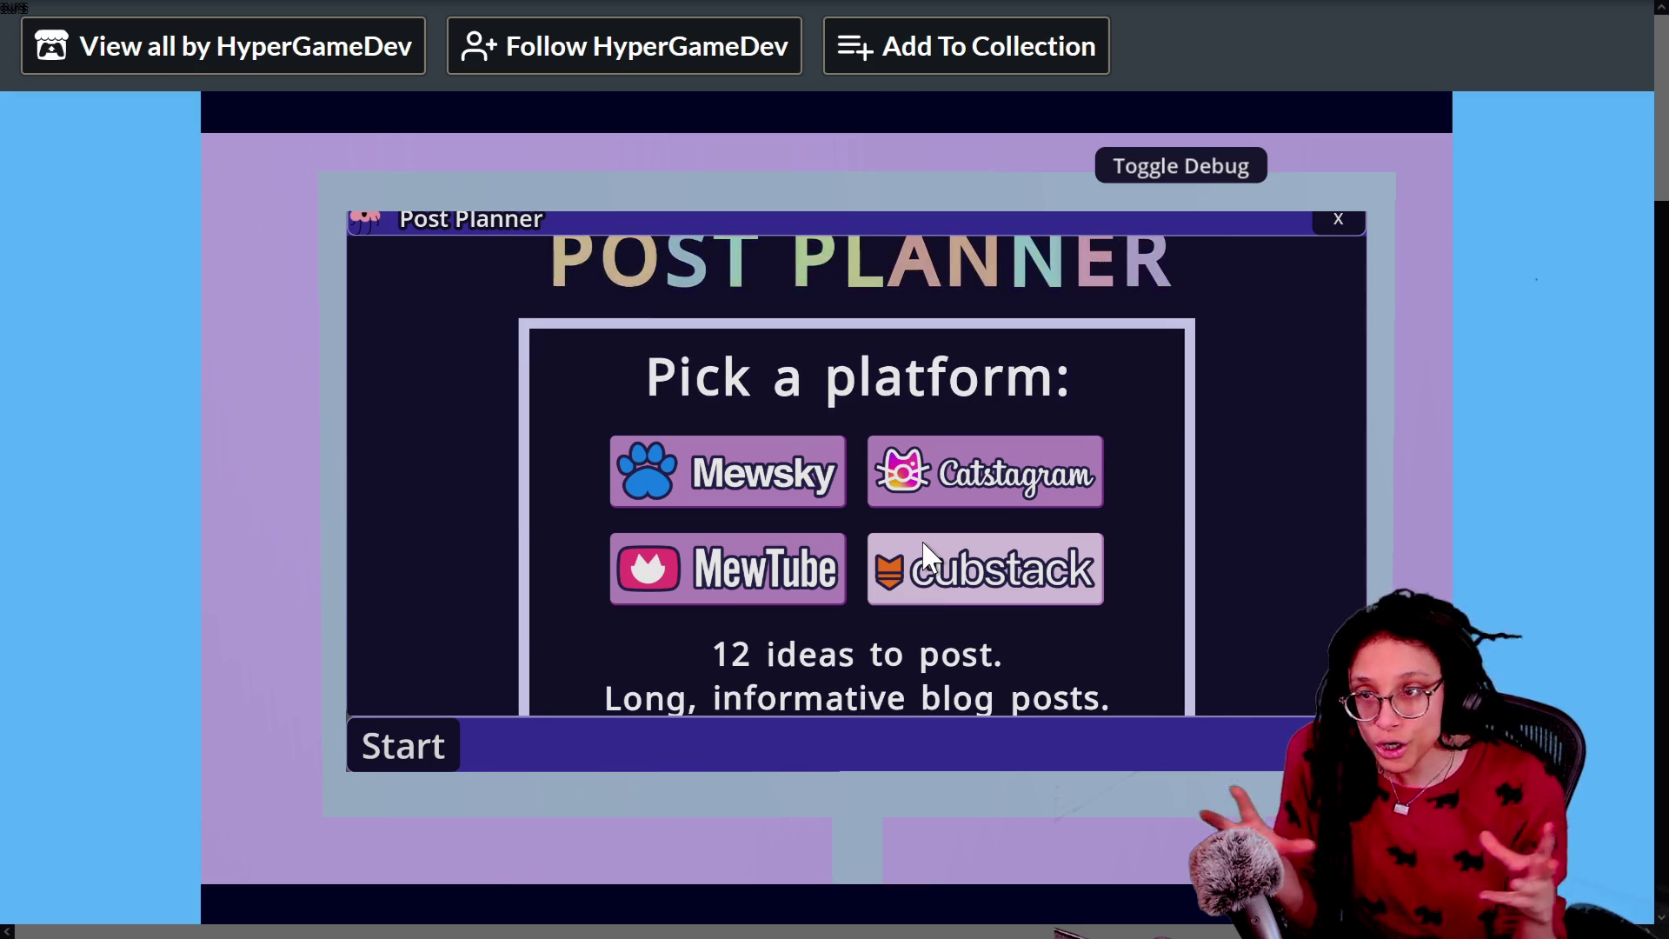
{"action": "left_click", "coordinate": [1011, 546]}
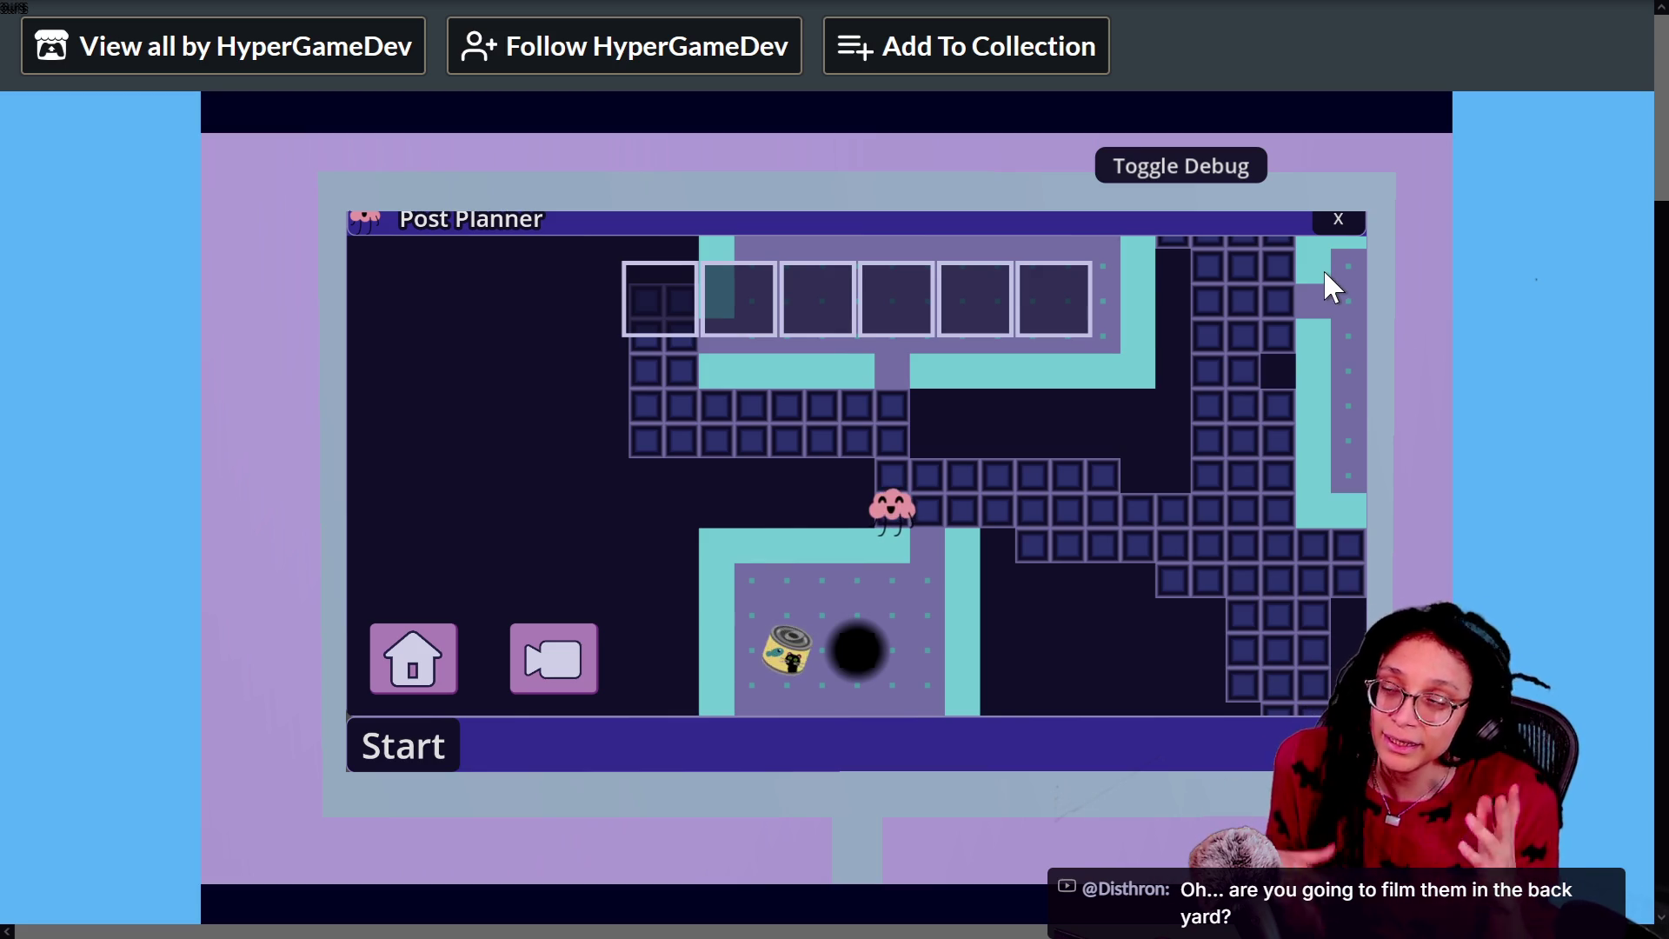
{"action": "left_click", "coordinate": [1317, 217]}
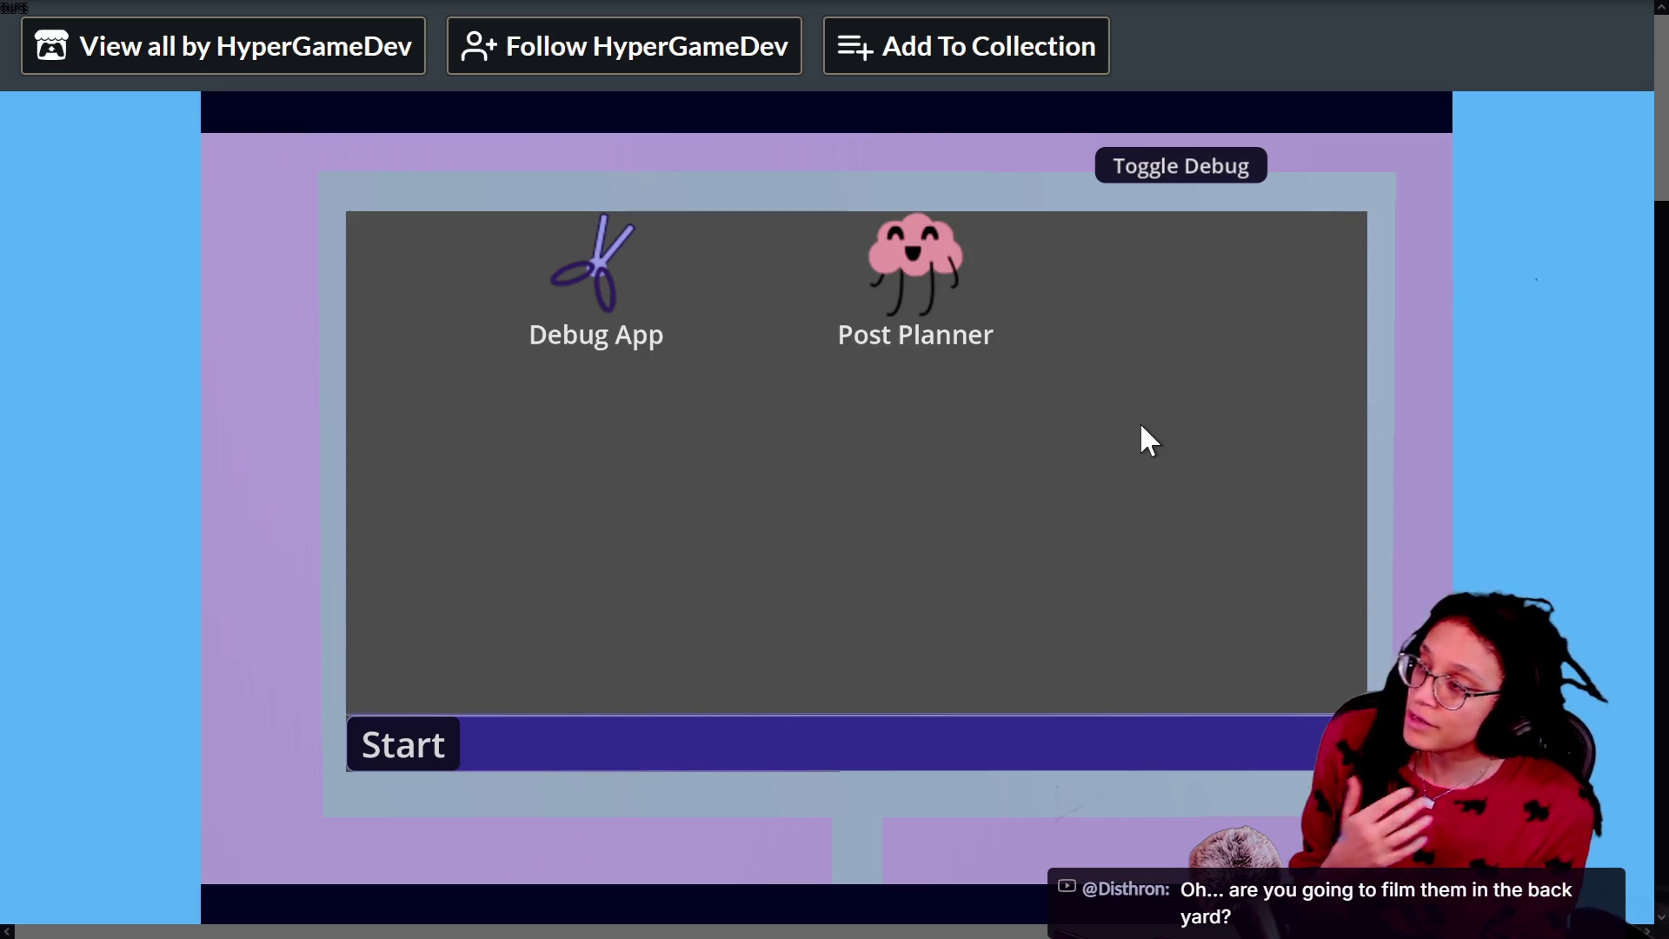
{"action": "key", "text": "Escape"}
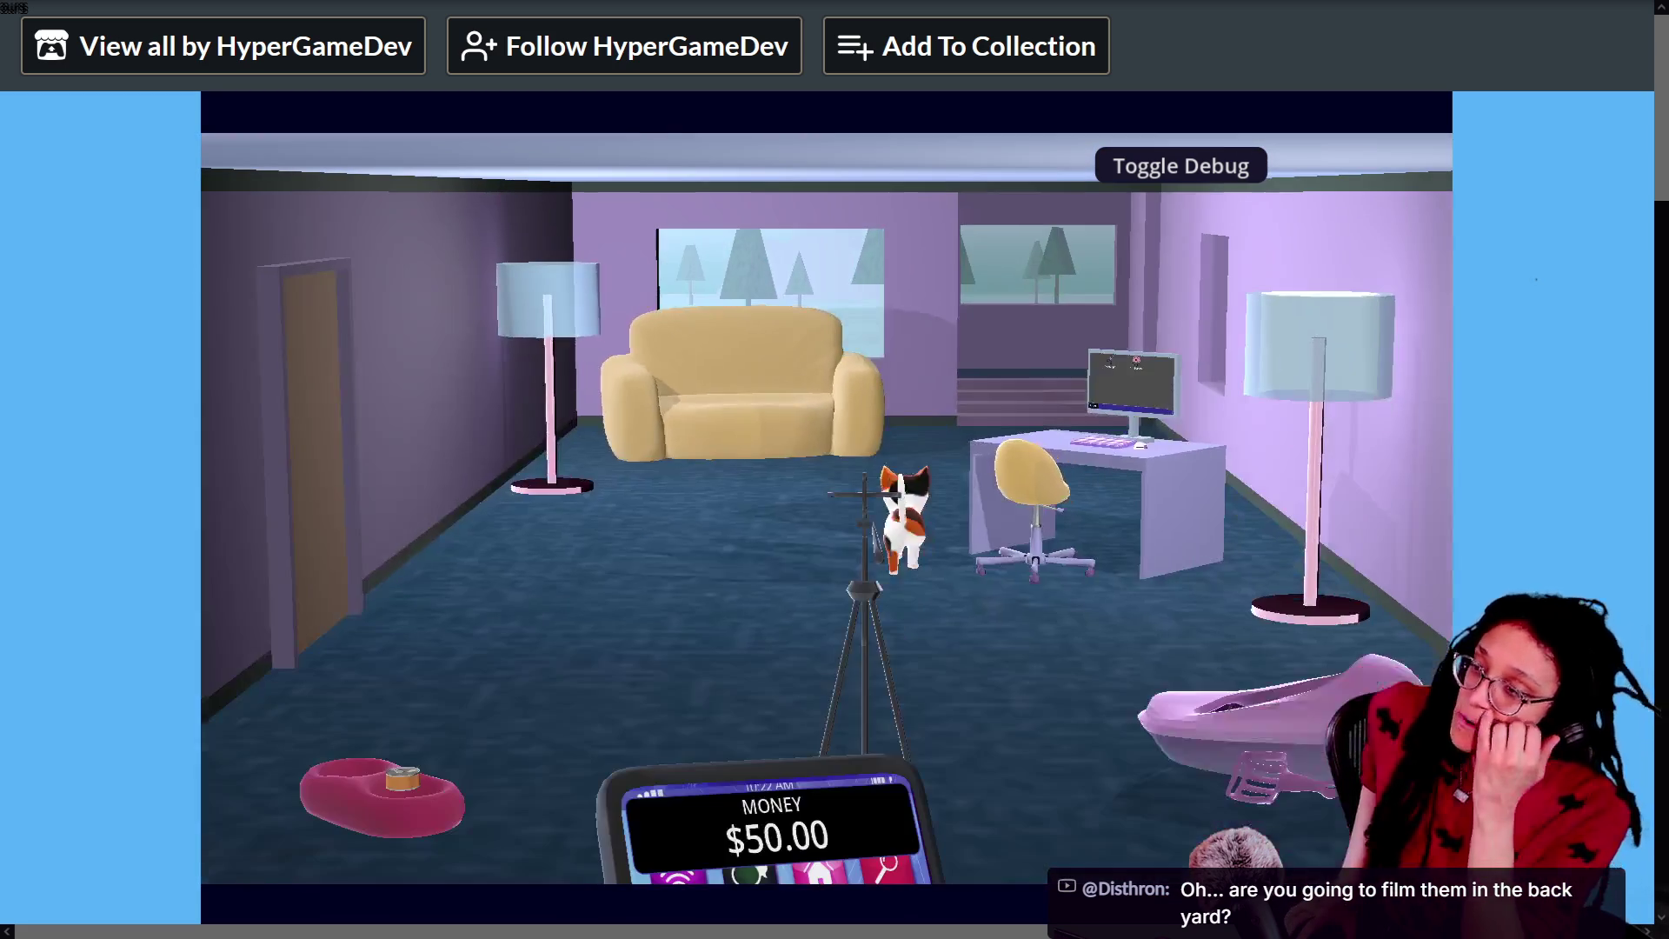
Step: Zoom the page back to normal size and raise the in-game phone to show its app grid
{"action": "key", "text": "ctrl+minus"}
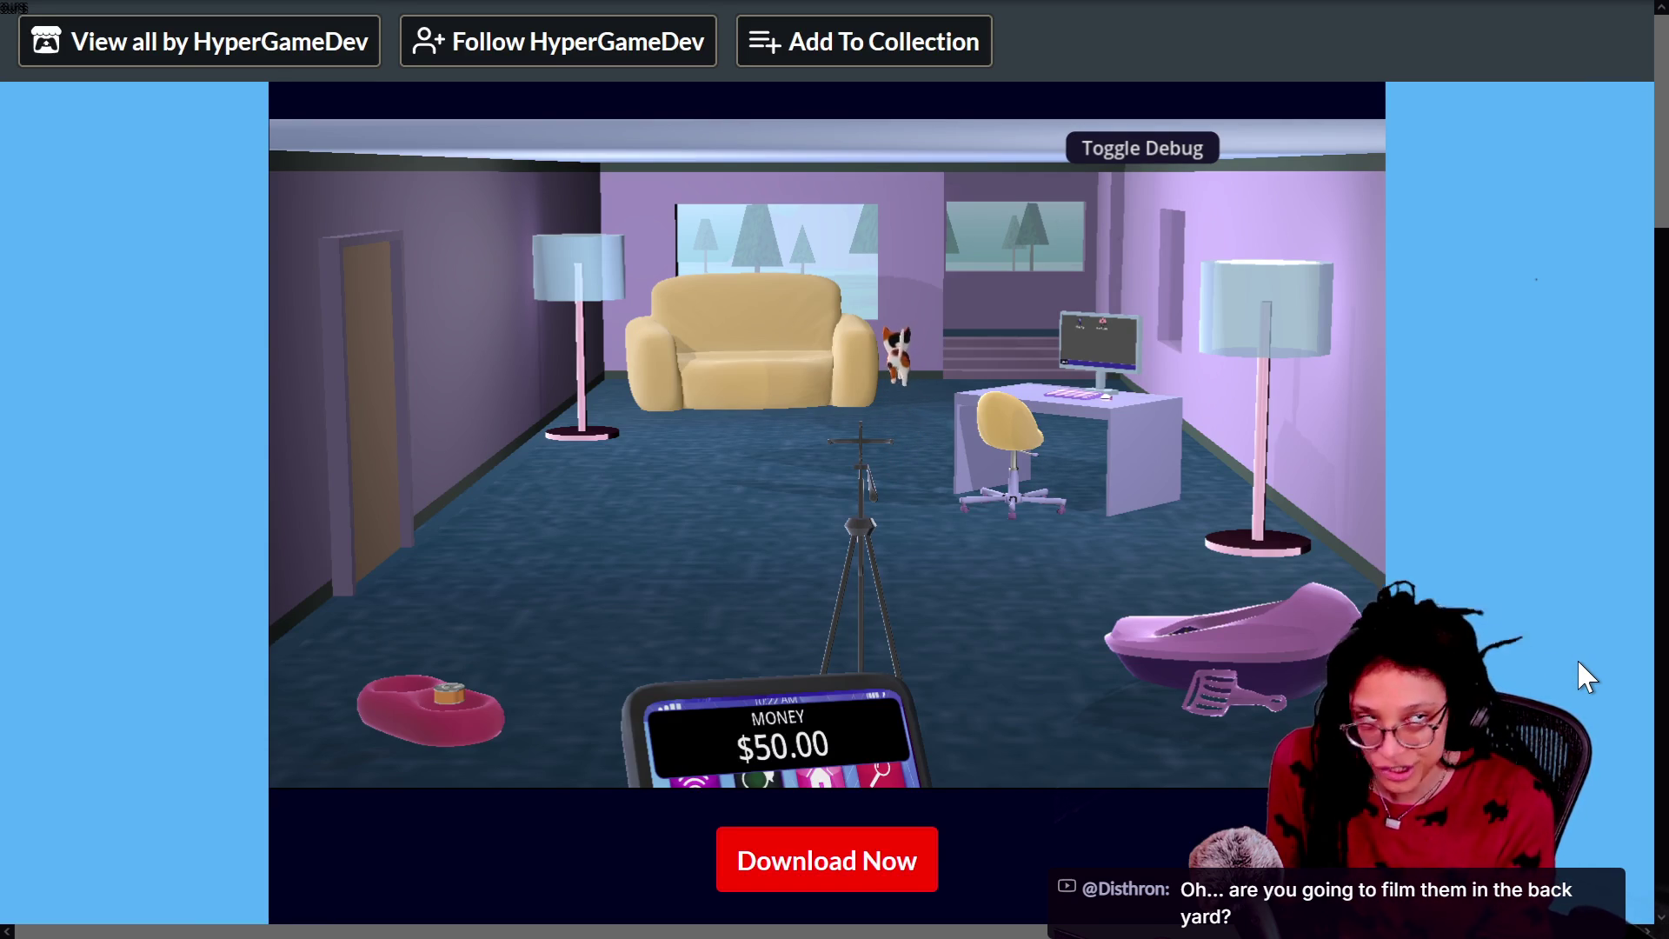
{"action": "mouse_move", "coordinate": [802, 758]}
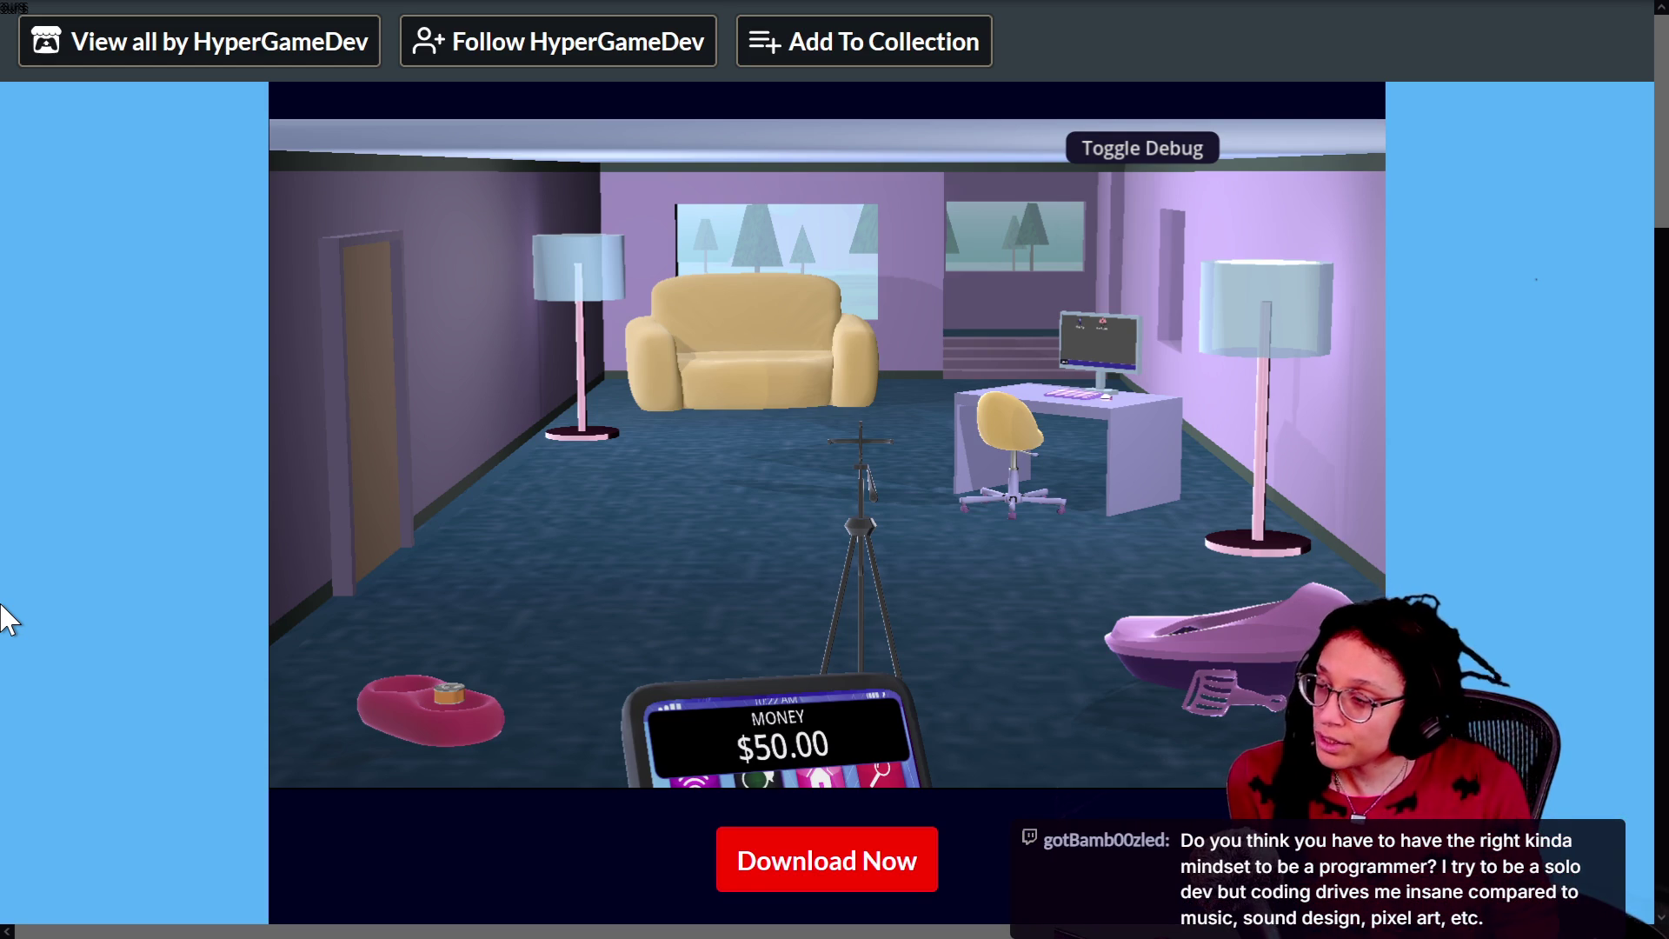
{"action": "left_click", "coordinate": [721, 677]}
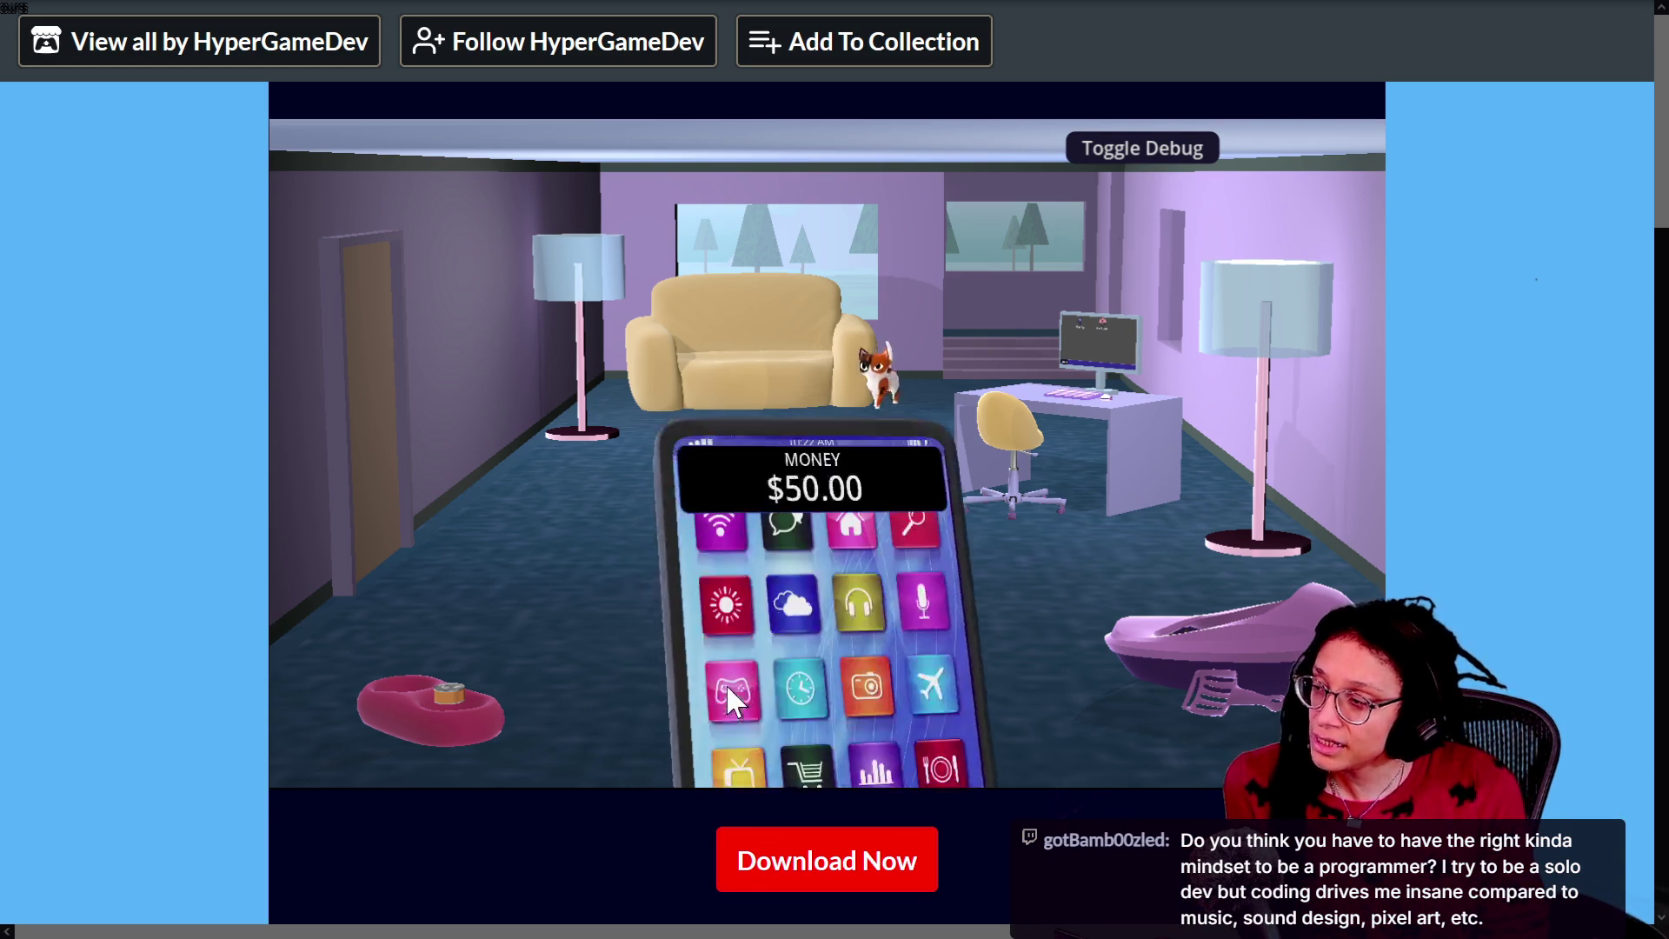
Step: Lower the in-game phone, play with the cat in the room, then switch to the Godot program_window script
{"action": "left_click", "coordinate": [1217, 648]}
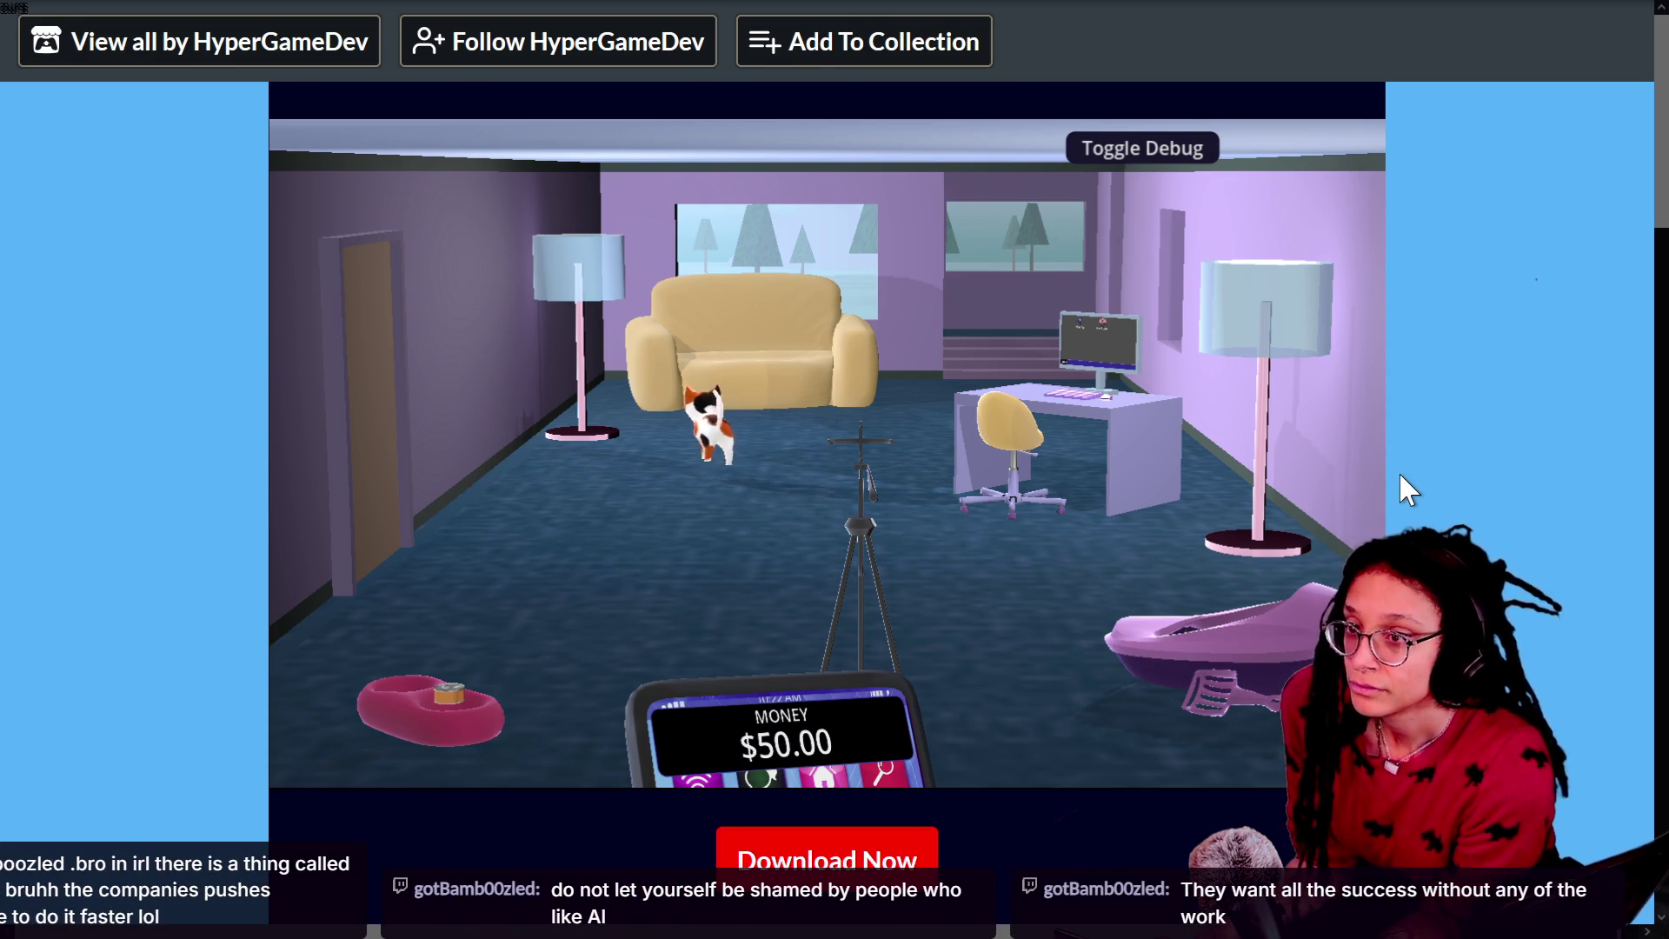
{"action": "key", "text": "alt+Tab"}
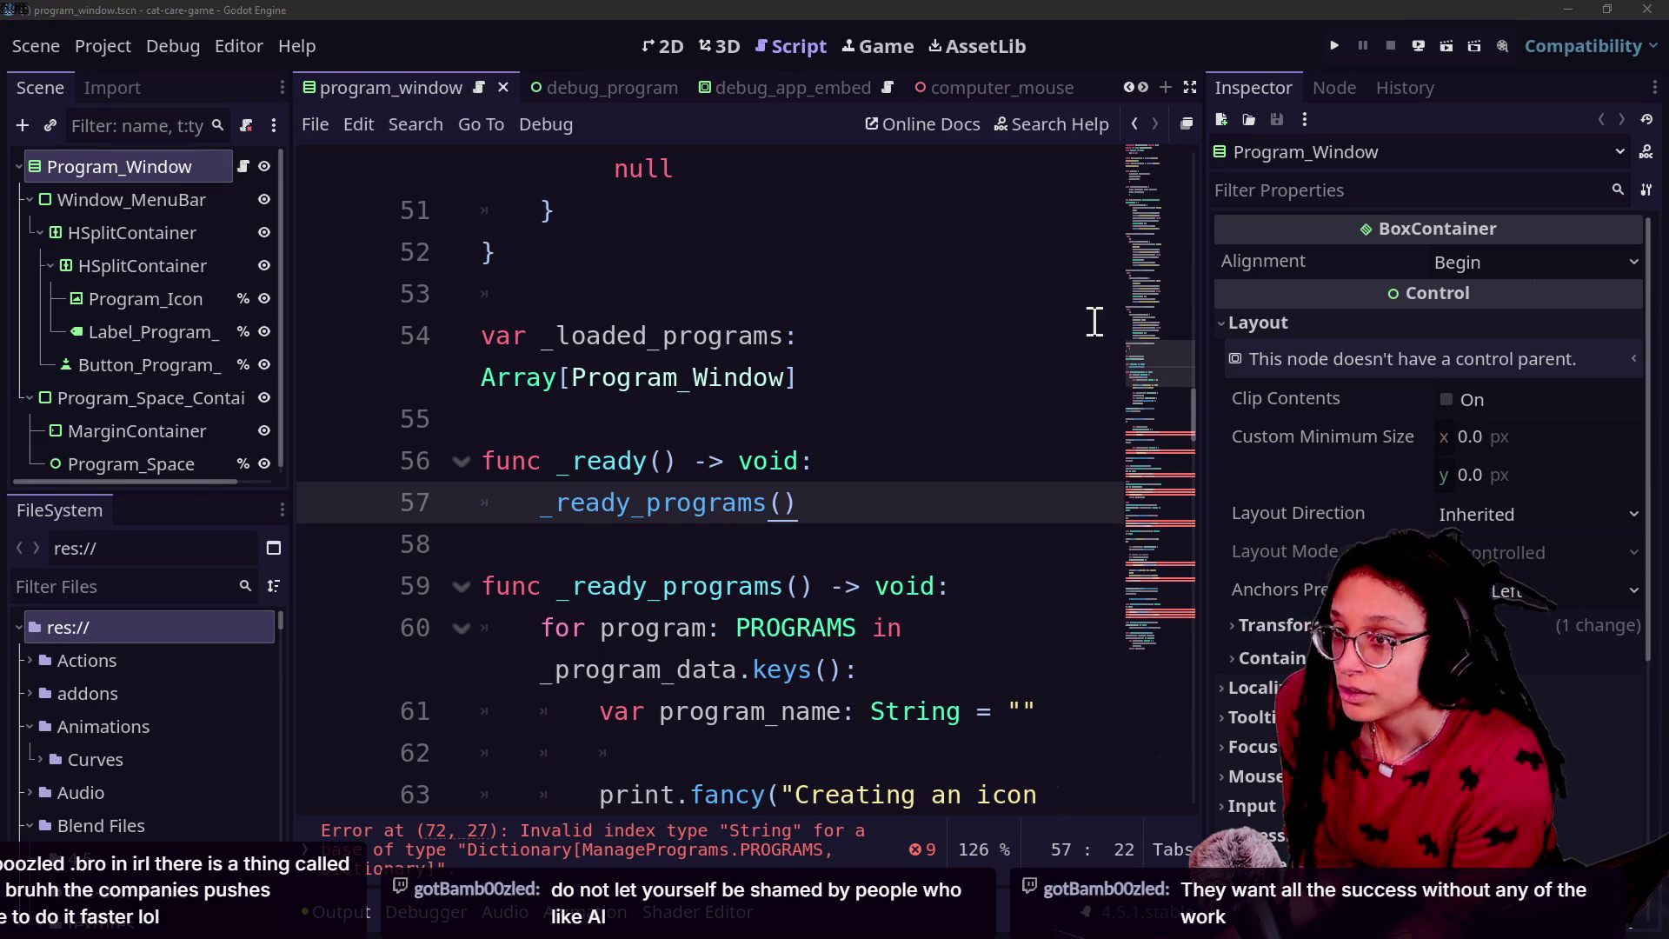
Step: Switch to the Twitch chat popout and drag its scrollbar up to read older viewer messages
{"action": "key", "text": "alt+Tab"}
{"action": "scroll", "coordinate": [583, 548], "scroll_direction": "up", "scroll_amount": 5}
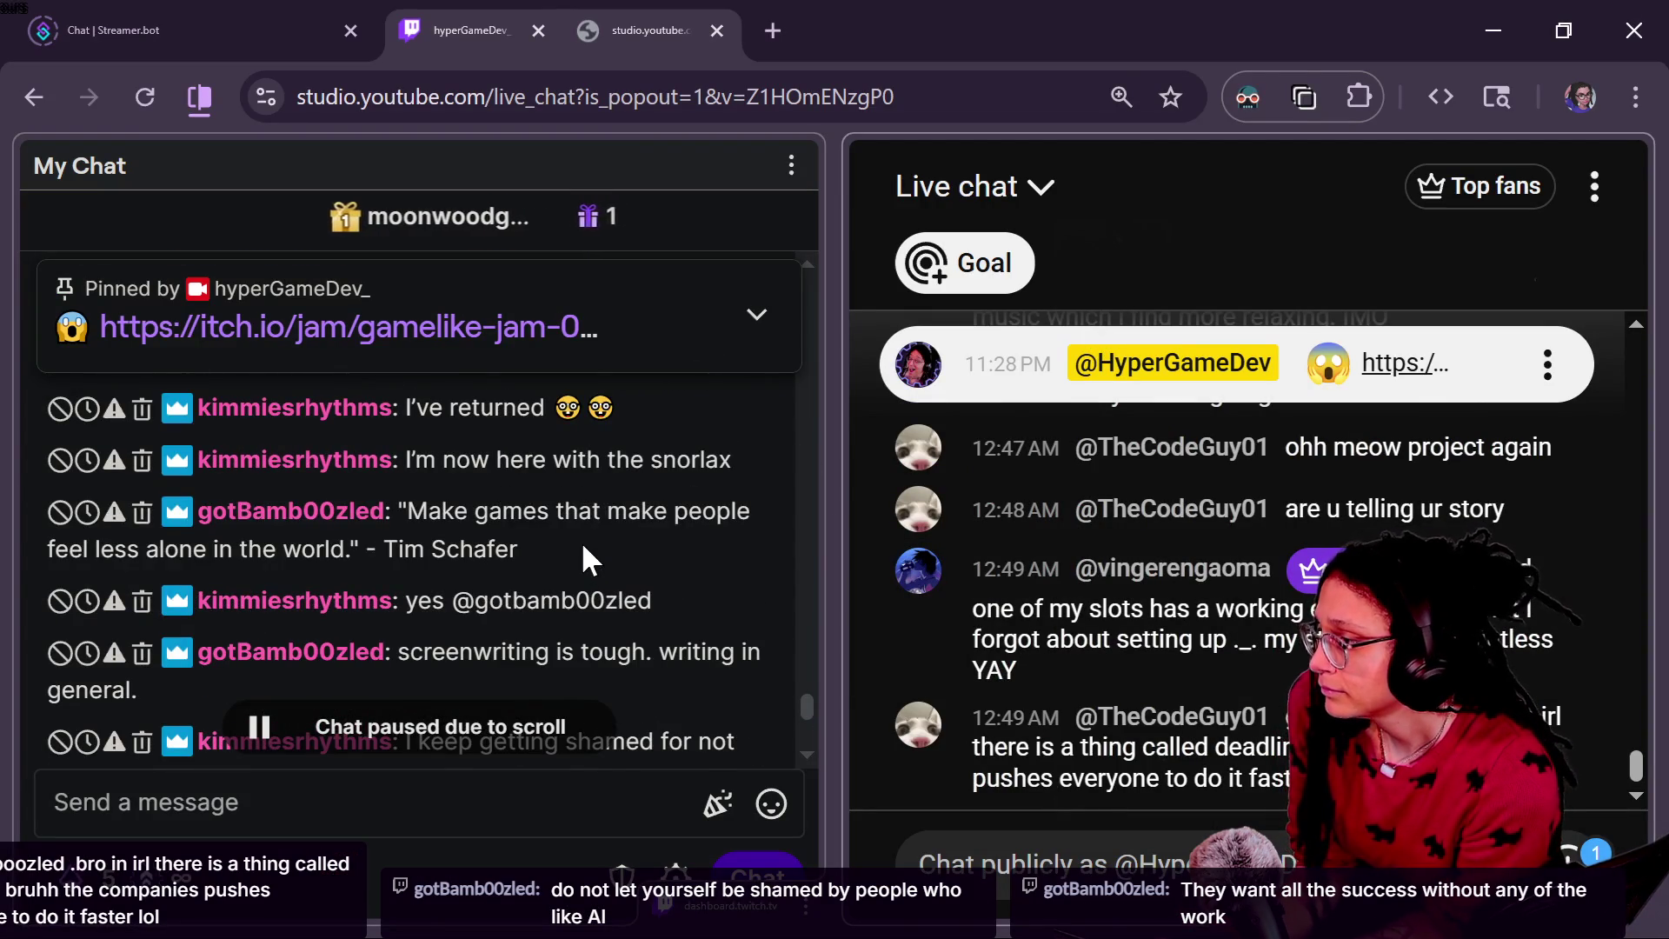
{"action": "right_click", "coordinate": [471, 527]}
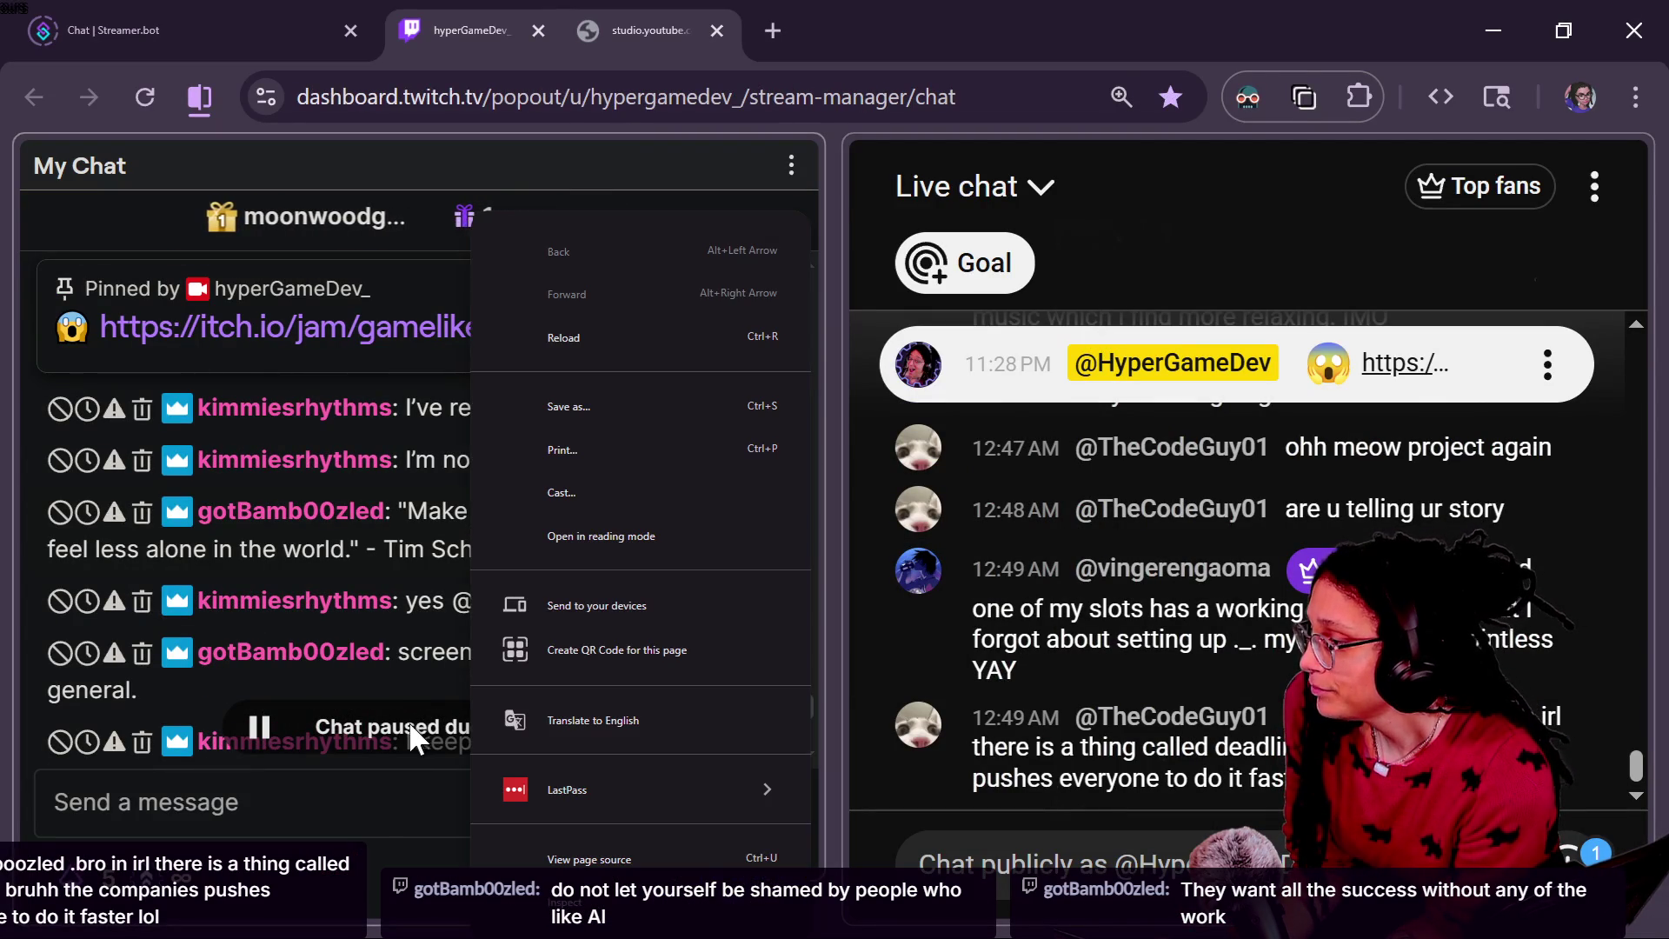
{"action": "left_click", "coordinate": [373, 808]}
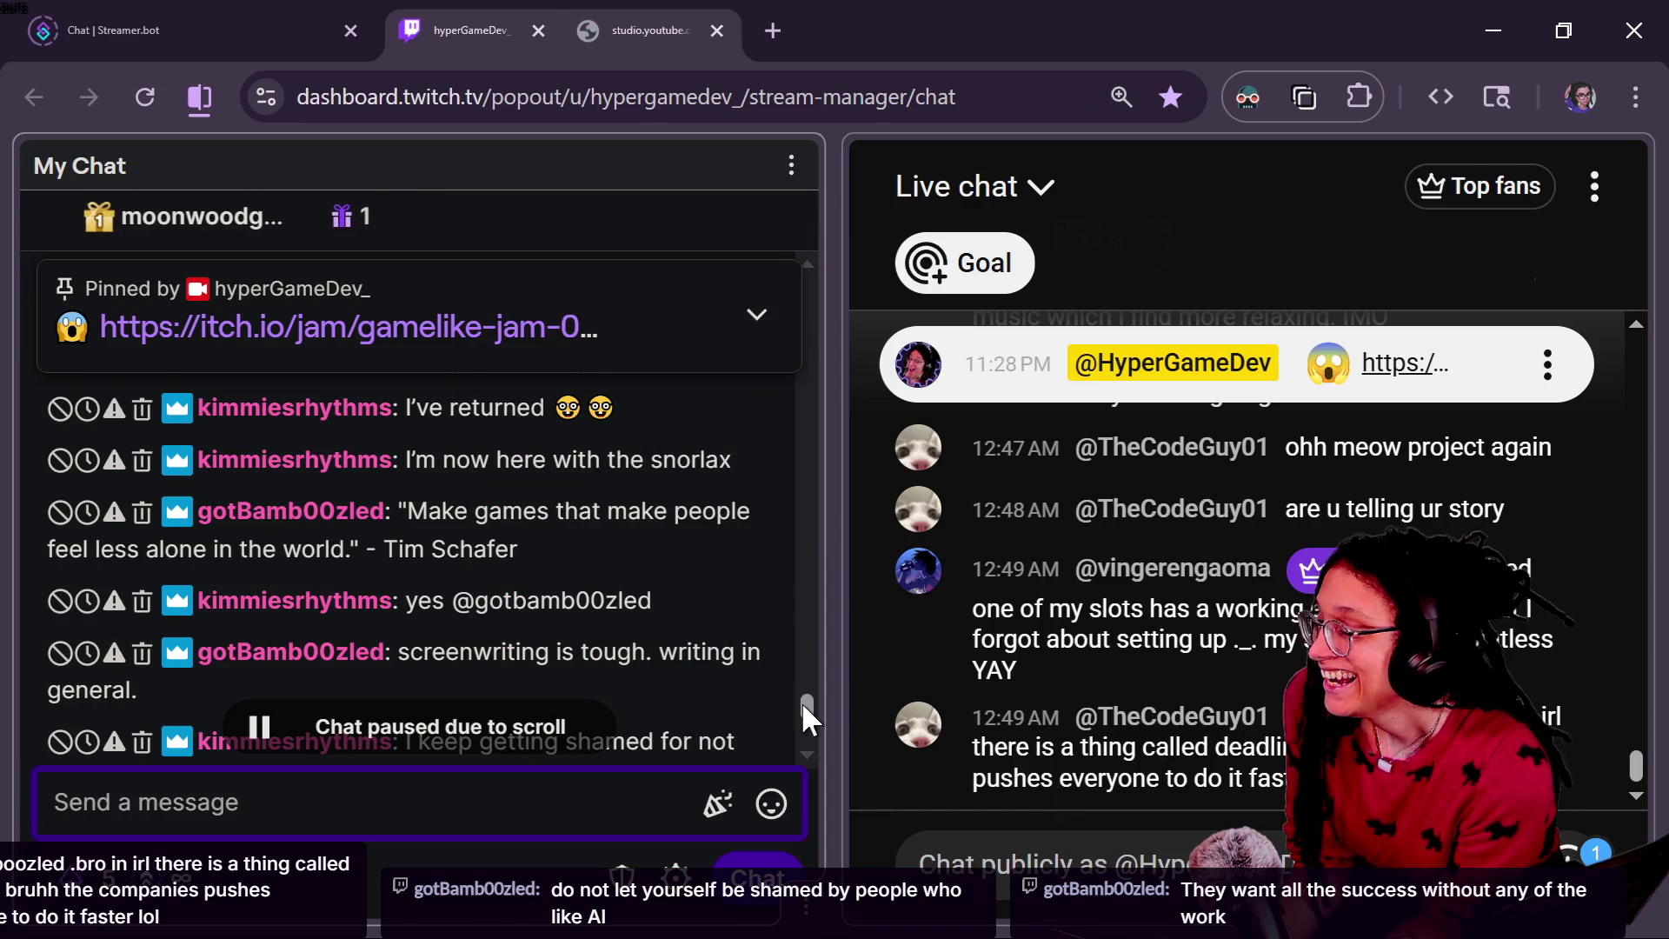
{"action": "left_click_drag", "start_coordinate": [805, 703], "coordinate": [805, 702]}
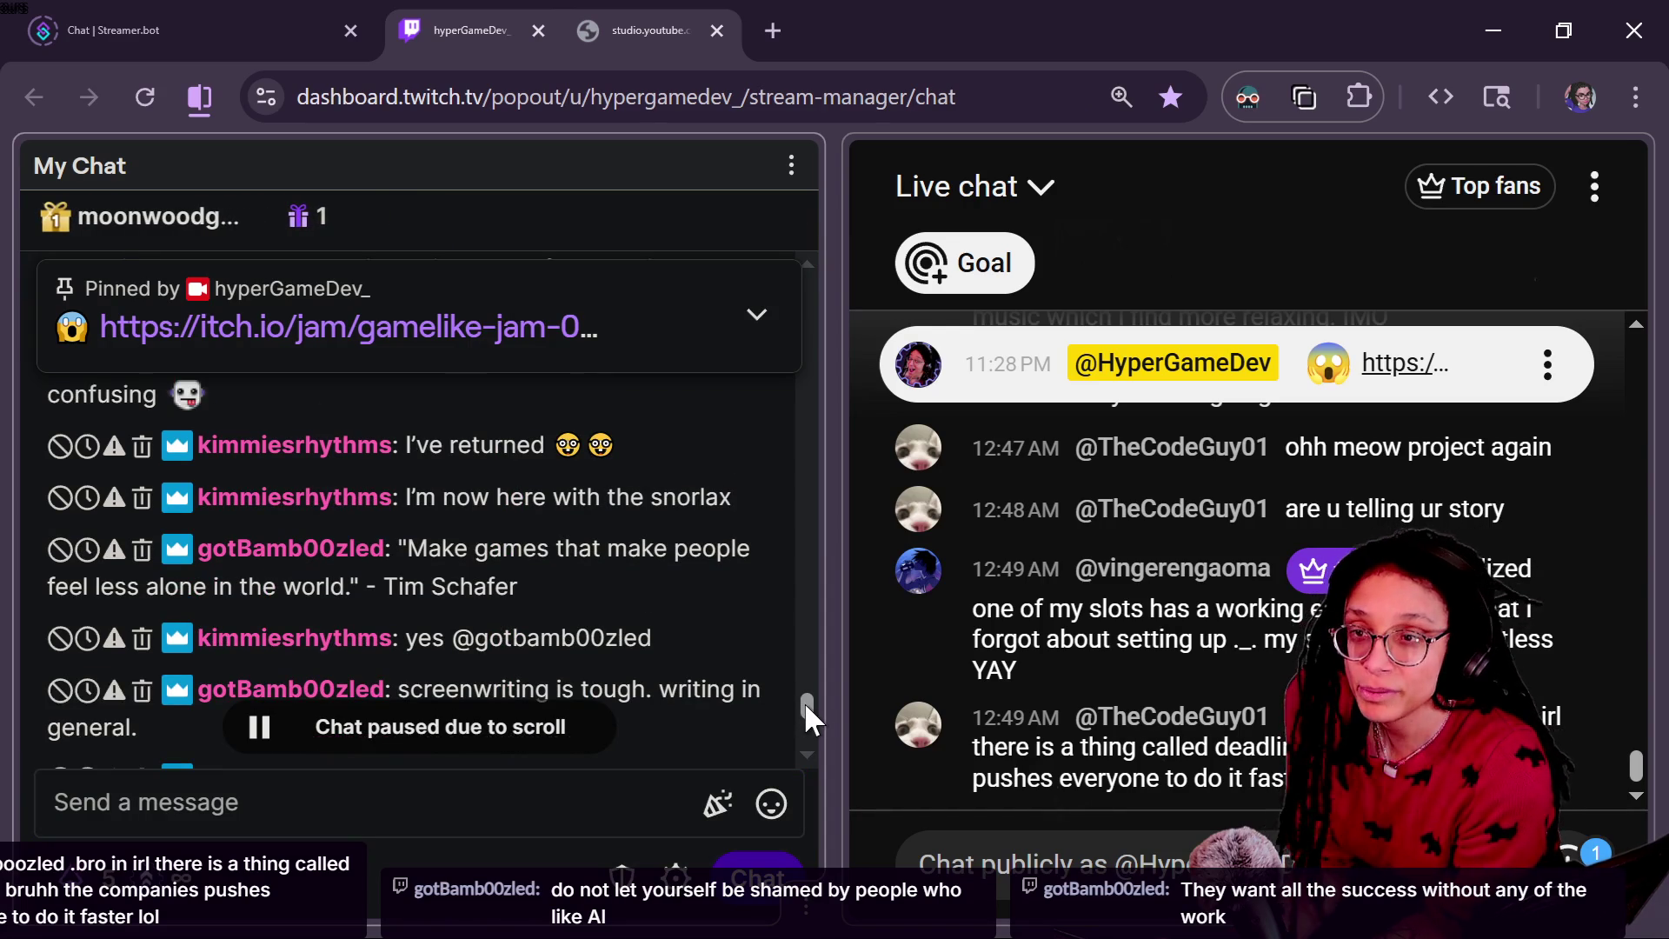
{"action": "left_click_drag", "start_coordinate": [805, 701], "coordinate": [805, 698]}
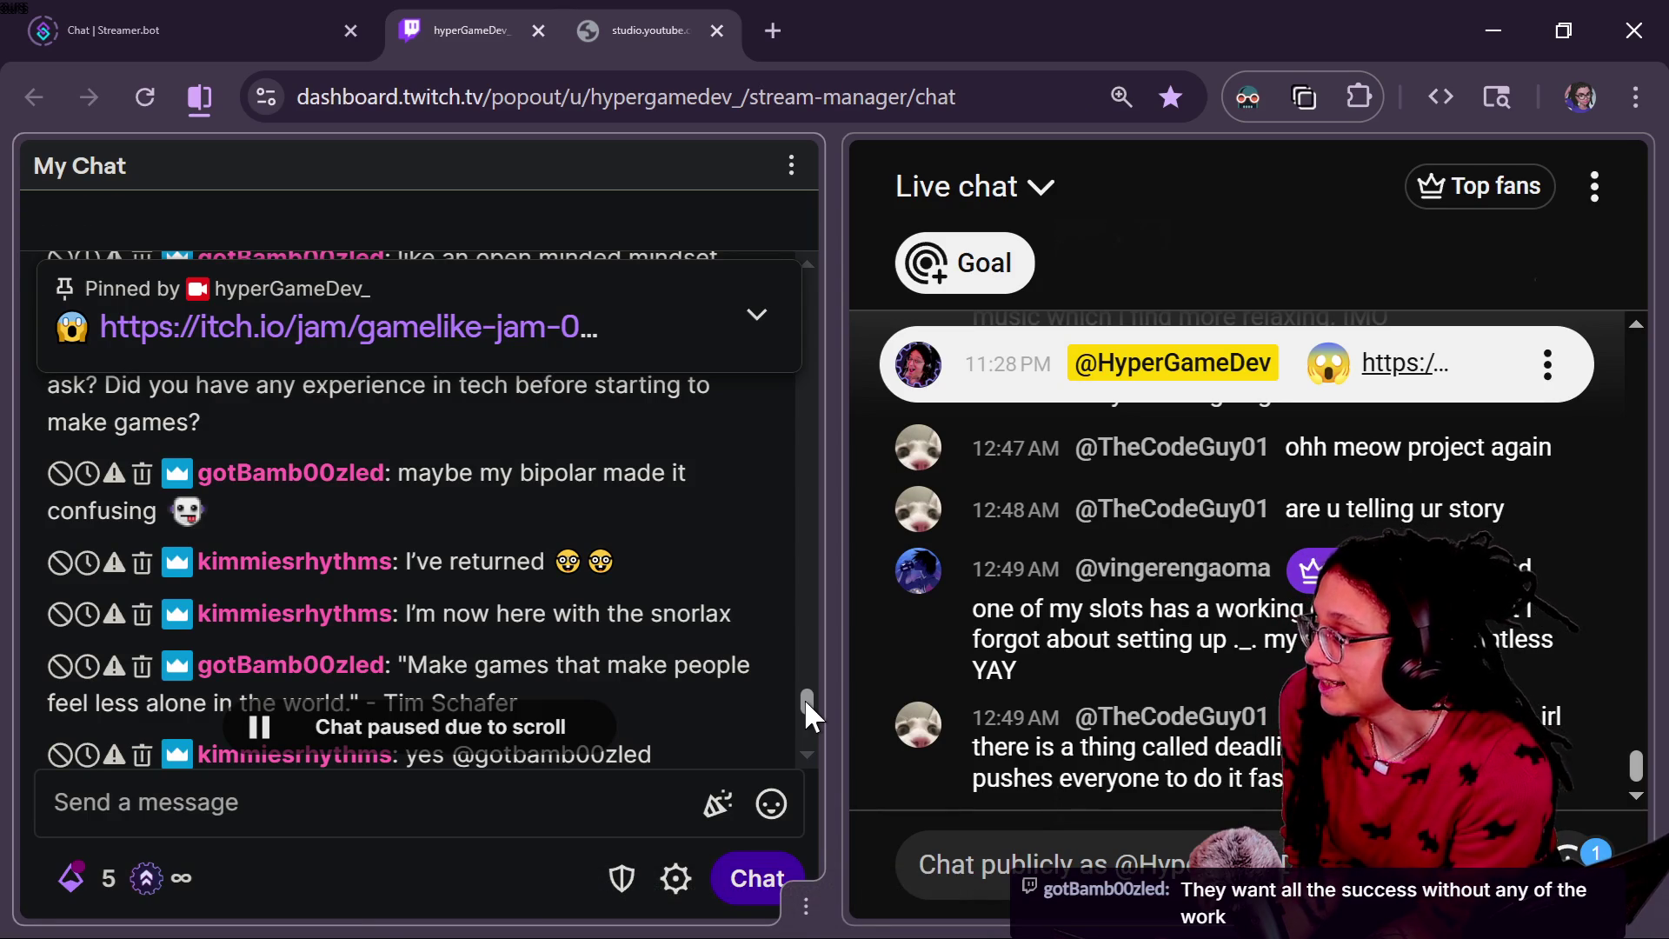
{"action": "left_click_drag", "start_coordinate": [805, 697], "coordinate": [798, 702]}
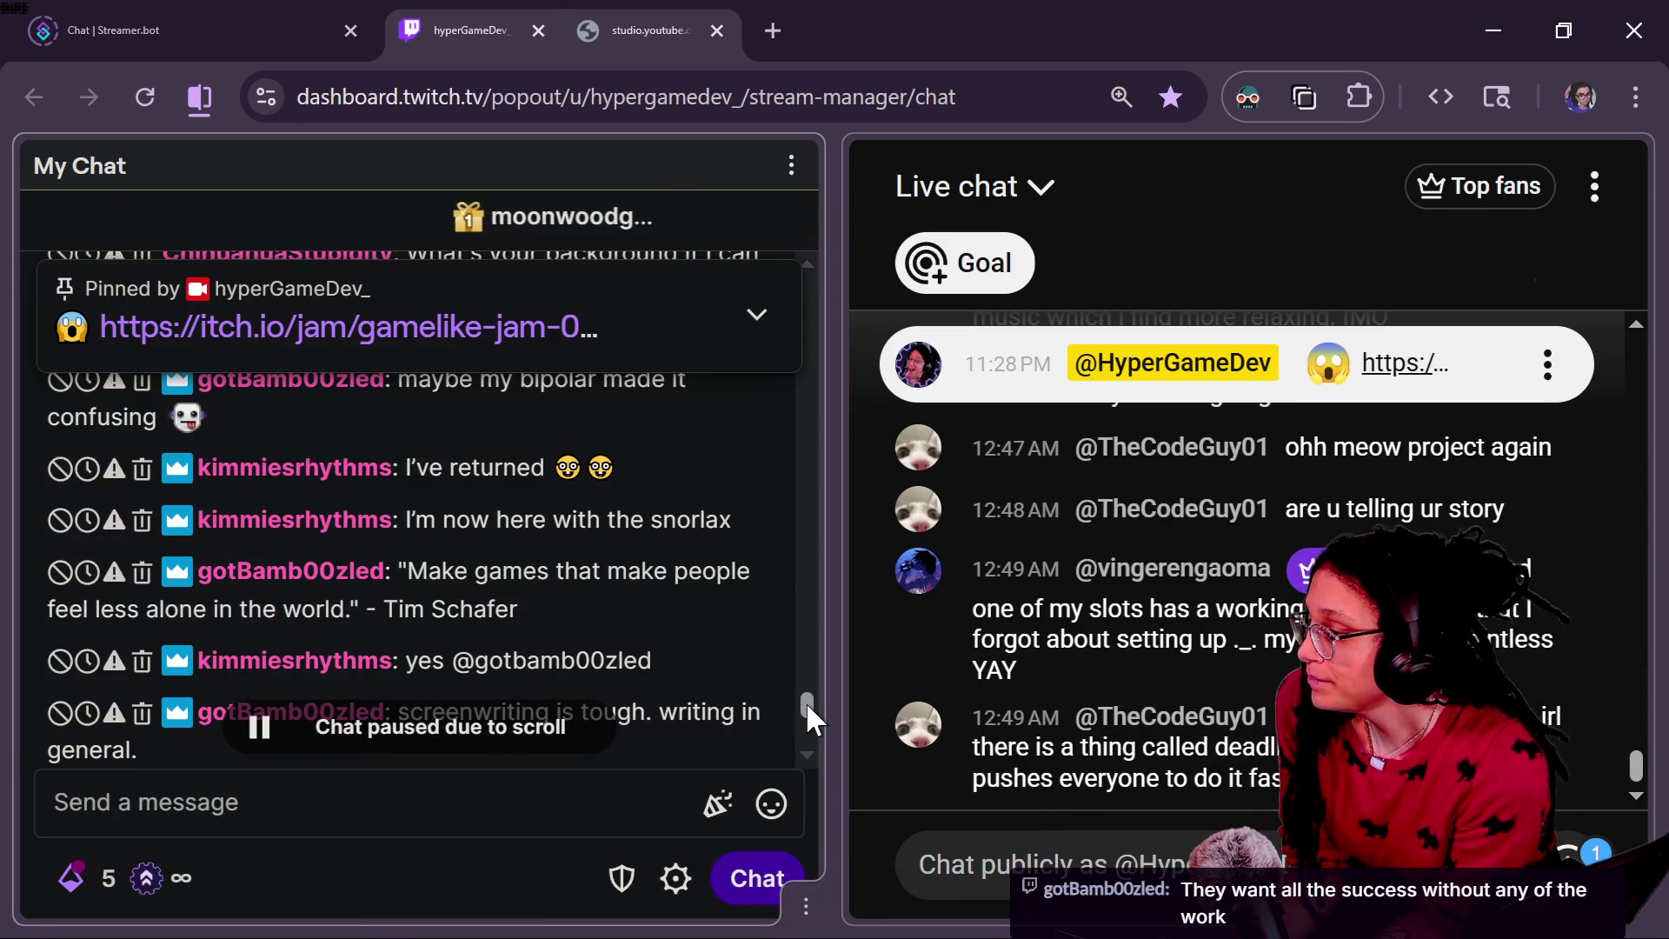
{"action": "left_click_drag", "start_coordinate": [806, 701], "coordinate": [786, 711]}
{"action": "scroll", "coordinate": [788, 711], "scroll_direction": "down", "scroll_amount": 1}
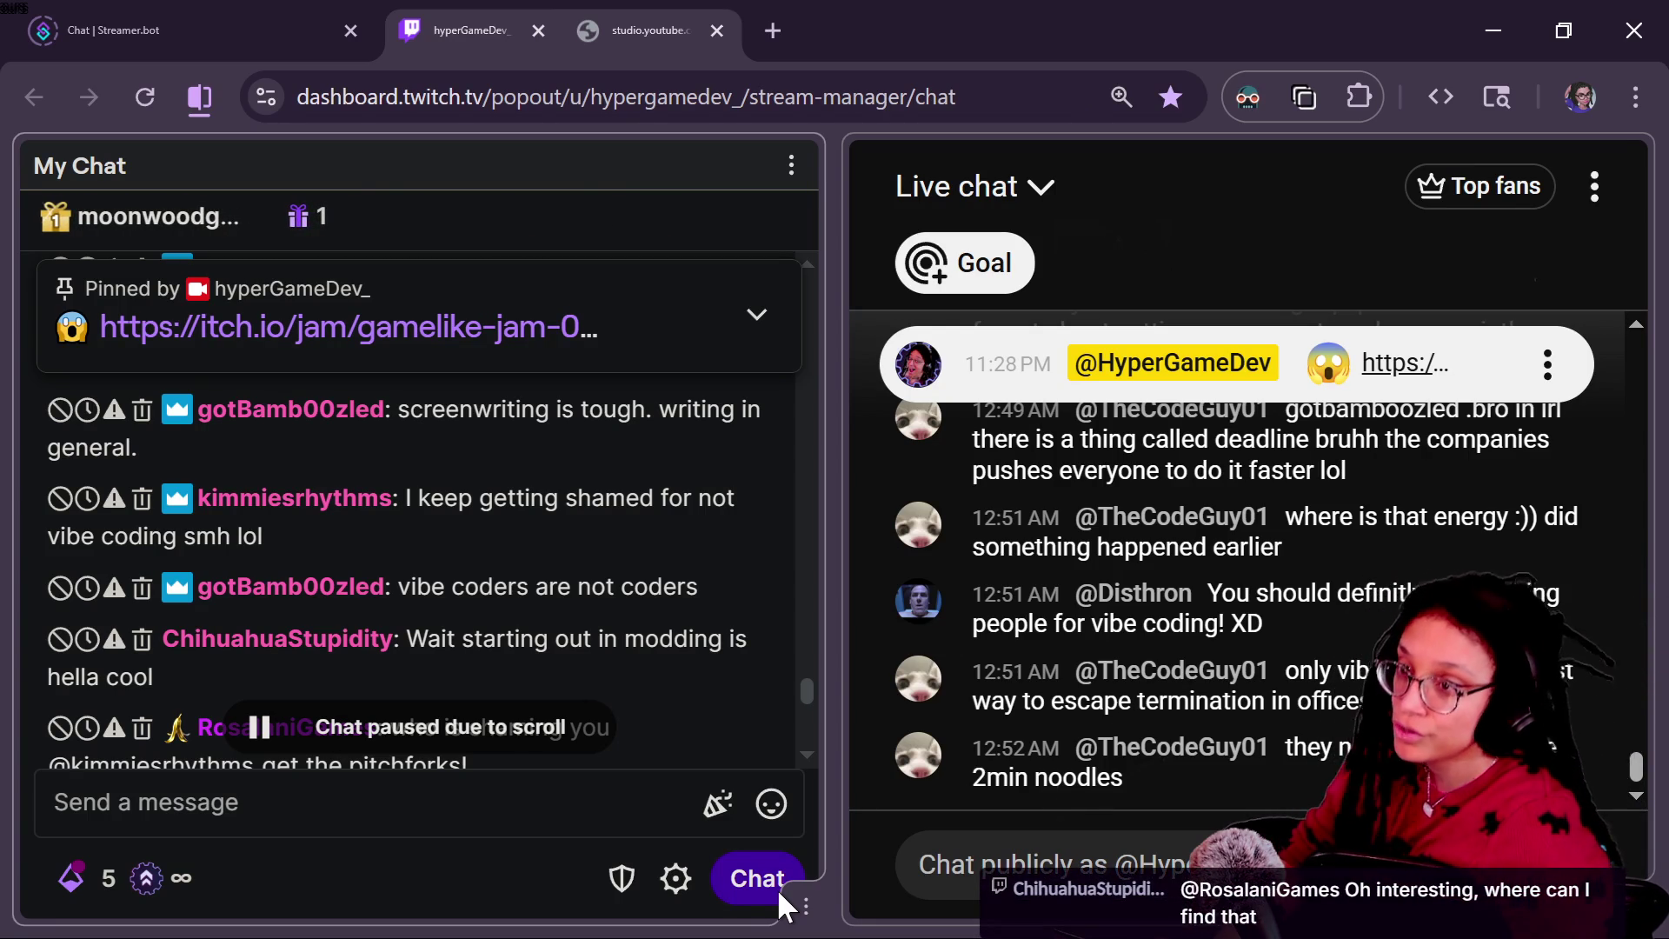
Step: Put the program_window script in distraction-free view and scroll down into _program_data
{"action": "scroll", "coordinate": [895, 543], "scroll_direction": "up", "scroll_amount": 8}
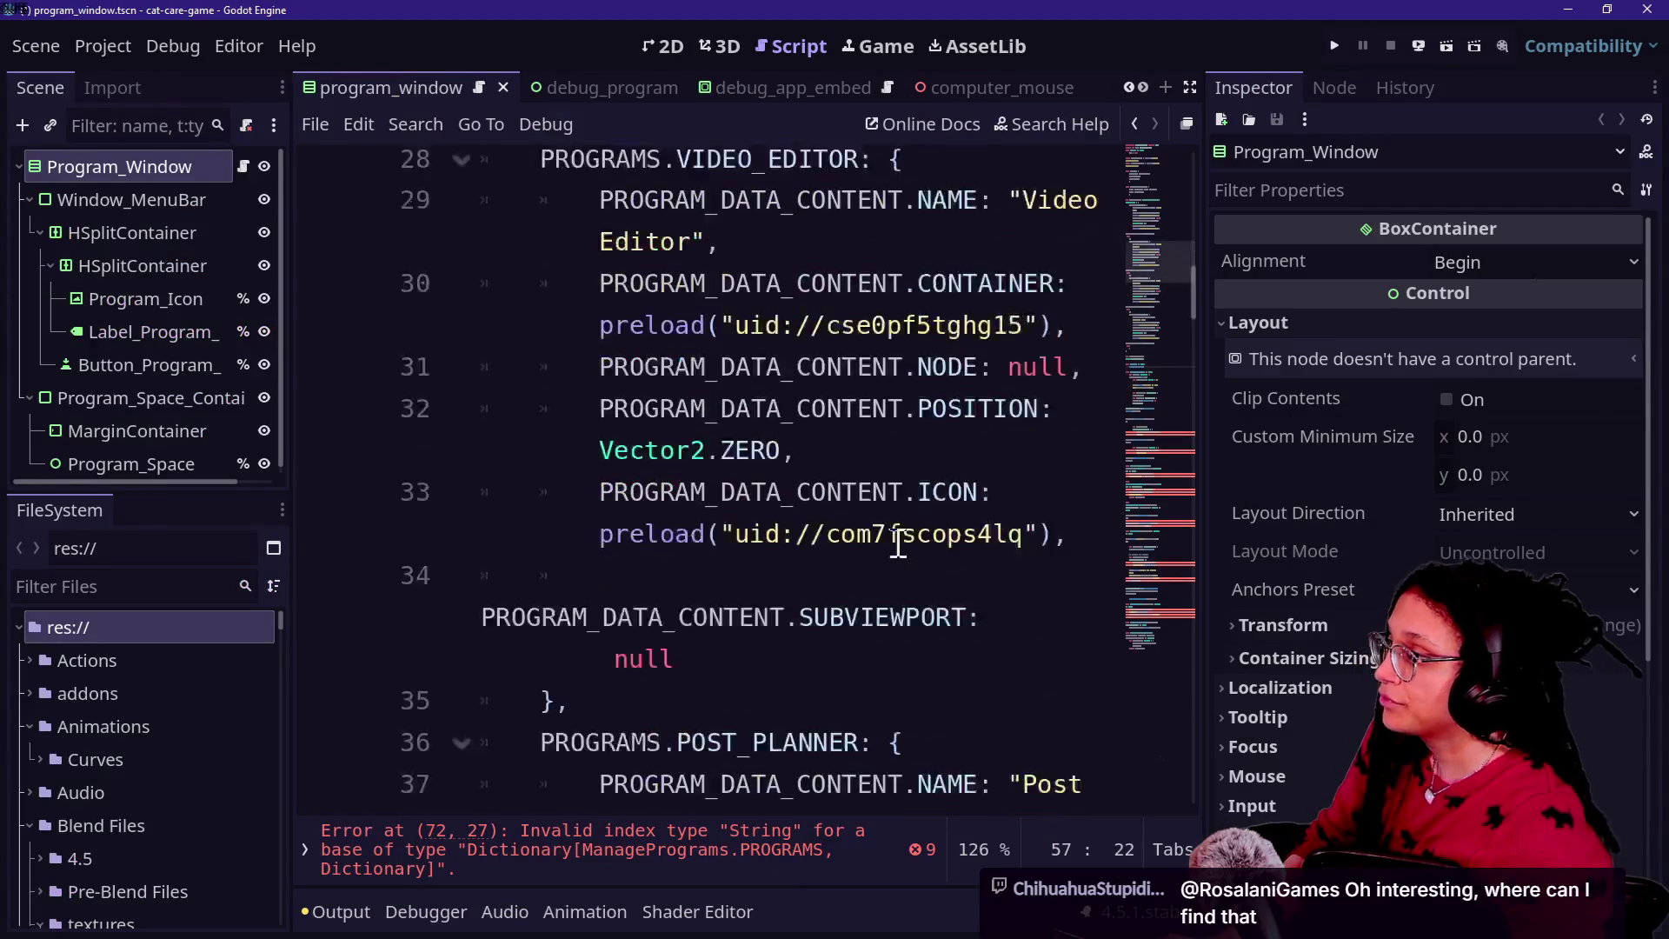
{"action": "scroll", "coordinate": [897, 544], "scroll_direction": "up", "scroll_amount": 5}
{"action": "key", "text": "ctrl+shift+F11"}
{"action": "scroll", "coordinate": [782, 556], "scroll_direction": "down", "scroll_amount": 2}
{"action": "scroll", "coordinate": [782, 556], "scroll_direction": "down", "scroll_amount": 5}
{"action": "scroll", "coordinate": [801, 519], "scroll_direction": "down", "scroll_amount": 1}
Step: Inspect the Post Planner entry's name, container and position lines
{"action": "left_click", "coordinate": [801, 548]}
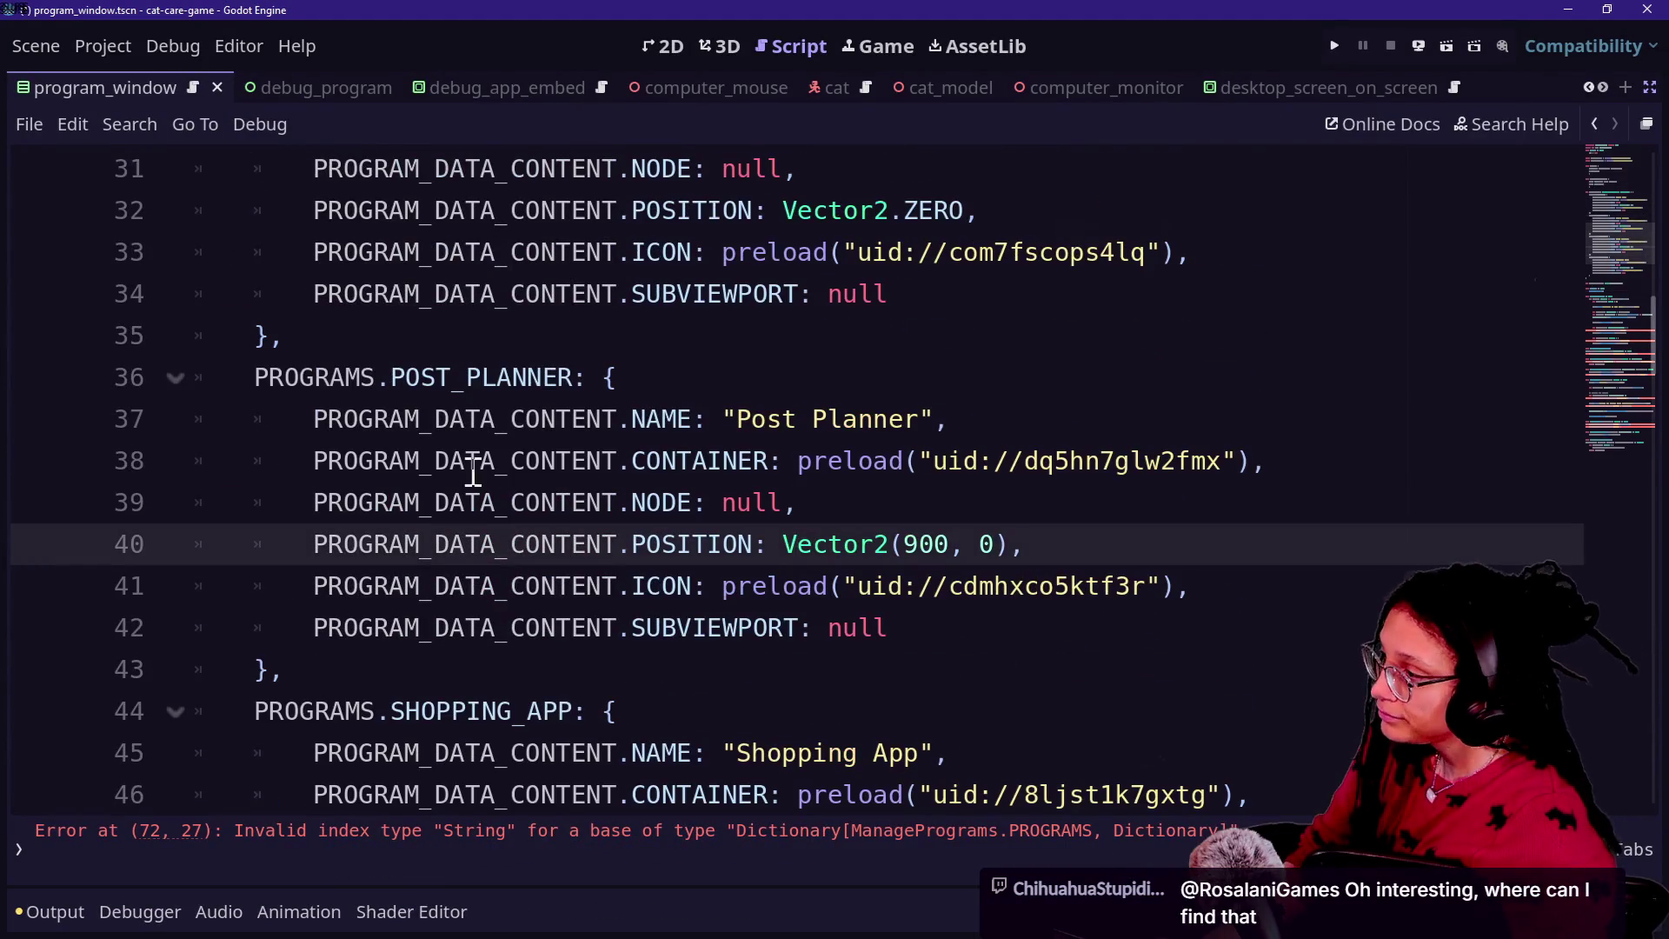
{"action": "mouse_move", "coordinate": [298, 429]}
{"action": "left_mouse_down"}
{"action": "mouse_move", "coordinate": [657, 384]}
{"action": "mouse_move", "coordinate": [947, 419]}
{"action": "mouse_move", "coordinate": [391, 502]}
{"action": "left_mouse_up"}
{"action": "left_click", "coordinate": [533, 626]}
{"action": "scroll", "coordinate": [533, 626], "scroll_direction": "down", "scroll_amount": 4}
{"action": "scroll", "coordinate": [864, 473], "scroll_direction": "down", "scroll_amount": 1}
{"action": "left_click_drag", "start_coordinate": [383, 382], "coordinate": [742, 286]}
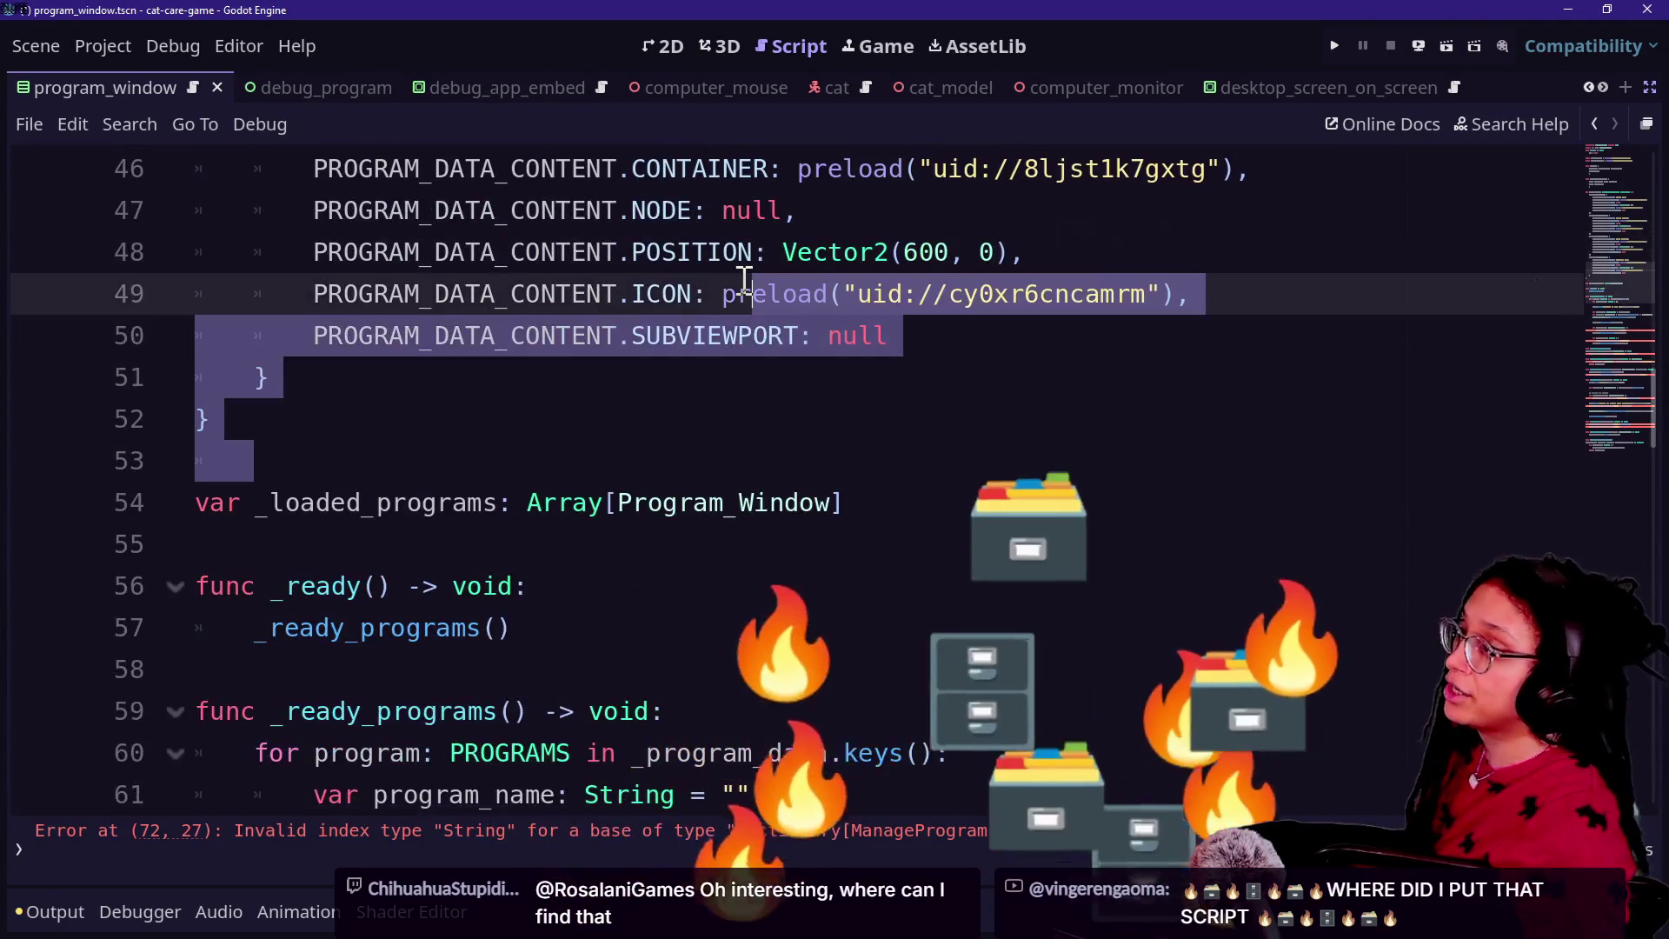
{"action": "scroll", "coordinate": [741, 279], "scroll_direction": "up", "scroll_amount": 10}
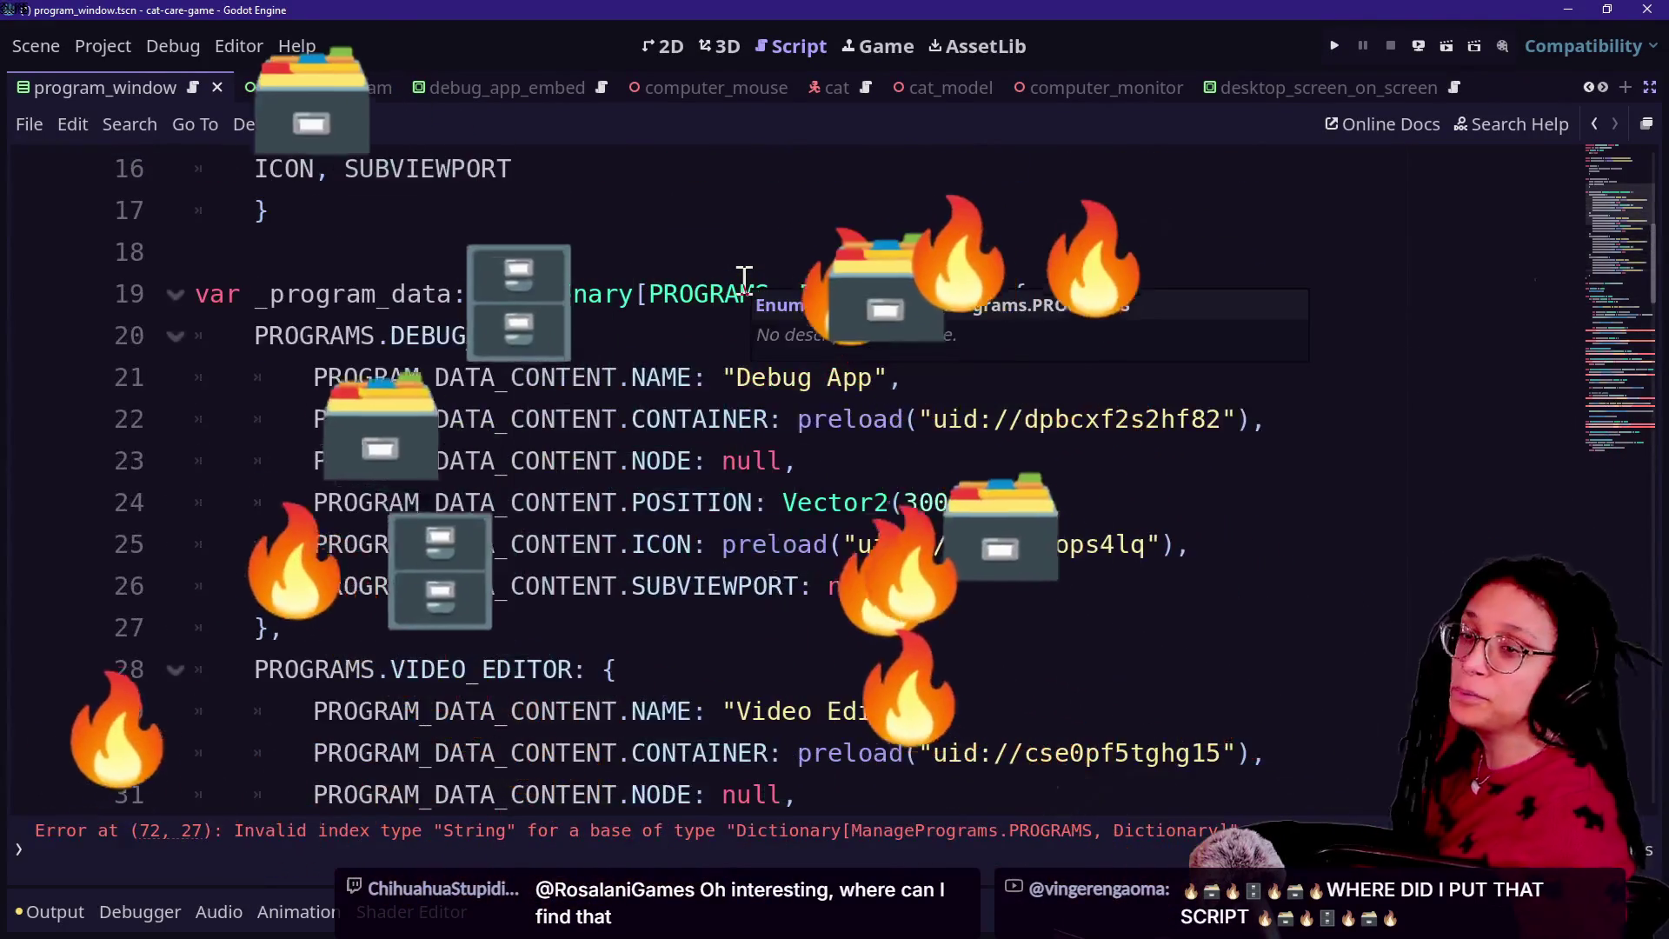
Step: Examine the DEBUG_APP entry, including its PROGRAM_DATA_CONTENT.NAME, node and position lines
{"action": "left_click", "coordinate": [446, 353]}
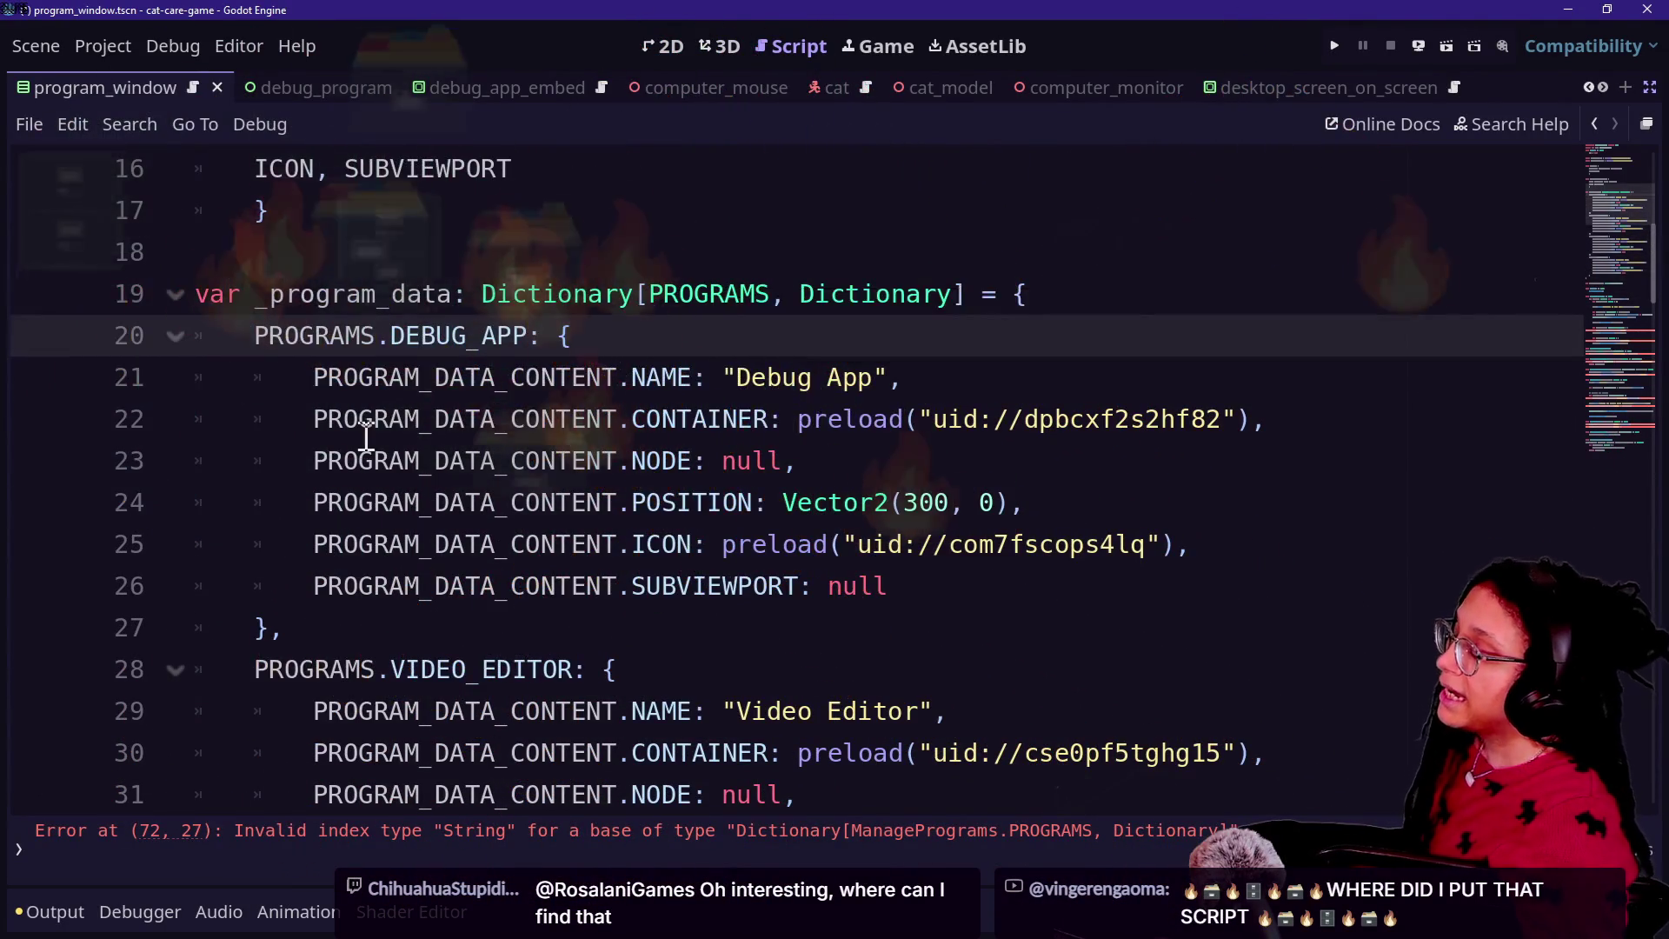
{"action": "left_click_drag", "start_coordinate": [315, 376], "coordinate": [534, 345]}
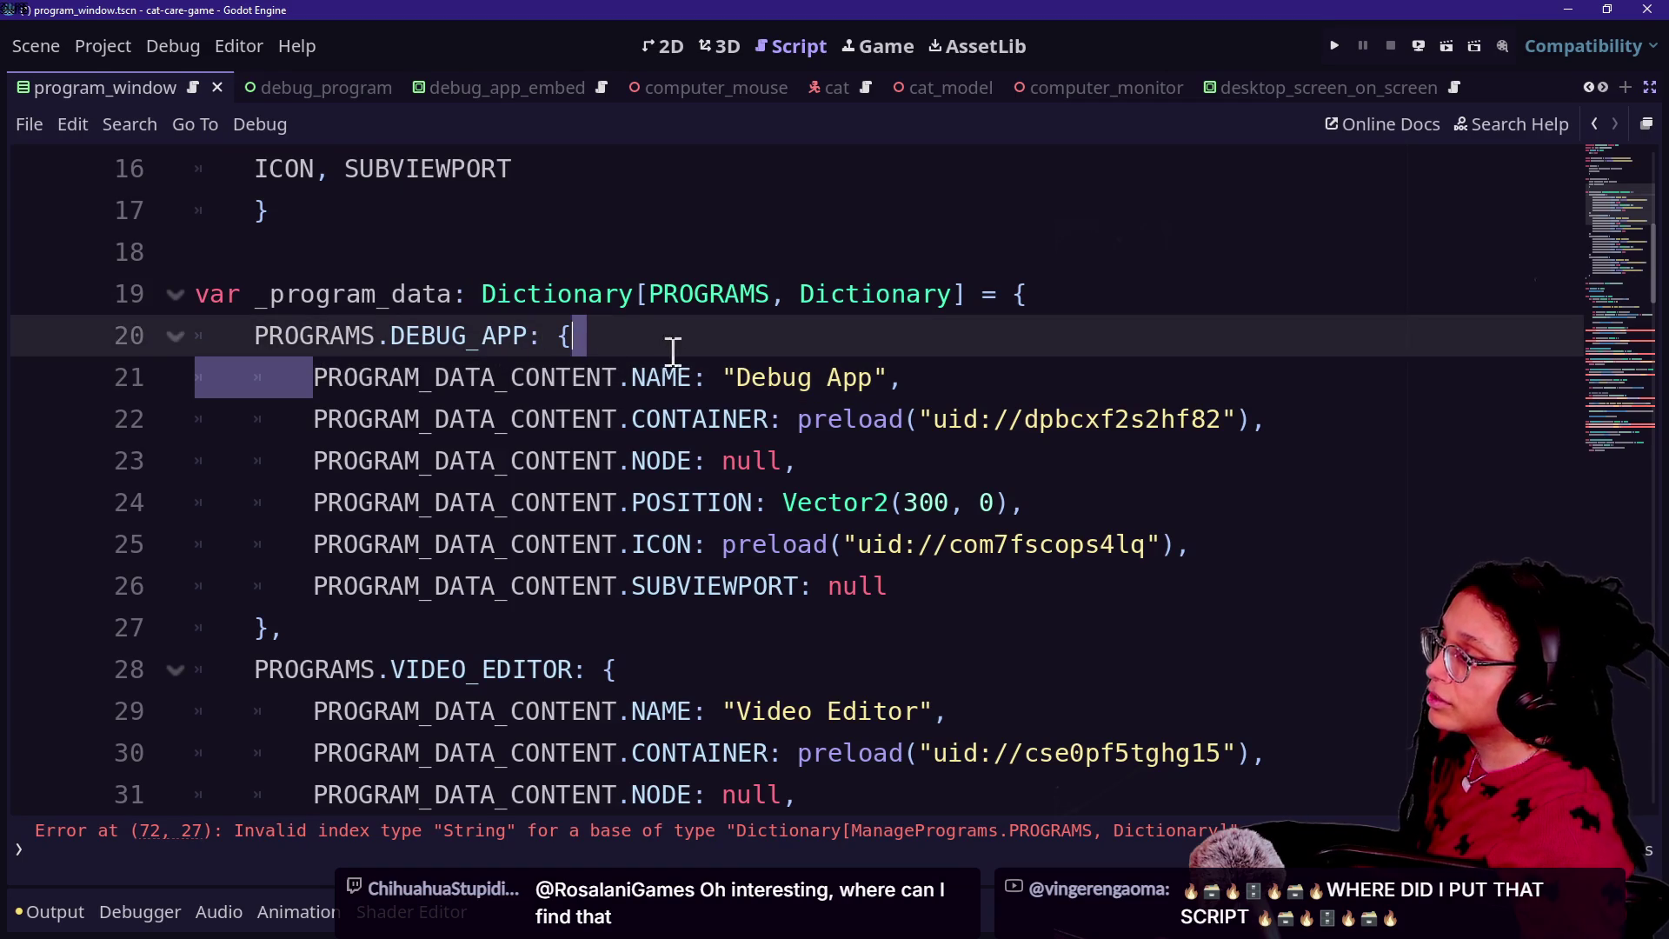
{"action": "left_click_drag", "start_coordinate": [672, 351], "coordinate": [688, 377]}
{"action": "mouse_move", "coordinate": [317, 421]}
{"action": "left_mouse_down"}
{"action": "mouse_move", "coordinate": [850, 373]}
{"action": "mouse_move", "coordinate": [765, 422]}
{"action": "left_mouse_up"}
{"action": "left_click", "coordinate": [525, 496]}
{"action": "scroll", "coordinate": [445, 527], "scroll_direction": "down", "scroll_amount": 8}
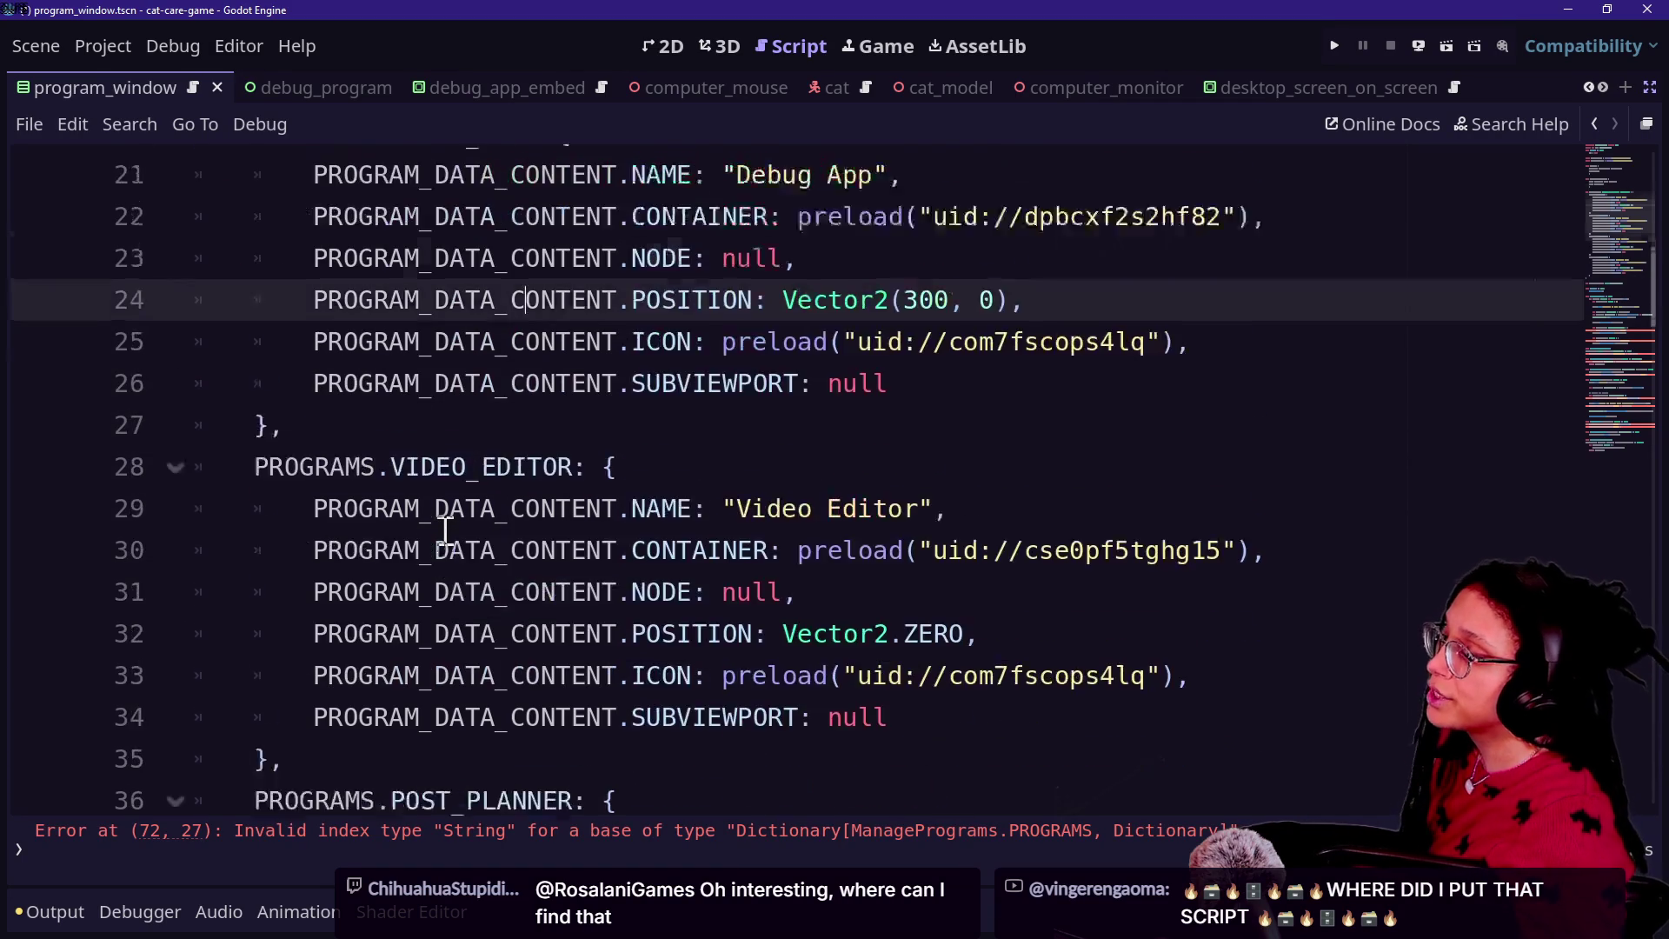
{"action": "left_click_drag", "start_coordinate": [445, 527], "coordinate": [425, 272]}
{"action": "scroll", "coordinate": [426, 272], "scroll_direction": "up", "scroll_amount": 5}
{"action": "scroll", "coordinate": [426, 277], "scroll_direction": "up", "scroll_amount": 1}
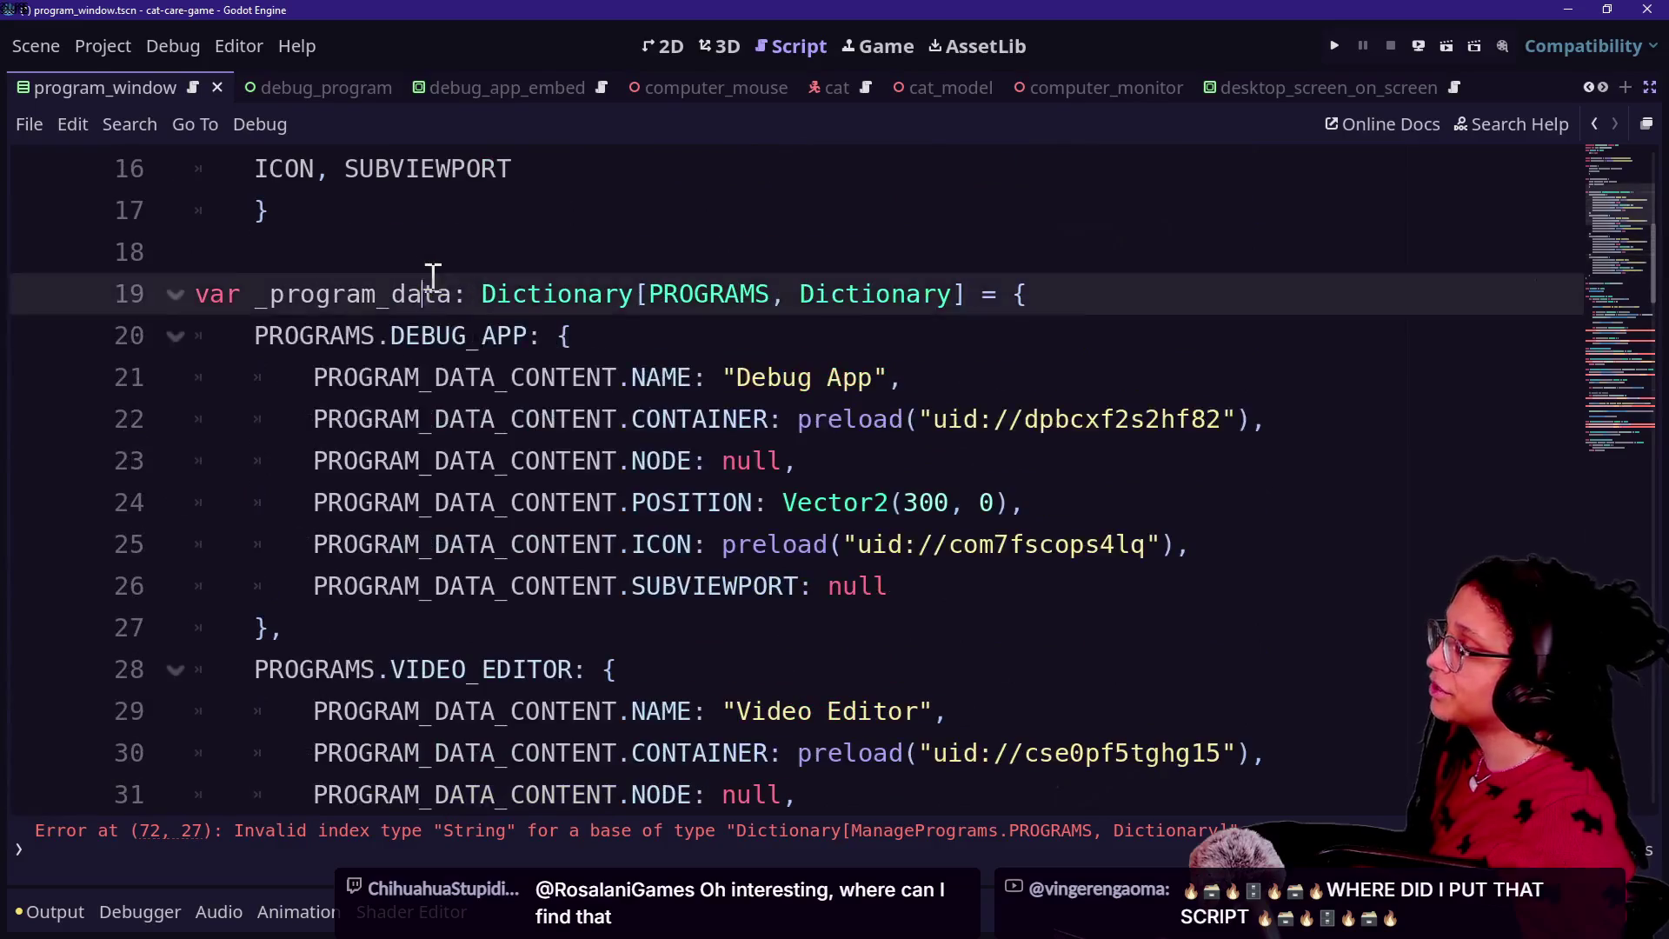
{"action": "left_click_drag", "start_coordinate": [426, 276], "coordinate": [626, 417]}
{"action": "left_click", "coordinate": [630, 416]}
{"action": "left_click", "coordinate": [482, 459]}
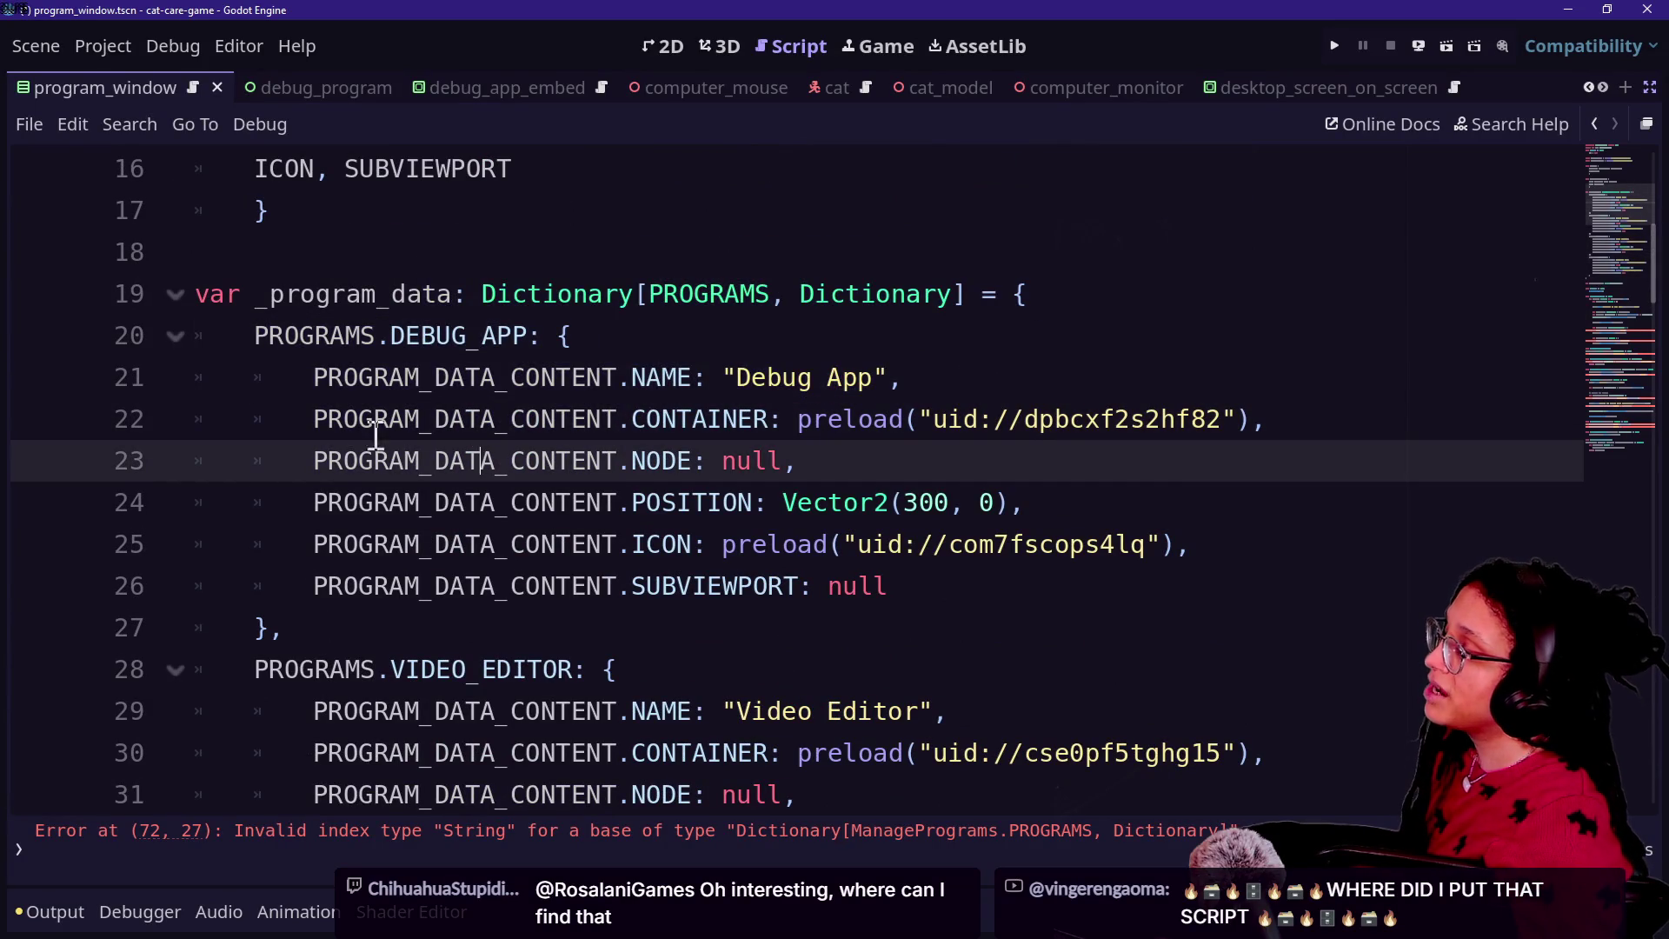
Step: Step through the VIDEO_EDITOR and SHOPPING_APP entries to _loaded_programs, then return to the stream chat
{"action": "scroll", "coordinate": [354, 422], "scroll_direction": "down", "scroll_amount": 1}
{"action": "mouse_move", "coordinate": [266, 208]}
{"action": "left_mouse_down"}
{"action": "mouse_move", "coordinate": [429, 380]}
{"action": "mouse_move", "coordinate": [455, 445]}
{"action": "left_mouse_up"}
{"action": "left_click_drag", "start_coordinate": [391, 294], "coordinate": [634, 533]}
{"action": "left_click", "coordinate": [633, 533]}
{"action": "left_click", "coordinate": [623, 509]}
{"action": "key", "text": "Up"}
{"action": "key", "text": "Up"}
{"action": "key", "text": "Up"}
{"action": "key", "text": "Down"}
{"action": "key", "text": "Up"}
{"action": "key", "text": "Up"}
{"action": "key", "text": "Down"}
{"action": "key", "text": "Down"}
{"action": "key", "text": "Down"}
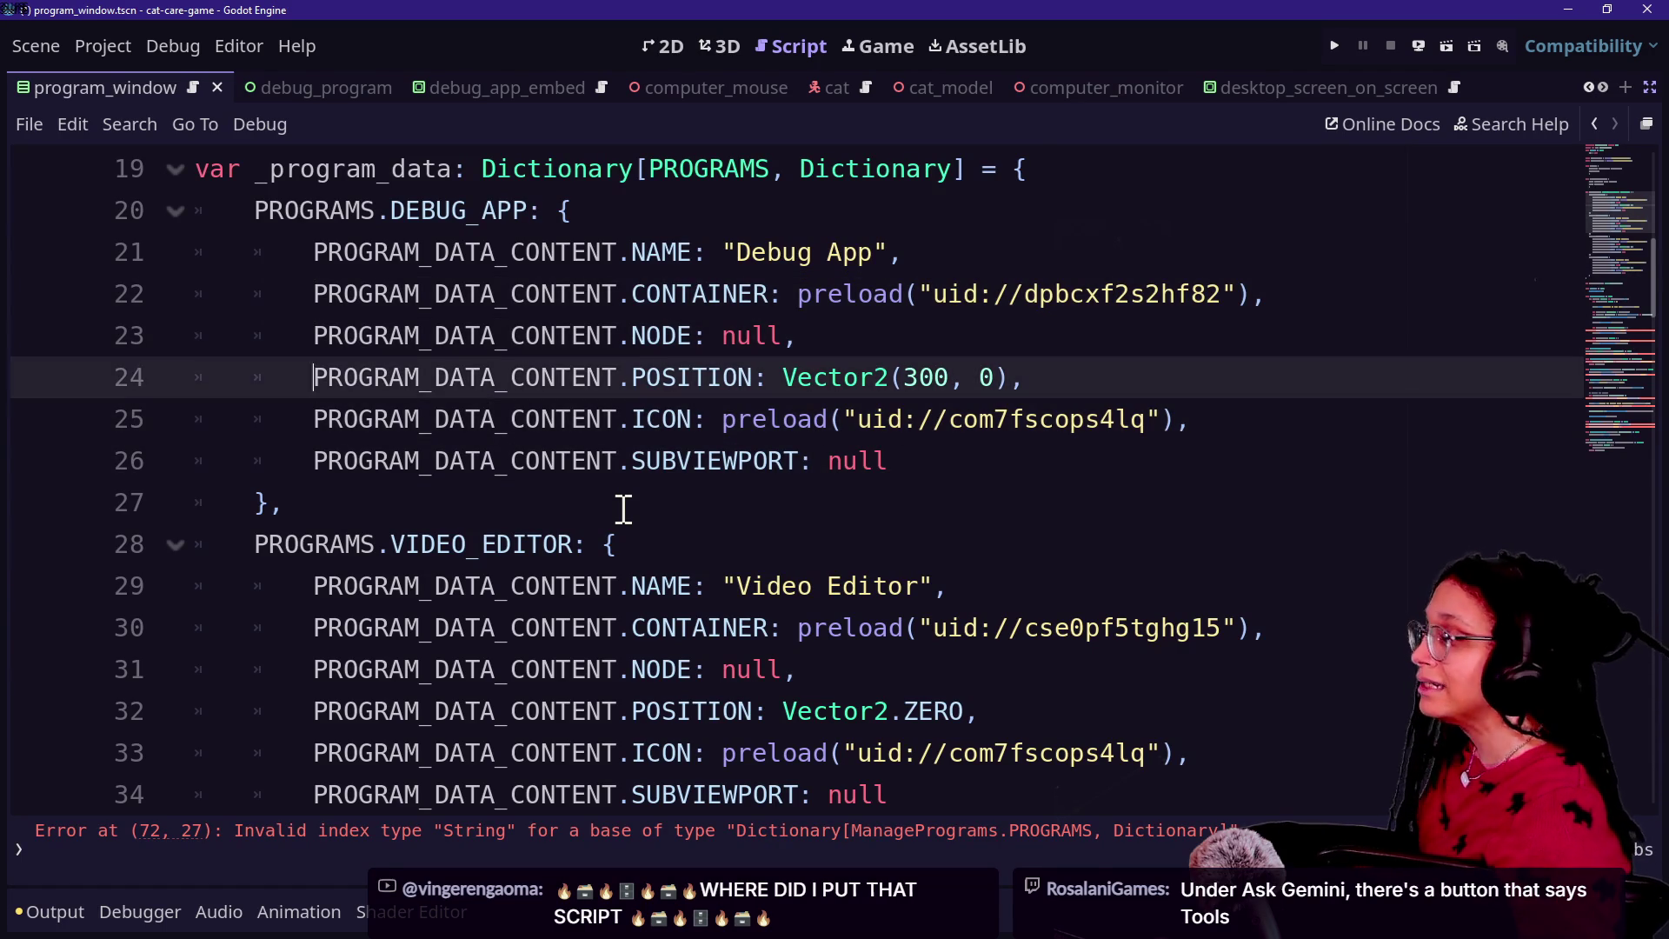
{"action": "key", "text": "Down"}
{"action": "key", "text": "Down"}
{"action": "key", "text": "Down"}
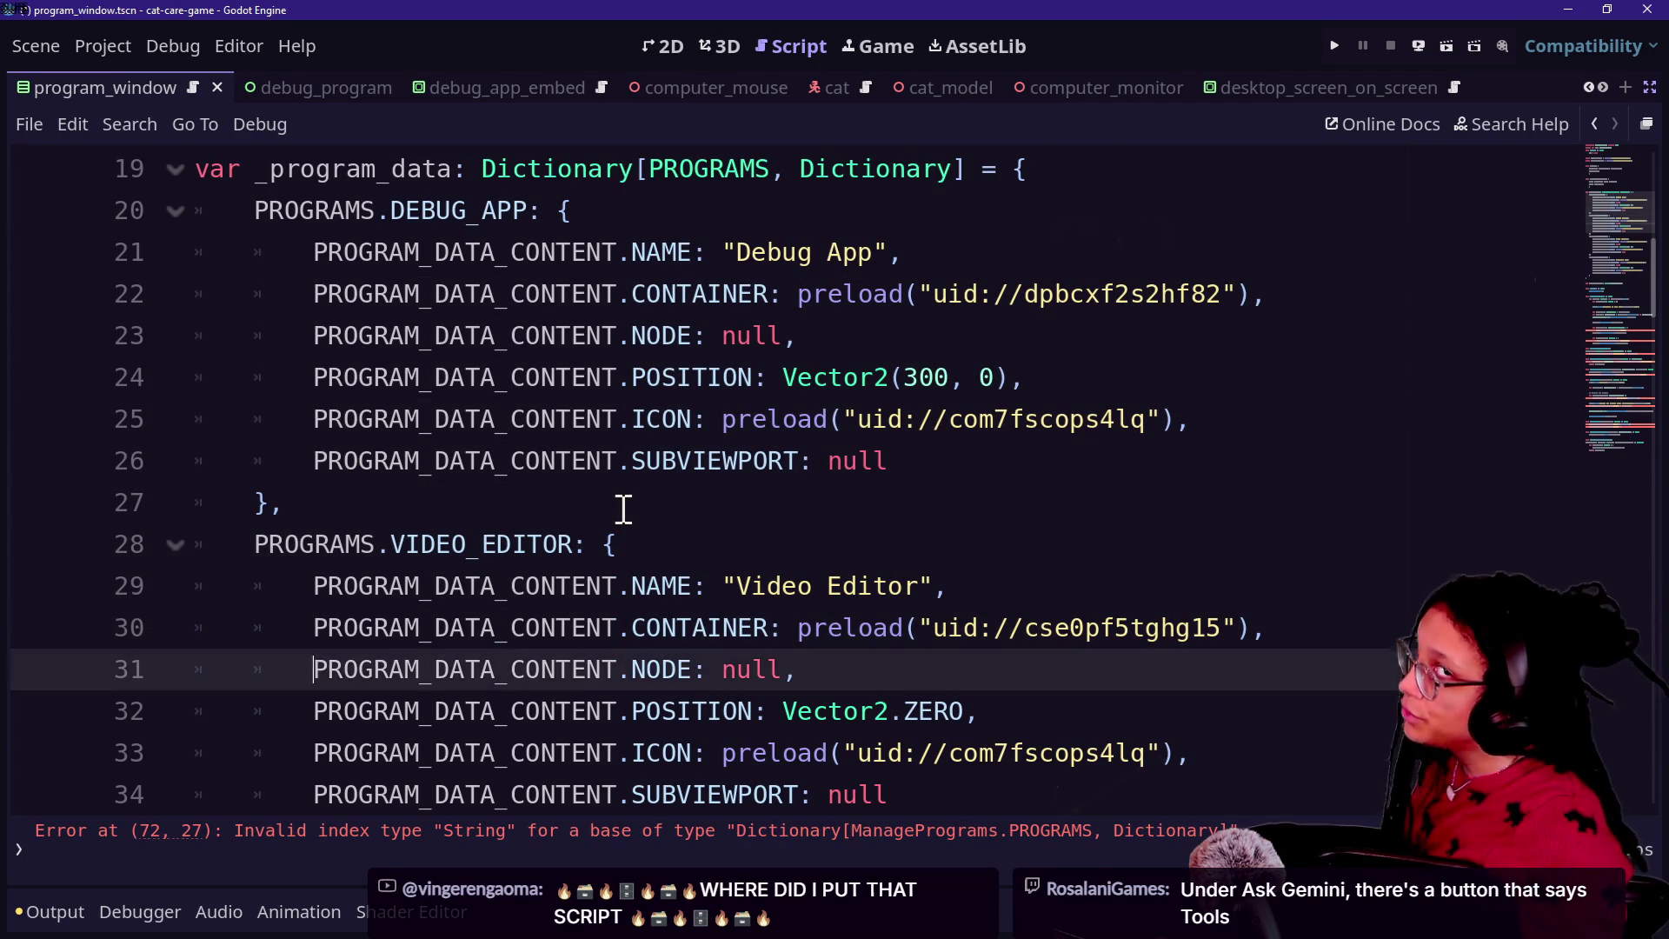
{"action": "key", "text": "Down"}
{"action": "key", "text": "Down"}
{"action": "key", "text": "Down"}
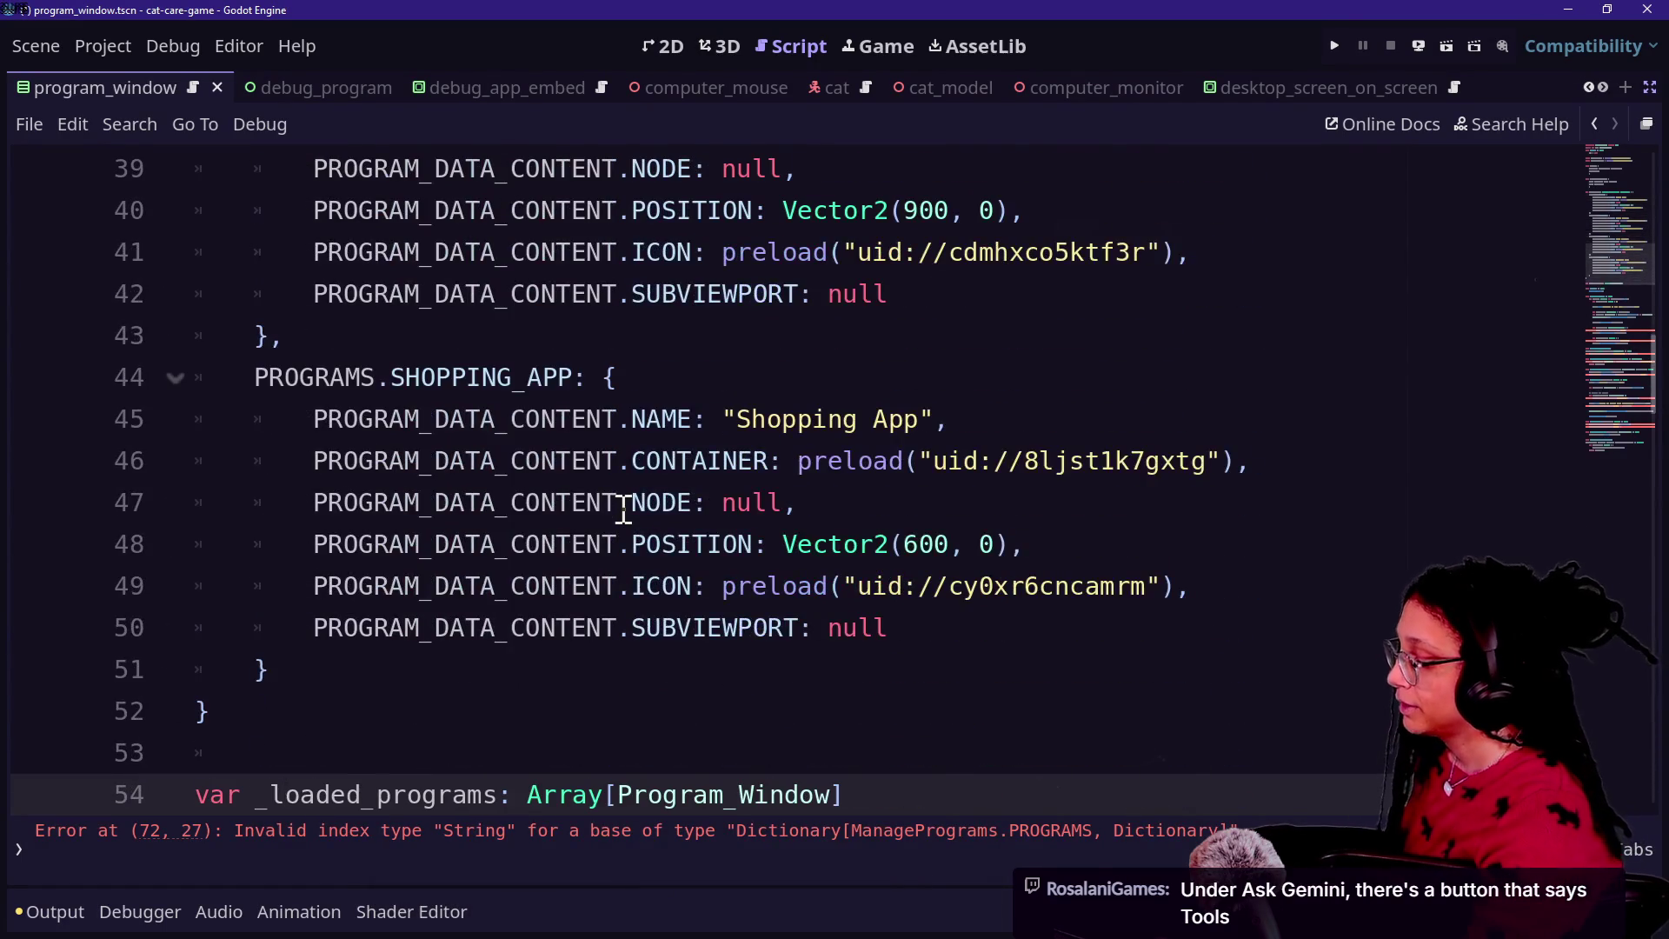
{"action": "key", "text": "alt+Tab"}
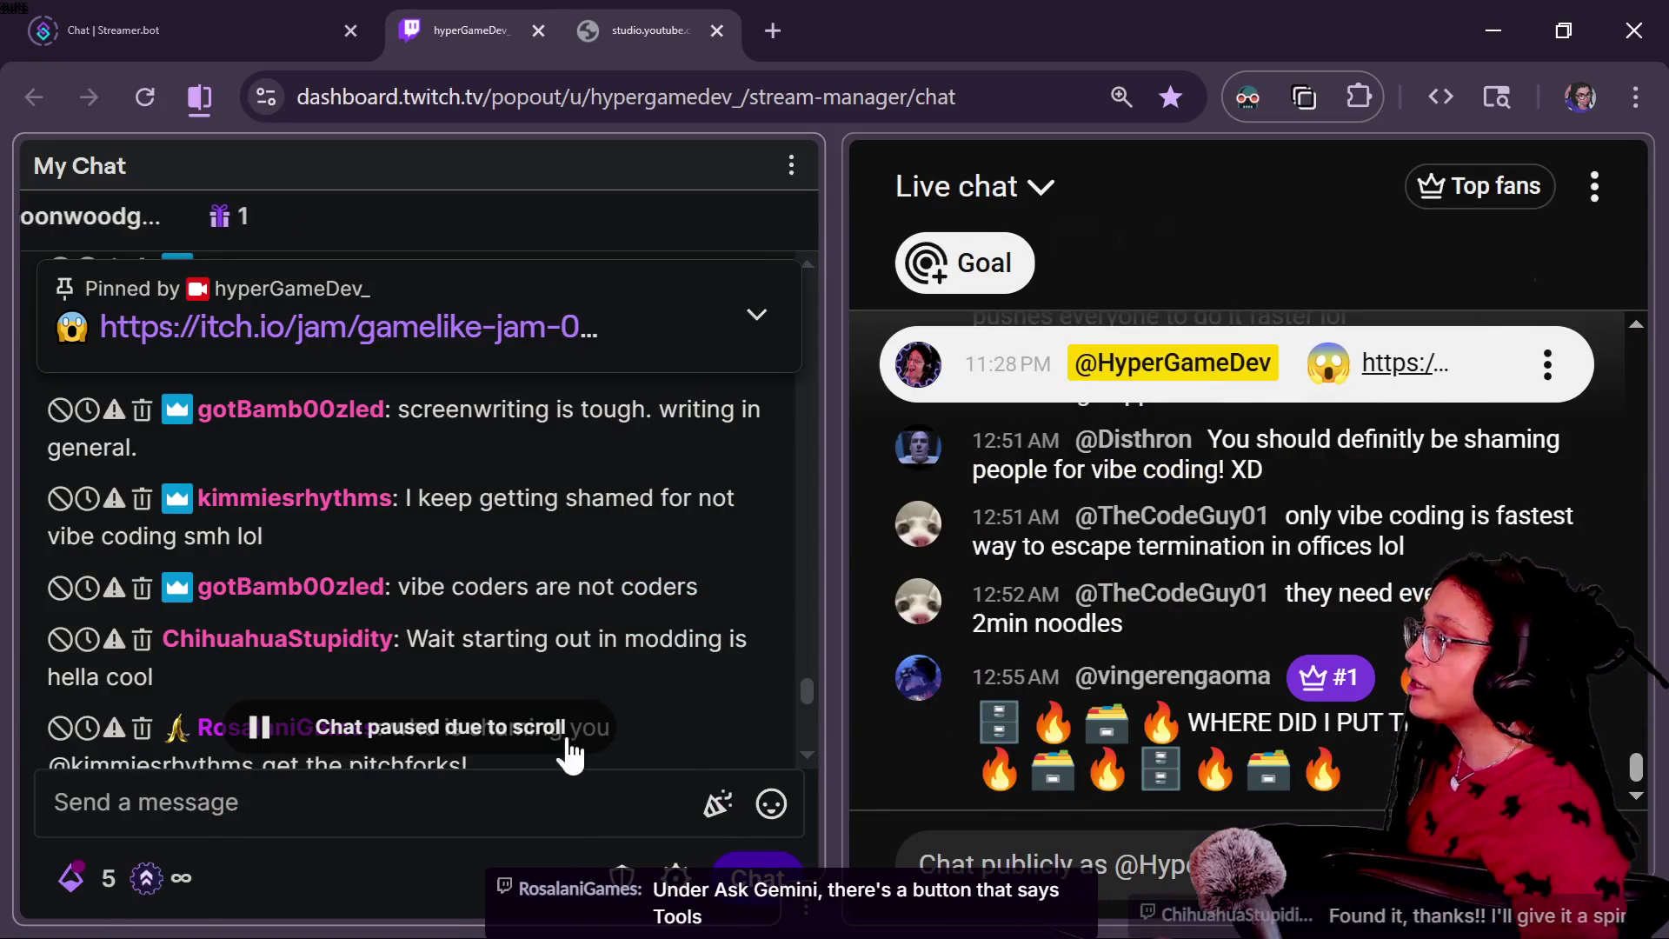
{"action": "left_click_drag", "start_coordinate": [163, 407], "coordinate": [700, 591]}
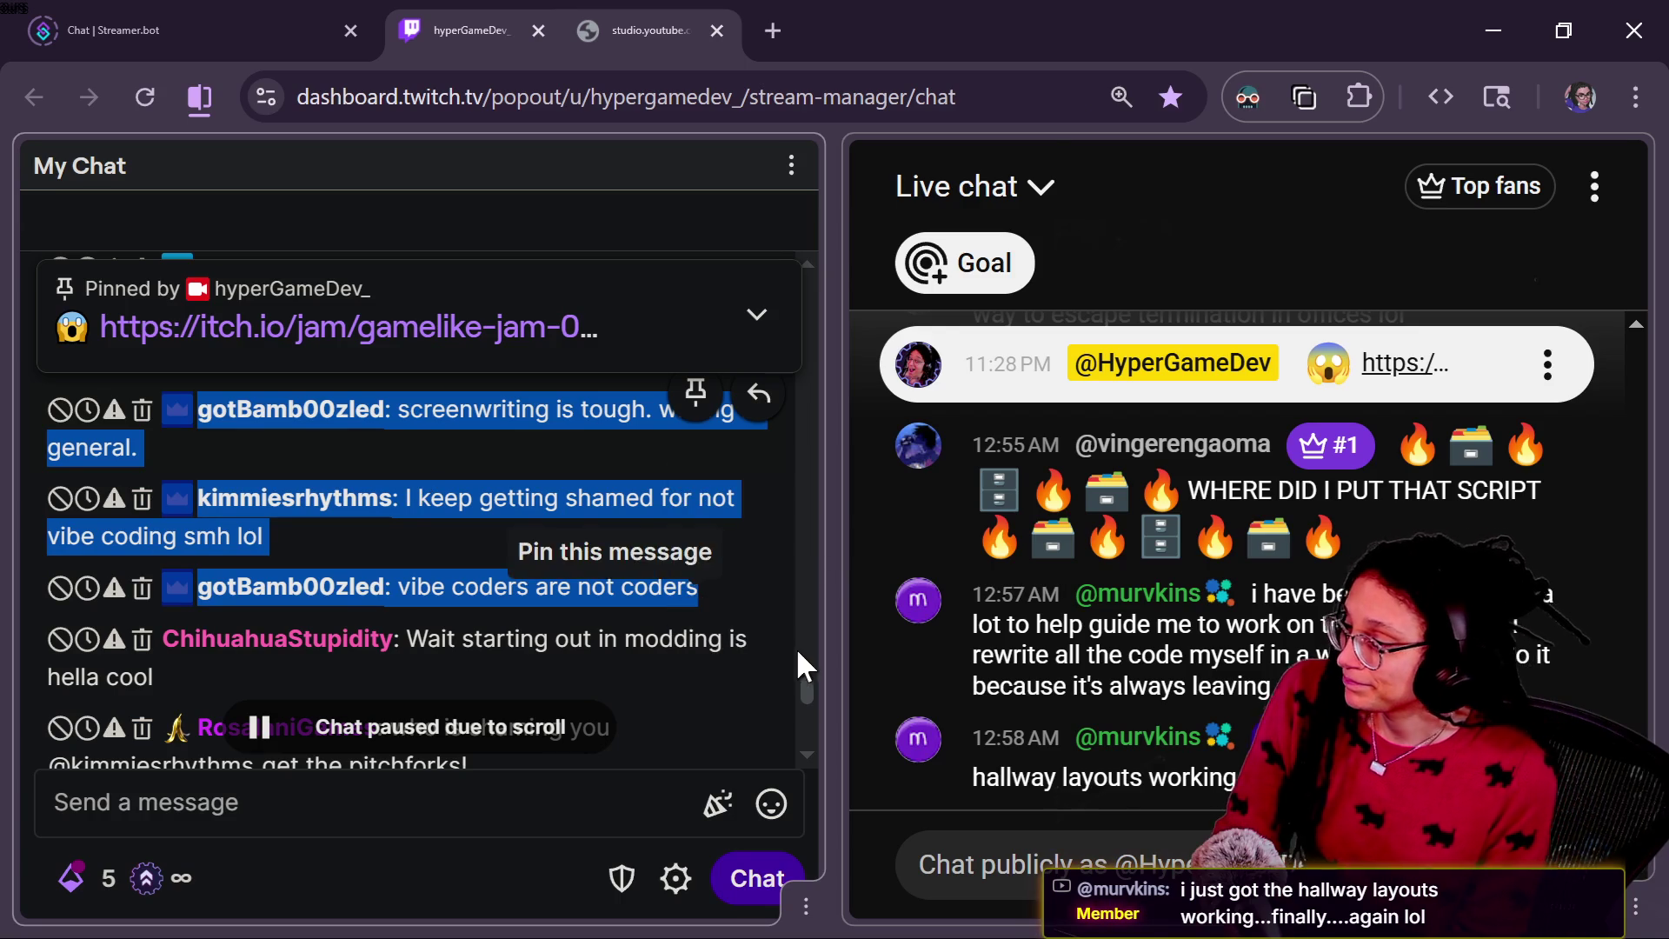
{"action": "left_click_drag", "start_coordinate": [817, 680], "coordinate": [811, 688]}
{"action": "scroll", "coordinate": [810, 687], "scroll_direction": "down", "scroll_amount": 2}
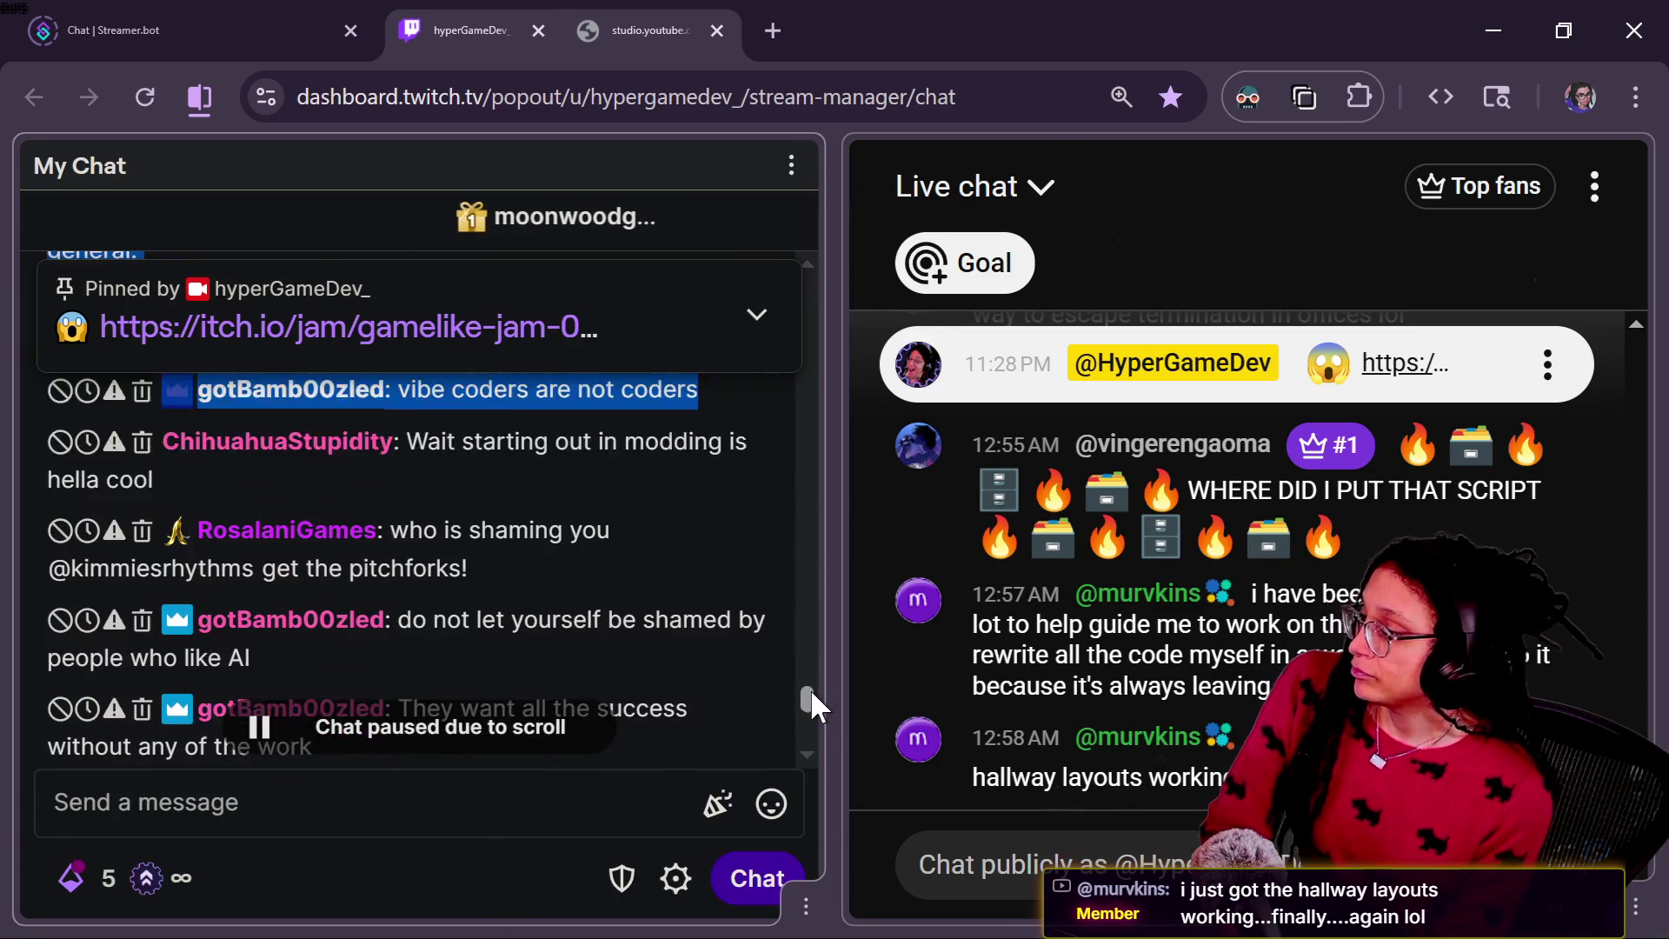
{"action": "scroll", "coordinate": [808, 691], "scroll_direction": "down", "scroll_amount": 3}
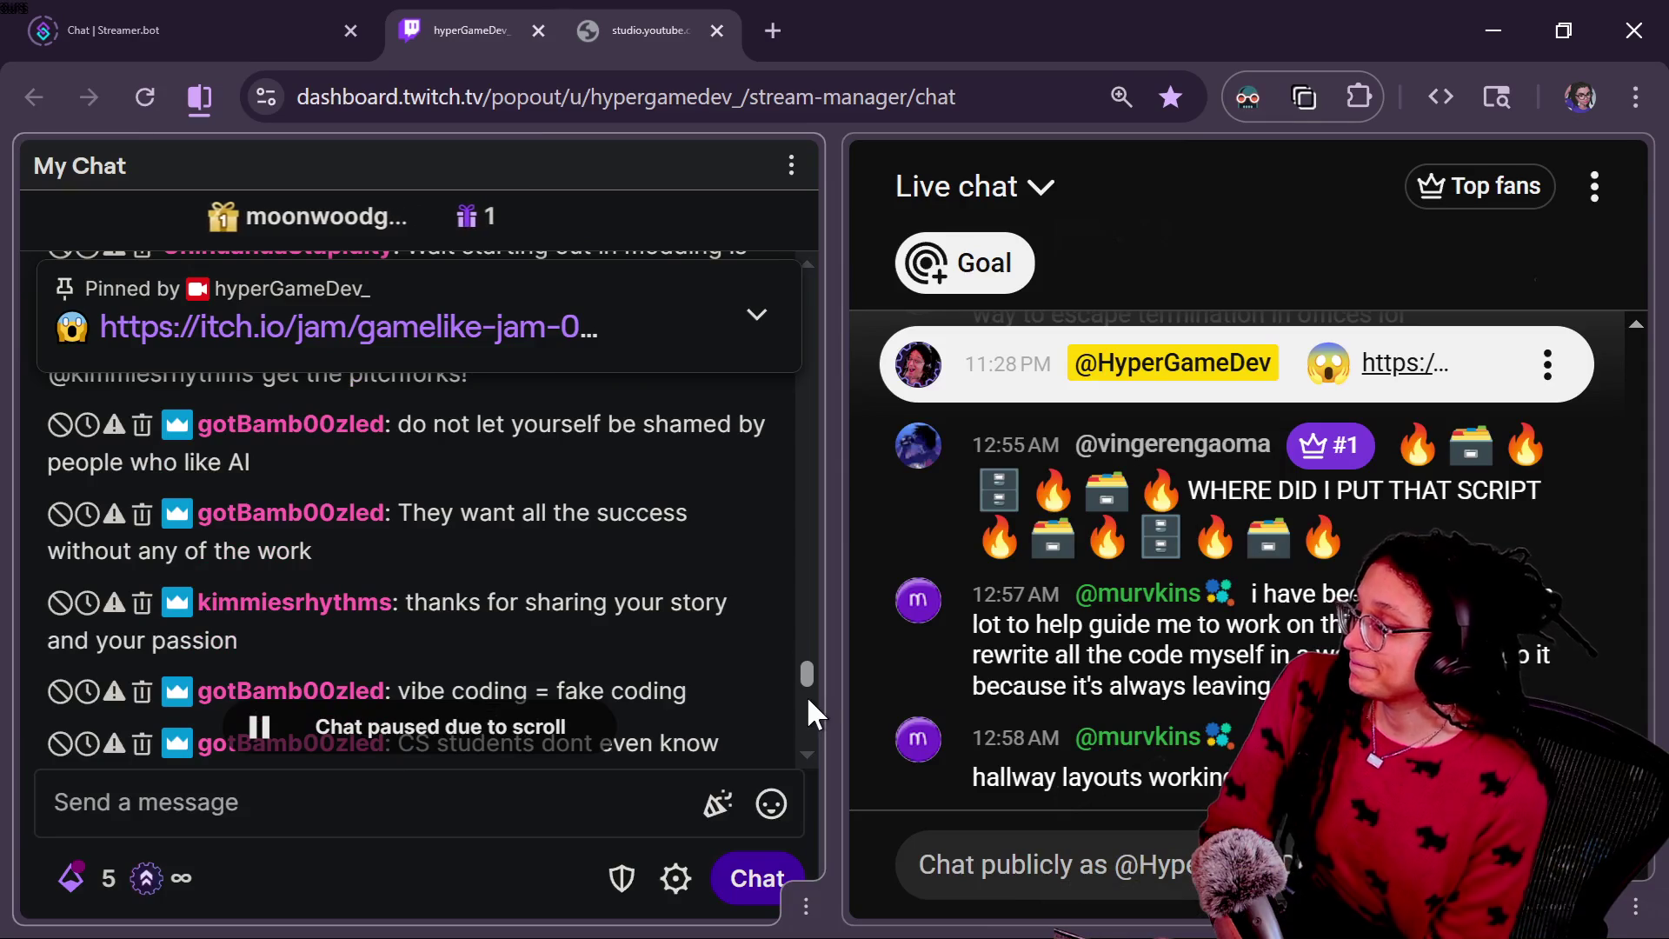
{"action": "scroll", "coordinate": [806, 695], "scroll_direction": "down", "scroll_amount": 2}
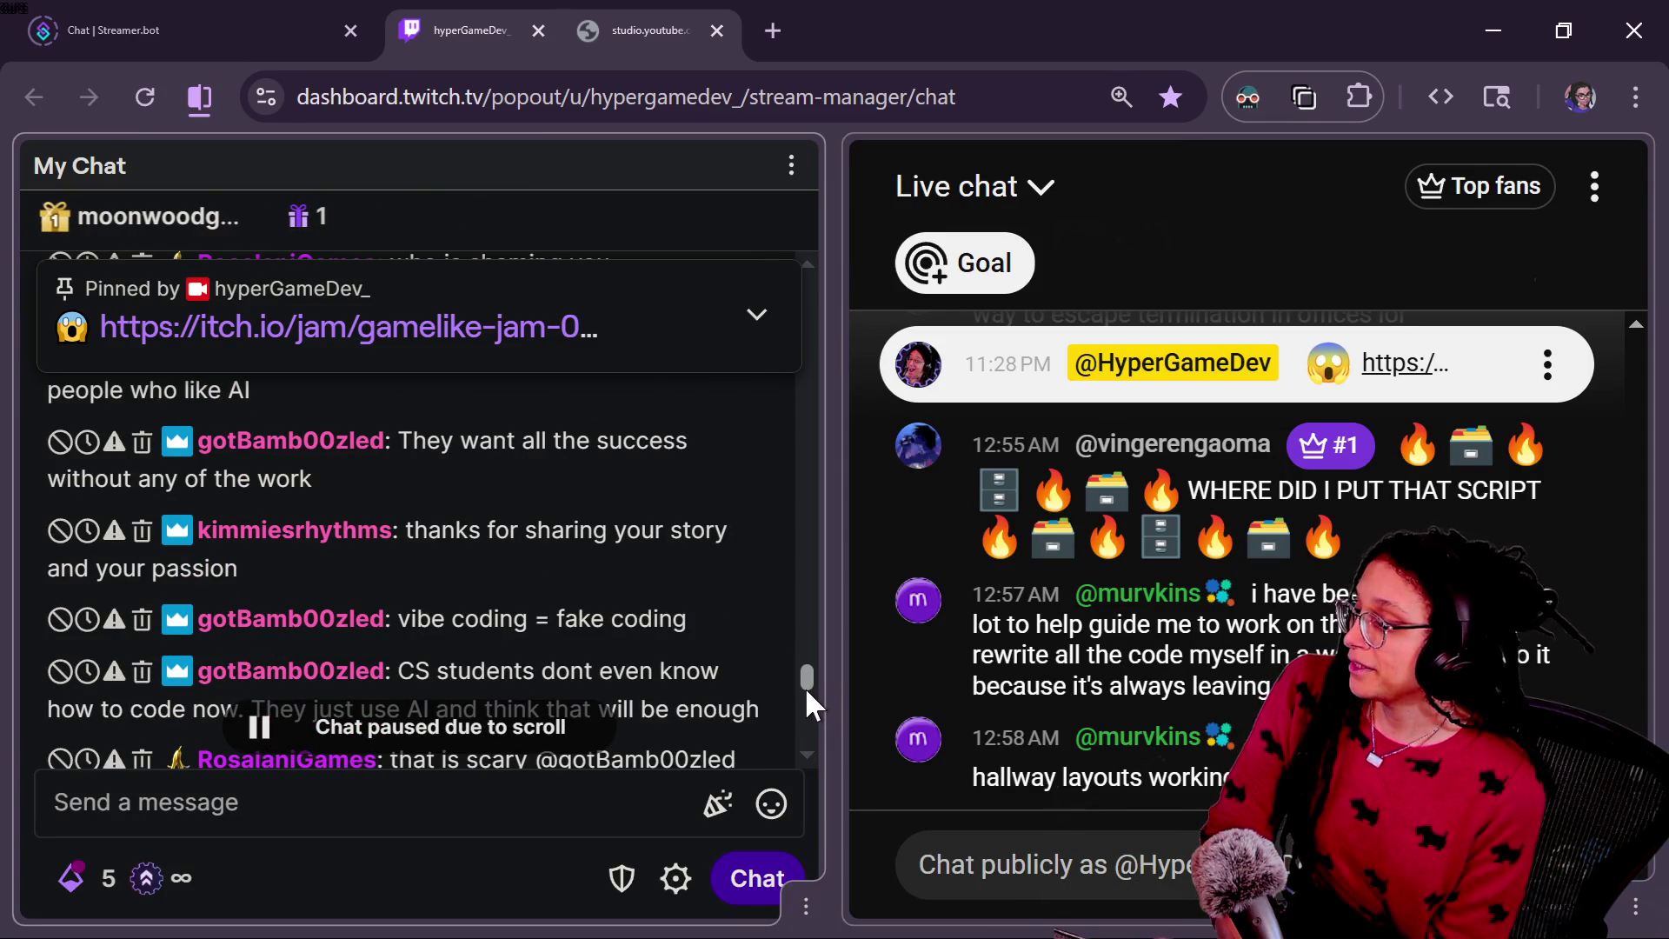
{"action": "scroll", "coordinate": [805, 681], "scroll_direction": "down", "scroll_amount": 5}
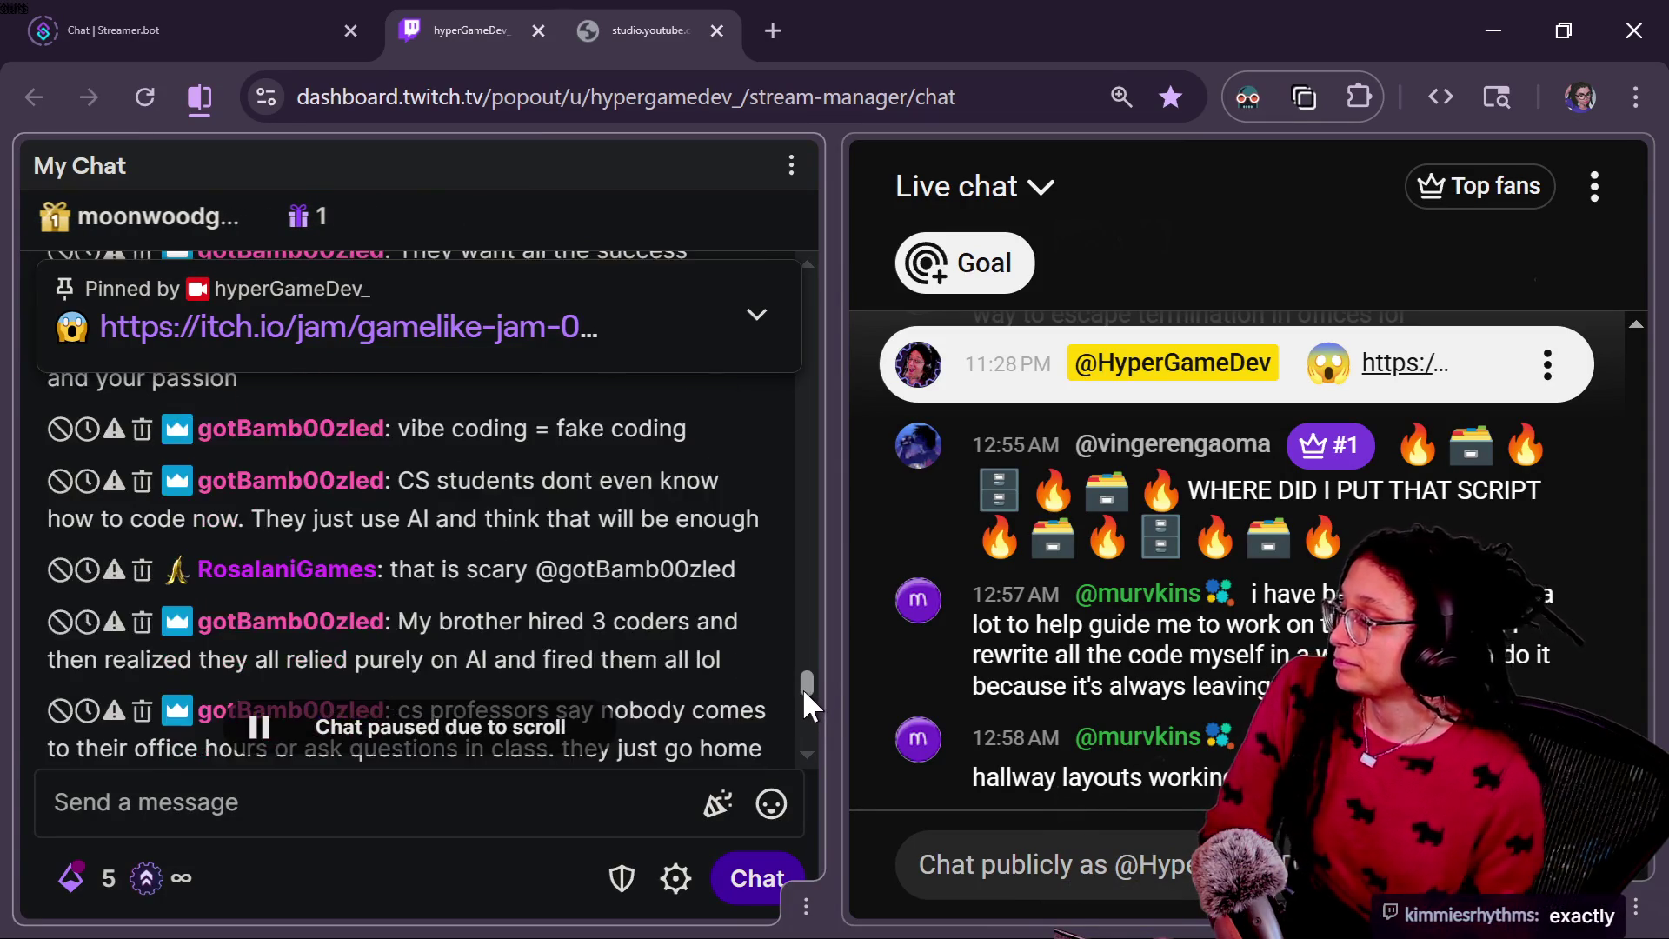
{"action": "scroll", "coordinate": [800, 688], "scroll_direction": "down", "scroll_amount": 1}
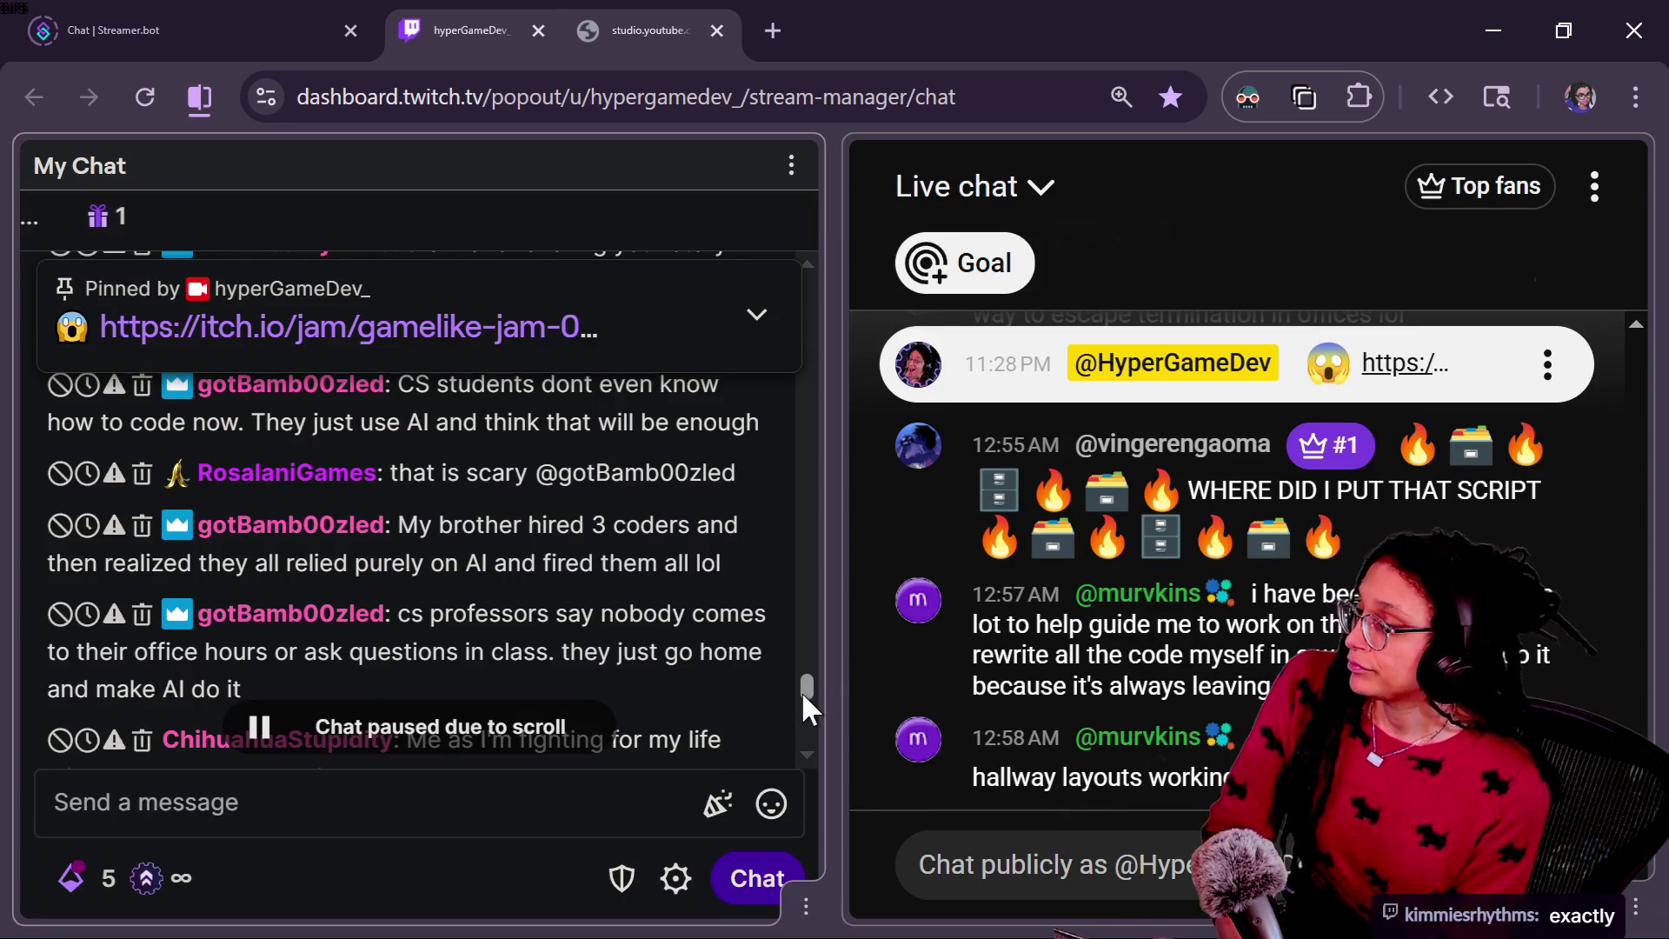
{"action": "scroll", "coordinate": [801, 691], "scroll_direction": "down", "scroll_amount": 2}
{"action": "scroll", "coordinate": [800, 692], "scroll_direction": "down", "scroll_amount": 2}
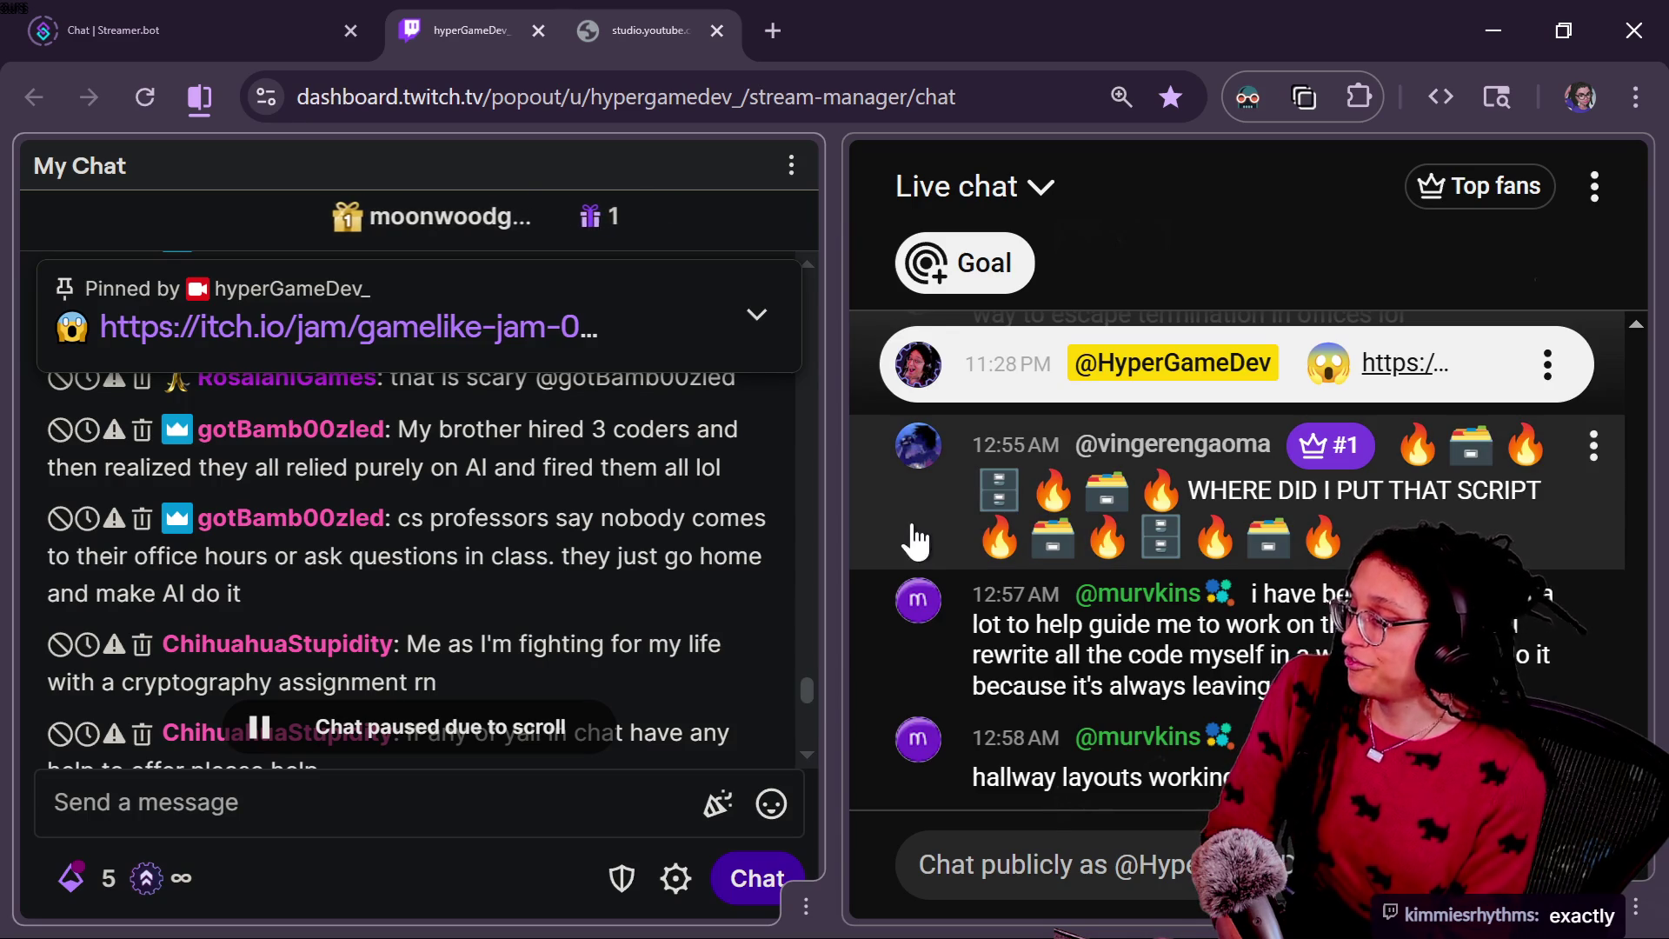
{"action": "mouse_move", "coordinate": [927, 527]}
{"action": "left_mouse_down"}
{"action": "mouse_move", "coordinate": [857, 630]}
{"action": "mouse_move", "coordinate": [824, 635]}
{"action": "mouse_move", "coordinate": [787, 708]}
{"action": "mouse_move", "coordinate": [956, 826]}
{"action": "mouse_move", "coordinate": [998, 884]}
{"action": "left_mouse_up"}
{"action": "left_click", "coordinate": [998, 884]}
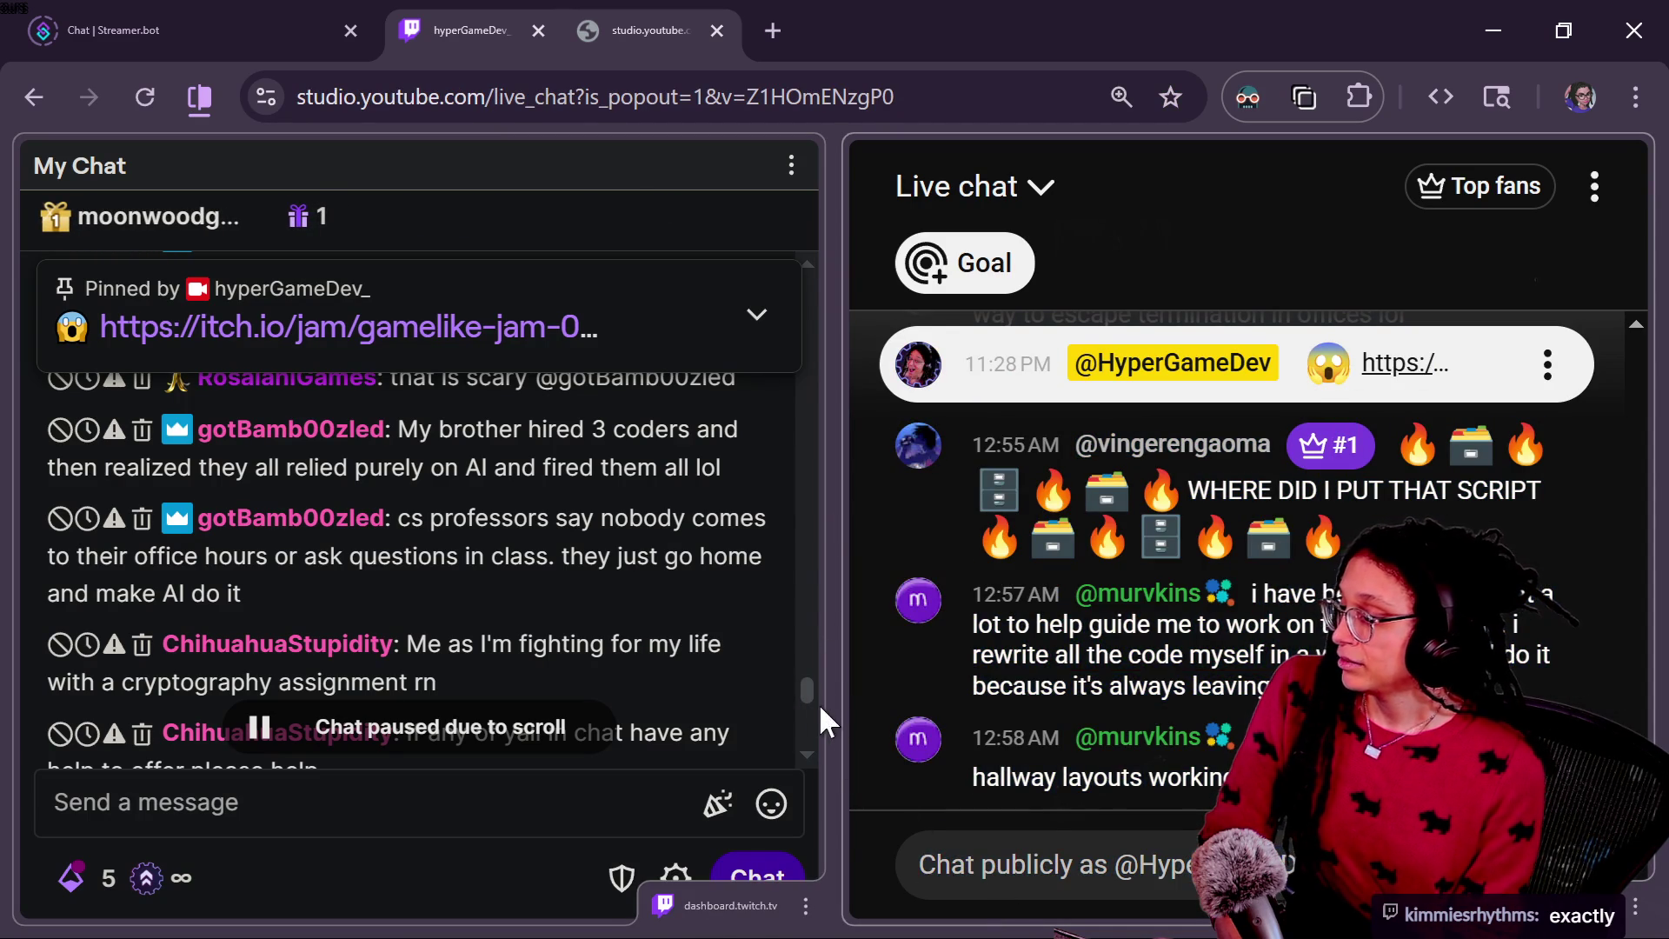
{"action": "left_click", "coordinate": [798, 679]}
{"action": "left_click_drag", "start_coordinate": [798, 679], "coordinate": [800, 683]}
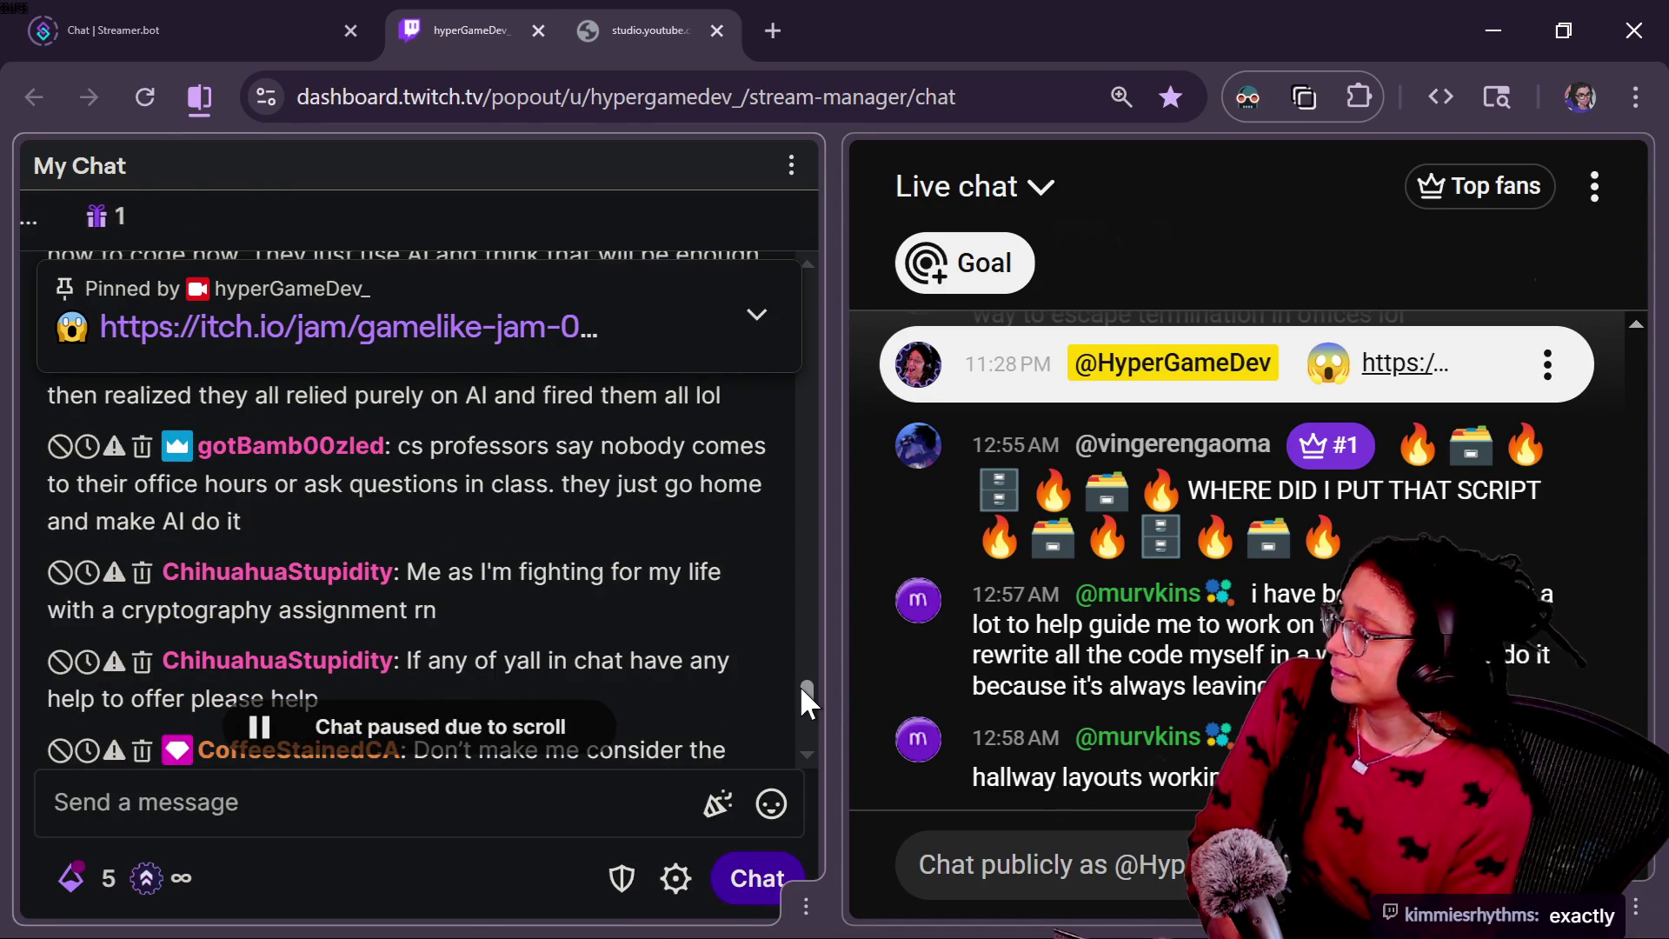
{"action": "left_click_drag", "start_coordinate": [800, 685], "coordinate": [799, 683]}
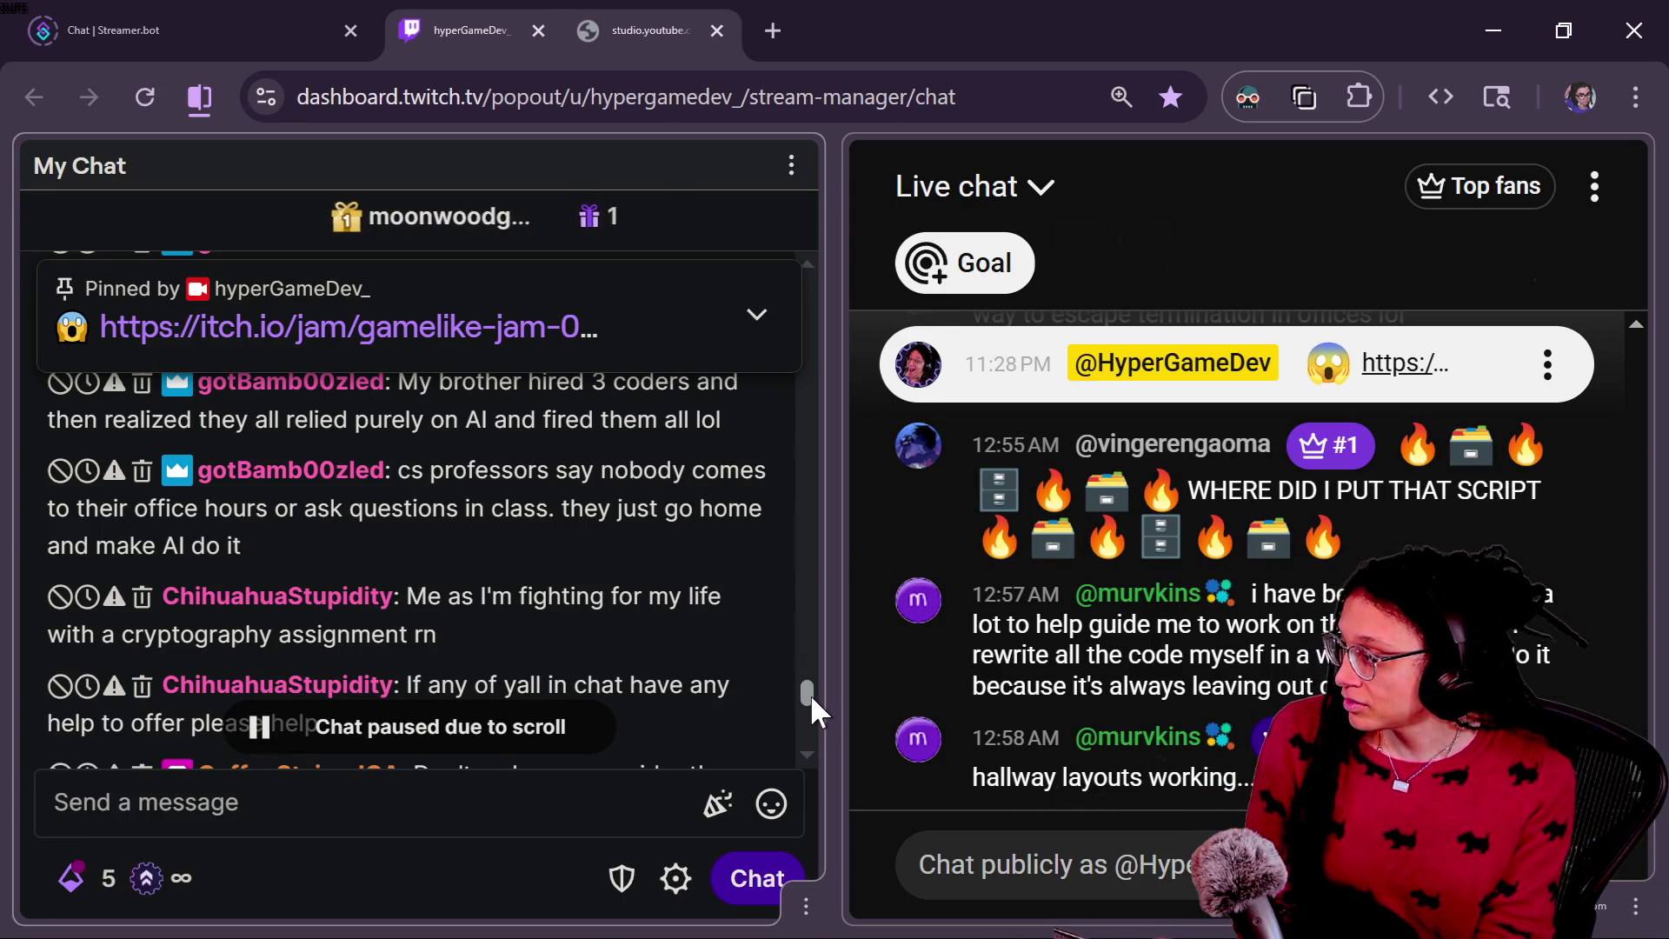
{"action": "scroll", "coordinate": [810, 697], "scroll_direction": "down", "scroll_amount": 1}
{"action": "scroll", "coordinate": [810, 697], "scroll_direction": "down", "scroll_amount": 2}
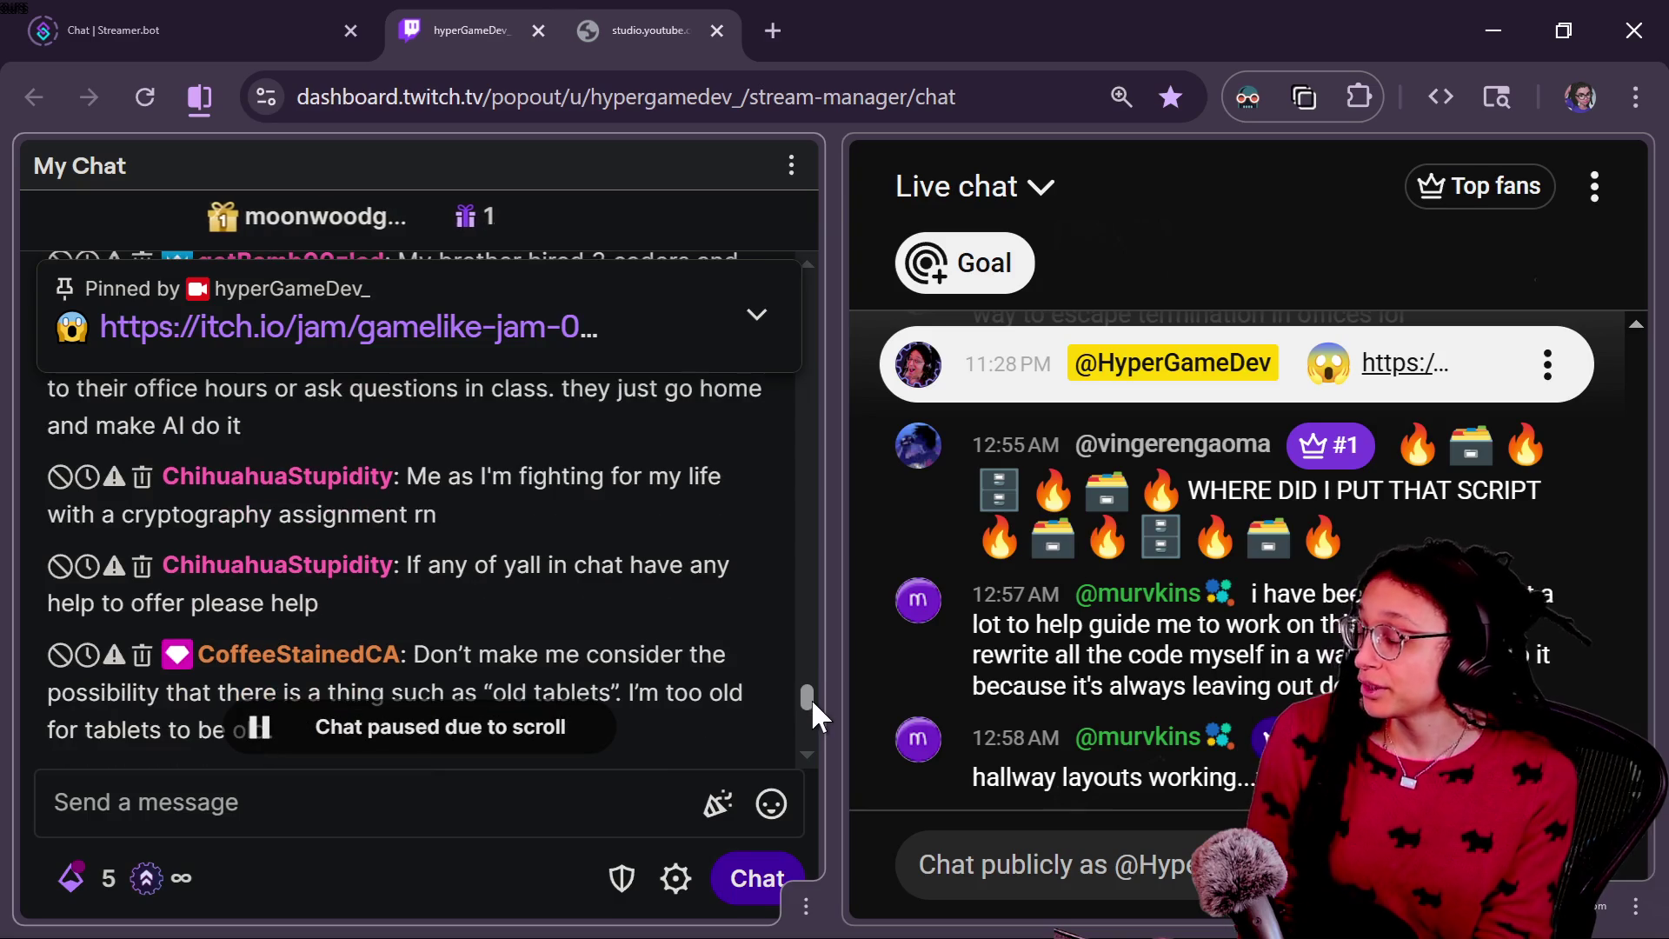
{"action": "scroll", "coordinate": [812, 701], "scroll_direction": "down", "scroll_amount": 1}
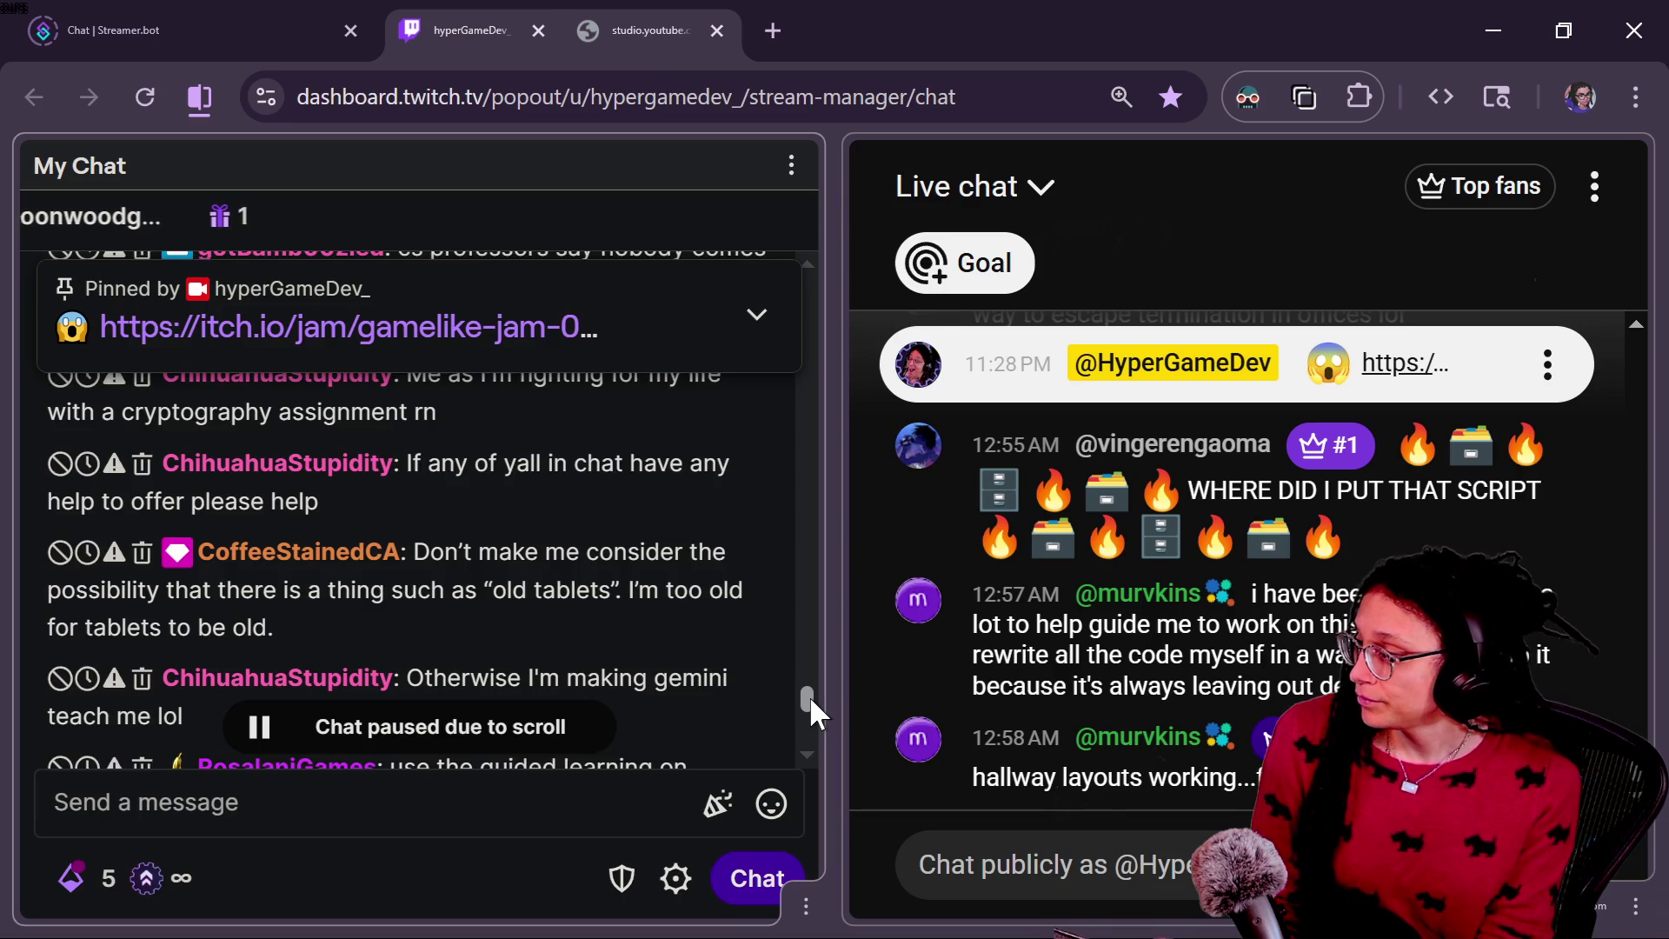
{"action": "scroll", "coordinate": [810, 695], "scroll_direction": "down", "scroll_amount": 1}
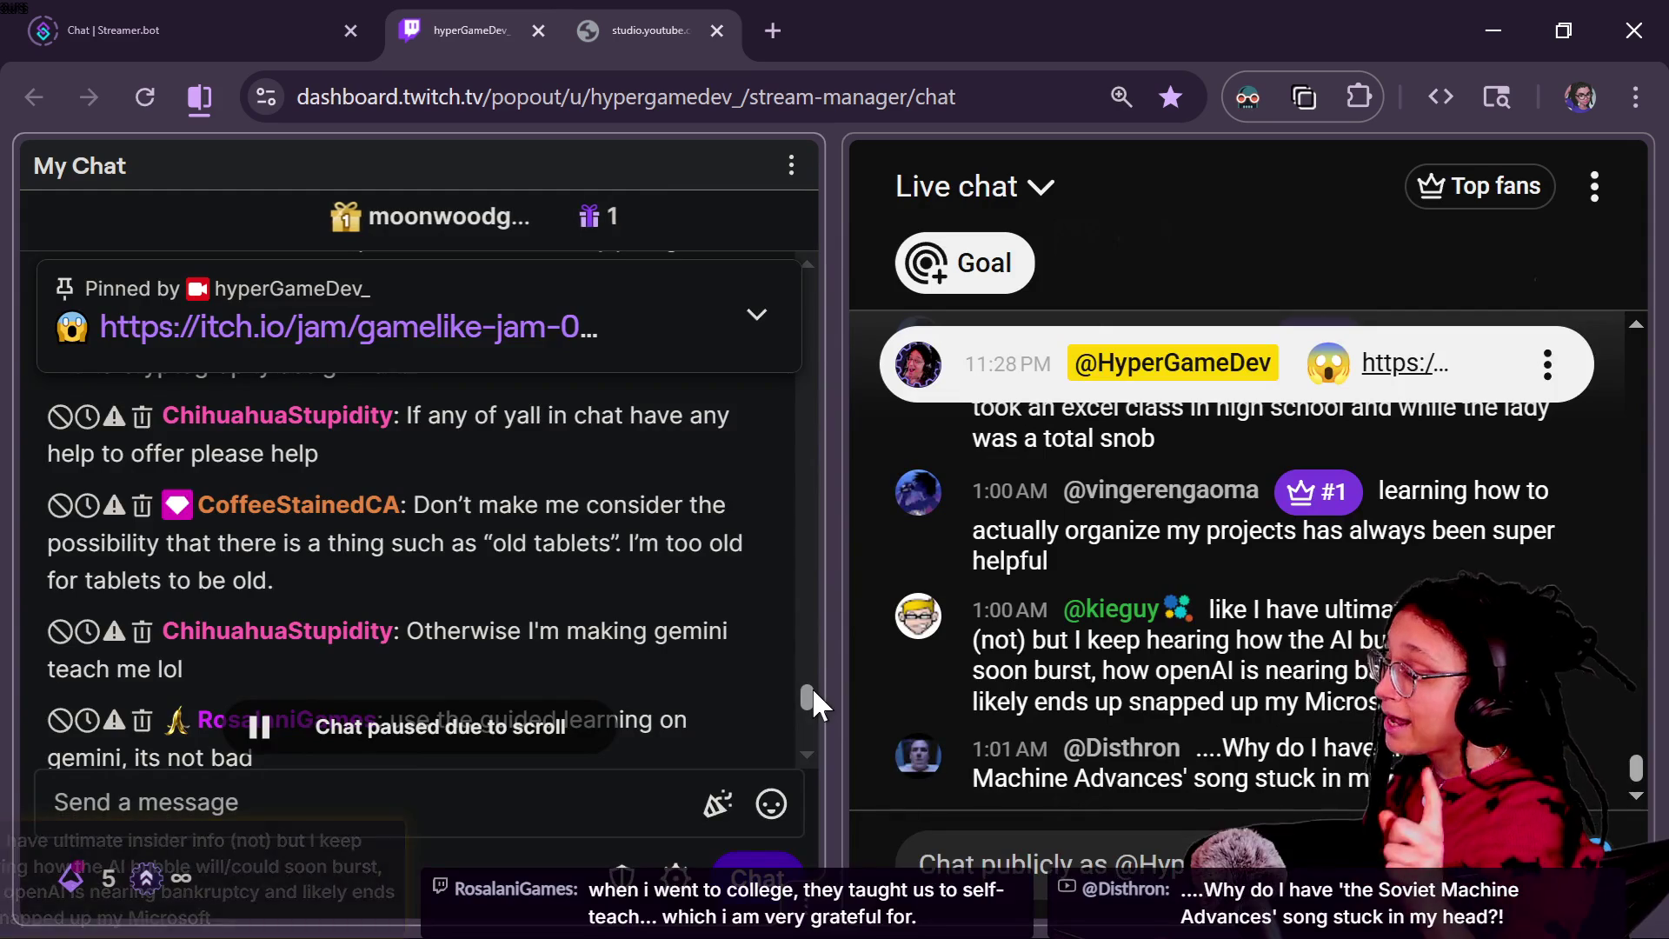
Step: Scroll My Chat to the newest messages until the 'Chat paused due to scroll' banner clears
{"action": "left_click_drag", "start_coordinate": [812, 687], "coordinate": [807, 706]}
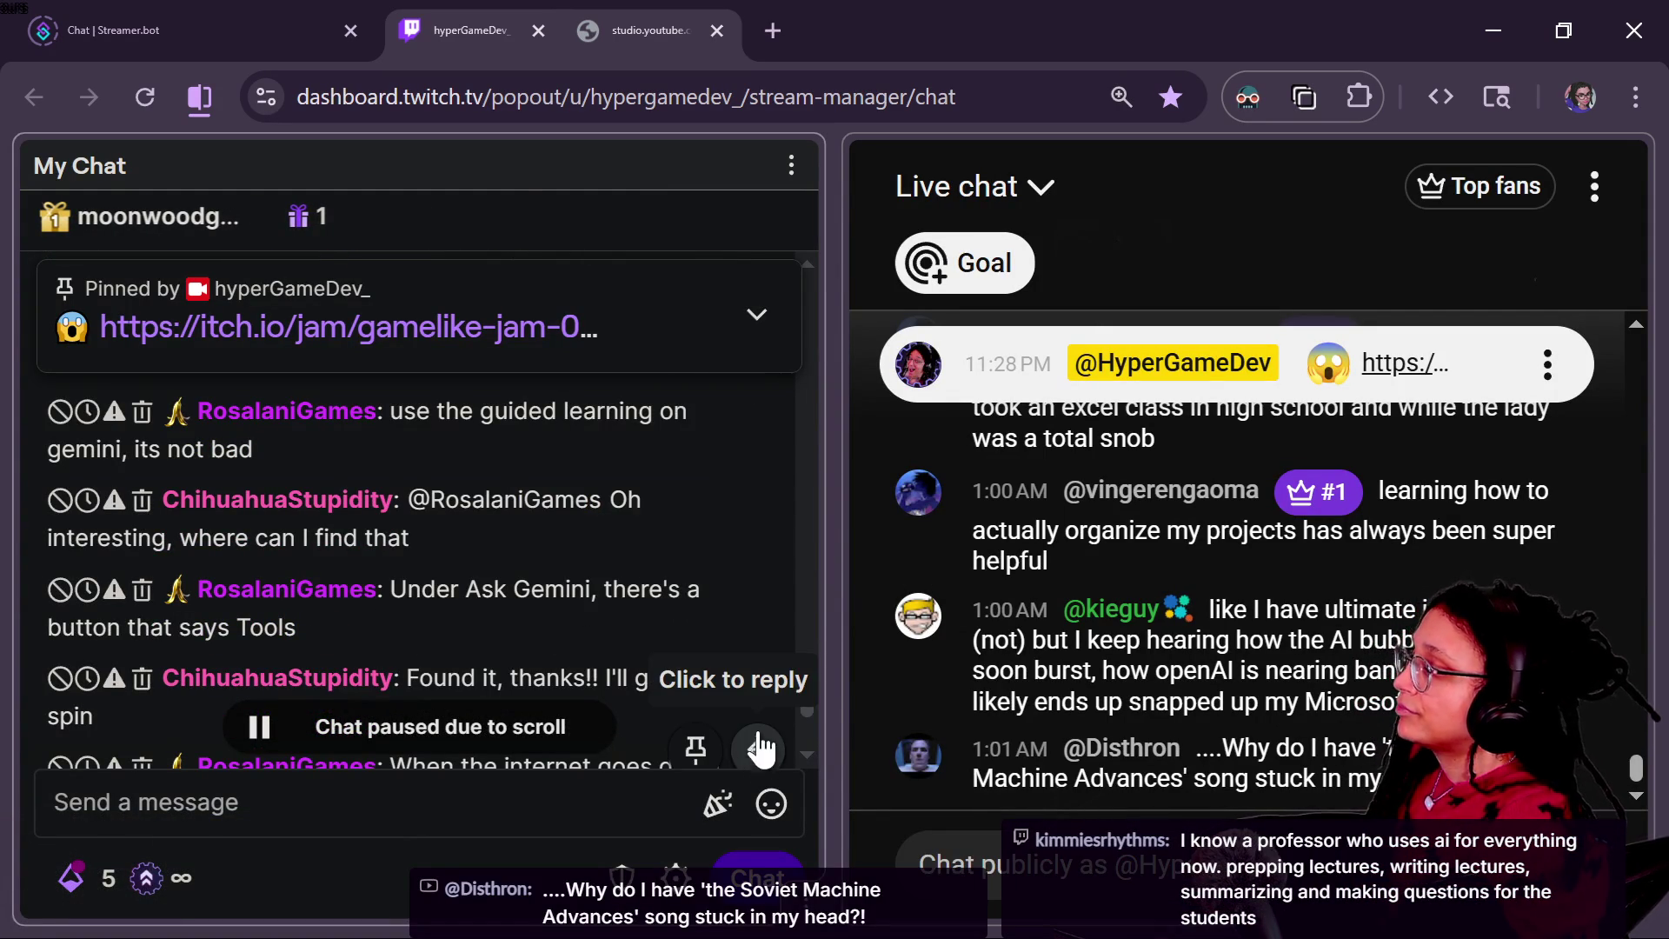
{"action": "scroll", "coordinate": [810, 704], "scroll_direction": "down", "scroll_amount": 3}
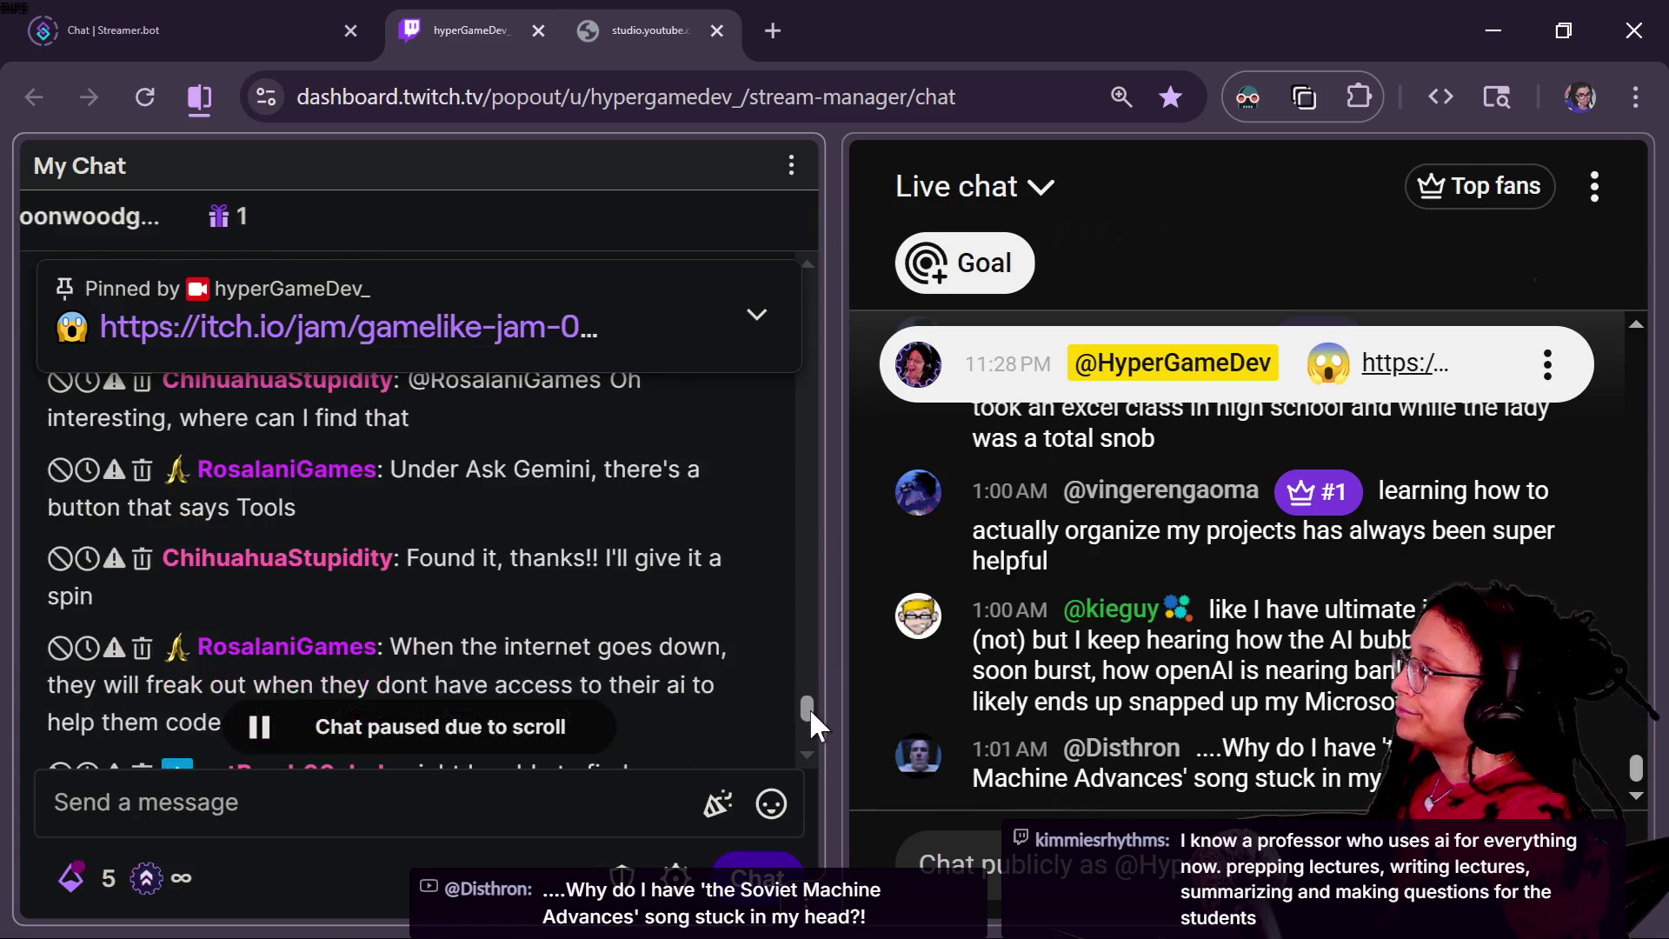
{"action": "scroll", "coordinate": [810, 708], "scroll_direction": "down", "scroll_amount": 3}
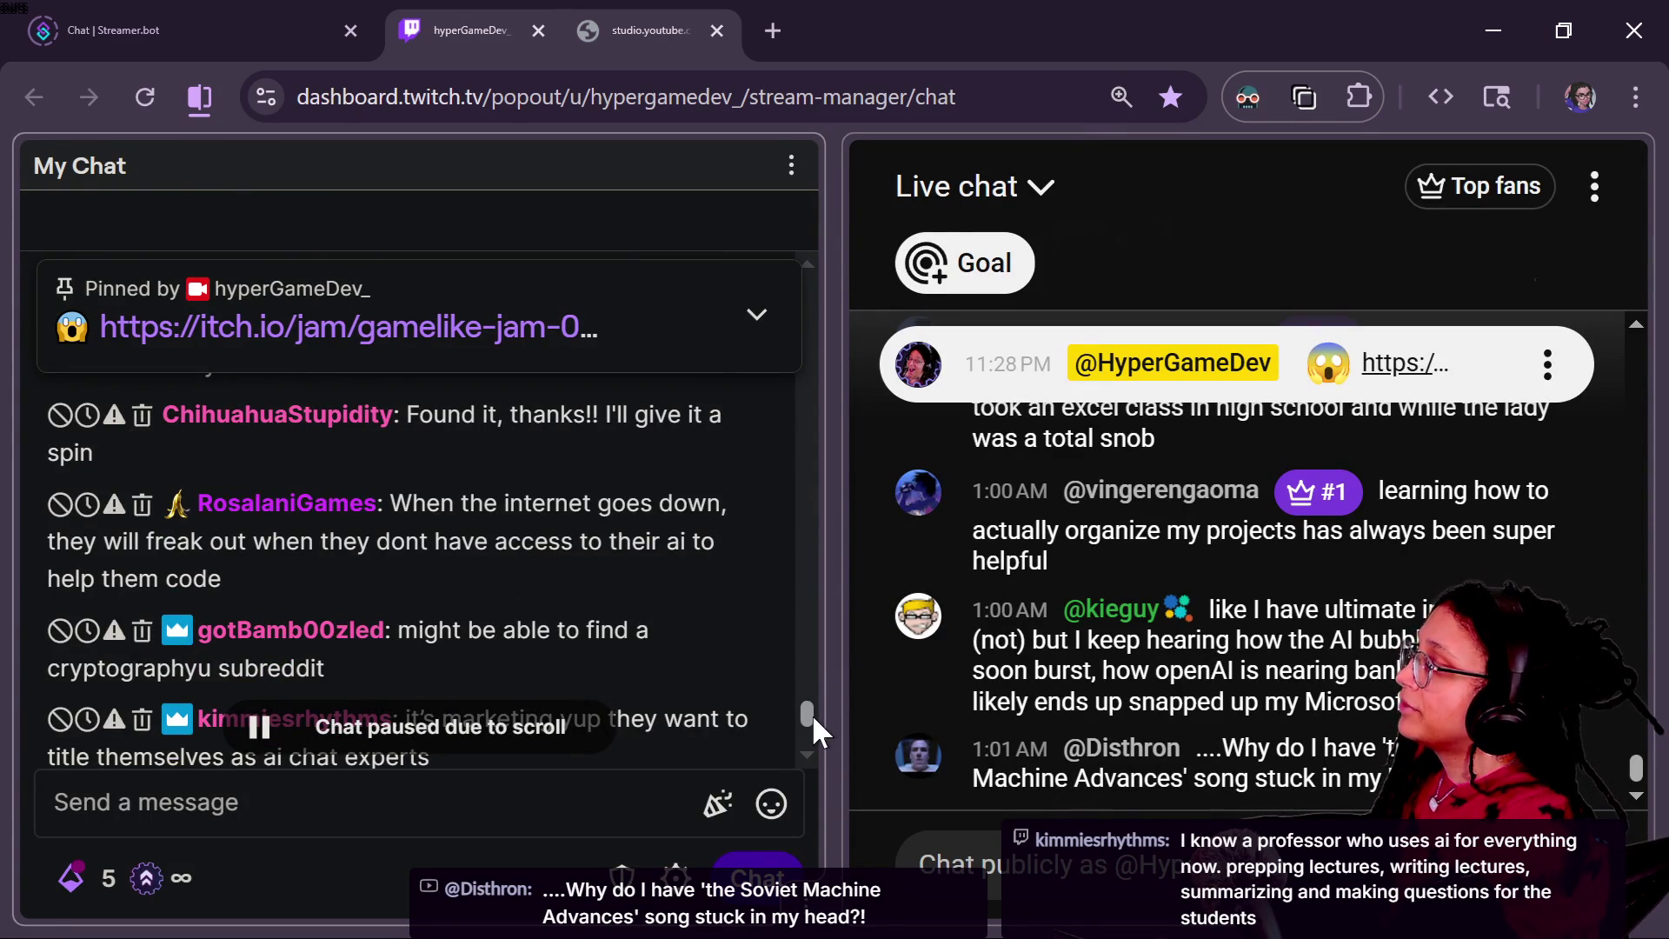
{"action": "scroll", "coordinate": [812, 715], "scroll_direction": "down", "scroll_amount": 1}
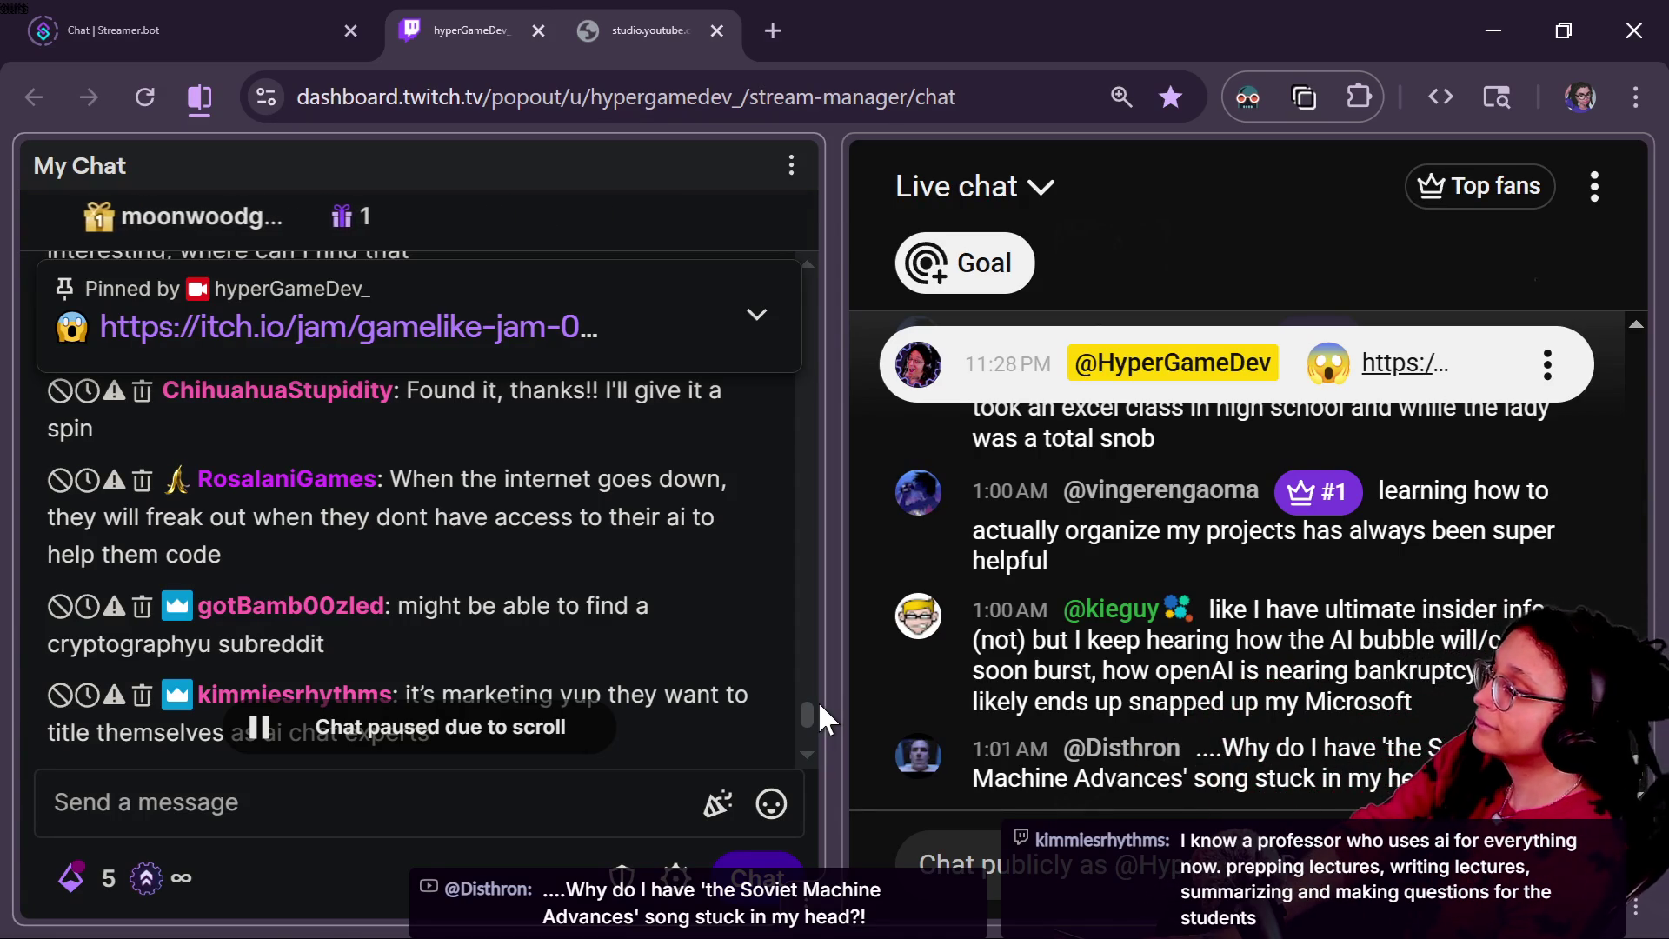
{"action": "scroll", "coordinate": [812, 707], "scroll_direction": "down", "scroll_amount": 2}
{"action": "scroll", "coordinate": [811, 711], "scroll_direction": "down", "scroll_amount": 3}
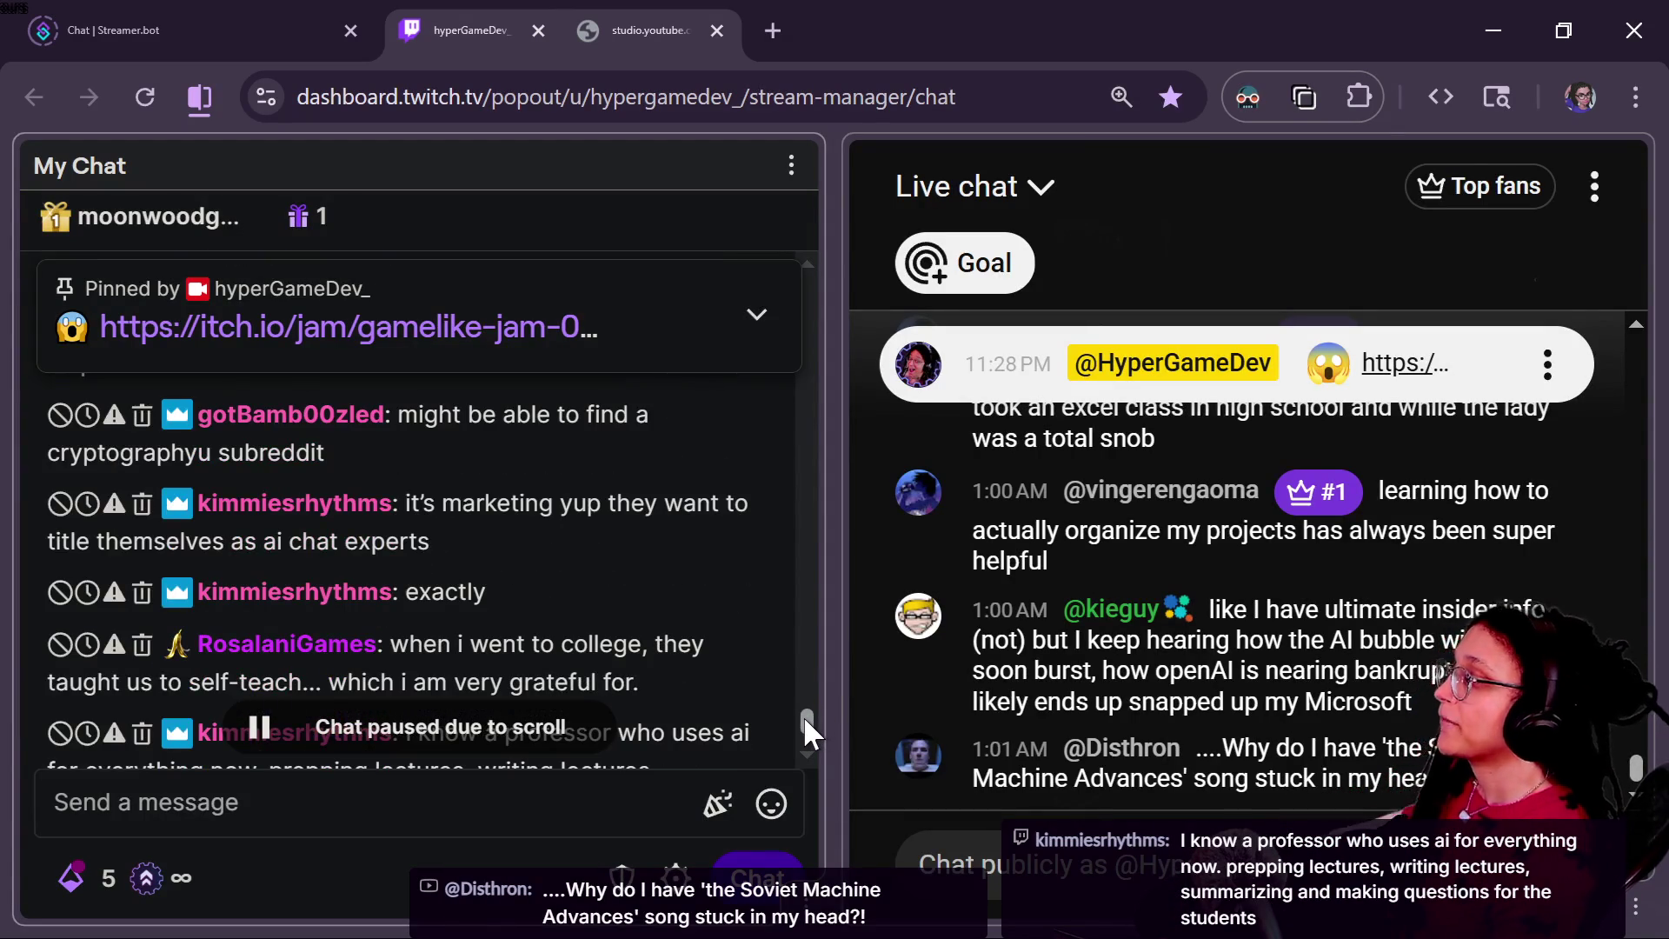
{"action": "scroll", "coordinate": [804, 721], "scroll_direction": "down", "scroll_amount": 3}
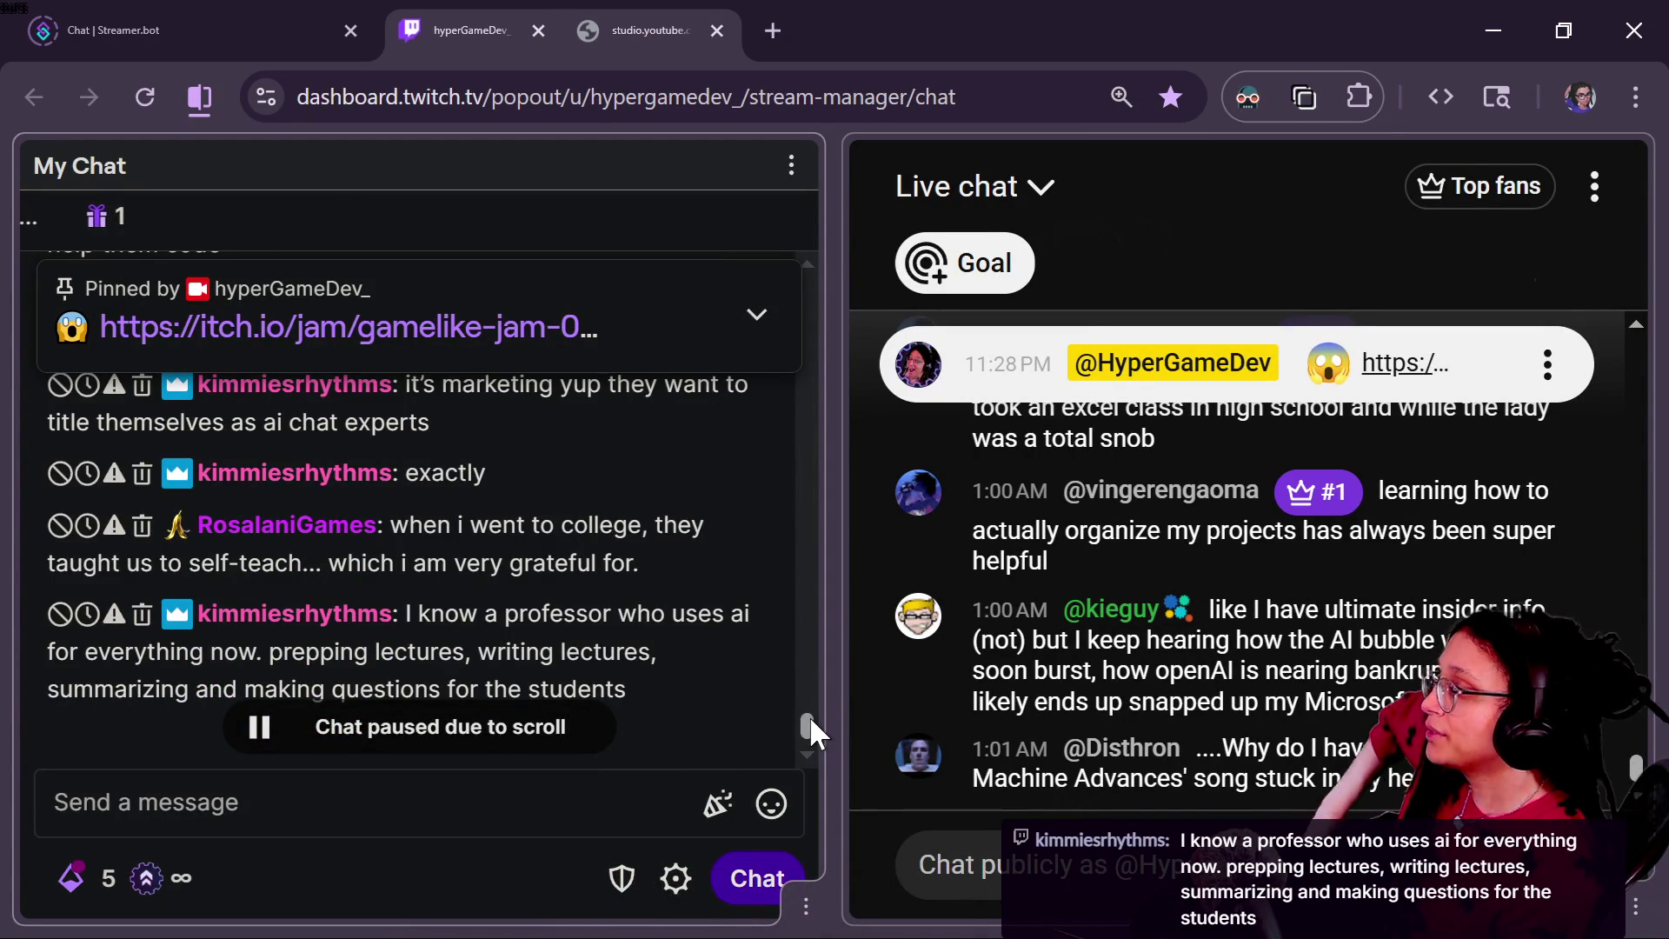
{"action": "scroll", "coordinate": [805, 734], "scroll_direction": "down", "scroll_amount": 1}
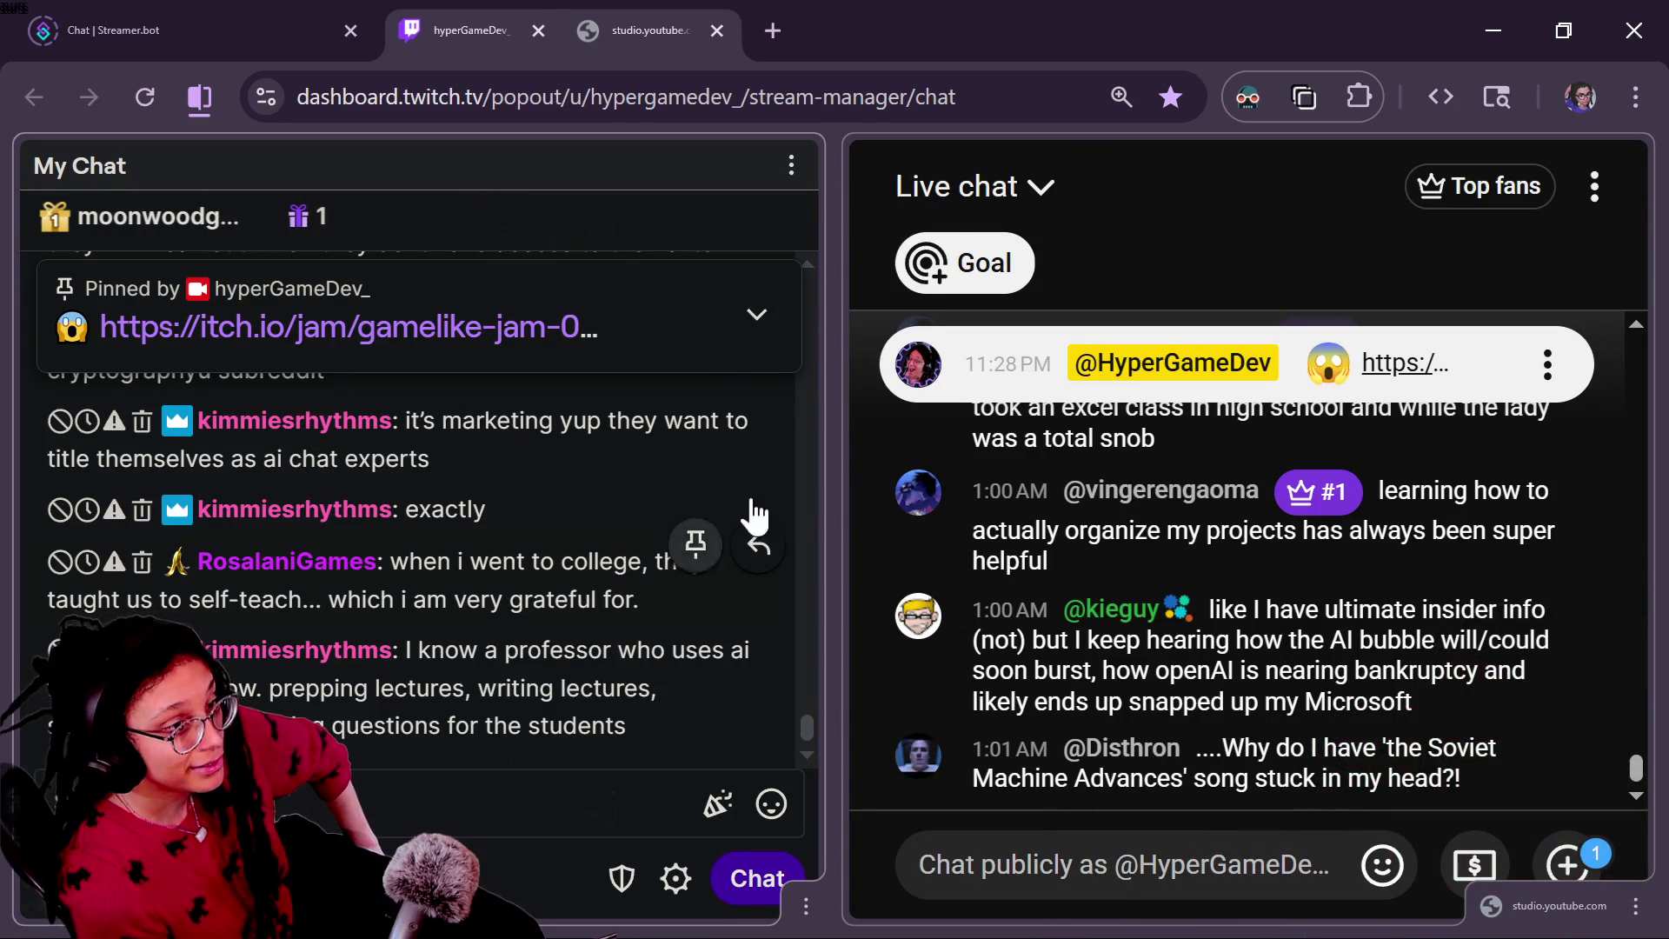
{"action": "scroll", "coordinate": [1164, 448], "scroll_direction": "up", "scroll_amount": 5}
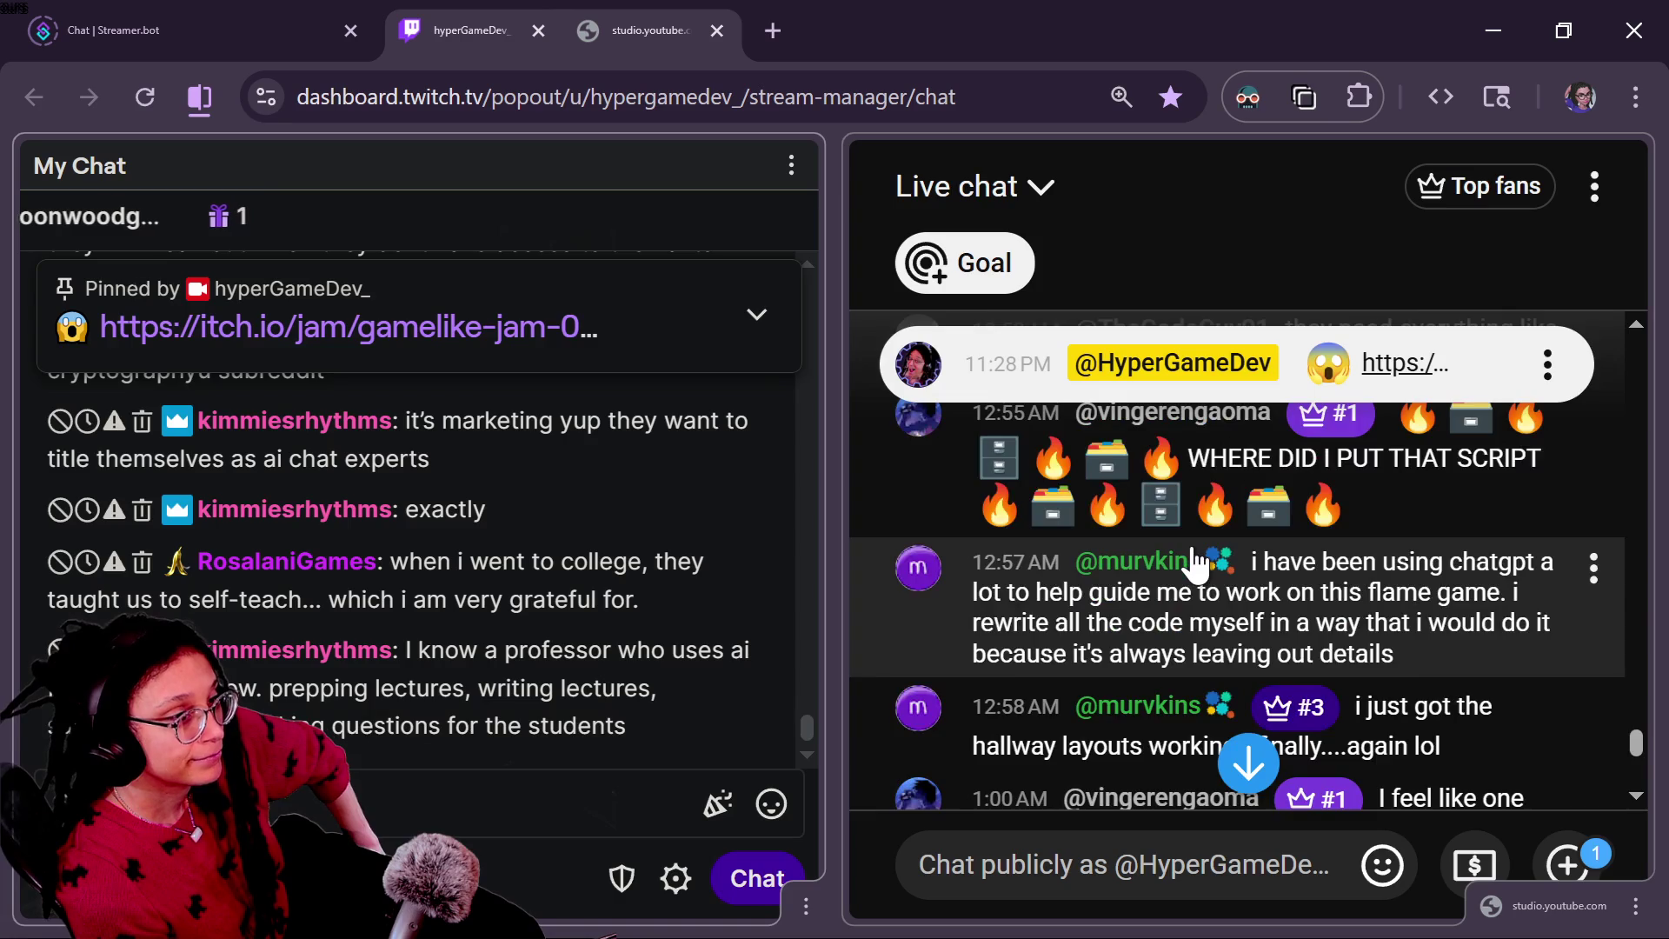
Step: Scroll the live chat and highlight the problem-solving phrase in a viewer's comment
{"action": "scroll", "coordinate": [1193, 564], "scroll_direction": "up", "scroll_amount": 3}
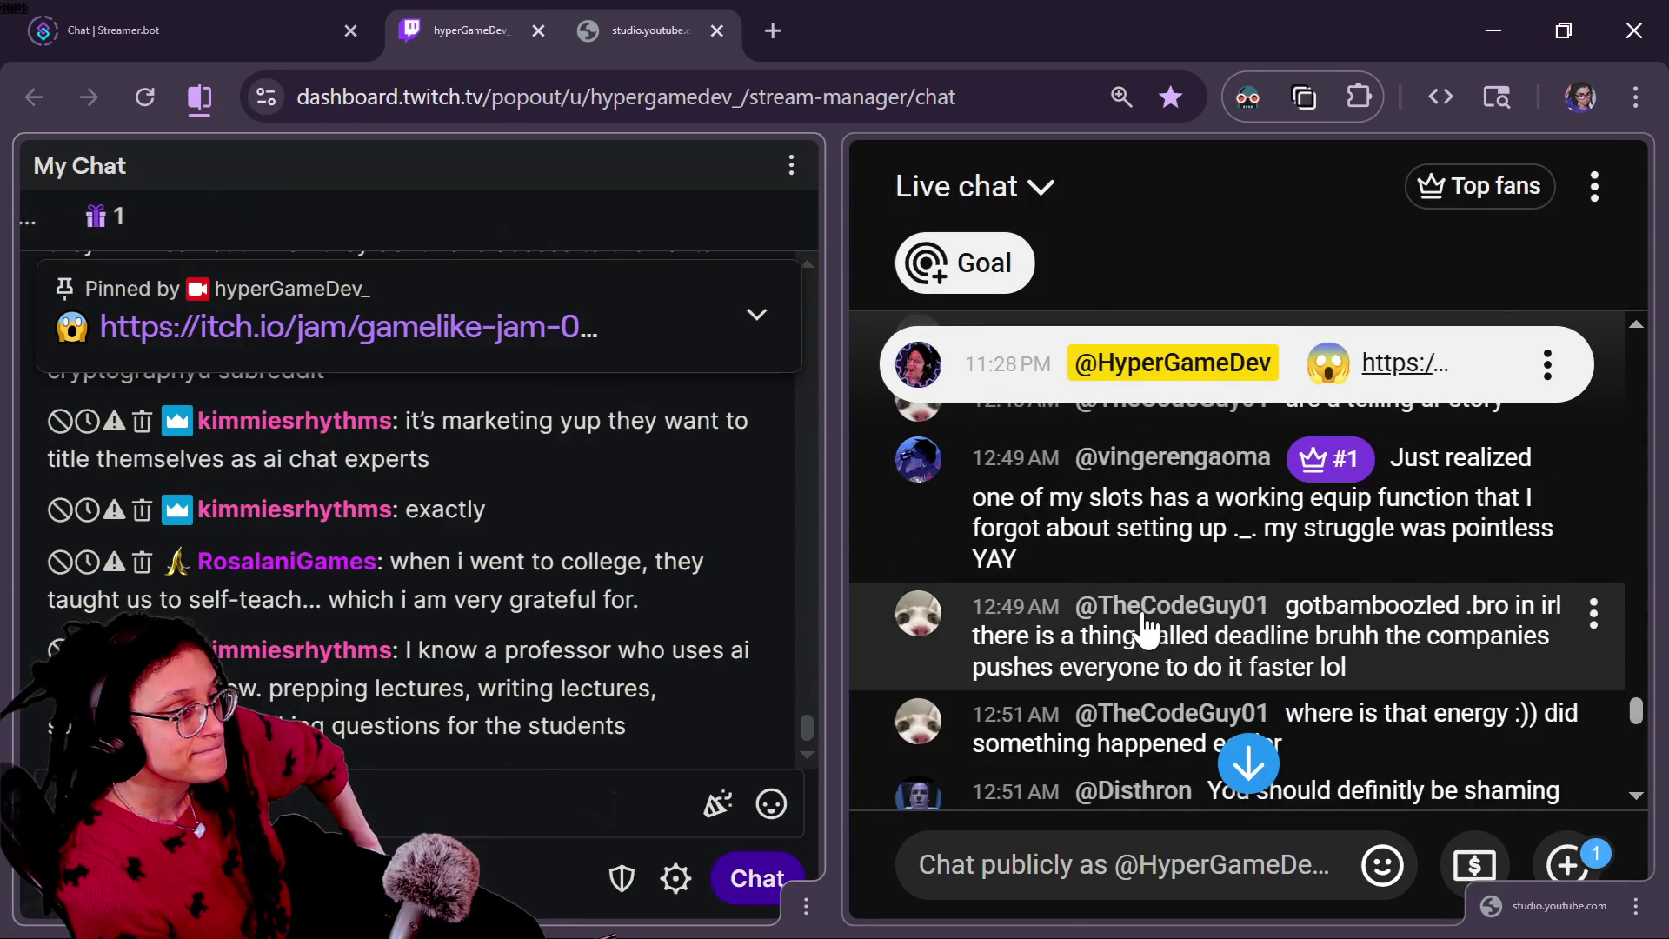
{"action": "scroll", "coordinate": [1148, 628], "scroll_direction": "up", "scroll_amount": 4}
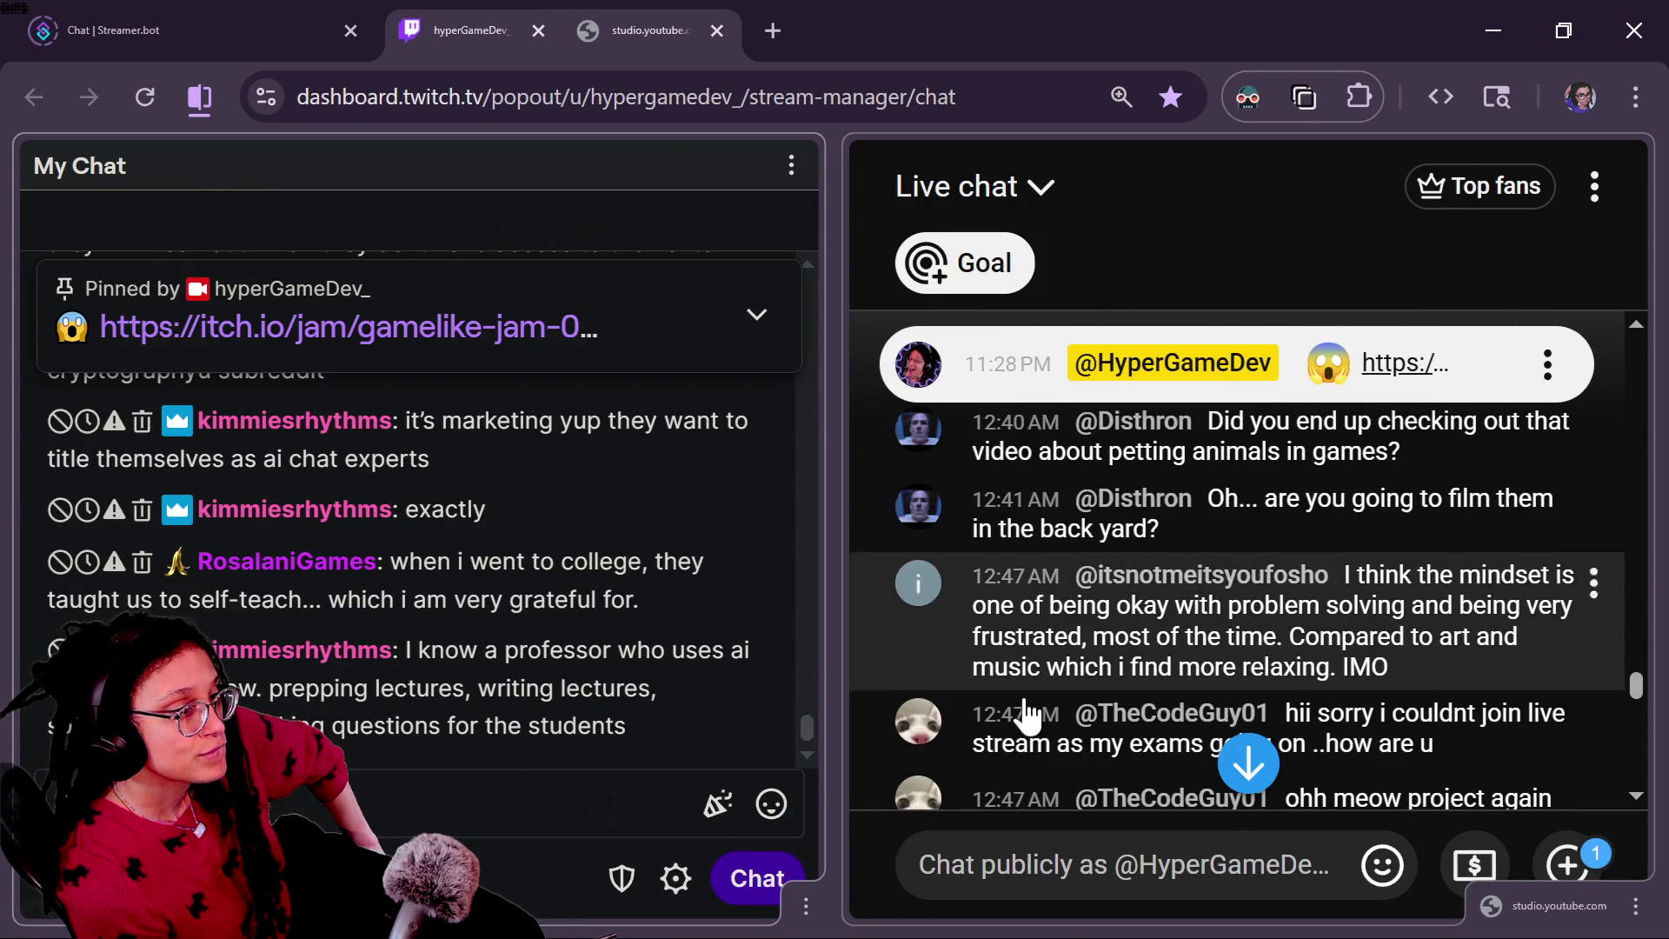
{"action": "scroll", "coordinate": [1021, 721], "scroll_direction": "up", "scroll_amount": 3}
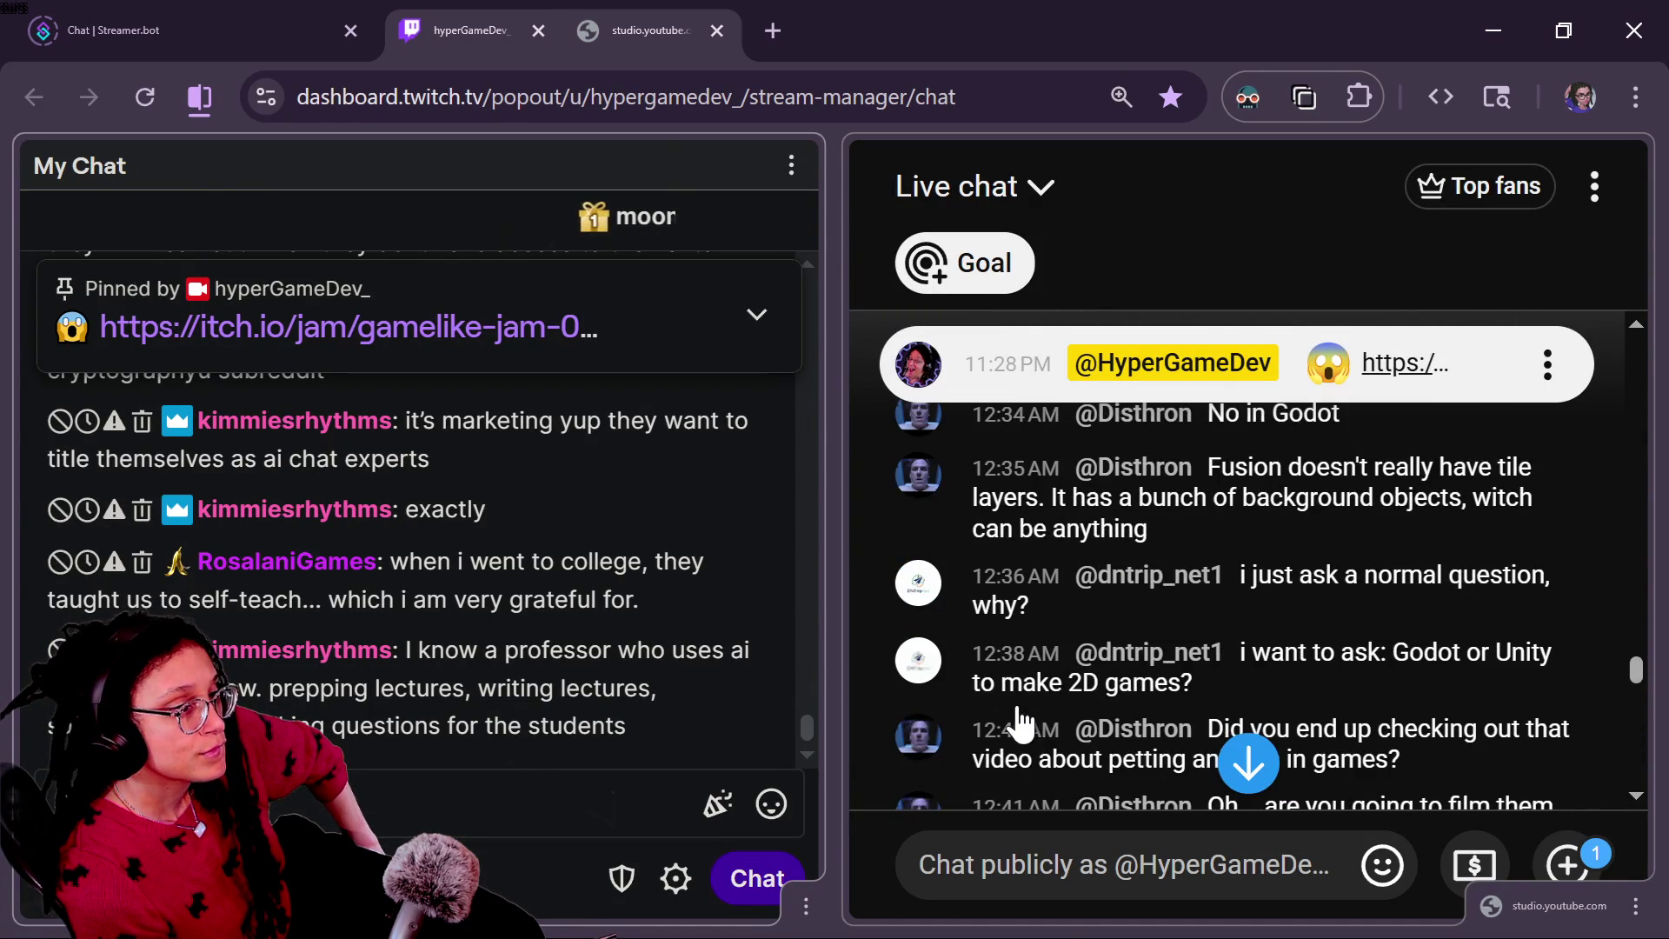
{"action": "scroll", "coordinate": [1021, 721], "scroll_direction": "down", "scroll_amount": 2}
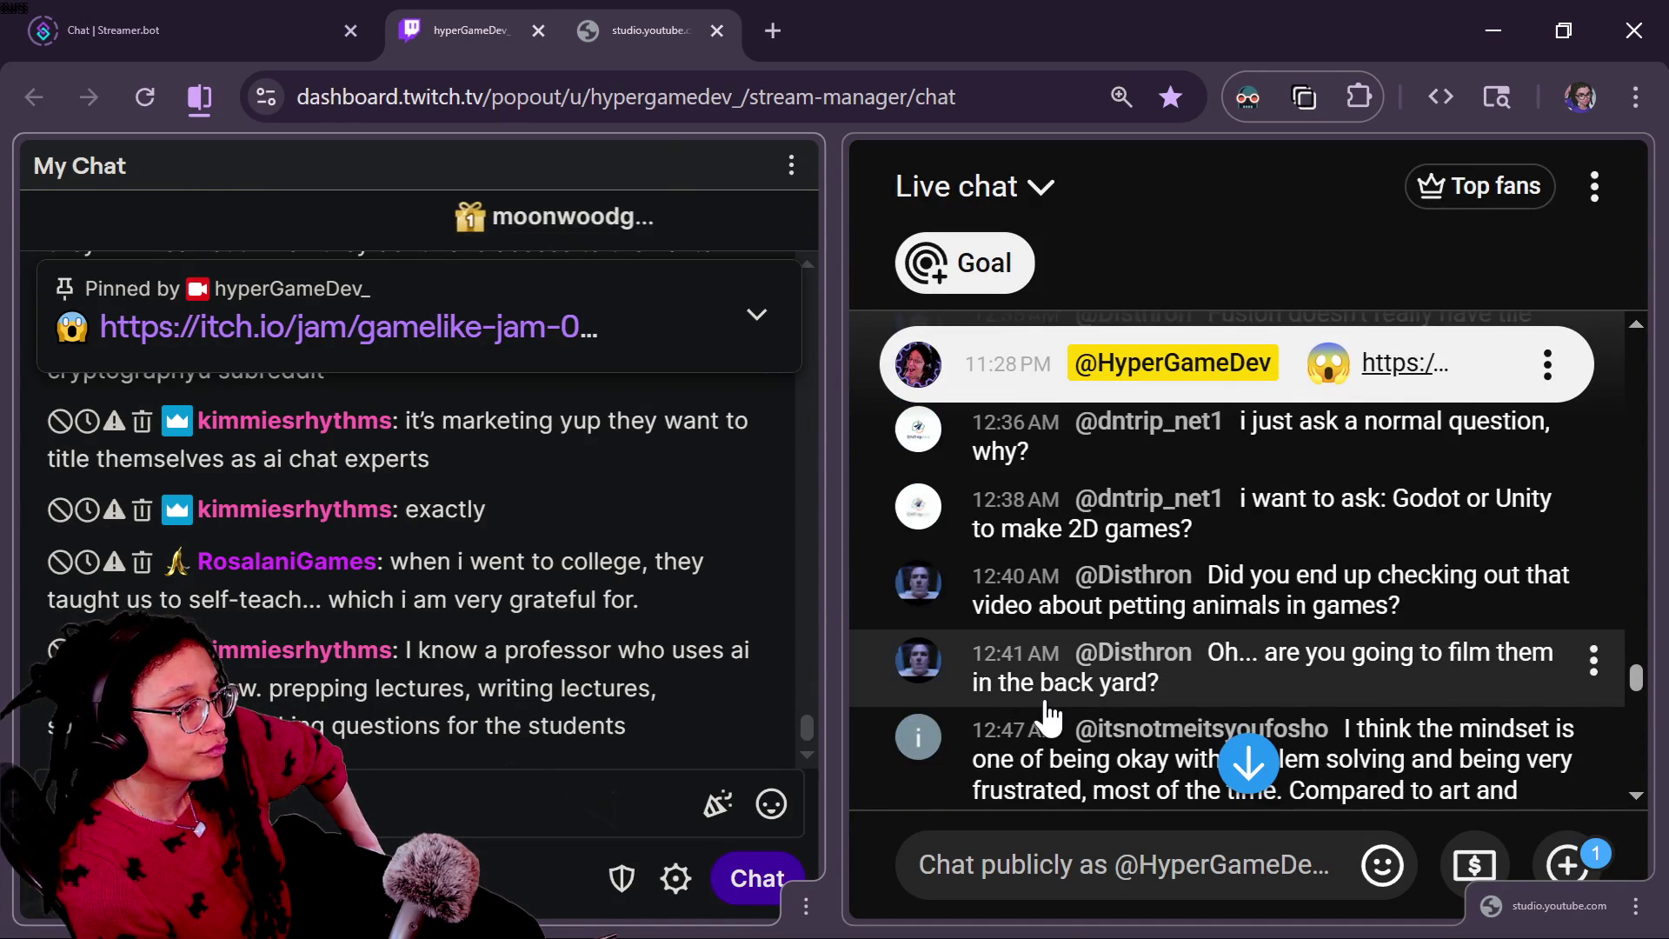
{"action": "scroll", "coordinate": [1025, 719], "scroll_direction": "down", "scroll_amount": 2}
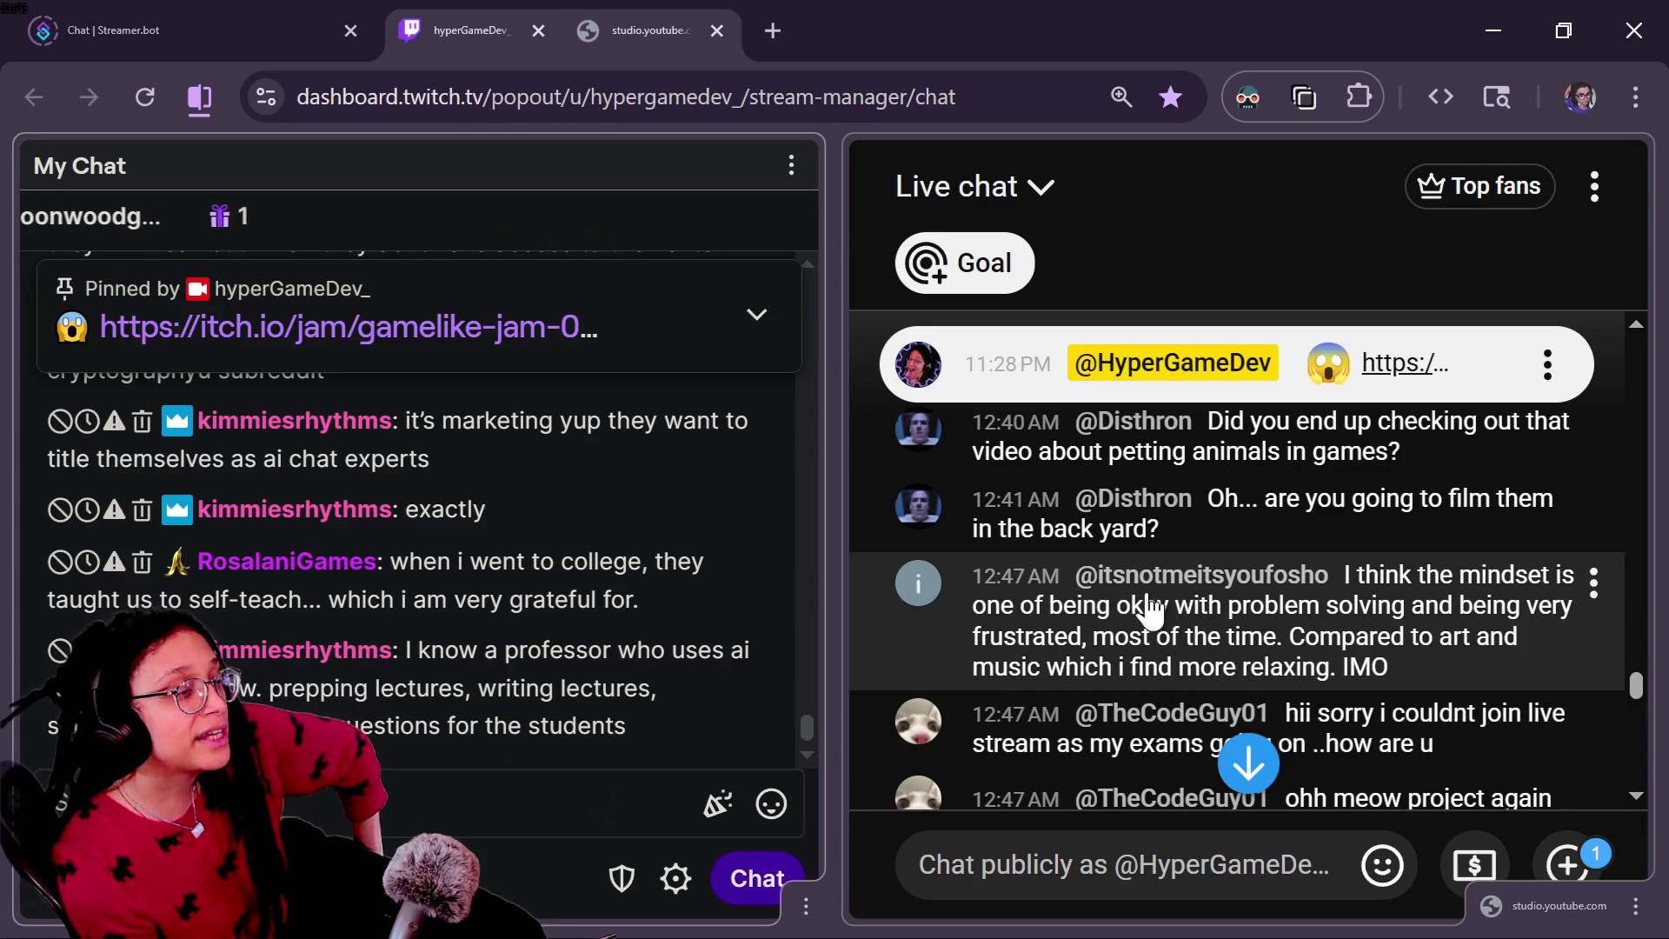
{"action": "left_click_drag", "start_coordinate": [1119, 608], "coordinate": [1466, 606]}
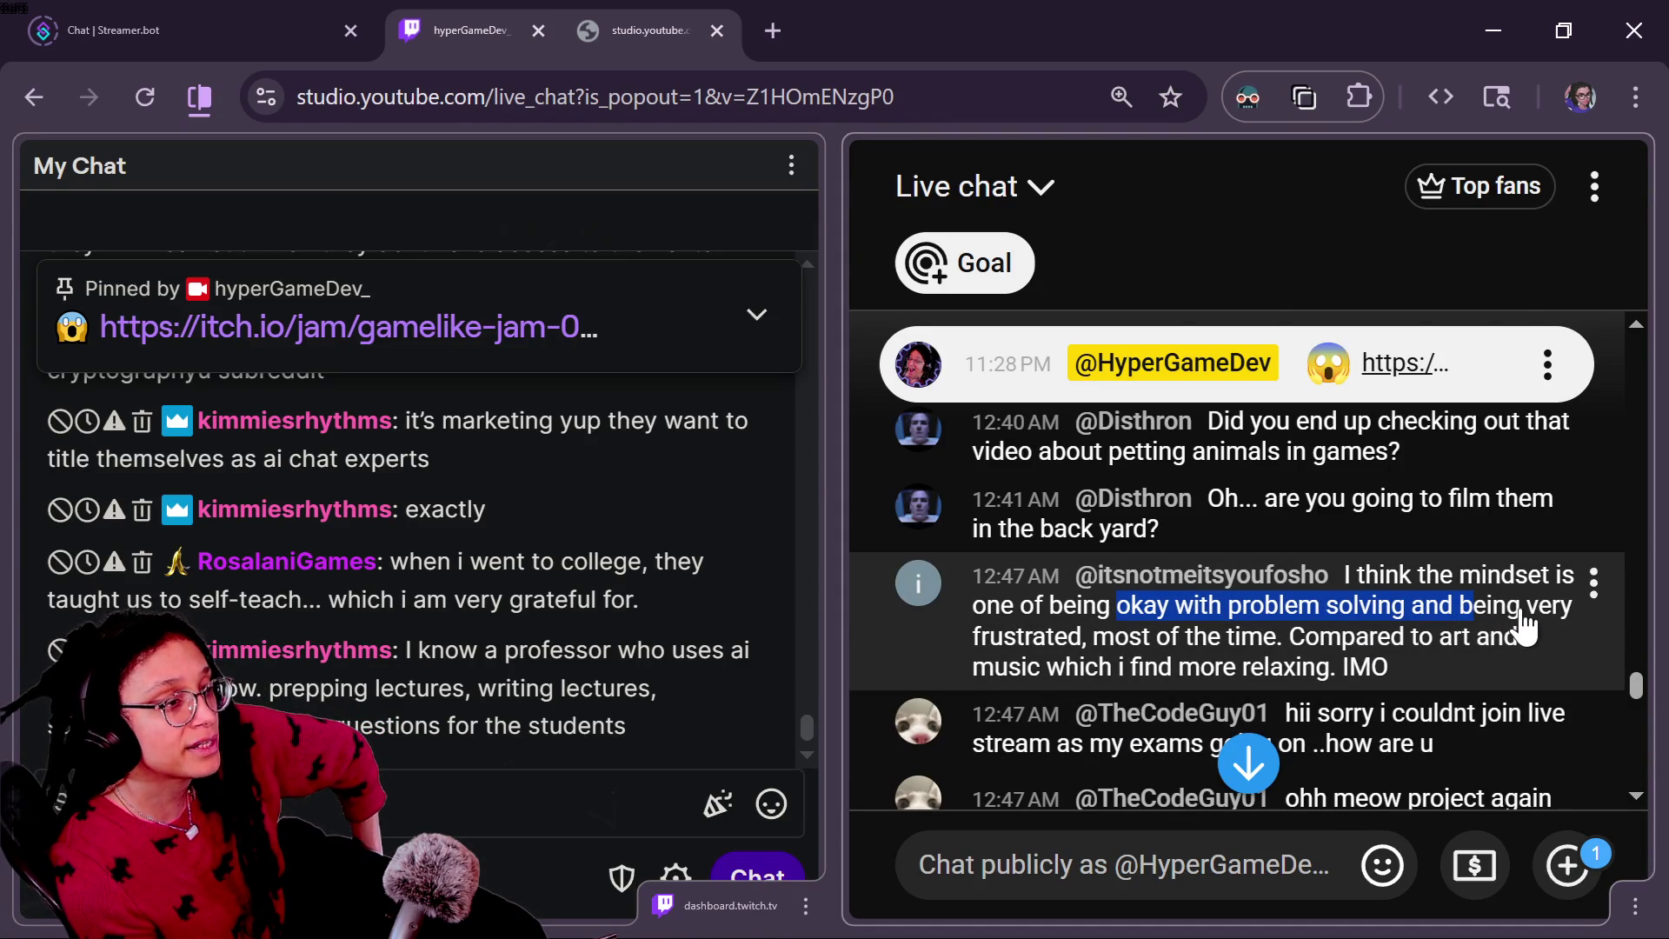
Step: Close the comment's three-dot menu and re-highlight "being okay with problem solving"
{"action": "scroll", "coordinate": [1525, 624], "scroll_direction": "up", "scroll_amount": 3}
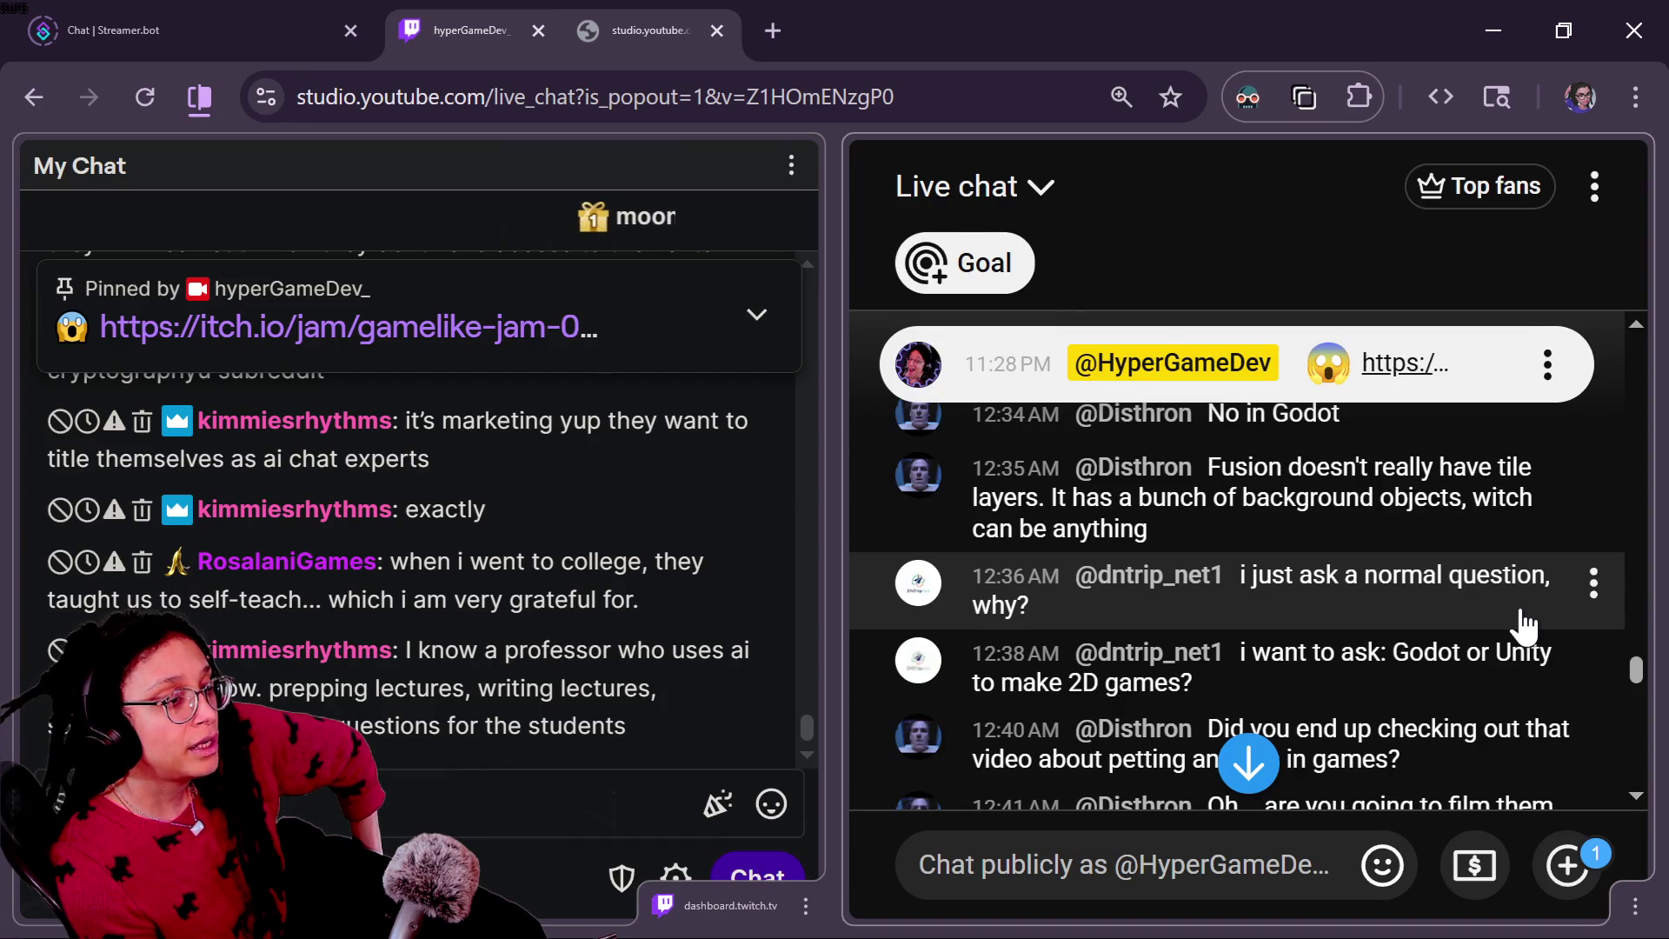
{"action": "scroll", "coordinate": [1525, 624], "scroll_direction": "down", "scroll_amount": 3}
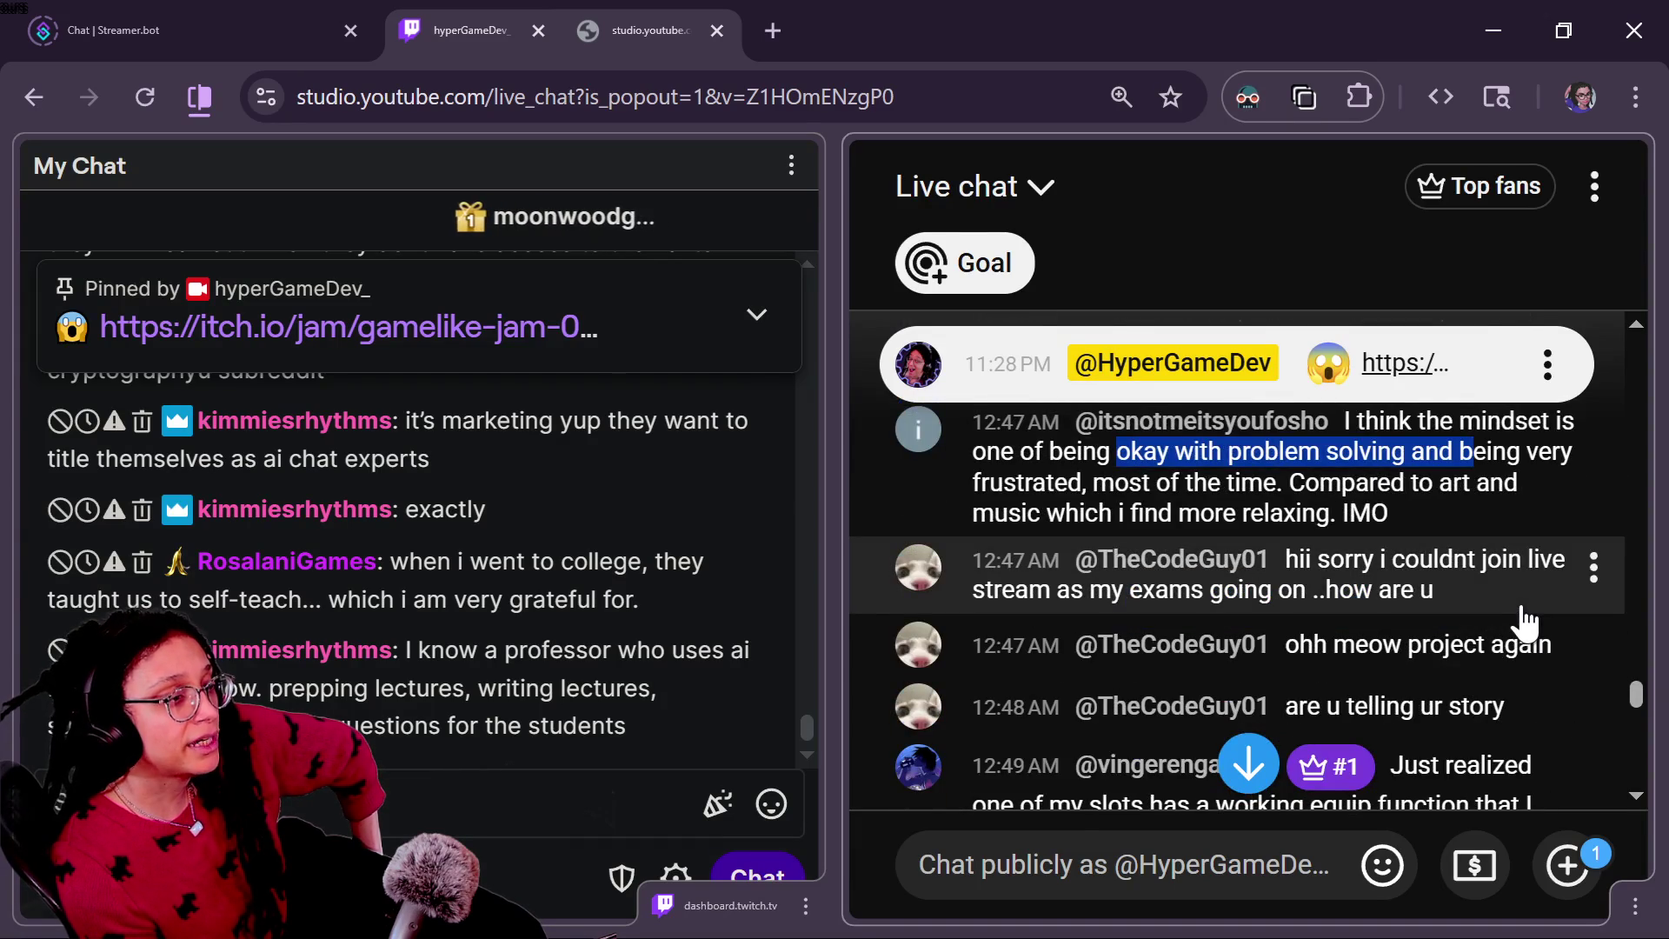
{"action": "scroll", "coordinate": [1525, 624], "scroll_direction": "up", "scroll_amount": 2}
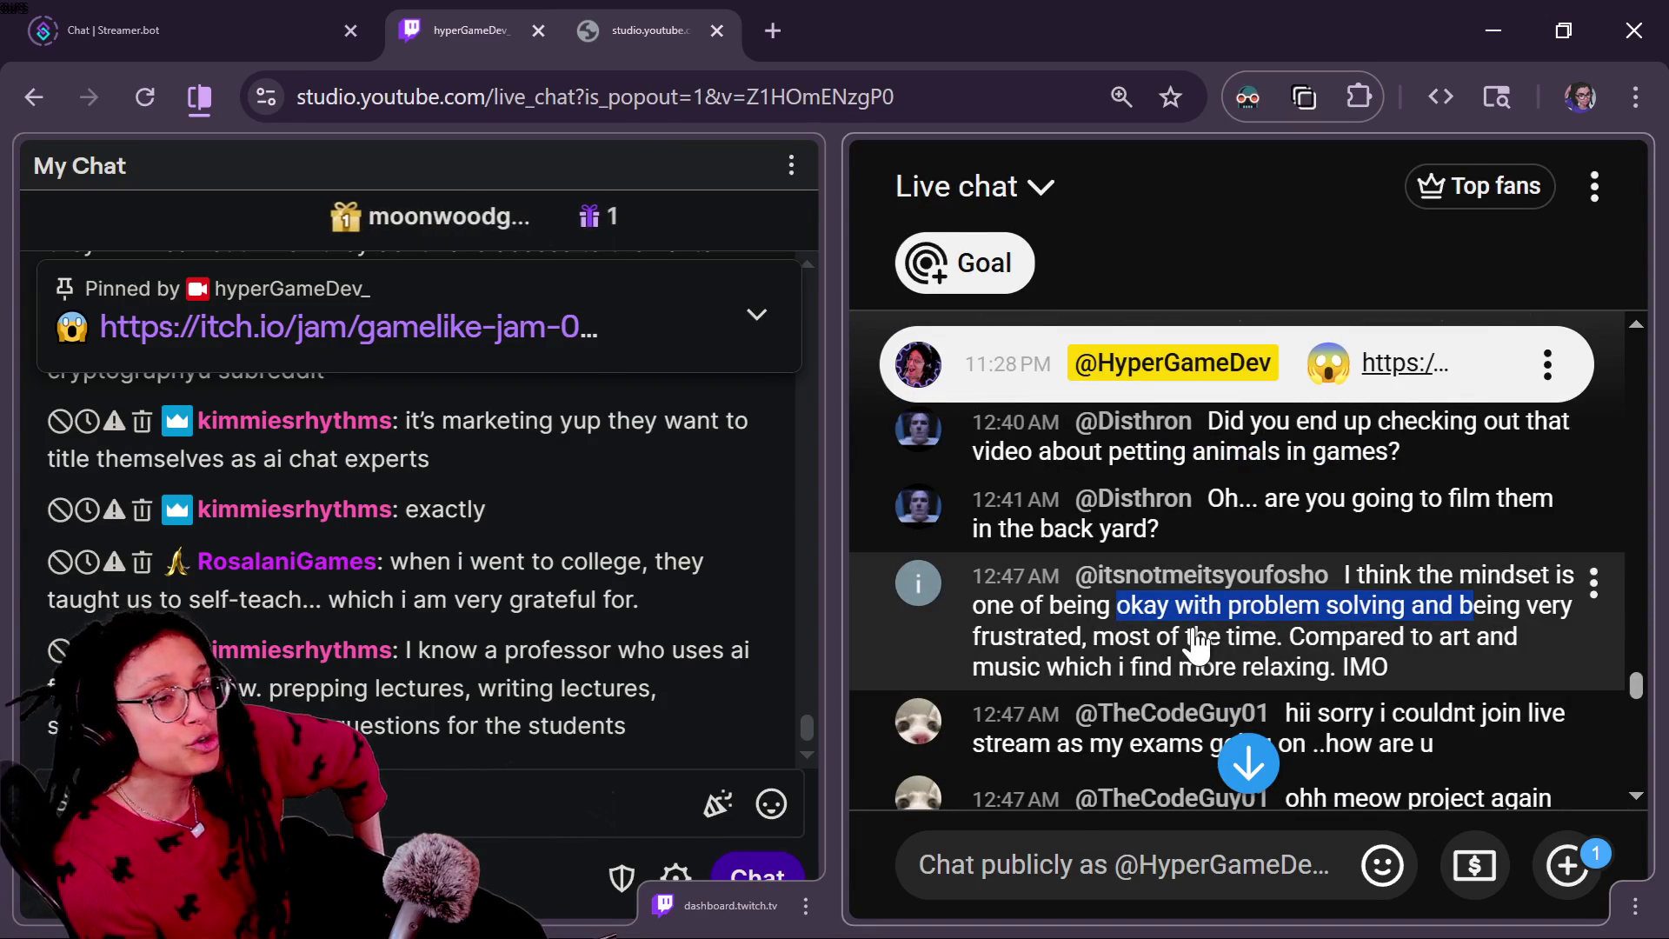
{"action": "left_click", "coordinate": [1593, 582]}
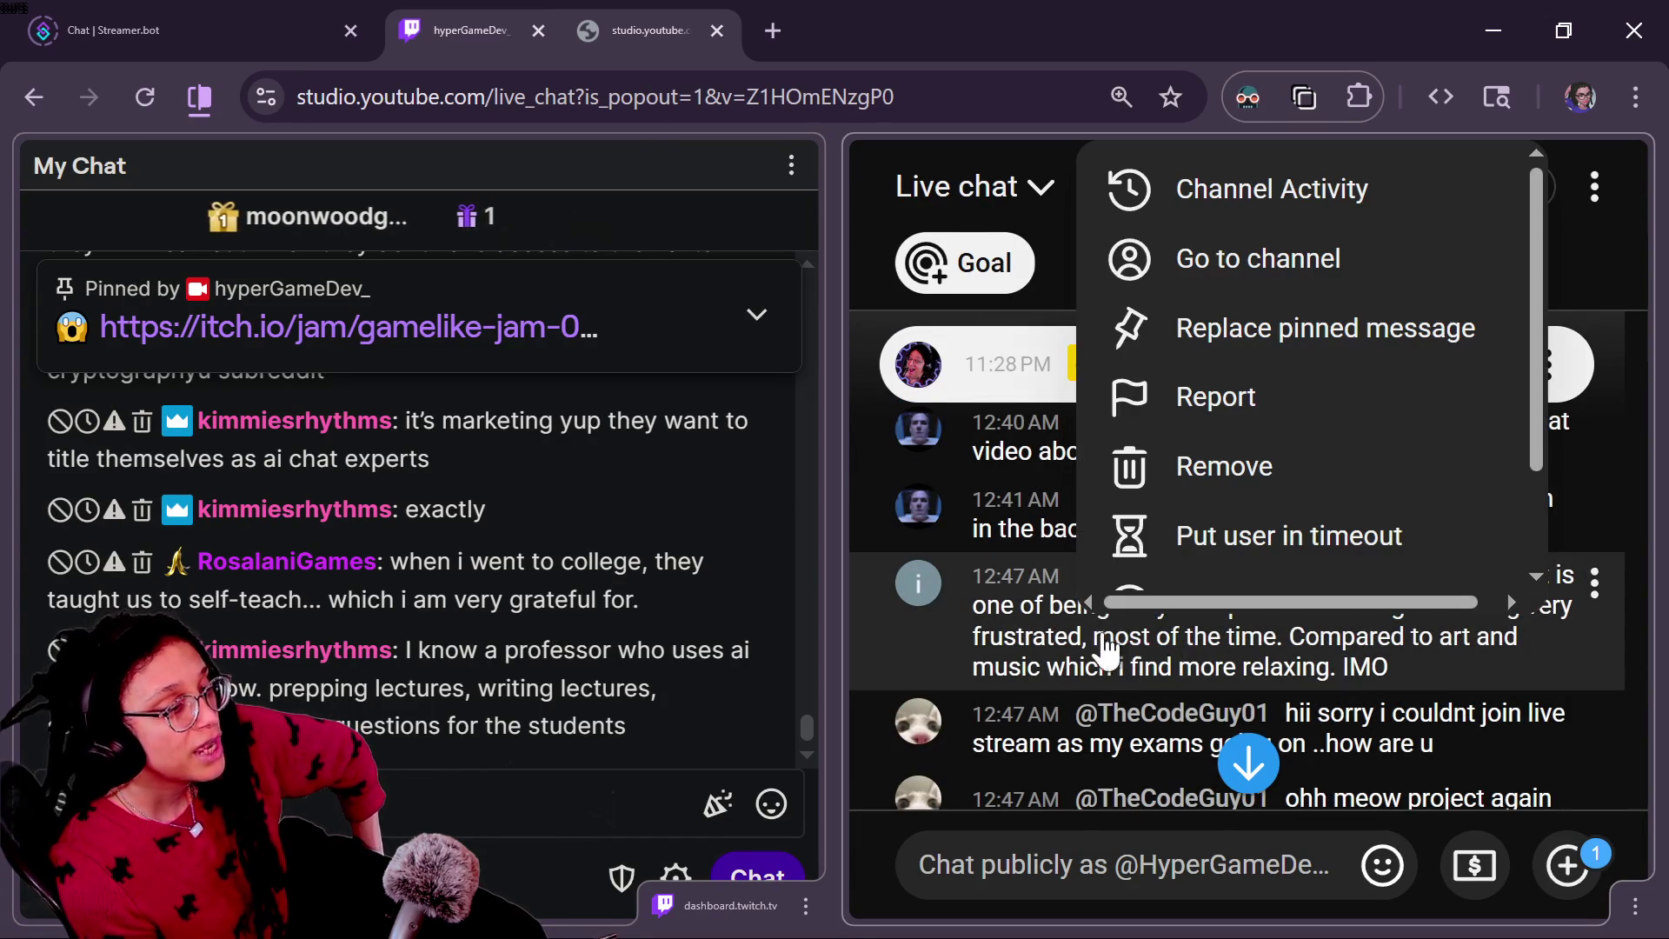
{"action": "left_click", "coordinate": [1051, 617]}
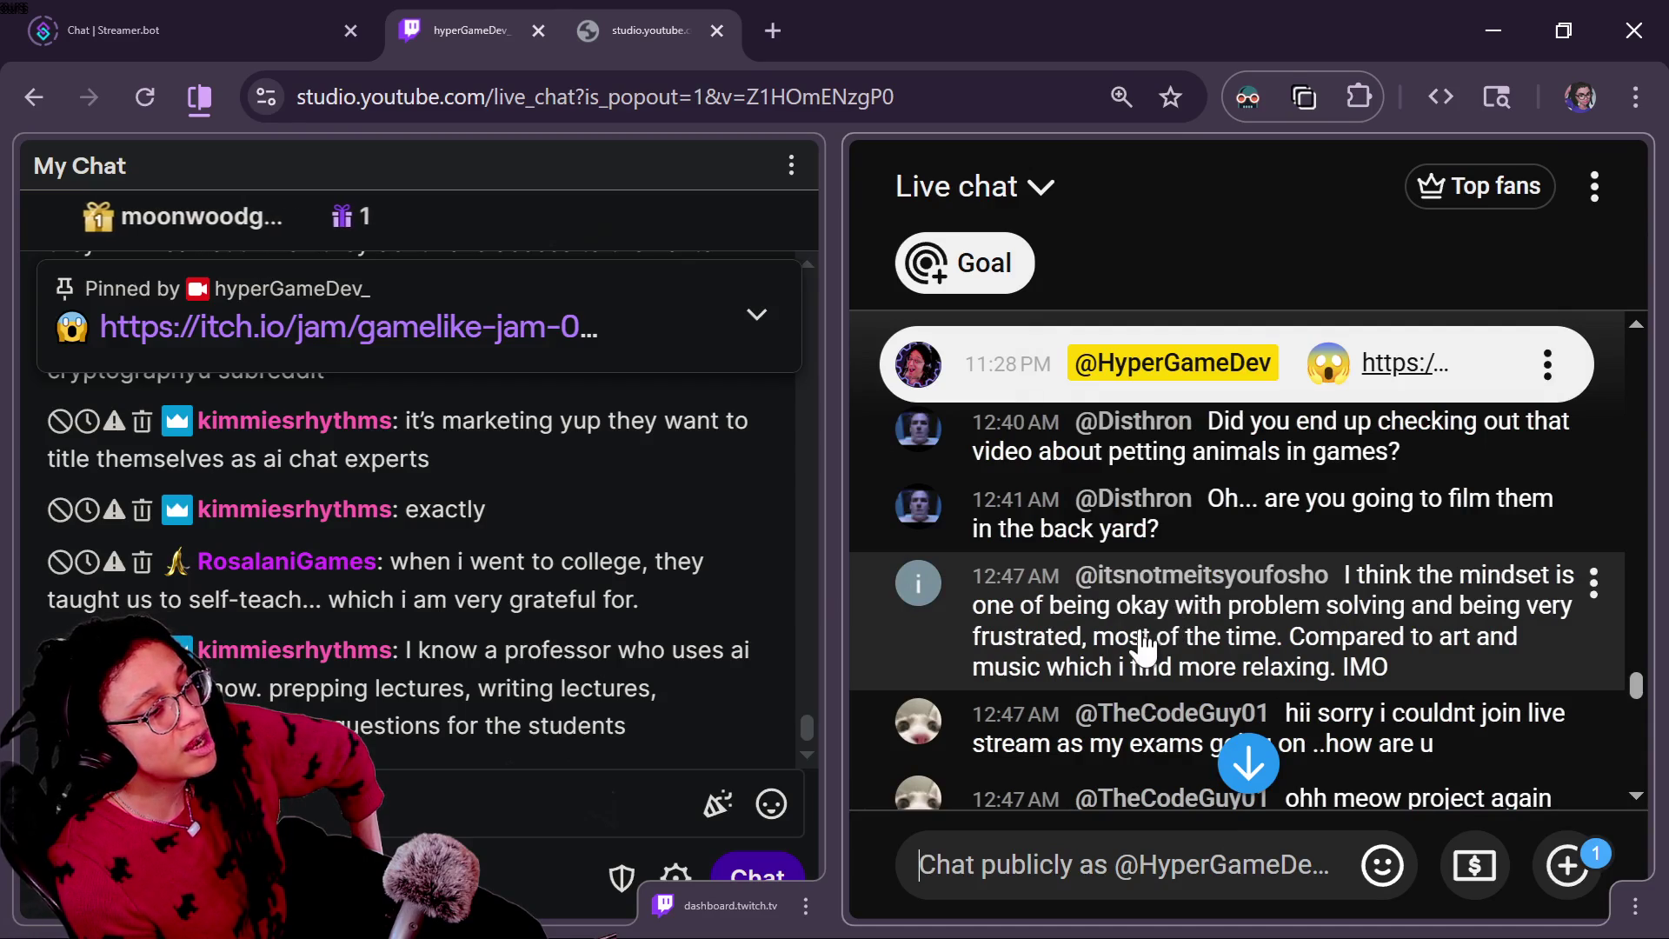
{"action": "left_click_drag", "start_coordinate": [1054, 619], "coordinate": [1448, 627]}
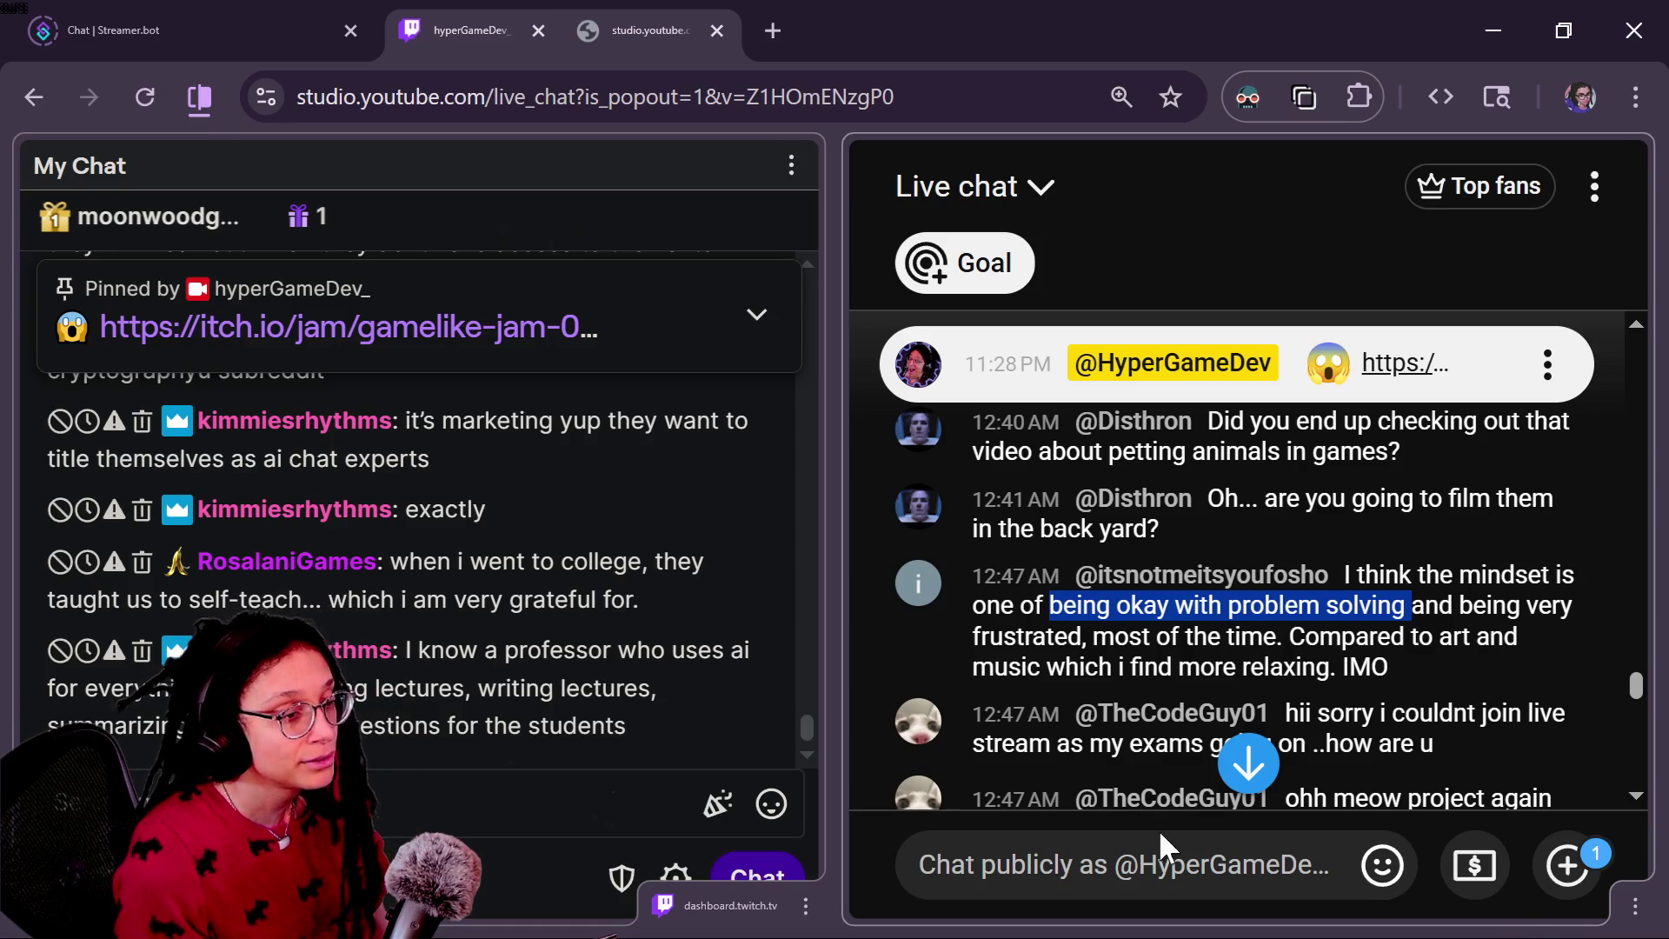
{"action": "mouse_move", "coordinate": [1593, 723]}
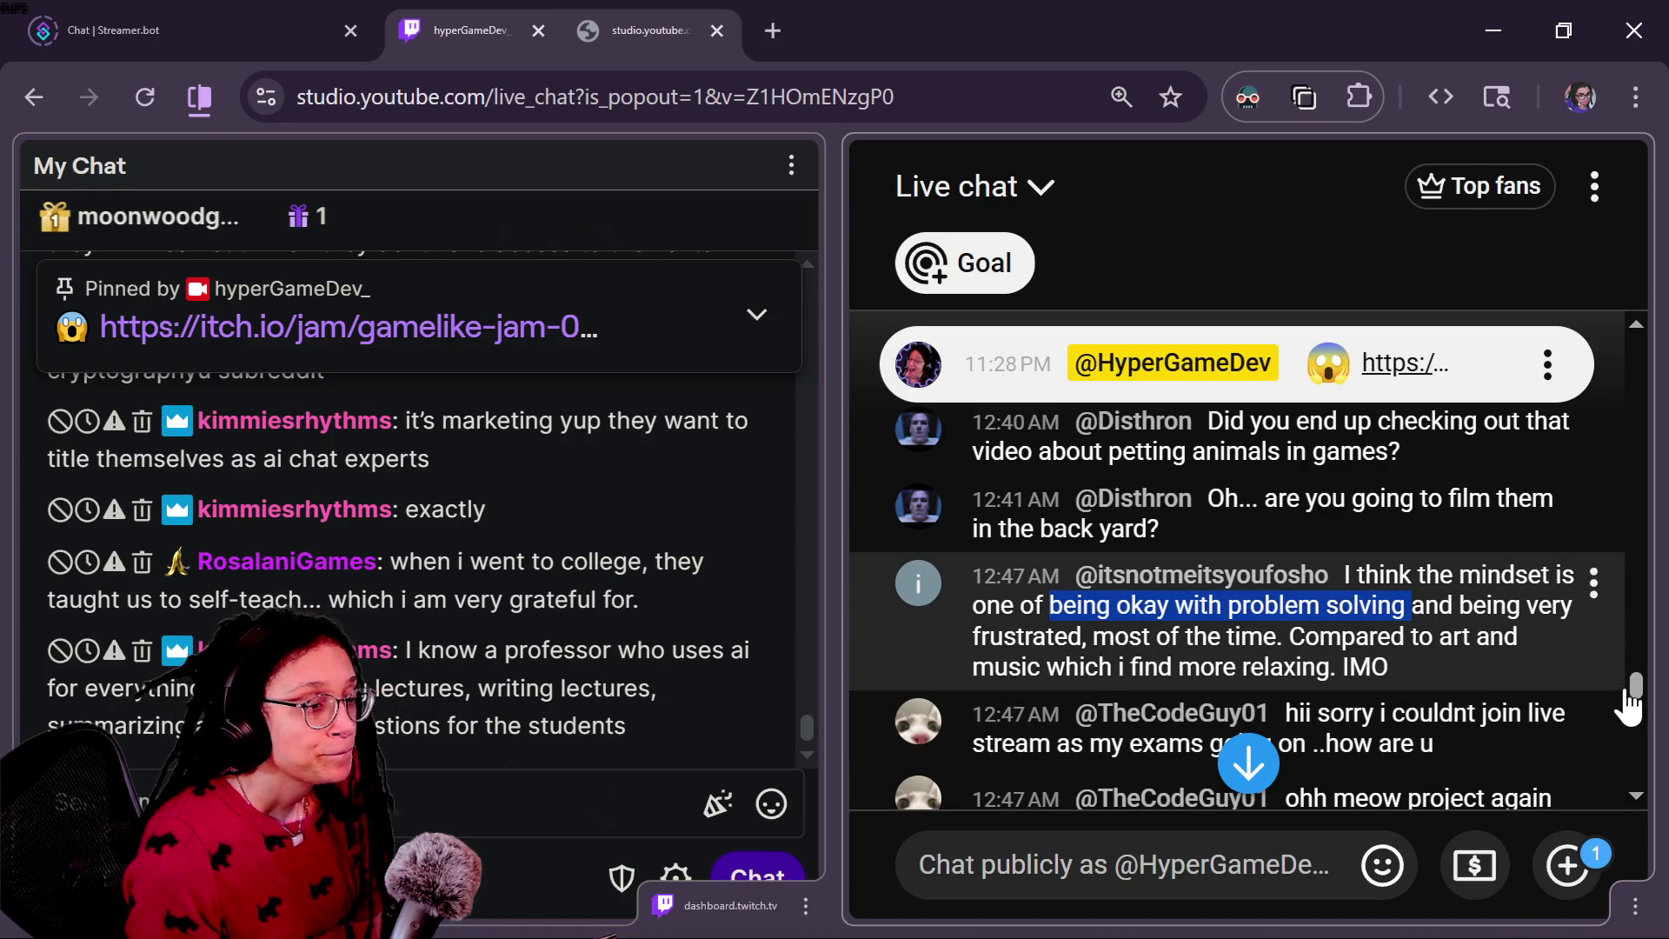
{"action": "left_click_drag", "start_coordinate": [1633, 690], "coordinate": [1619, 721]}
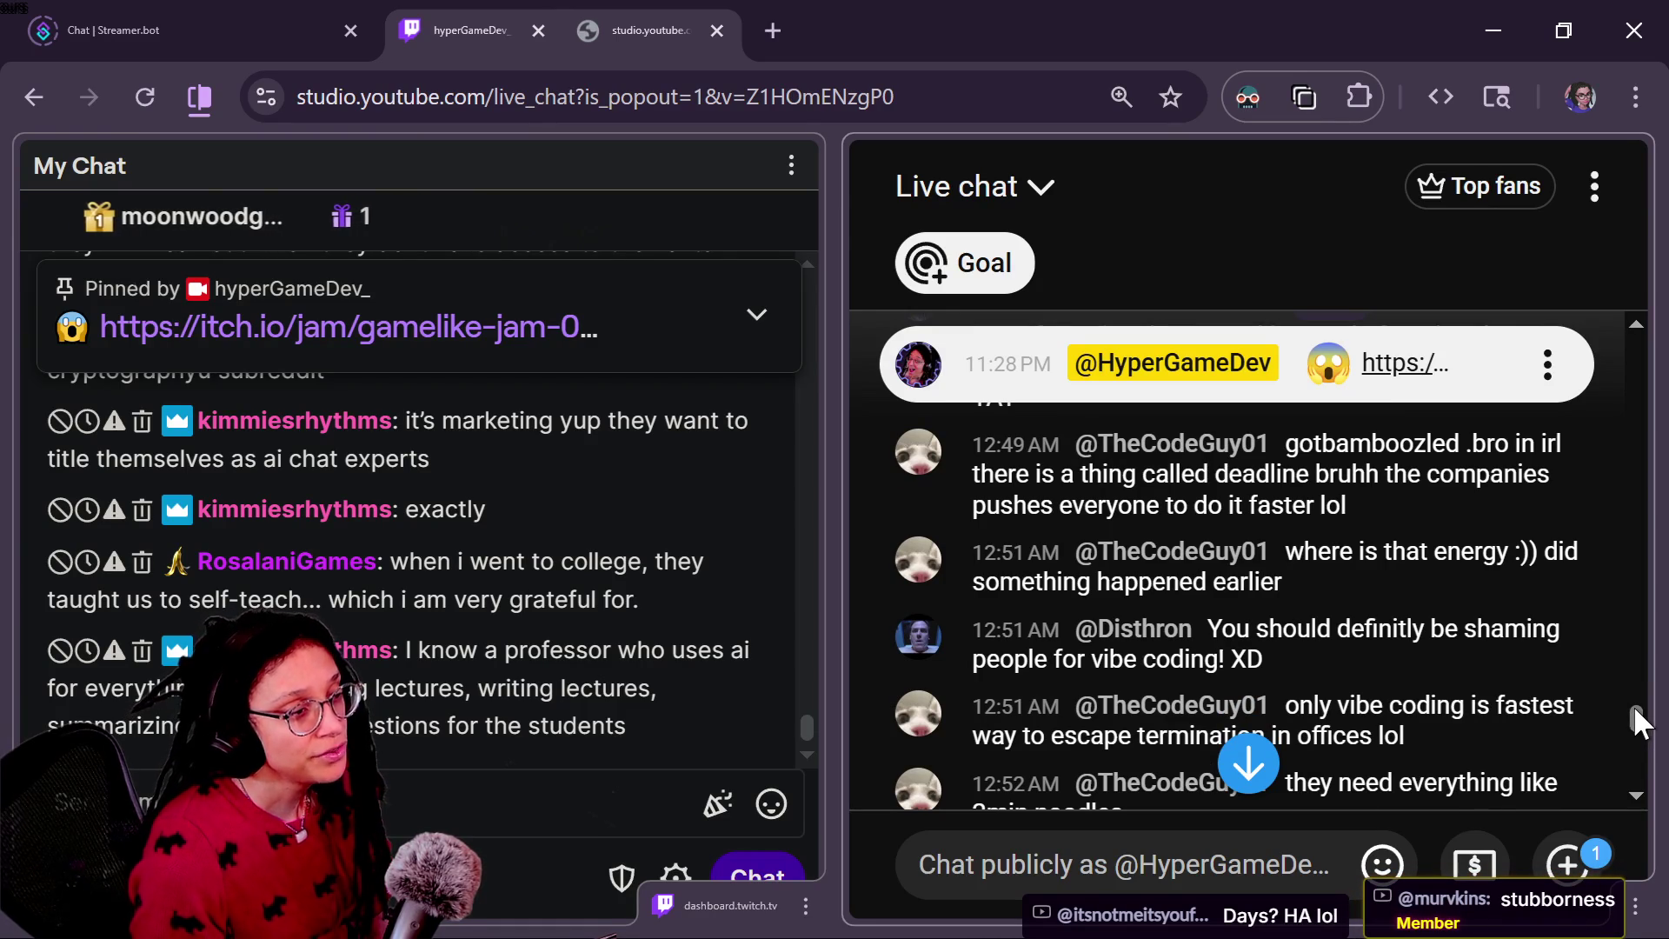
{"action": "left_click_drag", "start_coordinate": [1630, 712], "coordinate": [1629, 711]}
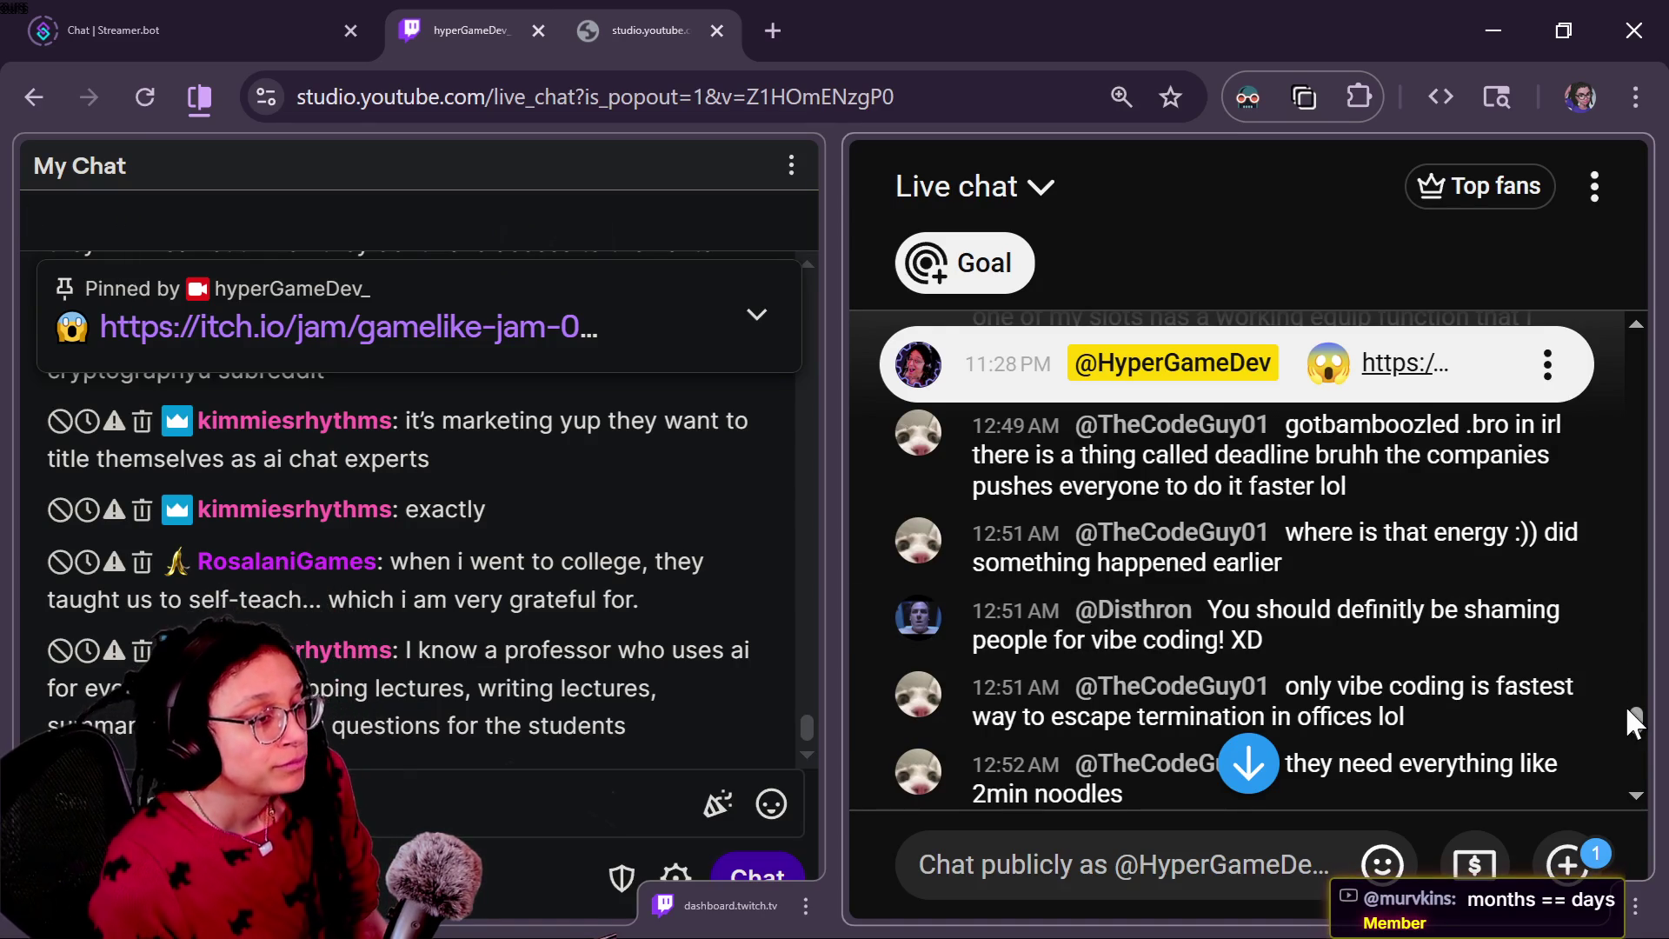
{"action": "scroll", "coordinate": [1631, 711], "scroll_direction": "down", "scroll_amount": 1}
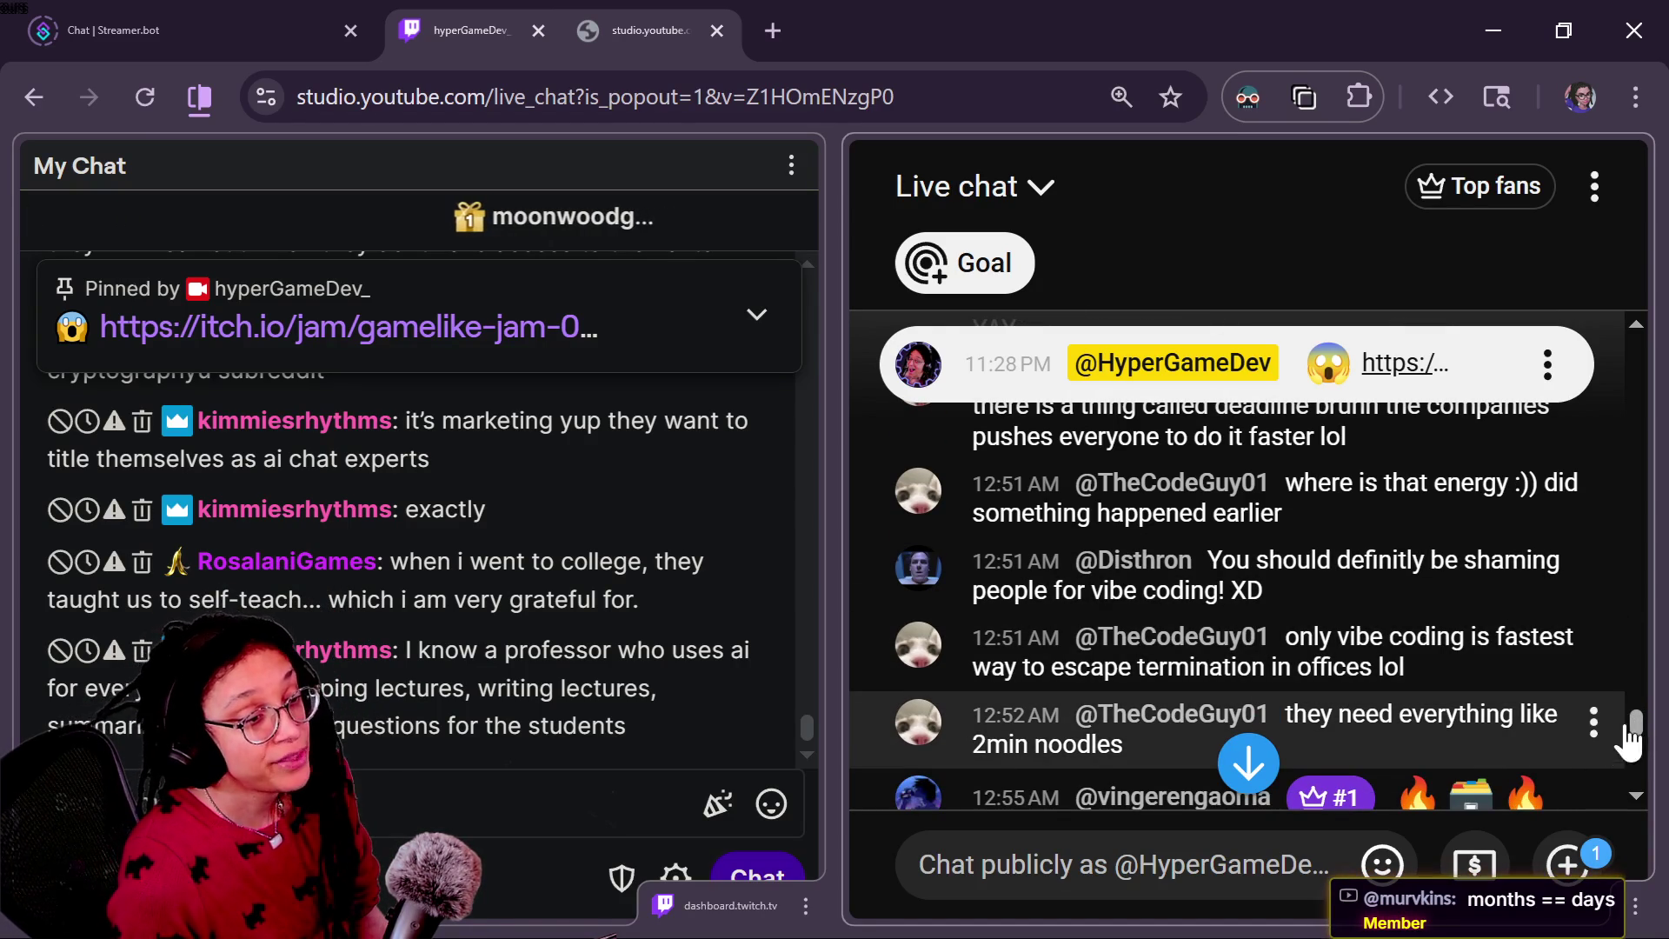
{"action": "scroll", "coordinate": [1633, 716], "scroll_direction": "up", "scroll_amount": 3}
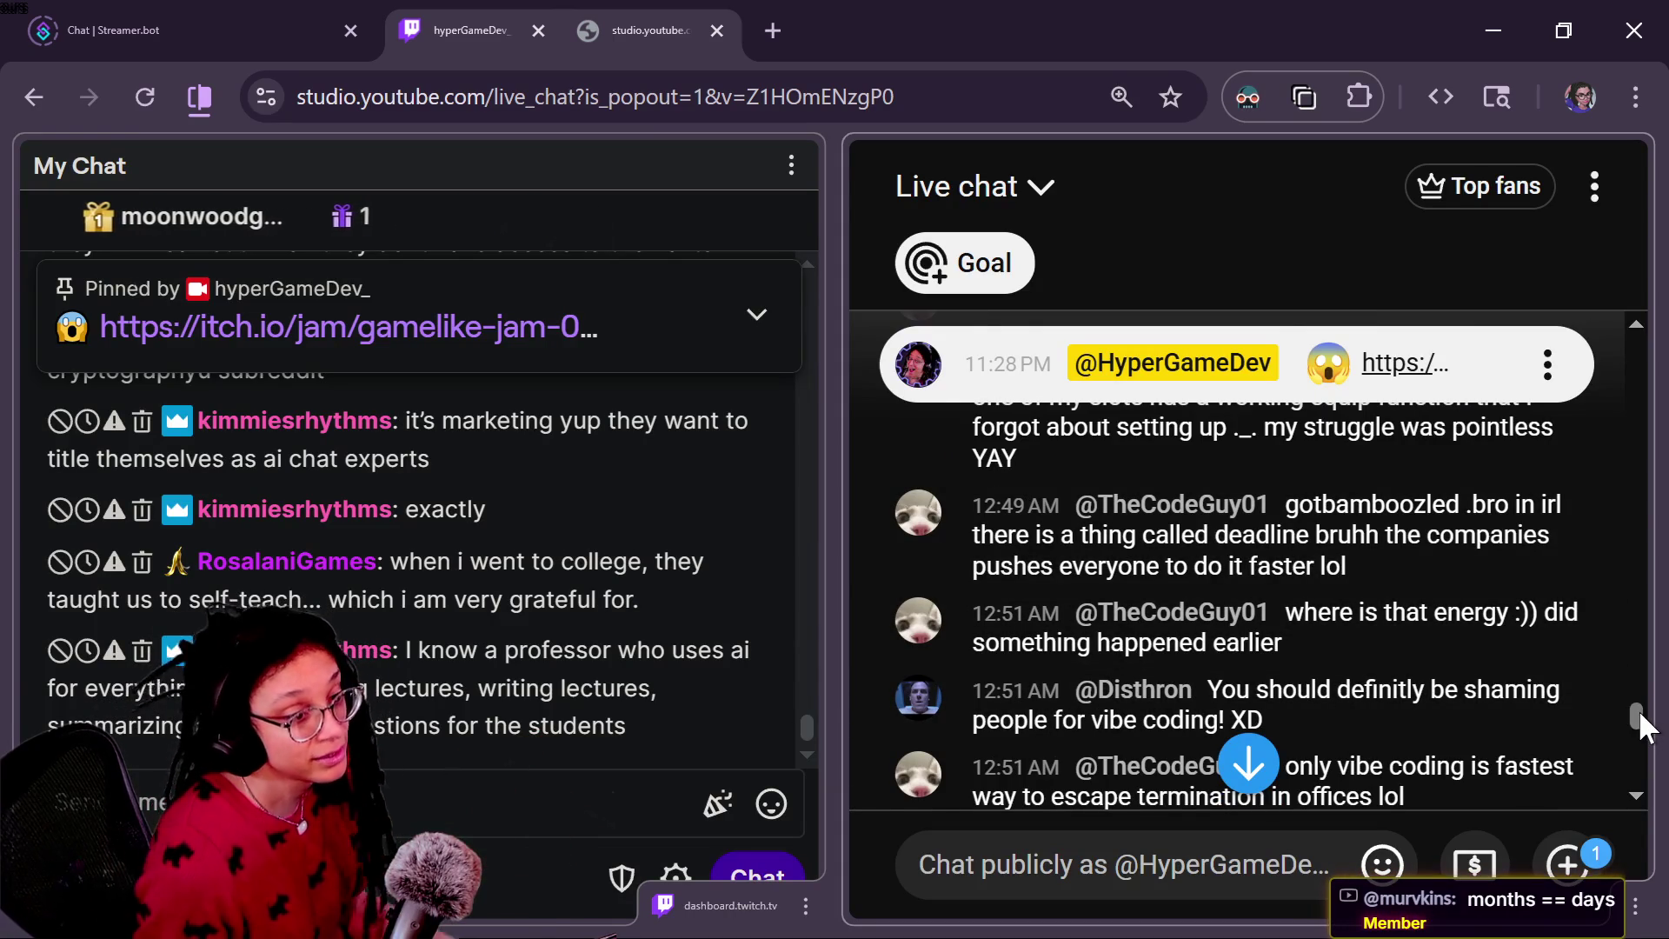
{"action": "scroll", "coordinate": [1637, 714], "scroll_direction": "down", "scroll_amount": 1}
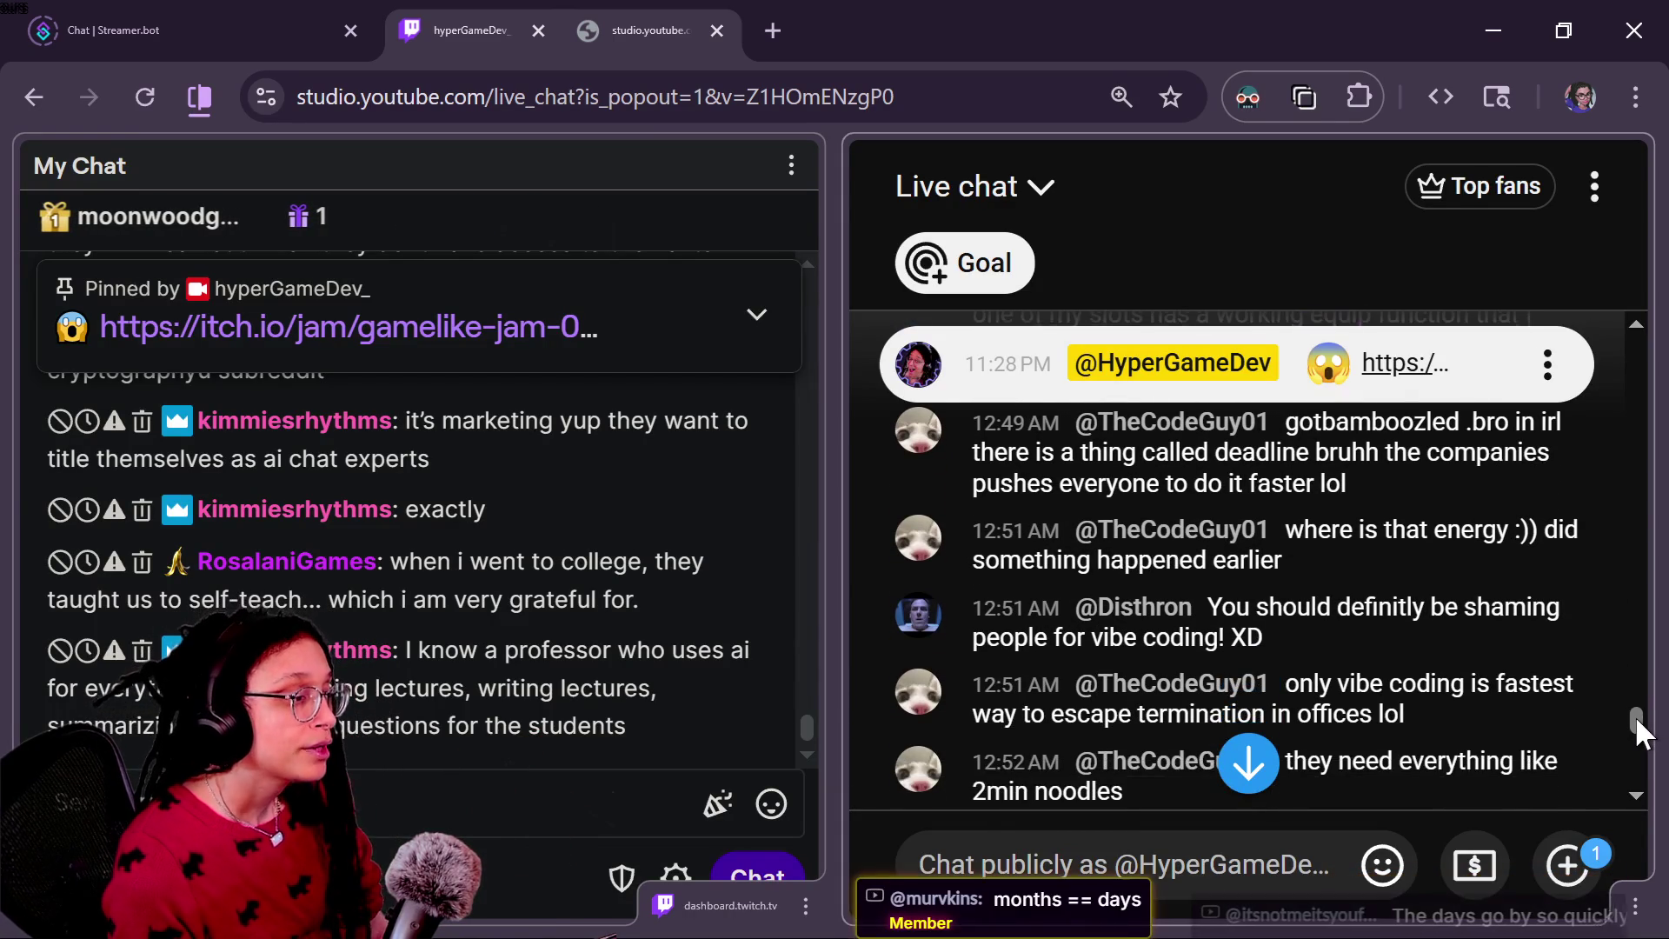
{"action": "scroll", "coordinate": [1636, 716], "scroll_direction": "up", "scroll_amount": 1}
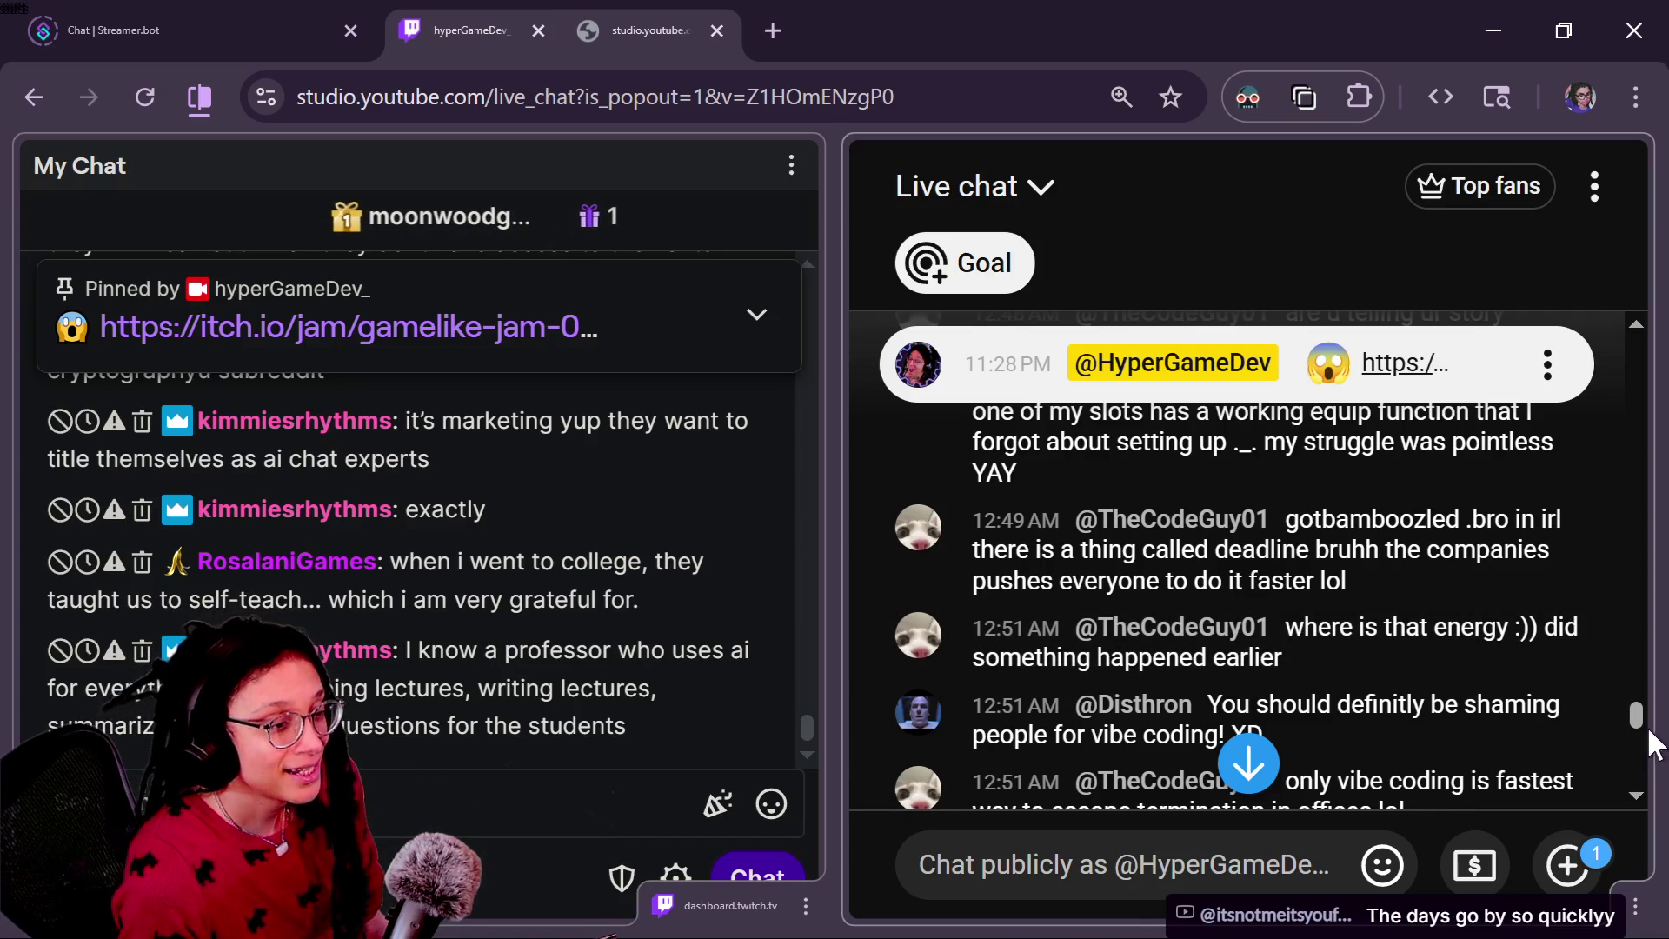
{"action": "scroll", "coordinate": [1635, 716], "scroll_direction": "down", "scroll_amount": 2}
{"action": "scroll", "coordinate": [1630, 726], "scroll_direction": "down", "scroll_amount": 3}
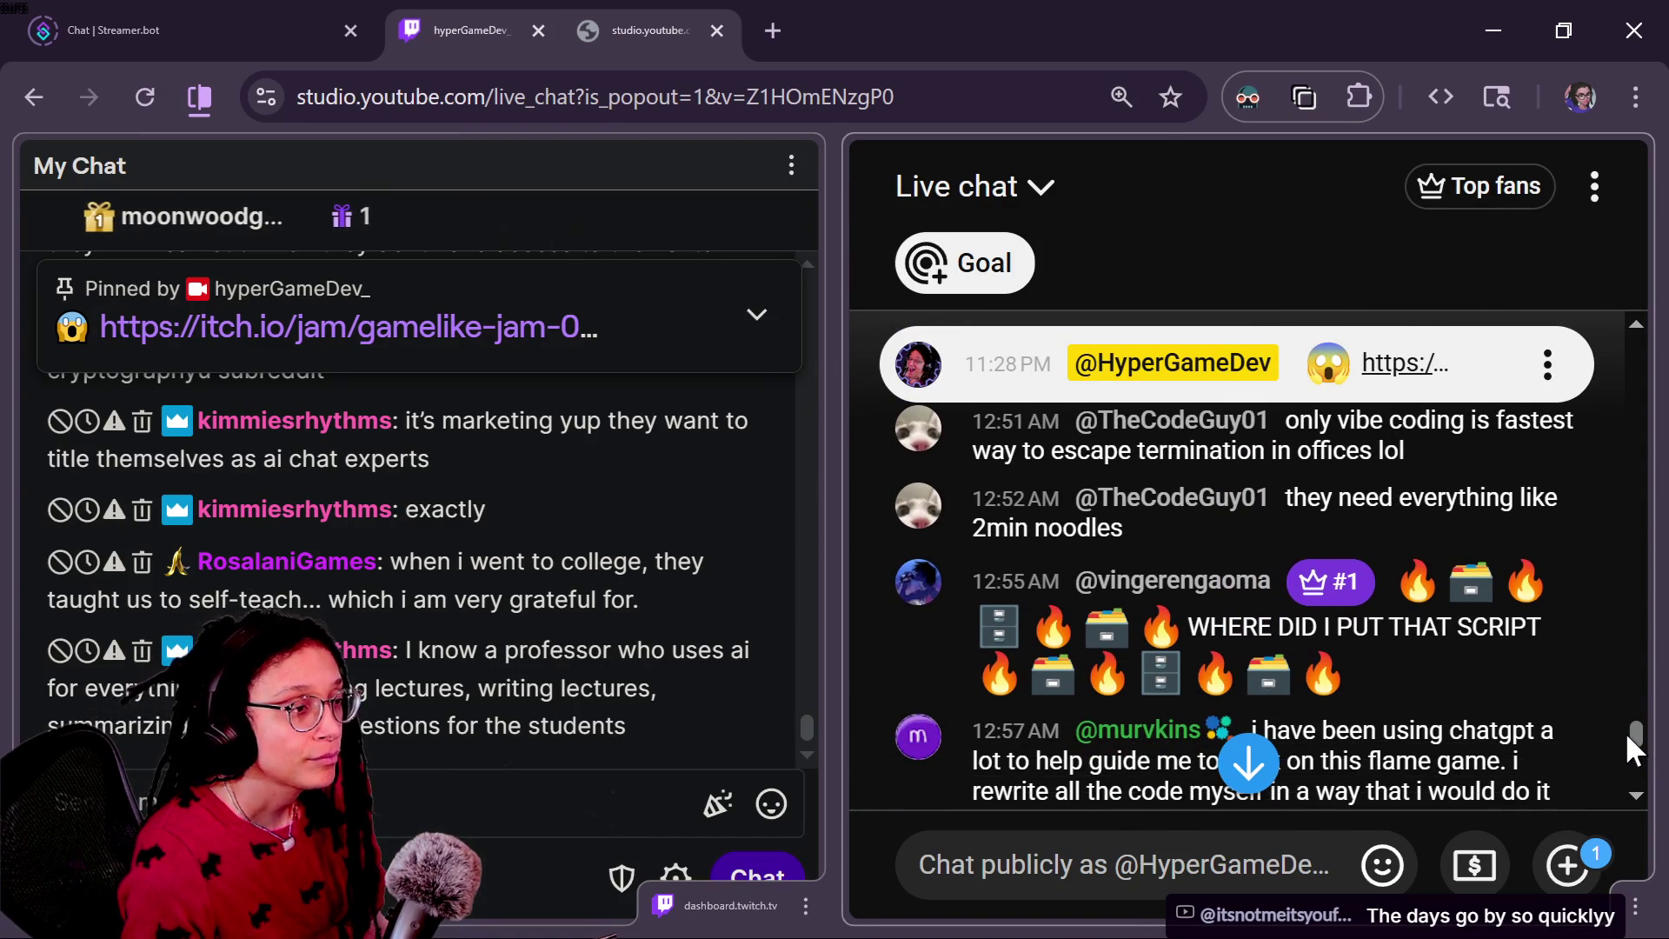
{"action": "scroll", "coordinate": [1624, 732], "scroll_direction": "down", "scroll_amount": 1}
{"action": "scroll", "coordinate": [1627, 736], "scroll_direction": "up", "scroll_amount": 1}
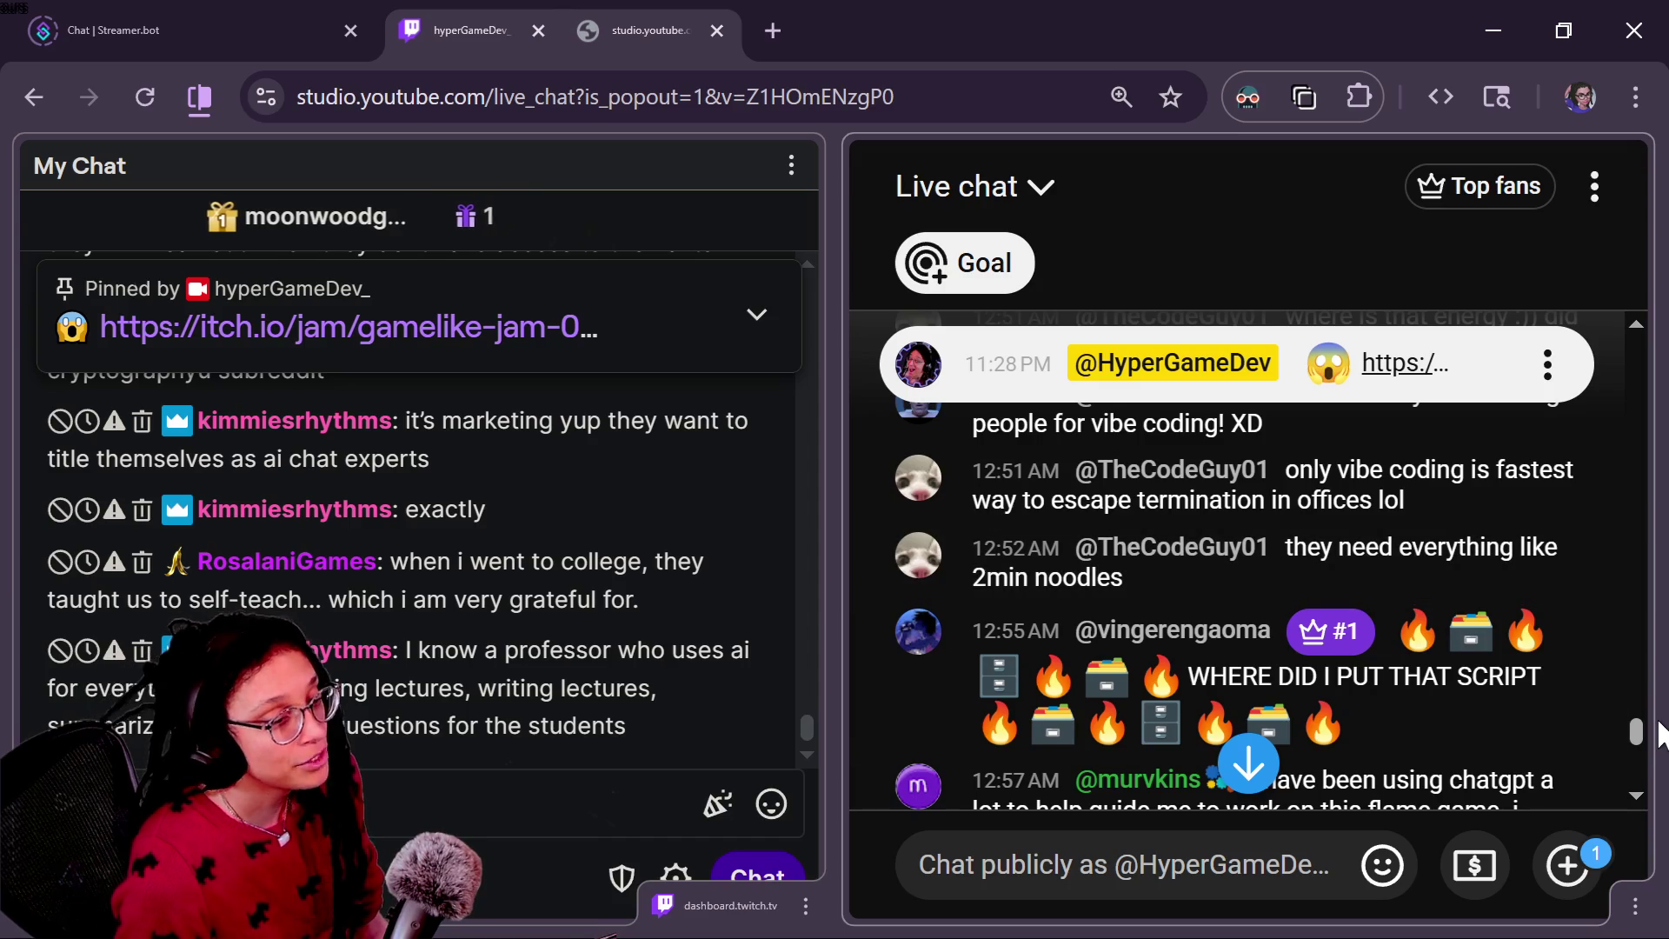
{"action": "scroll", "coordinate": [1641, 749], "scroll_direction": "down", "scroll_amount": 2}
{"action": "left_click_drag", "start_coordinate": [1642, 758], "coordinate": [1643, 762]}
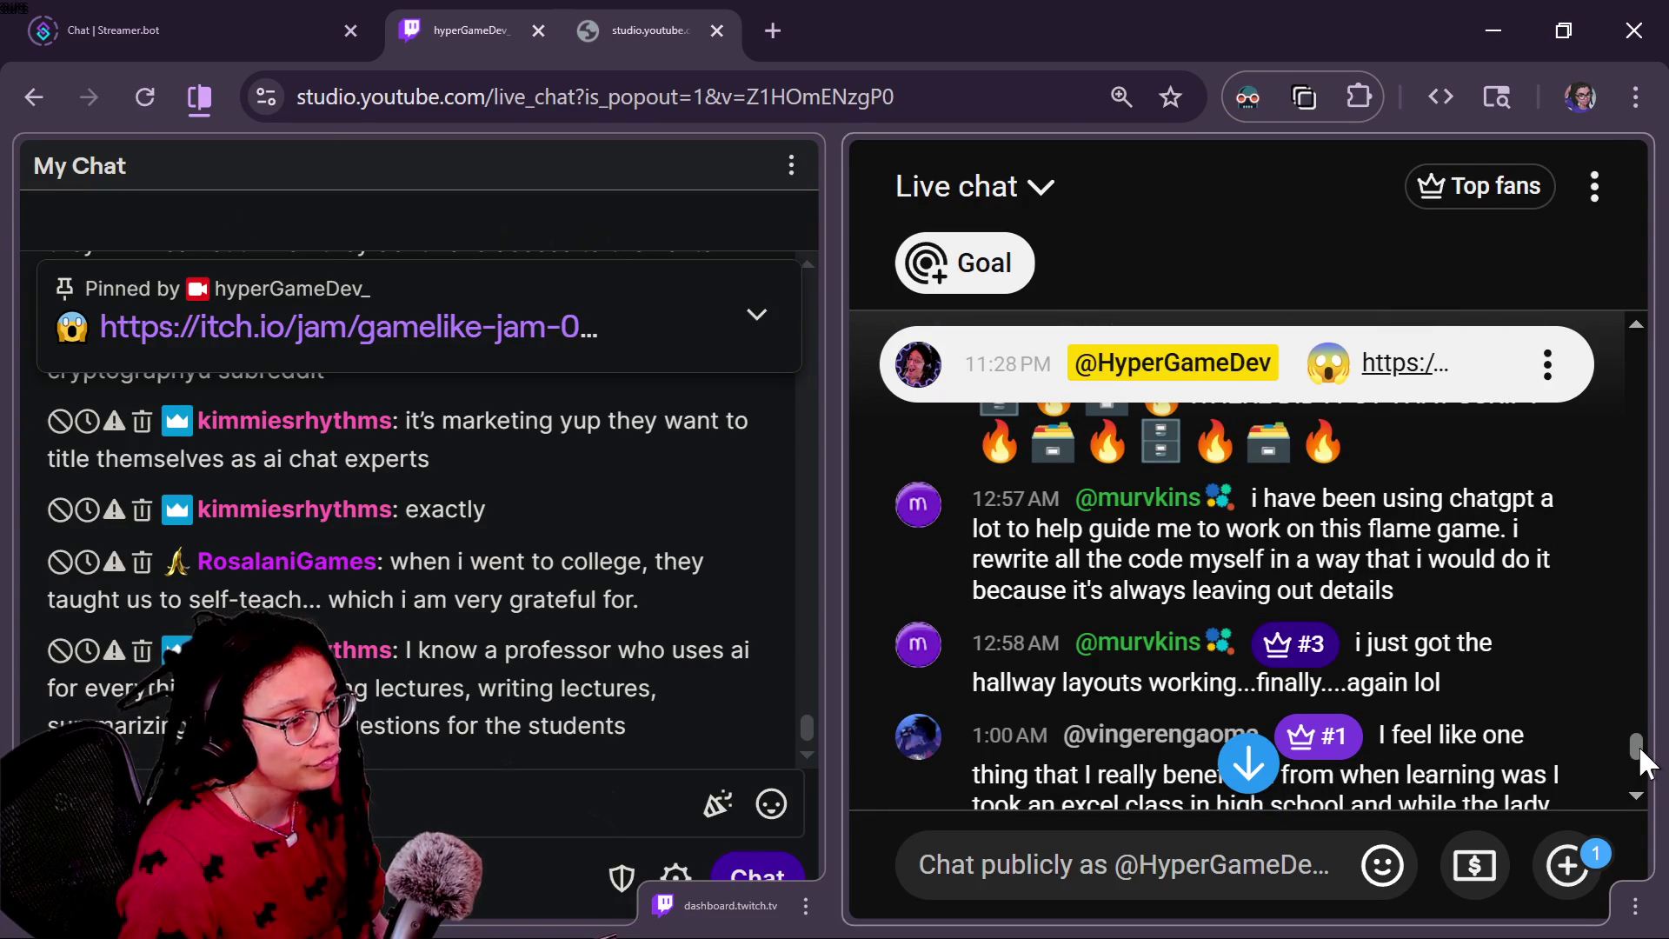
Step: Scroll YouTube Studio's live chat to the latest messages, then Alt+Tab back to Godot's program_window script
{"action": "left_click_drag", "start_coordinate": [1642, 754], "coordinate": [1643, 760]}
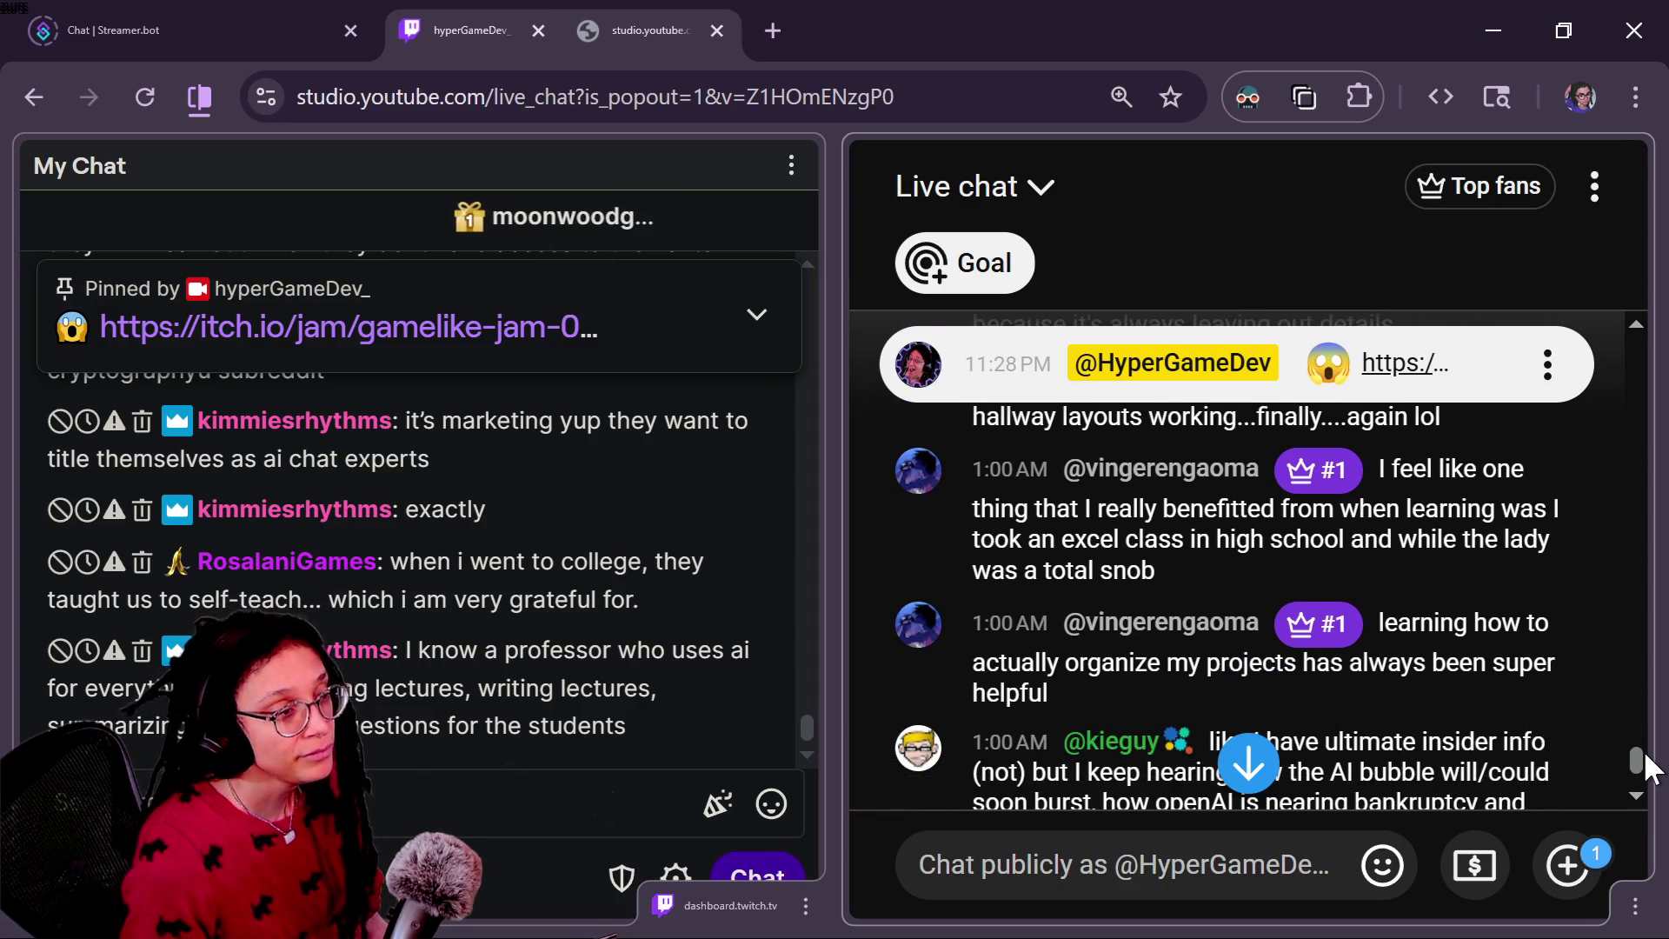
{"action": "scroll", "coordinate": [1645, 765], "scroll_direction": "up", "scroll_amount": 2}
{"action": "scroll", "coordinate": [1646, 765], "scroll_direction": "down", "scroll_amount": 2}
{"action": "scroll", "coordinate": [1645, 765], "scroll_direction": "down", "scroll_amount": 2}
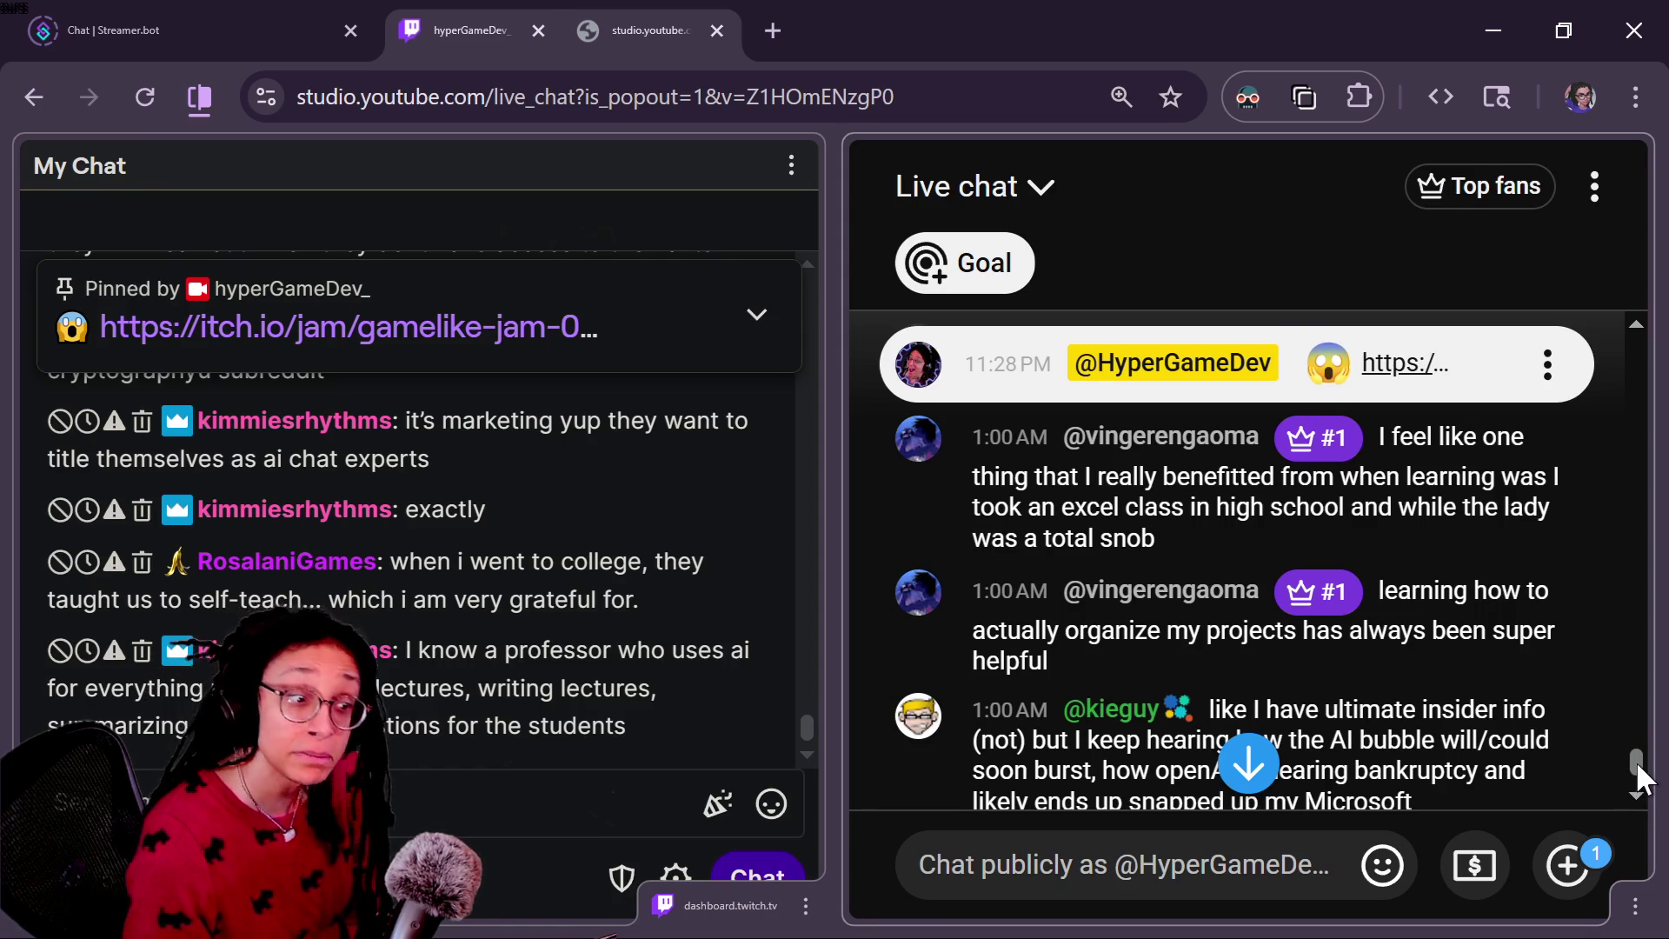
{"action": "scroll", "coordinate": [1635, 760], "scroll_direction": "down", "scroll_amount": 3}
{"action": "scroll", "coordinate": [1636, 770], "scroll_direction": "up", "scroll_amount": 1}
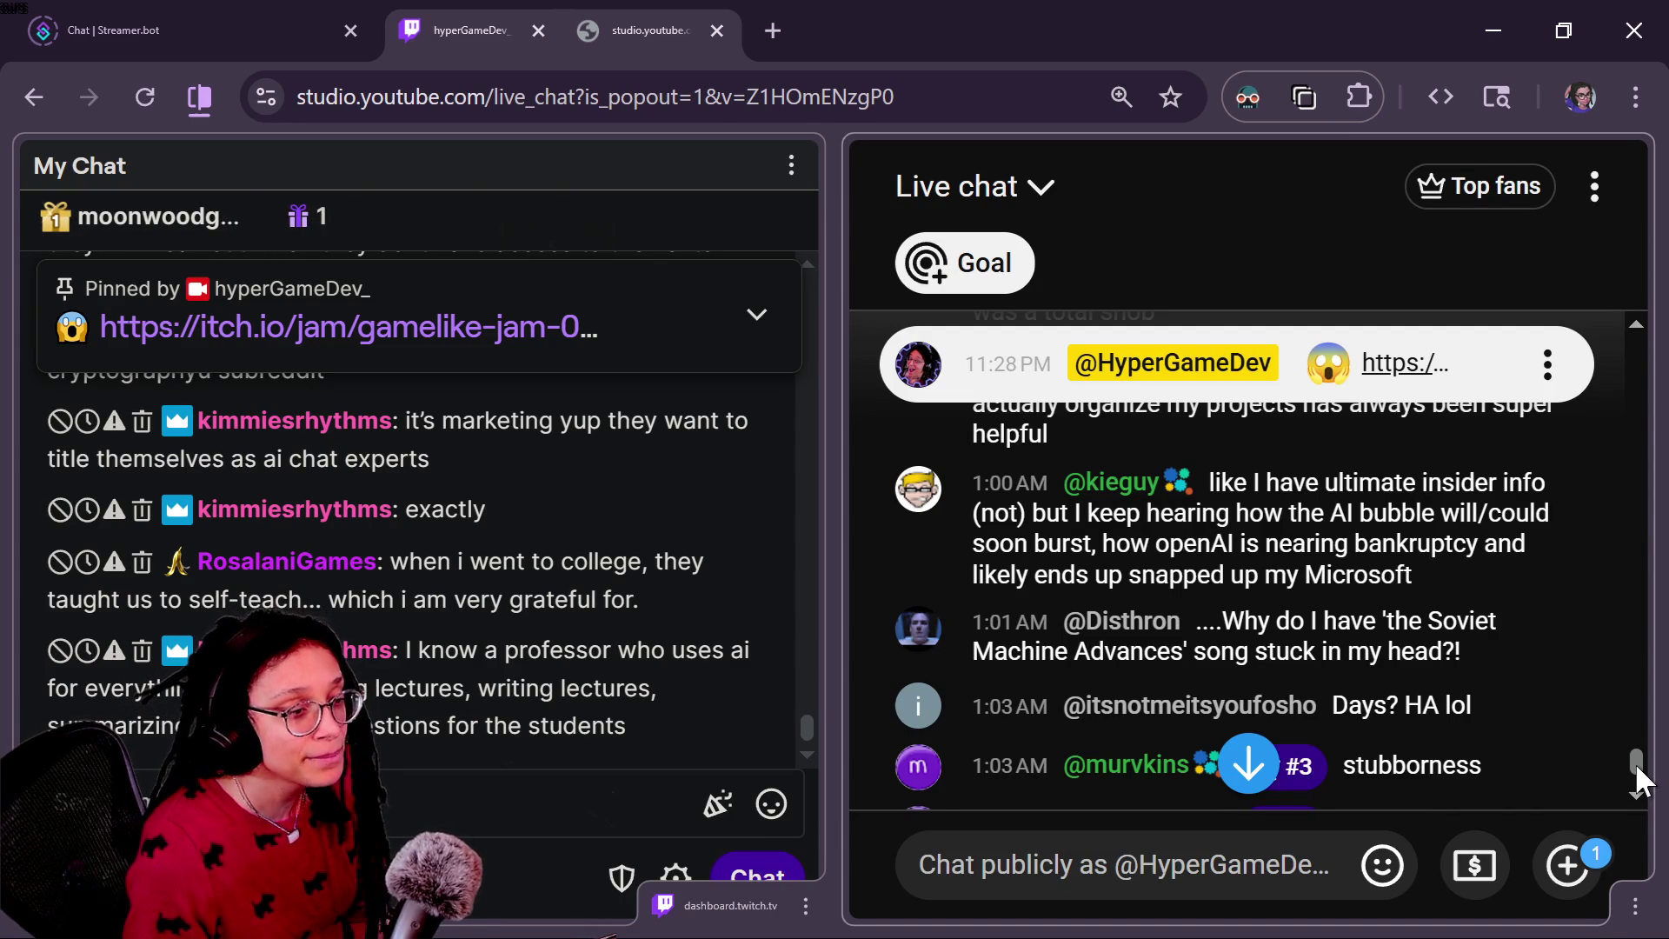
{"action": "scroll", "coordinate": [1634, 765], "scroll_direction": "down", "scroll_amount": 1}
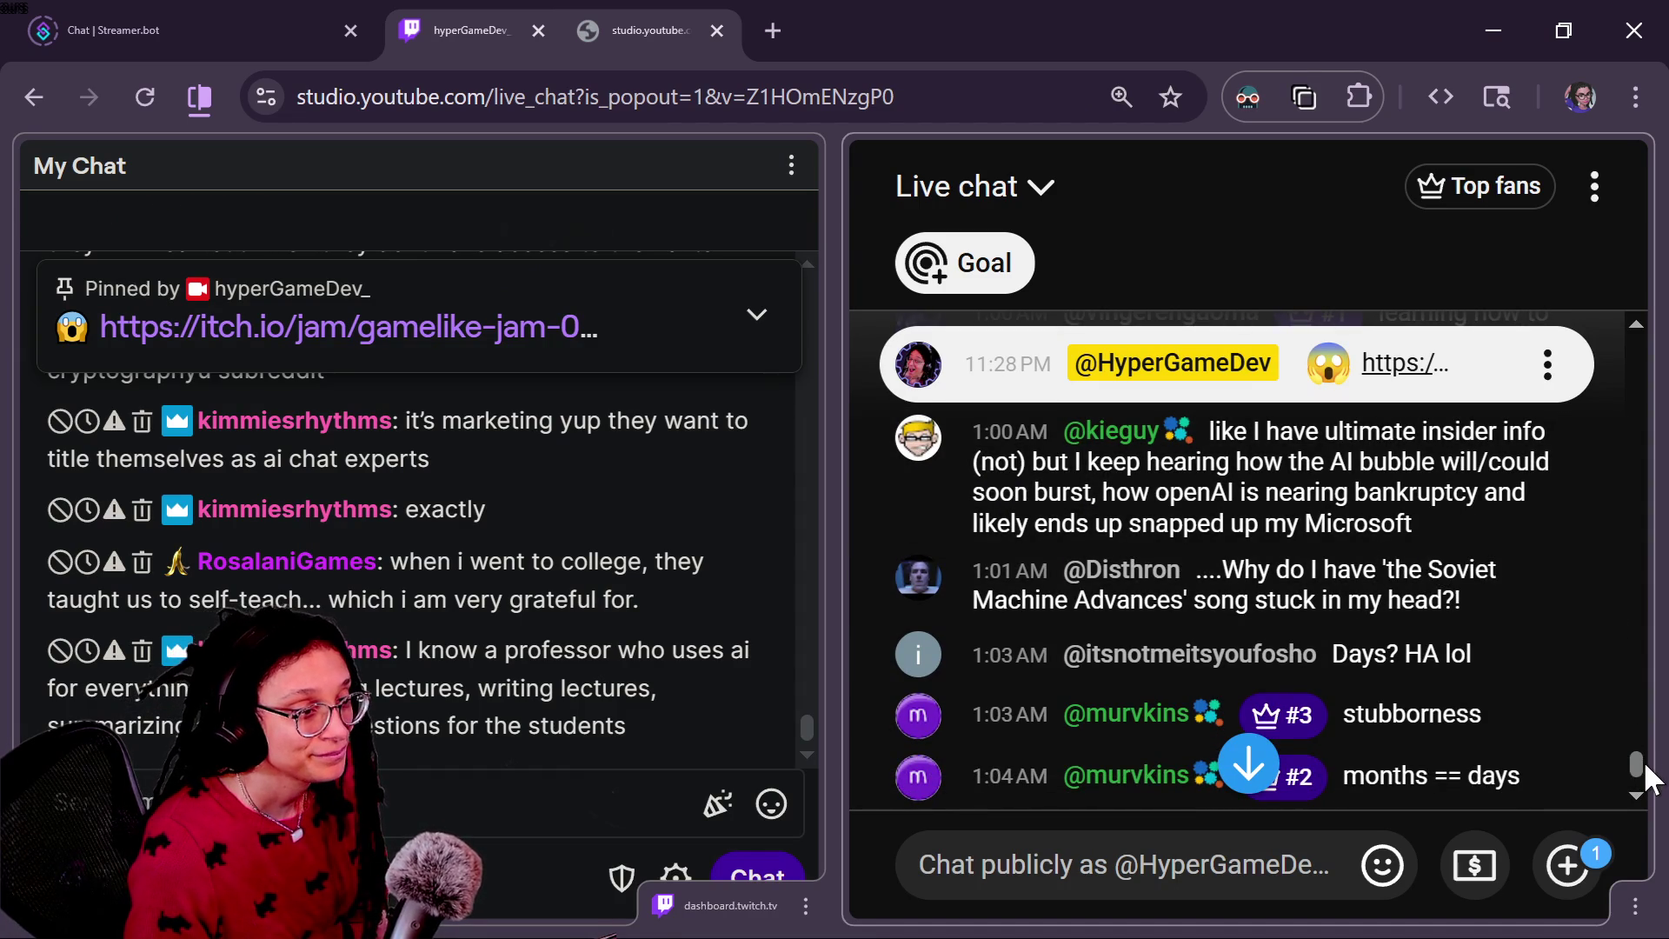
{"action": "scroll", "coordinate": [1649, 776], "scroll_direction": "down", "scroll_amount": 1}
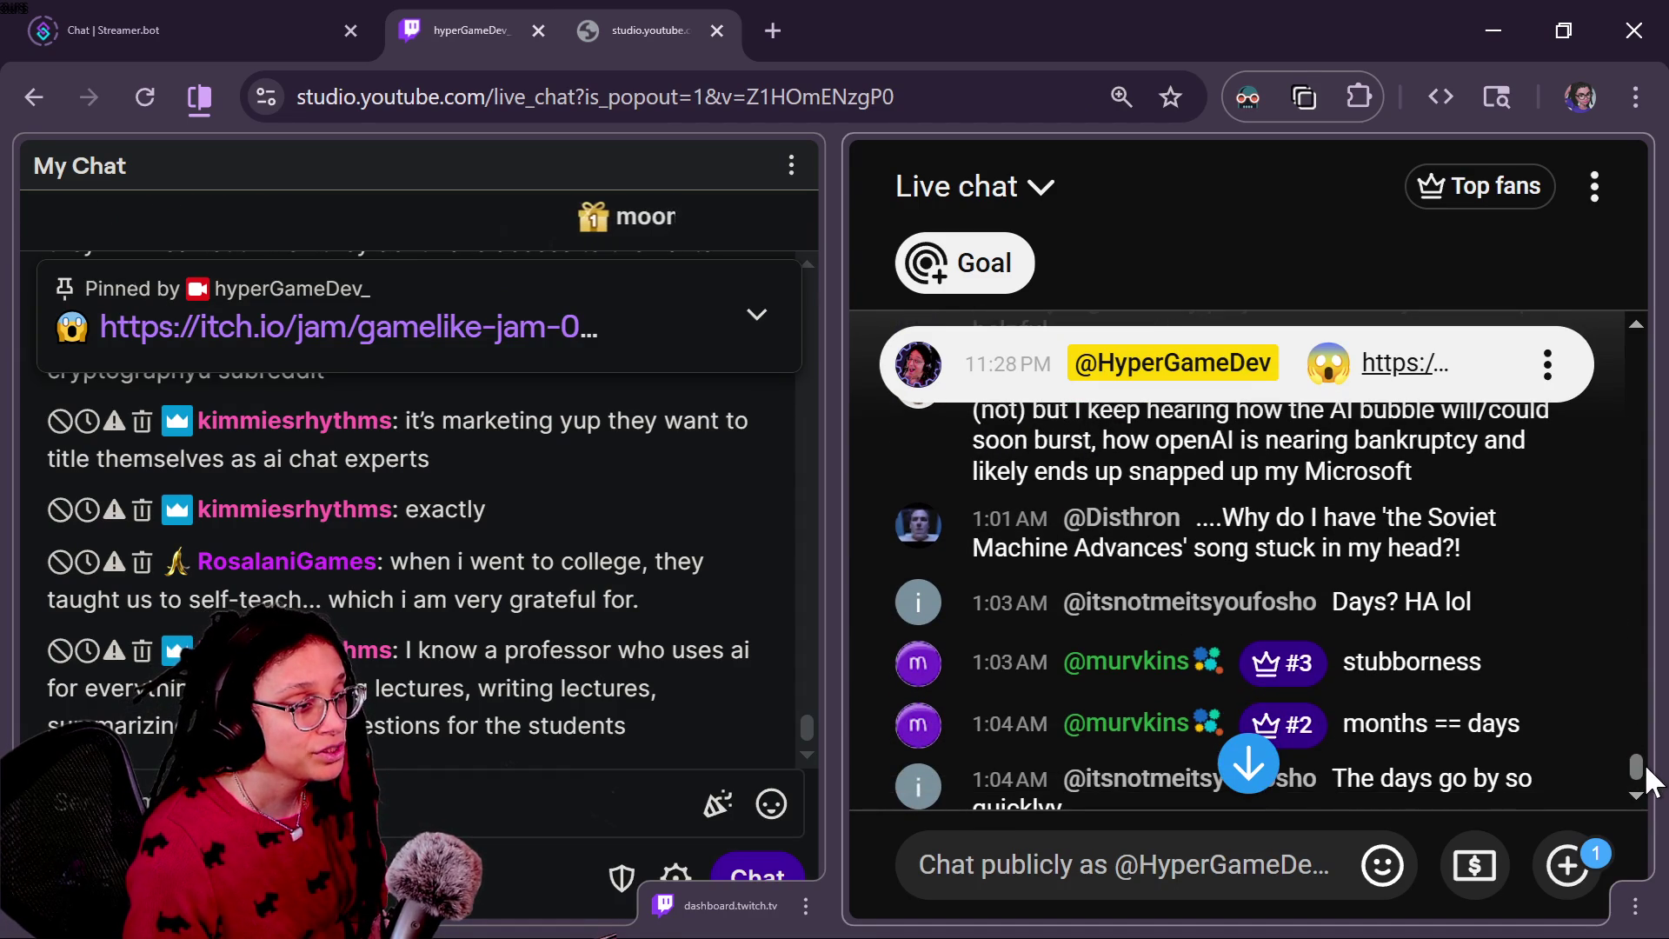
{"action": "scroll", "coordinate": [1639, 774], "scroll_direction": "down", "scroll_amount": 1}
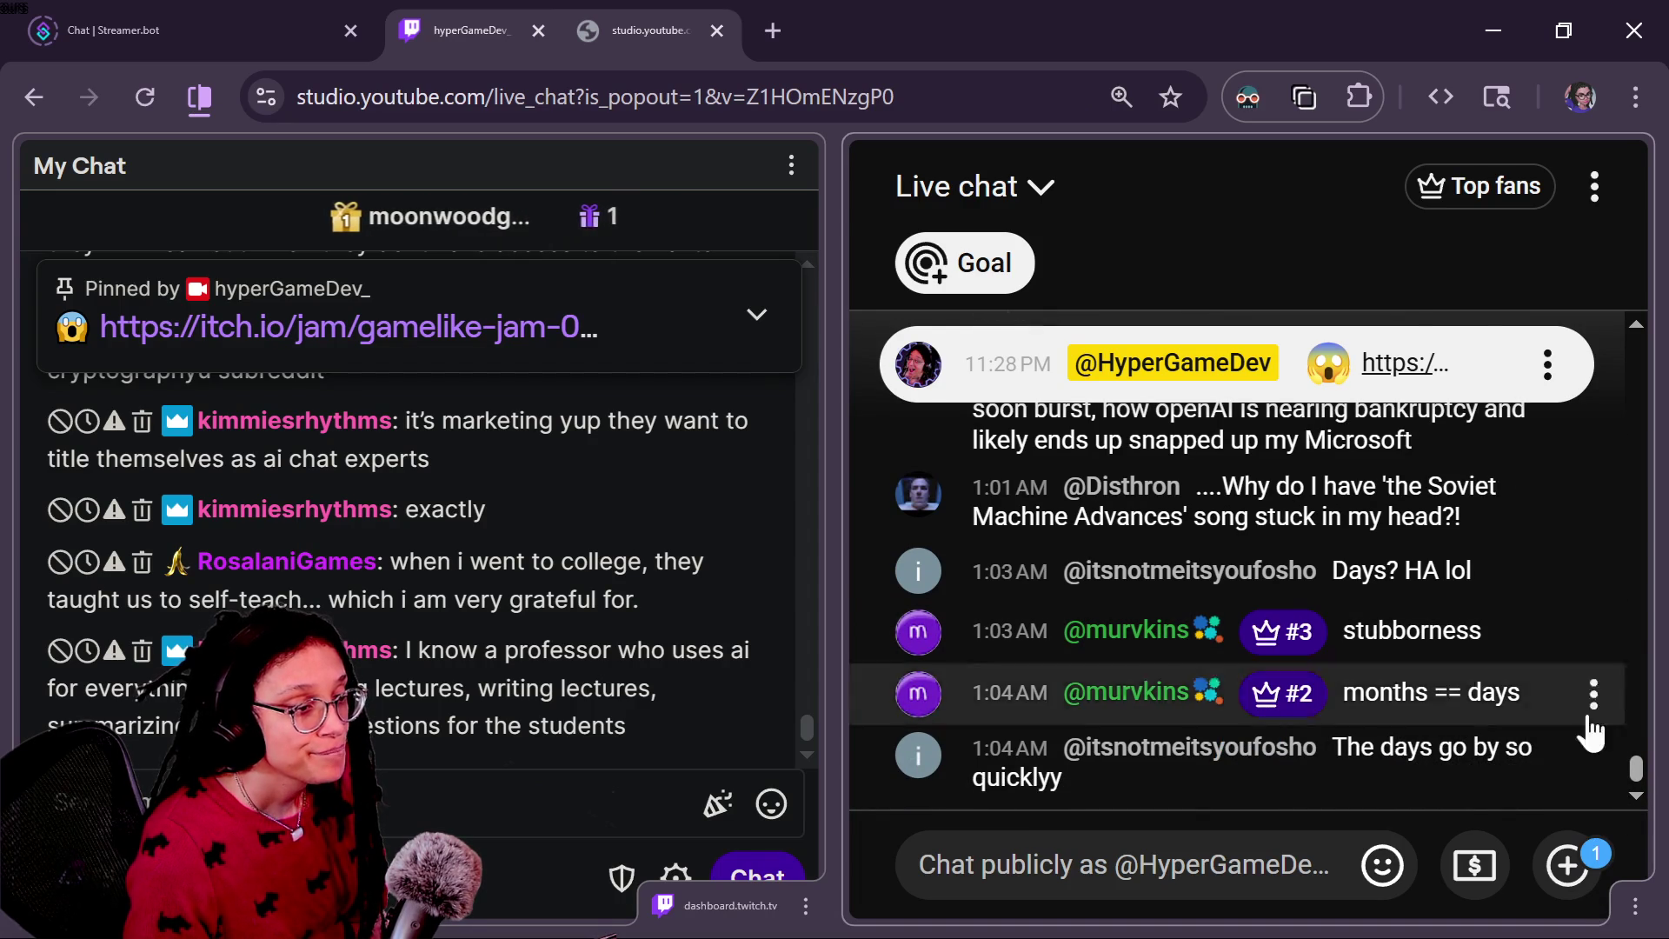
{"action": "key", "text": "alt+Tab"}
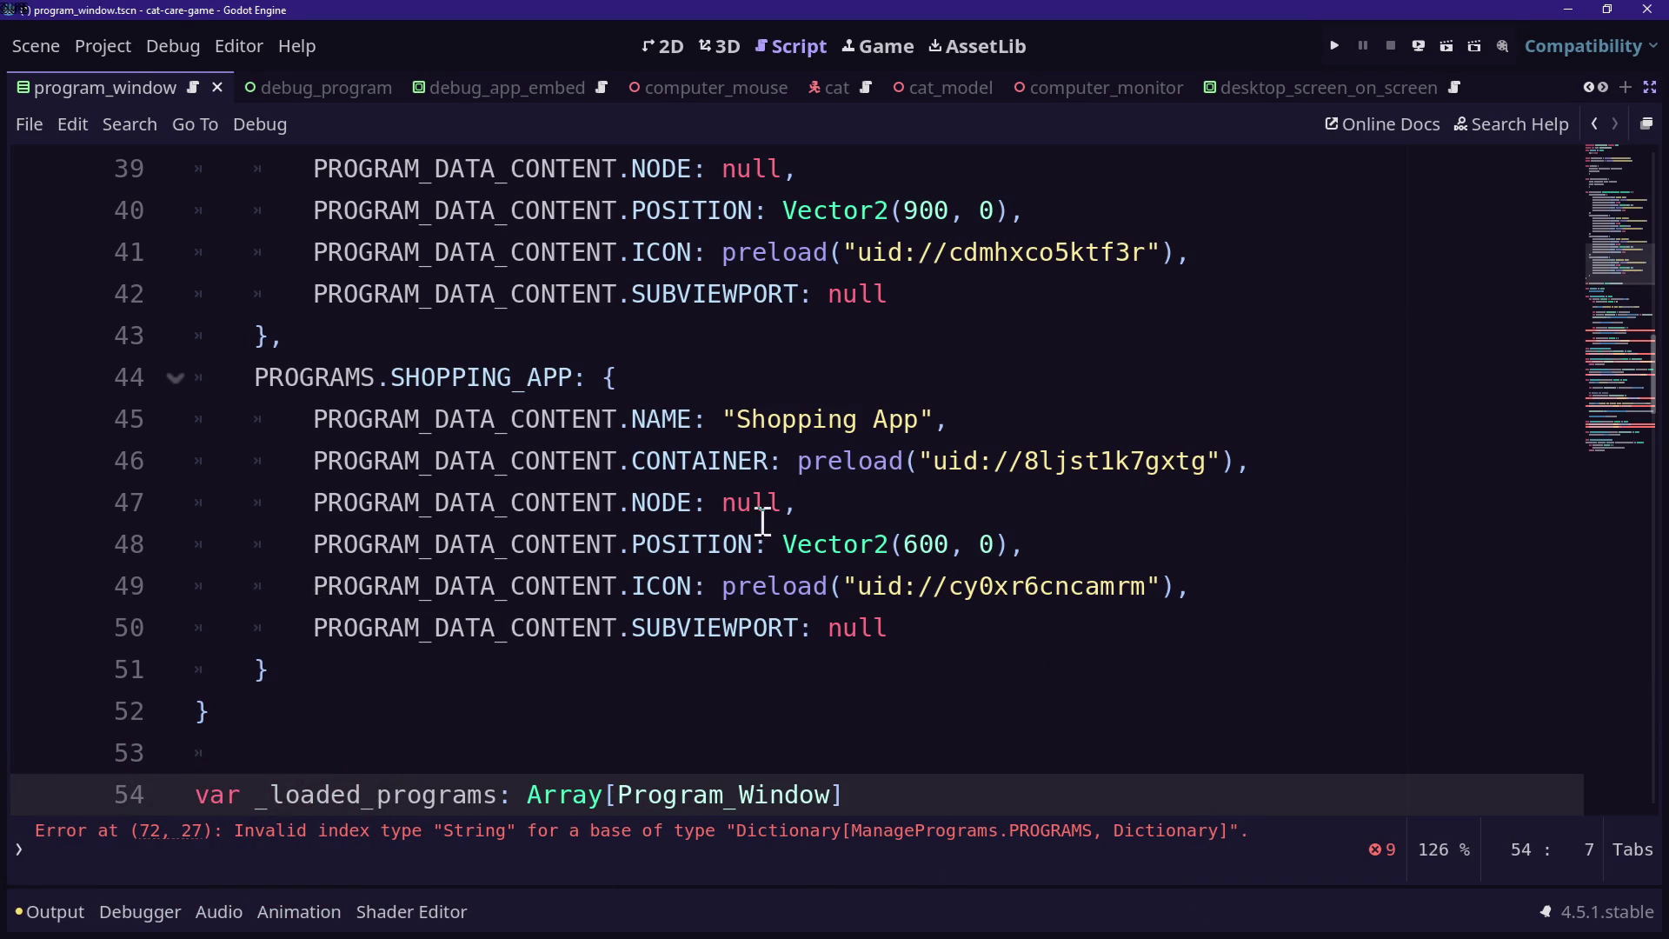
{"action": "left_click", "coordinate": [568, 462]}
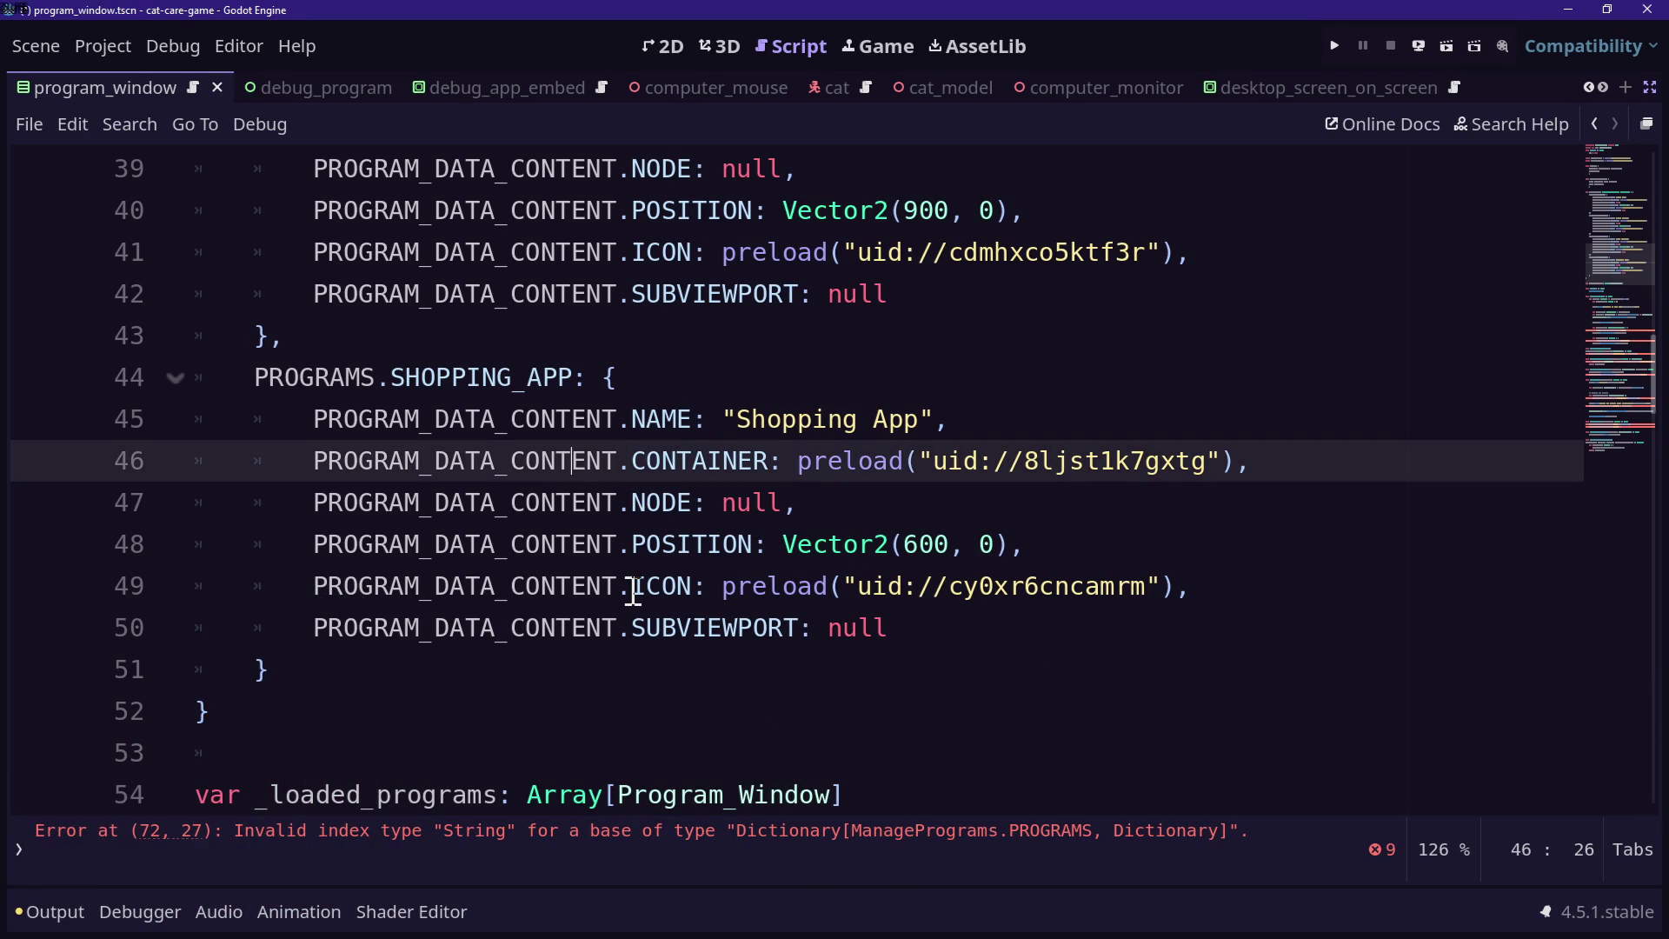
{"action": "scroll", "coordinate": [633, 590], "scroll_direction": "down", "scroll_amount": 3}
{"action": "left_click", "coordinate": [895, 415]}
{"action": "key", "text": "Down"}
{"action": "key", "text": "Down"}
{"action": "key", "text": "Down"}
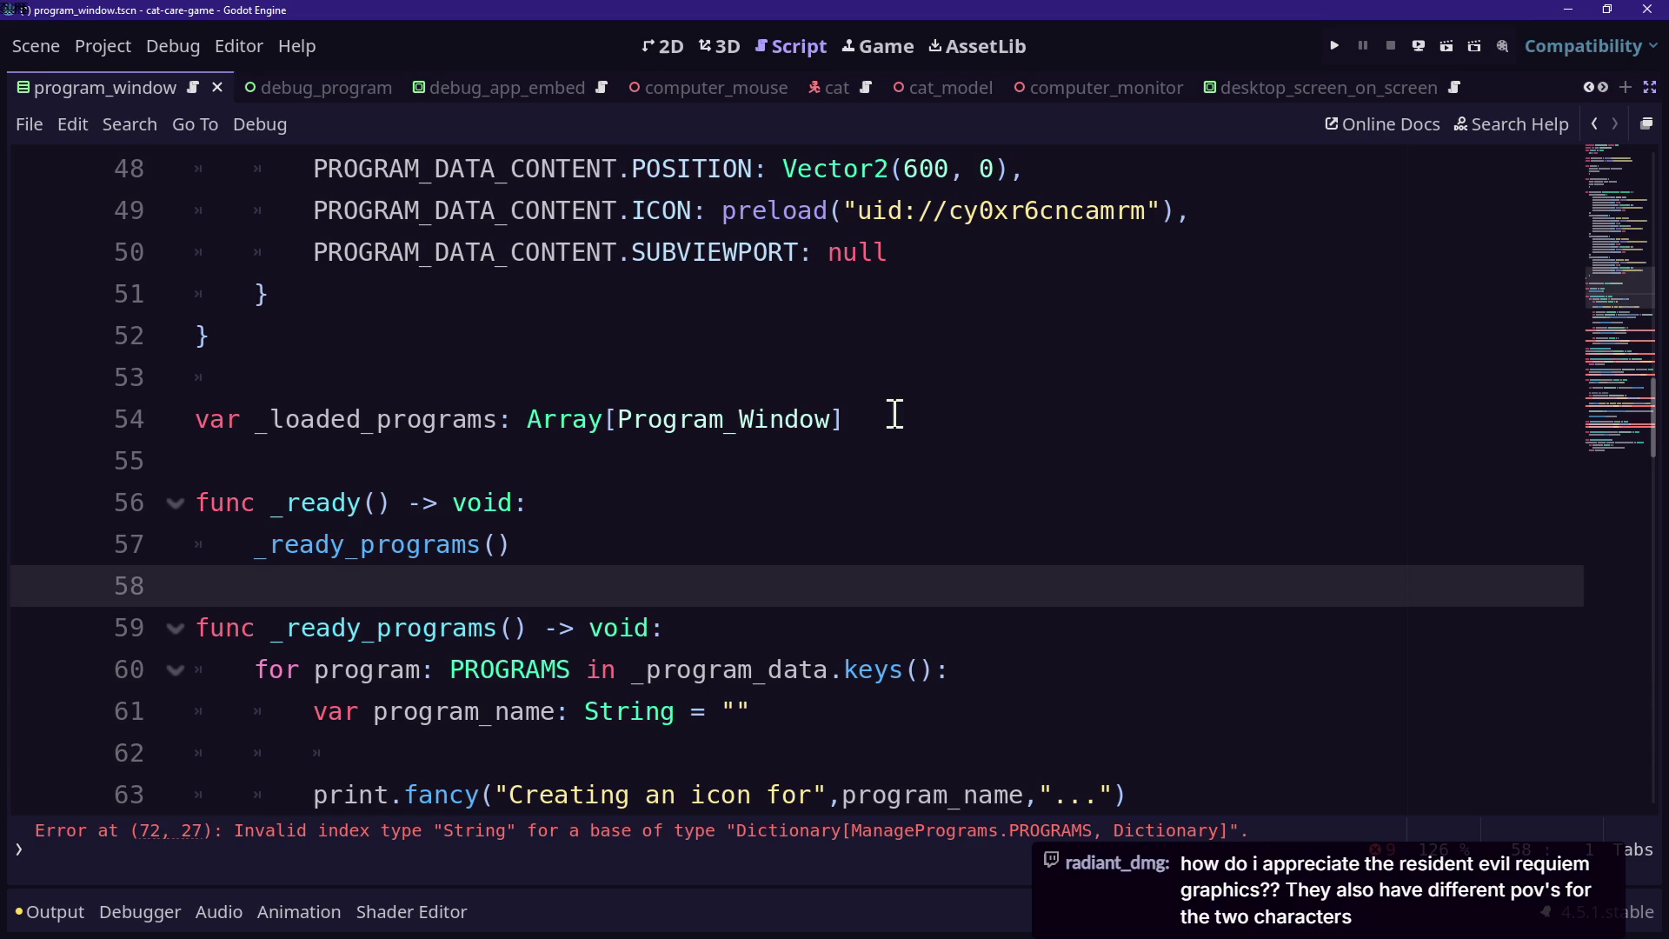
{"action": "key", "text": "Down"}
{"action": "key", "text": "Down"}
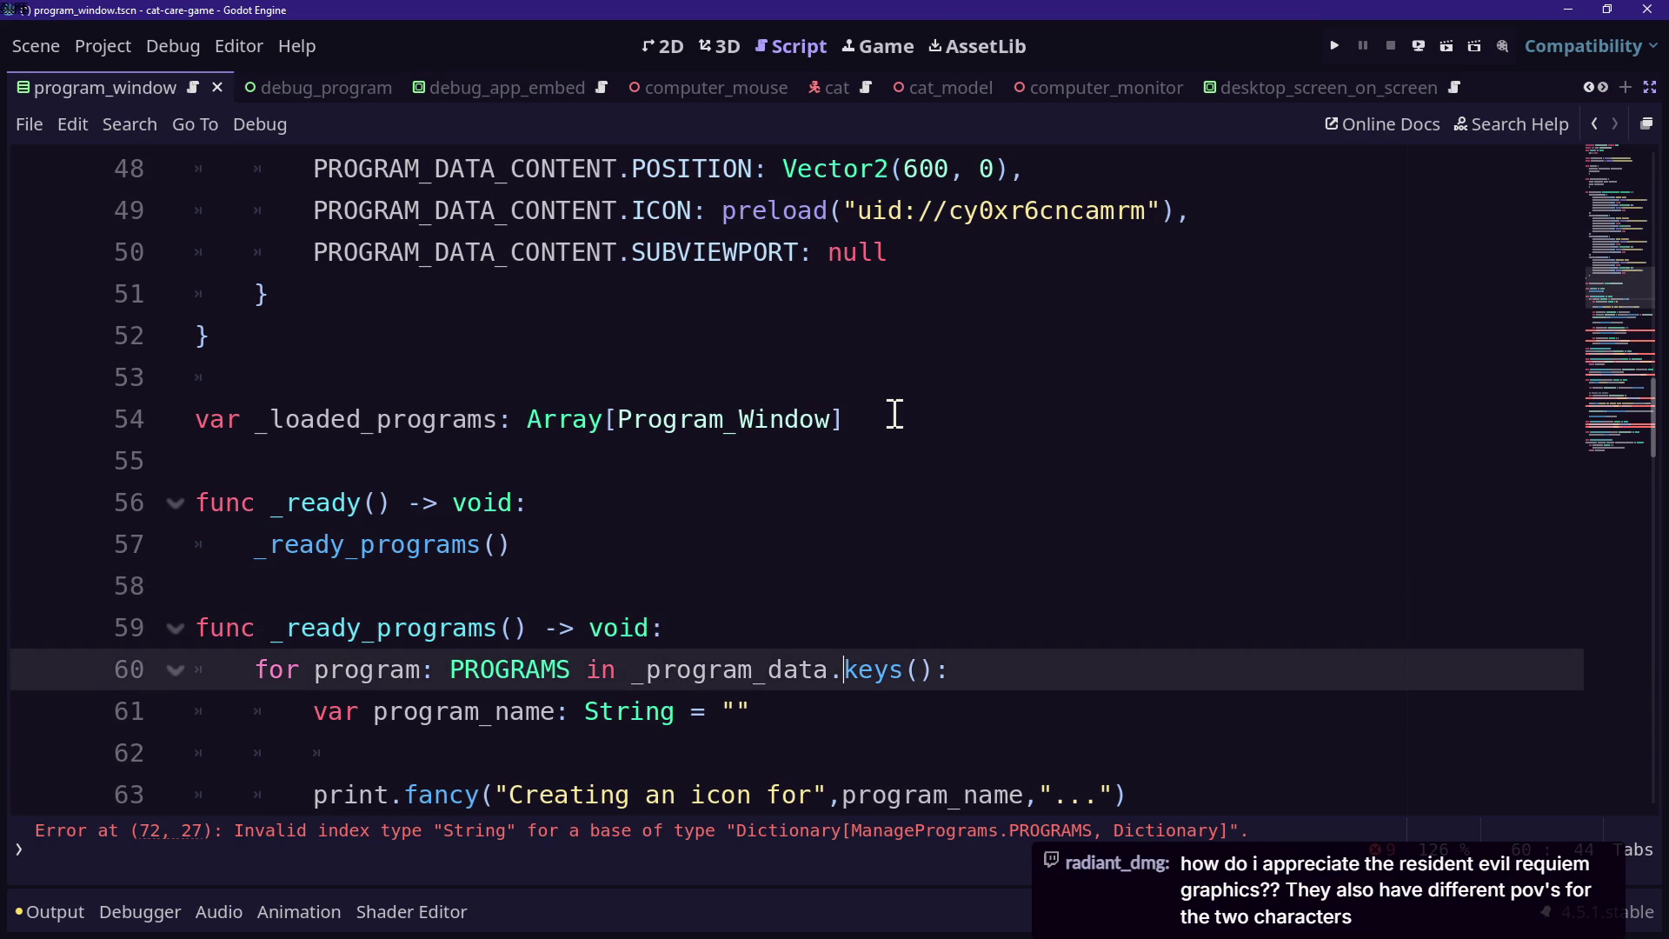
{"action": "left_click", "coordinate": [896, 415]}
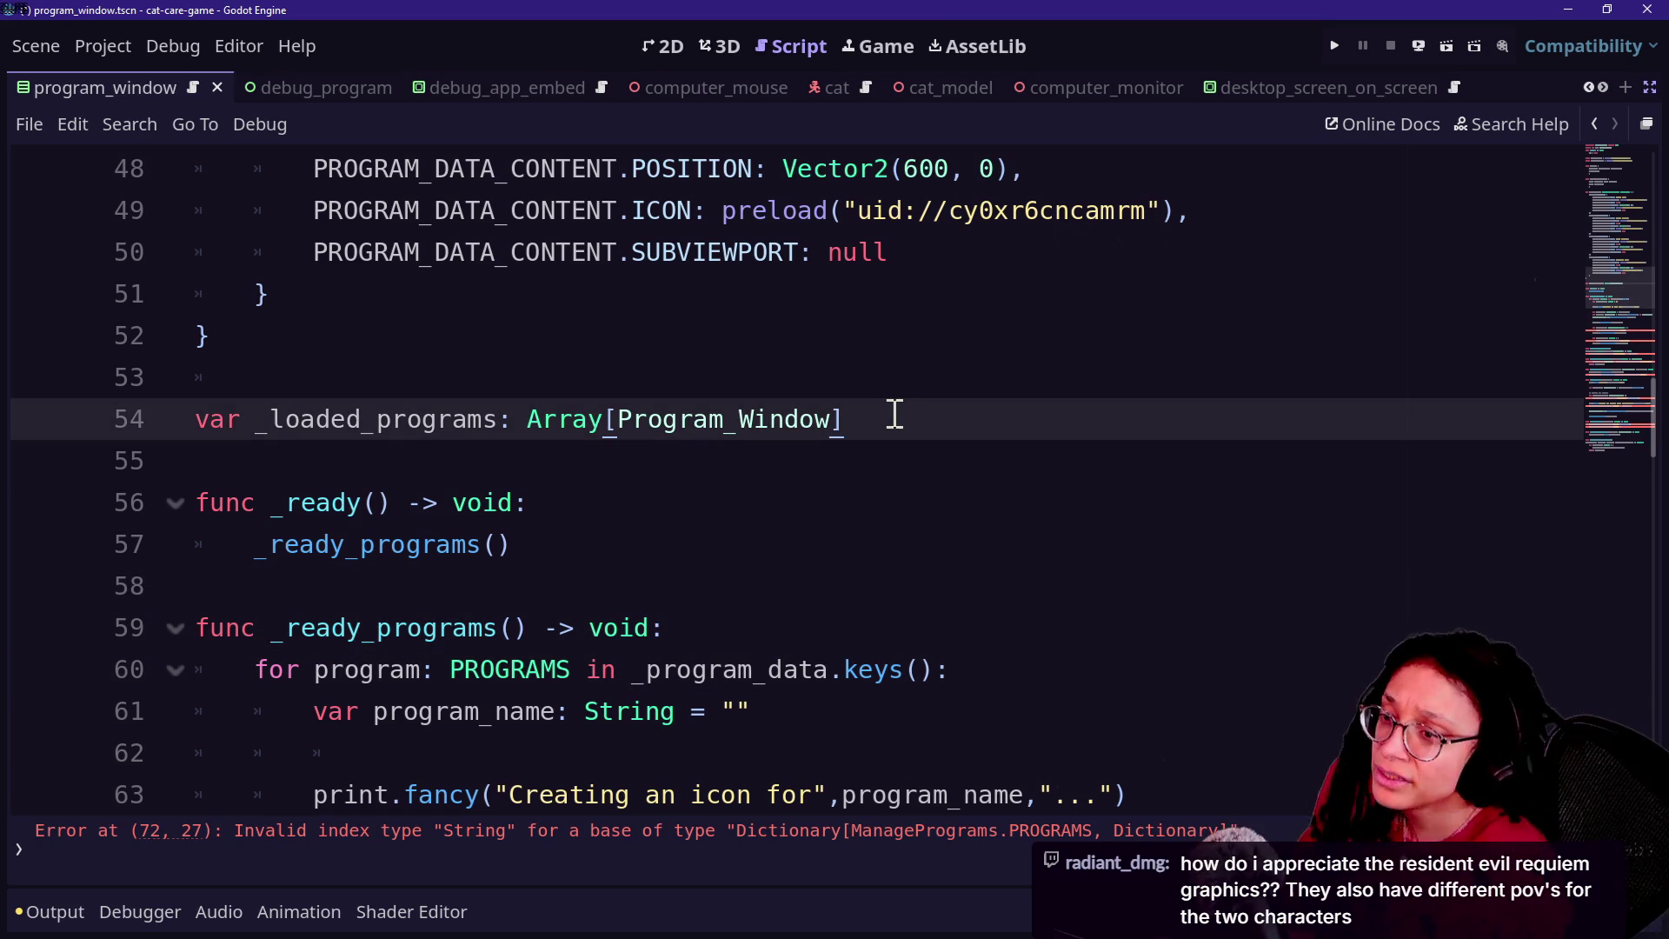
{"action": "left_click", "coordinate": [1102, 486]}
{"action": "key", "text": "Down"}
{"action": "key", "text": "Down"}
{"action": "key", "text": "Up"}
{"action": "key", "text": "Up"}
{"action": "key", "text": "Up"}
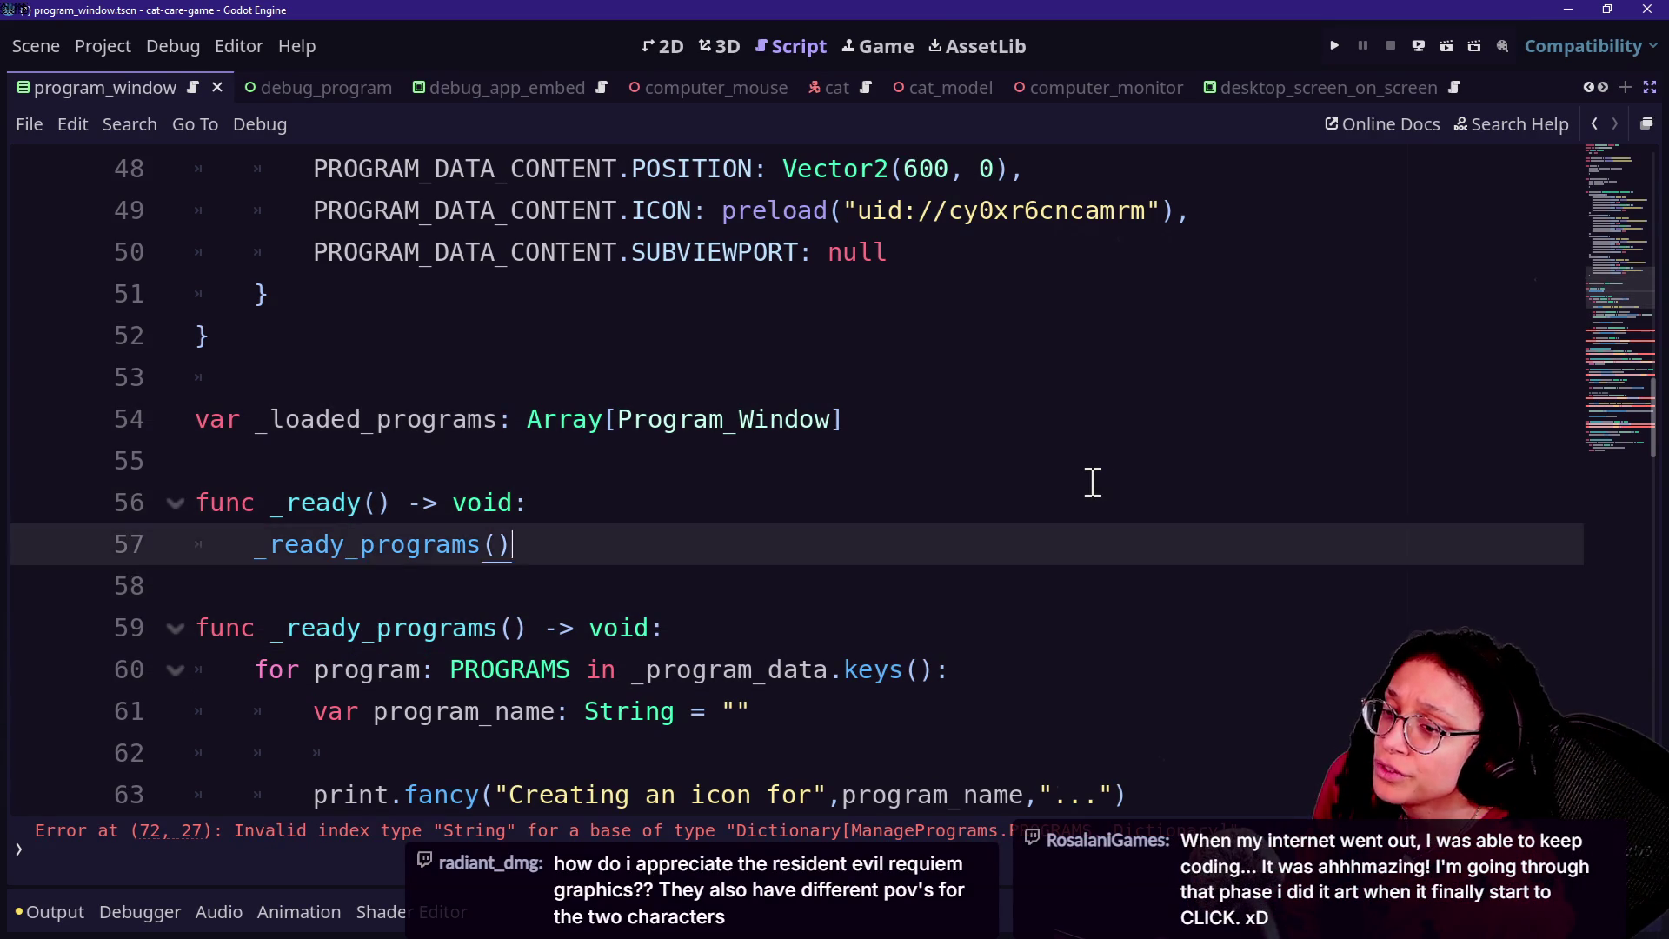
{"action": "key", "text": "Down"}
{"action": "key", "text": "Down"}
{"action": "key", "text": "Down"}
{"action": "key", "text": "Up"}
{"action": "key", "text": "Up"}
{"action": "key", "text": "Up"}
{"action": "key", "text": "Up"}
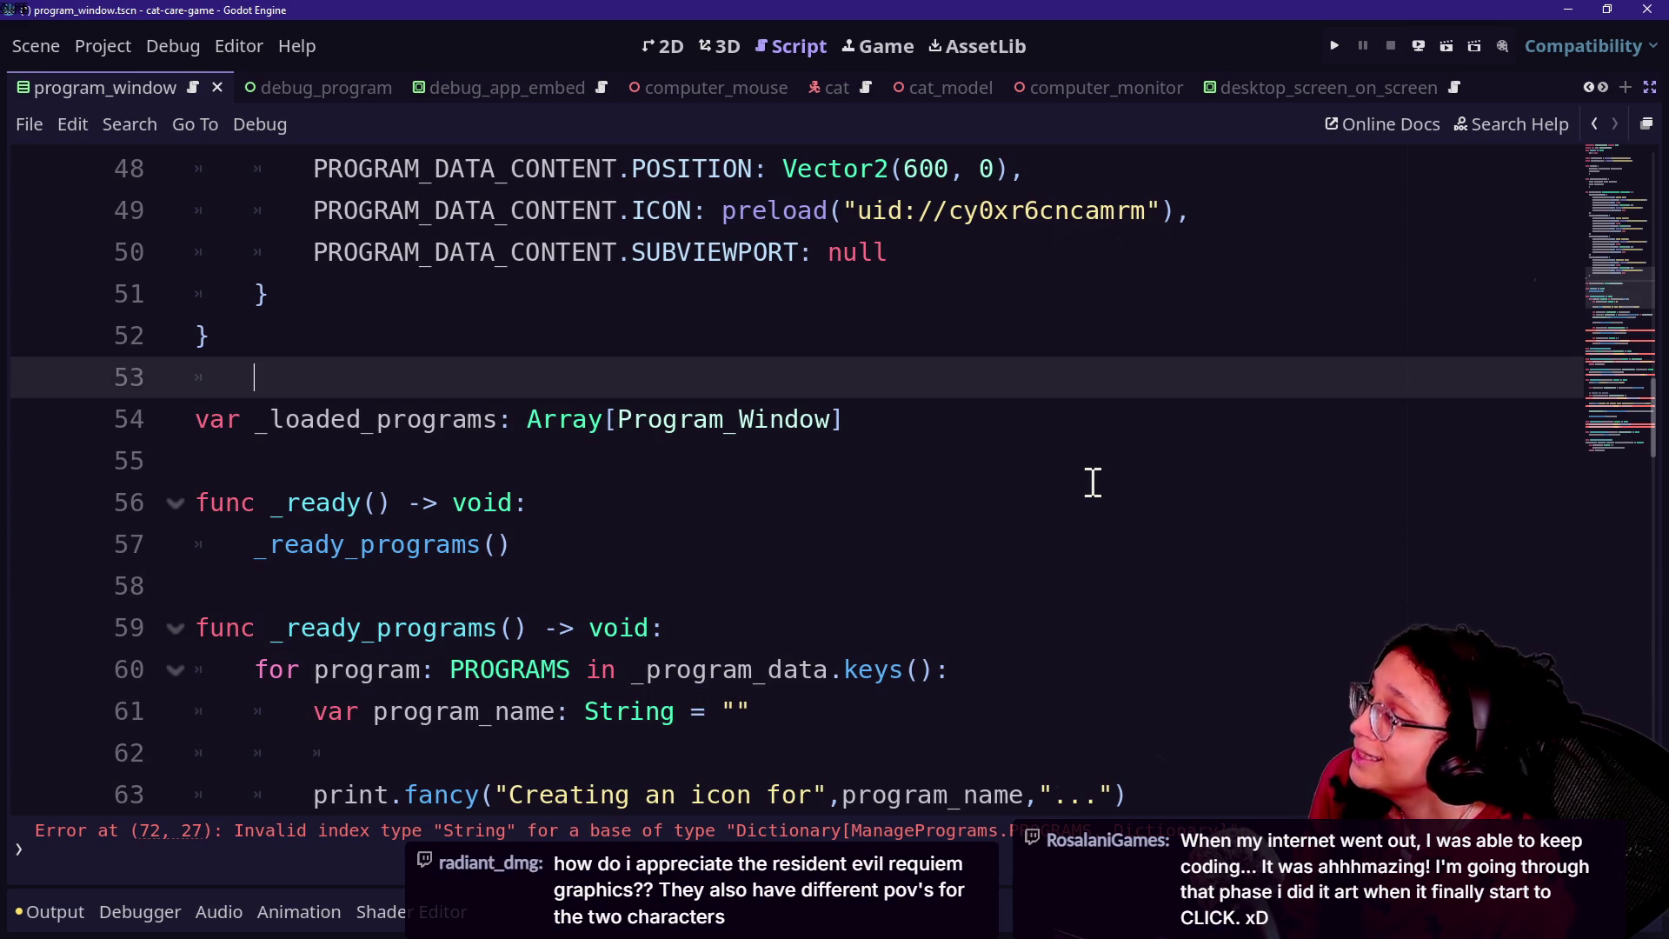
{"action": "key", "text": "Up"}
{"action": "key", "text": "Up"}
{"action": "key", "text": "Up"}
{"action": "key", "text": "Down"}
{"action": "key", "text": "Down"}
{"action": "key", "text": "Down"}
{"action": "key", "text": "Down"}
{"action": "key", "text": "Down"}
{"action": "key", "text": "Up"}
{"action": "key", "text": "Up"}
{"action": "key", "text": "Down"}
{"action": "key", "text": "Down"}
{"action": "key", "text": "Up"}
{"action": "key", "text": "Up"}
{"action": "key", "text": "Up"}
{"action": "key", "text": "Down"}
{"action": "key", "text": "Down"}
{"action": "key", "text": "Down"}
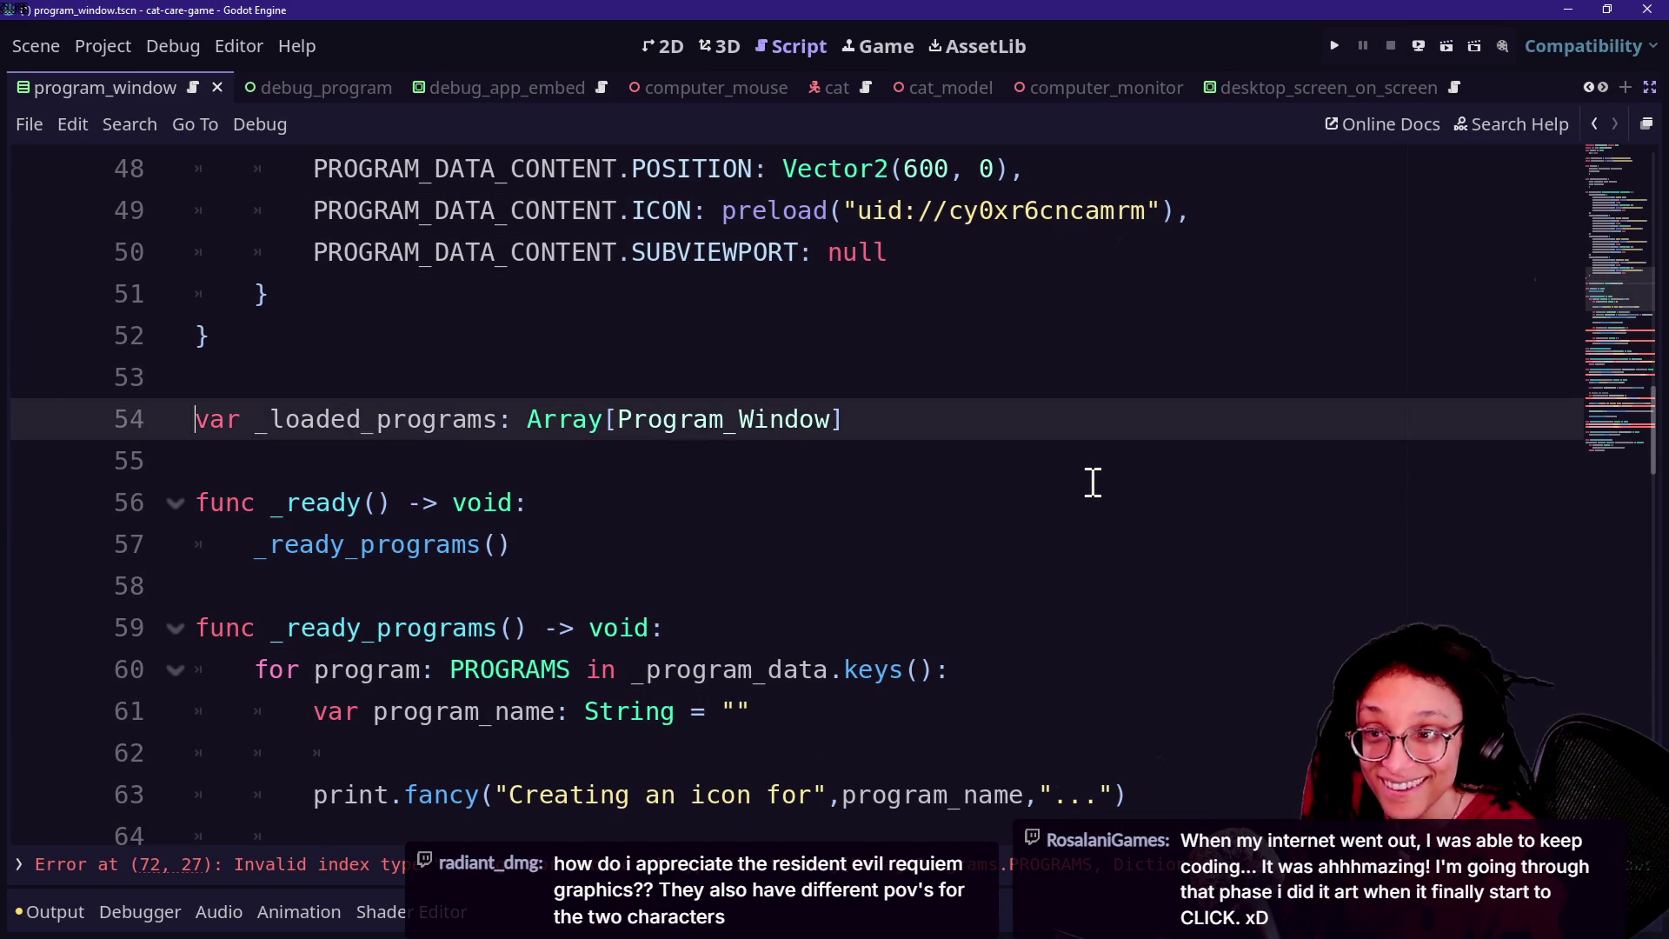
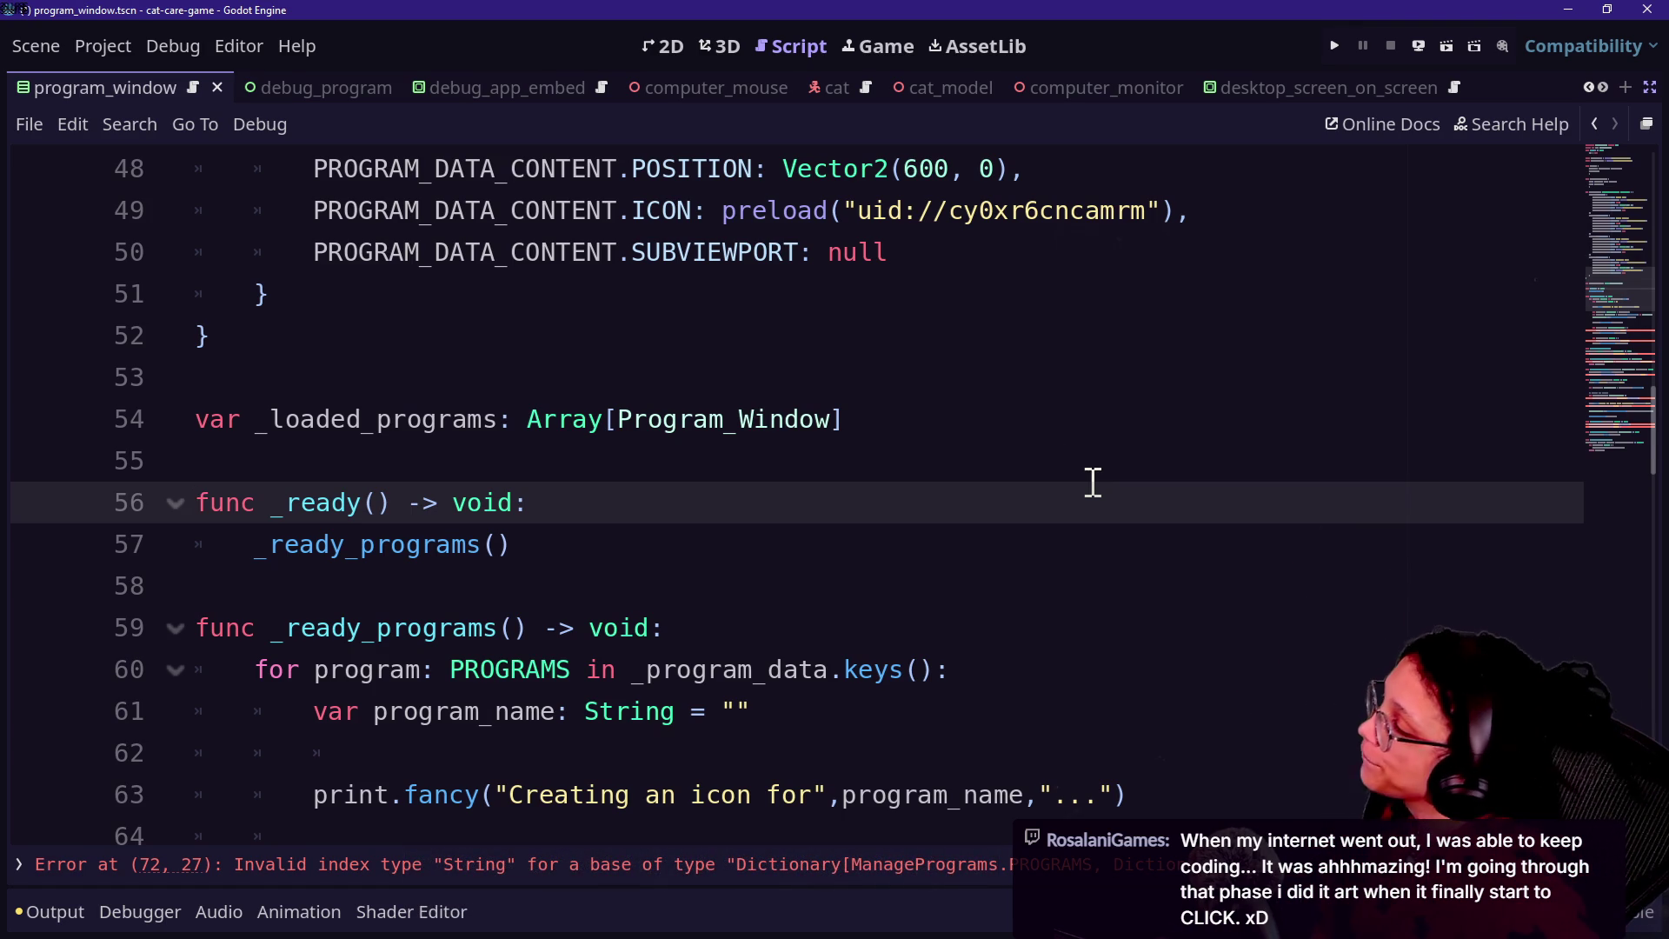
Step: Step through the _ready_programs loop lines to review how programs are set up
{"action": "left_click", "coordinate": [1068, 365]}
{"action": "key", "text": "Down"}
{"action": "key", "text": "Down"}
{"action": "key", "text": "Down"}
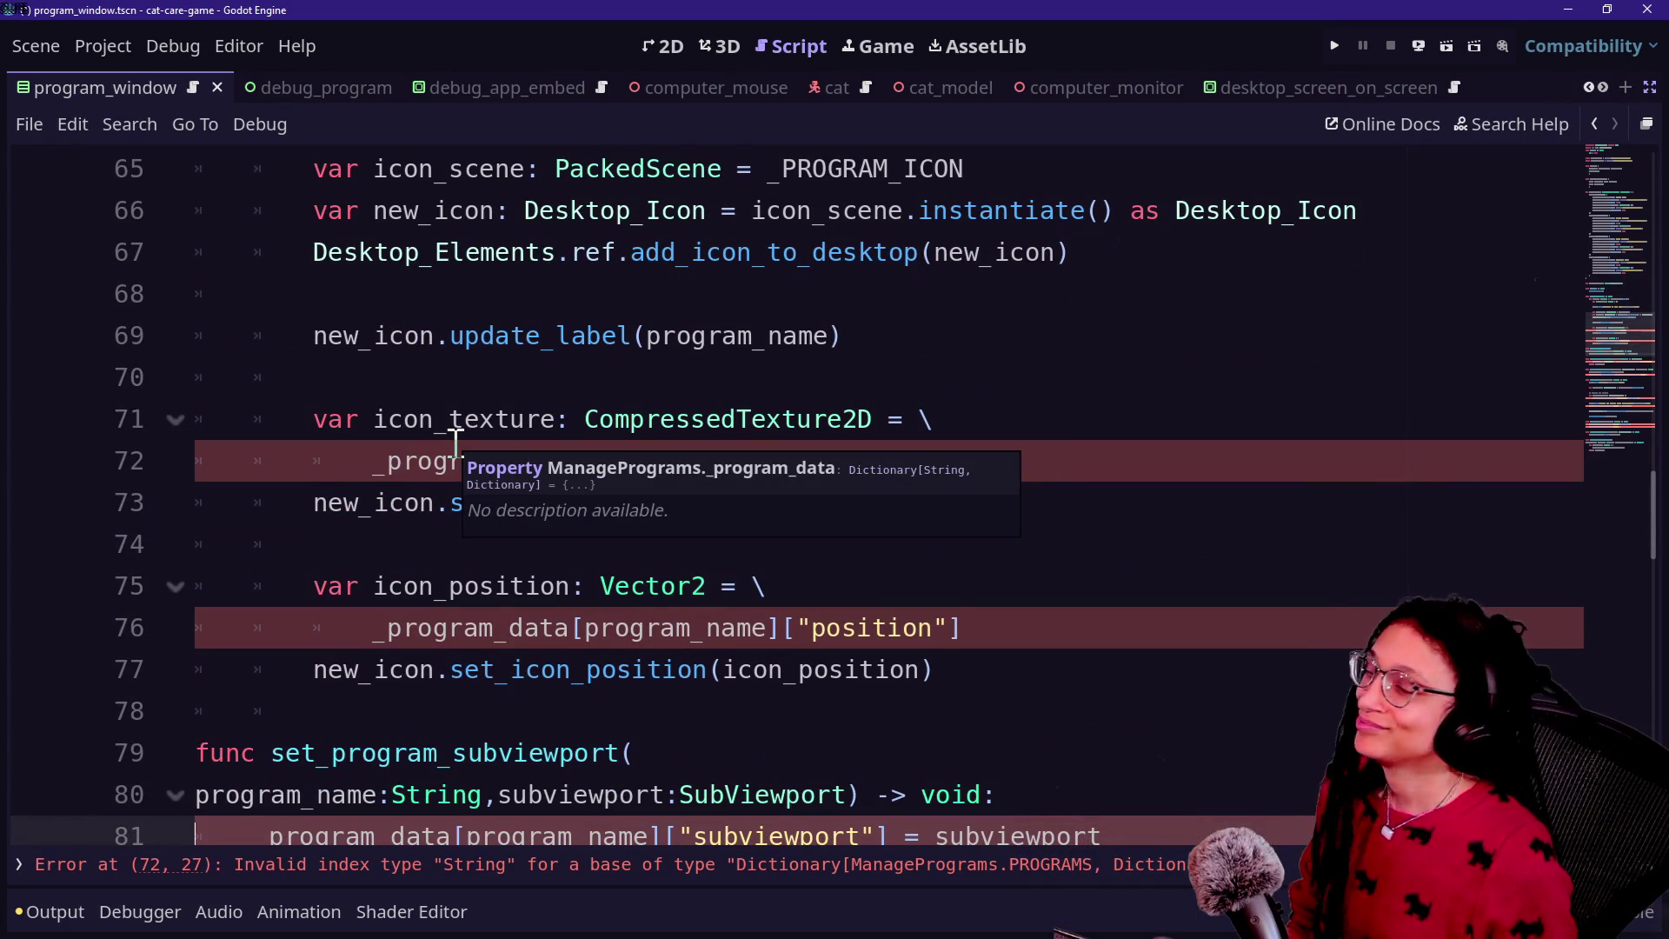
{"action": "scroll", "coordinate": [521, 658], "scroll_direction": "up", "scroll_amount": 10}
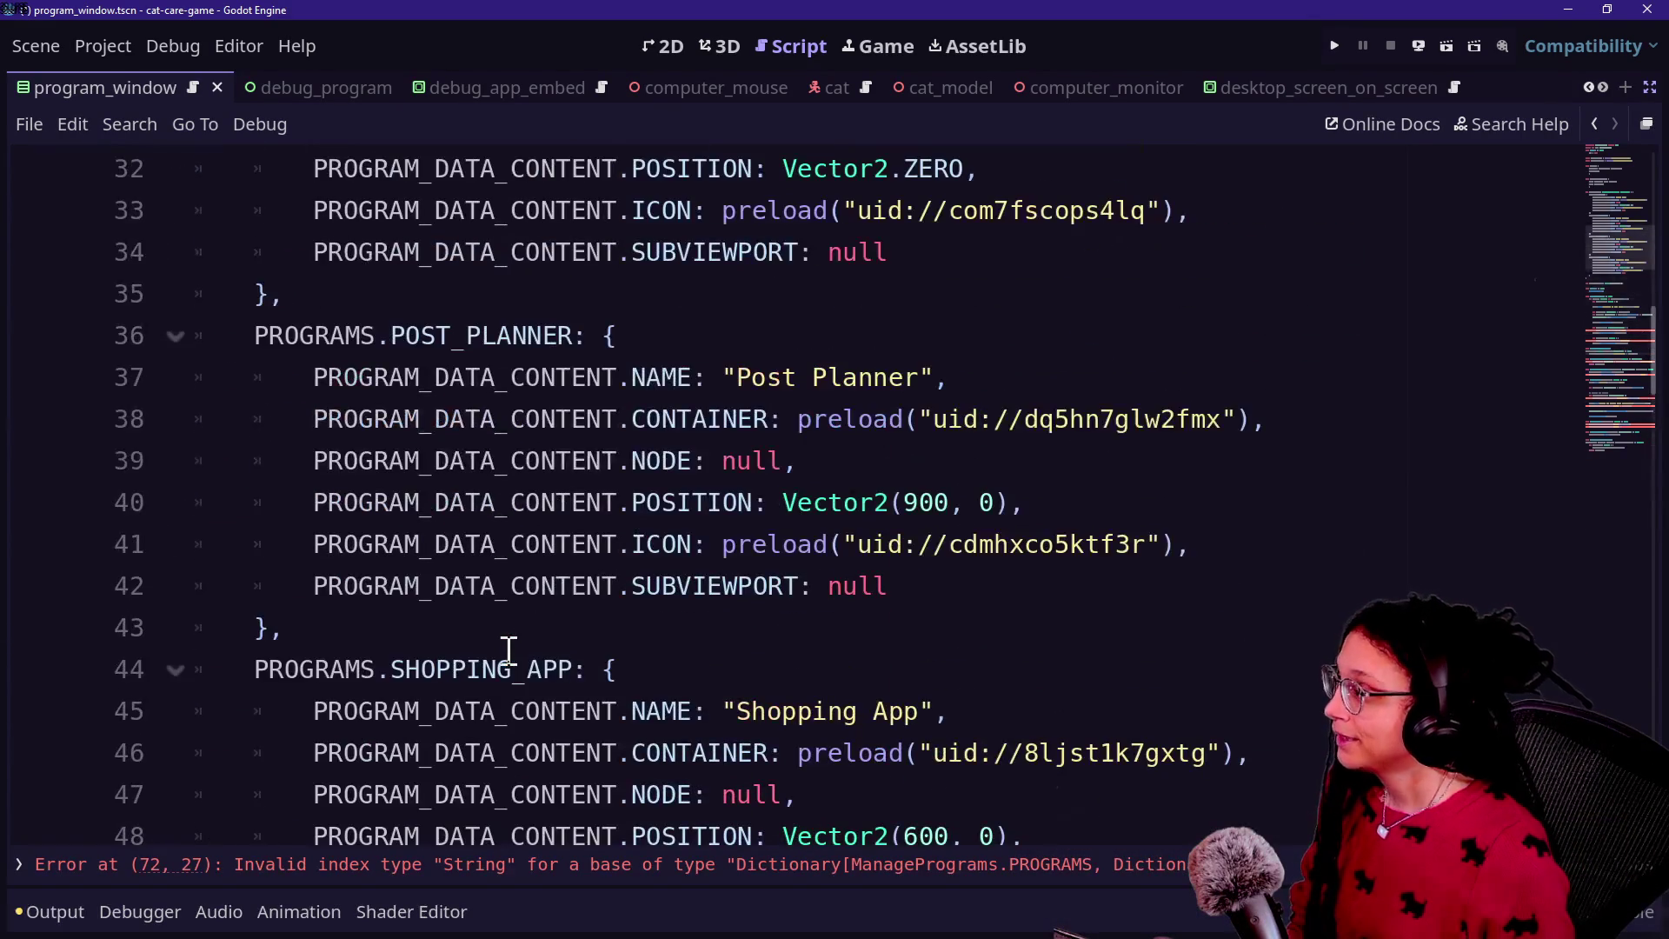
{"action": "scroll", "coordinate": [513, 667], "scroll_direction": "down", "scroll_amount": 6}
{"action": "scroll", "coordinate": [512, 667], "scroll_direction": "down", "scroll_amount": 1}
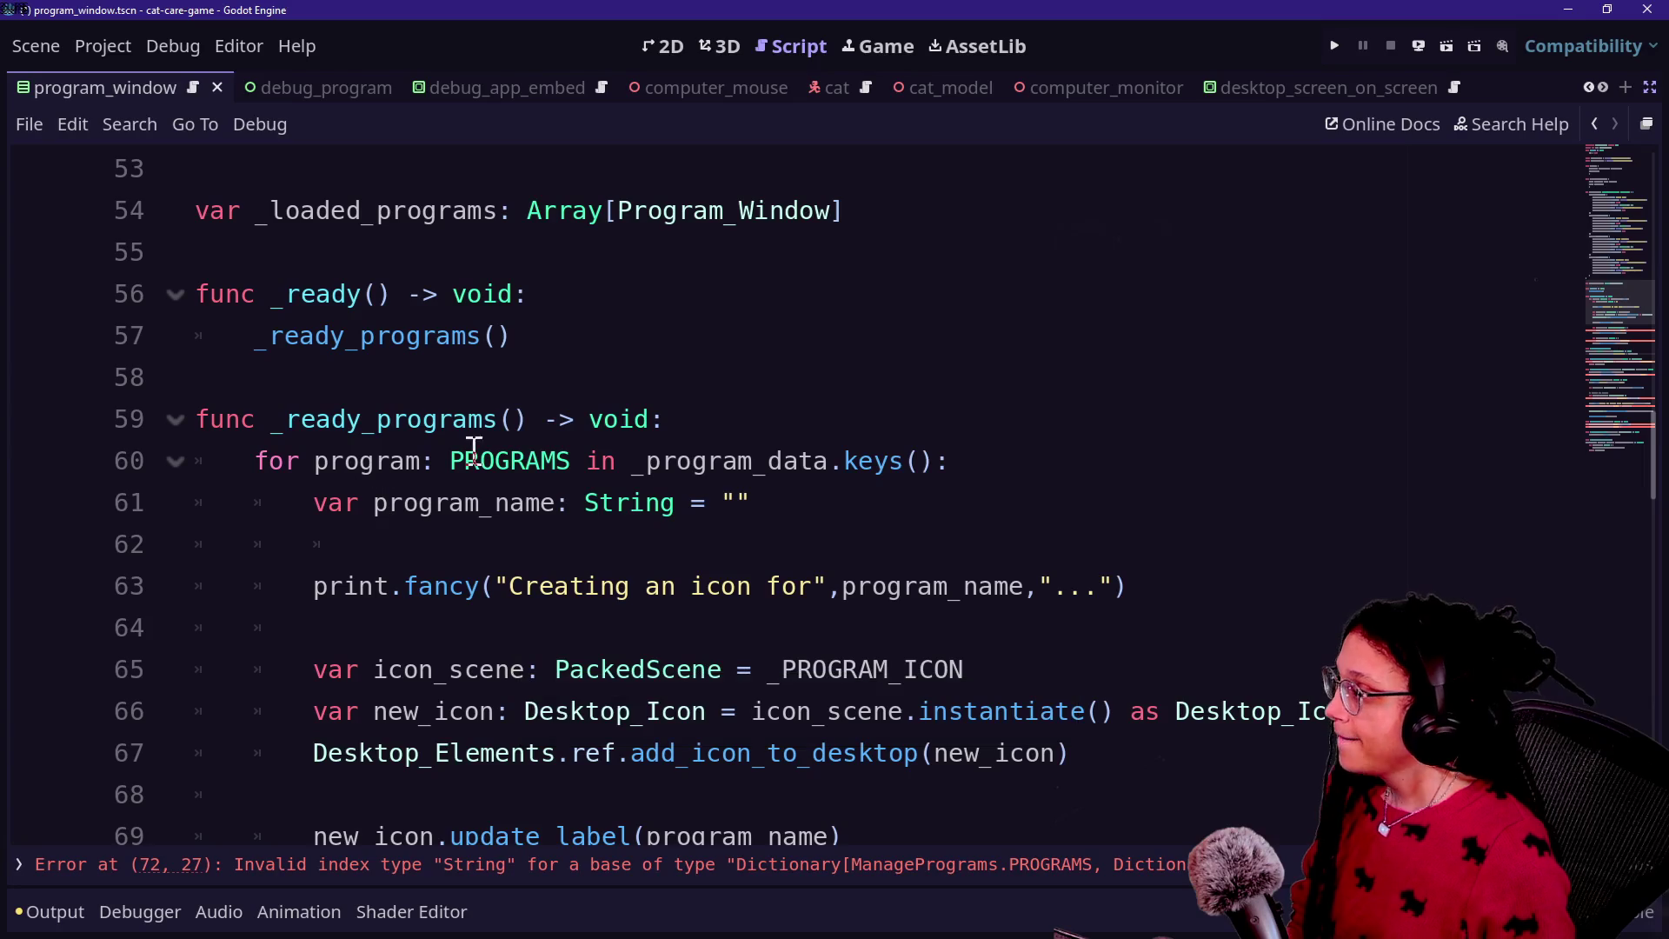
{"action": "left_click", "coordinate": [477, 372]}
{"action": "key", "text": "Down"}
{"action": "key", "text": "Down"}
{"action": "key", "text": "Up"}
{"action": "key", "text": "Down"}
{"action": "key", "text": "Down"}
{"action": "key", "text": "Down"}
{"action": "key", "text": "Down"}
{"action": "key", "text": "Up"}
{"action": "key", "text": "Down"}
{"action": "key", "text": "Down"}
{"action": "key", "text": "Up"}
{"action": "key", "text": "Up"}
{"action": "key", "text": "Up"}
{"action": "key", "text": "Down"}
{"action": "key", "text": "Down"}
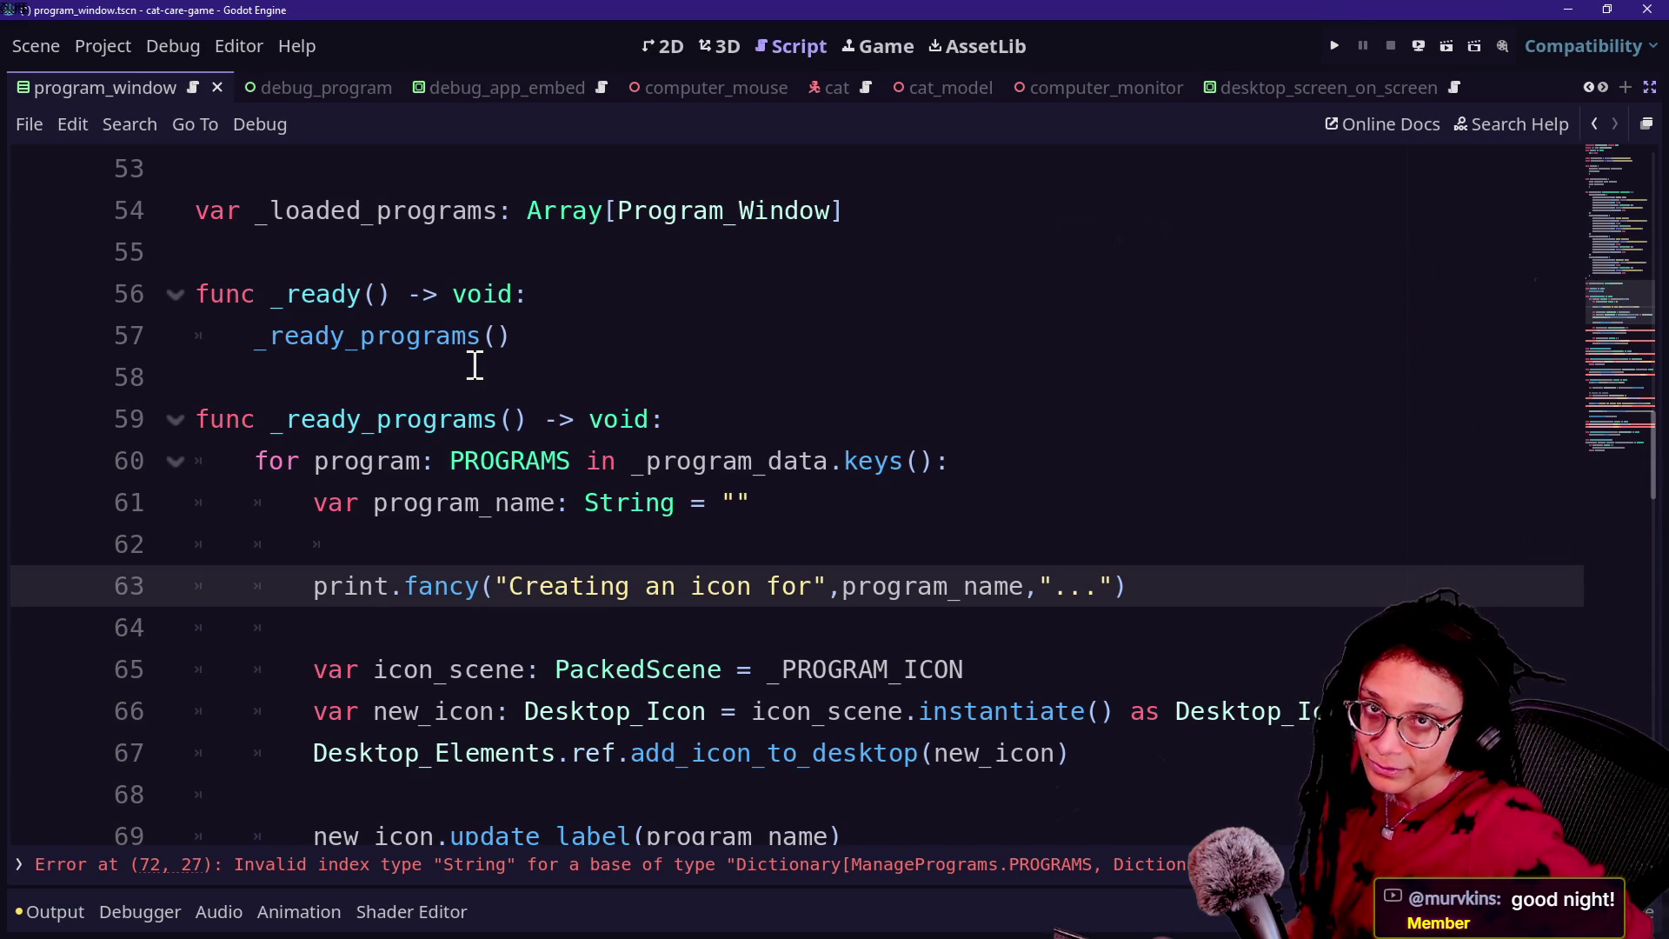
{"action": "left_click", "coordinate": [402, 417]}
{"action": "left_click", "coordinate": [388, 386]}
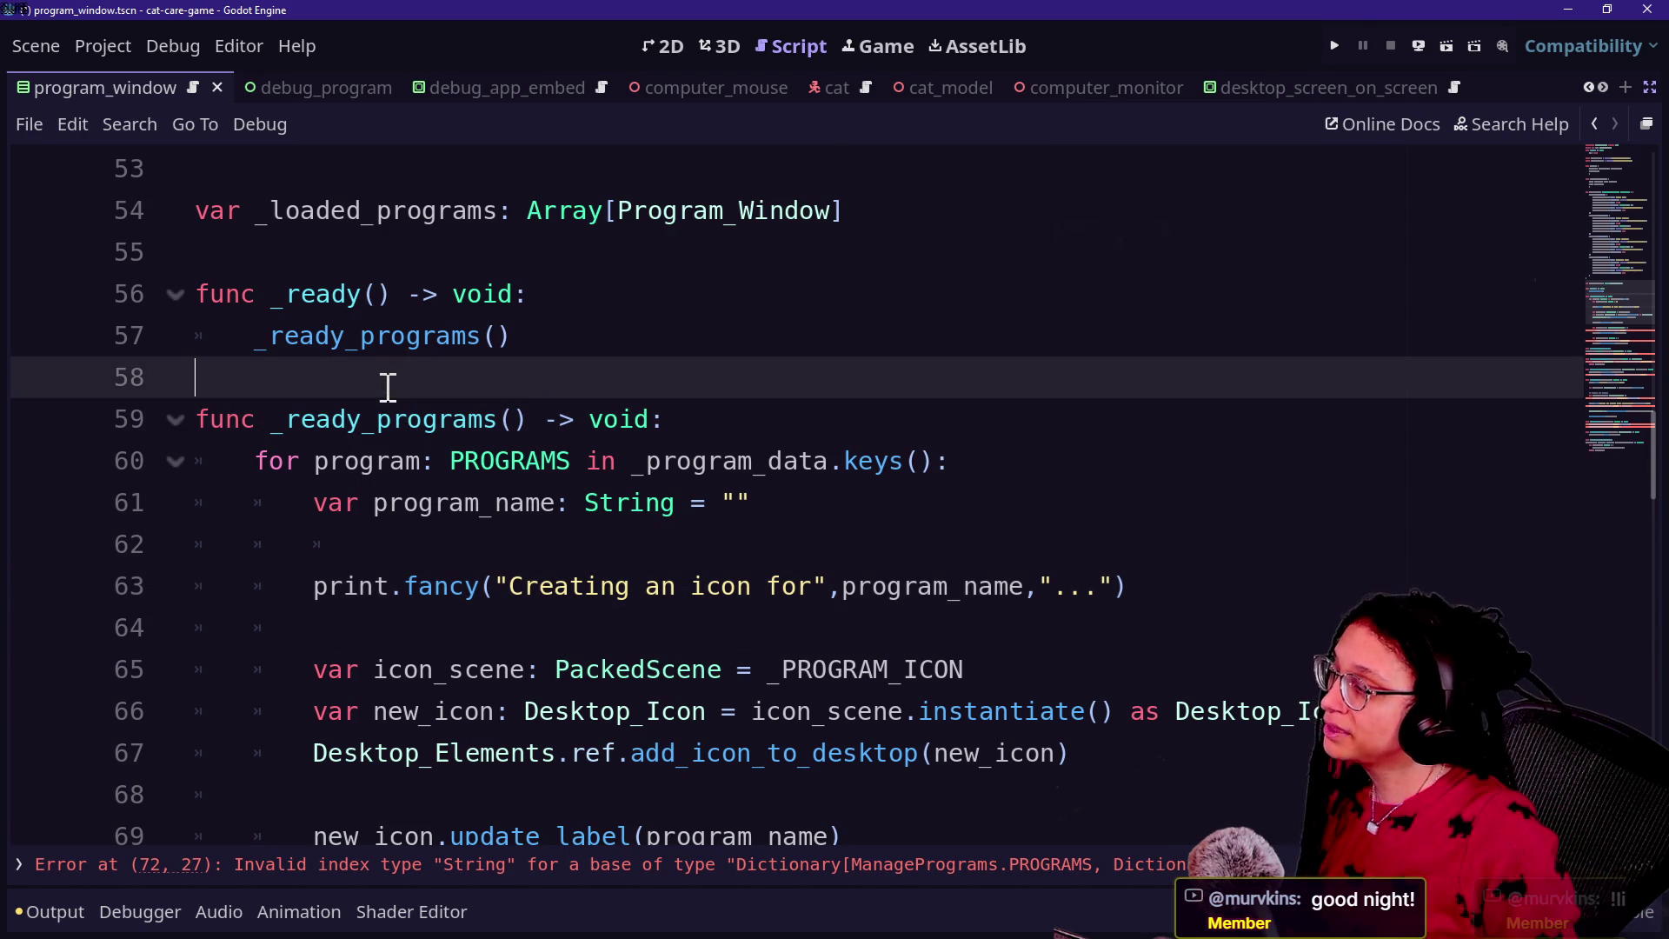
{"action": "key", "text": "Down"}
{"action": "key", "text": "Down"}
{"action": "key", "text": "Down"}
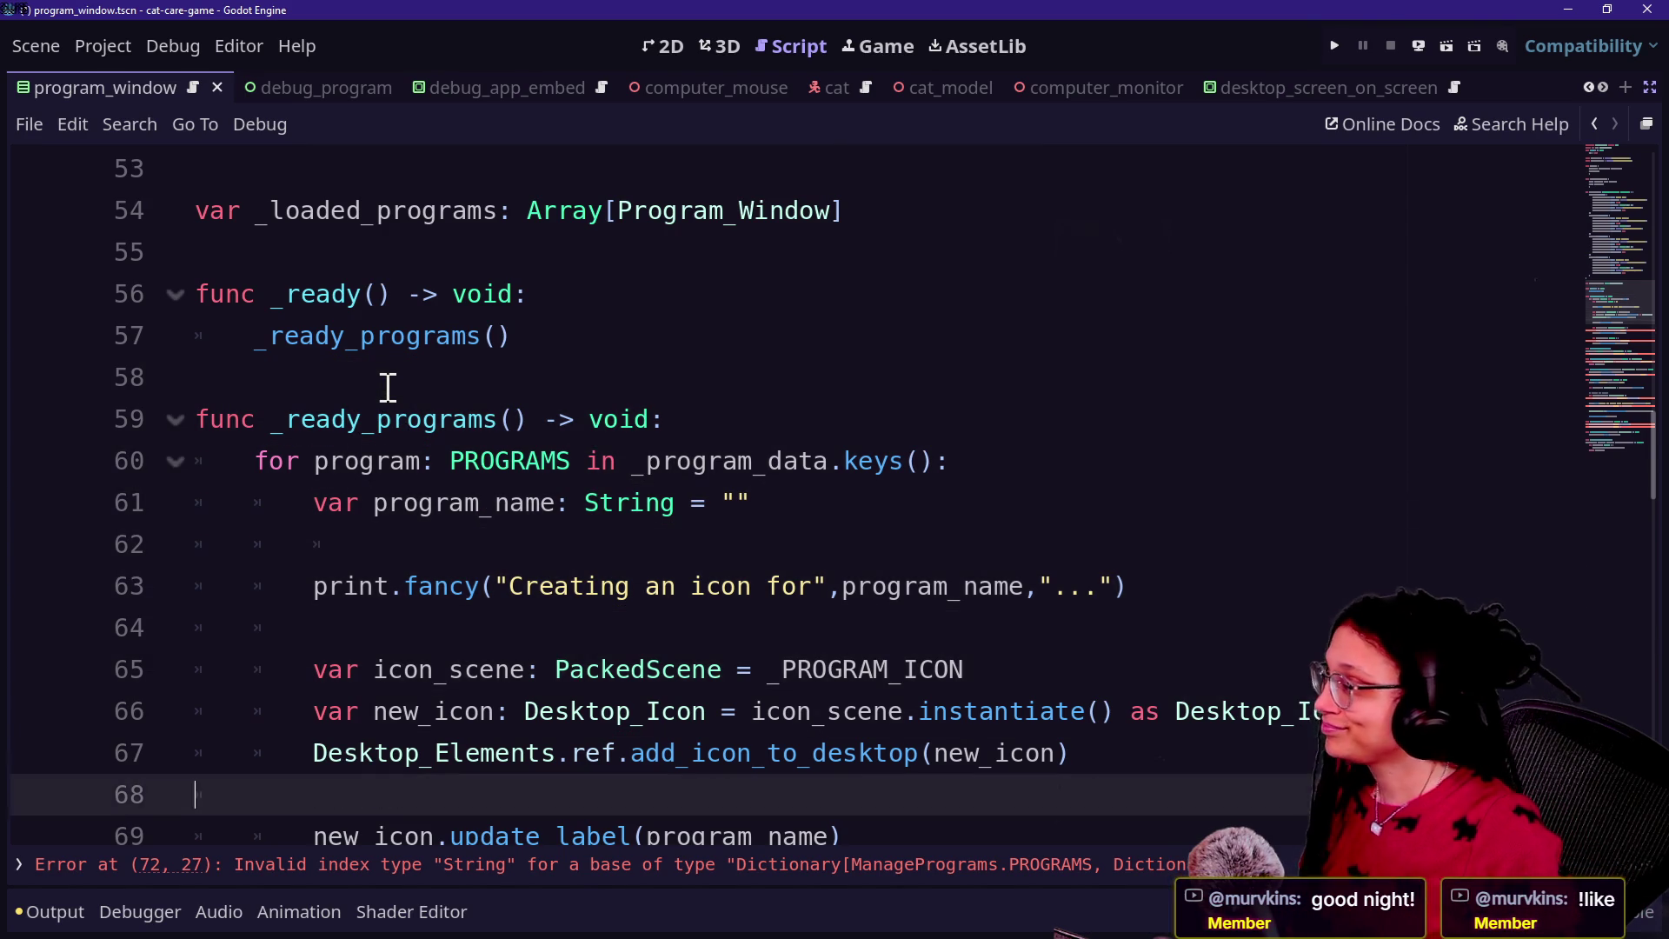
{"action": "key", "text": "Down"}
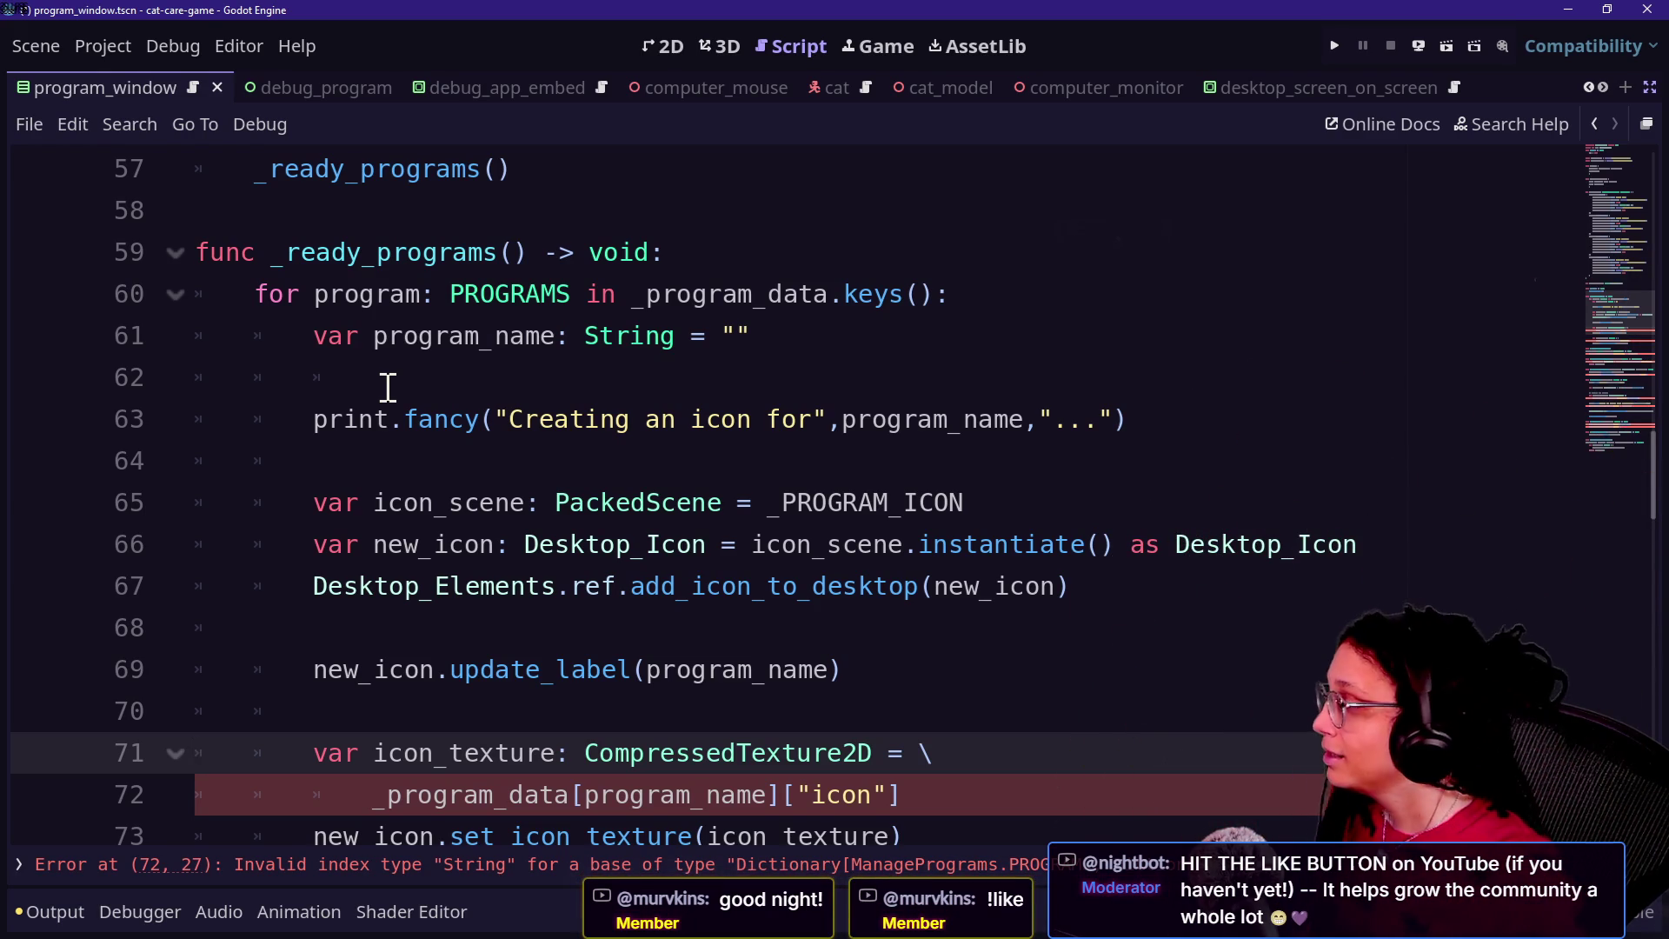
Step: Scroll through the script to inspect error line 72 and lines 114–116
{"action": "scroll", "coordinate": [387, 387], "scroll_direction": "down", "scroll_amount": 1}
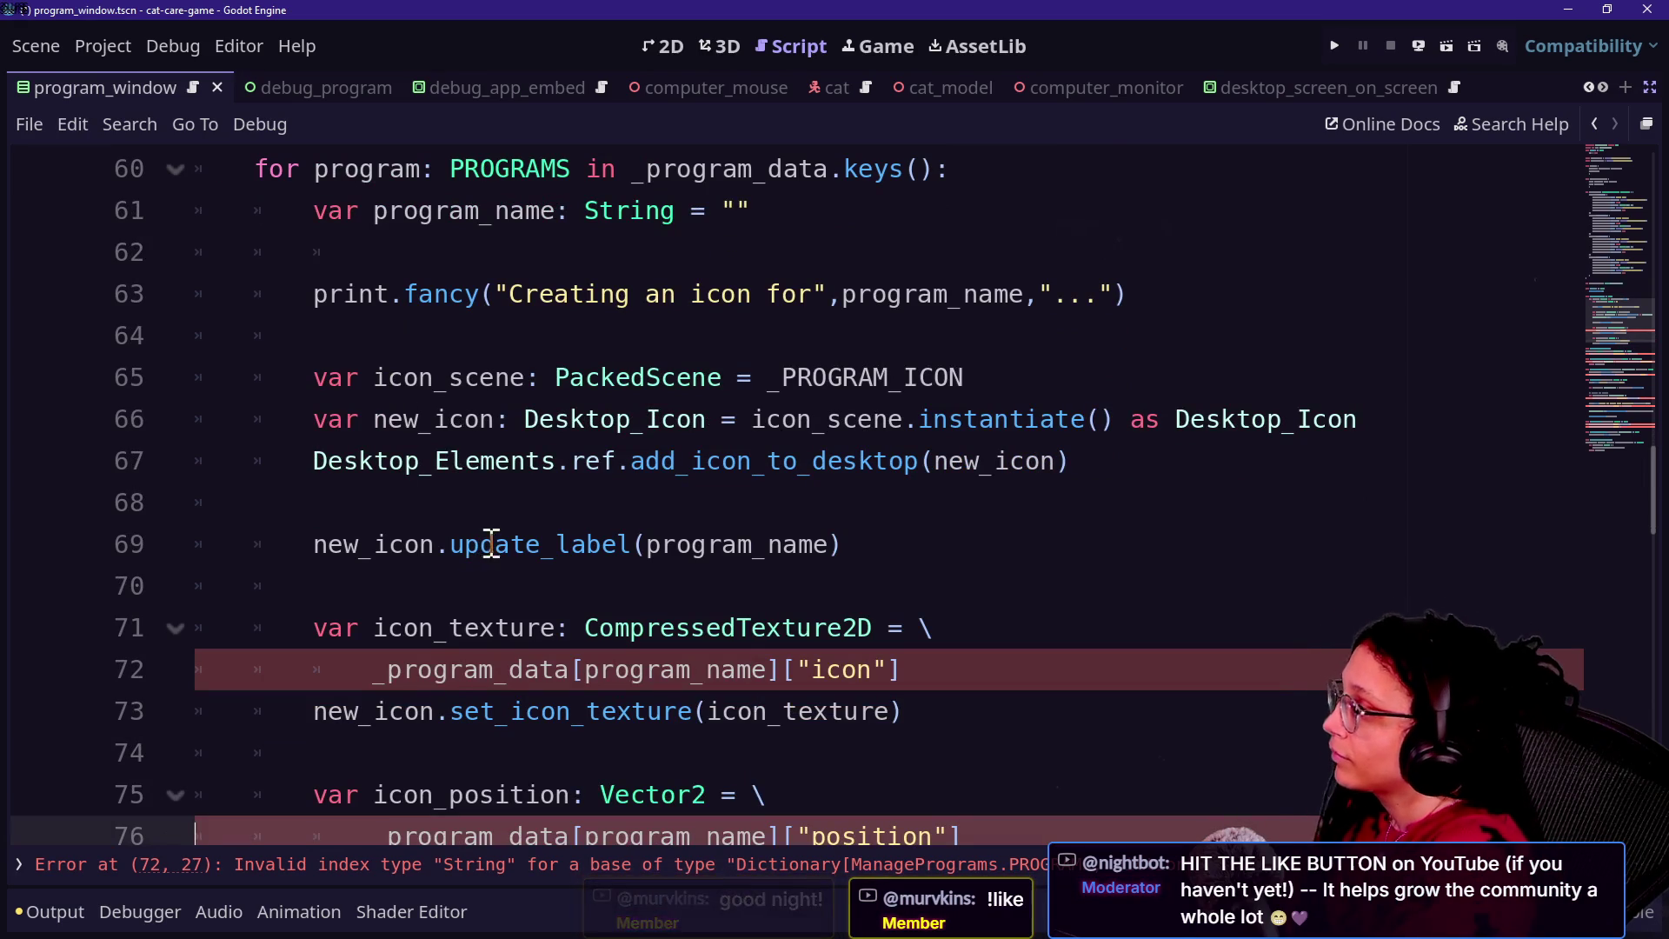
{"action": "left_click", "coordinate": [526, 534]}
{"action": "key", "text": "Up"}
{"action": "key", "text": "Up"}
{"action": "key", "text": "Up"}
{"action": "key", "text": "Up"}
{"action": "key", "text": "Up"}
{"action": "key", "text": "Up"}
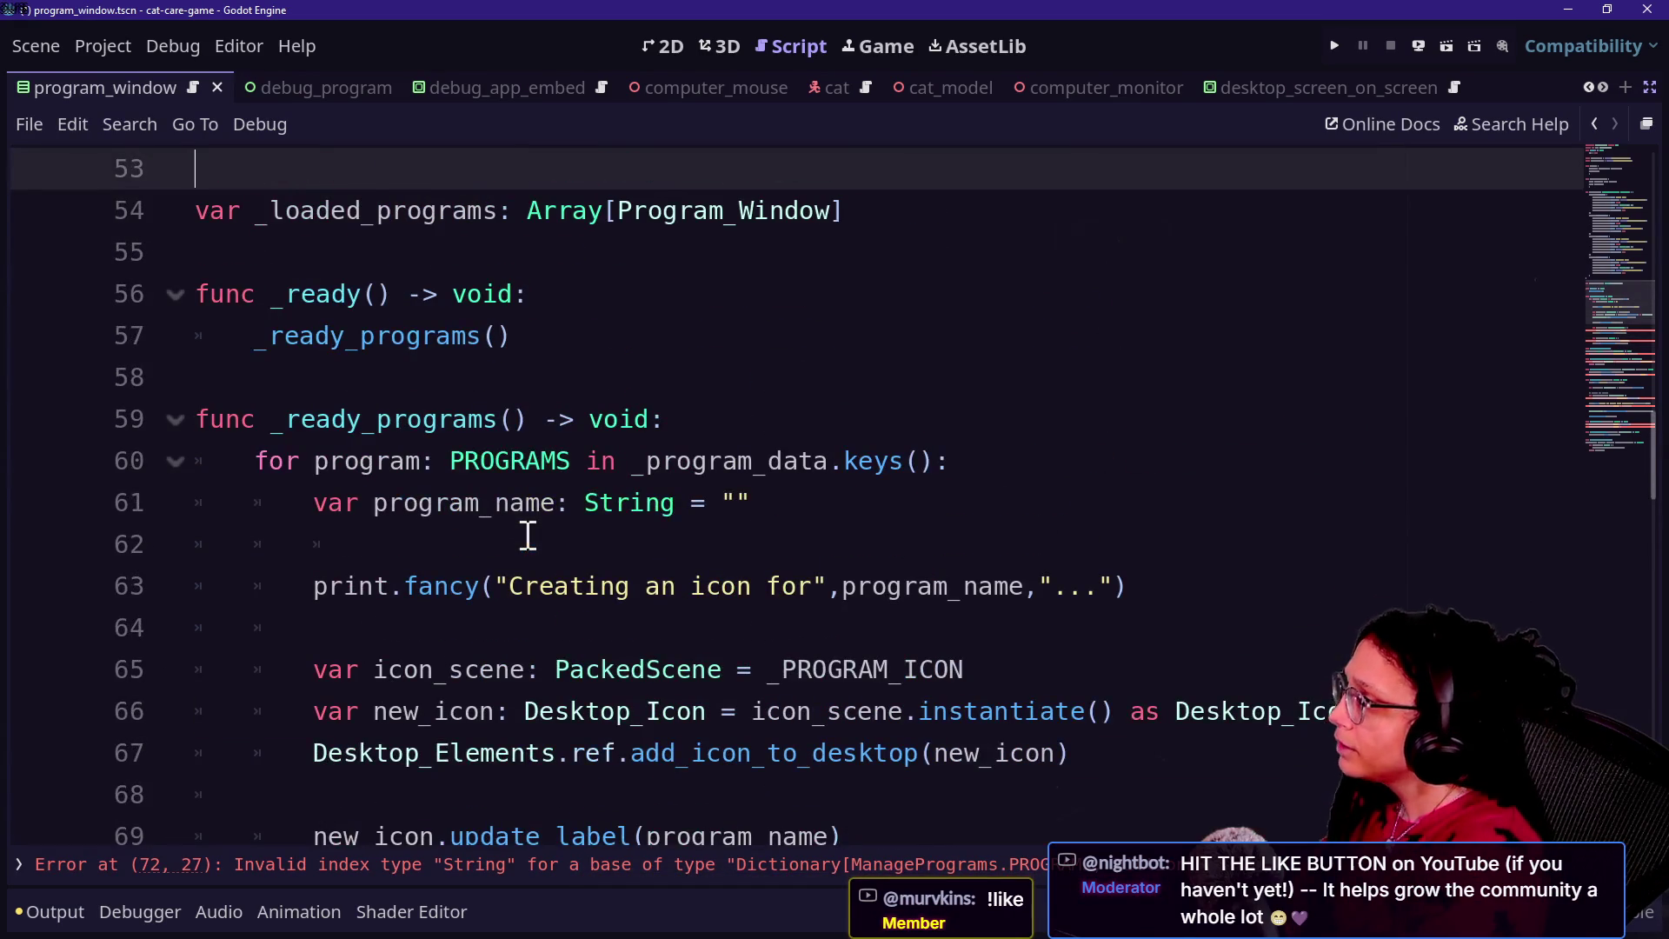
{"action": "scroll", "coordinate": [481, 617], "scroll_direction": "down", "scroll_amount": 2}
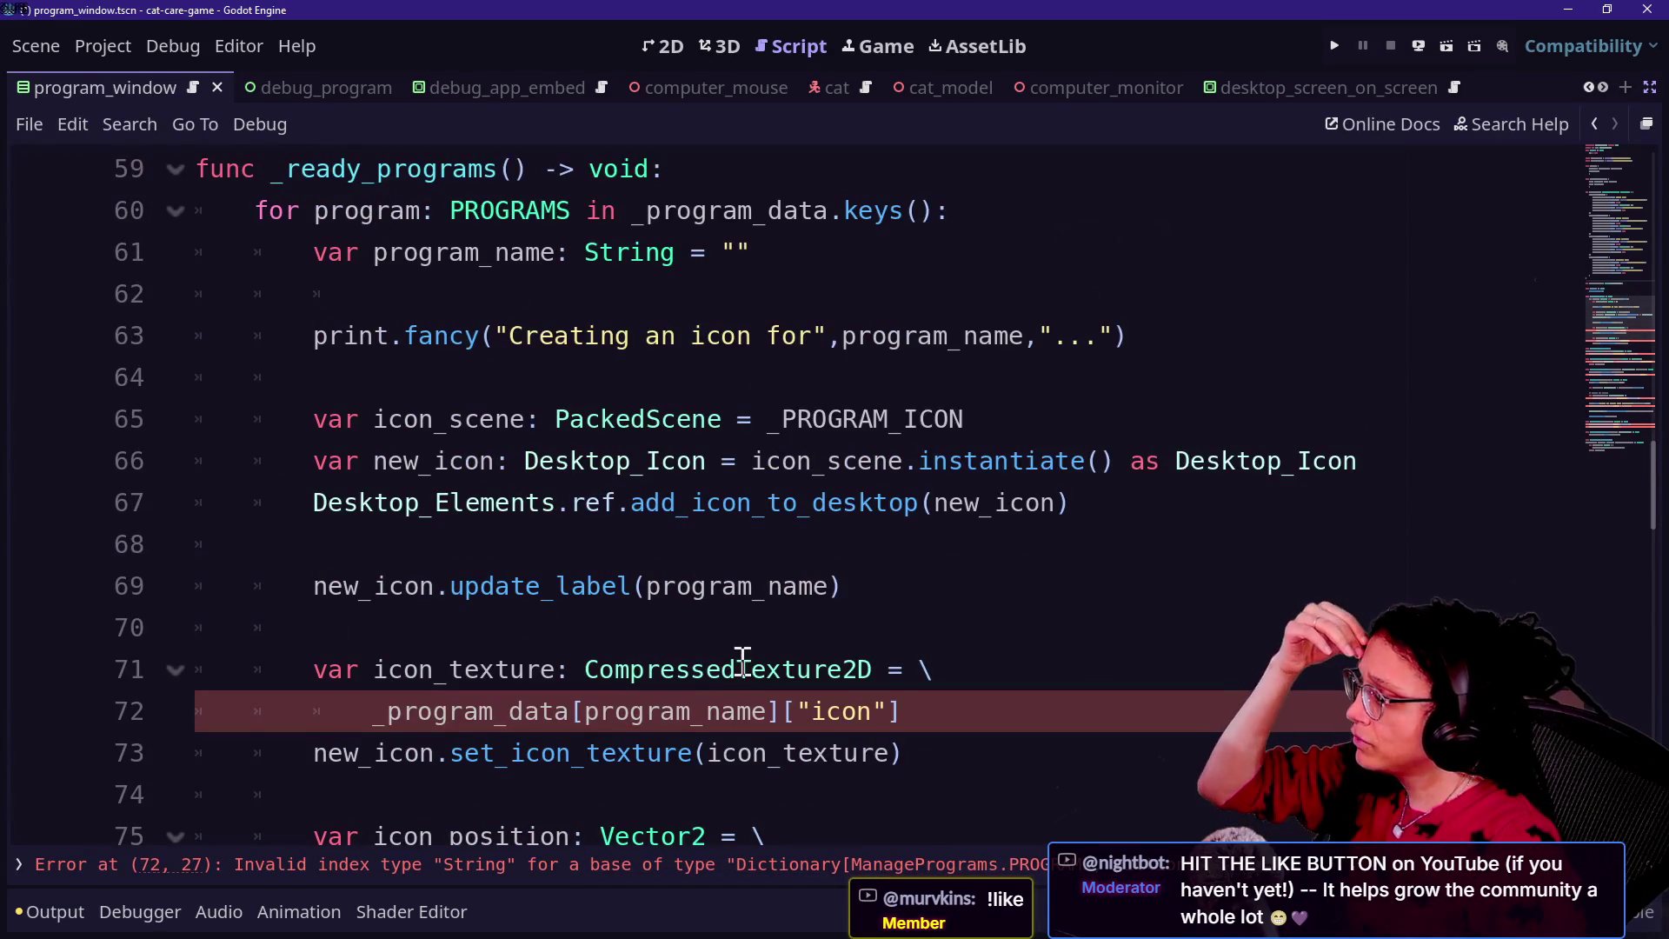
{"action": "mouse_move", "coordinate": [743, 663]}
{"action": "left_click", "coordinate": [896, 721]}
{"action": "scroll", "coordinate": [895, 728], "scroll_direction": "down", "scroll_amount": 13}
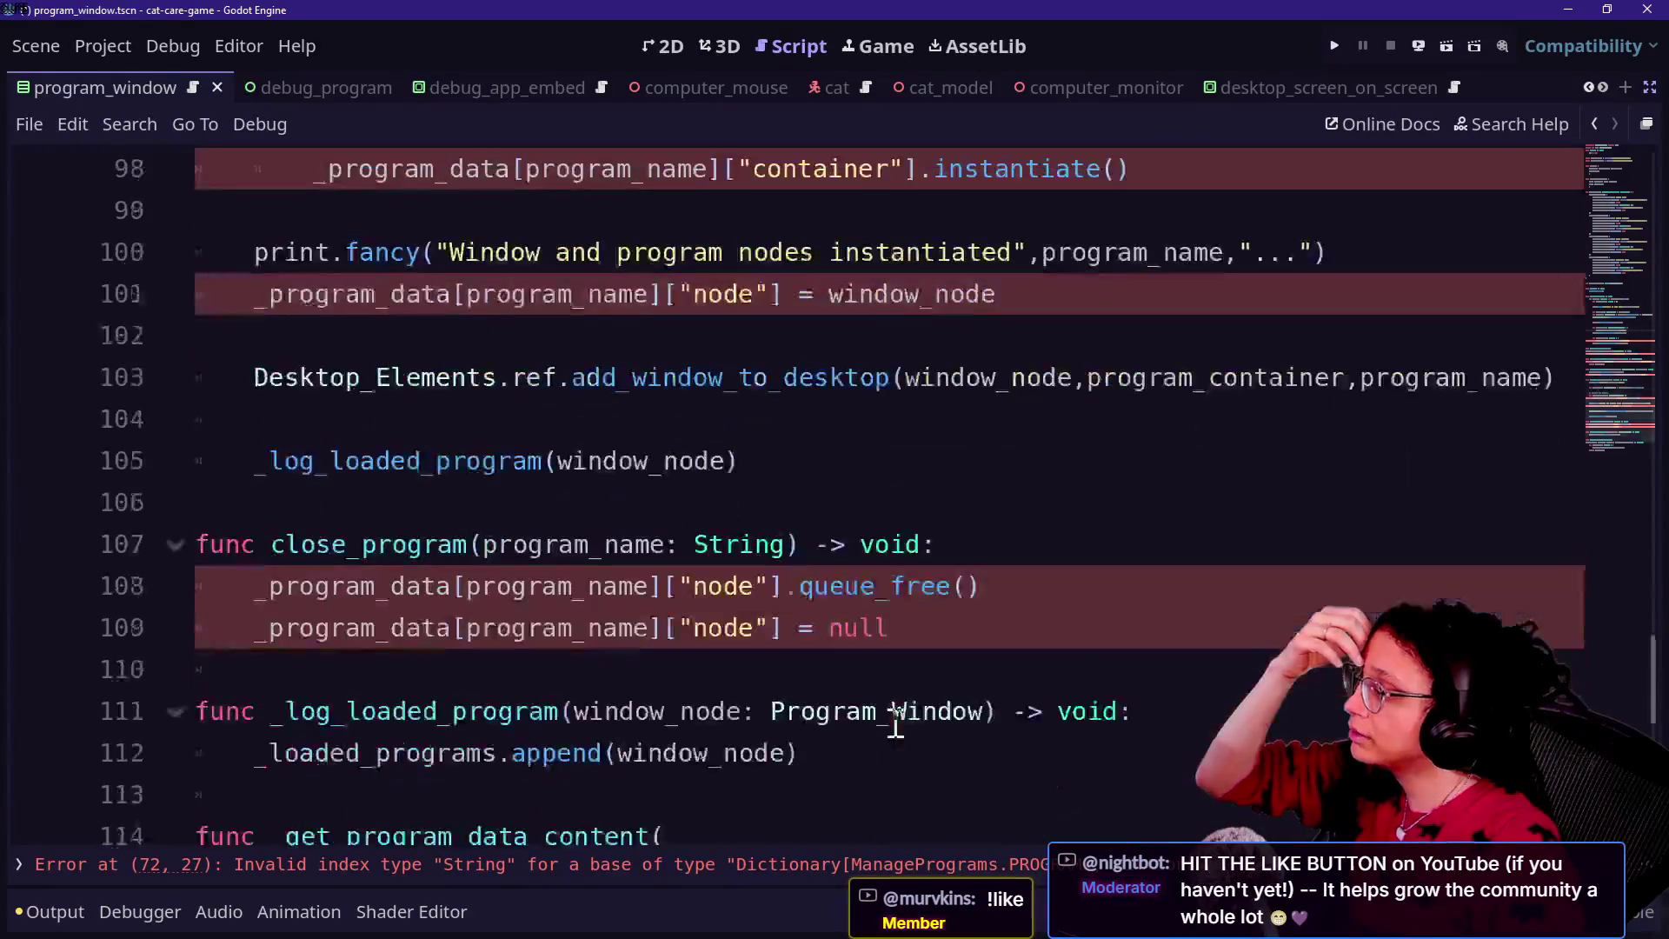
{"action": "scroll", "coordinate": [896, 726], "scroll_direction": "up", "scroll_amount": 11}
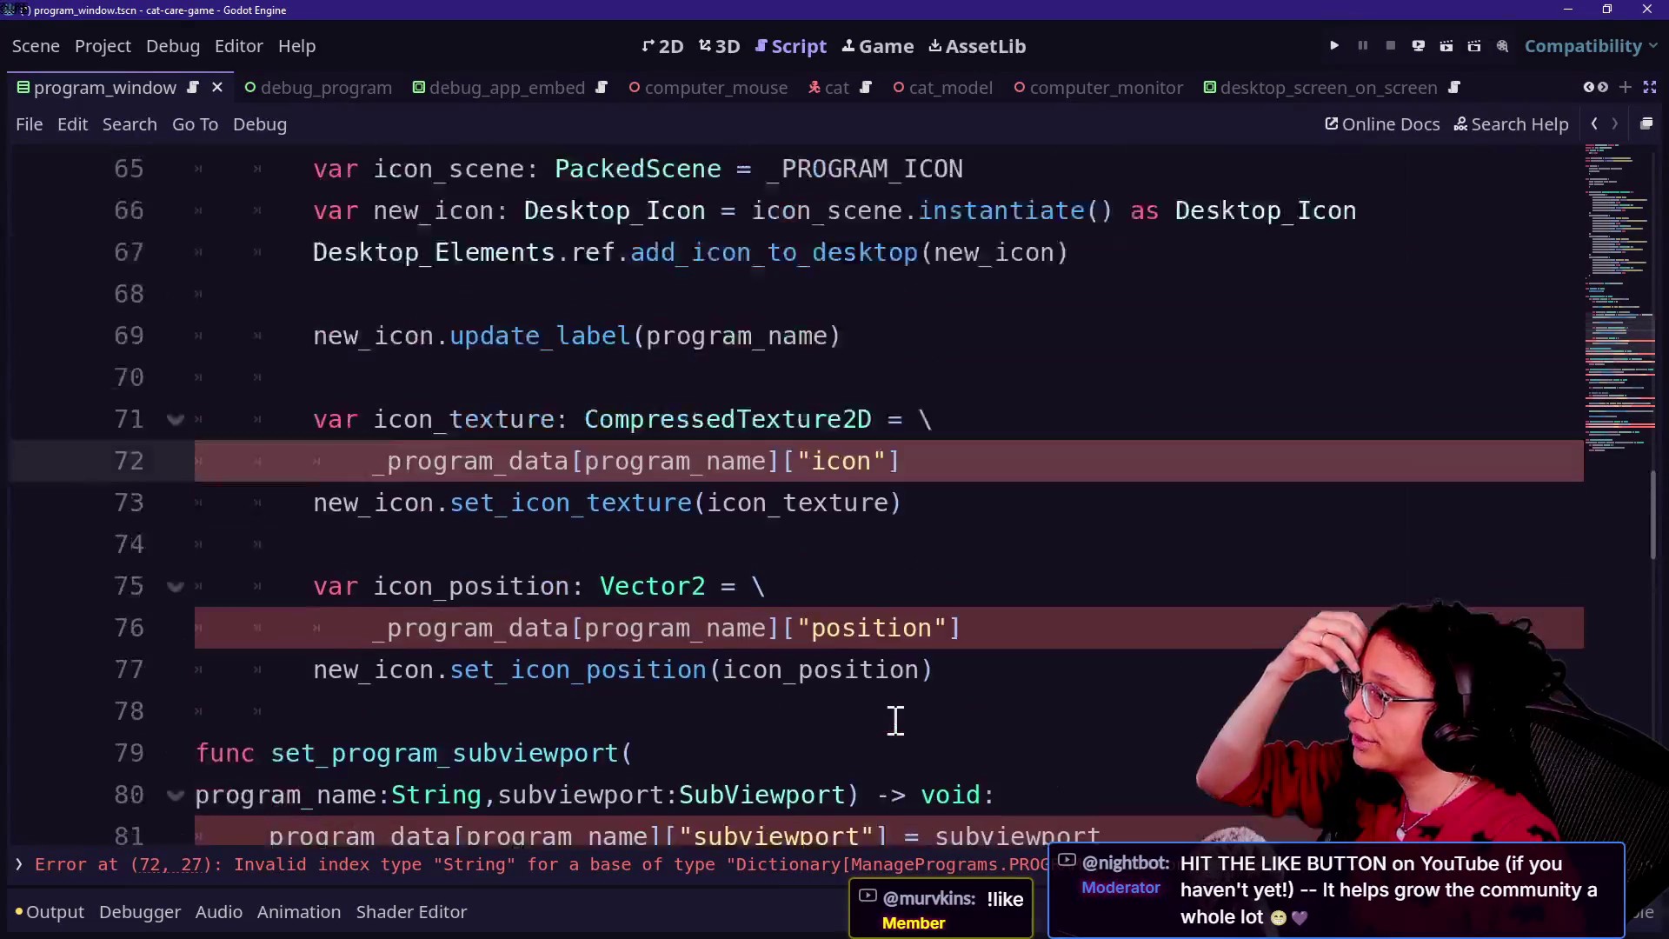
{"action": "scroll", "coordinate": [895, 717], "scroll_direction": "up", "scroll_amount": 2}
{"action": "mouse_move", "coordinate": [782, 665]}
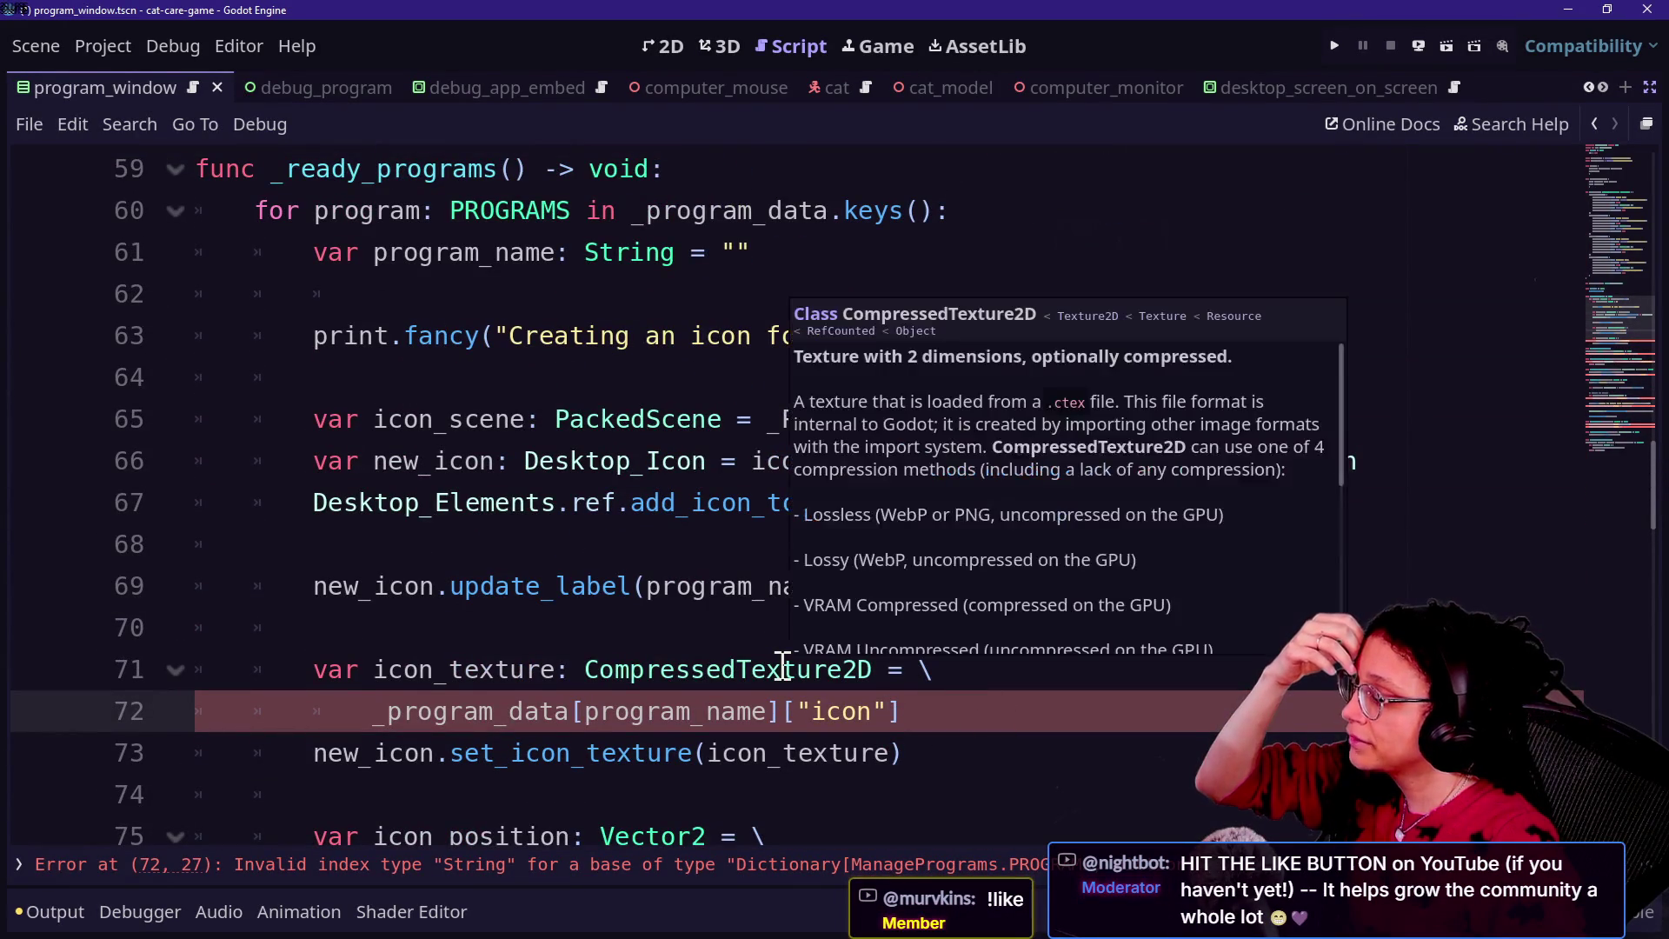
{"action": "scroll", "coordinate": [586, 678], "scroll_direction": "down", "scroll_amount": 18}
{"action": "scroll", "coordinate": [587, 678], "scroll_direction": "up", "scroll_amount": 1}
{"action": "left_click_drag", "start_coordinate": [324, 339], "coordinate": [622, 420]}
{"action": "left_click", "coordinate": [620, 420]}
{"action": "scroll", "coordinate": [621, 422], "scroll_direction": "up", "scroll_amount": 20}
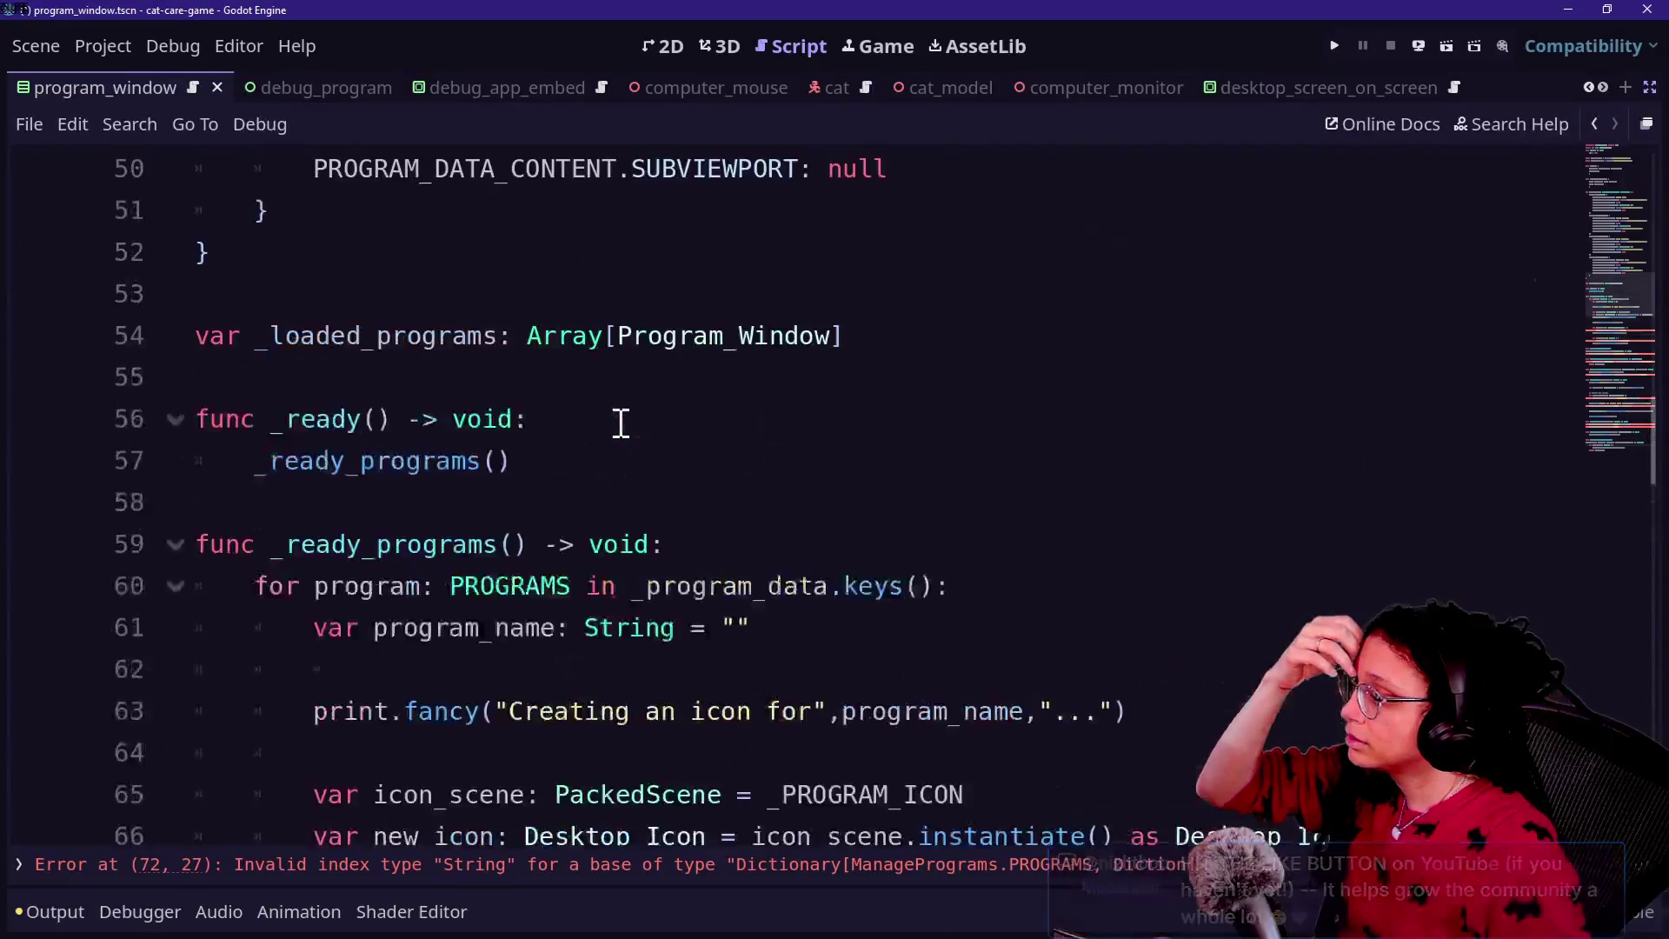
{"action": "scroll", "coordinate": [621, 421], "scroll_direction": "down", "scroll_amount": 6}
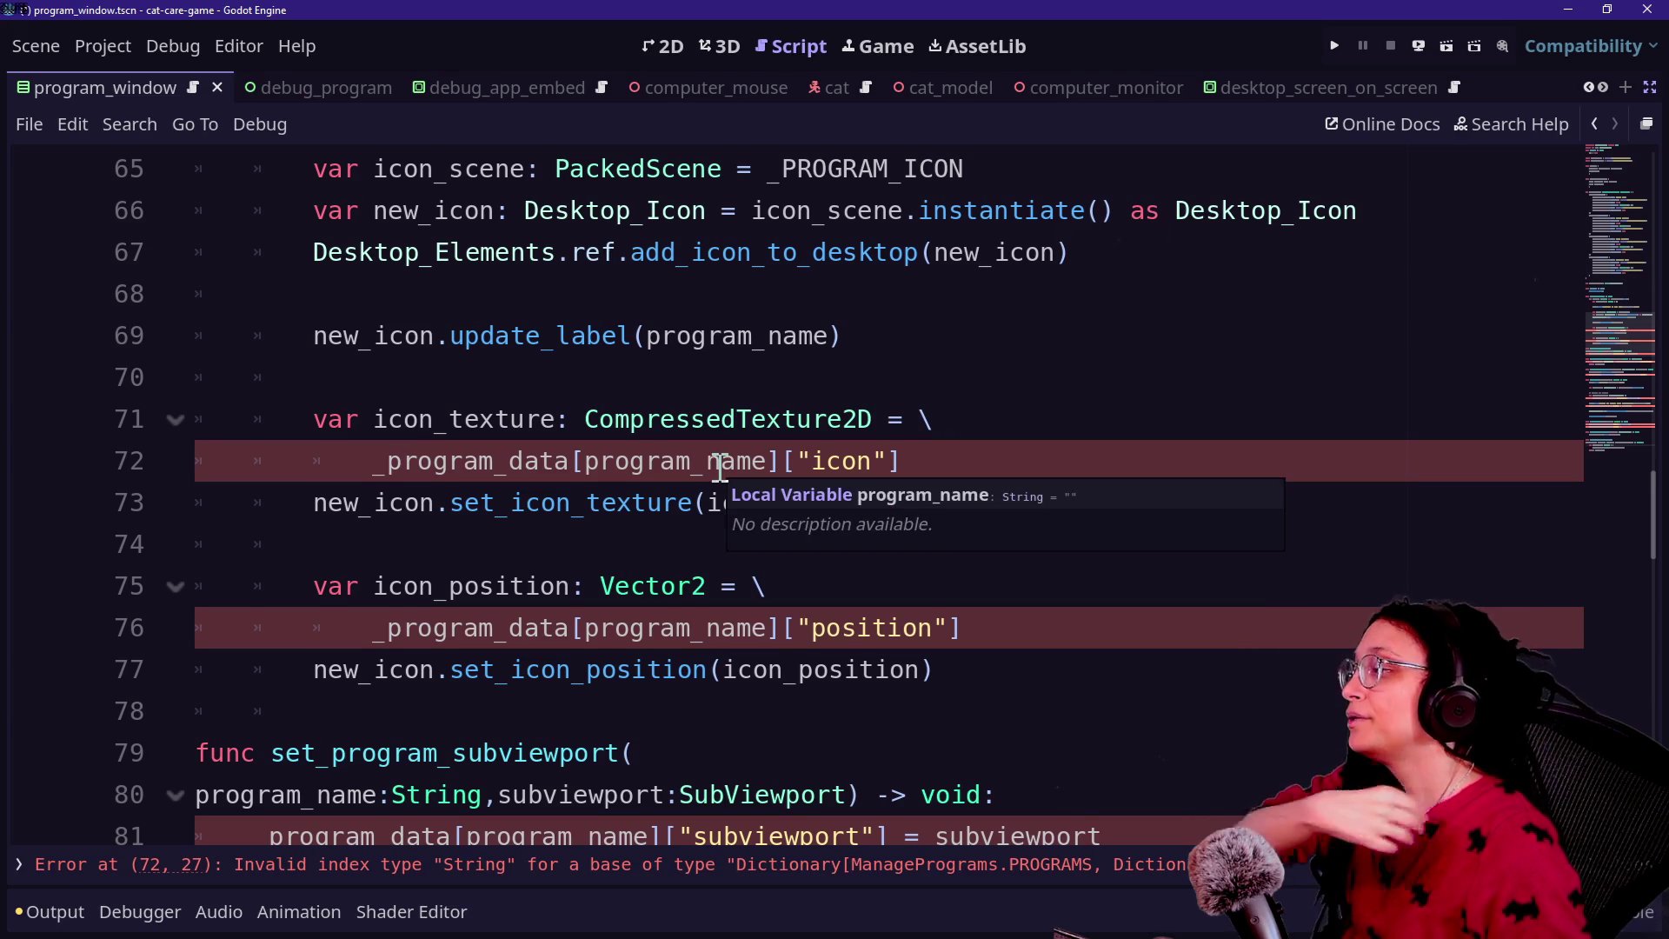
{"action": "scroll", "coordinate": [720, 471], "scroll_direction": "up", "scroll_amount": 2}
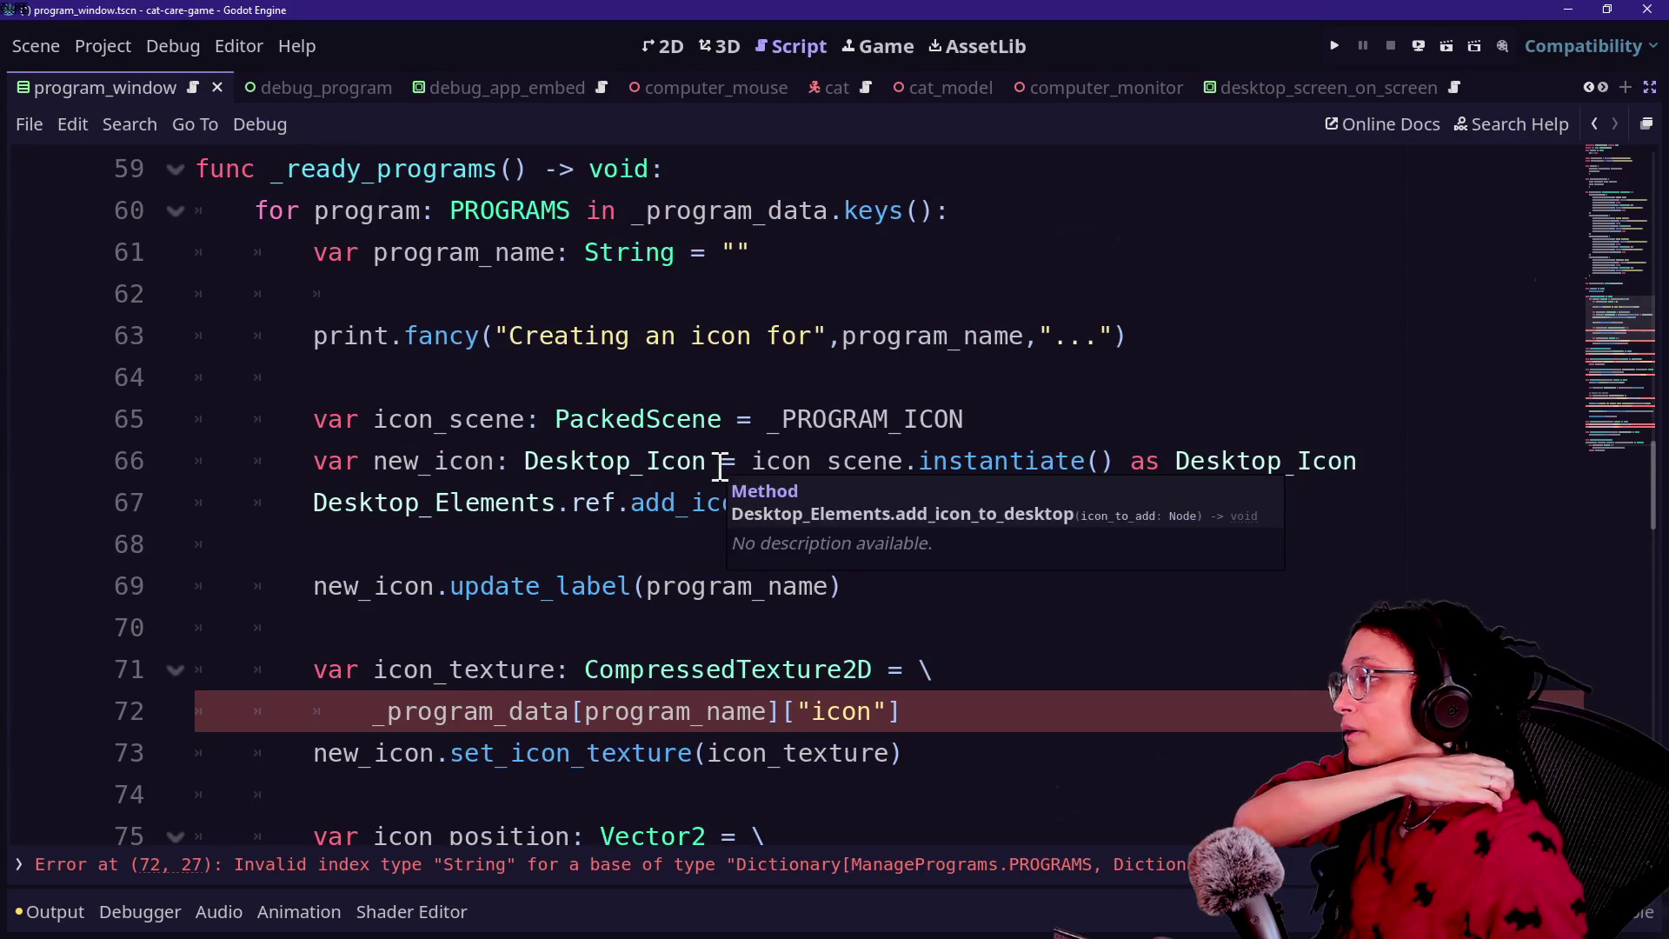
{"action": "left_click", "coordinate": [729, 165]}
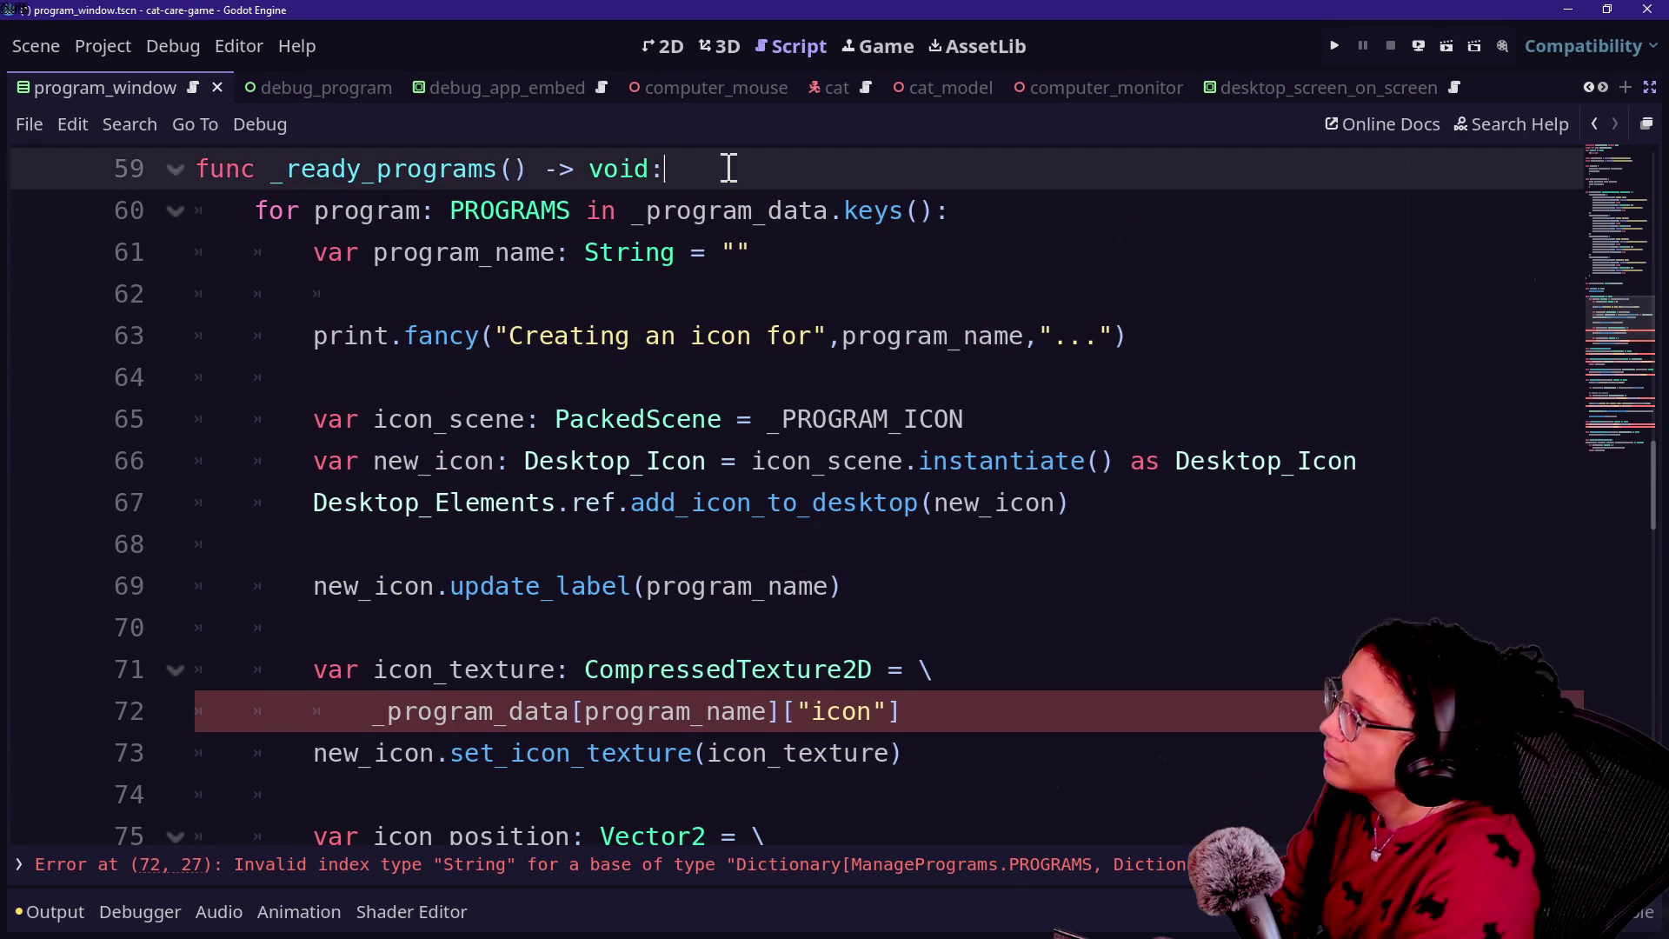
{"action": "left_click", "coordinate": [640, 369]}
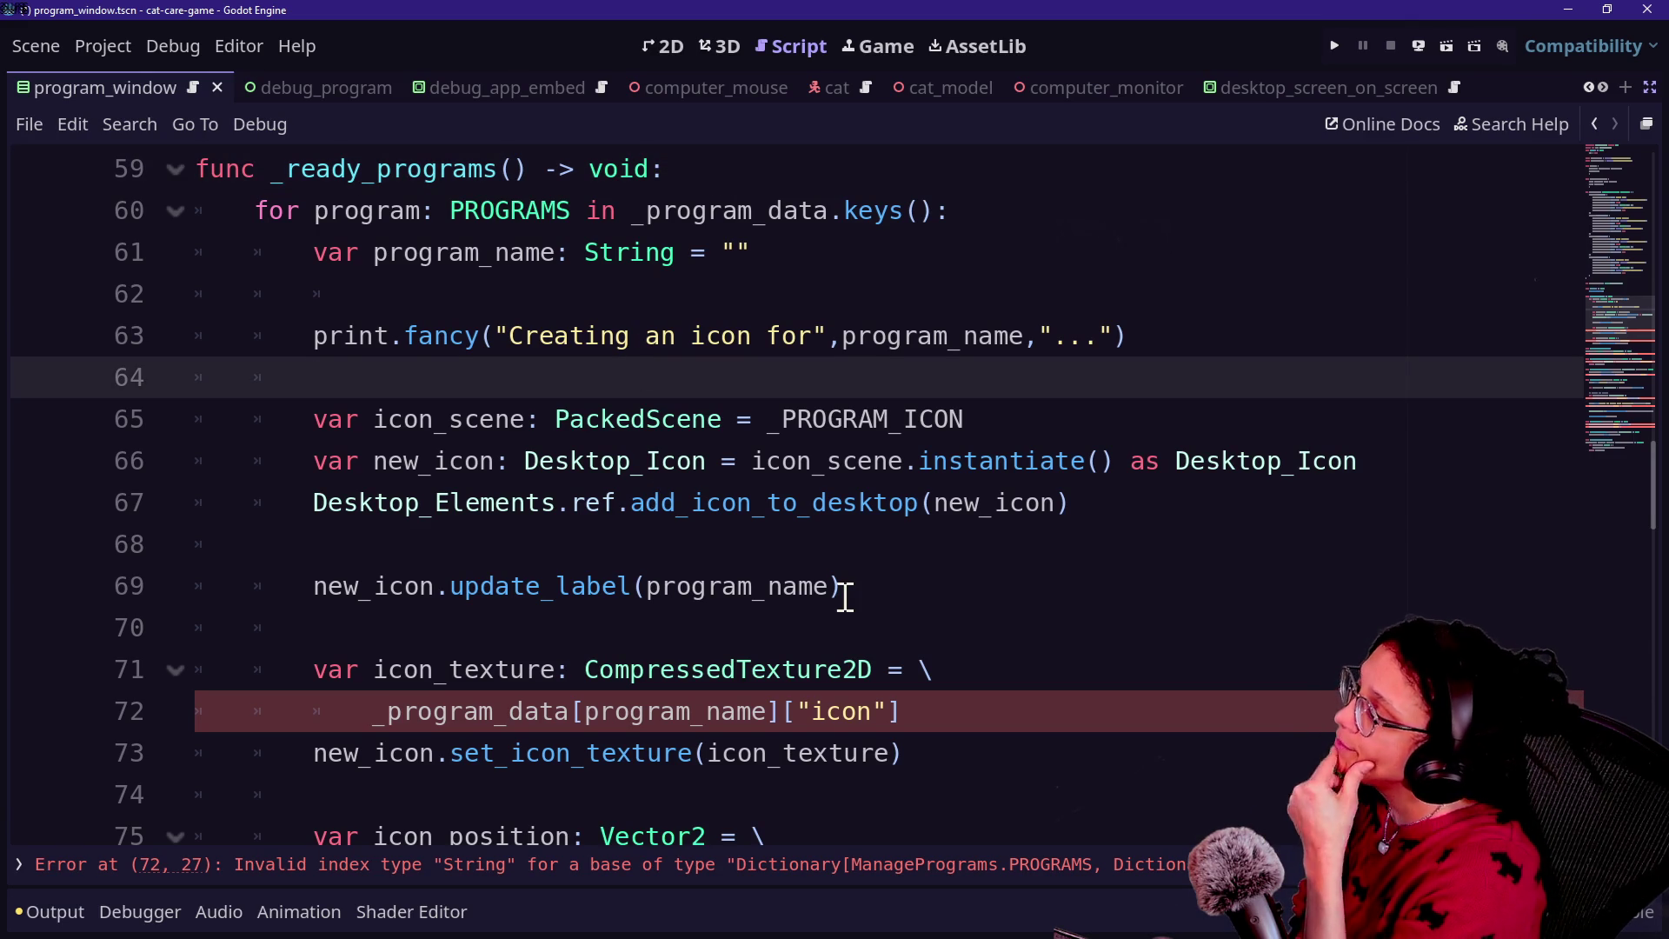
{"action": "left_click", "coordinate": [984, 785]}
Step: Replace program_name with program in the lookups on lines 72 and 76
{"action": "left_click_drag", "start_coordinate": [581, 711], "coordinate": [751, 724]}
{"action": "left_click", "coordinate": [751, 724]}
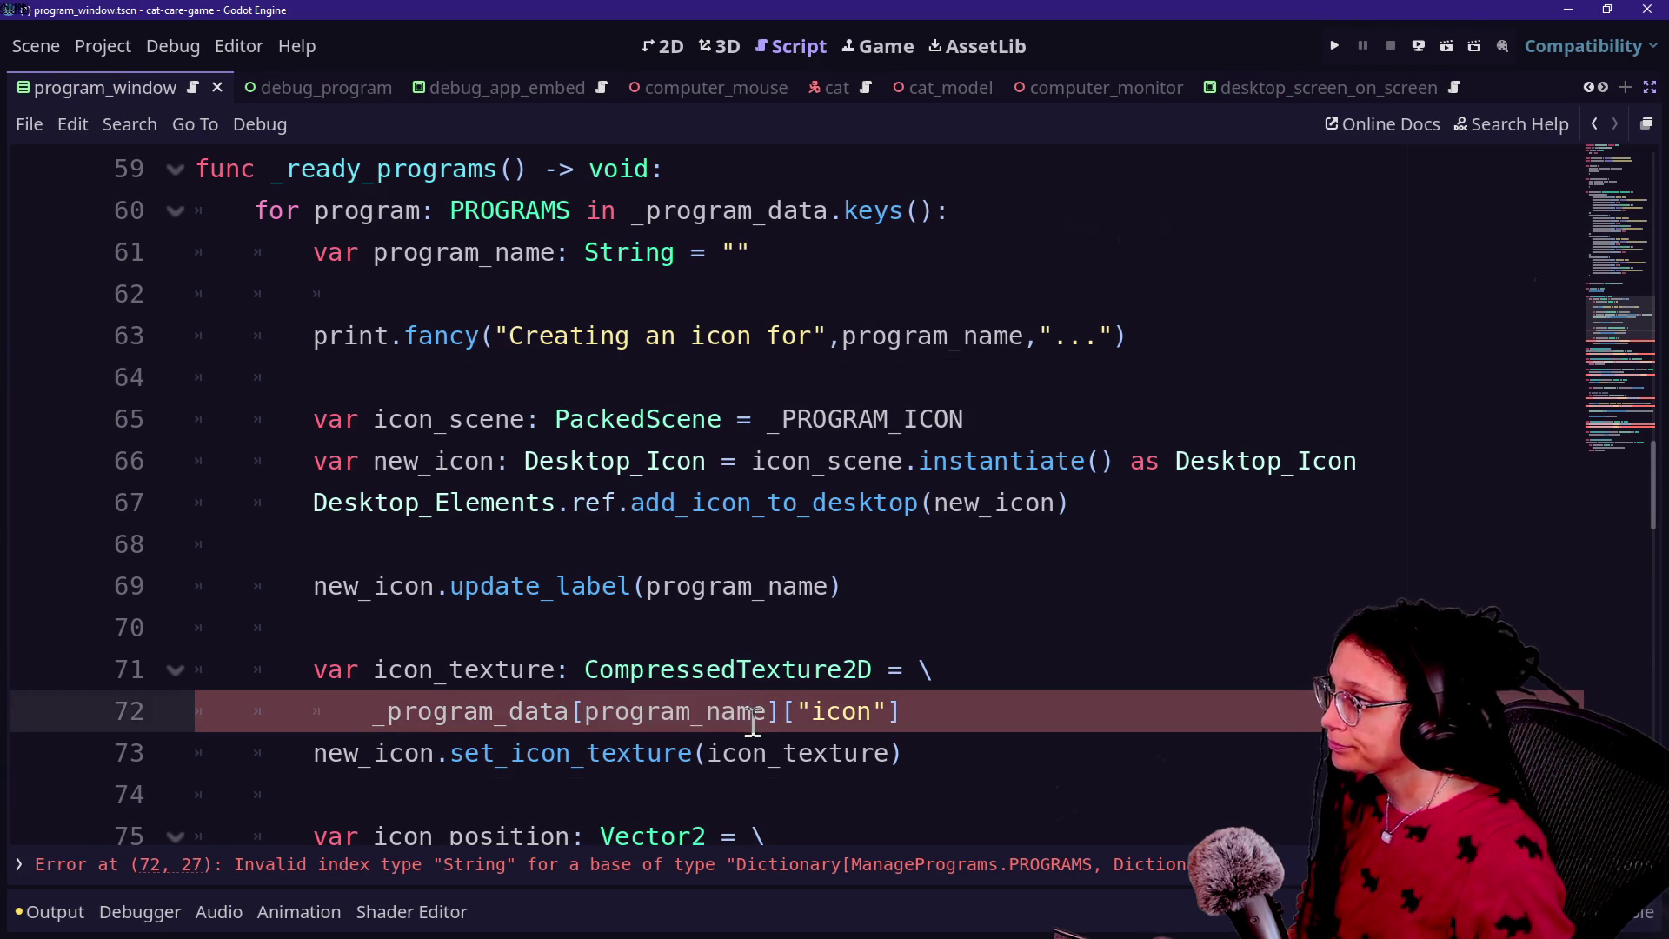
{"action": "left_click_drag", "start_coordinate": [697, 717], "coordinate": [769, 714]}
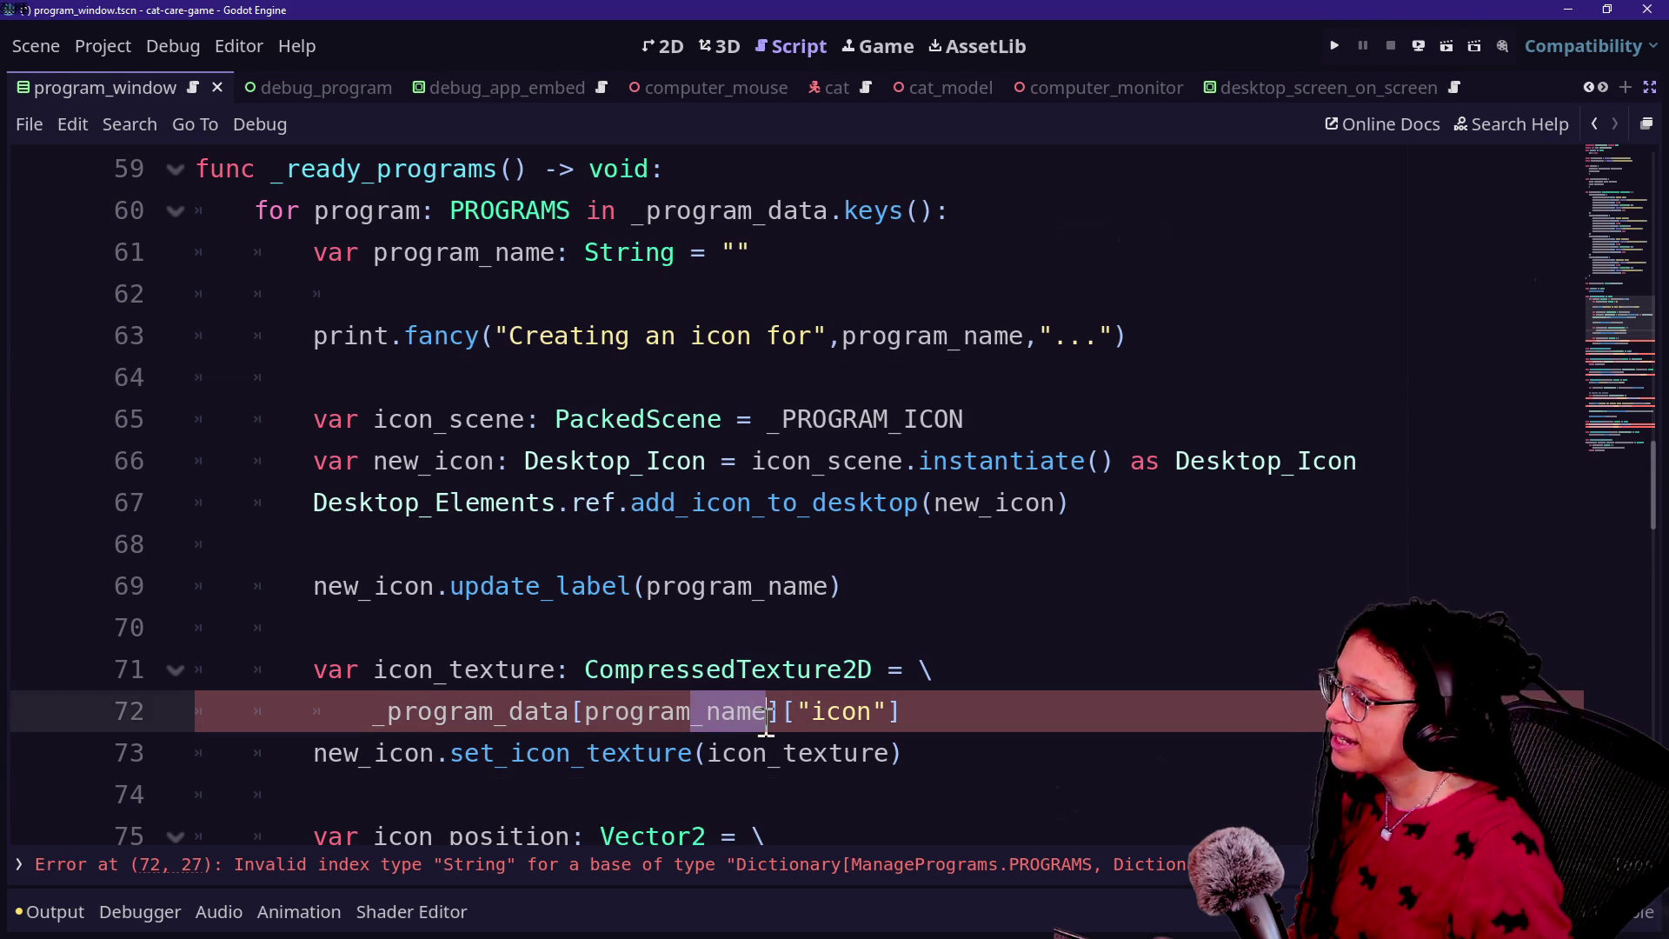
{"action": "key", "text": "BackSpace"}
{"action": "mouse_move", "coordinate": [541, 676]}
{"action": "left_mouse_down"}
{"action": "mouse_move", "coordinate": [780, 674]}
{"action": "mouse_move", "coordinate": [863, 707]}
{"action": "left_mouse_up"}
{"action": "left_click", "coordinate": [778, 673]}
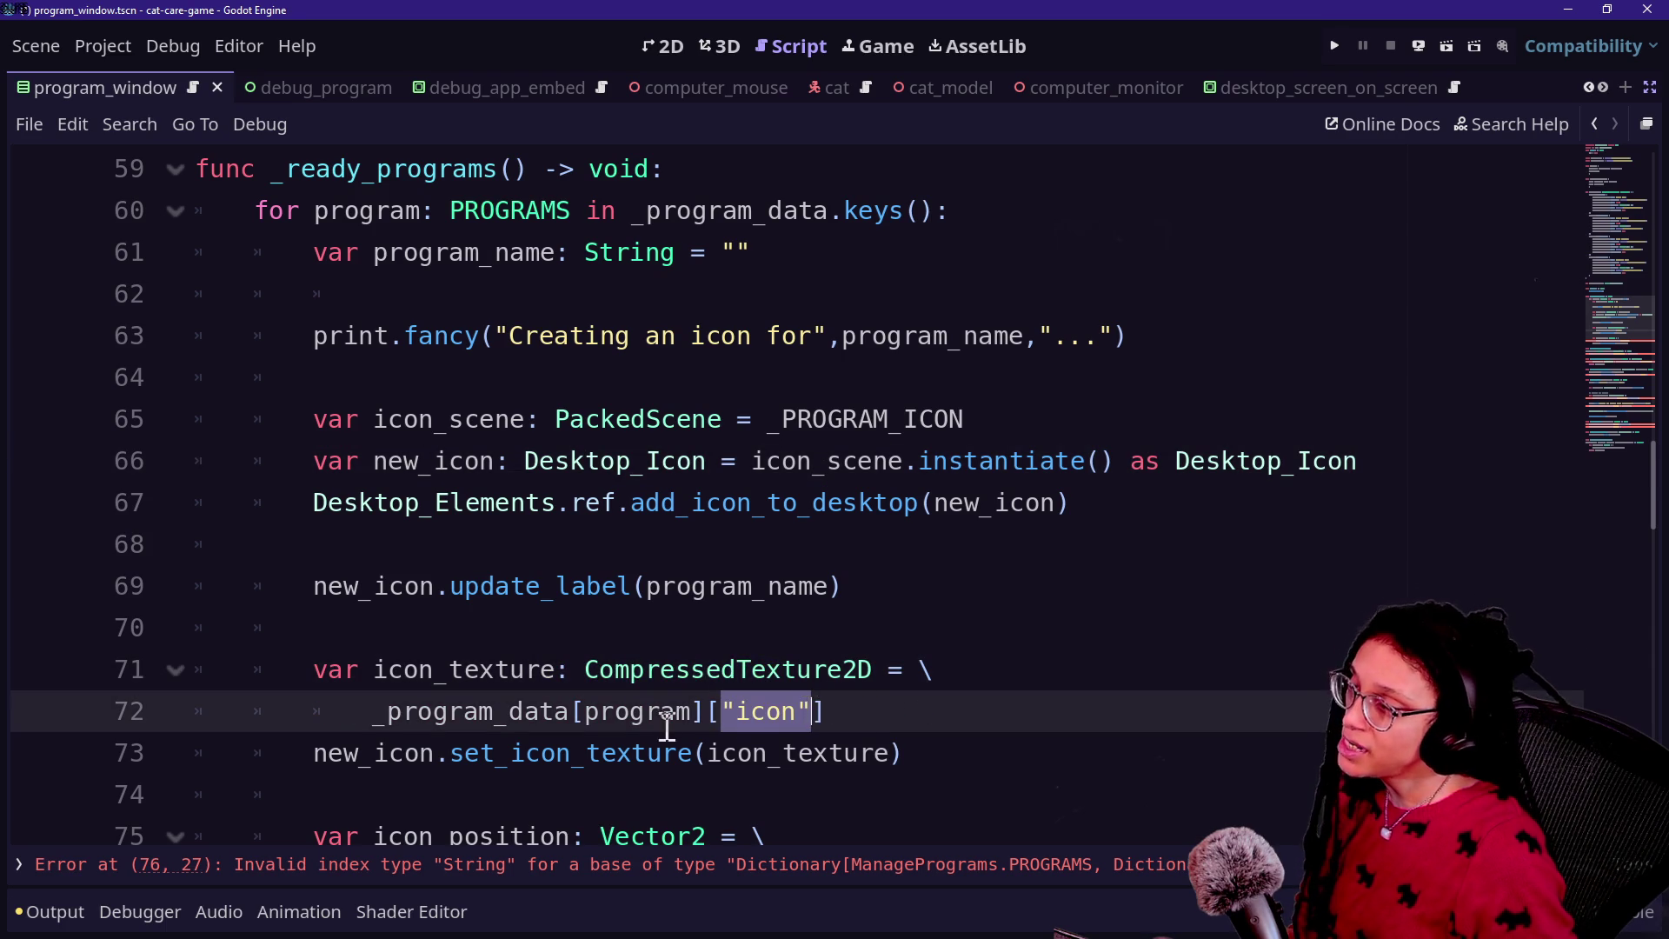
{"action": "scroll", "coordinate": [729, 700], "scroll_direction": "down", "scroll_amount": 4}
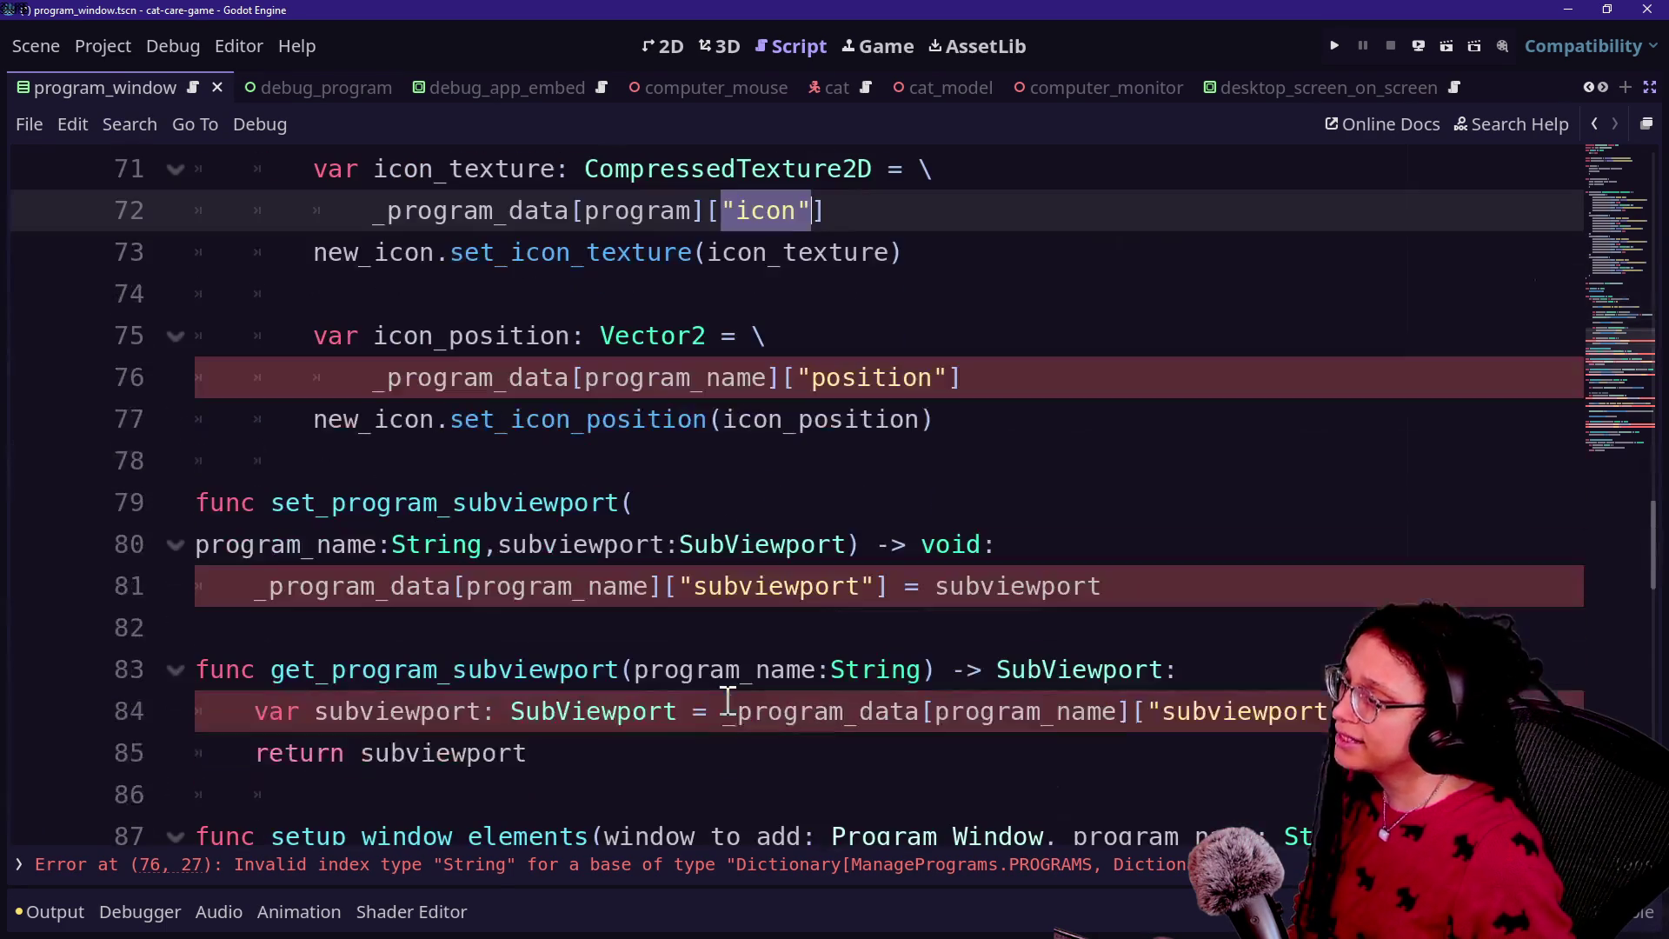
{"action": "left_click_drag", "start_coordinate": [693, 380], "coordinate": [760, 385]}
{"action": "key", "text": "ctrl+d"}
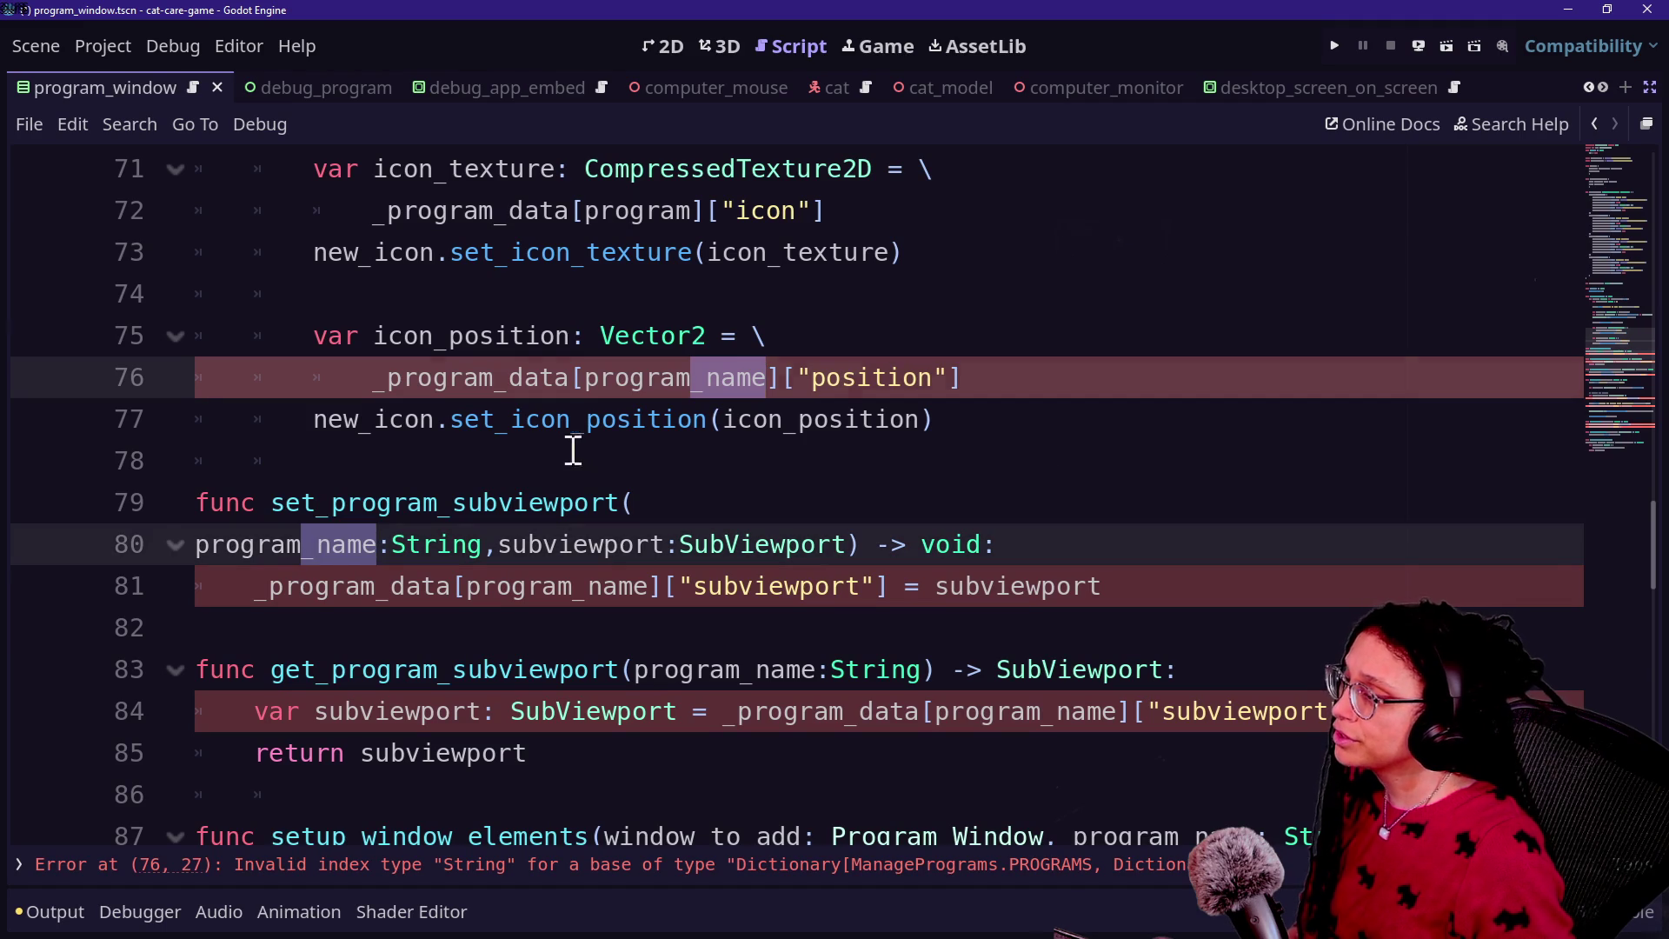
{"action": "left_click", "coordinate": [578, 452]}
{"action": "left_click_drag", "start_coordinate": [696, 385], "coordinate": [764, 385]}
{"action": "key", "text": "BackSpace"}
Step: Fix line 81's lookup and make set_program_subviewport take program: PROGRAMS
{"action": "left_click_drag", "start_coordinate": [571, 594], "coordinate": [637, 594]}
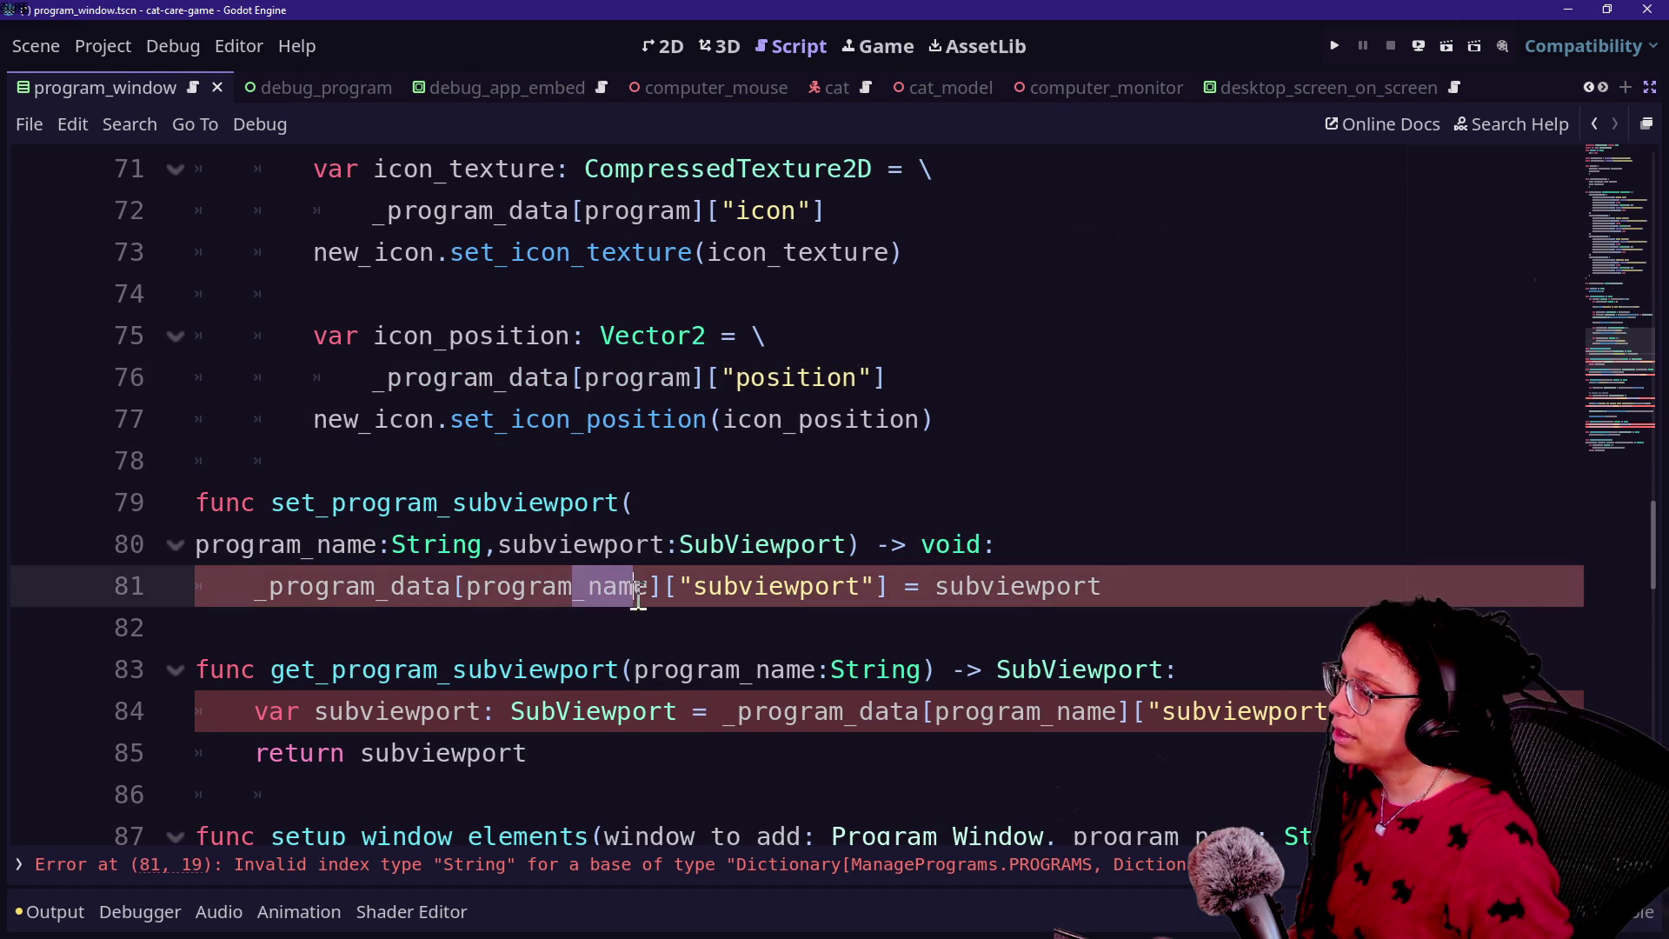
{"action": "key", "text": "BackSpace"}
{"action": "mouse_move", "coordinate": [301, 544]}
{"action": "left_mouse_down"}
{"action": "mouse_move", "coordinate": [408, 546]}
{"action": "mouse_move", "coordinate": [371, 547]}
{"action": "left_mouse_up"}
{"action": "key", "text": "BackSpace"}
{"action": "double_click", "coordinate": [371, 546]}
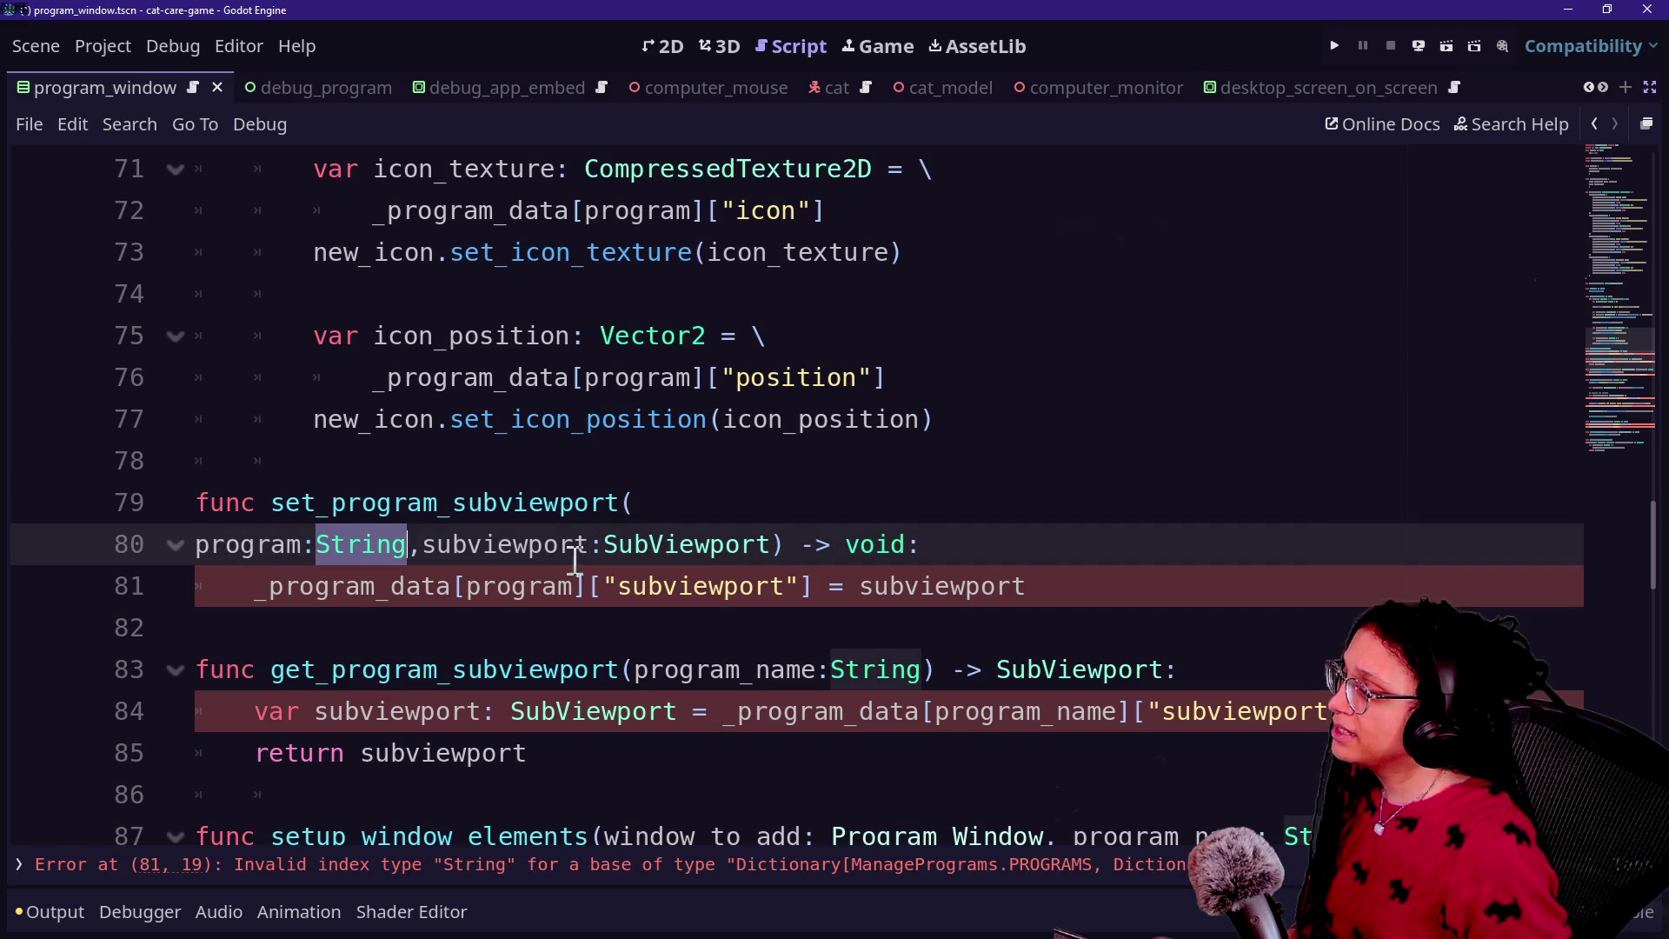
{"action": "type", "text": "PROGRAMS"}
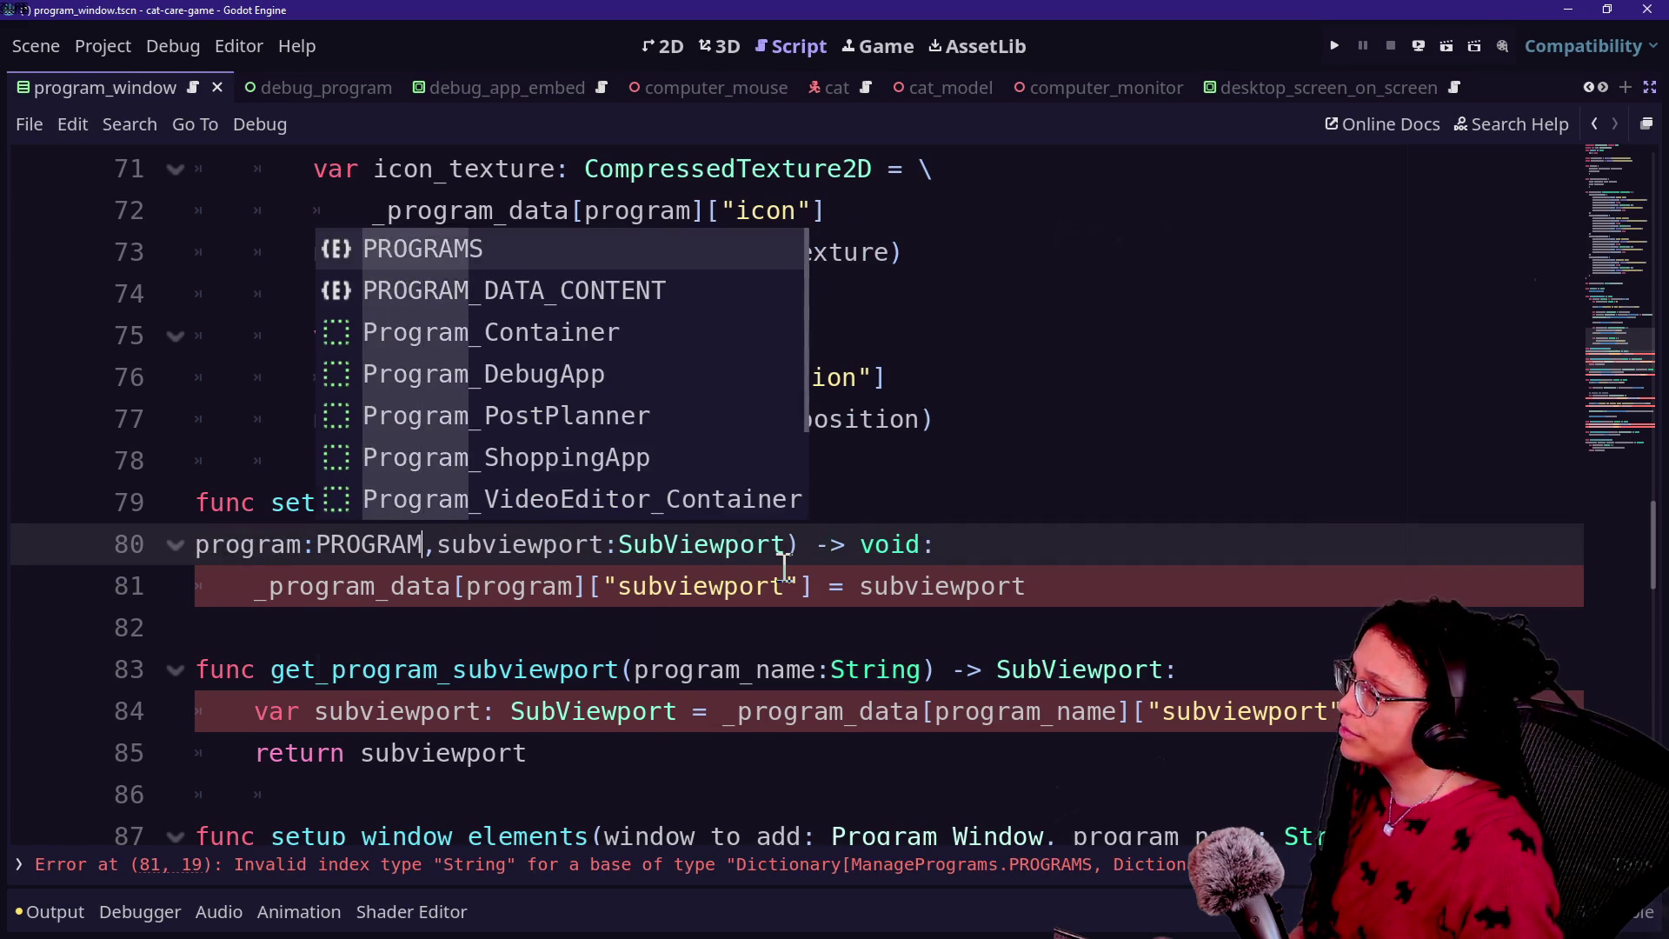
{"action": "left_click", "coordinate": [765, 628]}
Step: Rename get_program_subviewport's parameter from program_name to program
{"action": "scroll", "coordinate": [657, 489], "scroll_direction": "up", "scroll_amount": 1}
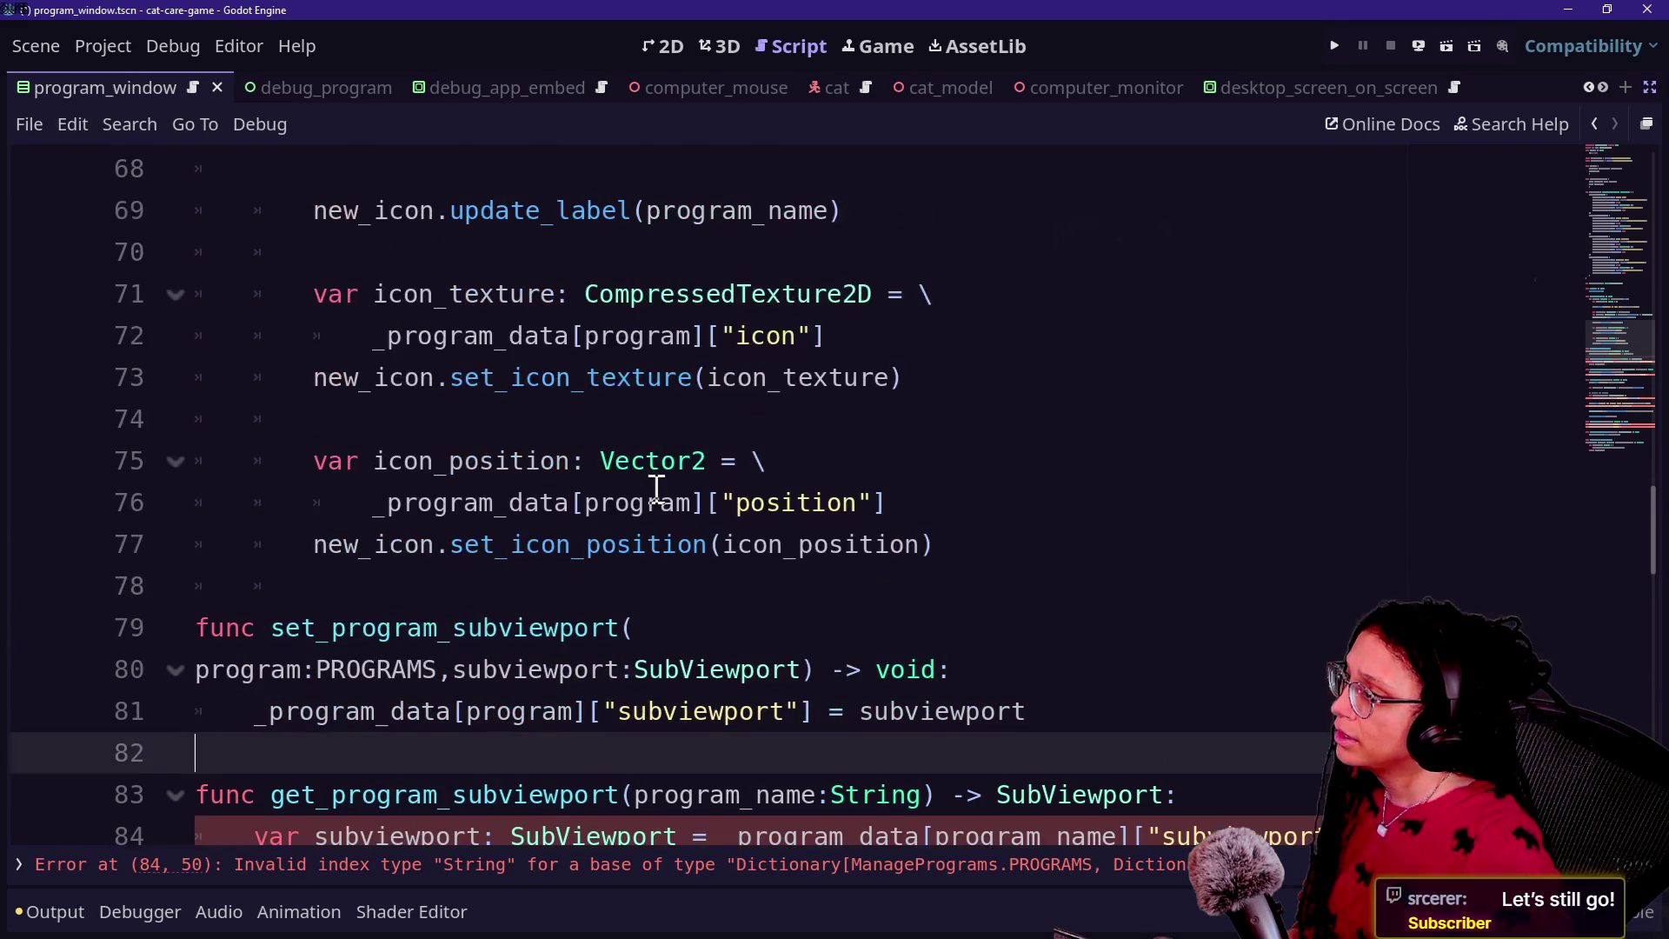
{"action": "scroll", "coordinate": [656, 489], "scroll_direction": "down", "scroll_amount": 2}
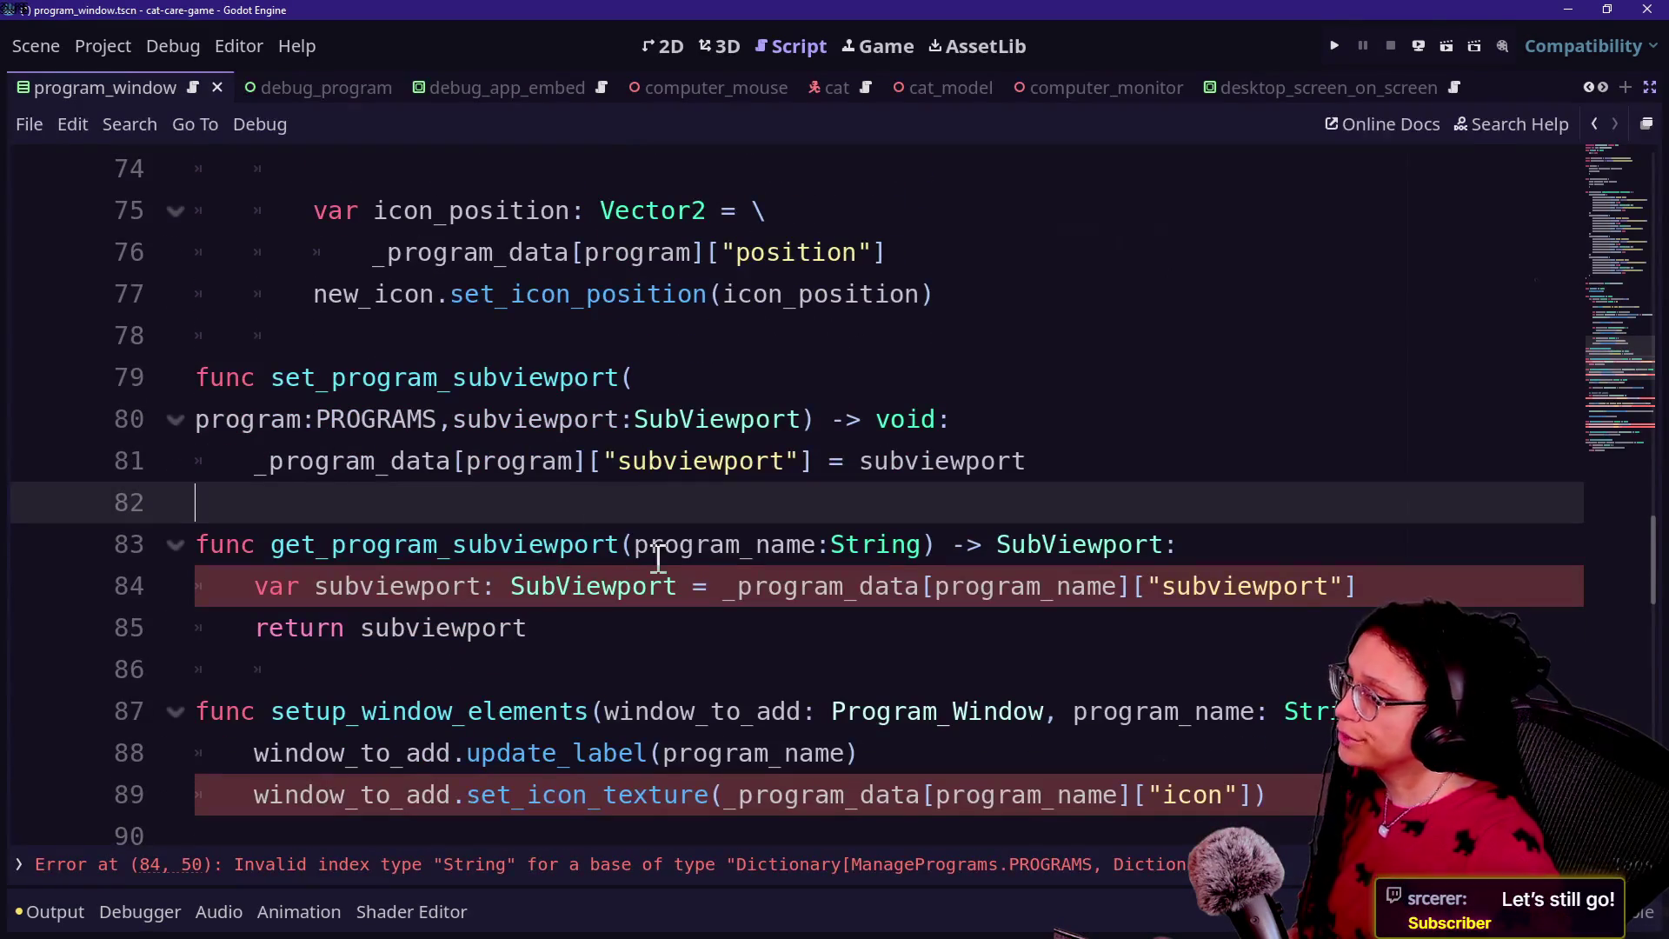
{"action": "double_click", "coordinate": [658, 556]}
{"action": "left_click", "coordinate": [467, 629]}
{"action": "left_click", "coordinate": [743, 660]}
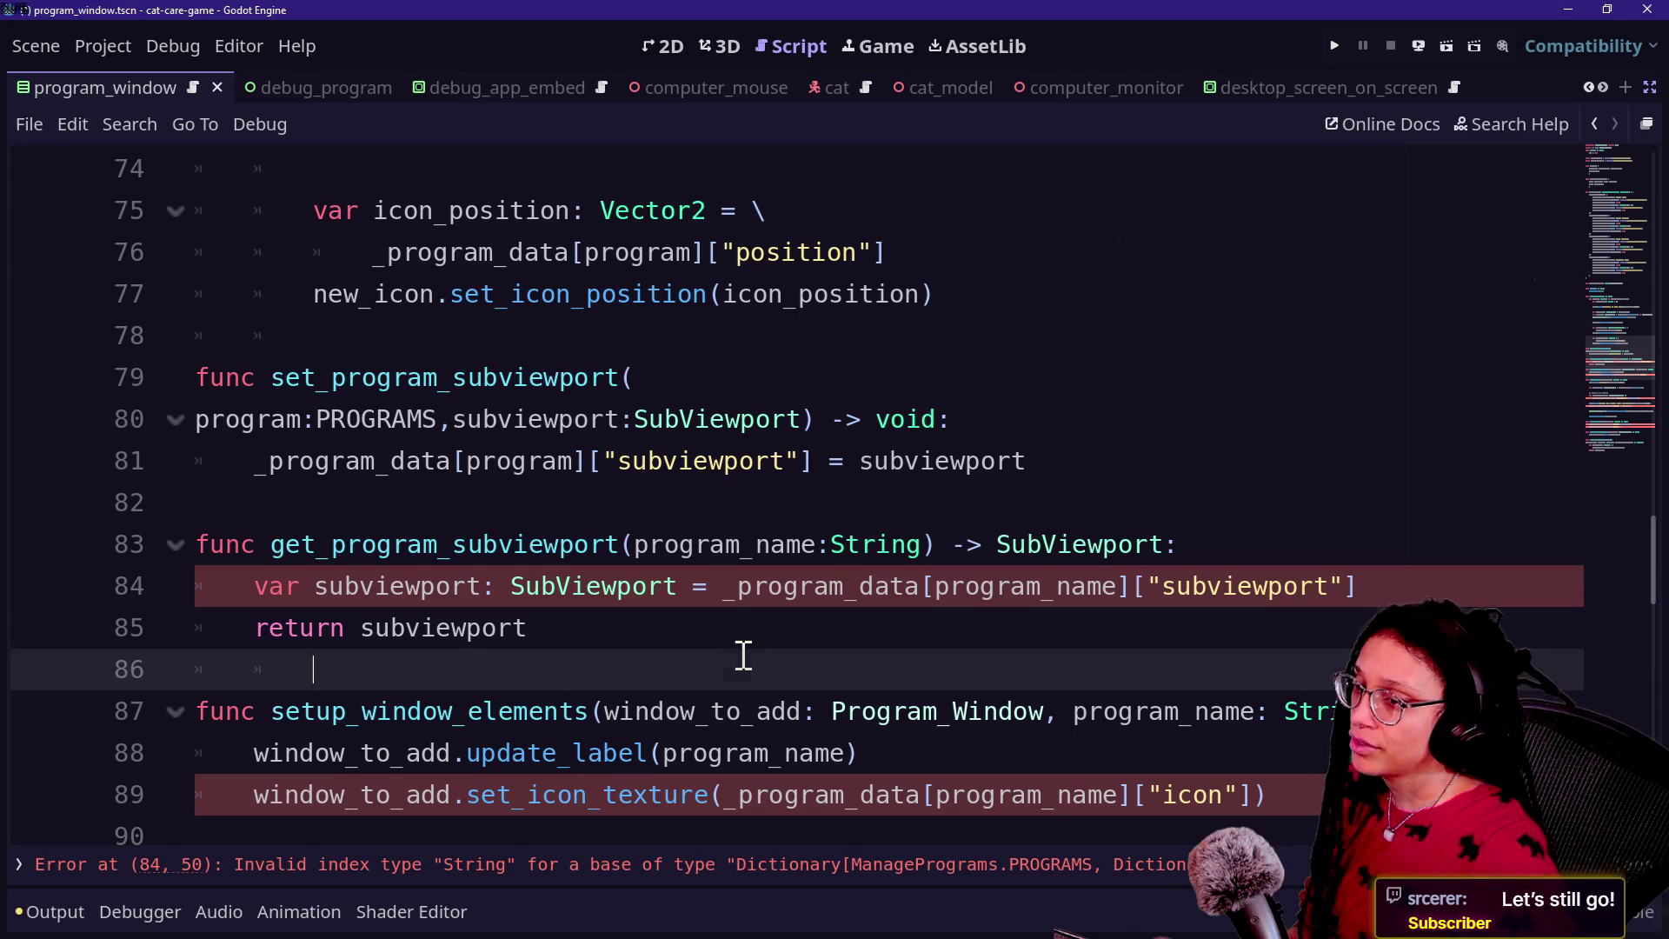
{"action": "key", "text": "Up"}
{"action": "key", "text": "Up"}
{"action": "key", "text": "Up"}
{"action": "key", "text": "Down"}
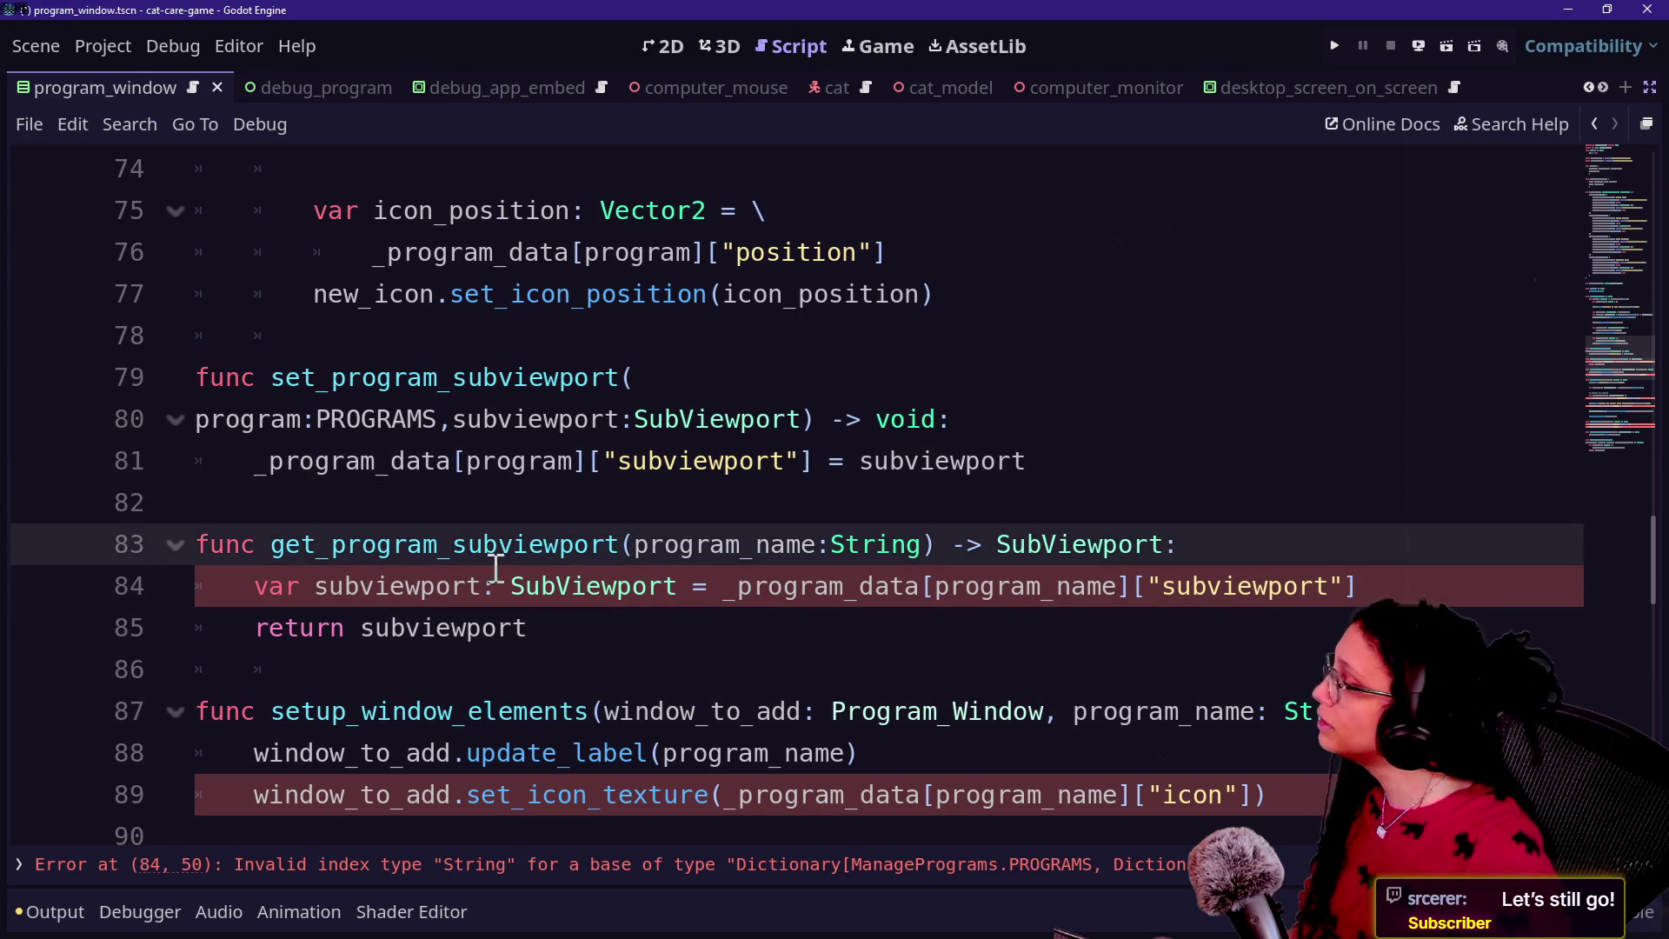
{"action": "left_click_drag", "start_coordinate": [745, 558], "coordinate": [800, 556]}
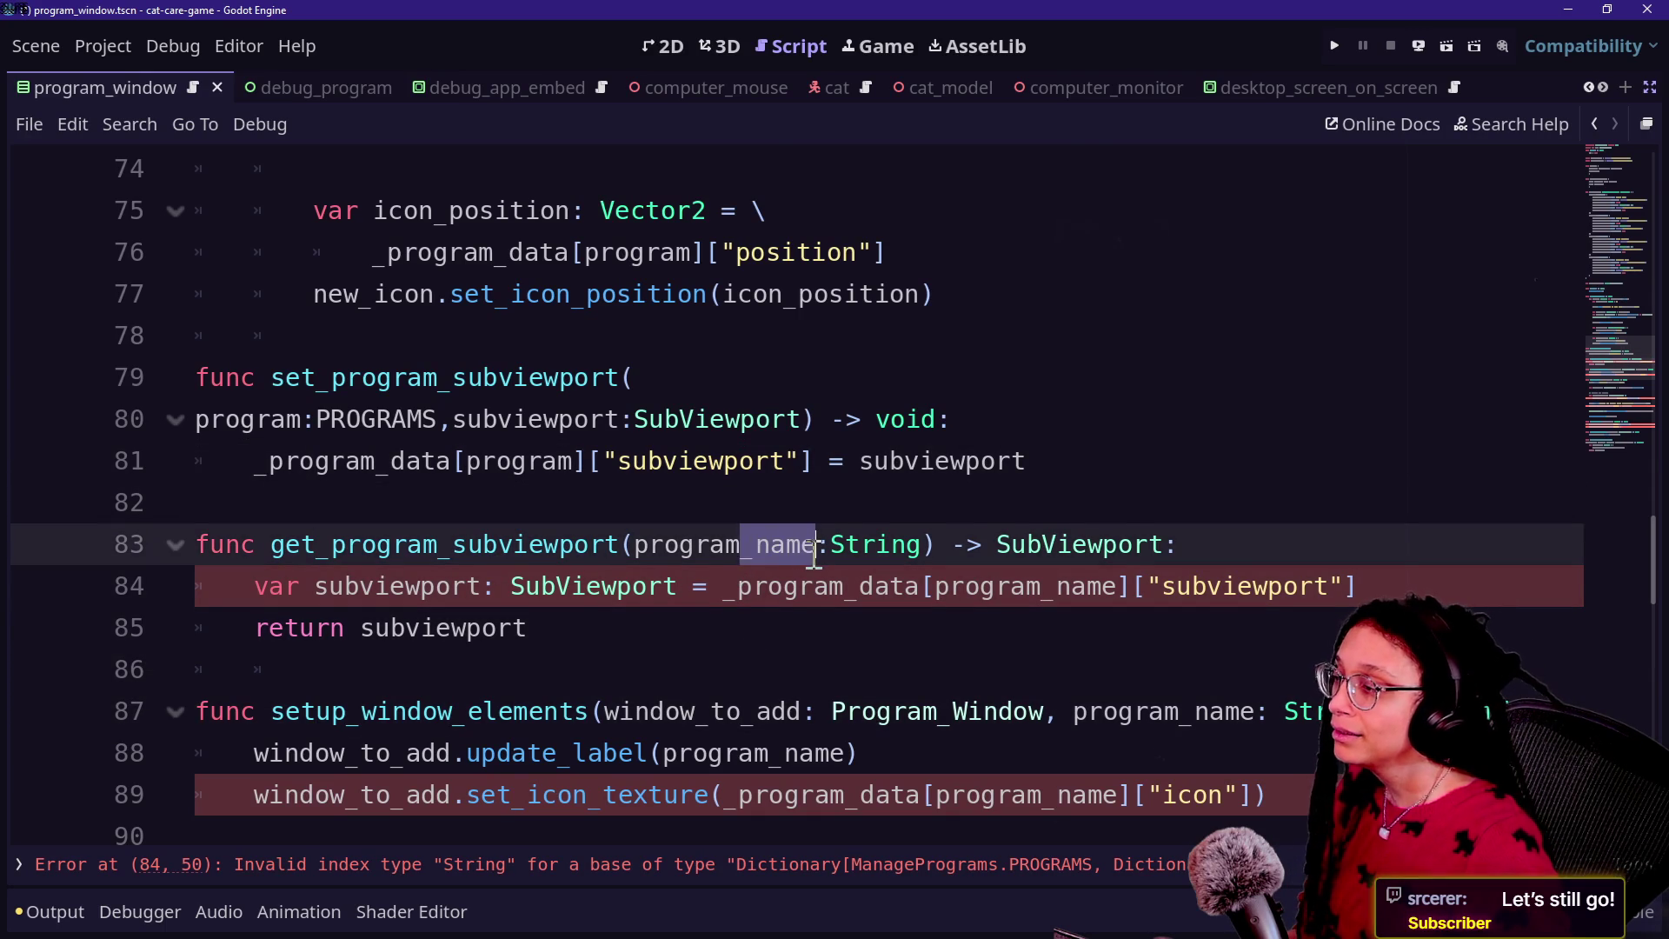
{"action": "key", "text": "BackSpace"}
Step: Index the subviewport lookup with program and type the parameter as PROGRAMS
{"action": "left_click_drag", "start_coordinate": [1057, 596], "coordinate": [1110, 598]}
{"action": "left_click", "coordinate": [1121, 599]}
{"action": "key", "text": "BackSpace"}
{"action": "key", "text": "BackSpace"}
{"action": "key", "text": "BackSpace"}
{"action": "double_click", "coordinate": [748, 548]}
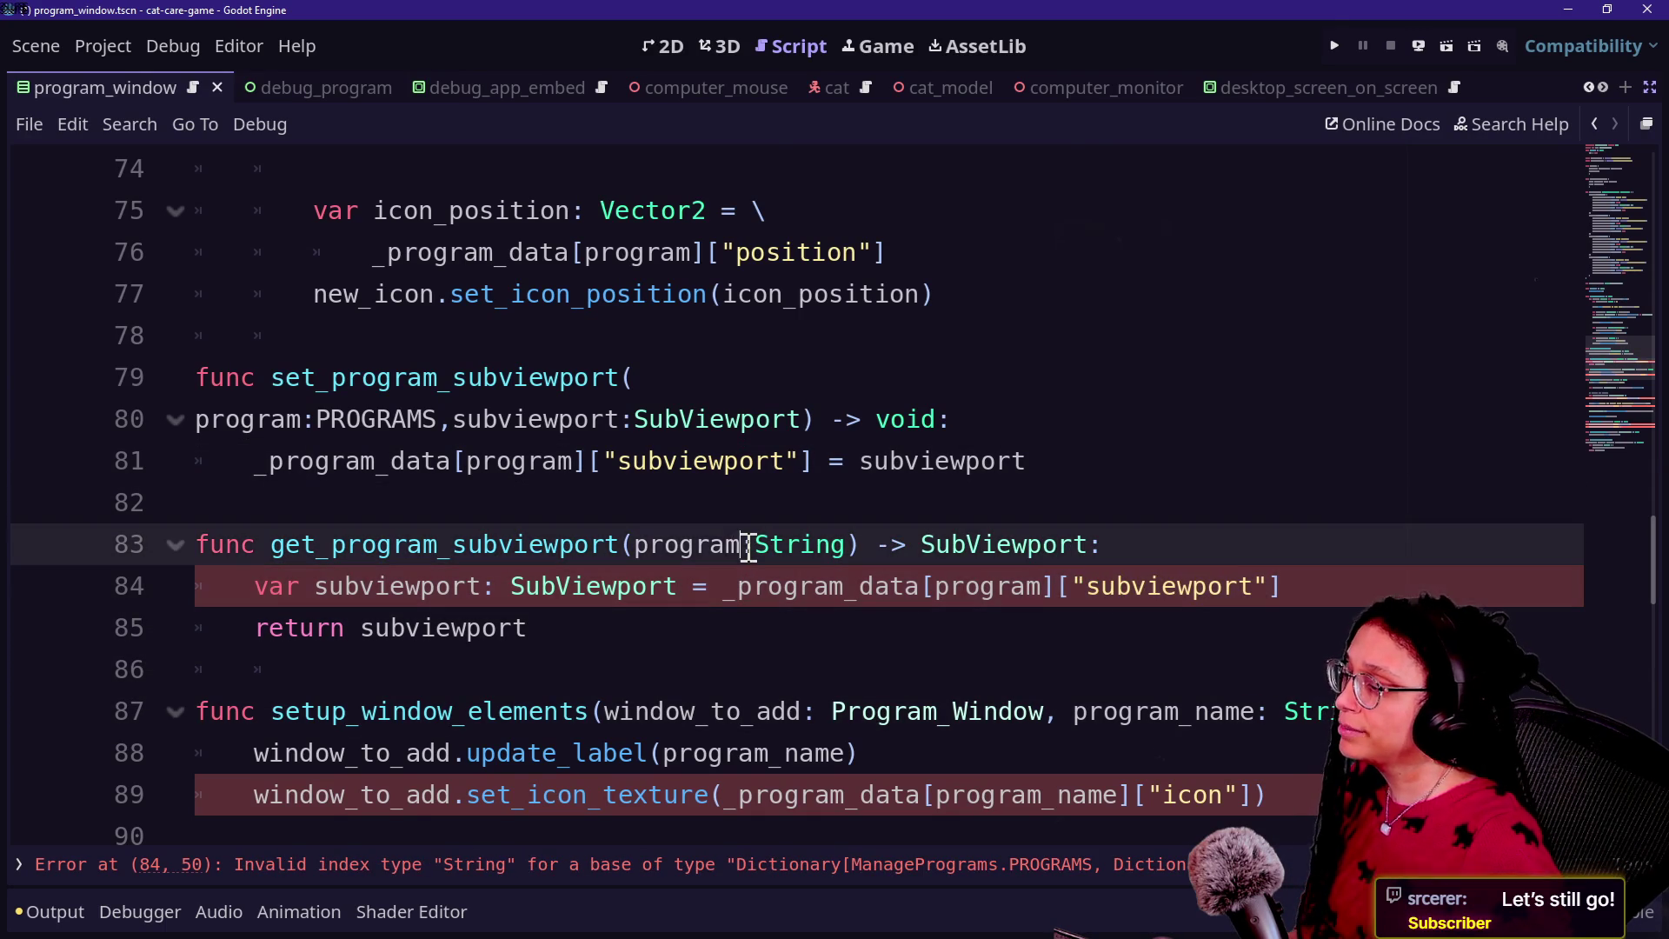
{"action": "double_click", "coordinate": [756, 547]}
{"action": "type", "text": "PROGRAMS"}
{"action": "left_click", "coordinate": [683, 494]}
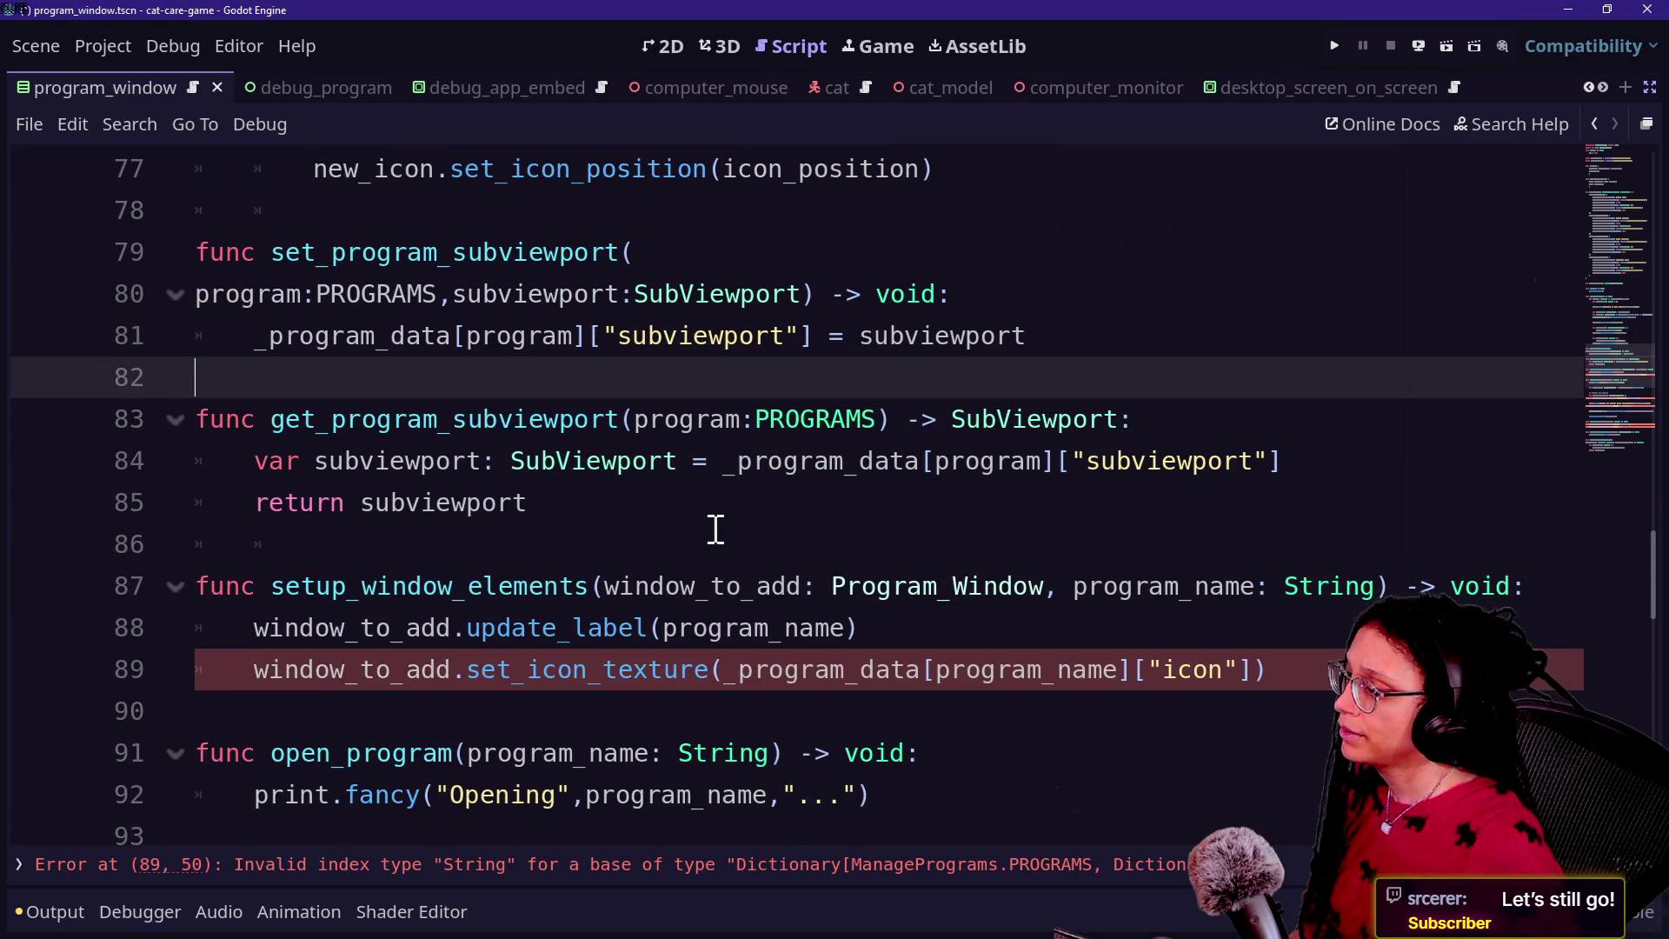
Step: Replace program_name in the icon lookup with programs
{"action": "scroll", "coordinate": [753, 514], "scroll_direction": "down", "scroll_amount": 1}
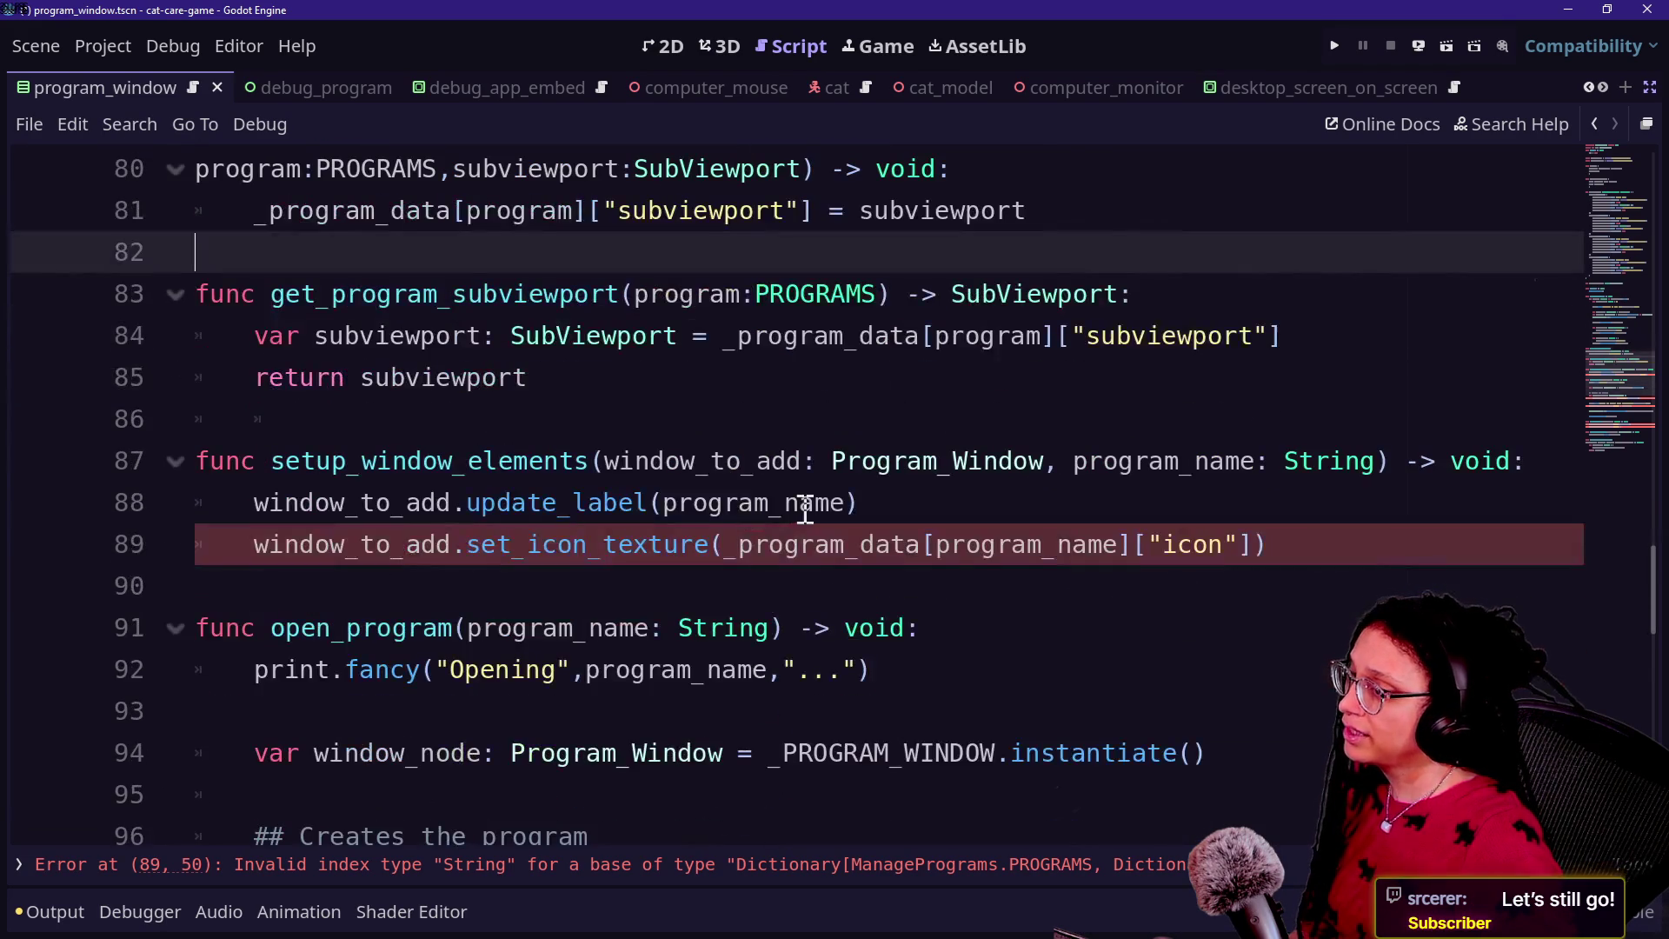
{"action": "left_click_drag", "start_coordinate": [937, 548], "coordinate": [1118, 561]}
{"action": "type", "text": "PROGRA"}
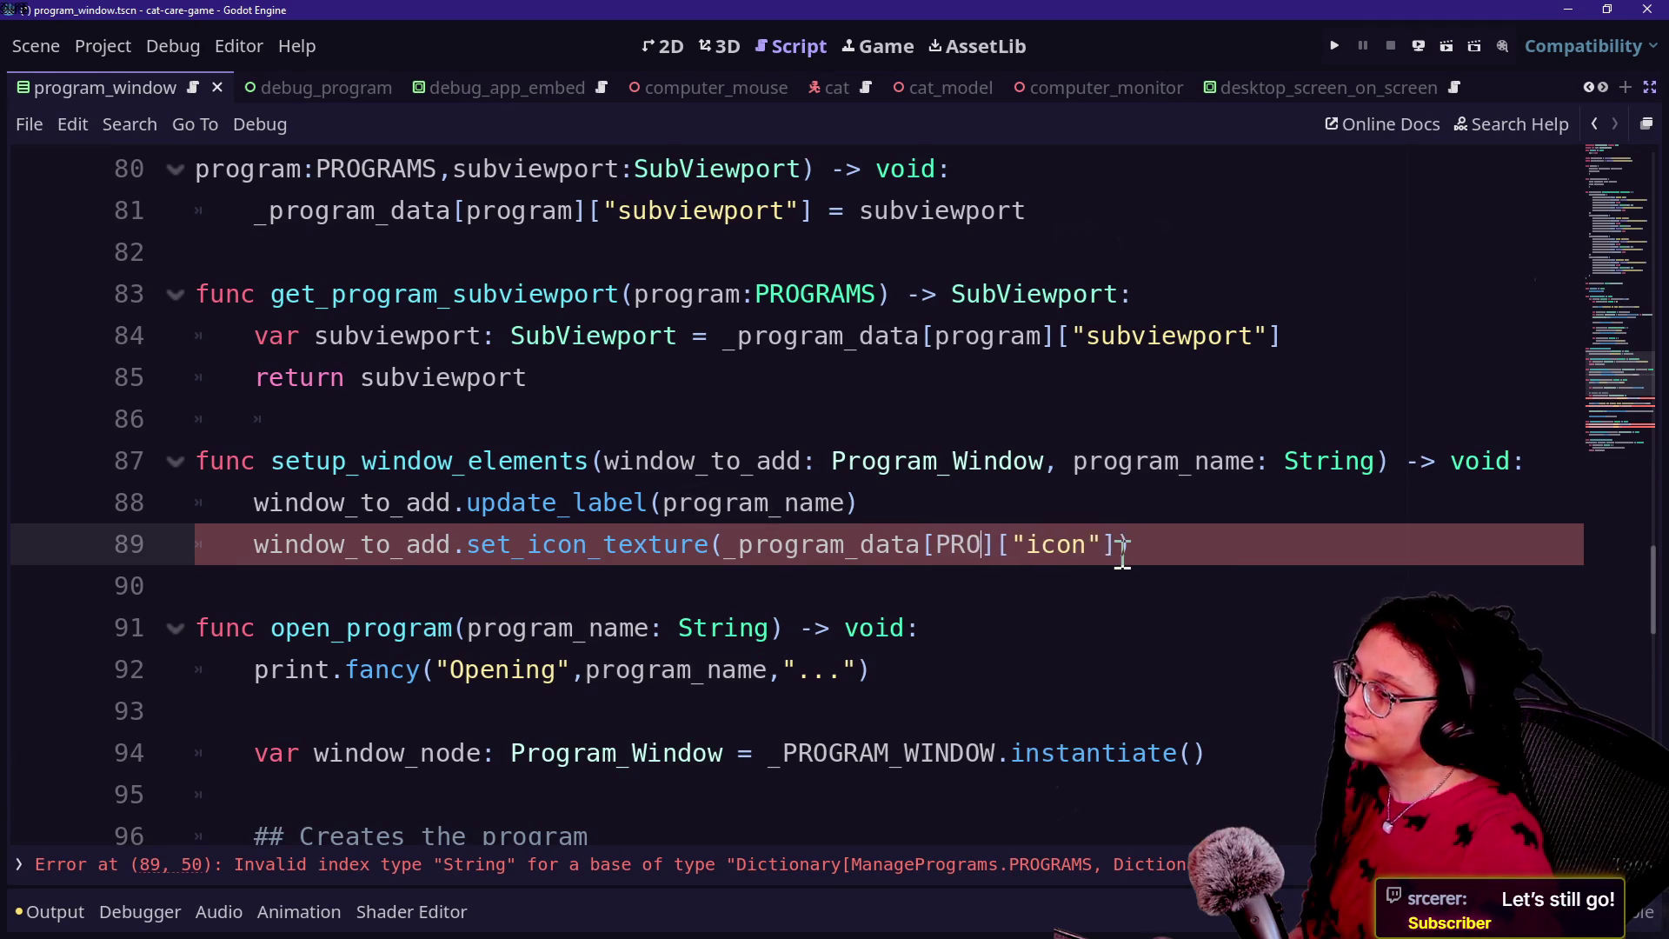
{"action": "key", "text": "BackSpace"}
{"action": "key", "text": "BackSpace"}
{"action": "key", "text": "BackSpace"}
{"action": "type", "text": "programs"}
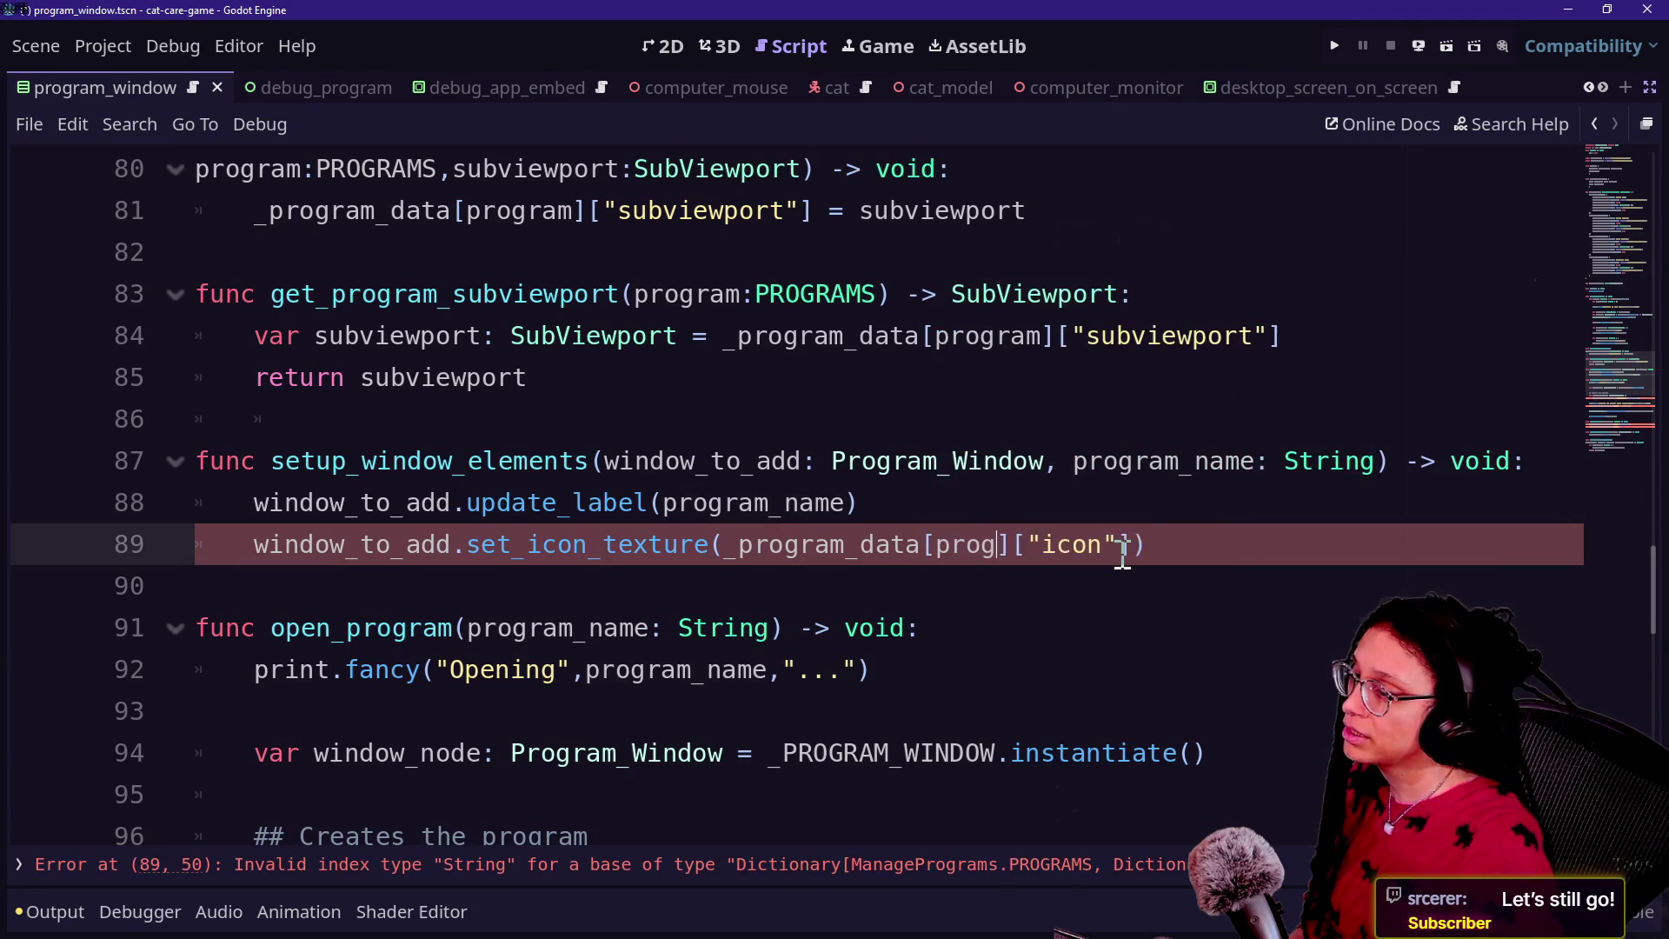
{"action": "left_click", "coordinate": [1120, 661]}
Step: Change setup_window_elements' parameter to program: PROGRAMS and begin a var line in its body
{"action": "left_click_drag", "start_coordinate": [1182, 461], "coordinate": [1247, 461]}
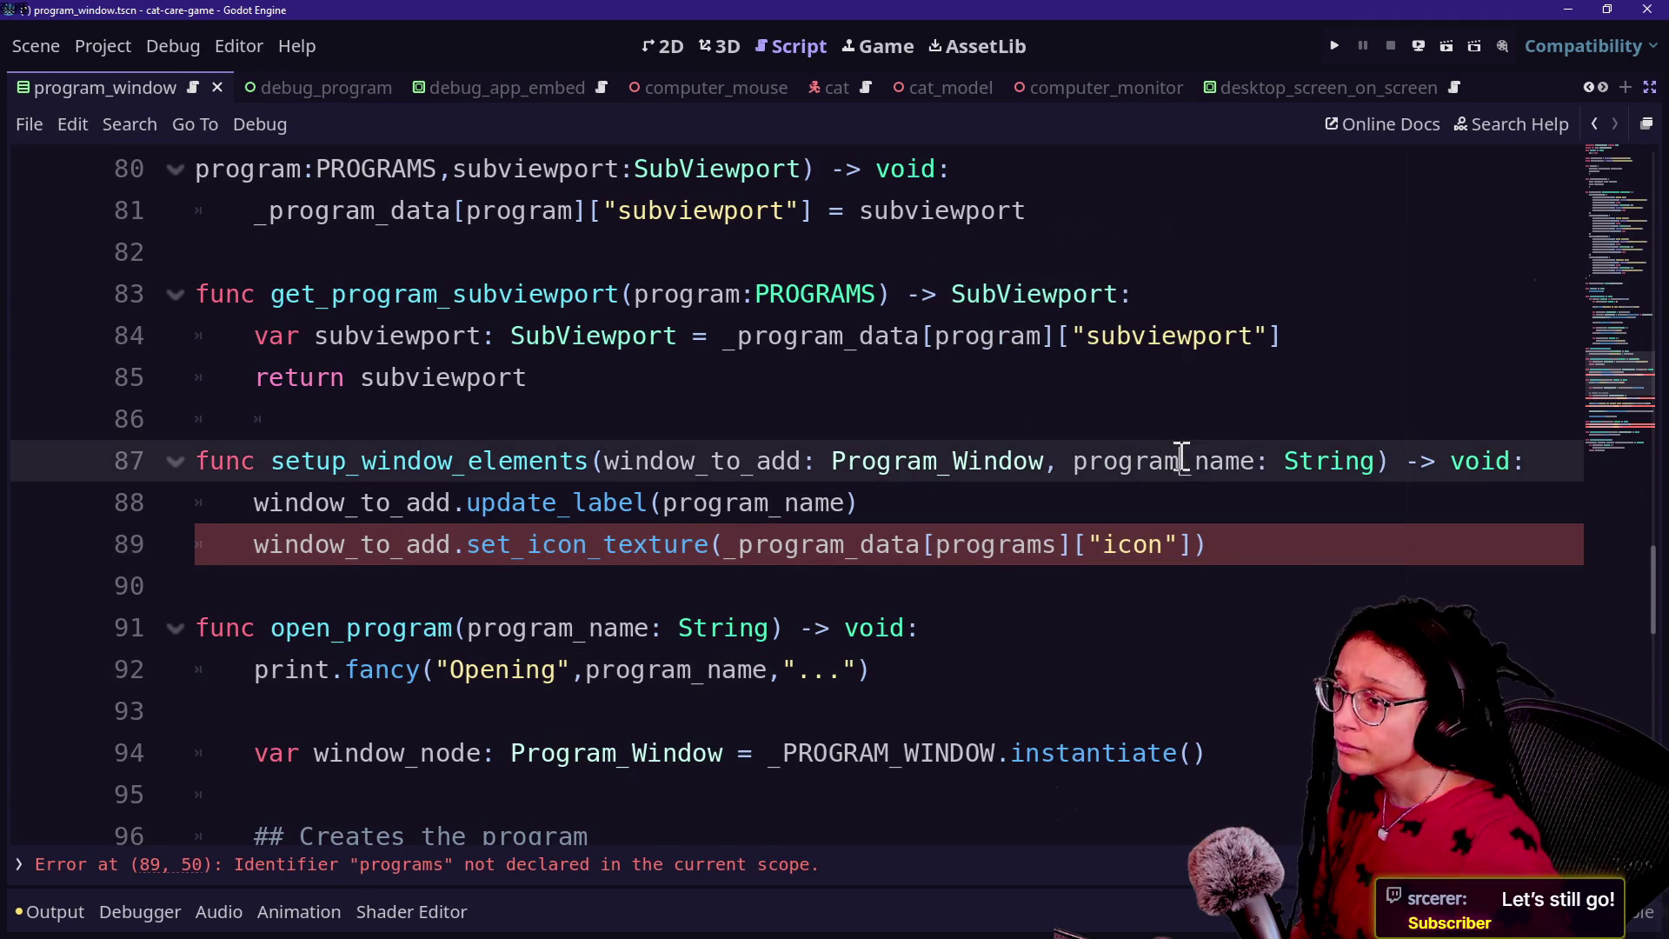
{"action": "key", "text": "BackSpace"}
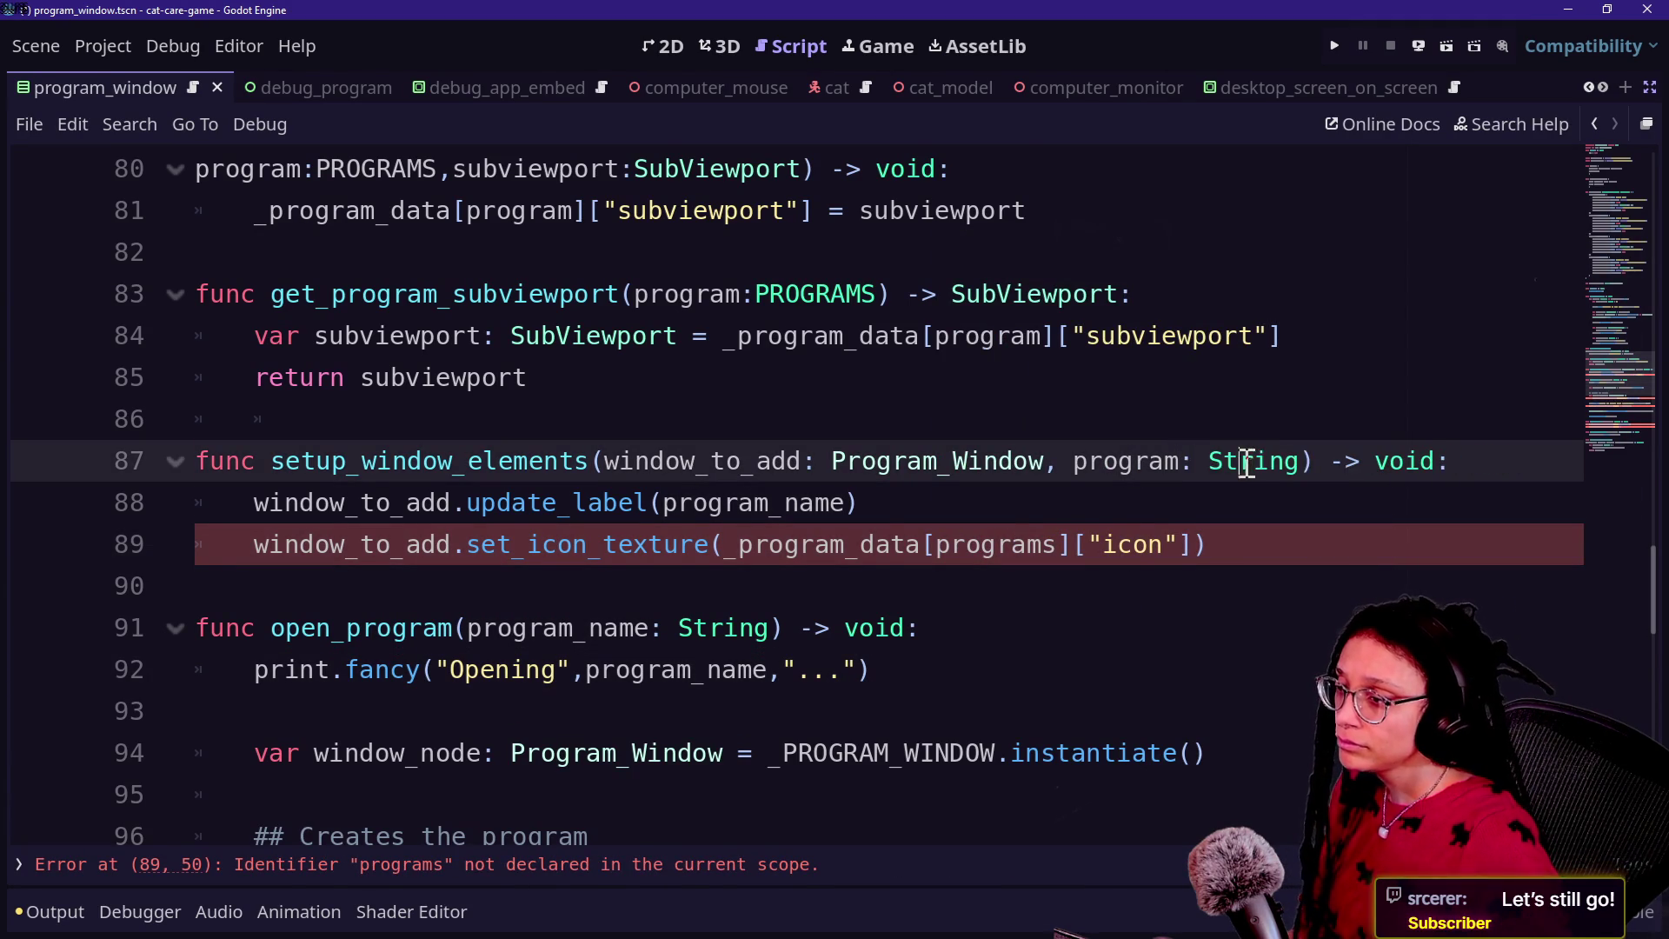
{"action": "double_click", "coordinate": [1244, 461]}
{"action": "type", "text": "PROGRAMS"}
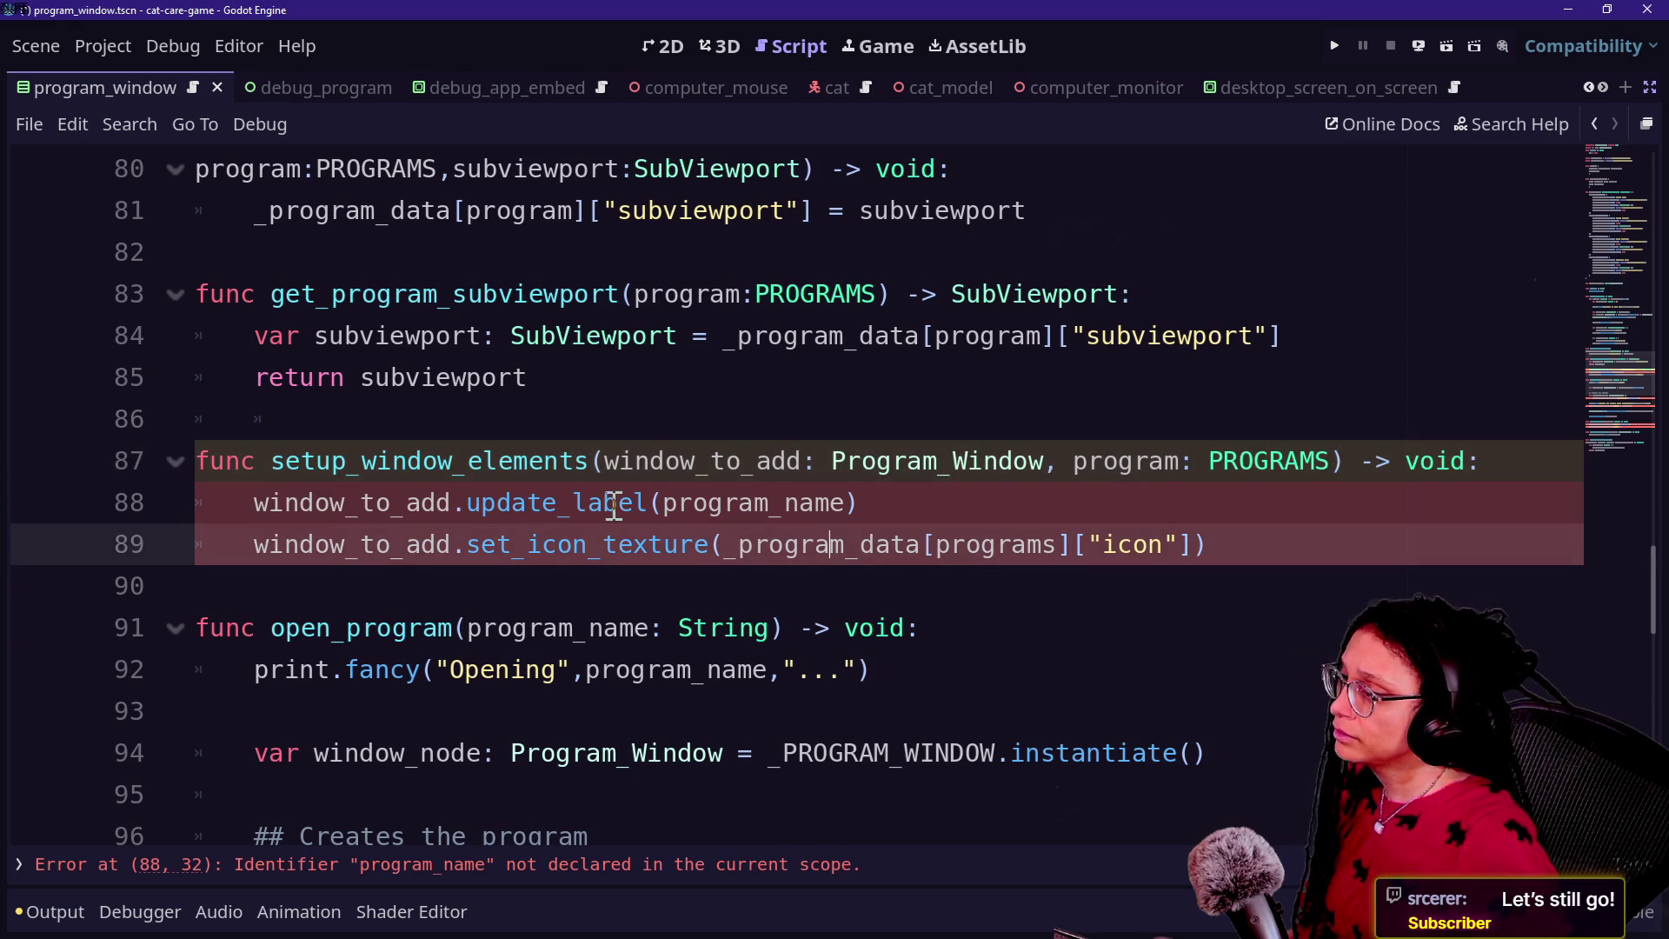
{"action": "left_click_drag", "start_coordinate": [768, 502], "coordinate": [846, 509]}
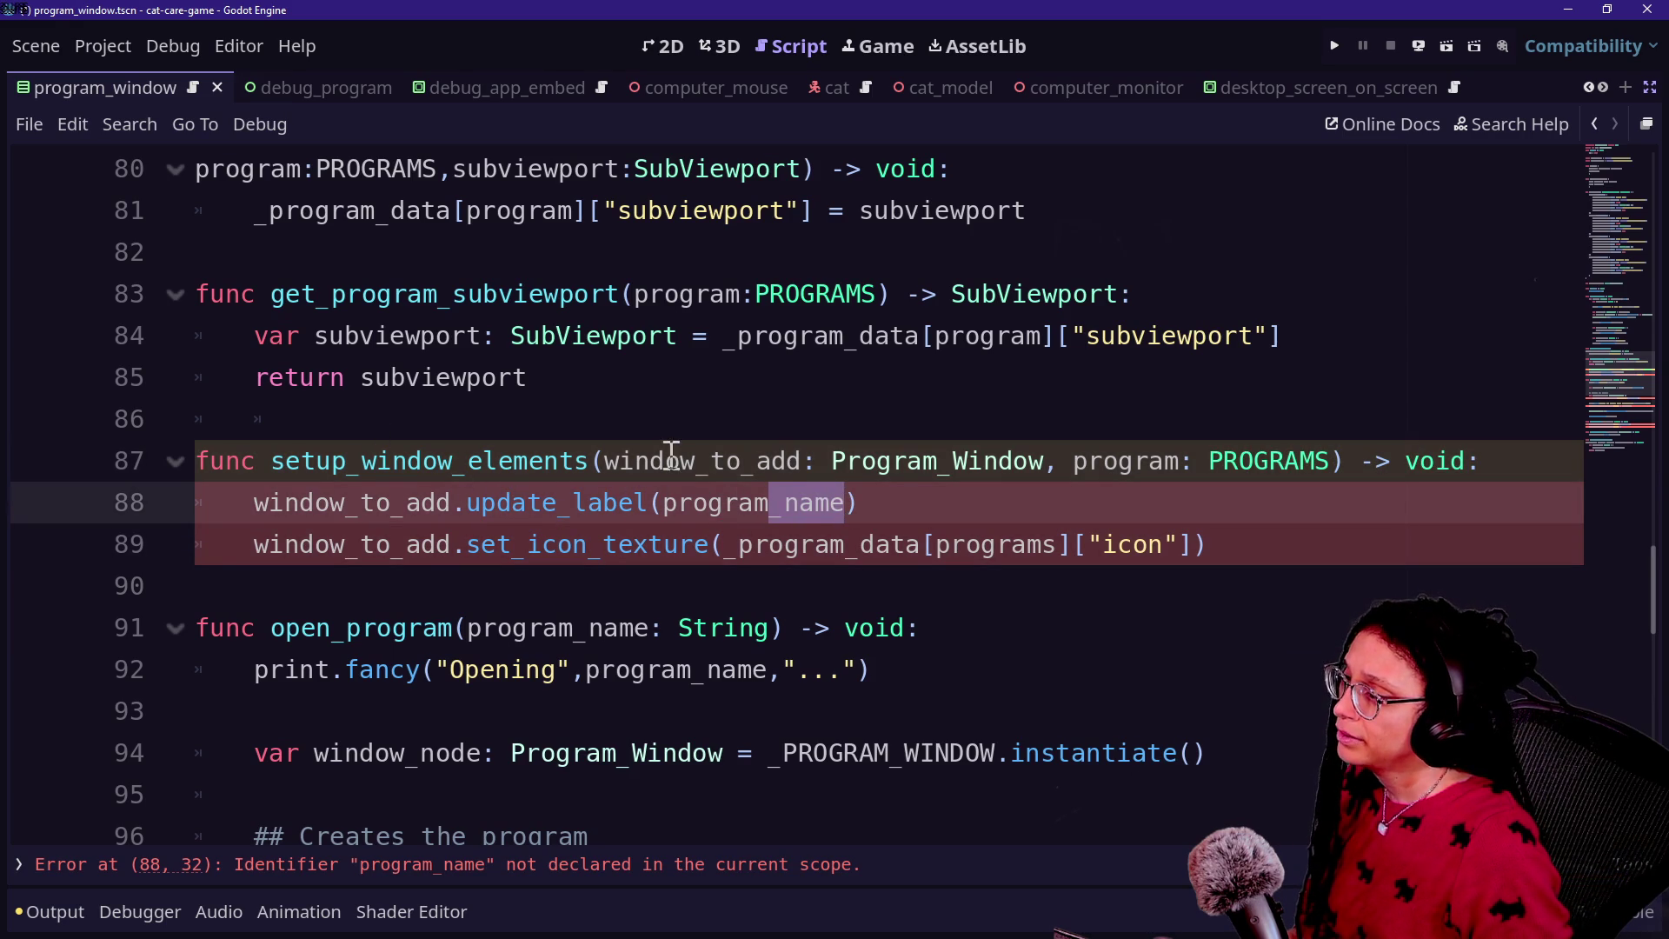
{"action": "left_click", "coordinate": [1497, 462]}
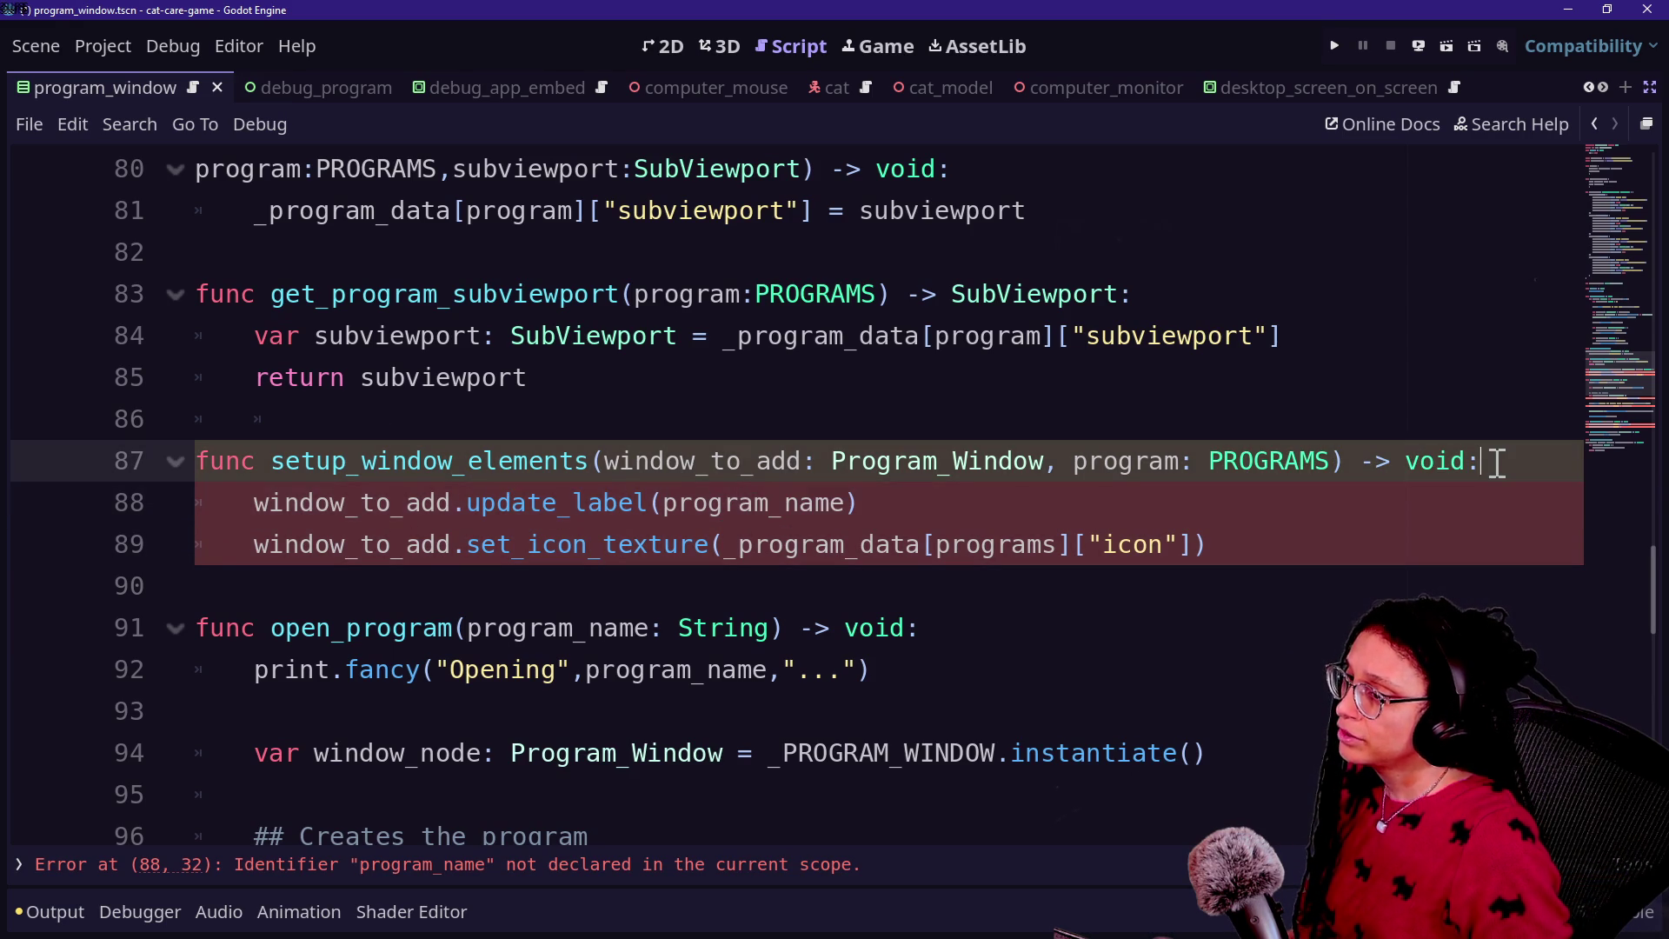
{"action": "key", "text": "Return"}
{"action": "type", "text": "var program_name: String"}
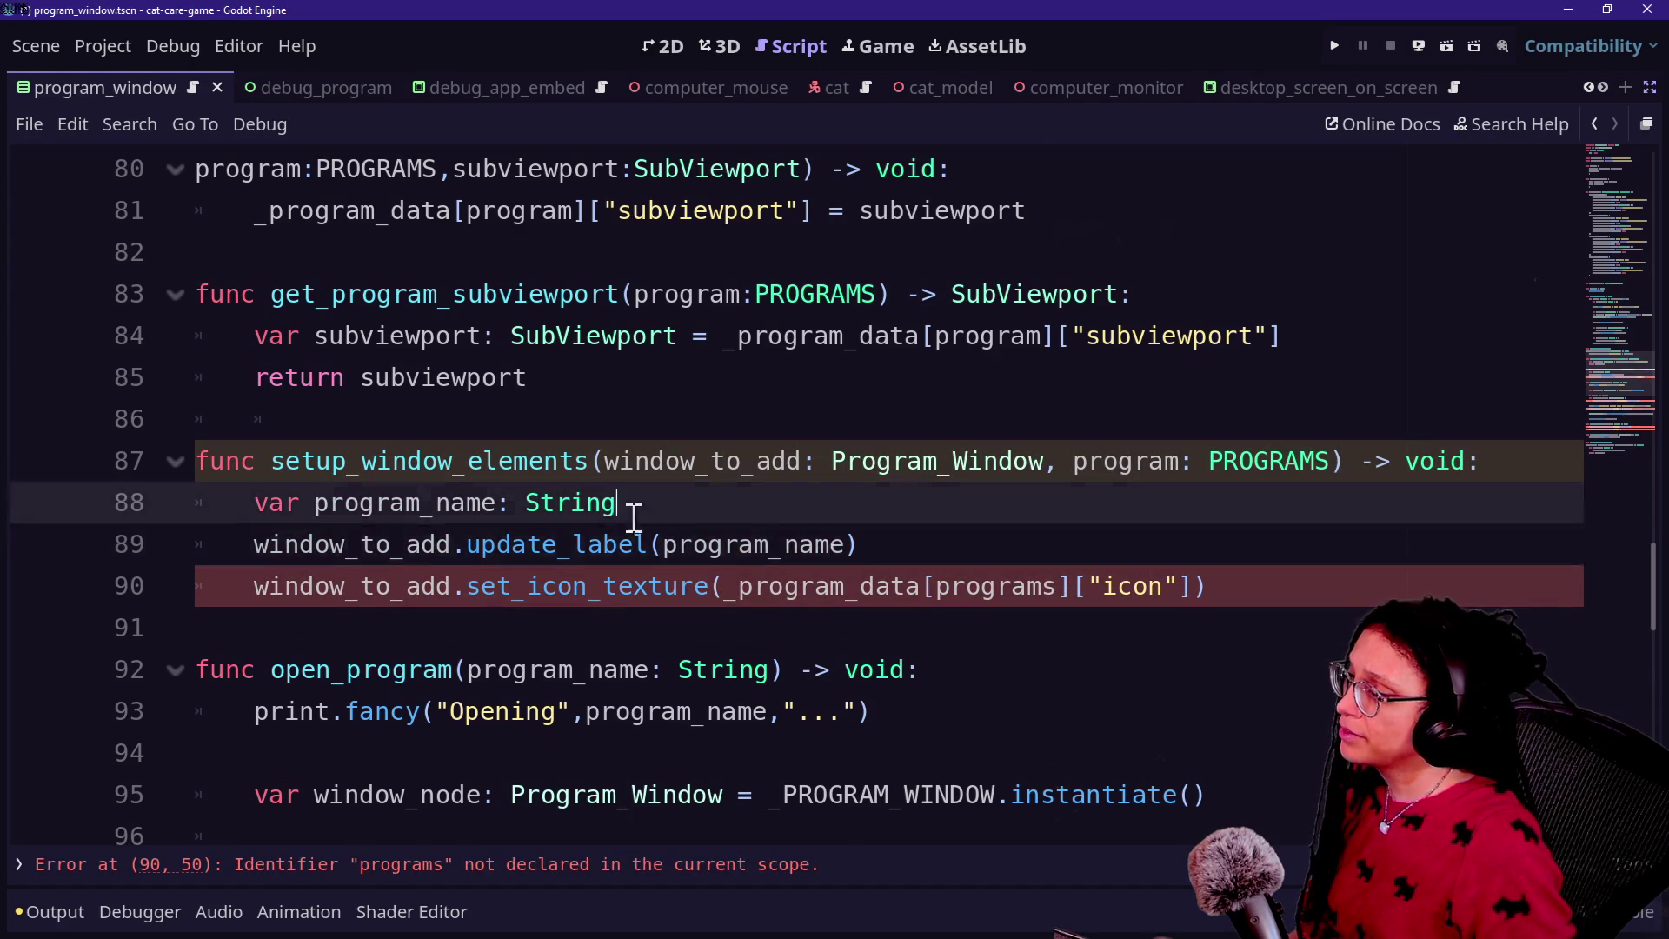
Step: Correct the icon lookup to program and make the container lookup index _program_data[program]
{"action": "left_click", "coordinate": [914, 581]}
{"action": "left_click", "coordinate": [1055, 586]}
{"action": "key", "text": "BackSpace"}
{"action": "left_click_drag", "start_coordinate": [544, 544], "coordinate": [550, 567]}
{"action": "scroll", "coordinate": [551, 560], "scroll_direction": "down", "scroll_amount": 2}
{"action": "left_click", "coordinate": [640, 501]}
{"action": "scroll", "coordinate": [640, 500], "scroll_direction": "down", "scroll_amount": 2}
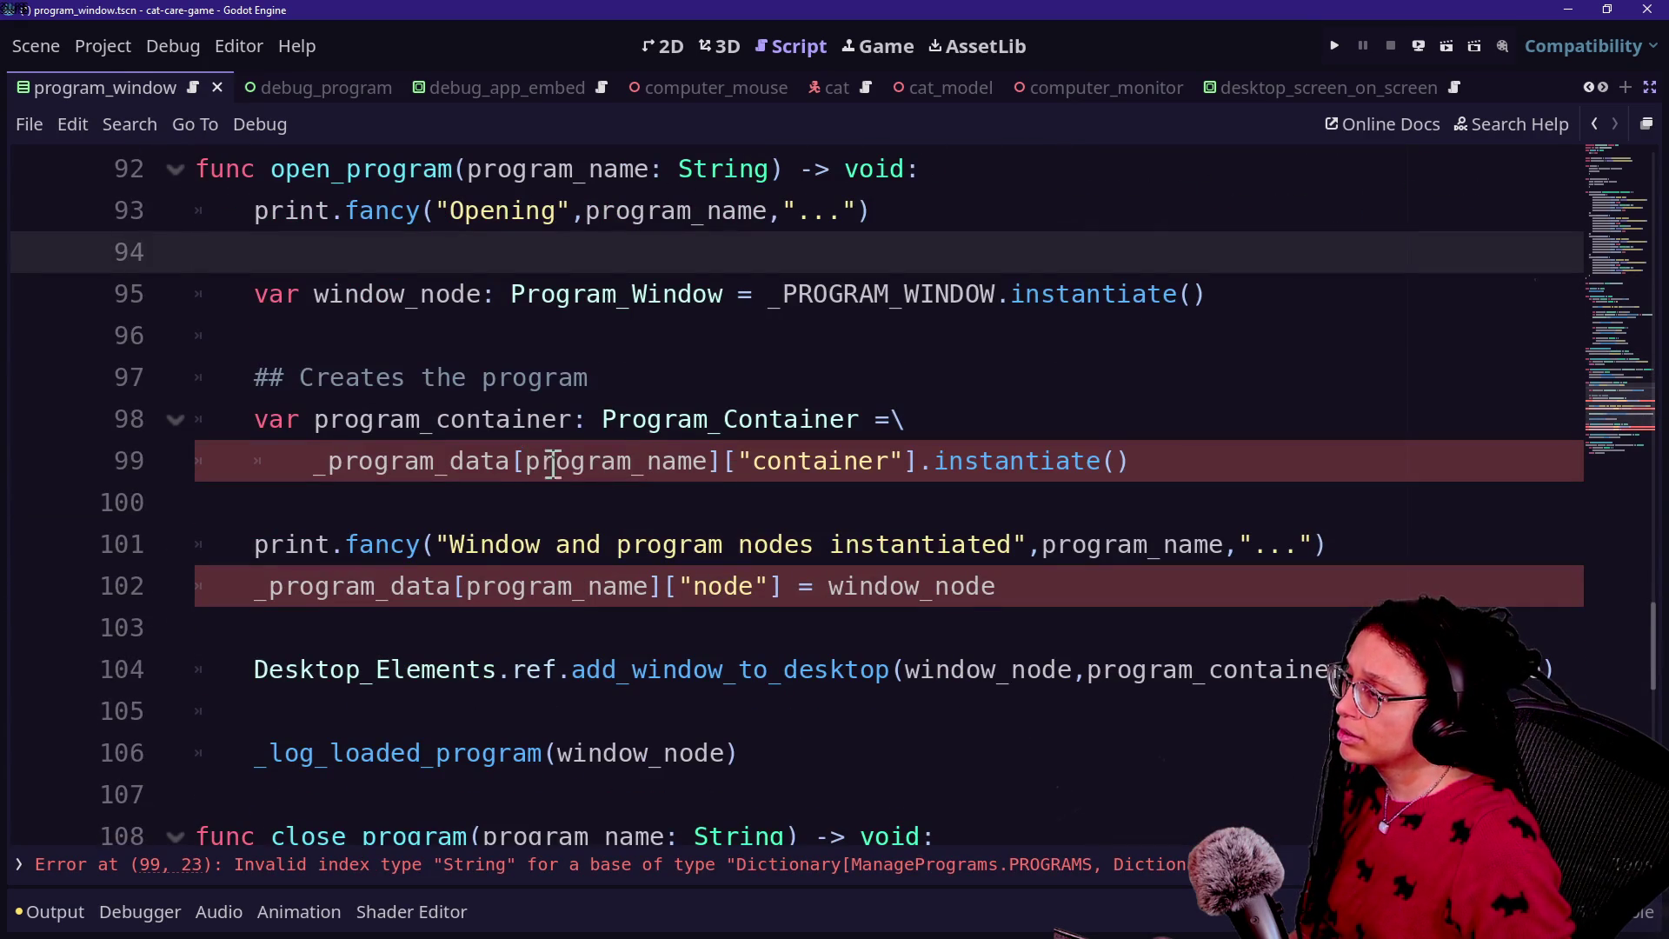
{"action": "left_click_drag", "start_coordinate": [530, 463], "coordinate": [704, 469]}
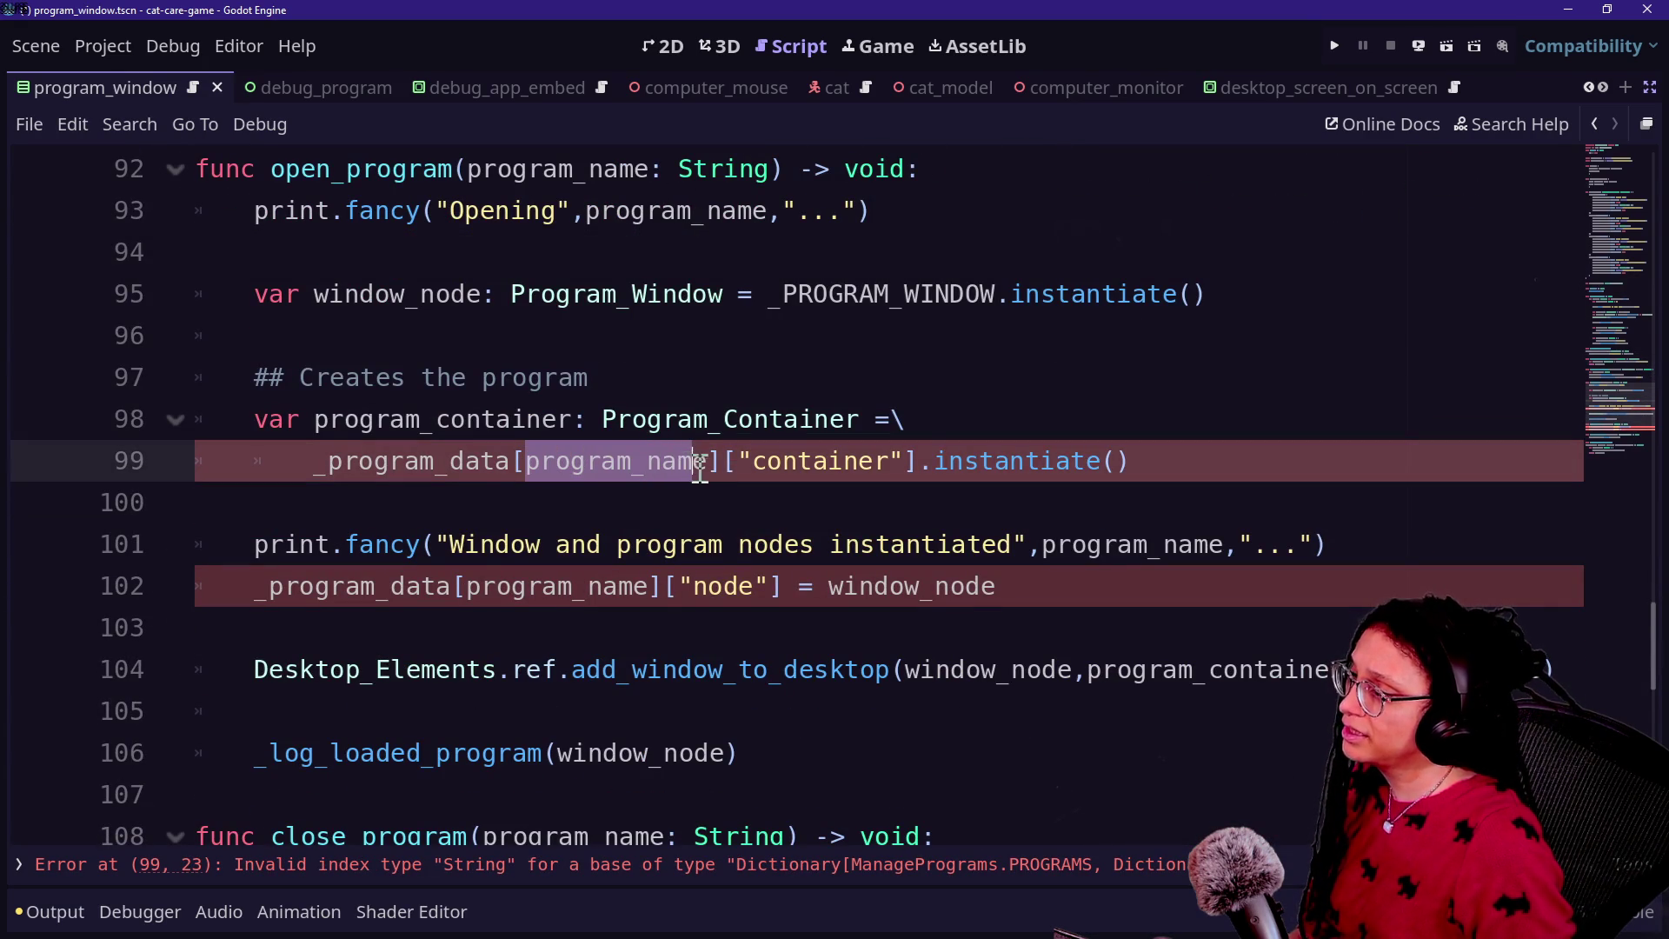
{"action": "type", "text": "ta[p"}
{"action": "type", "text": "rogram"}
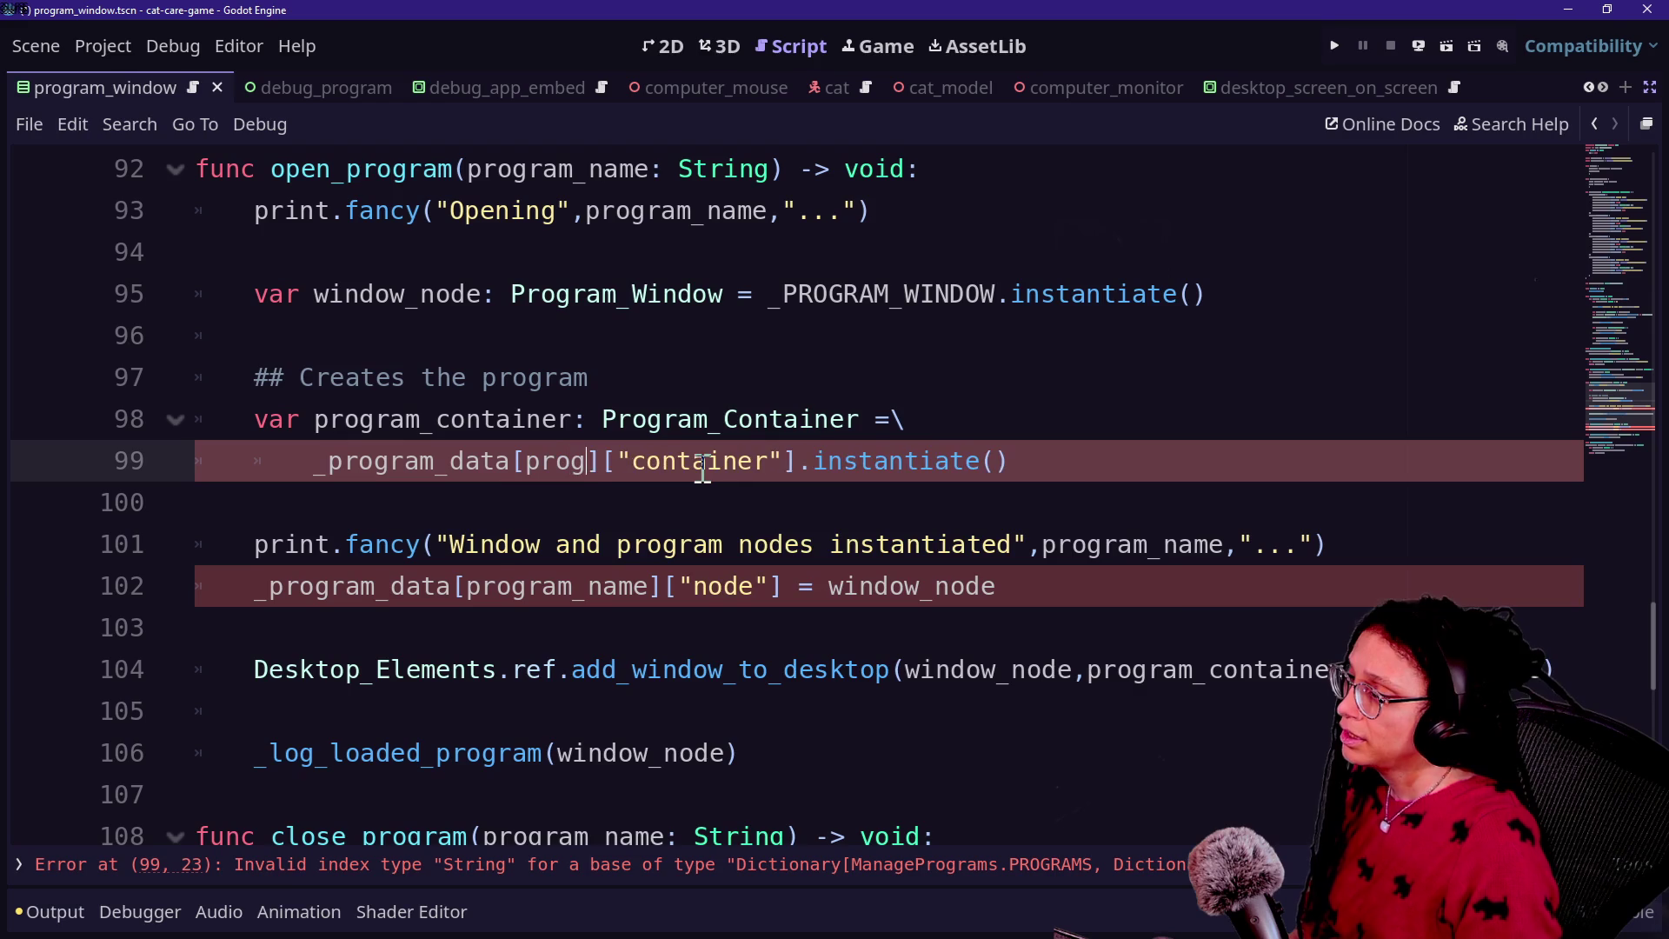
{"action": "key", "text": "Escape"}
{"action": "key", "text": "Up"}
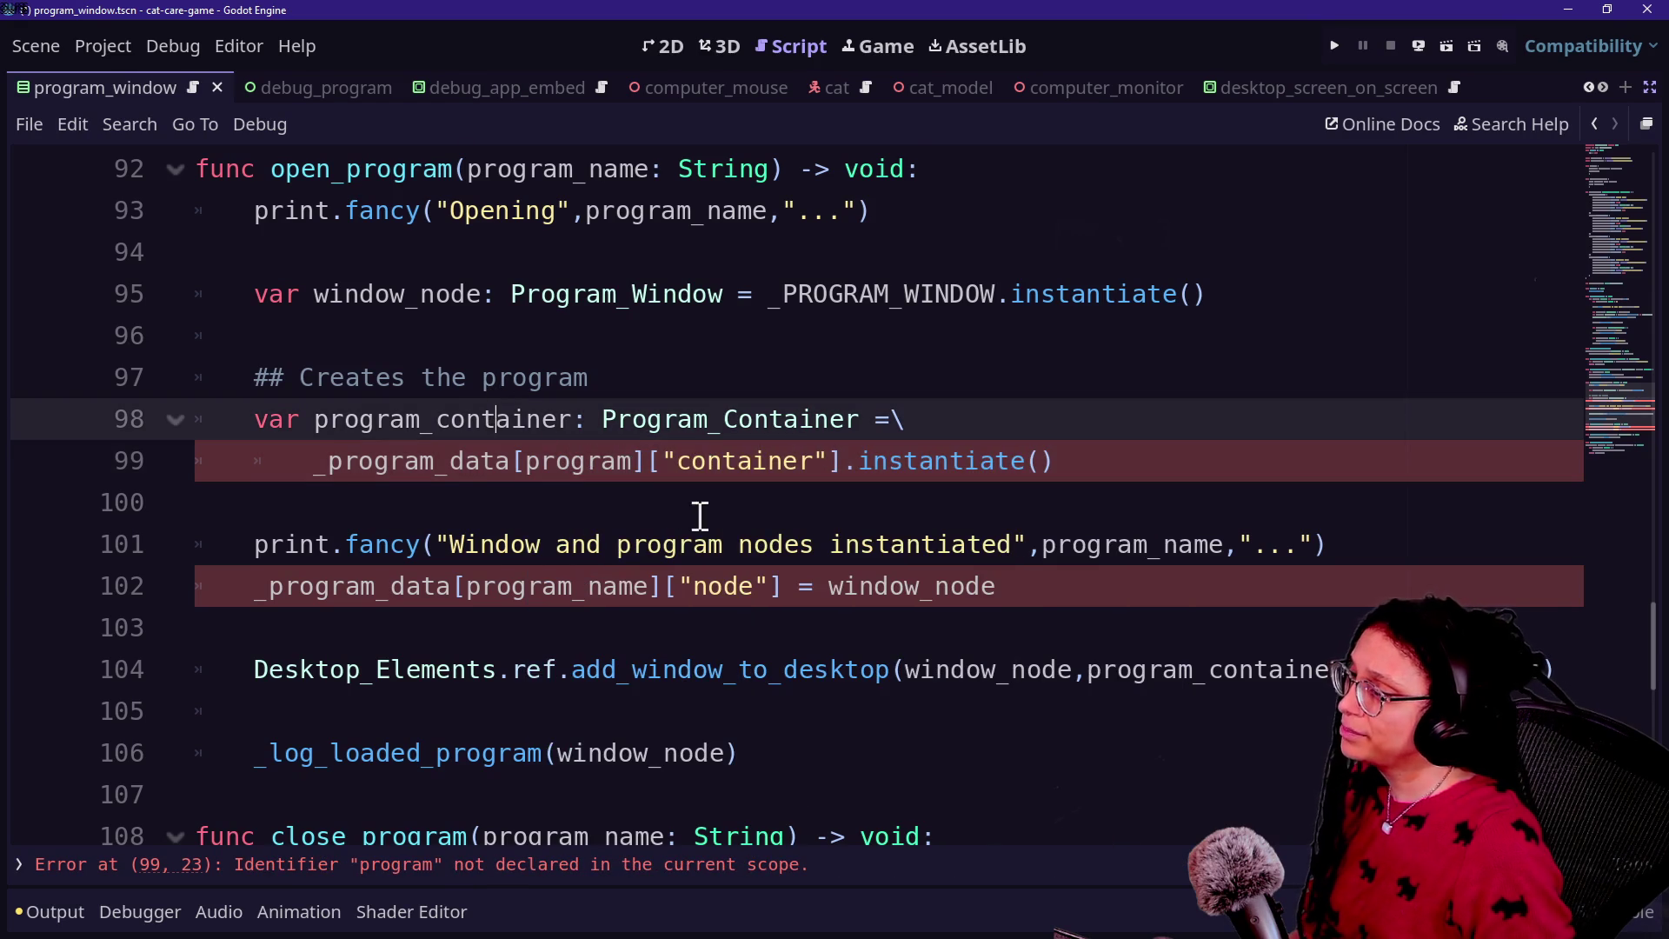
Step: Rename open_program's parameter to program and start a new line below its declaration
{"action": "scroll", "coordinate": [512, 456], "scroll_direction": "up", "scroll_amount": 1}
{"action": "left_click_drag", "start_coordinate": [573, 294], "coordinate": [647, 296]}
{"action": "key", "text": "BackSpace"}
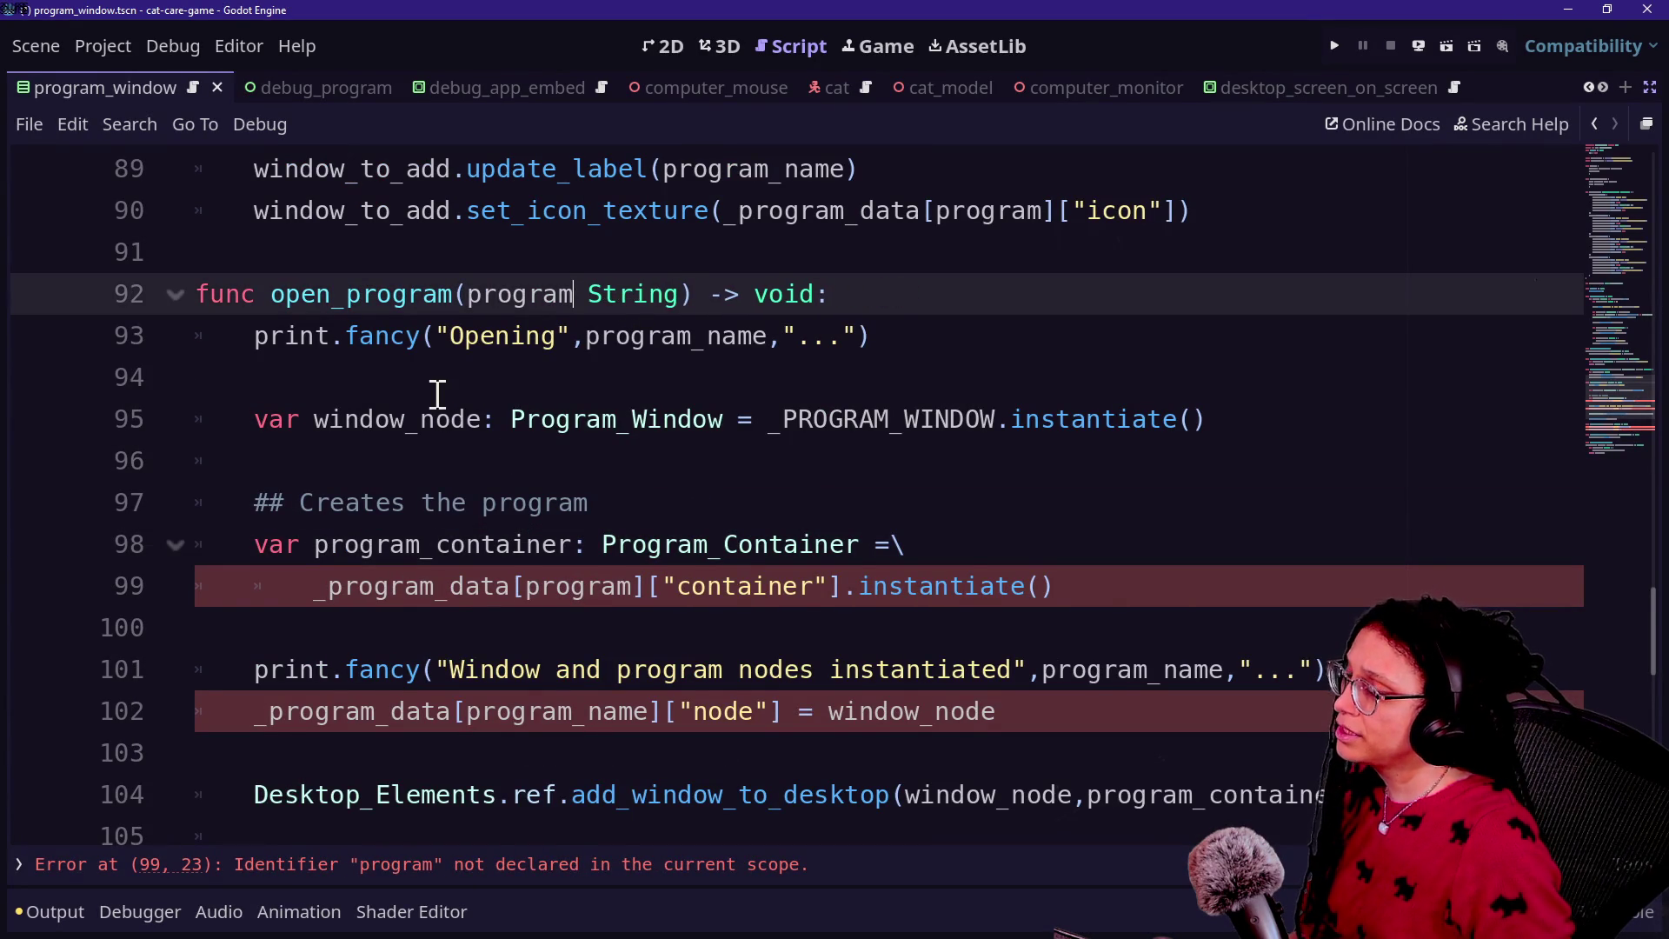
{"action": "scroll", "coordinate": [466, 384], "scroll_direction": "up", "scroll_amount": 2}
{"action": "type", "text": ":"}
{"action": "left_click", "coordinate": [331, 683]}
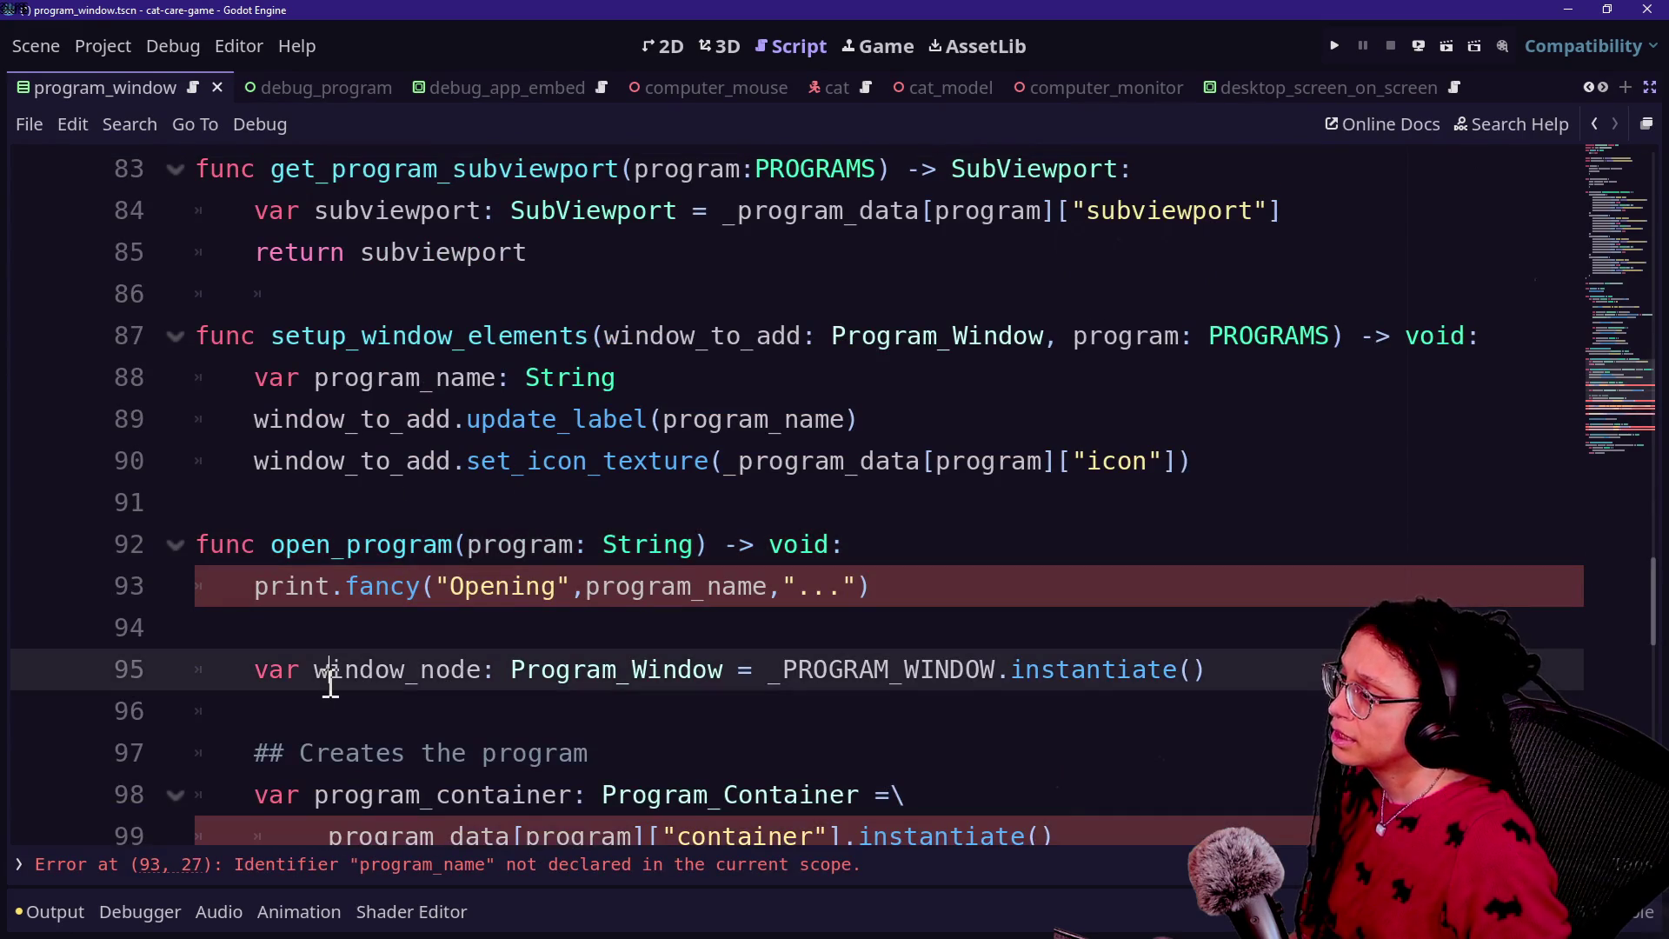
{"action": "scroll", "coordinate": [330, 683], "scroll_direction": "down", "scroll_amount": 2}
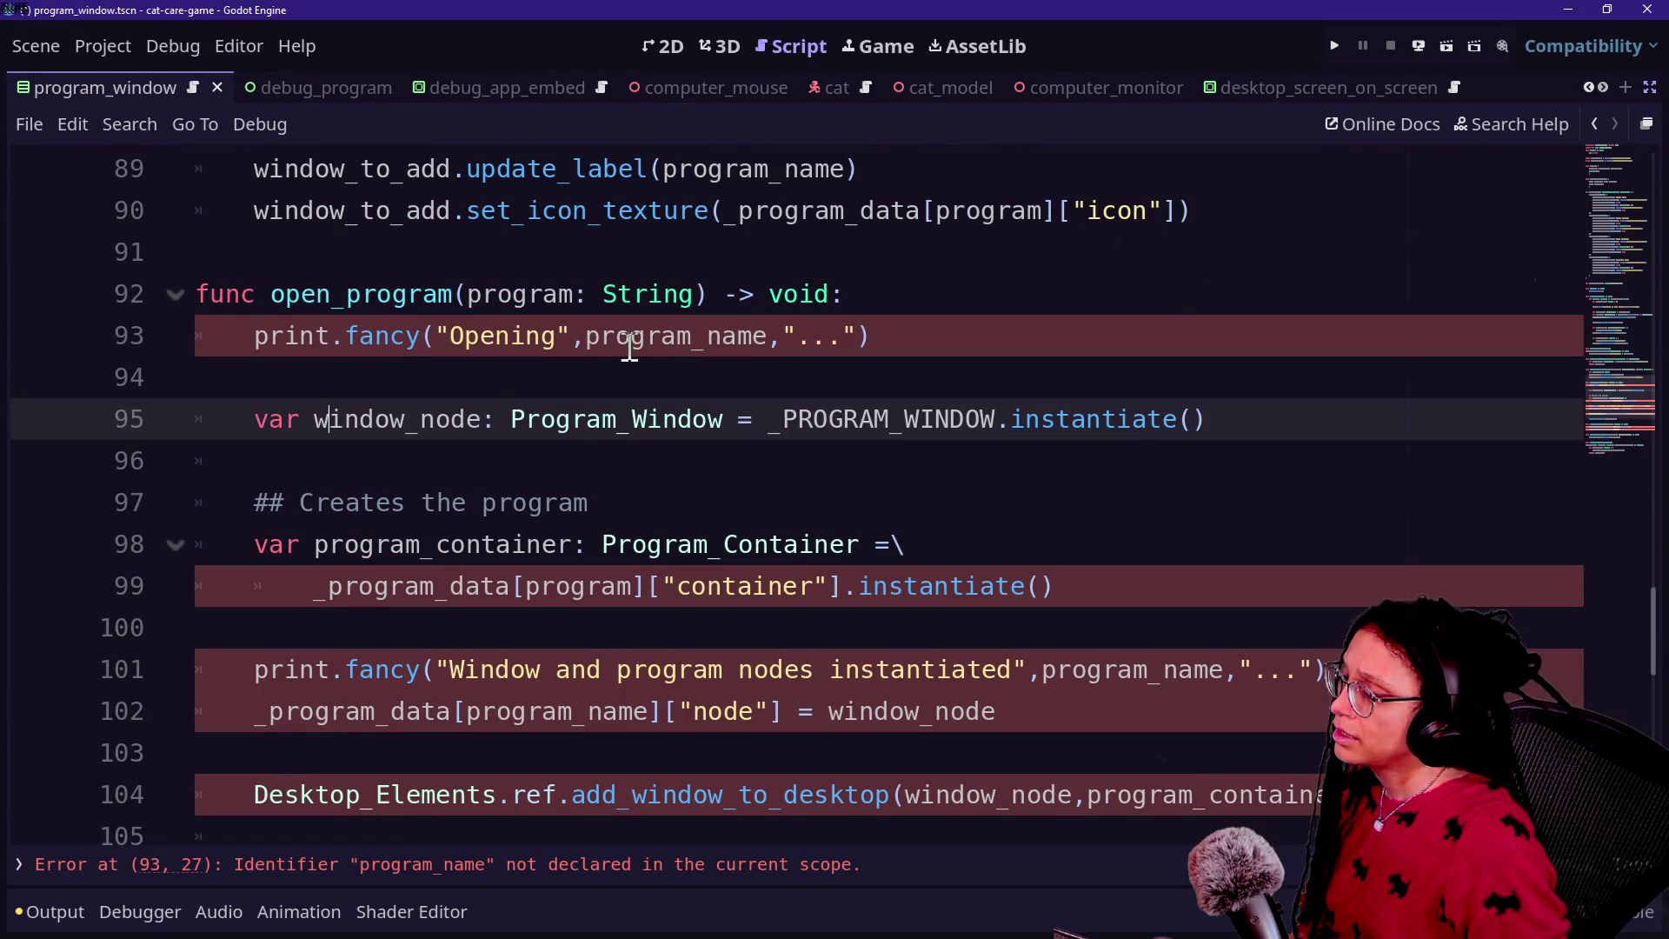
{"action": "left_click", "coordinate": [970, 279]}
{"action": "key", "text": "Return"}
{"action": "type", "text": "var program_name: String"}
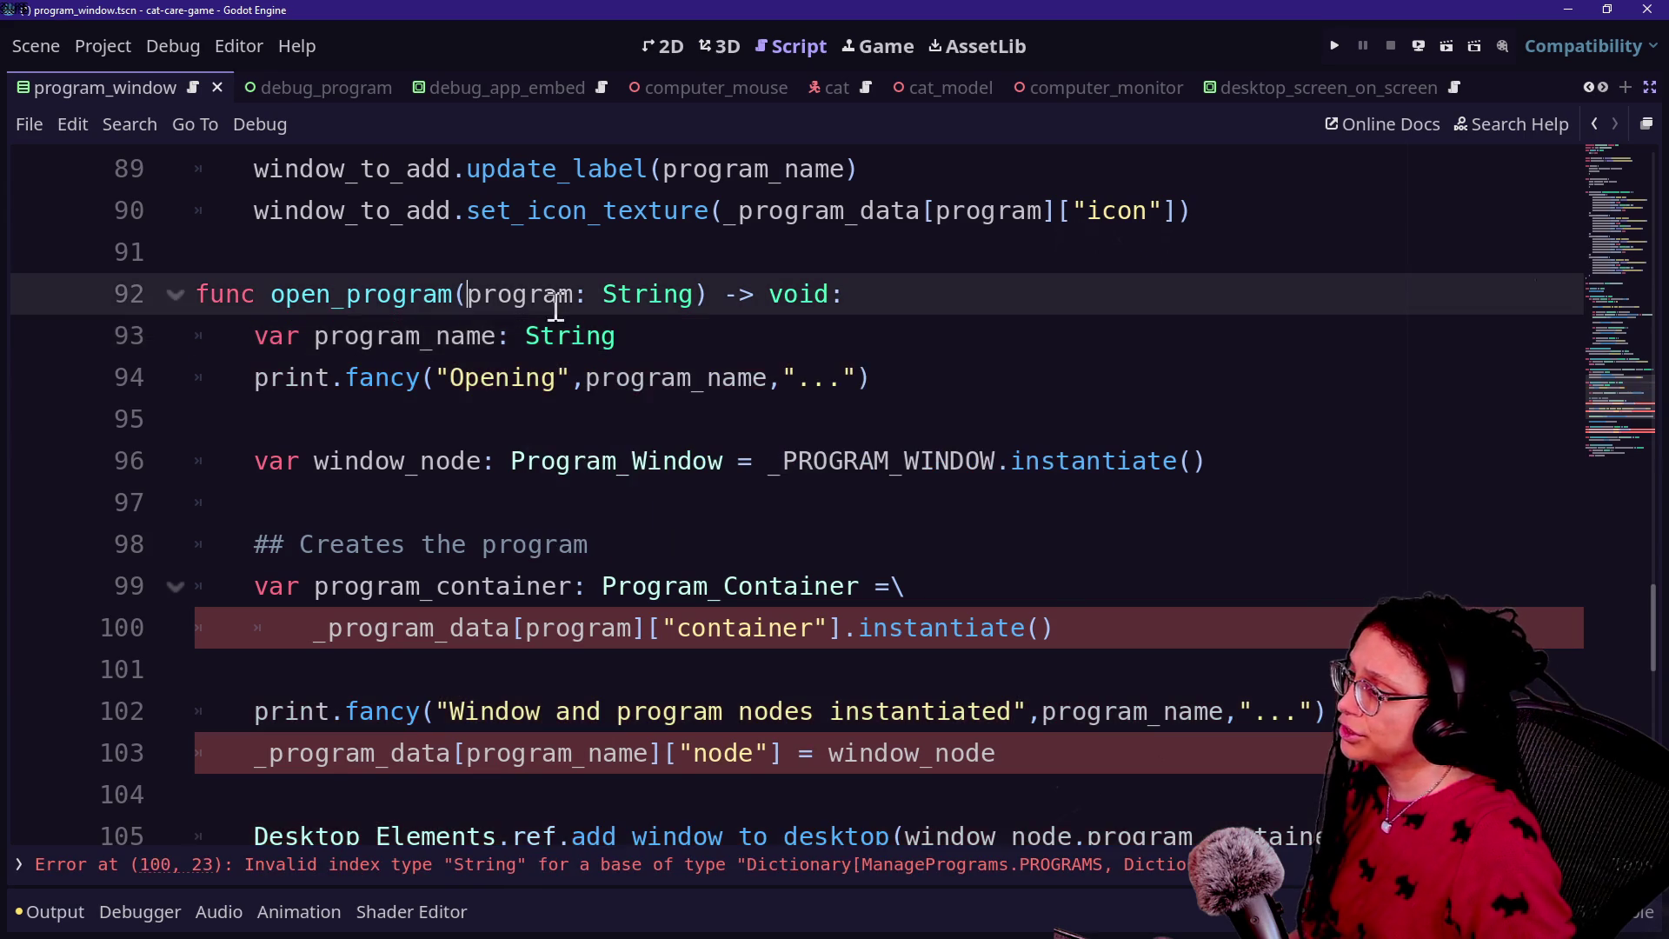
Step: Set open_program's parameter type from String to PROGRAMS
{"action": "left_click", "coordinate": [689, 420]}
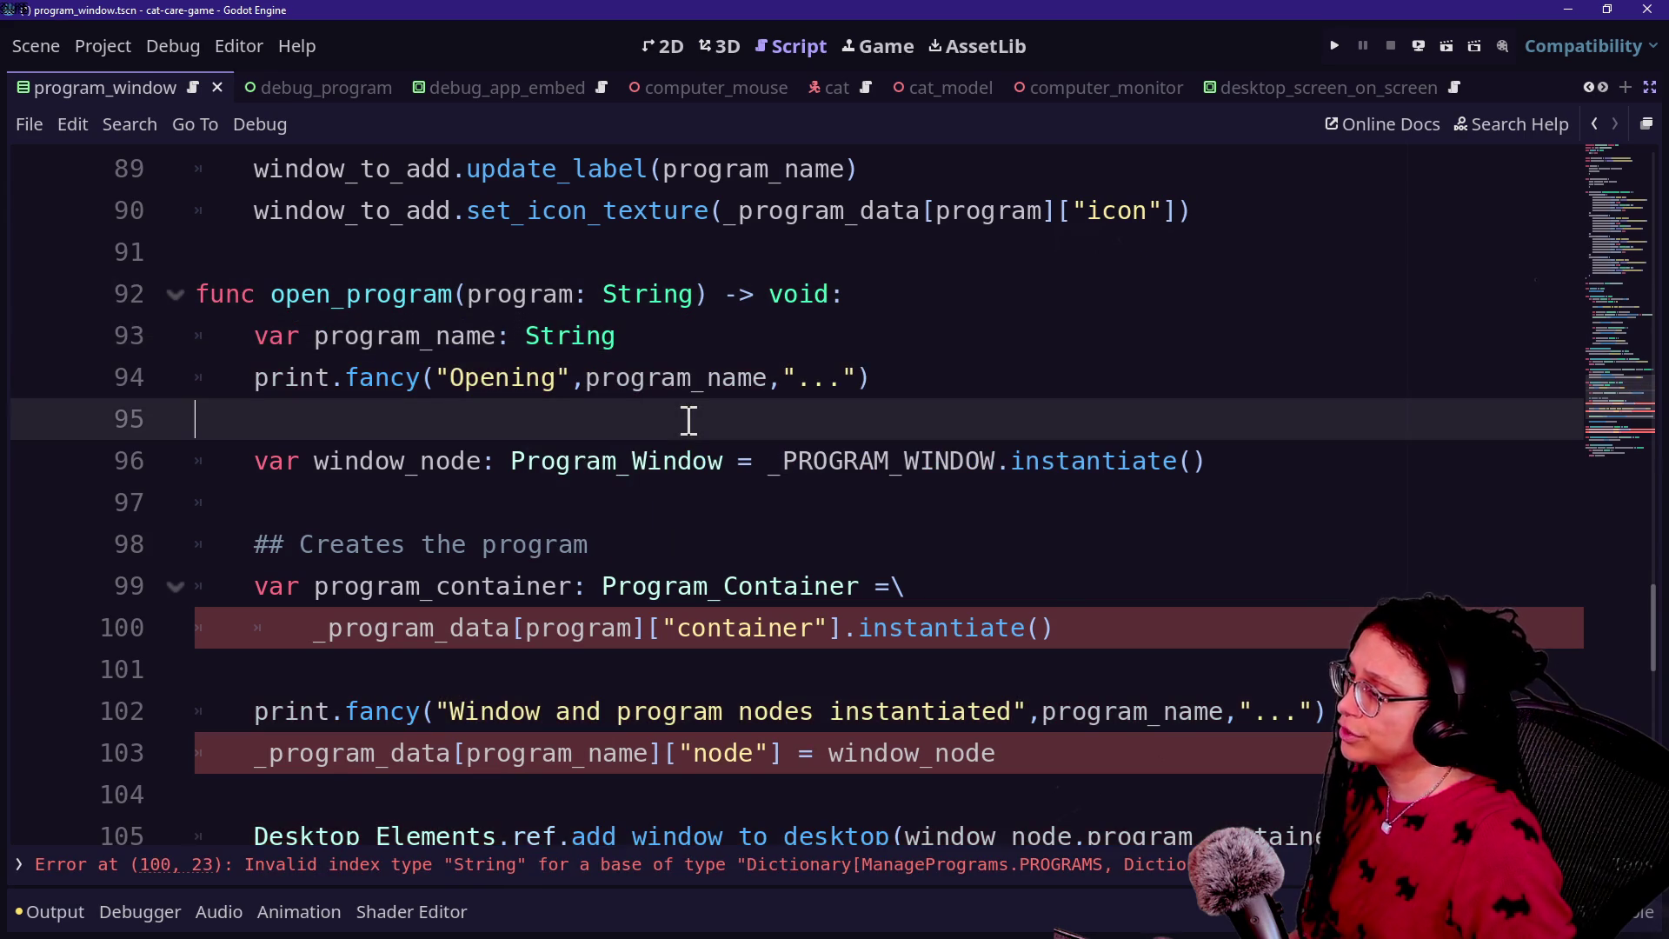
{"action": "left_click", "coordinate": [682, 585]}
{"action": "scroll", "coordinate": [681, 608], "scroll_direction": "down", "scroll_amount": 1}
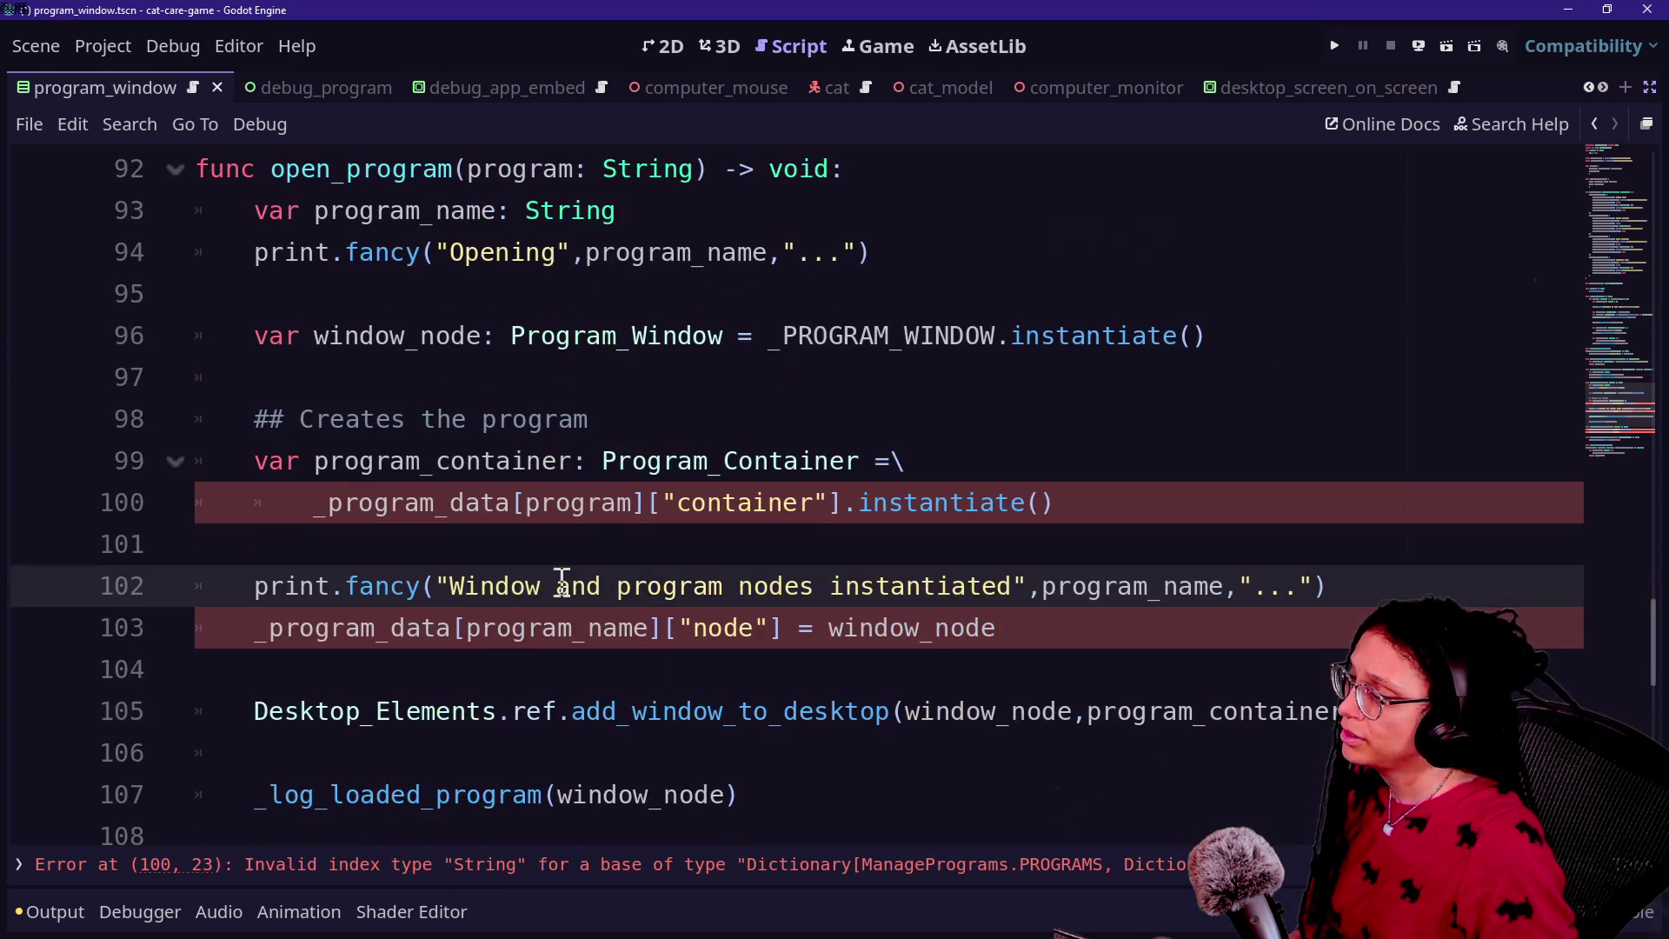
{"action": "left_click", "coordinate": [296, 509]}
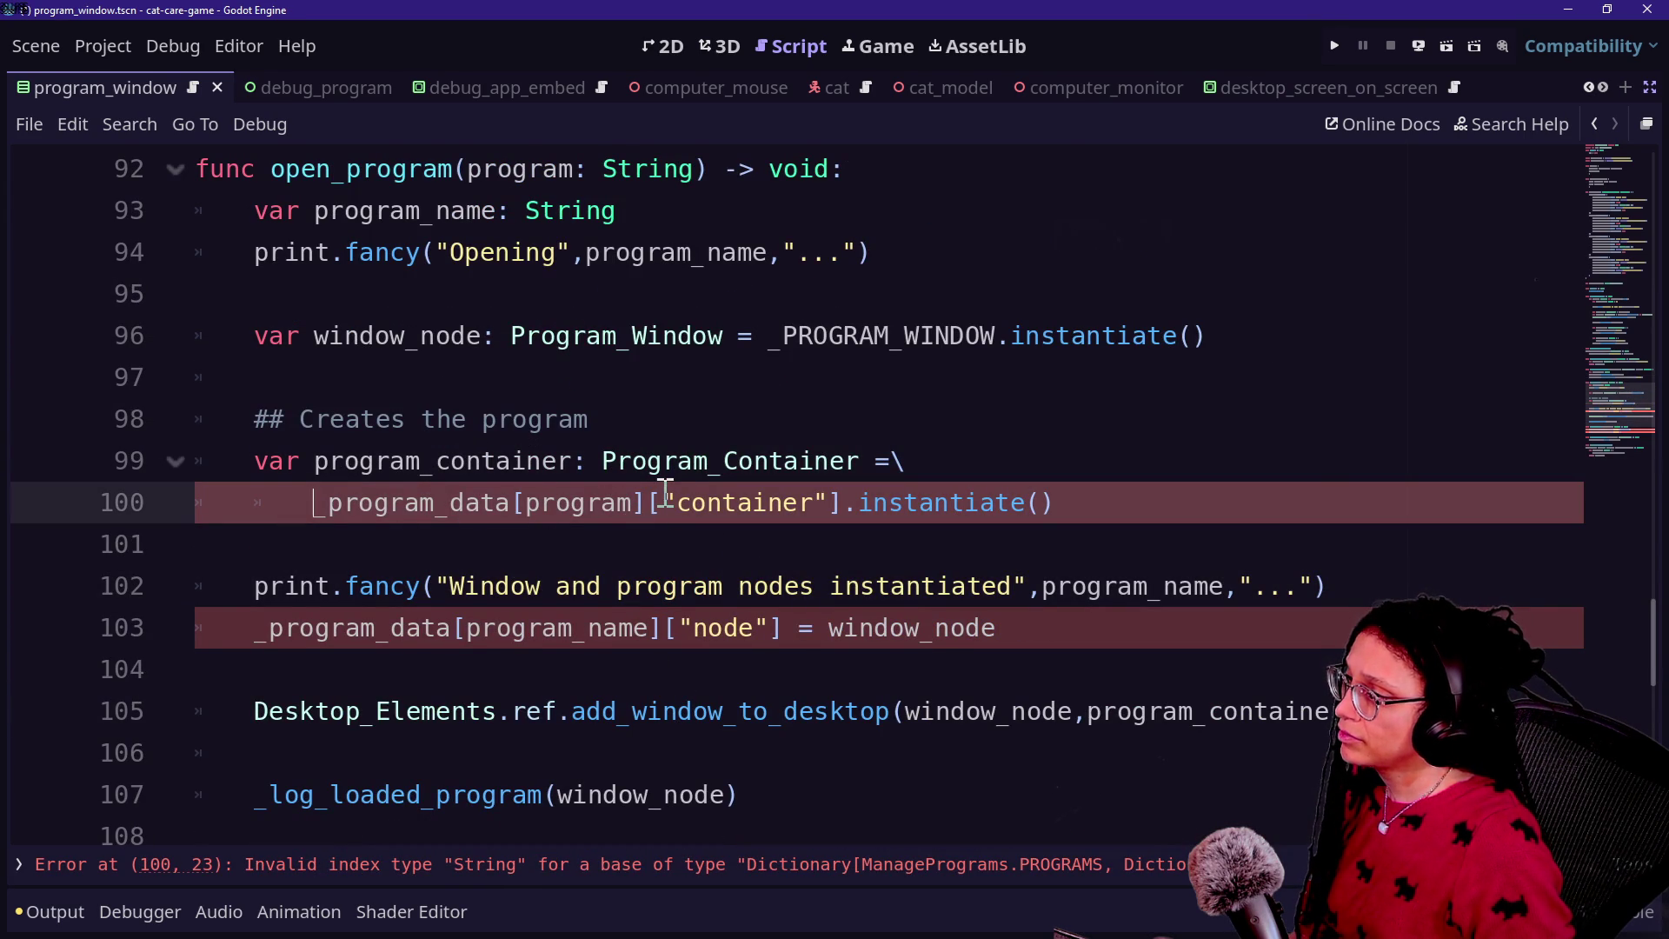
{"action": "scroll", "coordinate": [666, 493], "scroll_direction": "up", "scroll_amount": 1}
{"action": "double_click", "coordinate": [660, 295]}
{"action": "type", "text": "PROGRAMS"}
{"action": "scroll", "coordinate": [319, 574], "scroll_direction": "down", "scroll_amount": 2}
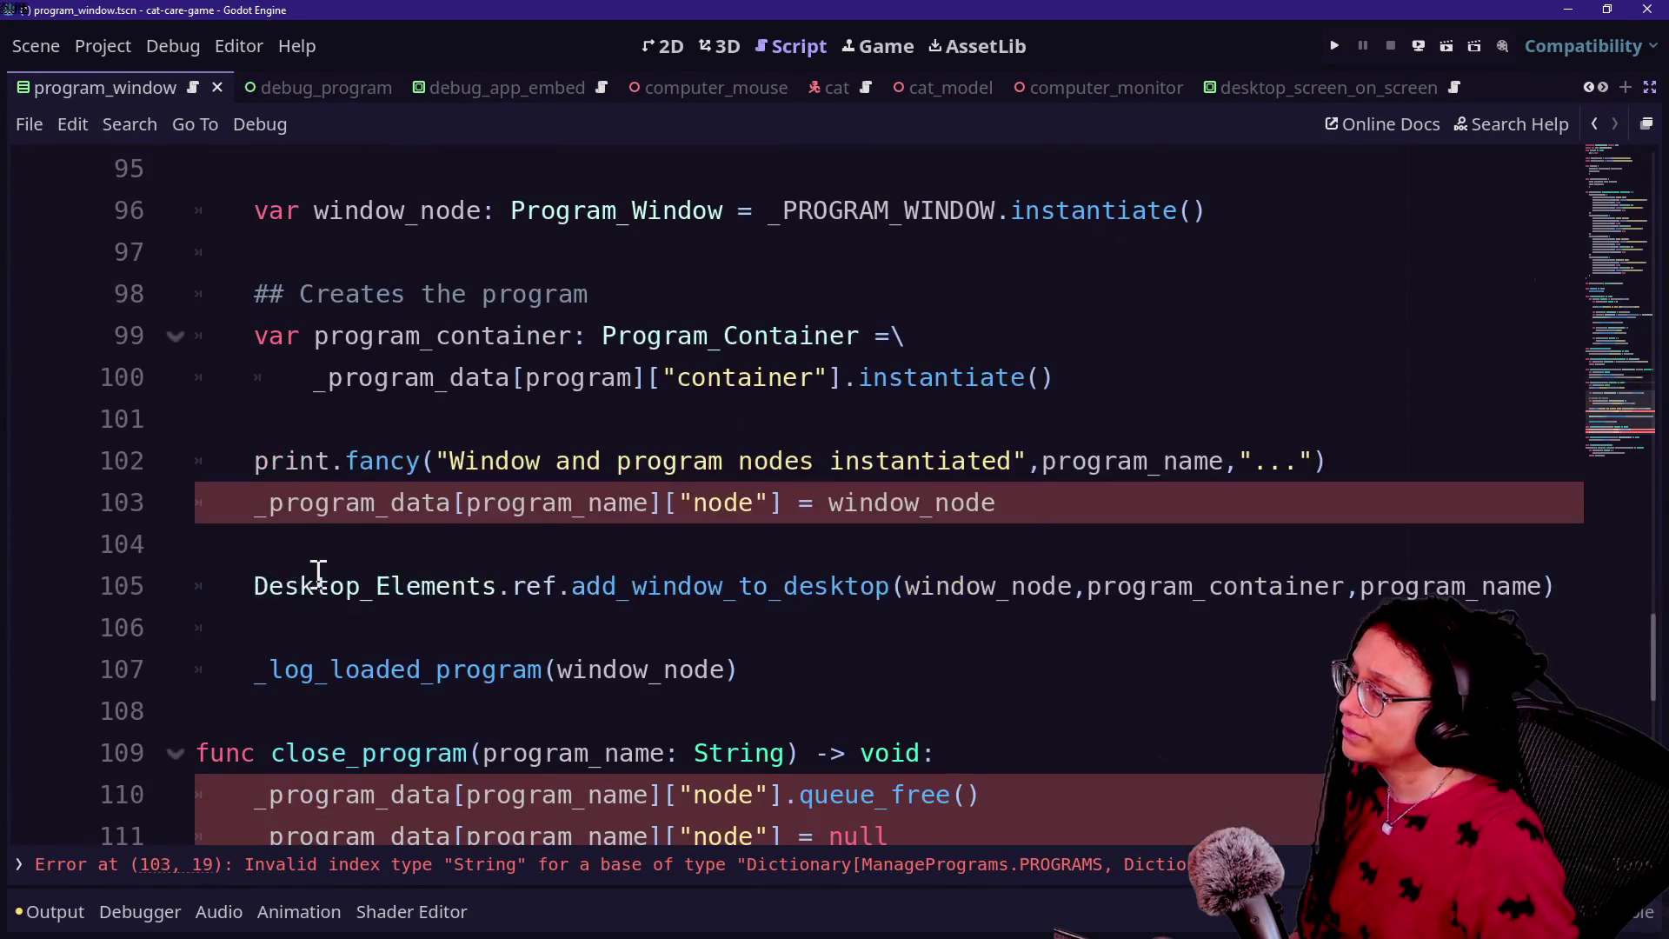
{"action": "left_click", "coordinate": [498, 584]}
Step: Make open_program's node lookup use program instead of program_name
{"action": "left_click_drag", "start_coordinate": [558, 502], "coordinate": [706, 514]}
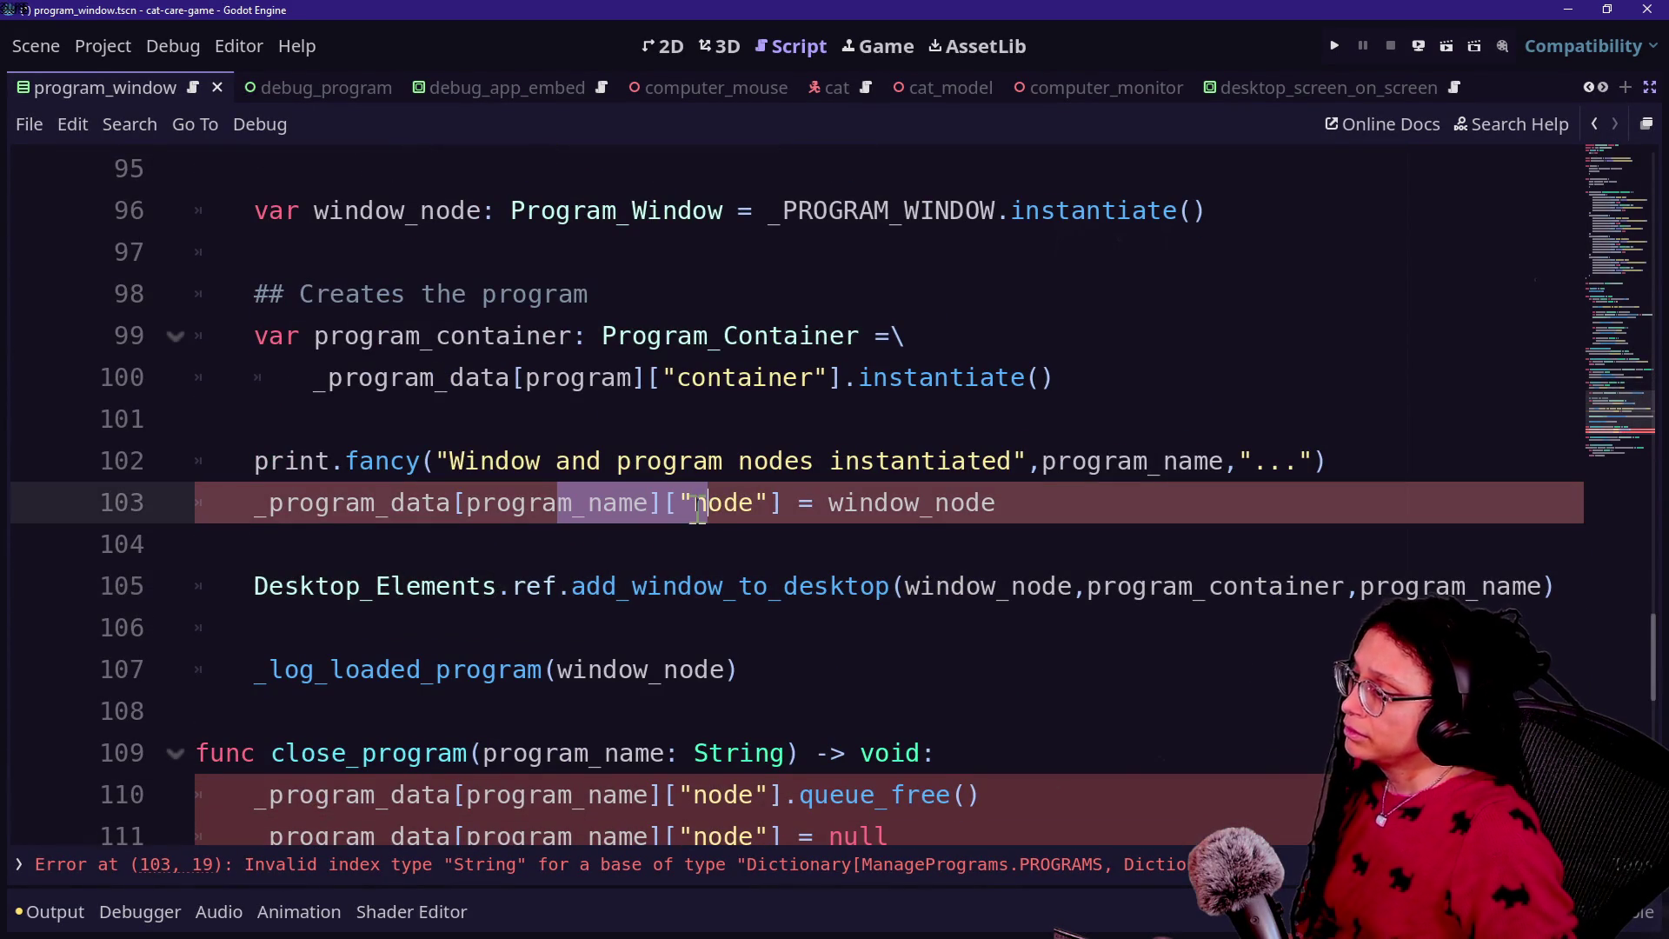
{"action": "left_click", "coordinate": [561, 502]}
{"action": "key", "text": "Delete"}
{"action": "key", "text": "Delete"}
{"action": "key", "text": "Delete"}
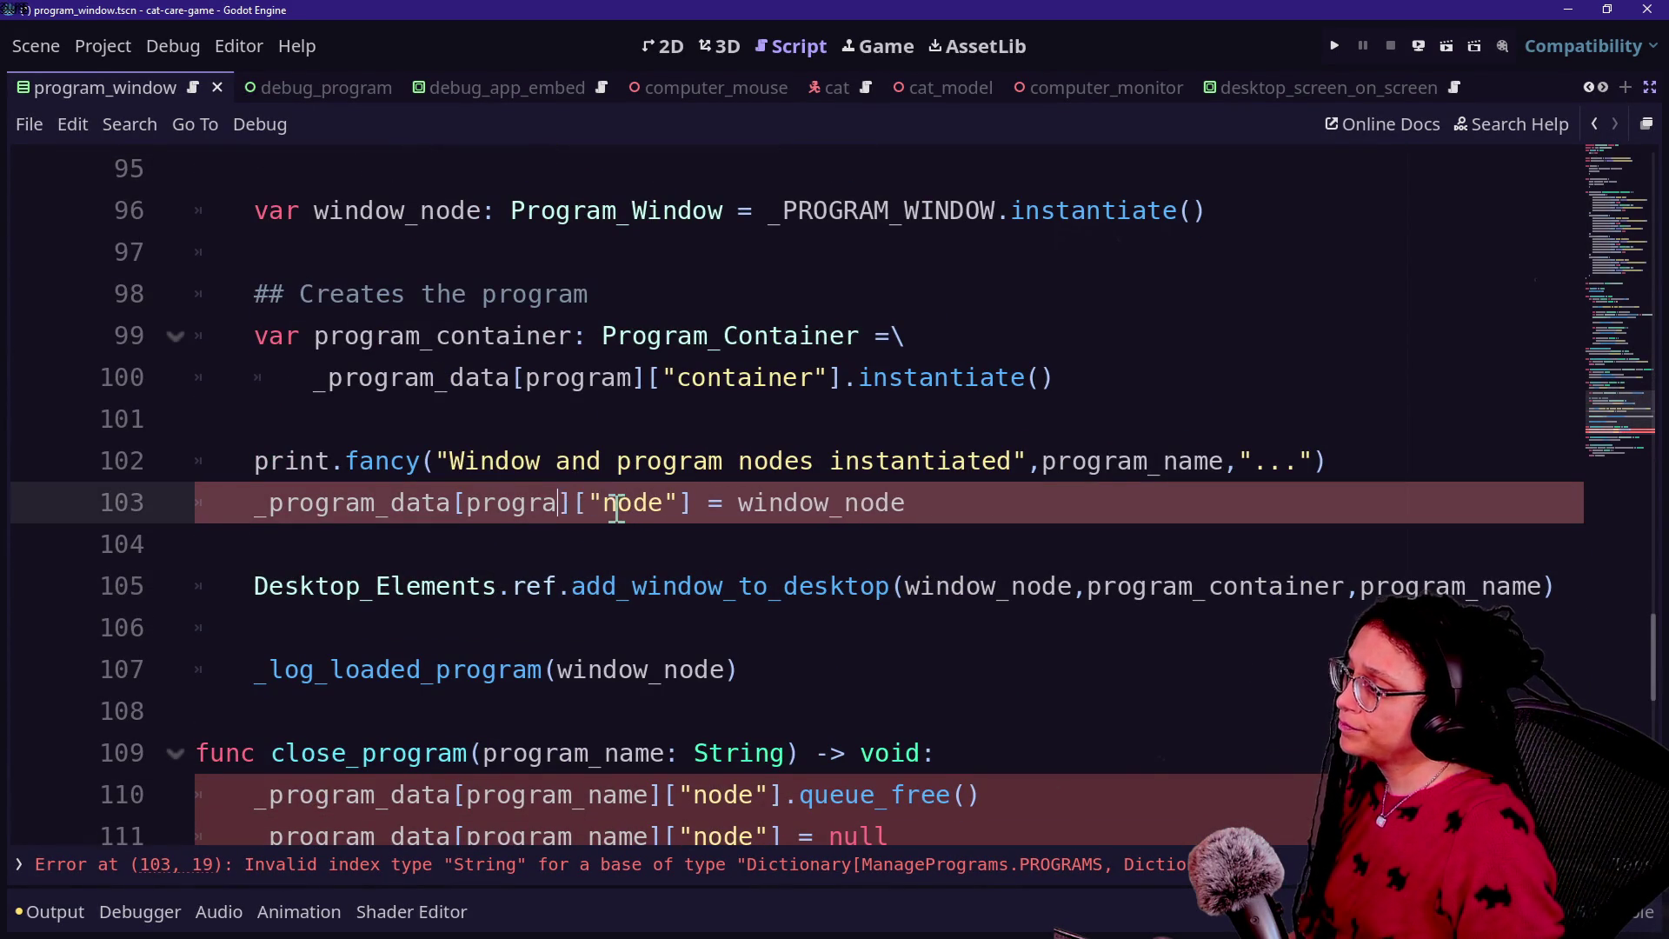
{"action": "type", "text": "m"}
{"action": "left_click", "coordinate": [672, 587]}
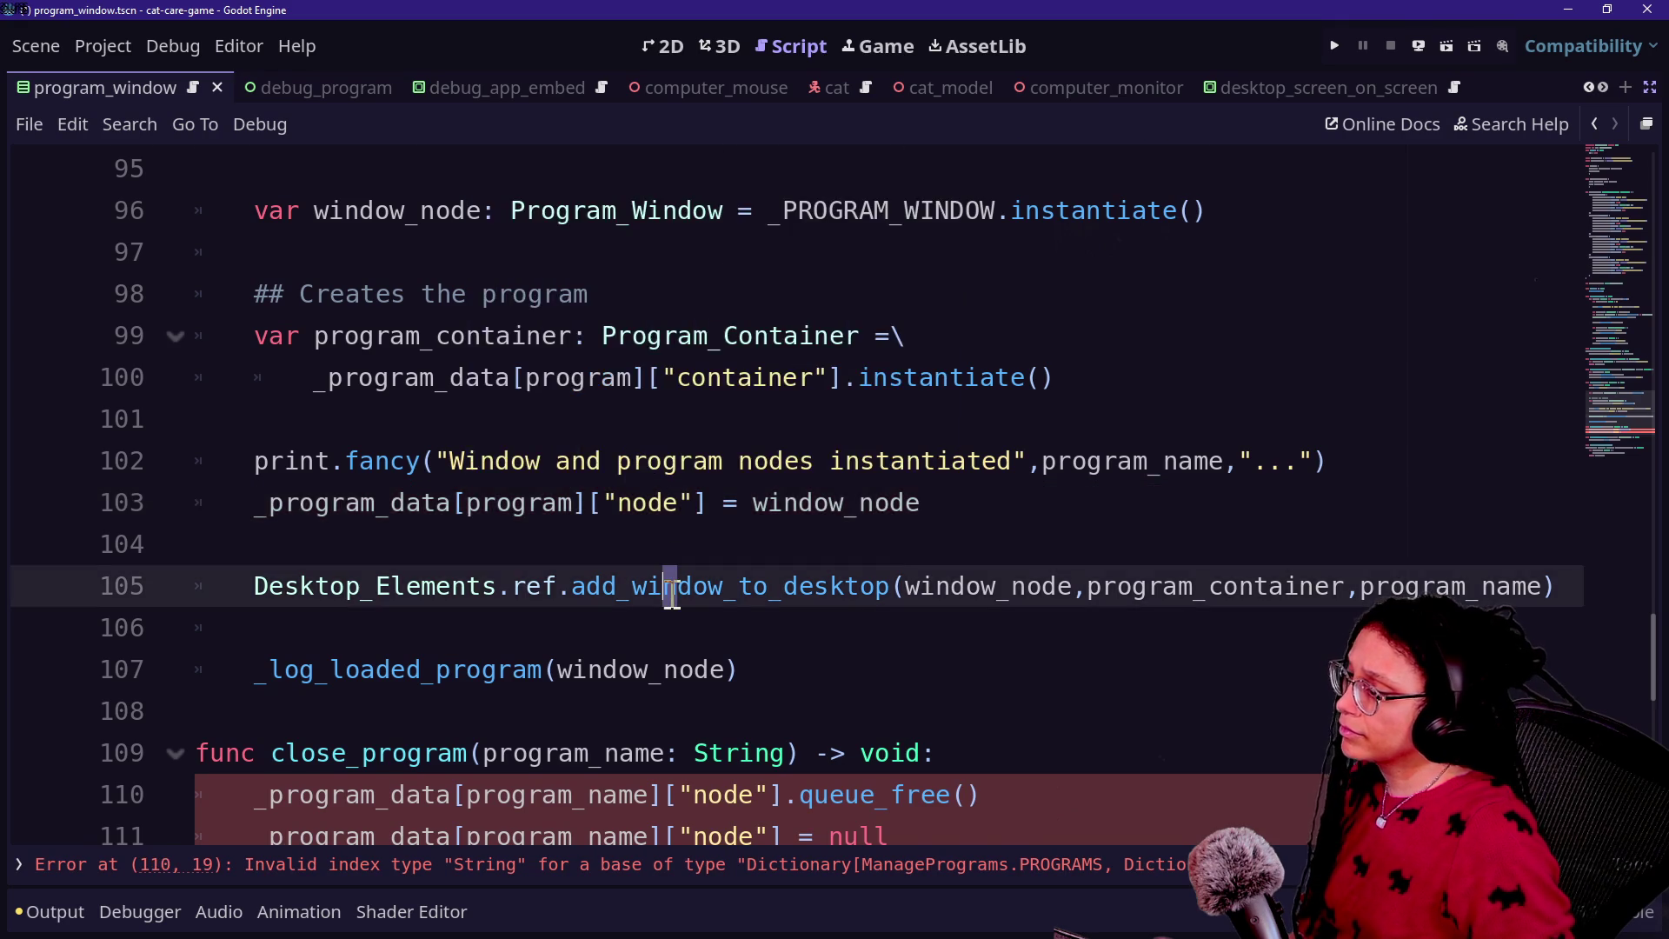
Step: Change close_program's parameter to program: PROGRAMS
{"action": "scroll", "coordinate": [672, 598], "scroll_direction": "down", "scroll_amount": 2}
{"action": "left_click", "coordinate": [617, 500]}
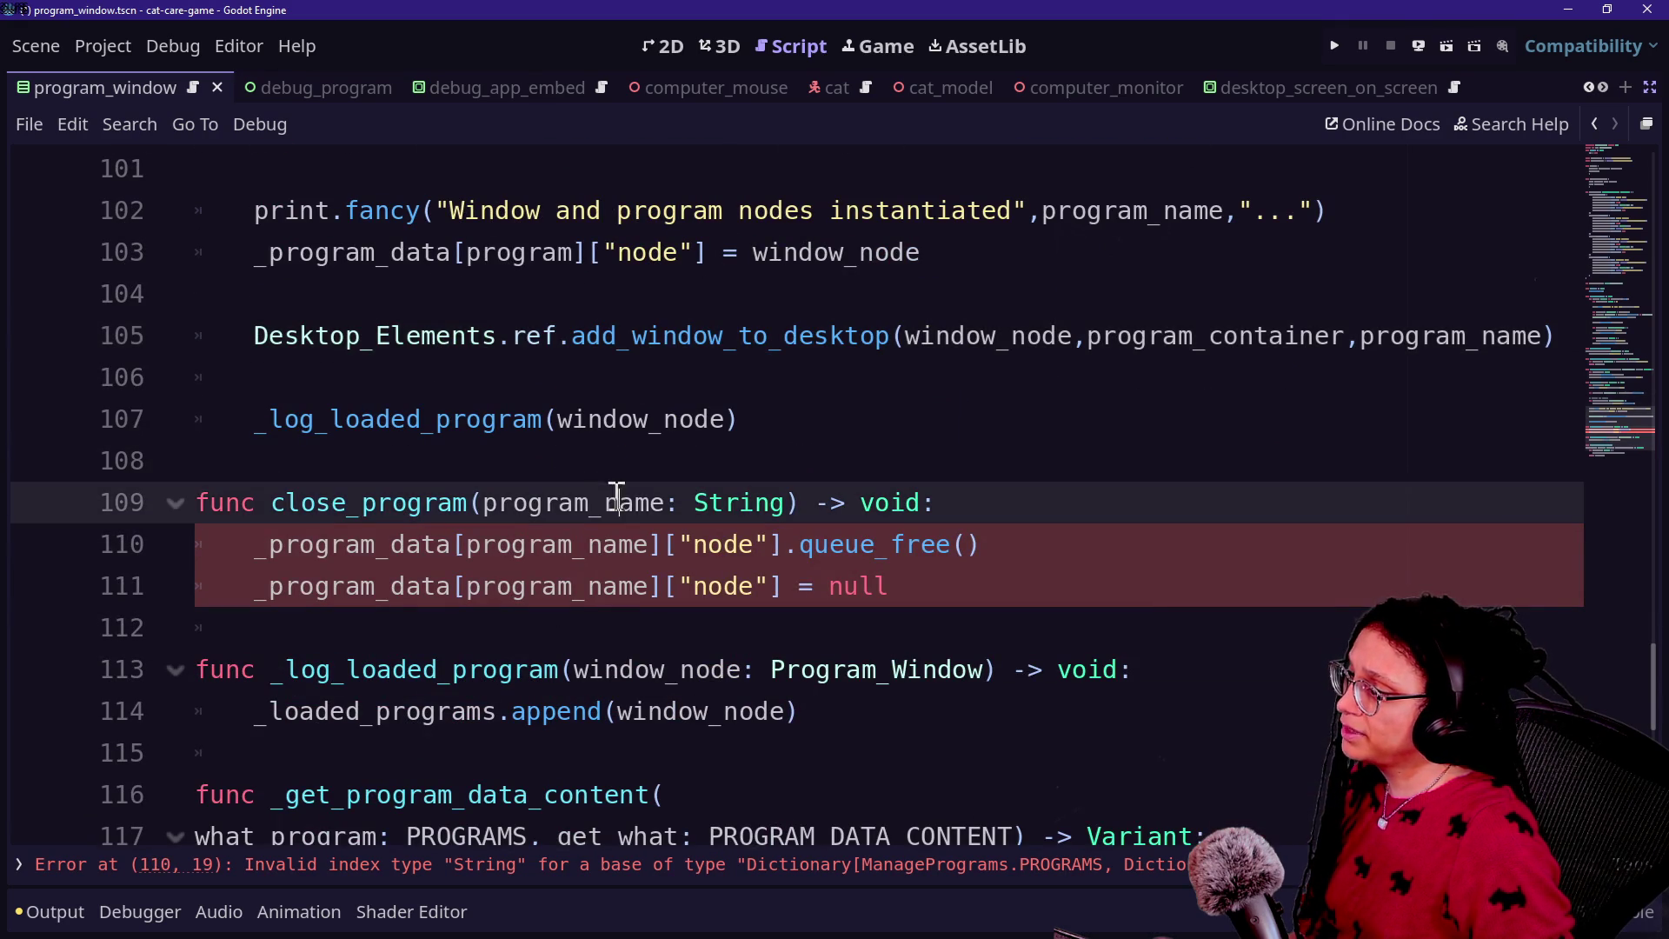
{"action": "key", "text": "BackSpace"}
{"action": "key", "text": "BackSpace"}
{"action": "key", "text": "BackSpace"}
{"action": "double_click", "coordinate": [695, 503]}
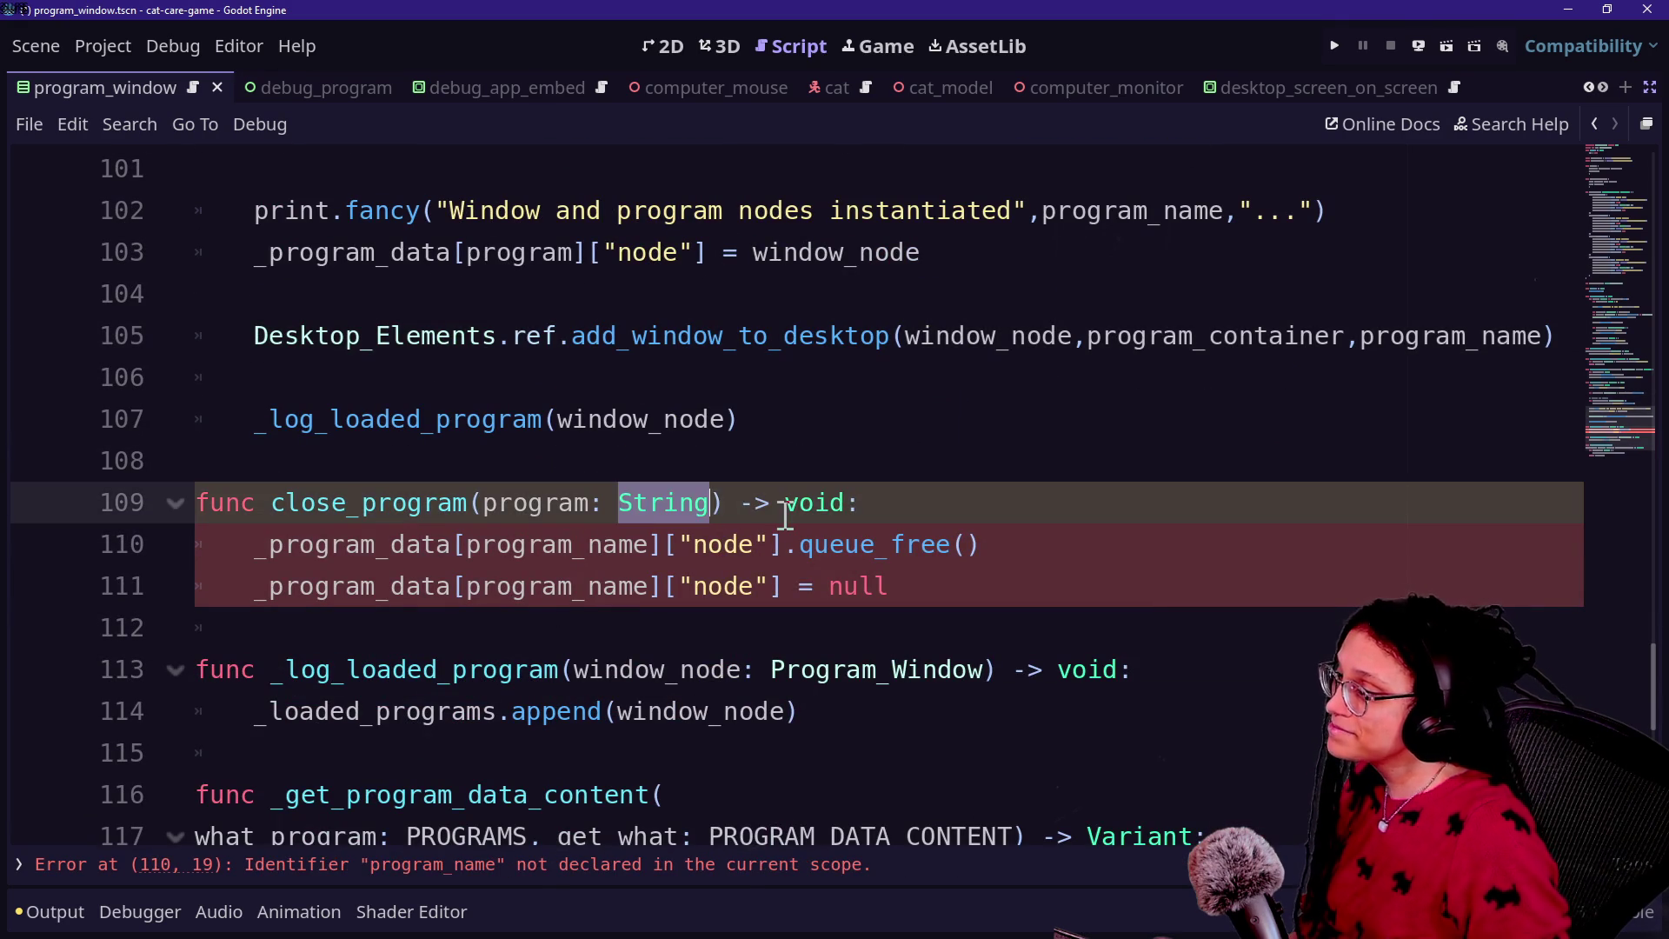
{"action": "key", "text": "BackSpace"}
{"action": "type", "text": "PROGRAMS"}
{"action": "left_click", "coordinate": [453, 586]}
Step: Replace program_name with program in both node lookups on lines 110–111
{"action": "left_click_drag", "start_coordinate": [581, 546], "coordinate": [665, 549]}
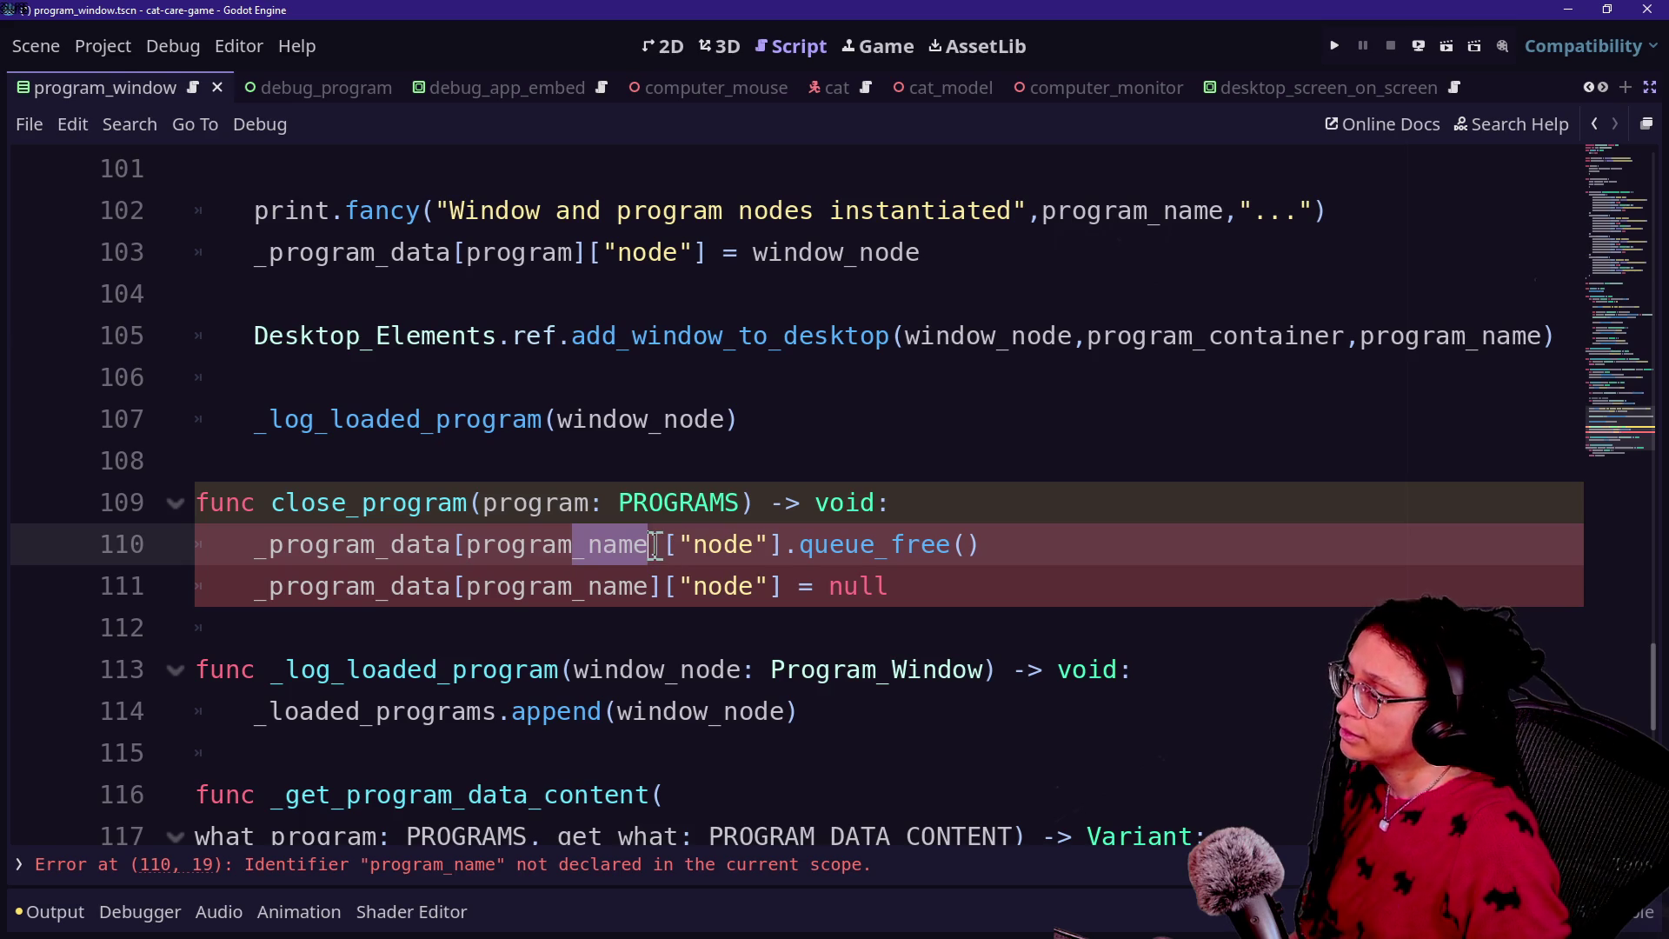
{"action": "key", "text": "ctrl+d"}
{"action": "key", "text": "BackSpace"}
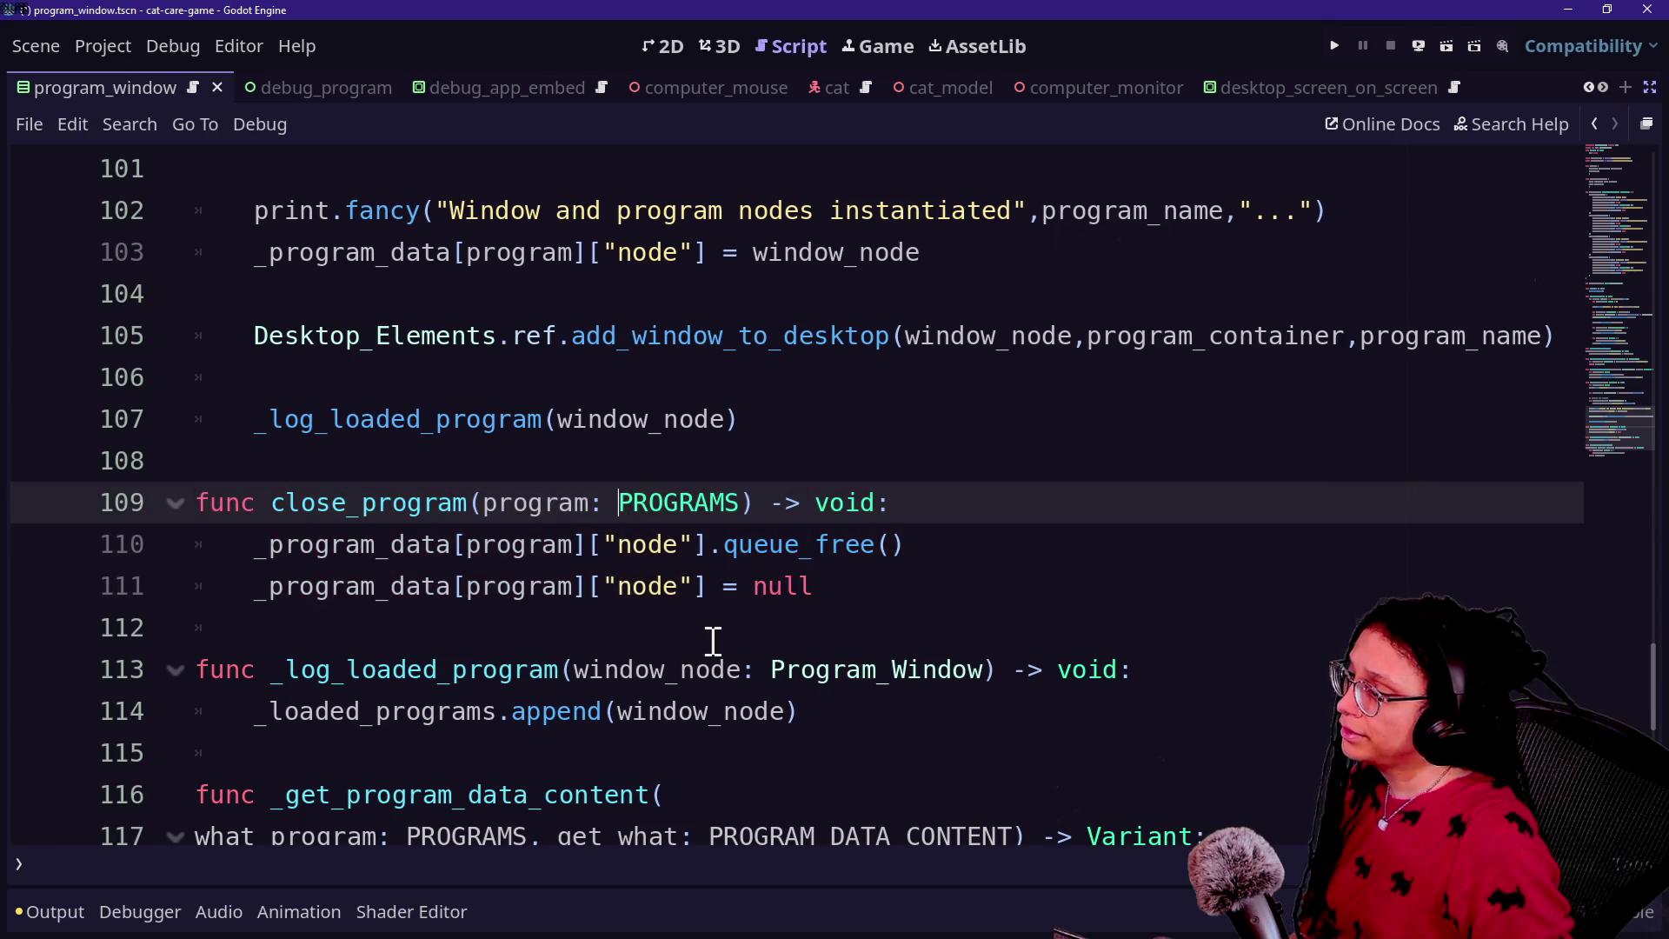
{"action": "scroll", "coordinate": [708, 643], "scroll_direction": "down", "scroll_amount": 2}
{"action": "scroll", "coordinate": [709, 640], "scroll_direction": "down", "scroll_amount": 3}
{"action": "scroll", "coordinate": [782, 648], "scroll_direction": "up", "scroll_amount": 3}
{"action": "left_click", "coordinate": [851, 513]}
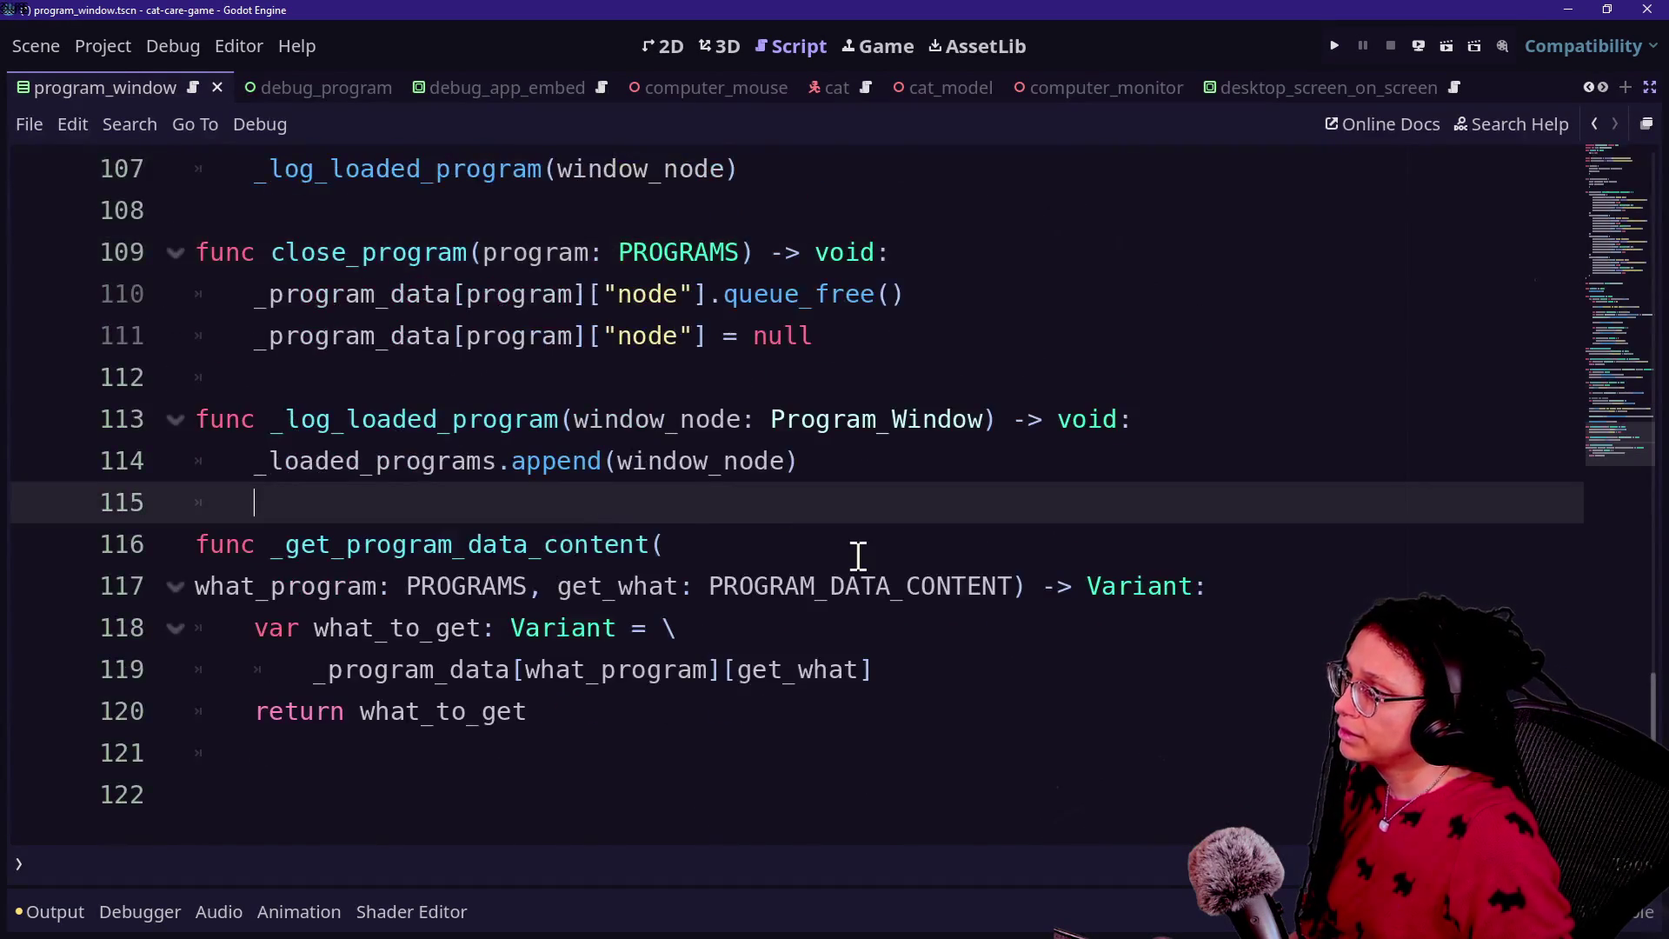
Step: Rename _get_program_data_content to the public get_program_data_content by dropping its underscore
{"action": "scroll", "coordinate": [857, 551], "scroll_direction": "up", "scroll_amount": 10}
{"action": "scroll", "coordinate": [857, 556], "scroll_direction": "up", "scroll_amount": 20}
{"action": "scroll", "coordinate": [858, 556], "scroll_direction": "down", "scroll_amount": 12}
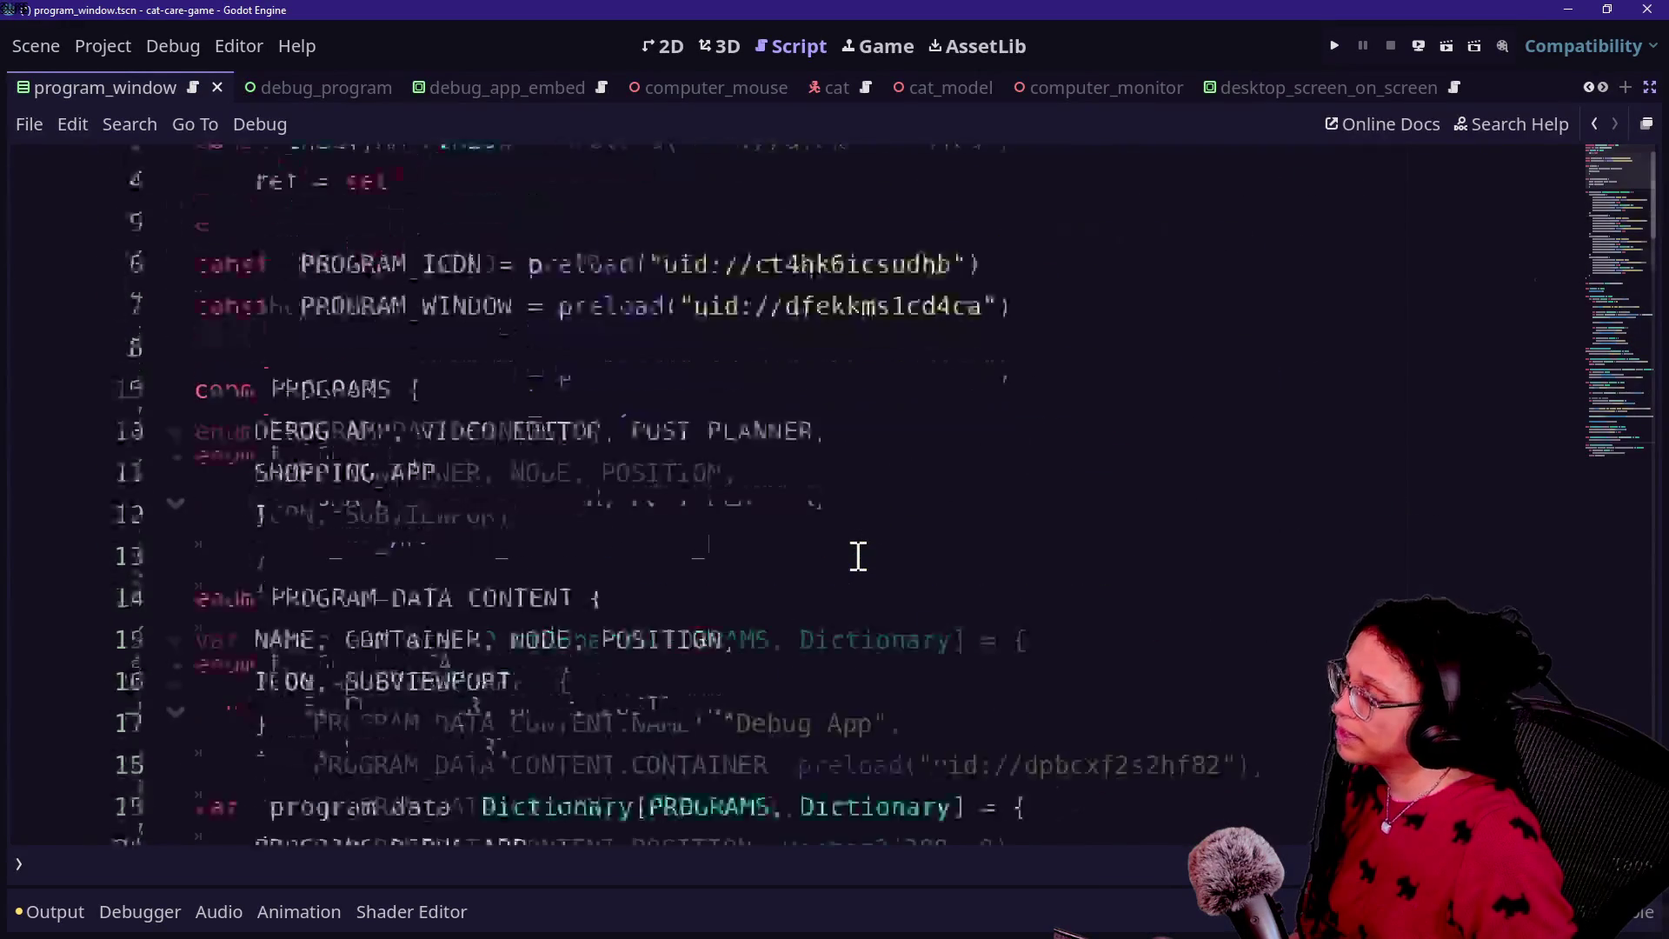
{"action": "scroll", "coordinate": [858, 556], "scroll_direction": "down", "scroll_amount": 20}
{"action": "scroll", "coordinate": [858, 556], "scroll_direction": "up", "scroll_amount": 4}
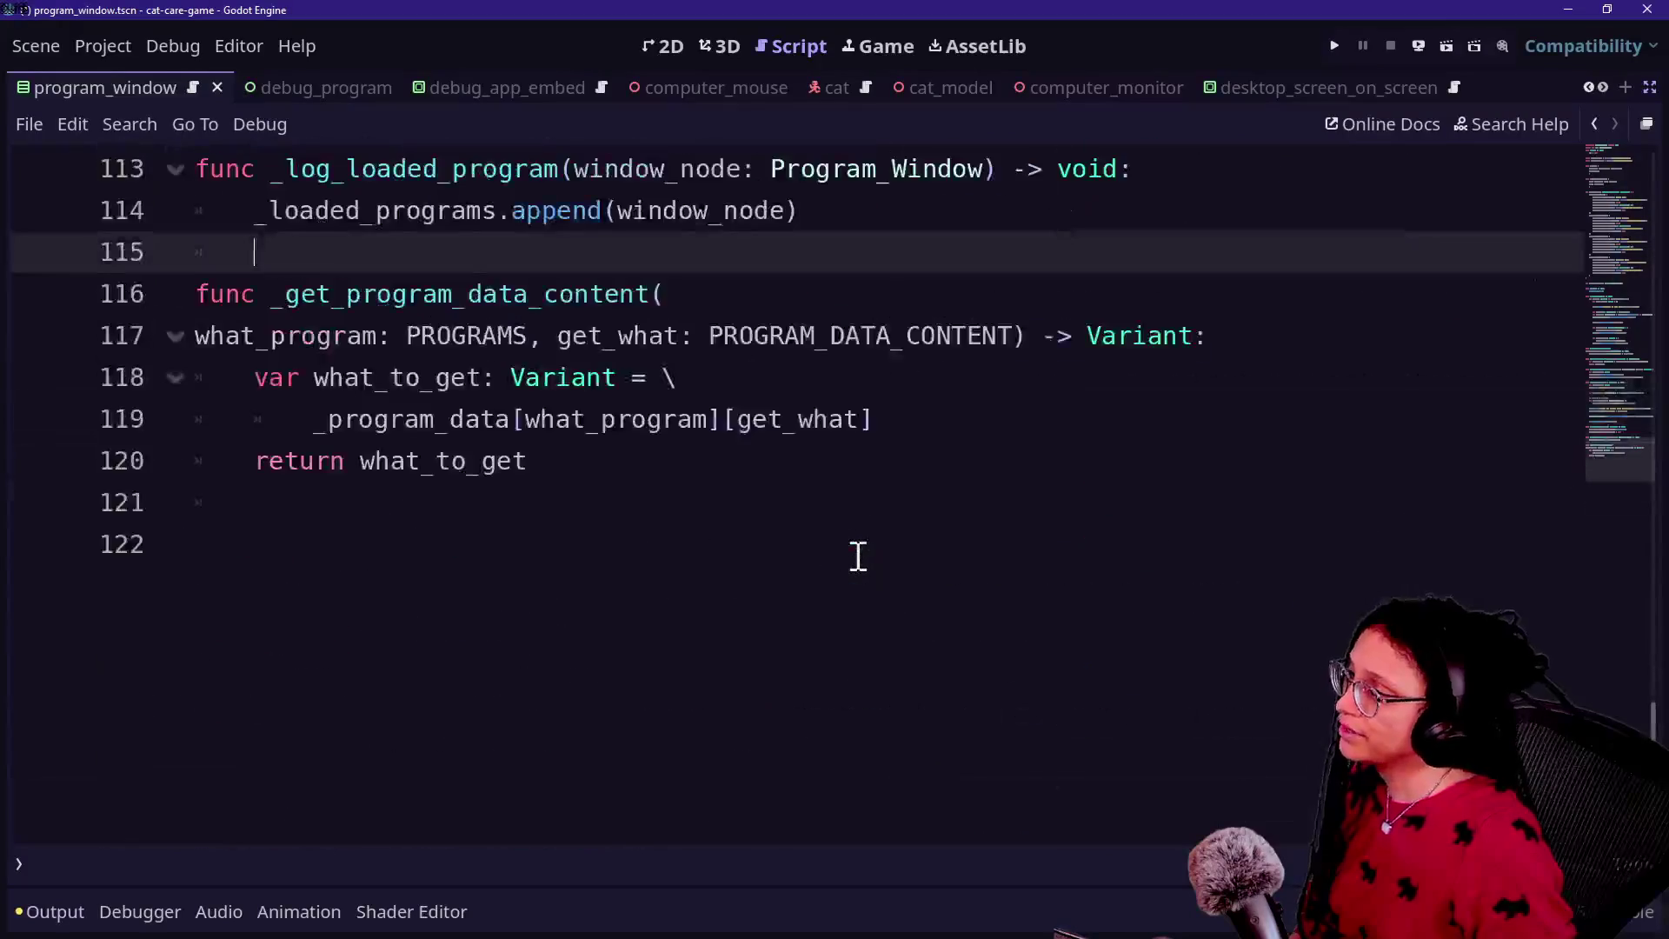
{"action": "left_click", "coordinate": [663, 544]}
{"action": "mouse_move", "coordinate": [597, 626]}
{"action": "left_mouse_down"}
{"action": "mouse_move", "coordinate": [330, 542]}
{"action": "mouse_move", "coordinate": [582, 450]}
{"action": "left_mouse_up"}
{"action": "left_click_drag", "start_coordinate": [409, 335], "coordinate": [716, 566]}
{"action": "left_click", "coordinate": [715, 565]}
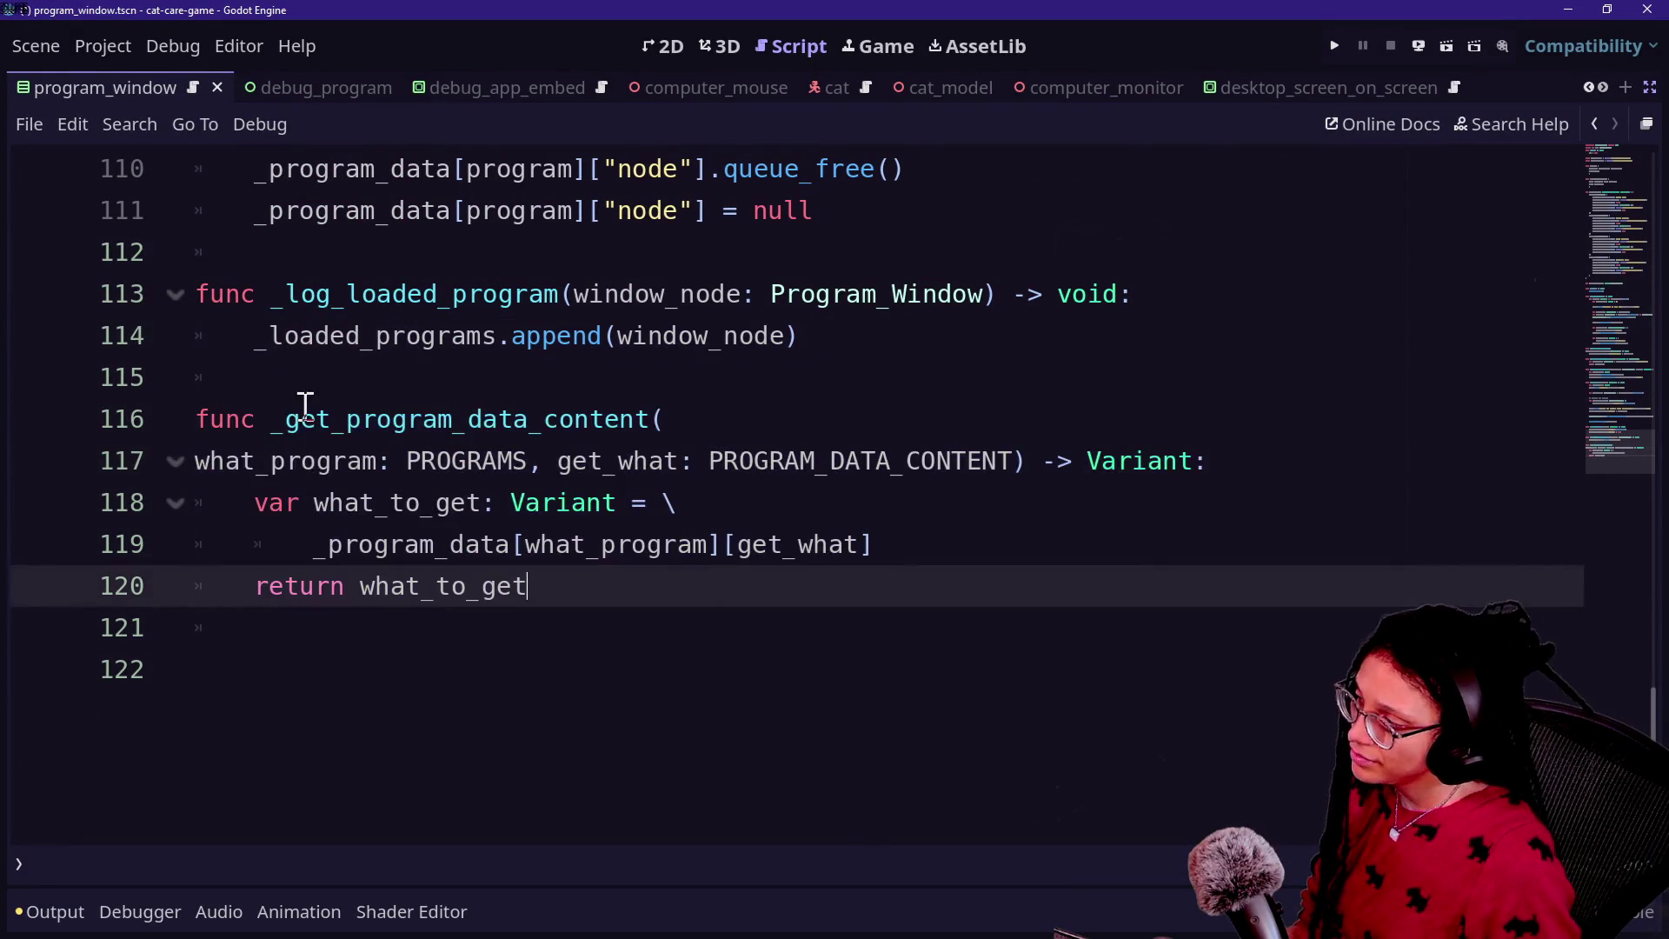
{"action": "left_click_drag", "start_coordinate": [278, 419], "coordinate": [615, 461]}
{"action": "left_click", "coordinate": [615, 463]}
{"action": "key", "text": "Up"}
{"action": "key", "text": "Up"}
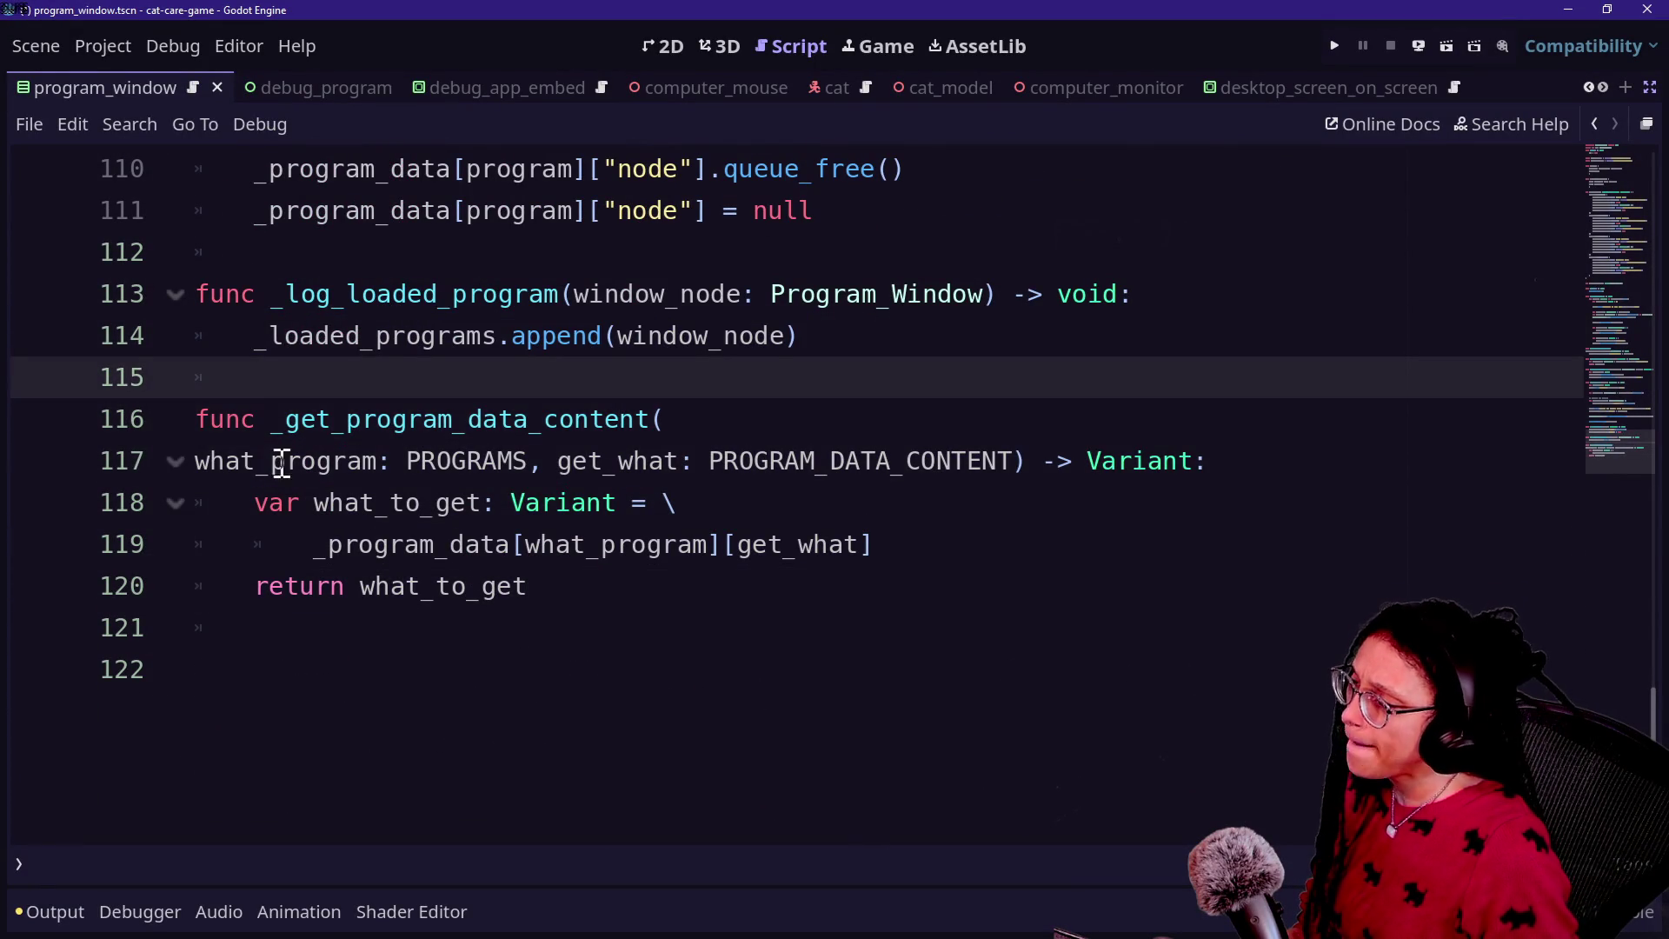
{"action": "left_click_drag", "start_coordinate": [272, 419], "coordinate": [318, 413]}
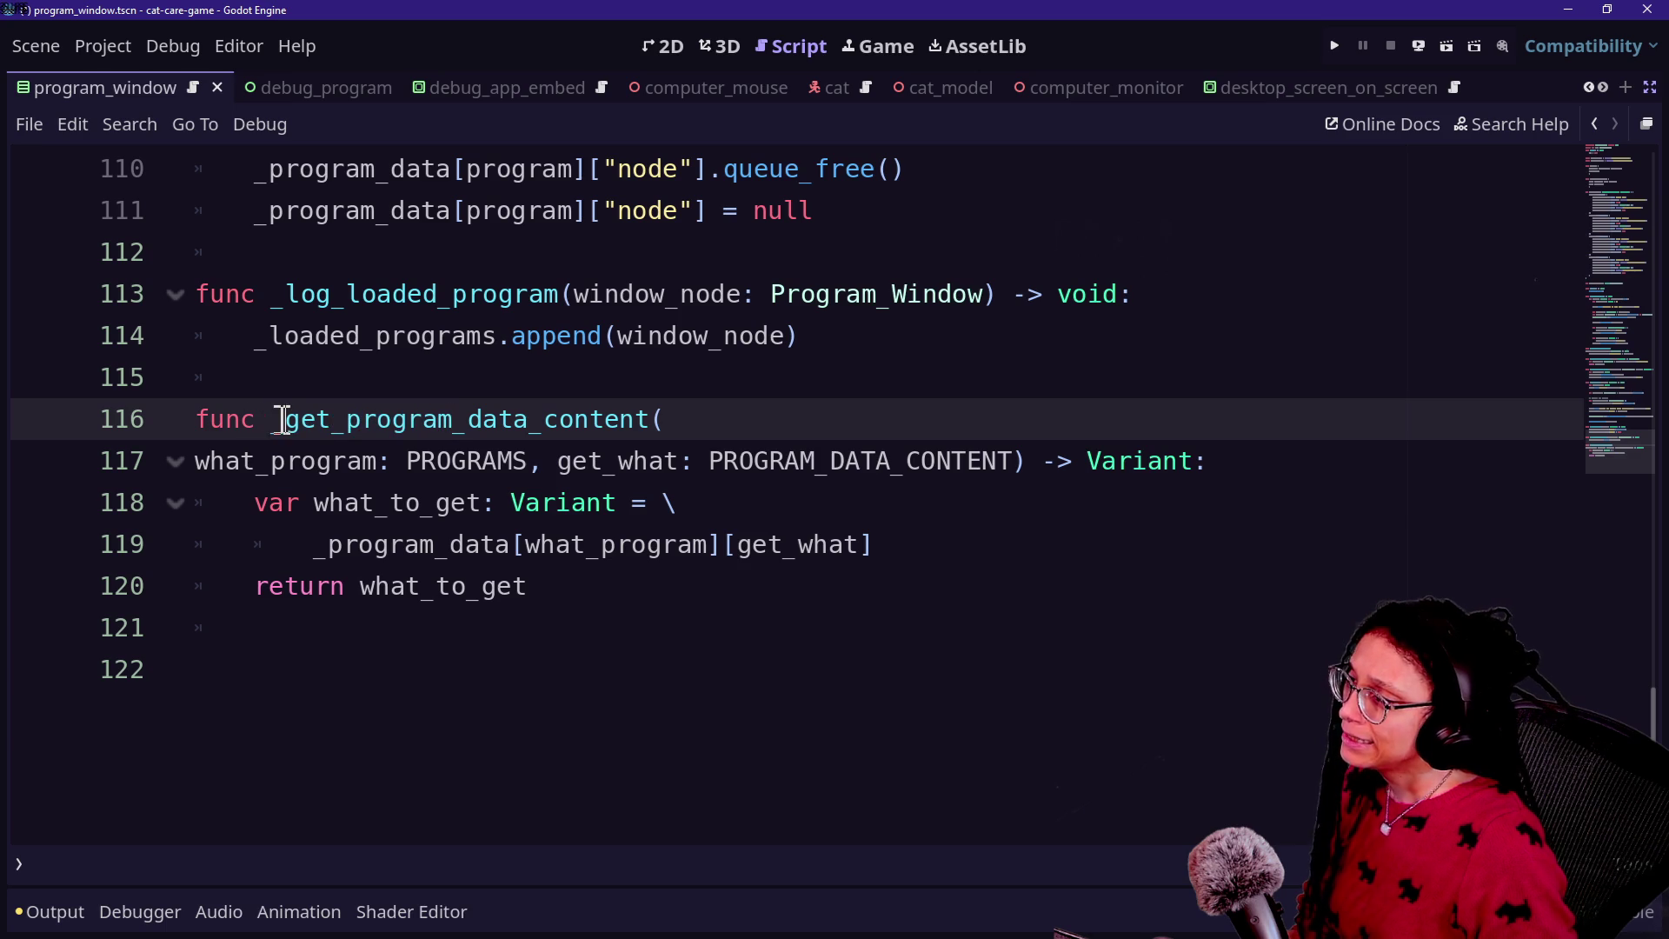
{"action": "key", "text": "BackSpace"}
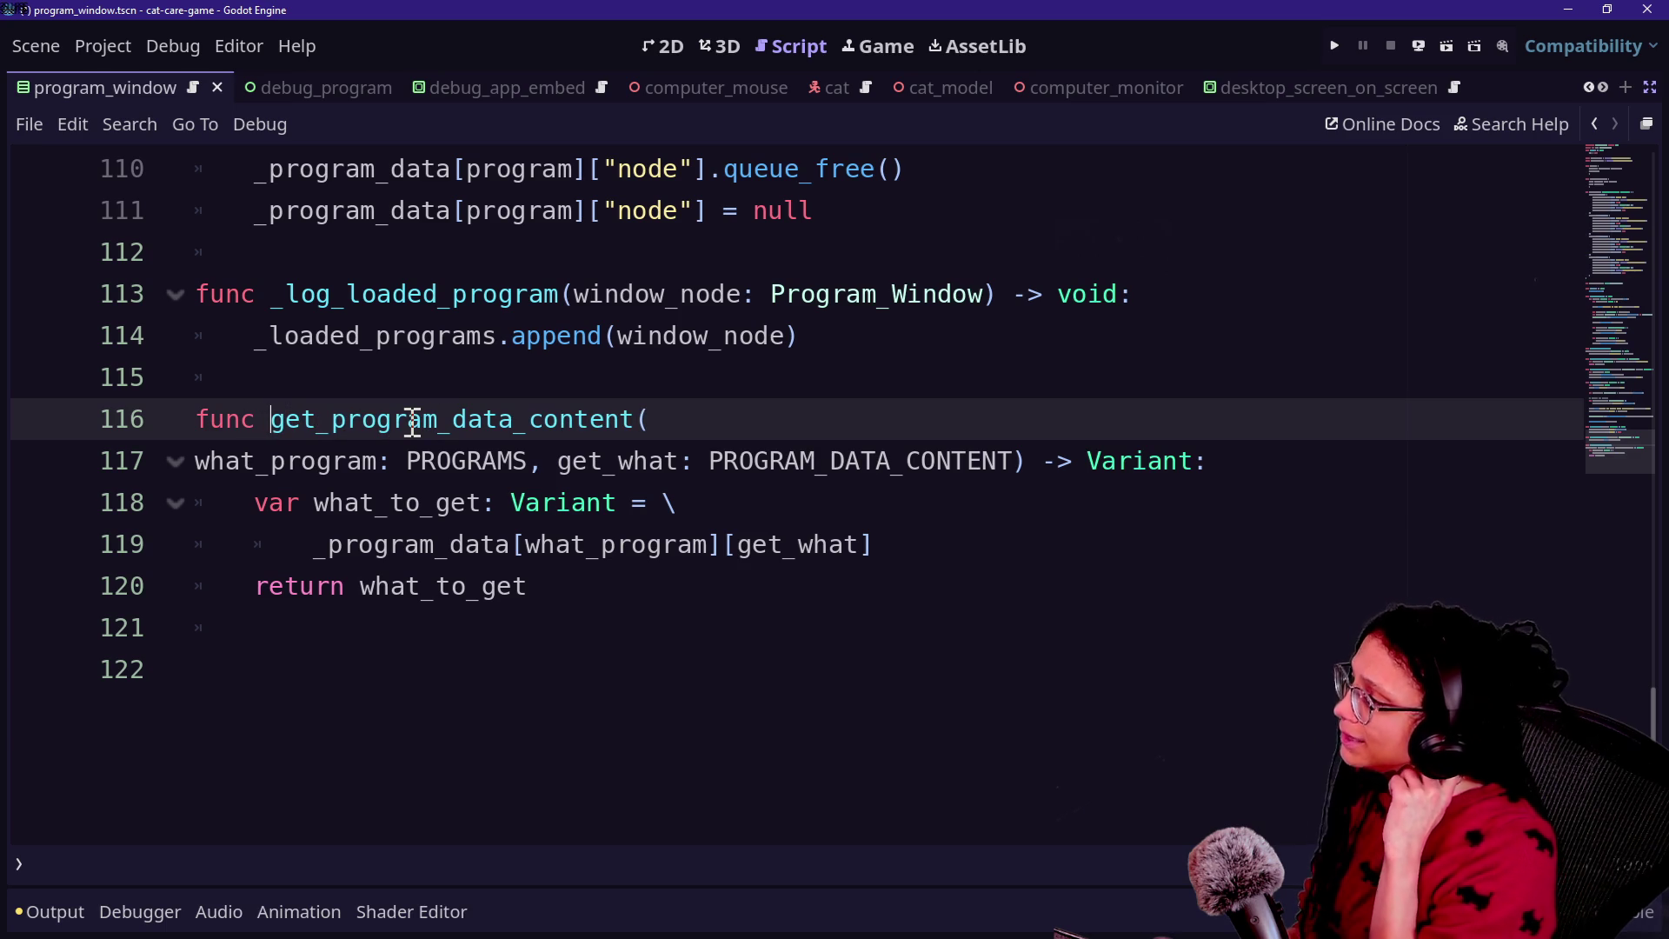
Step: Move get_program_data_content from the file's end to below the set_icon_position code
{"action": "mouse_move", "coordinate": [608, 669]}
{"action": "left_mouse_down"}
{"action": "mouse_move", "coordinate": [637, 496]}
{"action": "mouse_move", "coordinate": [603, 373]}
{"action": "left_mouse_up"}
{"action": "key", "text": "ctrl+c"}
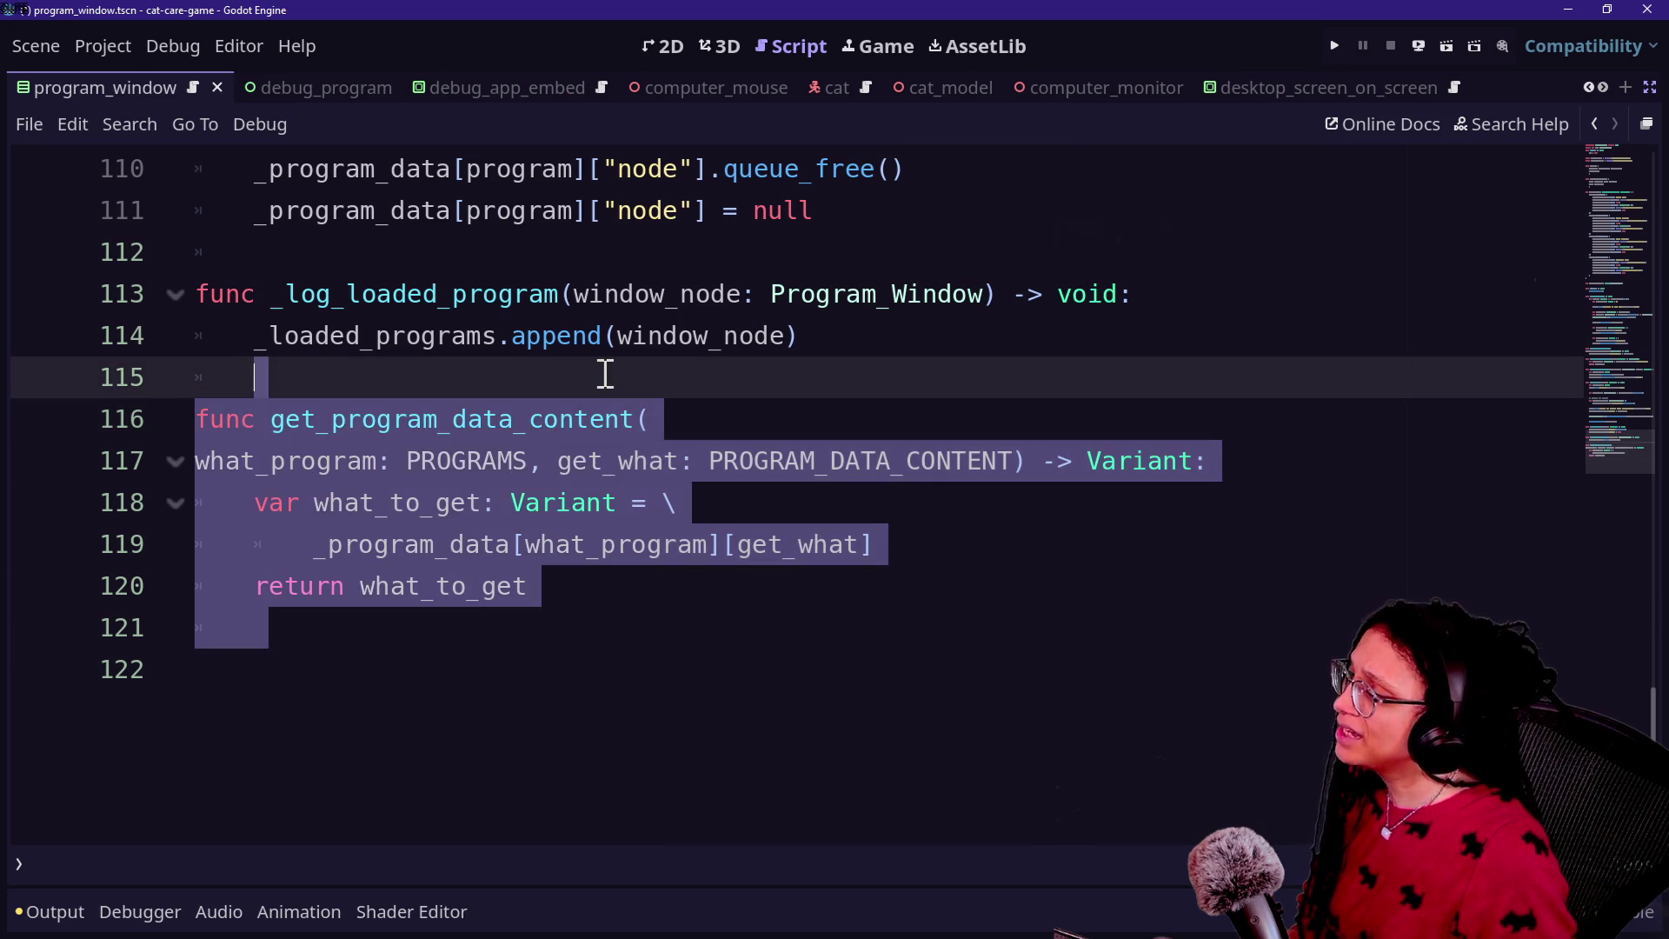
{"action": "key", "text": "BackSpace"}
{"action": "key", "text": "BackSpace"}
{"action": "scroll", "coordinate": [606, 374], "scroll_direction": "up", "scroll_amount": 14}
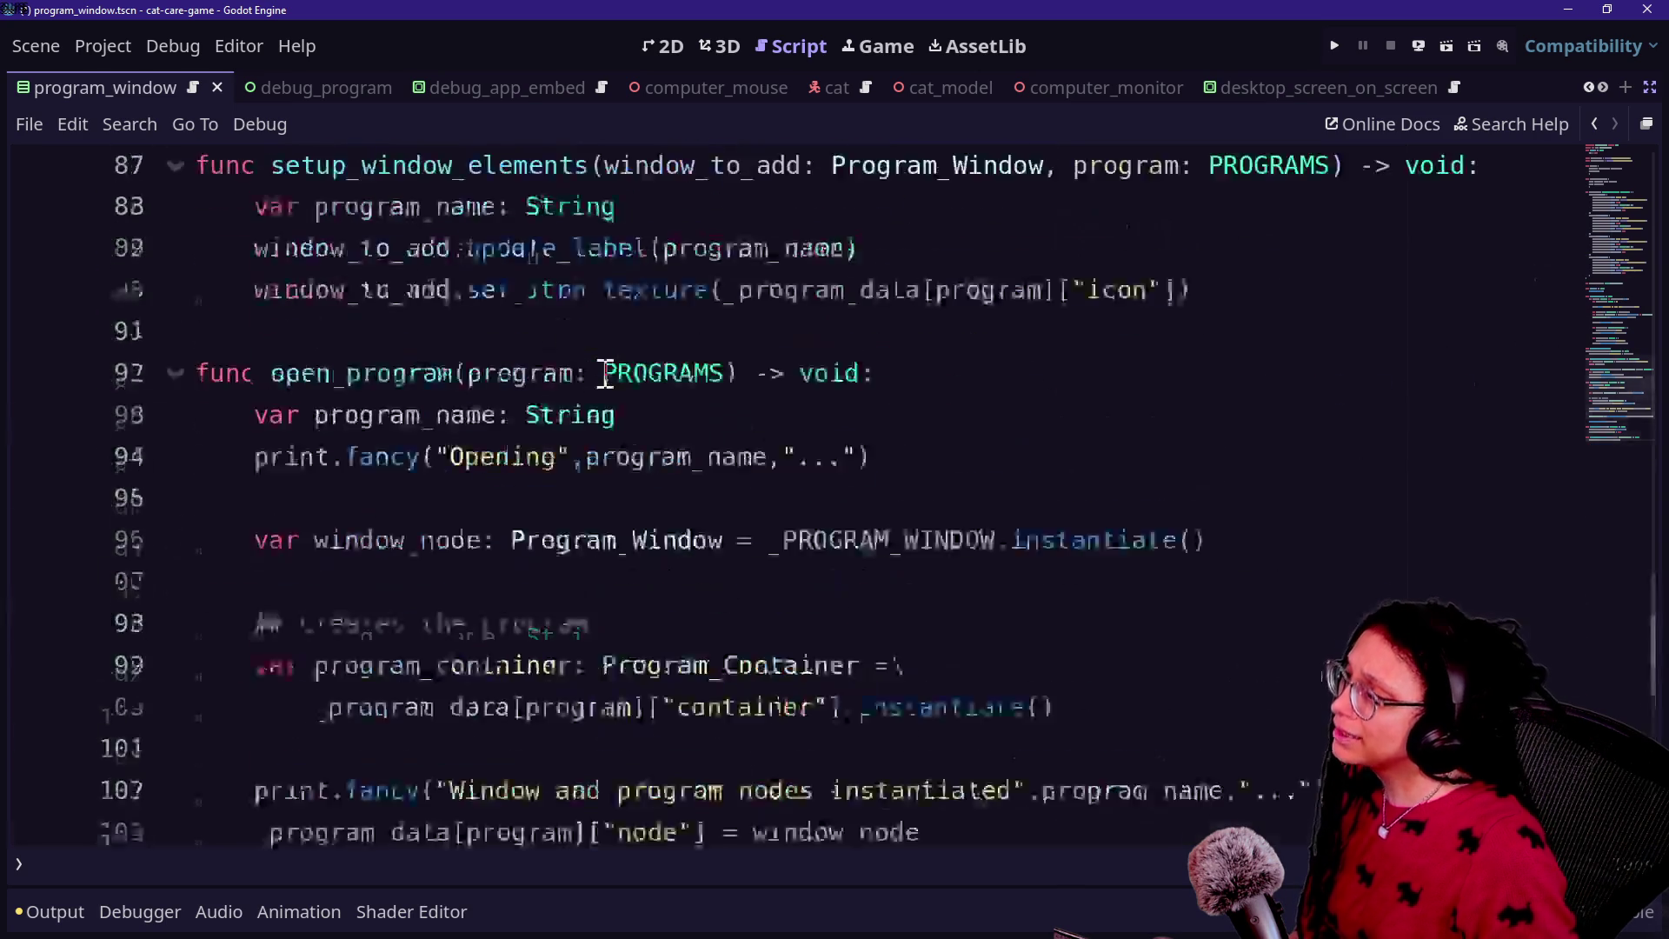
{"action": "scroll", "coordinate": [606, 373], "scroll_direction": "down", "scroll_amount": 3}
{"action": "scroll", "coordinate": [606, 373], "scroll_direction": "up", "scroll_amount": 1}
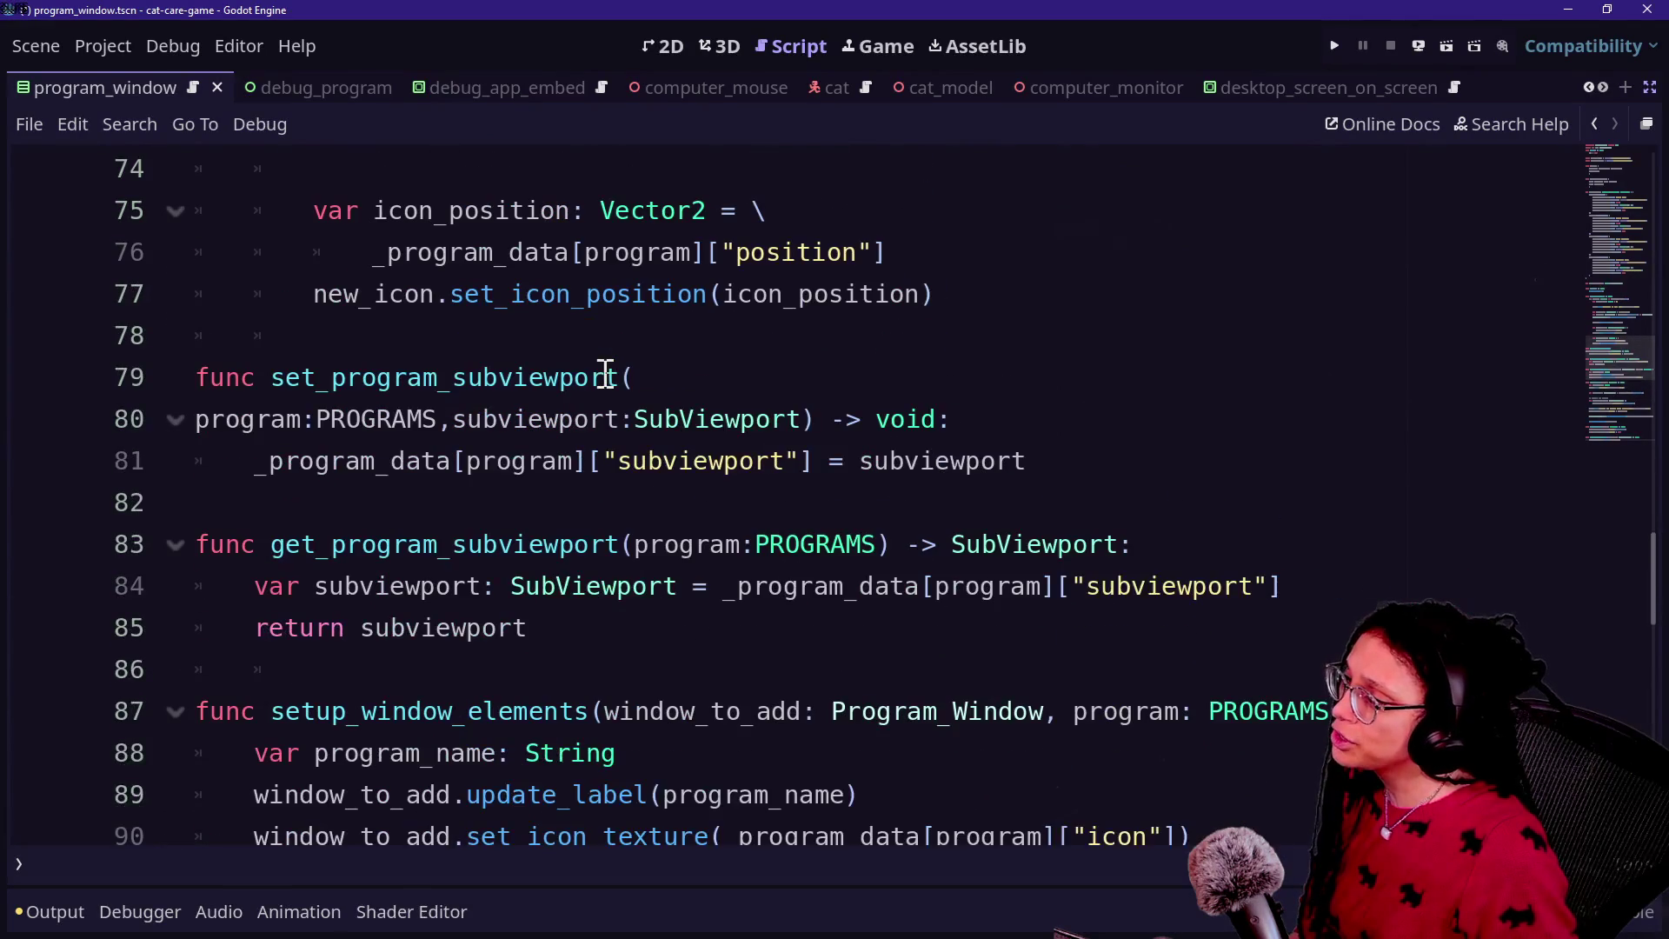
{"action": "left_click", "coordinate": [1003, 269]}
{"action": "scroll", "coordinate": [1003, 272], "scroll_direction": "up", "scroll_amount": 8}
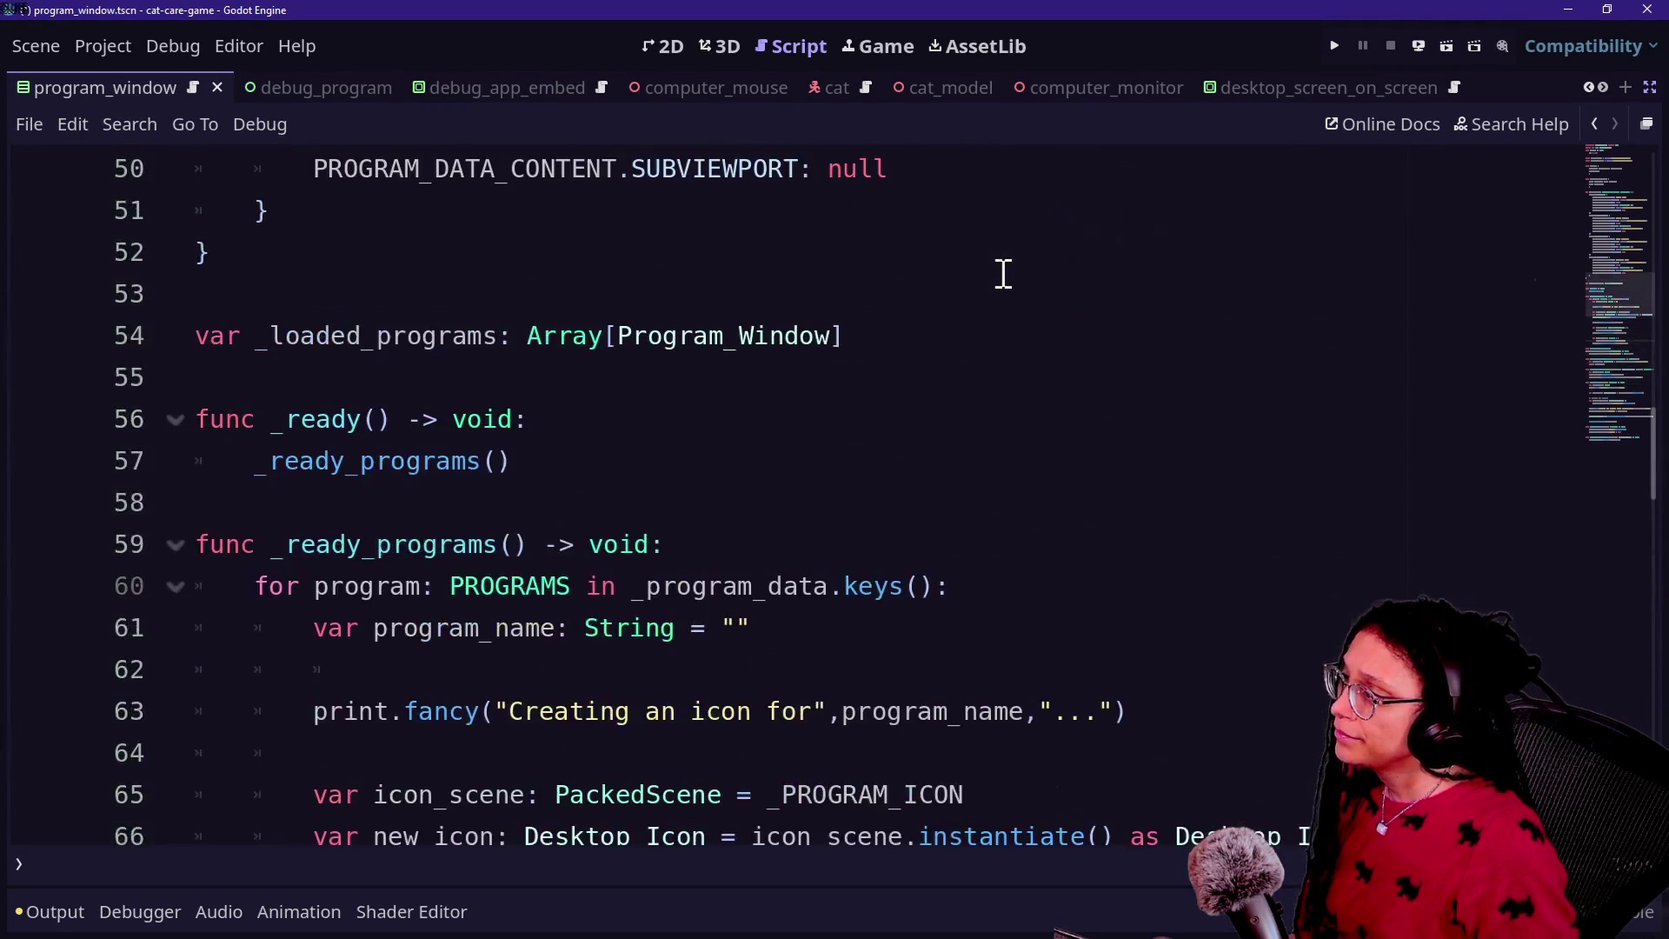
{"action": "scroll", "coordinate": [1003, 272], "scroll_direction": "down", "scroll_amount": 6}
{"action": "scroll", "coordinate": [1003, 273], "scroll_direction": "down", "scroll_amount": 1}
{"action": "left_click", "coordinate": [998, 414]}
{"action": "key", "text": "Return"}
{"action": "key", "text": "Return"}
{"action": "key", "text": "BackSpace"}
{"action": "key", "text": "BackSpace"}
{"action": "key", "text": "ctrl+v"}
Step: Tidy the blank lines around the pasted function, undoing one edit, and save the script
{"action": "left_click", "coordinate": [391, 499]}
{"action": "key", "text": "ctrl+shift+Return"}
{"action": "key", "text": "BackSpace"}
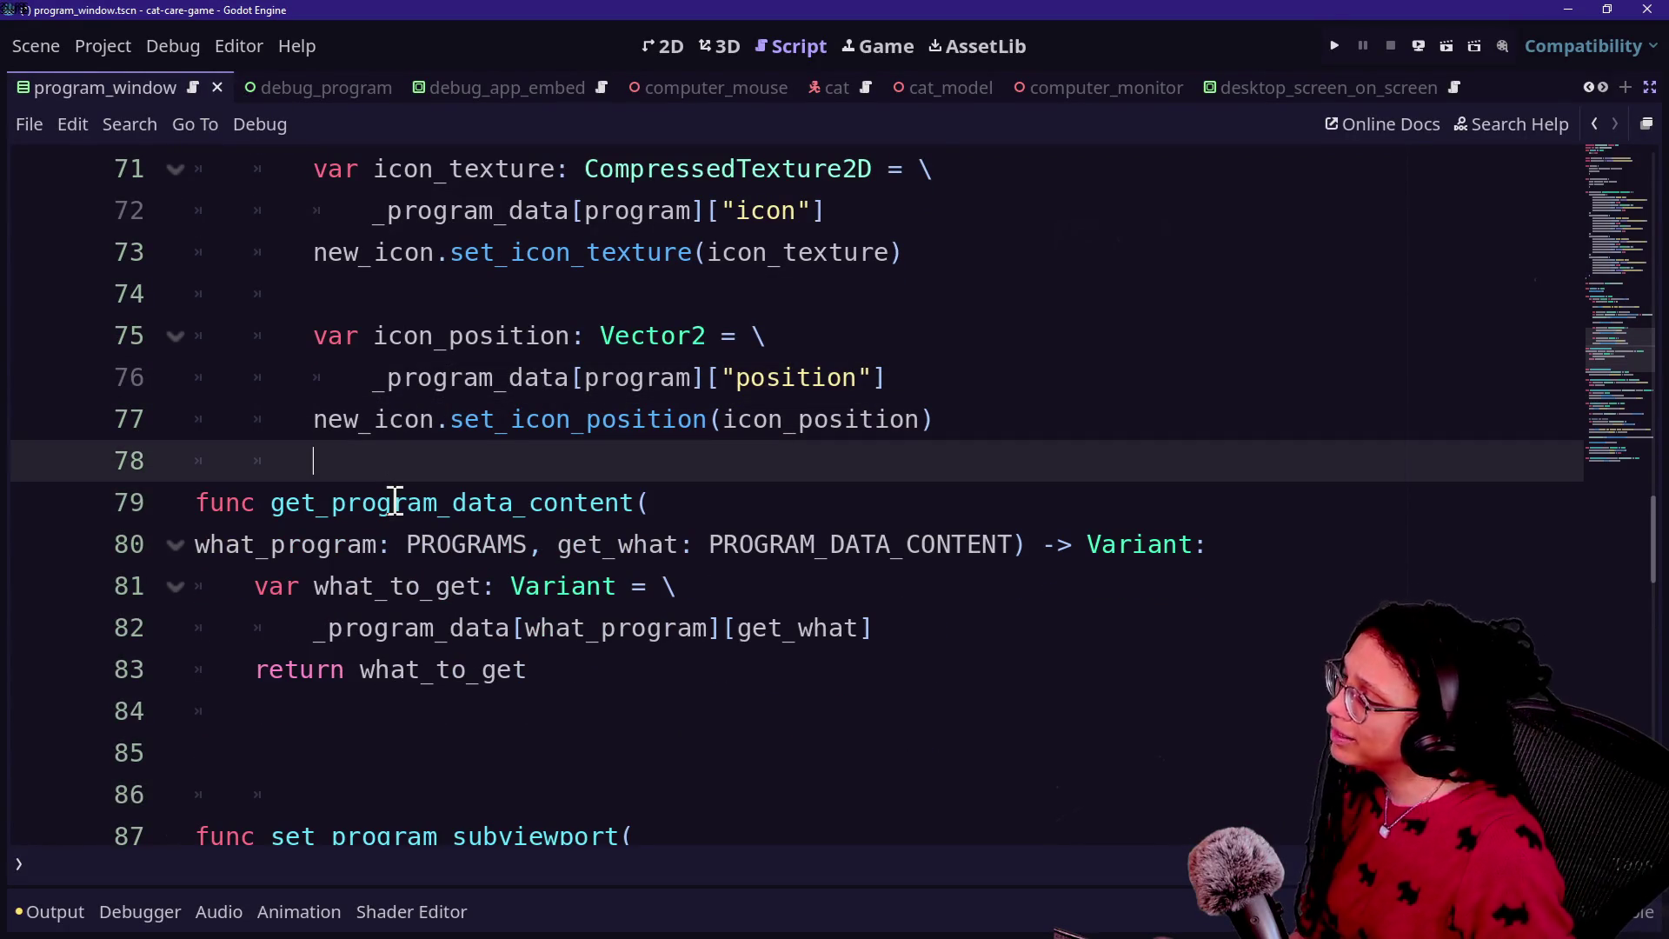
{"action": "left_click", "coordinate": [419, 773]}
{"action": "key", "text": "BackSpace"}
{"action": "key", "text": "BackSpace"}
{"action": "key", "text": "BackSpace"}
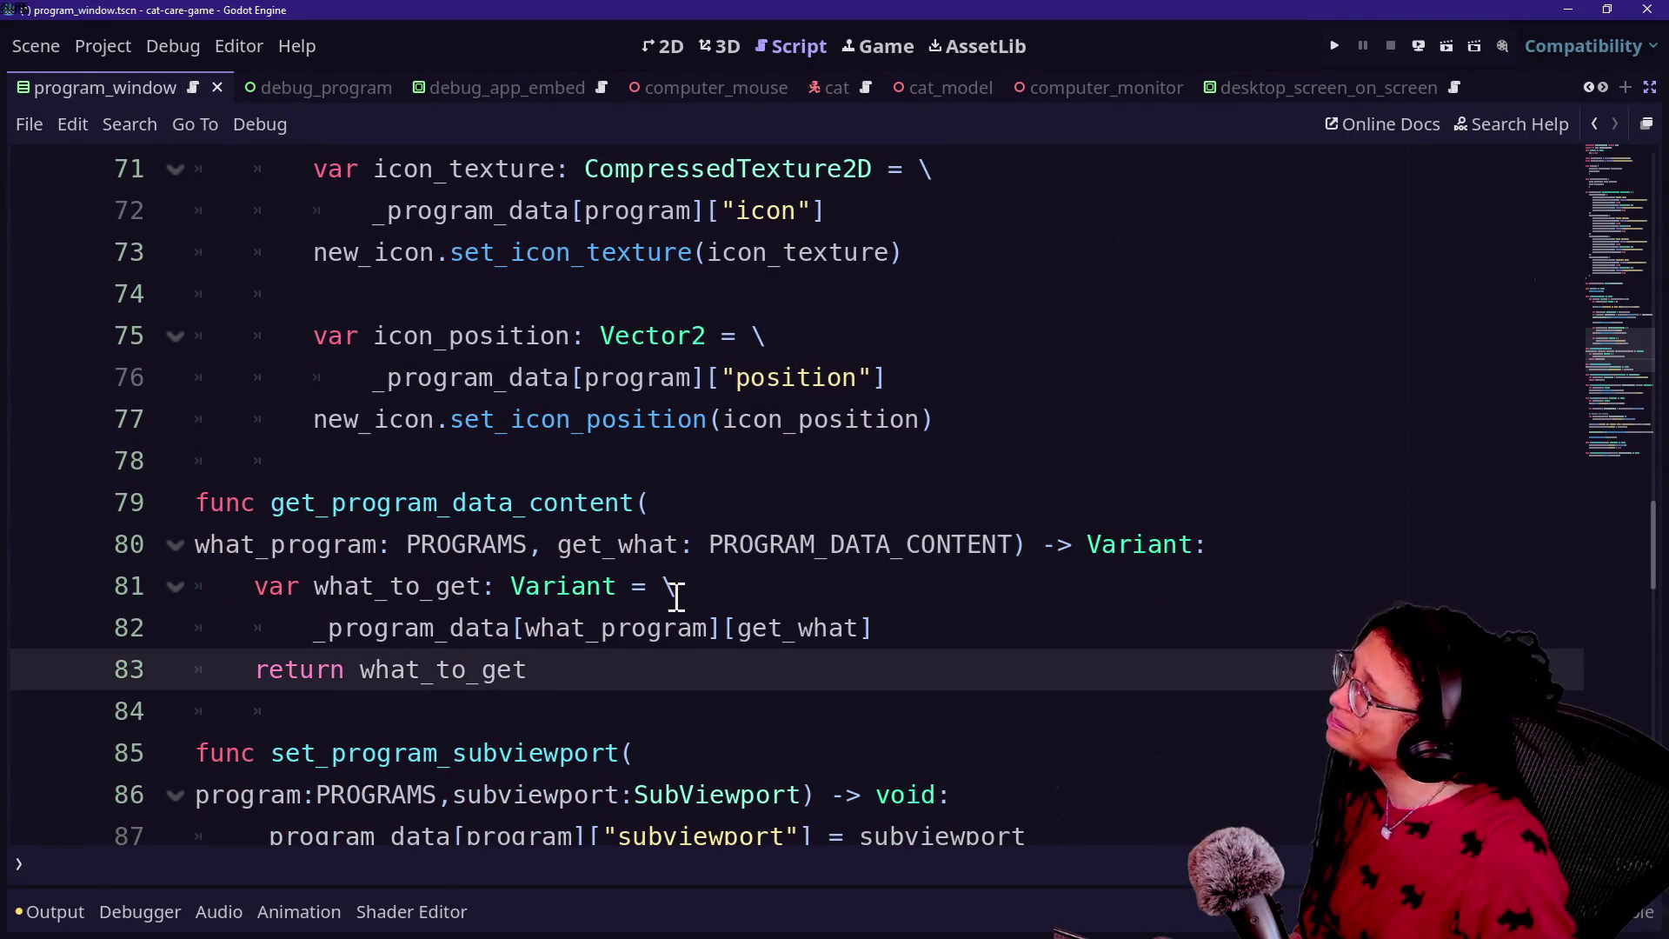
{"action": "right_click", "coordinate": [674, 591]}
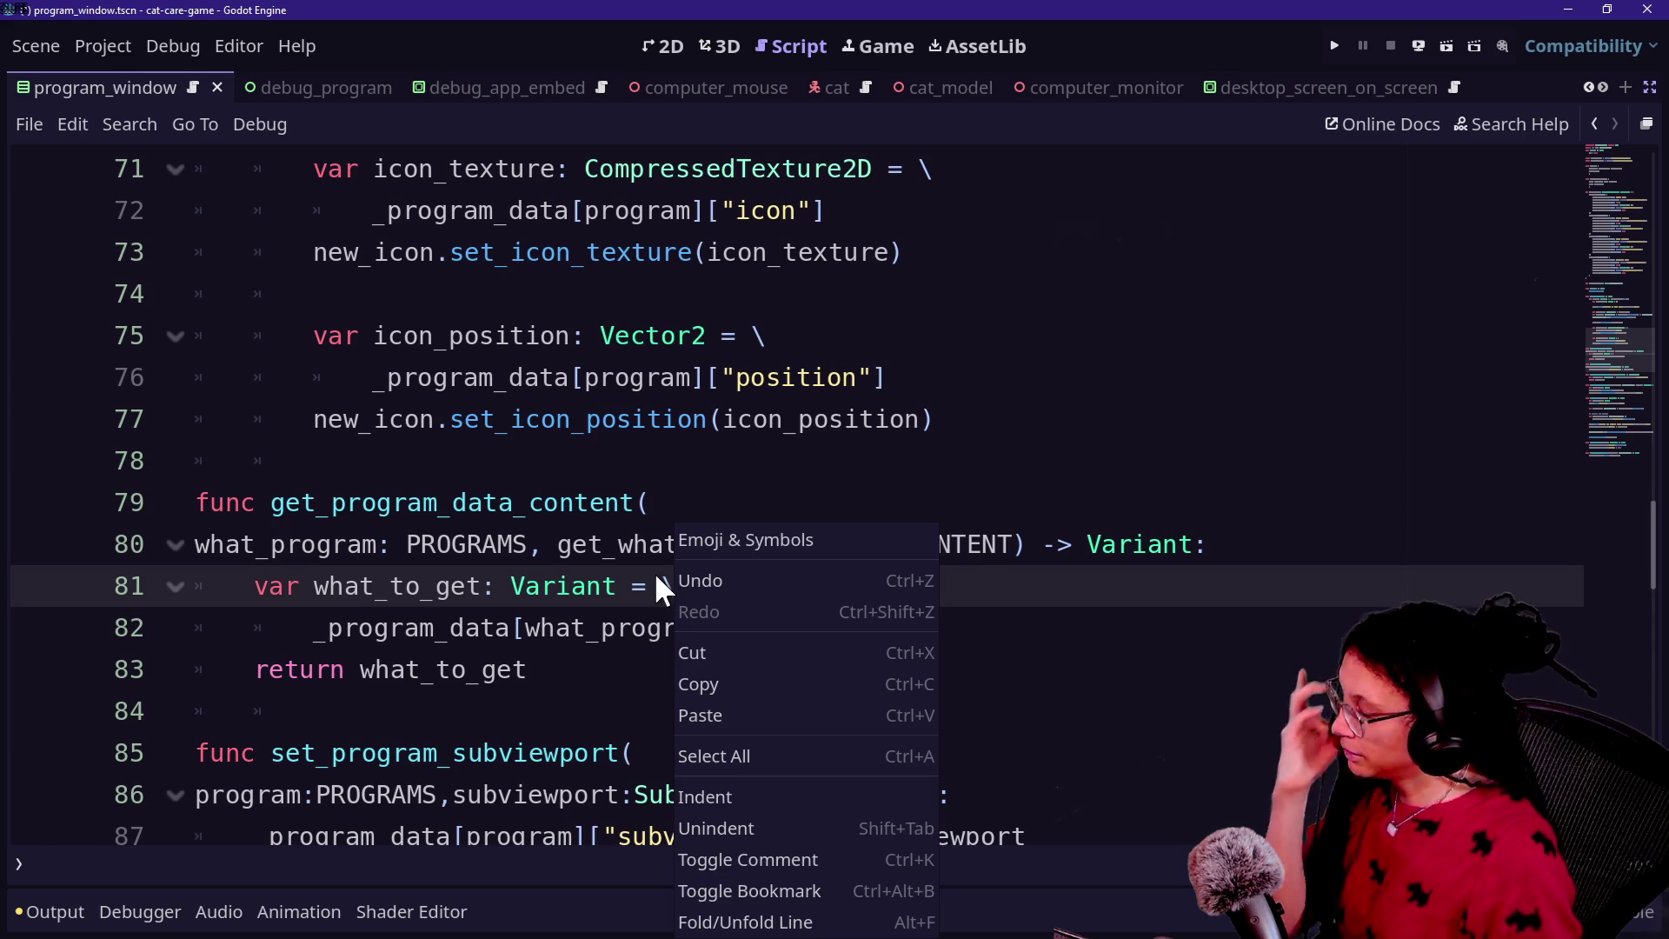
{"action": "left_click", "coordinate": [744, 579]}
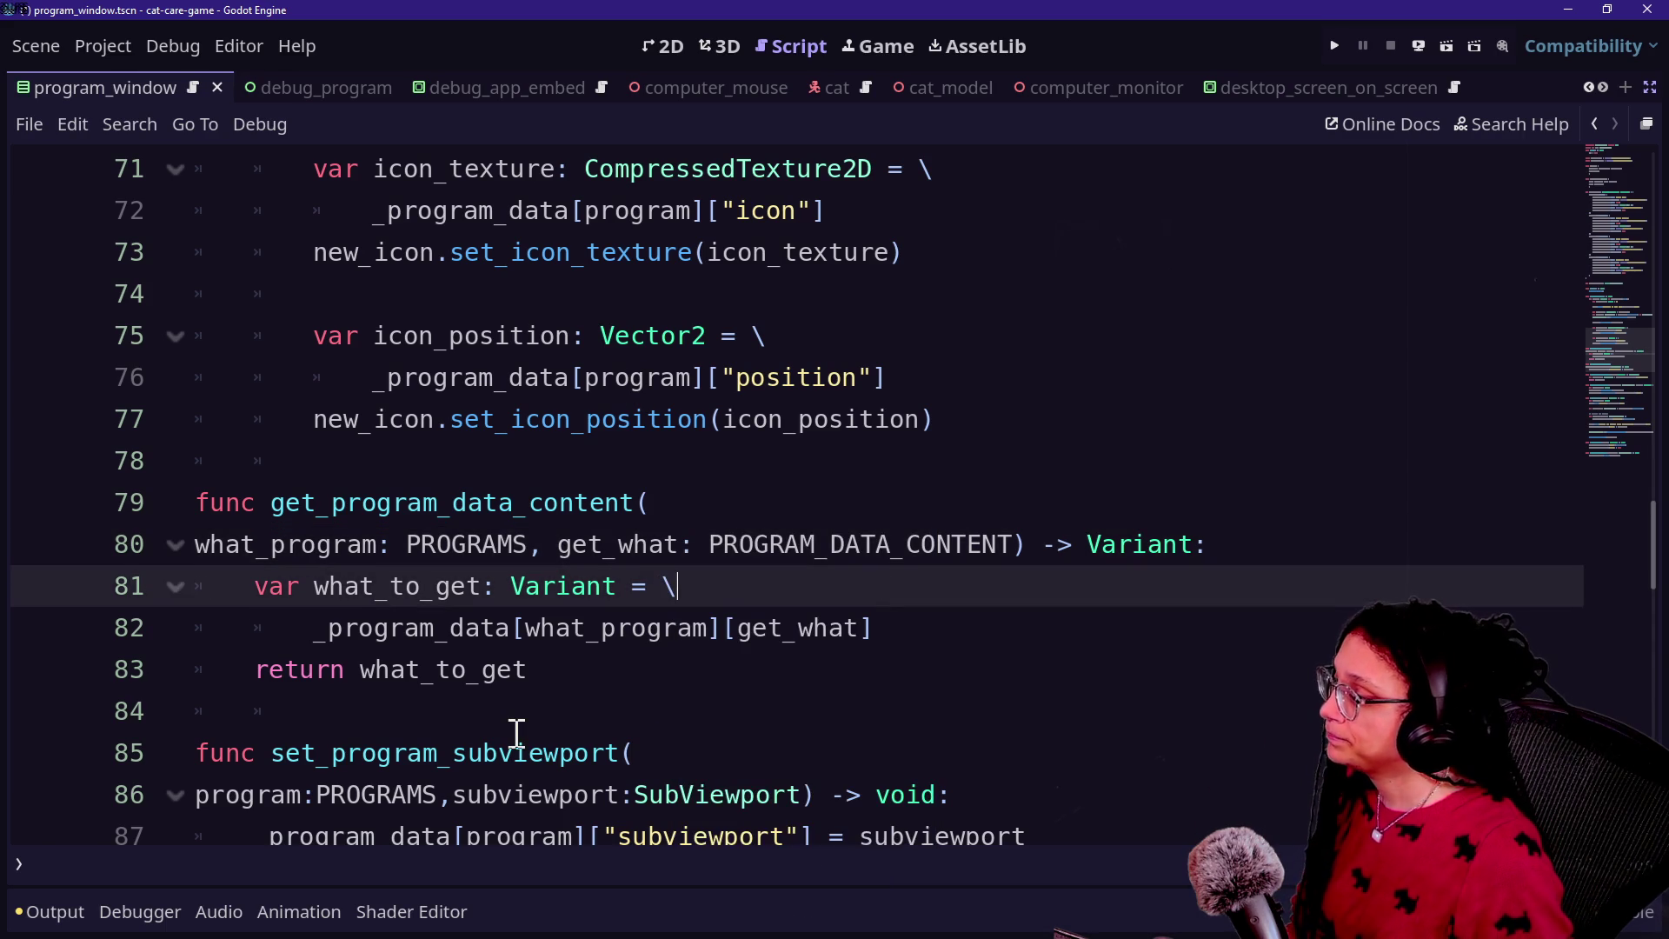
{"action": "scroll", "coordinate": [516, 735], "scroll_direction": "down", "scroll_amount": 1}
{"action": "scroll", "coordinate": [516, 735], "scroll_direction": "down", "scroll_amount": 2}
{"action": "left_click", "coordinate": [600, 421]}
{"action": "key", "text": "ctrl+s"}
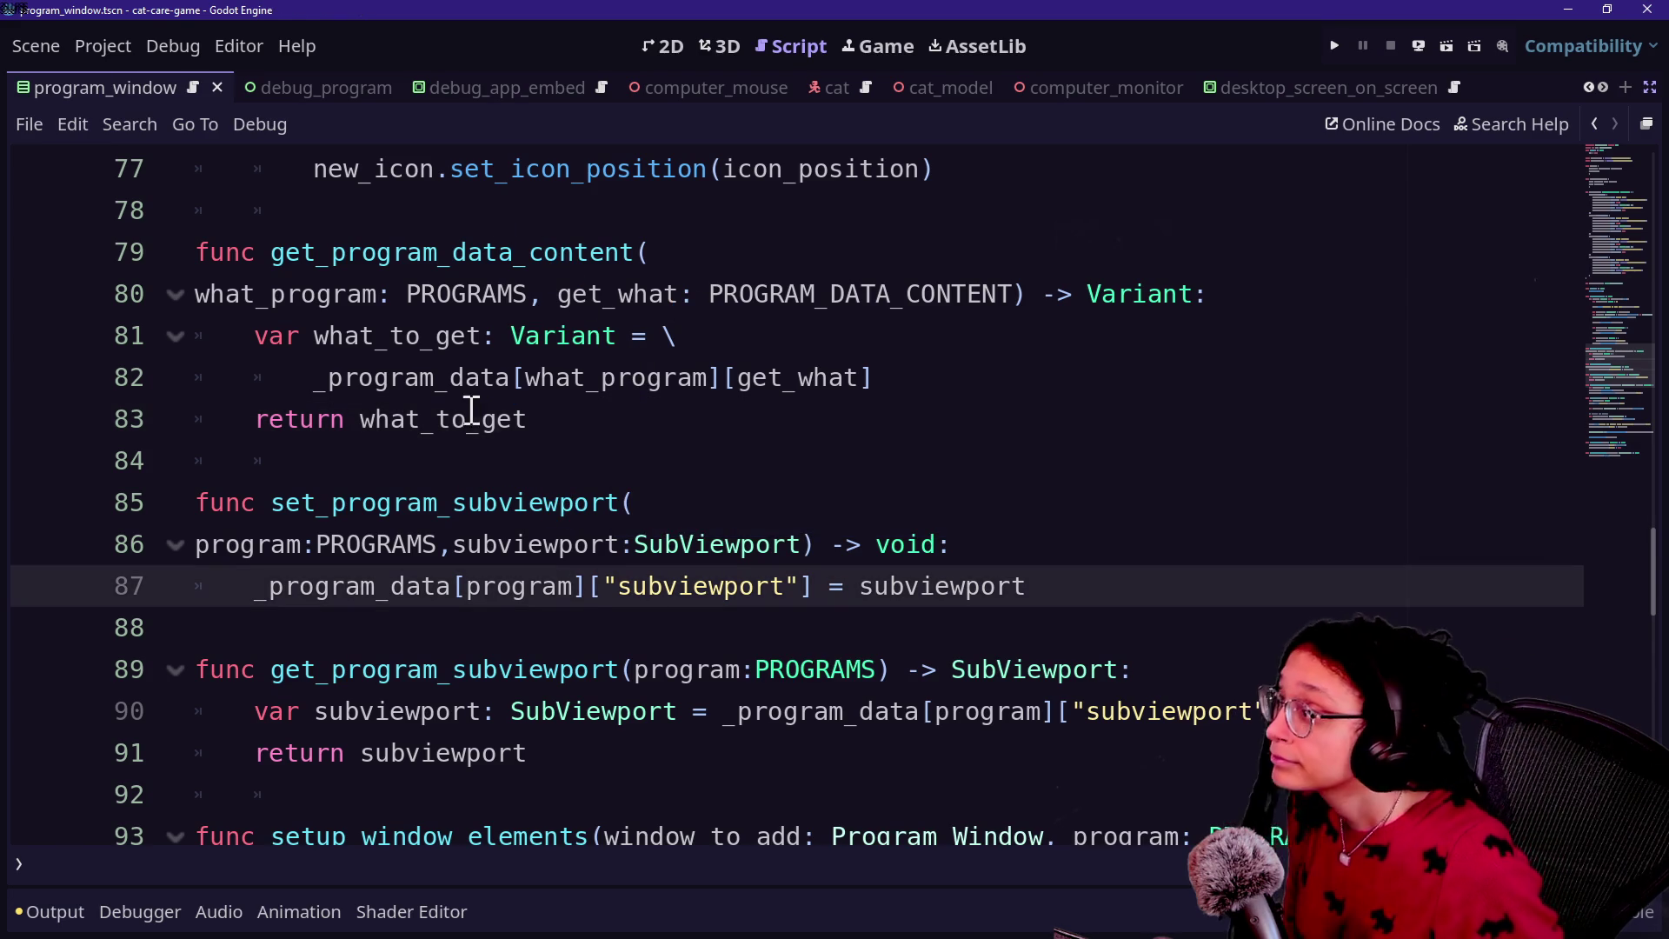
Step: Scroll back up to the _ready_programs loop and place the caret in it
{"action": "scroll", "coordinate": [681, 484], "scroll_direction": "down", "scroll_amount": 3}
{"action": "scroll", "coordinate": [681, 487], "scroll_direction": "down", "scroll_amount": 10}
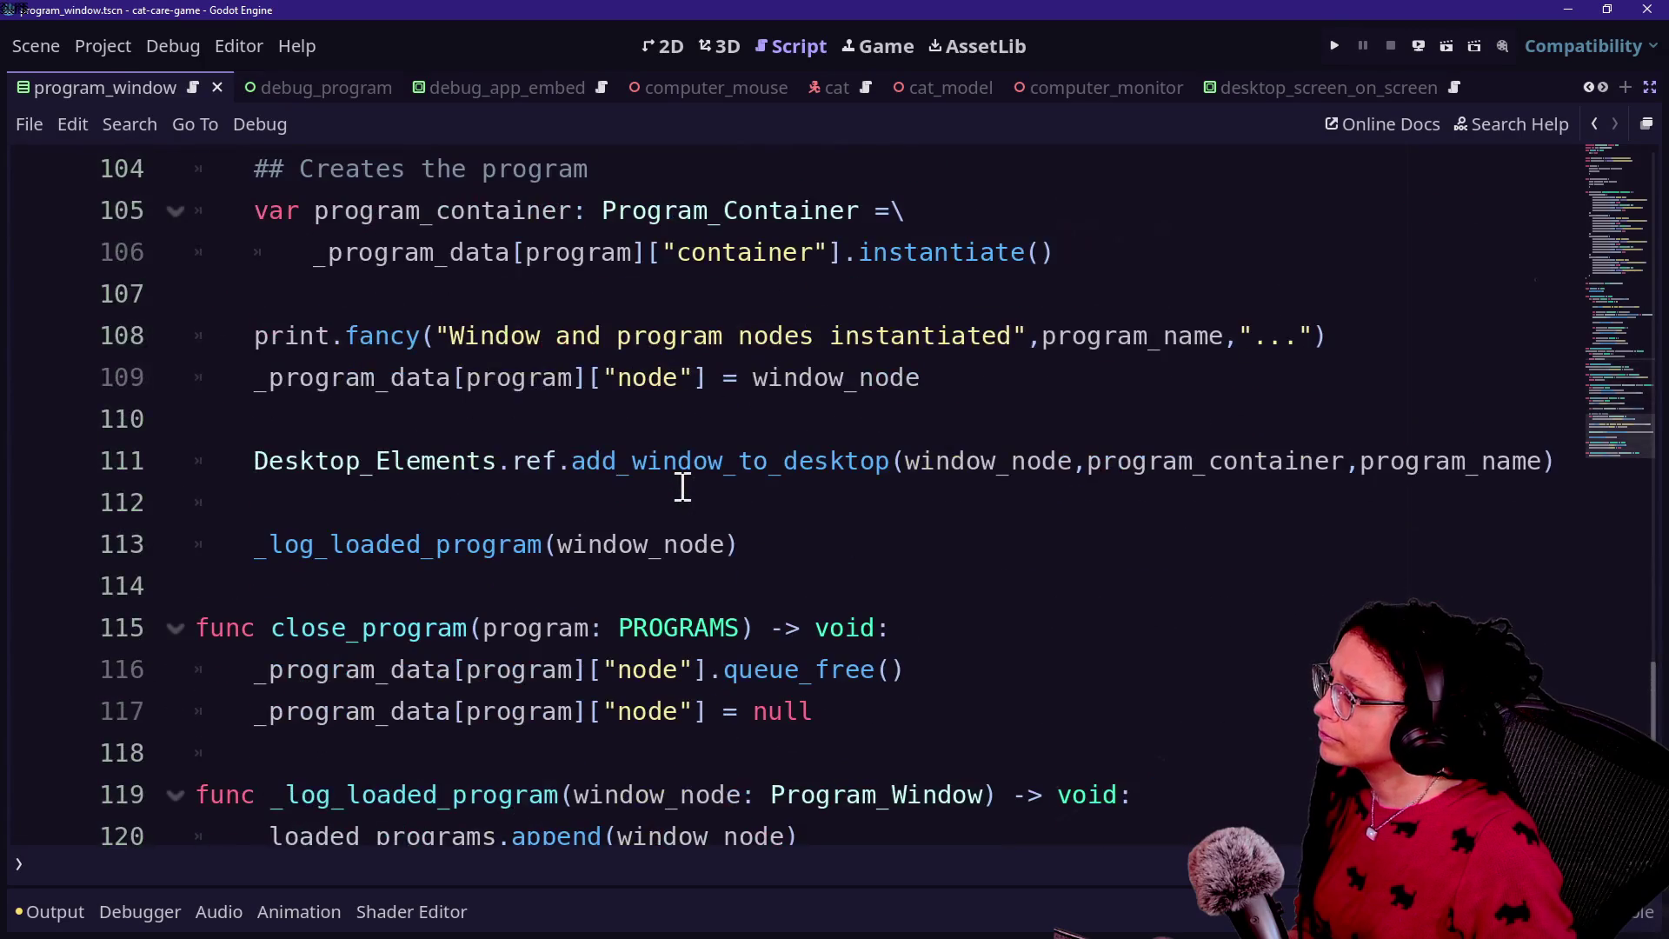
{"action": "scroll", "coordinate": [681, 487], "scroll_direction": "up", "scroll_amount": 3}
{"action": "scroll", "coordinate": [684, 487], "scroll_direction": "up", "scroll_amount": 12}
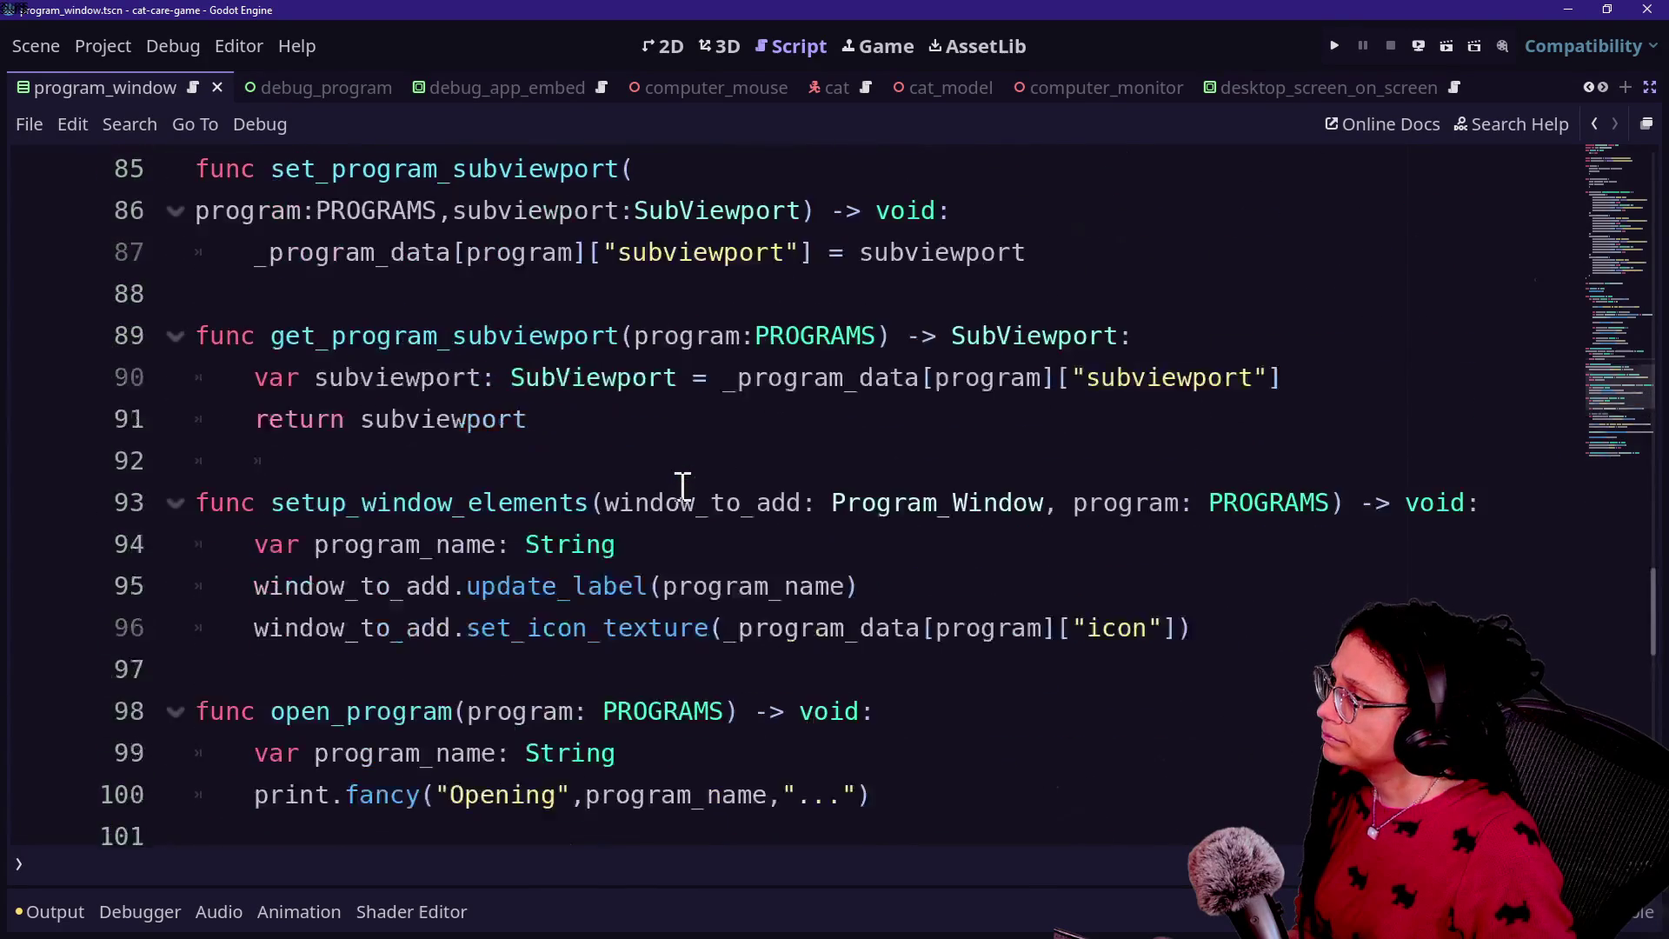
{"action": "scroll", "coordinate": [427, 441], "scroll_direction": "up", "scroll_amount": 2}
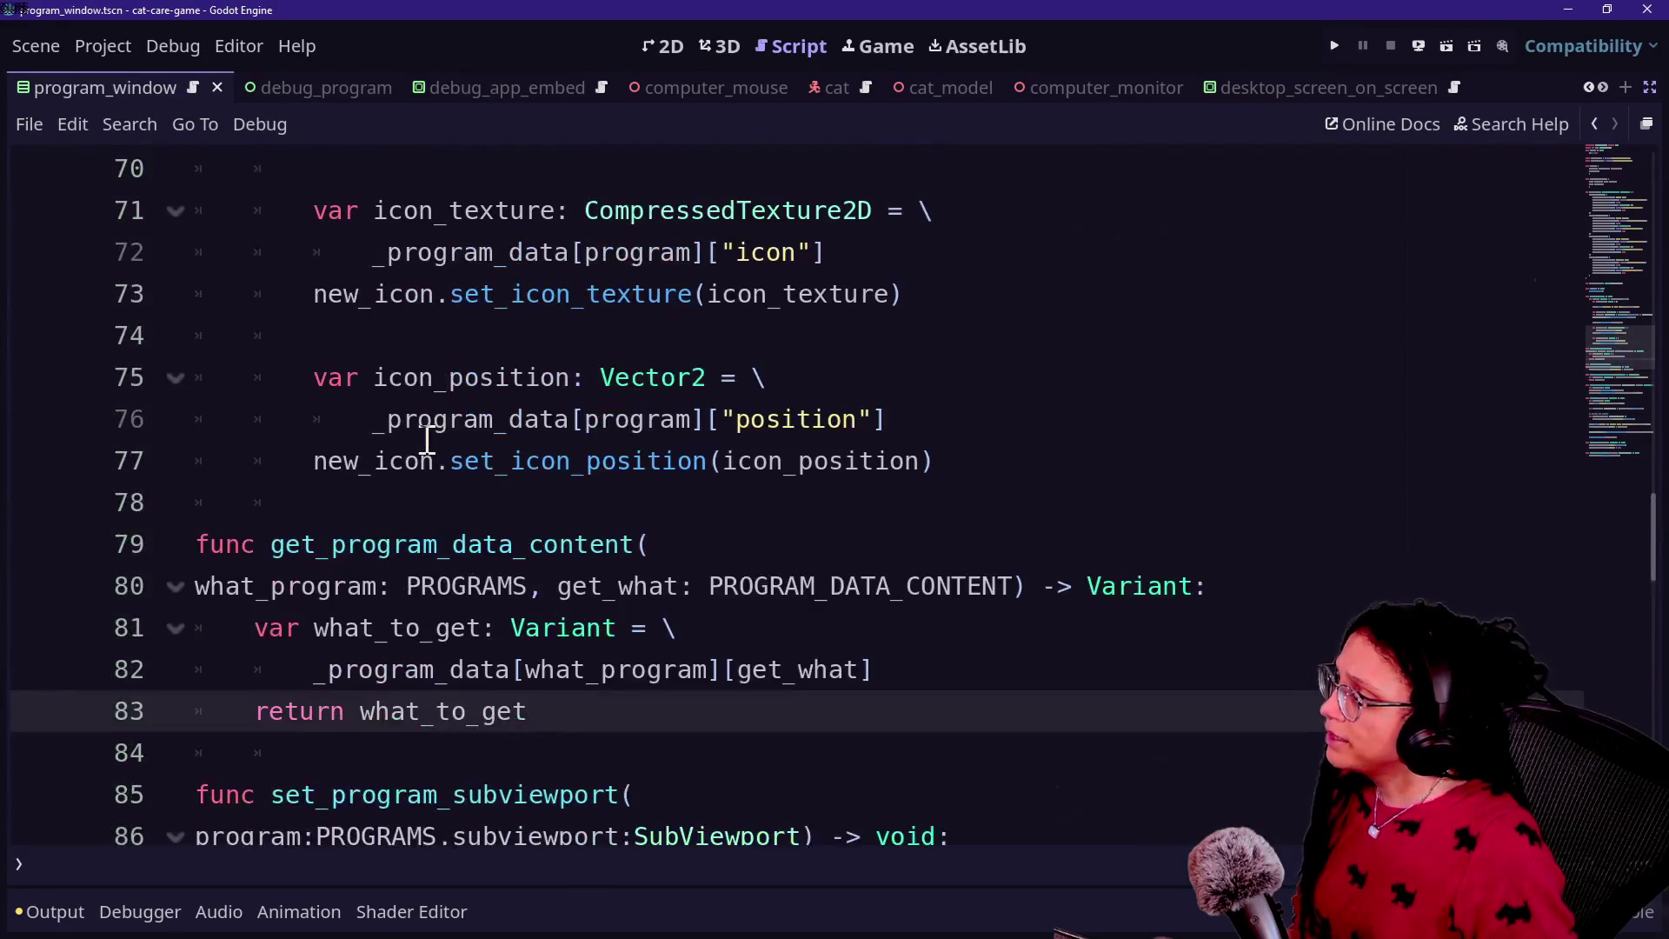
{"action": "scroll", "coordinate": [427, 441], "scroll_direction": "down", "scroll_amount": 3}
{"action": "scroll", "coordinate": [427, 440], "scroll_direction": "up", "scroll_amount": 7}
{"action": "scroll", "coordinate": [426, 441], "scroll_direction": "up", "scroll_amount": 1}
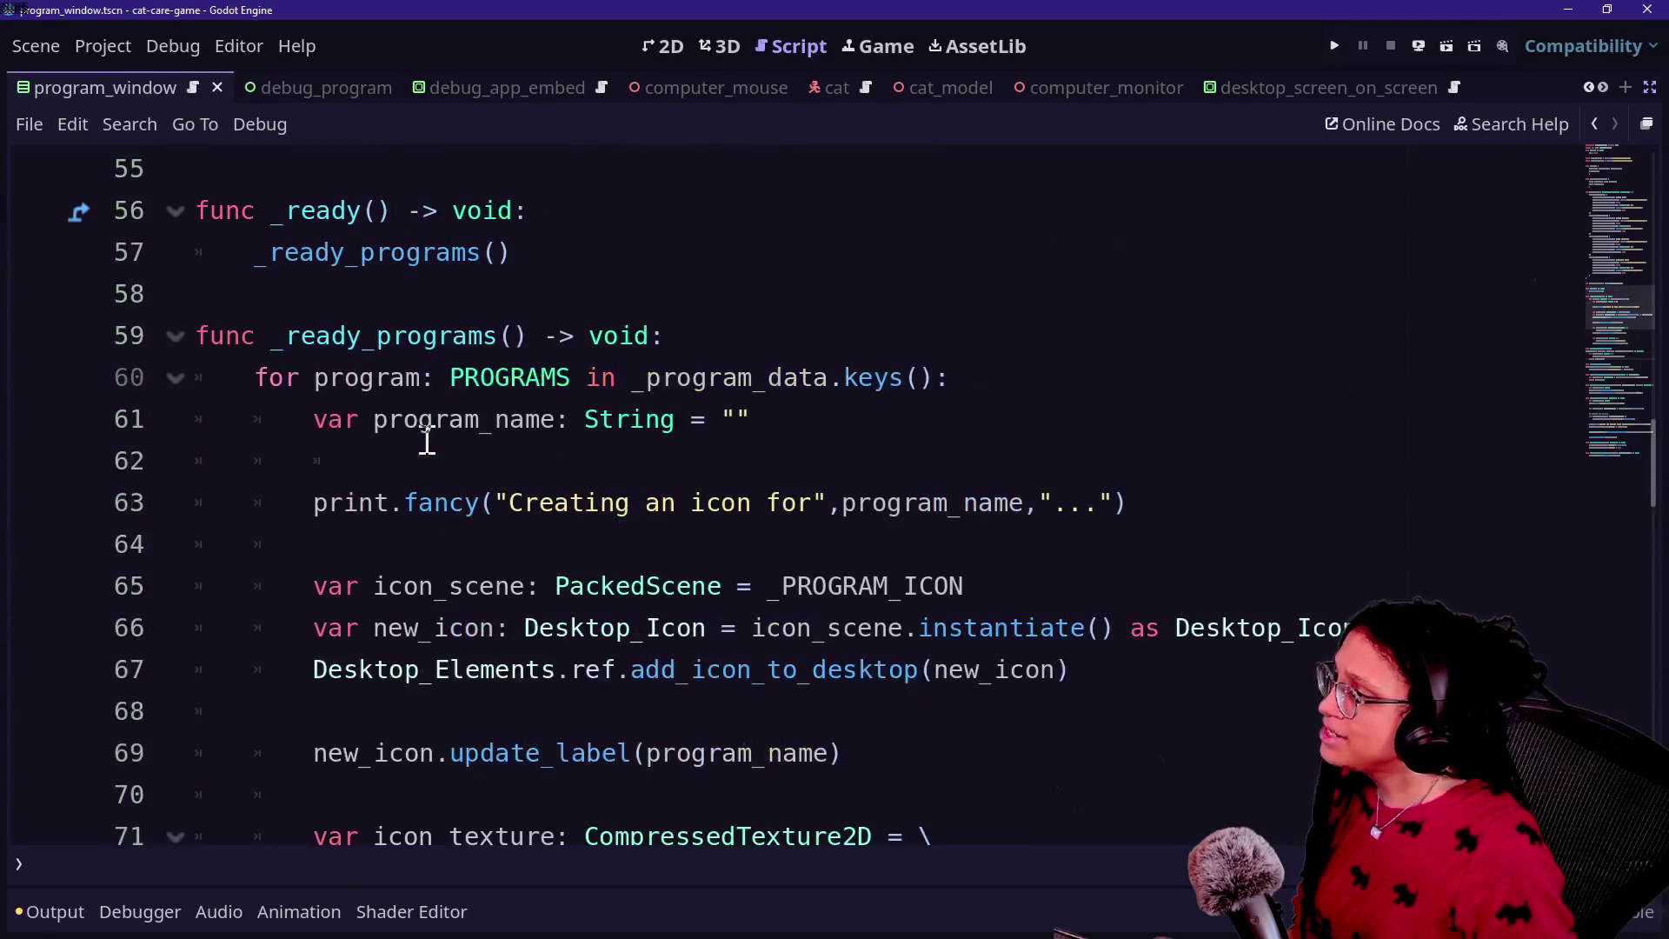
{"action": "left_click", "coordinate": [708, 425]}
Step: Replace program_name's empty-string default with a get_program_data_content( call on a continued line
{"action": "left_click", "coordinate": [818, 451]}
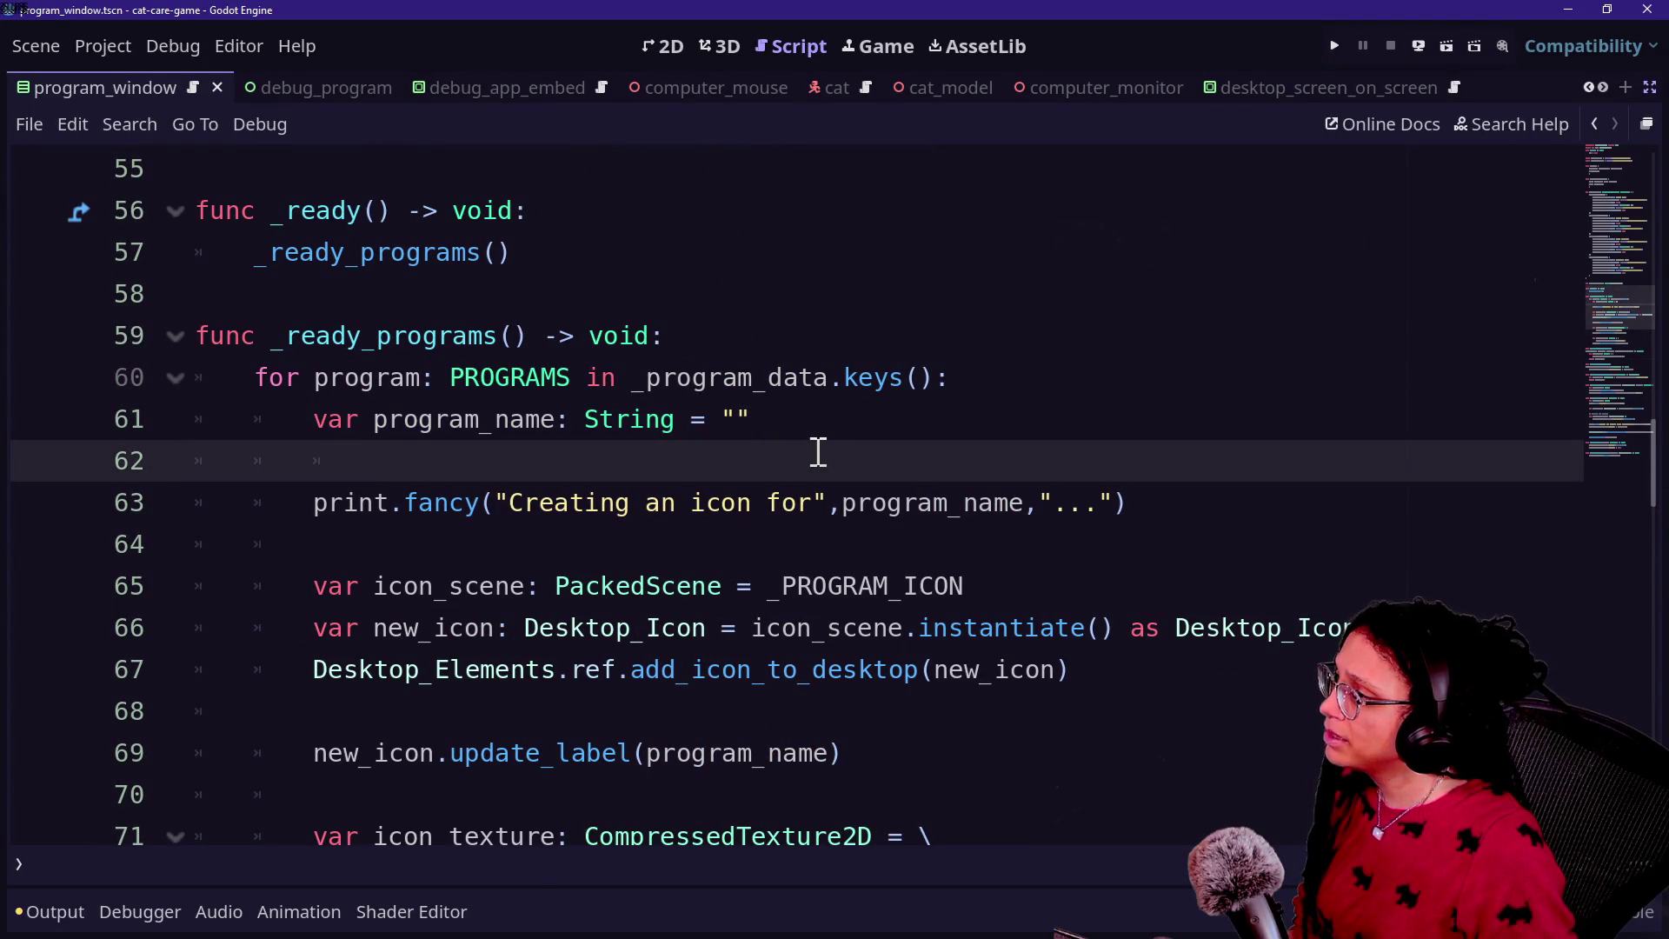
{"action": "left_click", "coordinate": [768, 421]}
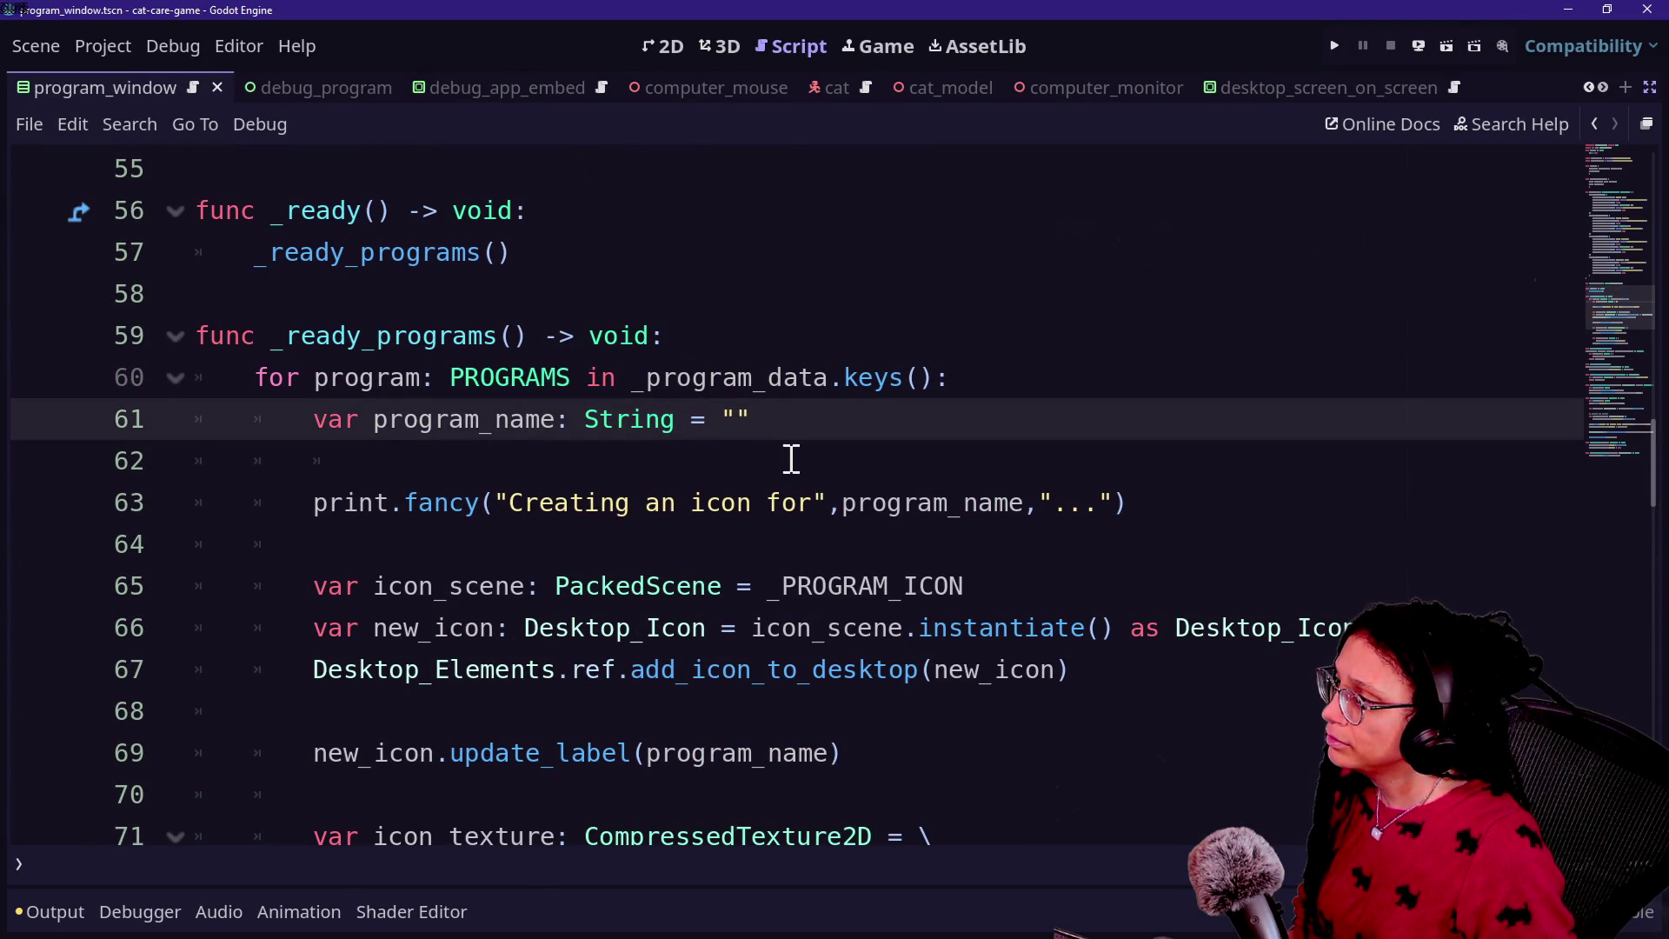
{"action": "key", "text": "BackSpace"}
{"action": "key", "text": "BackSpace"}
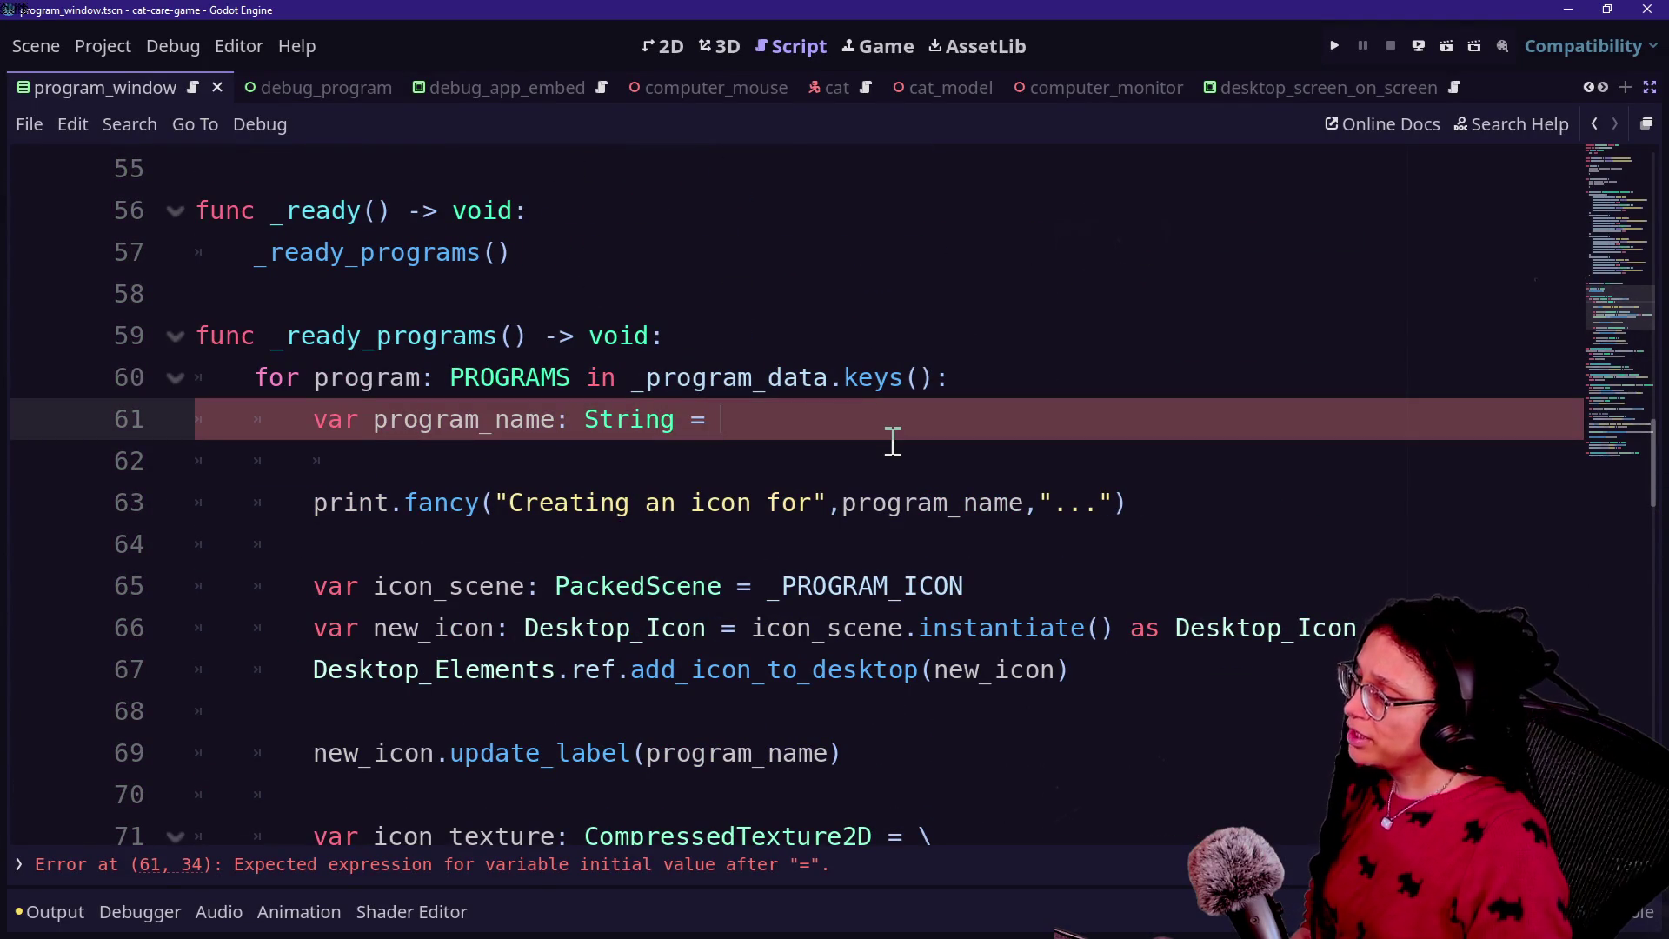
{"action": "type", "text": "\\"}
{"action": "key", "text": "Return"}
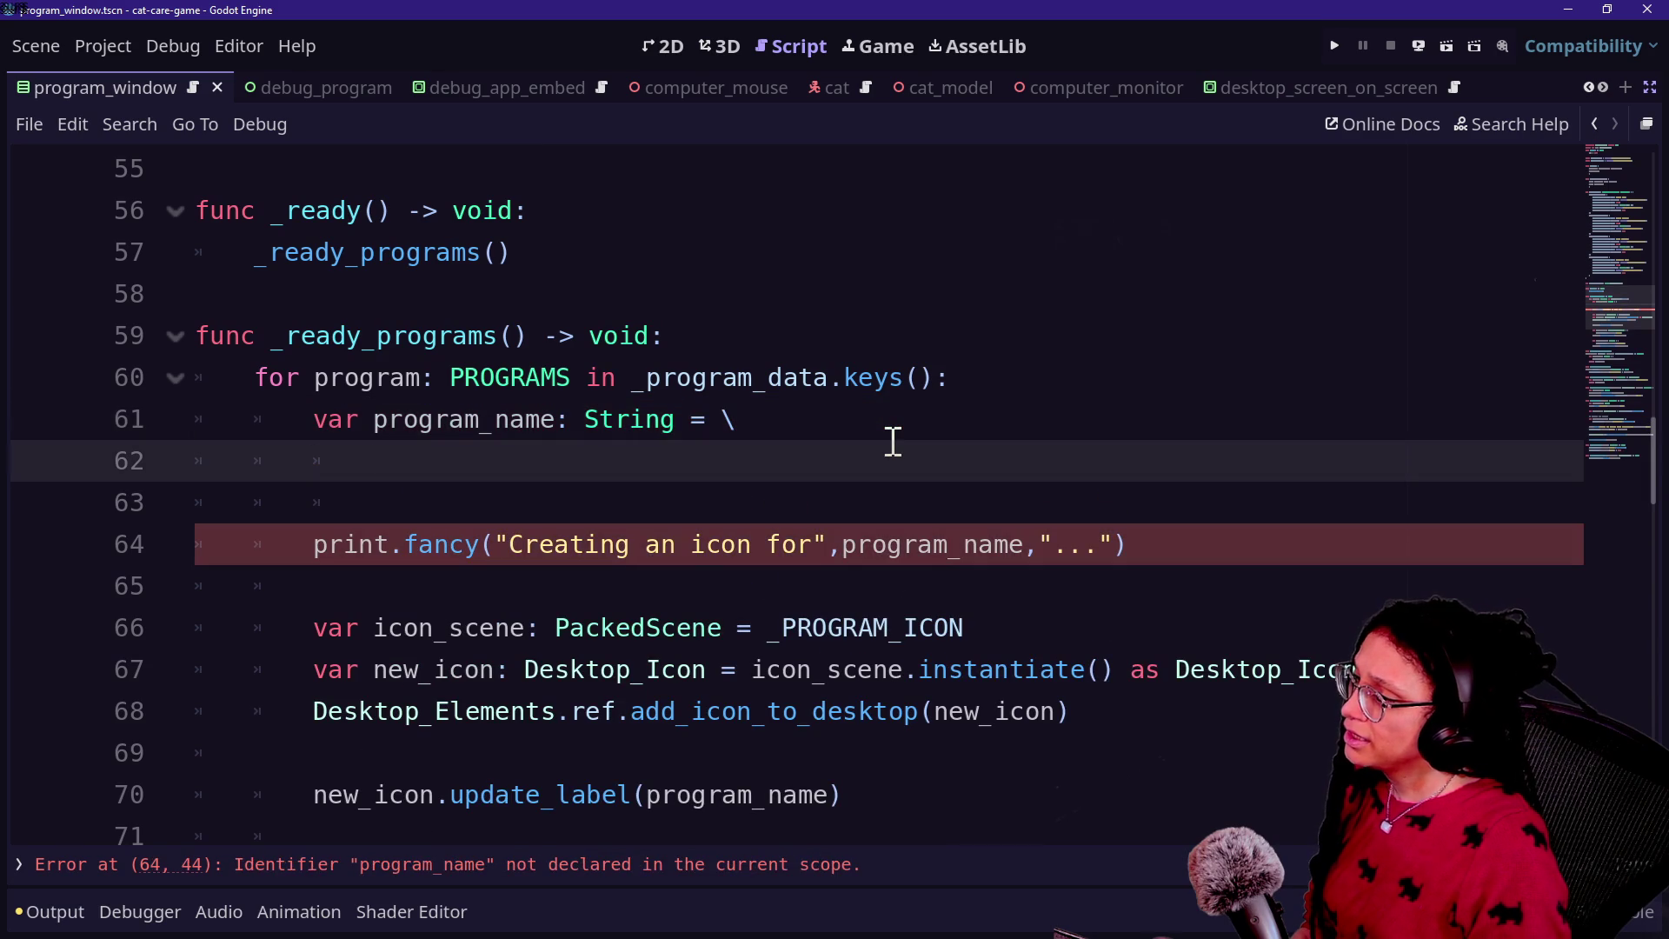
{"action": "type", "text": "get"}
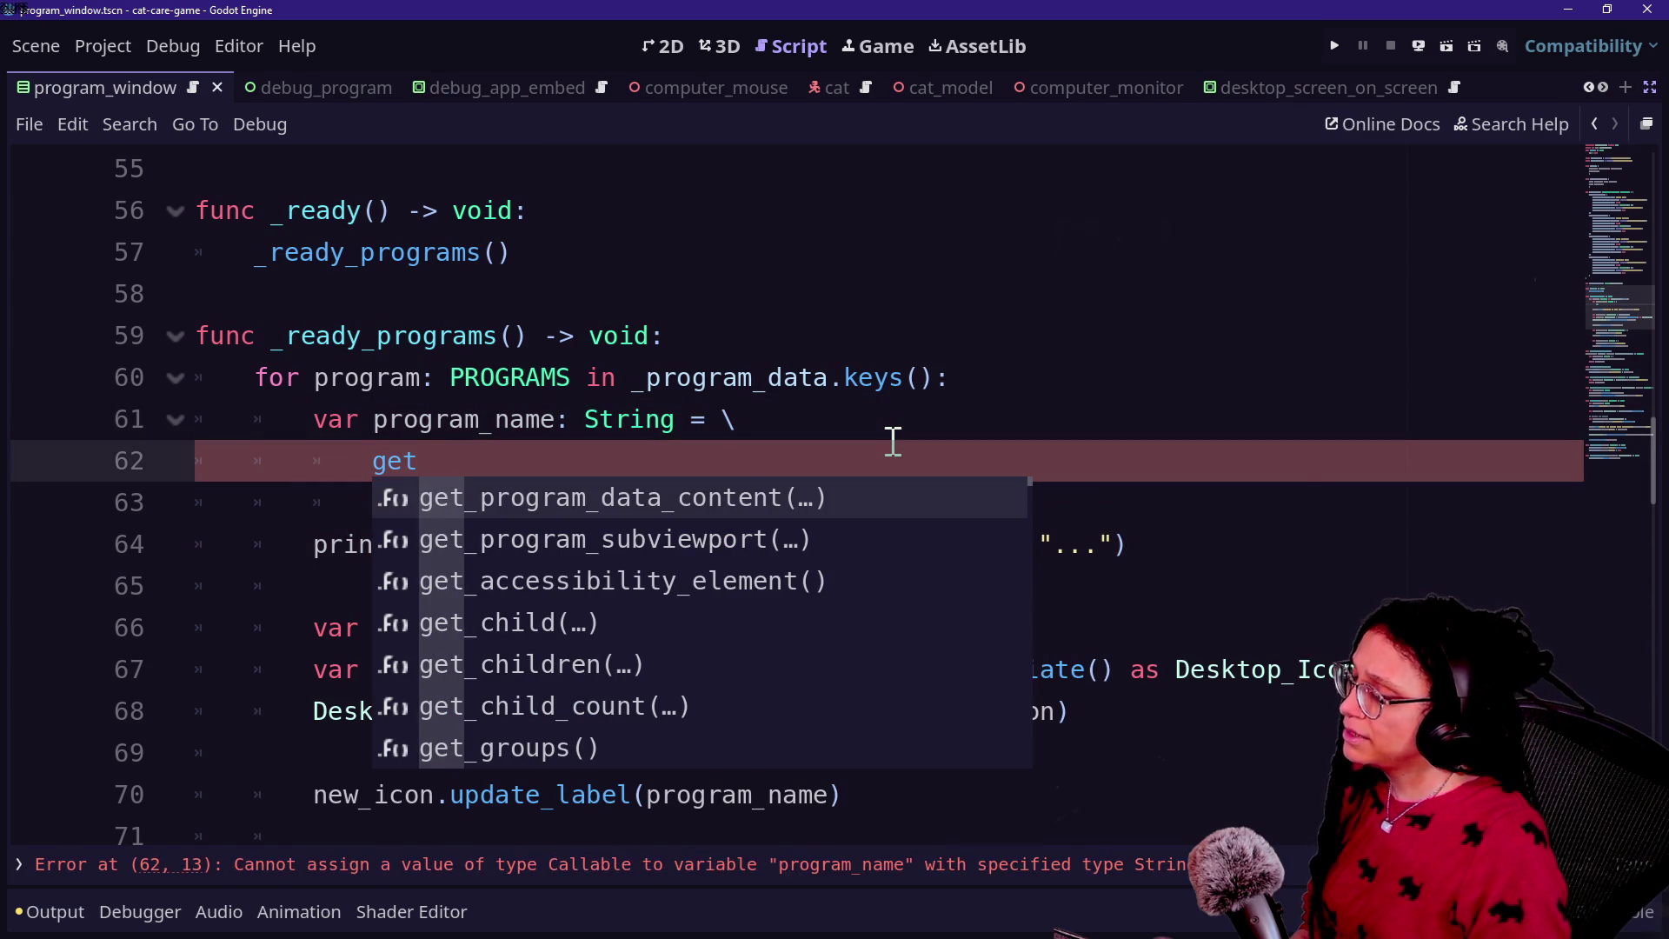
{"action": "key", "text": "Return"}
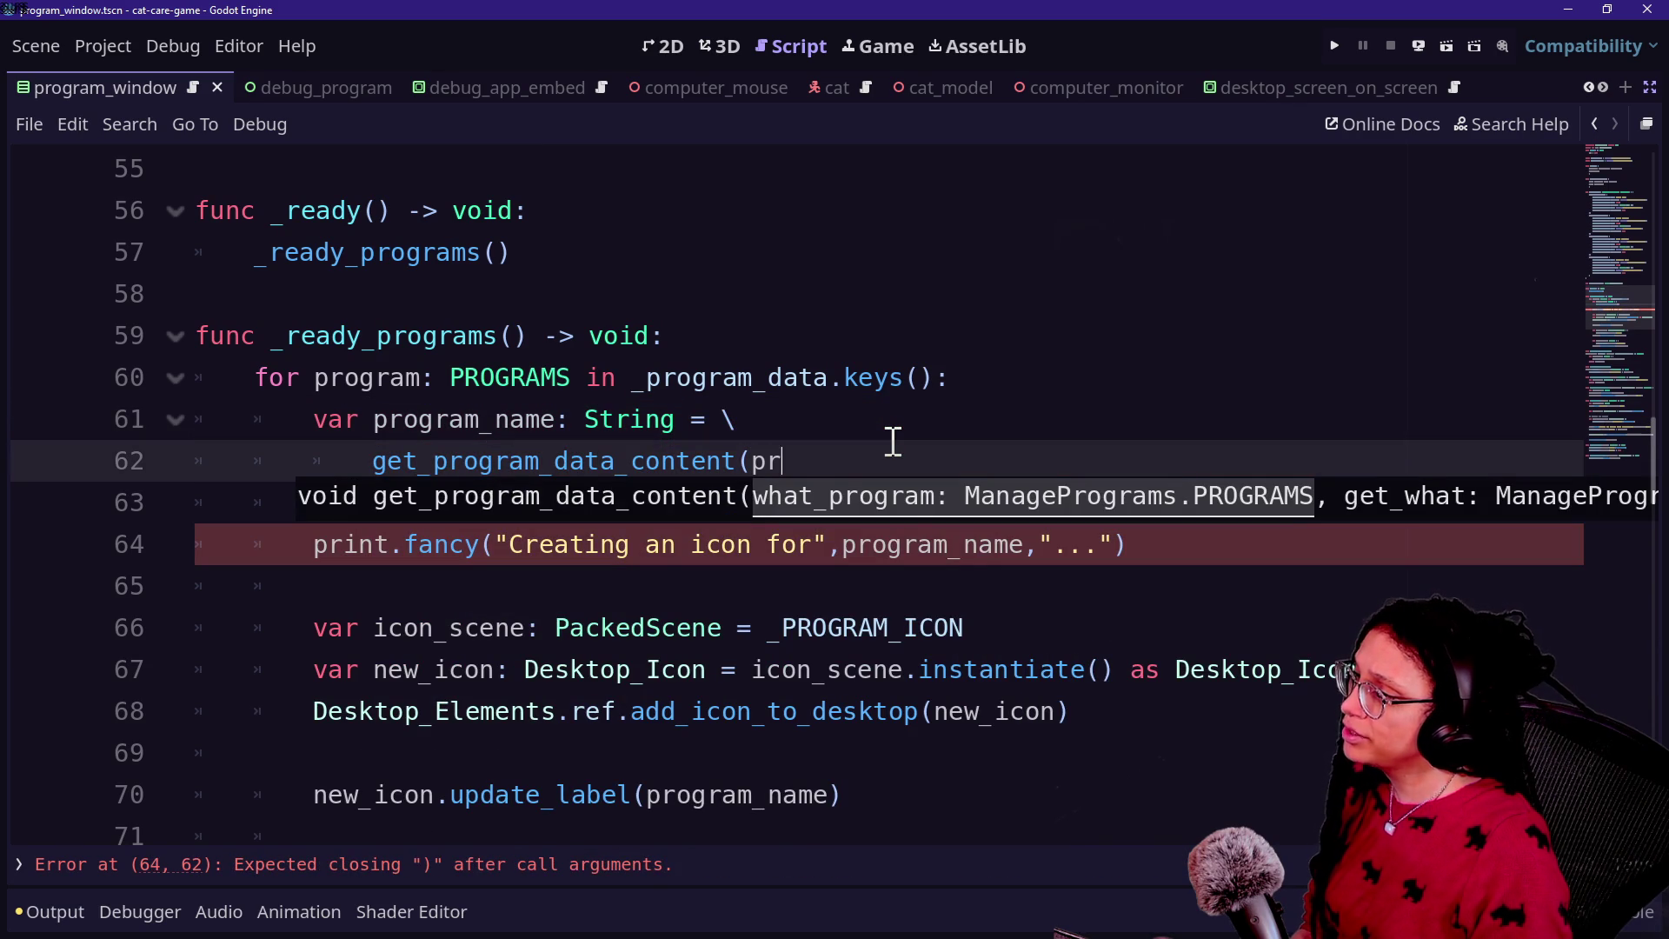
{"action": "type", "text": "ogram,"}
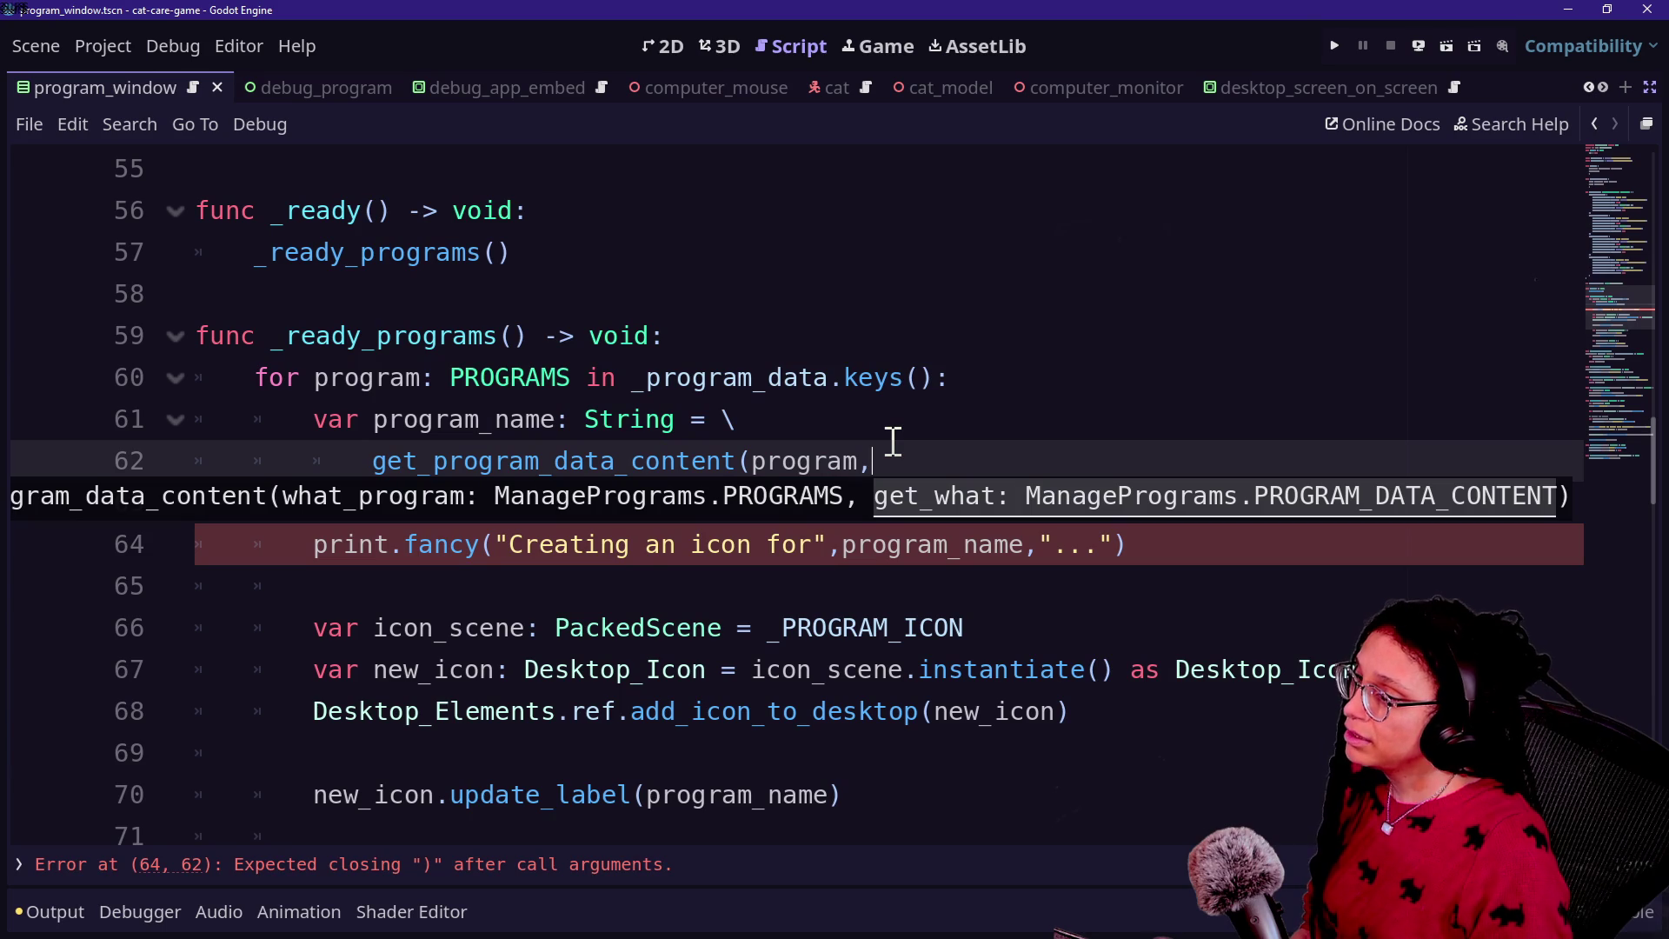
Step: Pass PROGRAM_DATA_CONTENT.NAME to get_program_data_content, with the arguments on their own line
{"action": "left_click", "coordinate": [748, 456]}
{"action": "key", "text": "Return"}
{"action": "left_click", "coordinate": [754, 504]}
{"action": "type", "text": "R"}
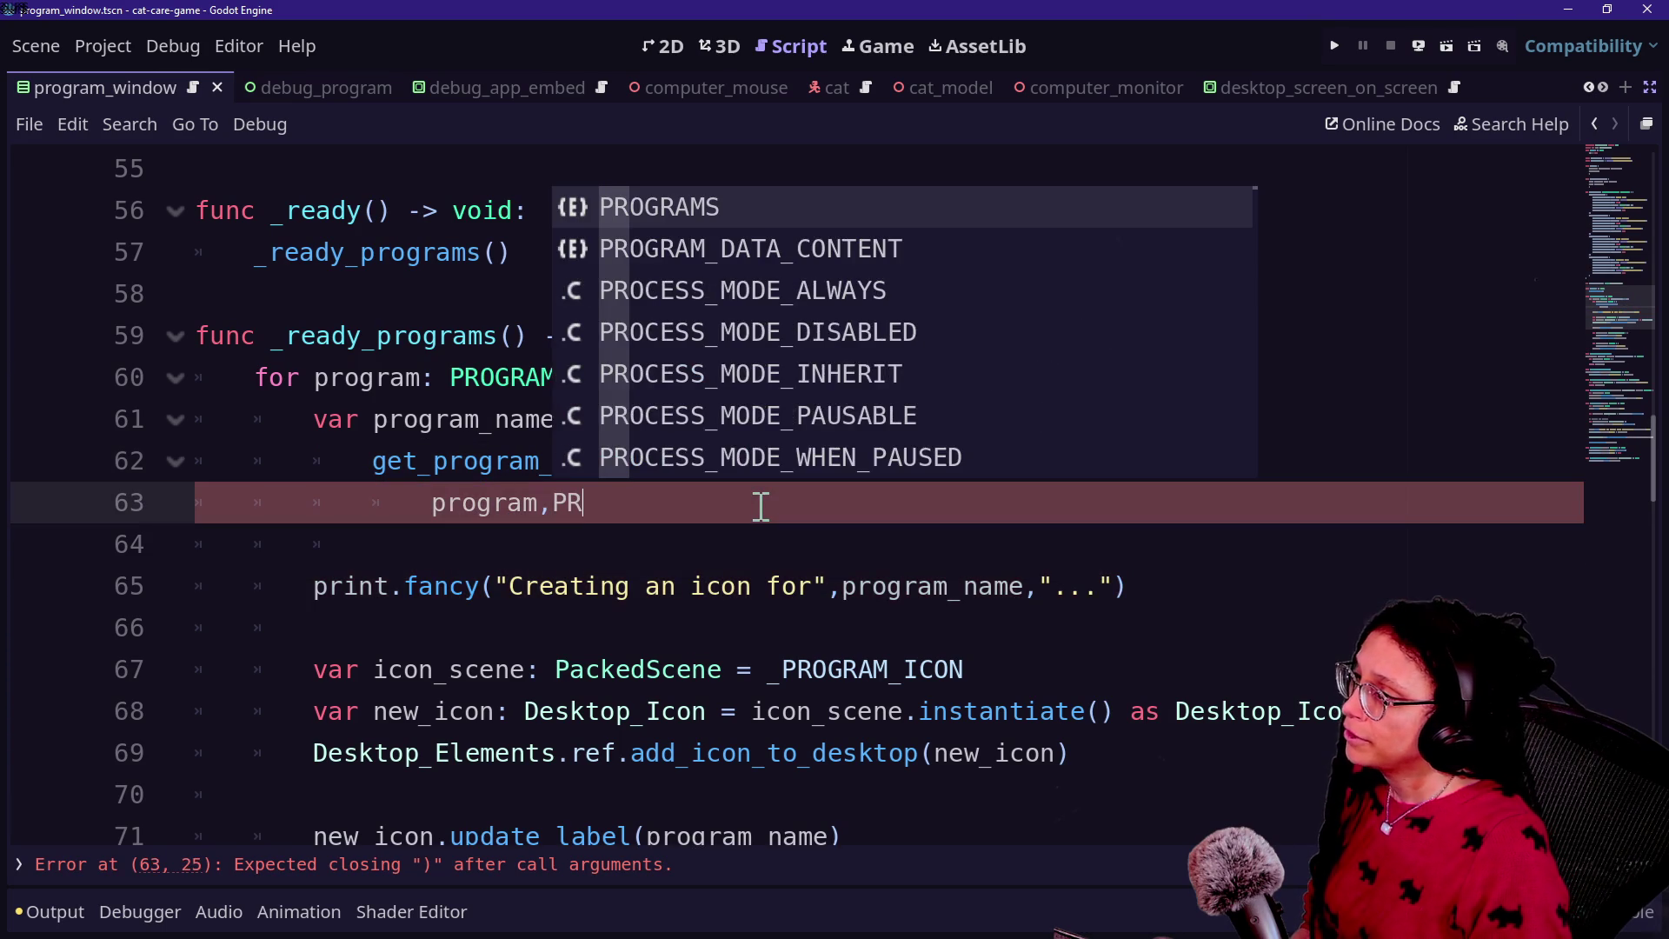
{"action": "type", "text": "OG"}
{"action": "key", "text": "Down"}
{"action": "key", "text": "Return"}
{"action": "type", "text": ".NAM)"}
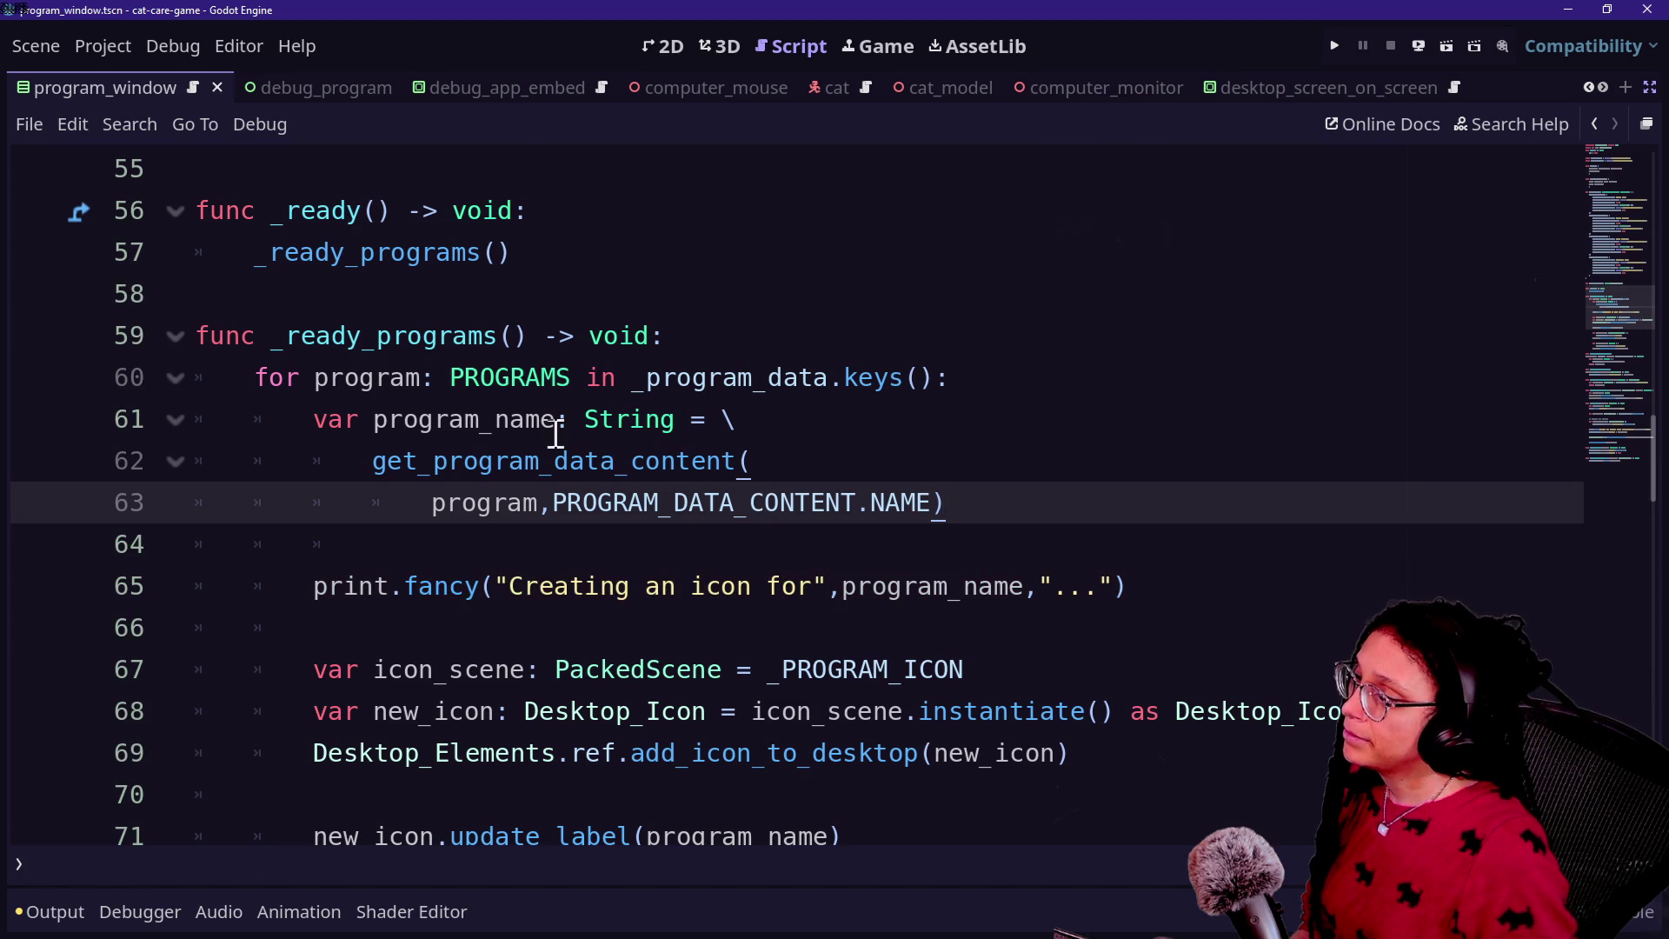
Step: Review the new program_name assignment and the print line, dismissing the PackedScene popup
{"action": "left_click_drag", "start_coordinate": [309, 419], "coordinate": [898, 533]}
{"action": "left_click", "coordinate": [898, 532]}
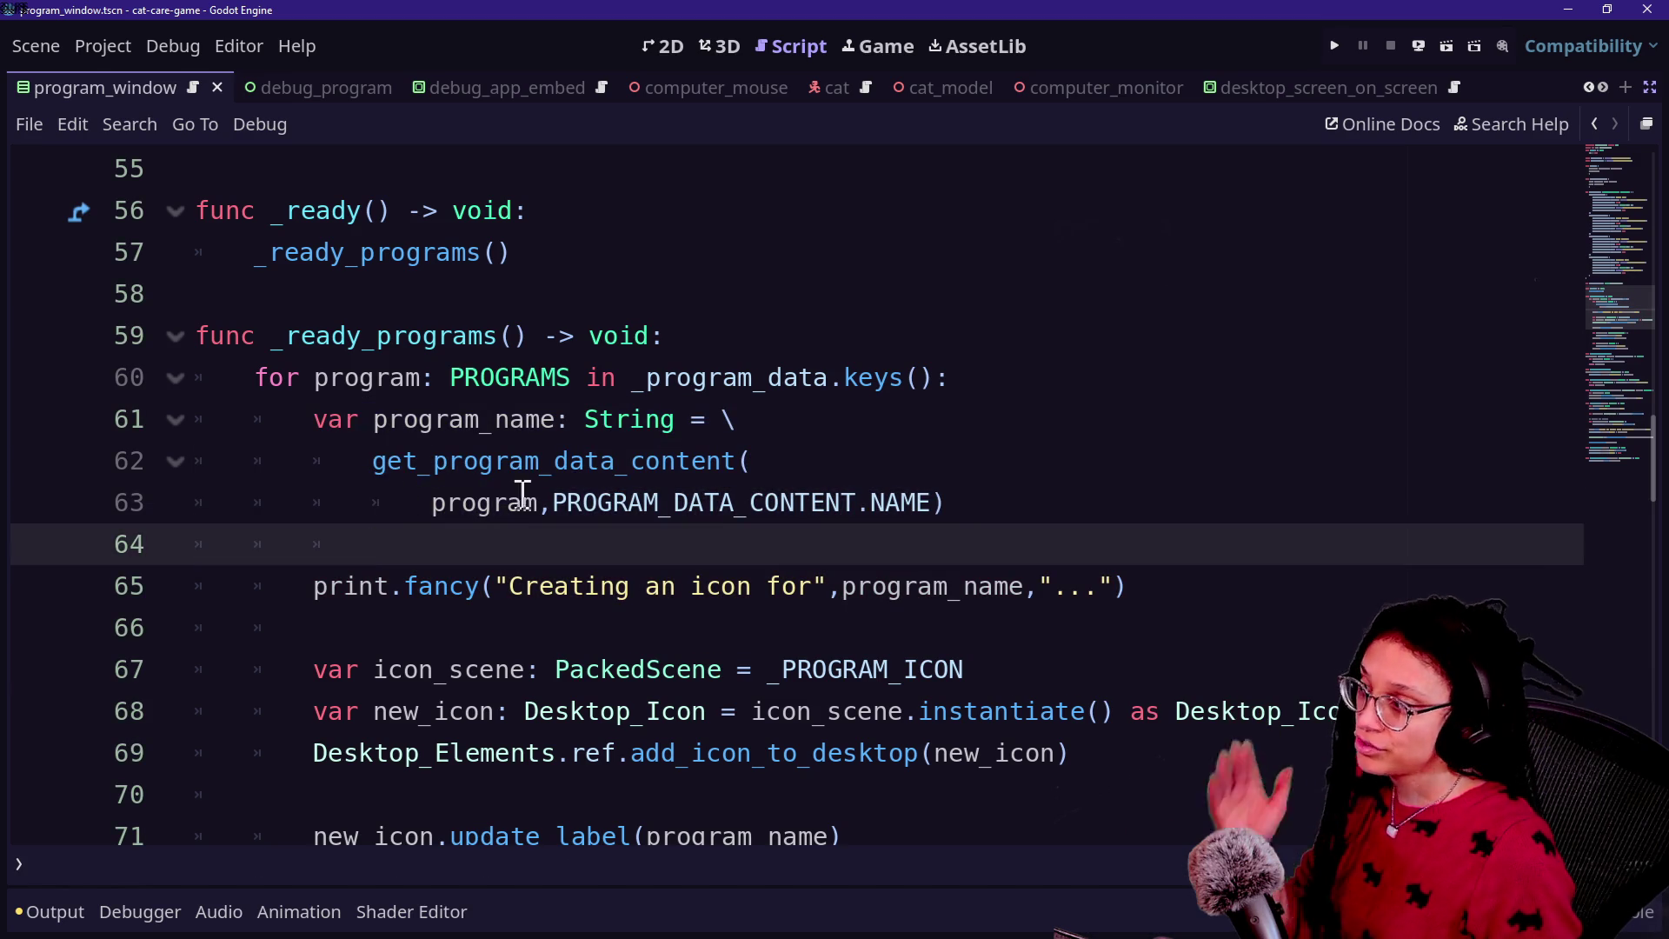
{"action": "left_click", "coordinate": [309, 497]}
{"action": "scroll", "coordinate": [637, 540], "scroll_direction": "down", "scroll_amount": 1}
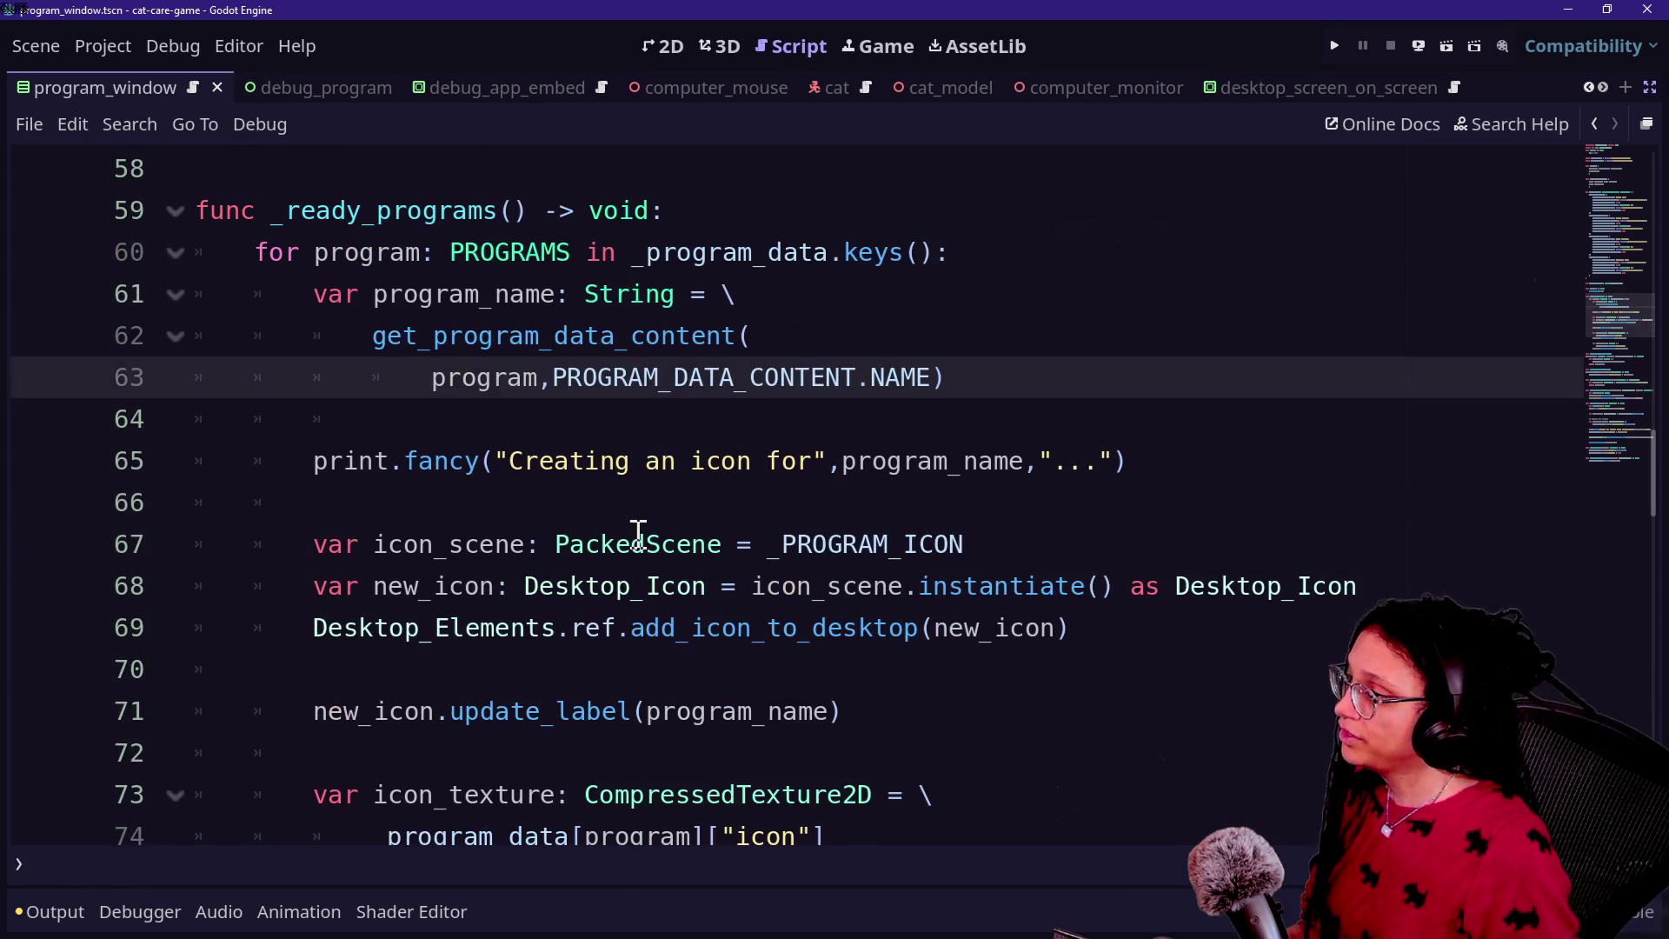
{"action": "mouse_move", "coordinate": [638, 532]}
{"action": "left_click", "coordinate": [645, 414]}
{"action": "left_click", "coordinate": [756, 377]}
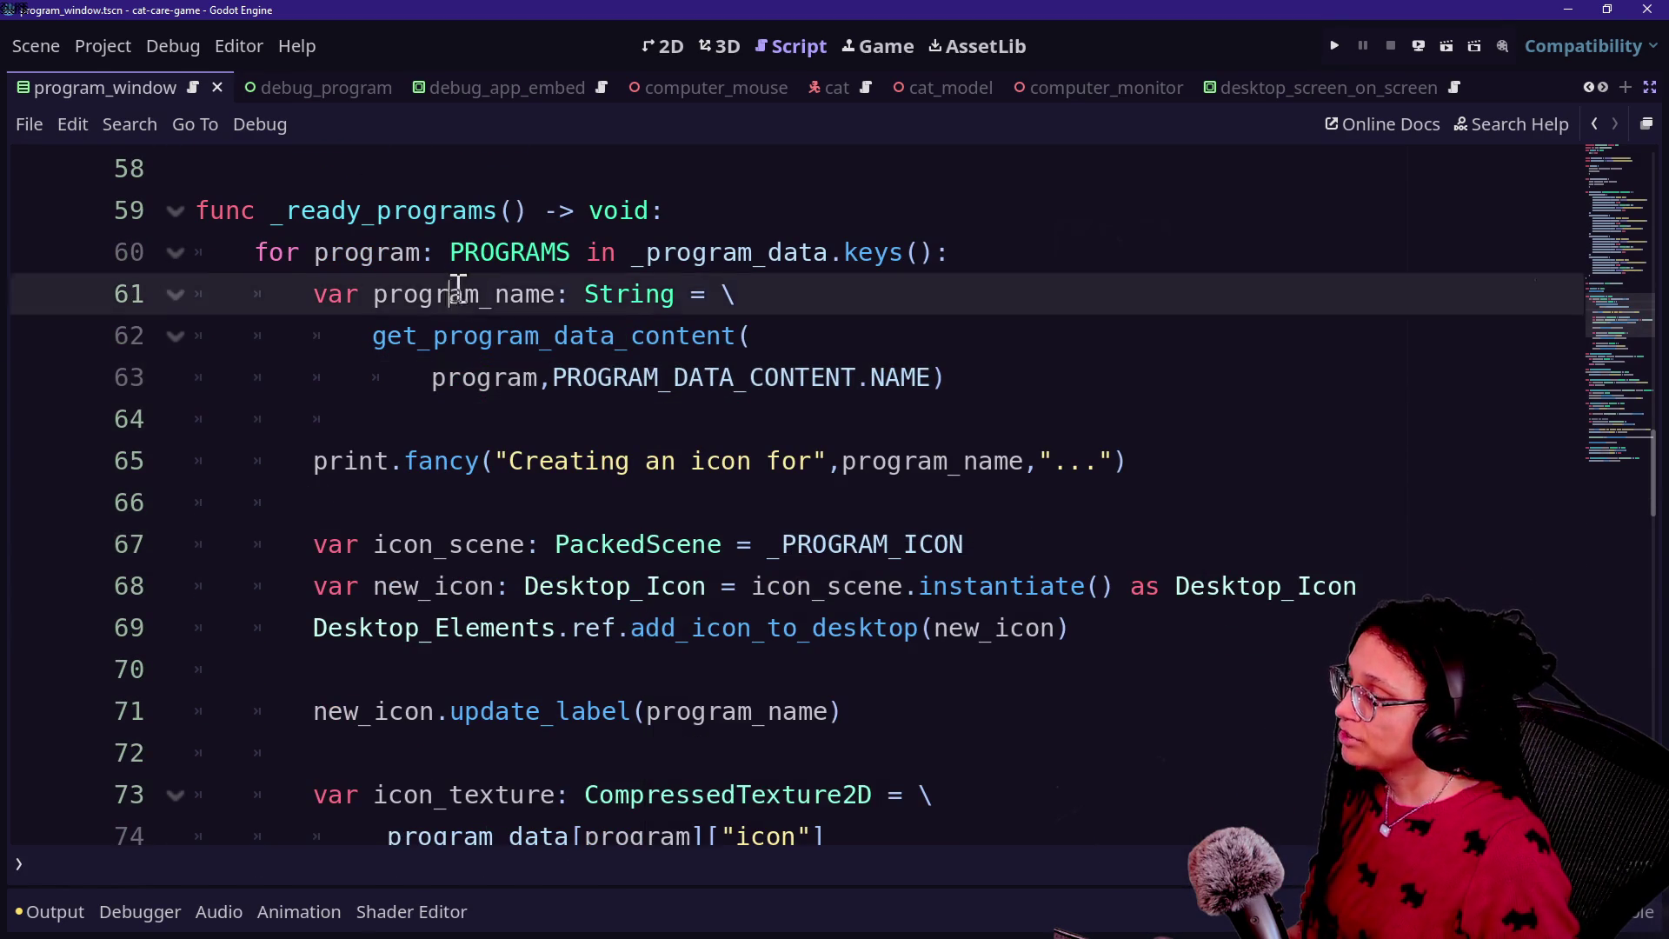
{"action": "scroll", "coordinate": [756, 373], "scroll_direction": "down", "scroll_amount": 1}
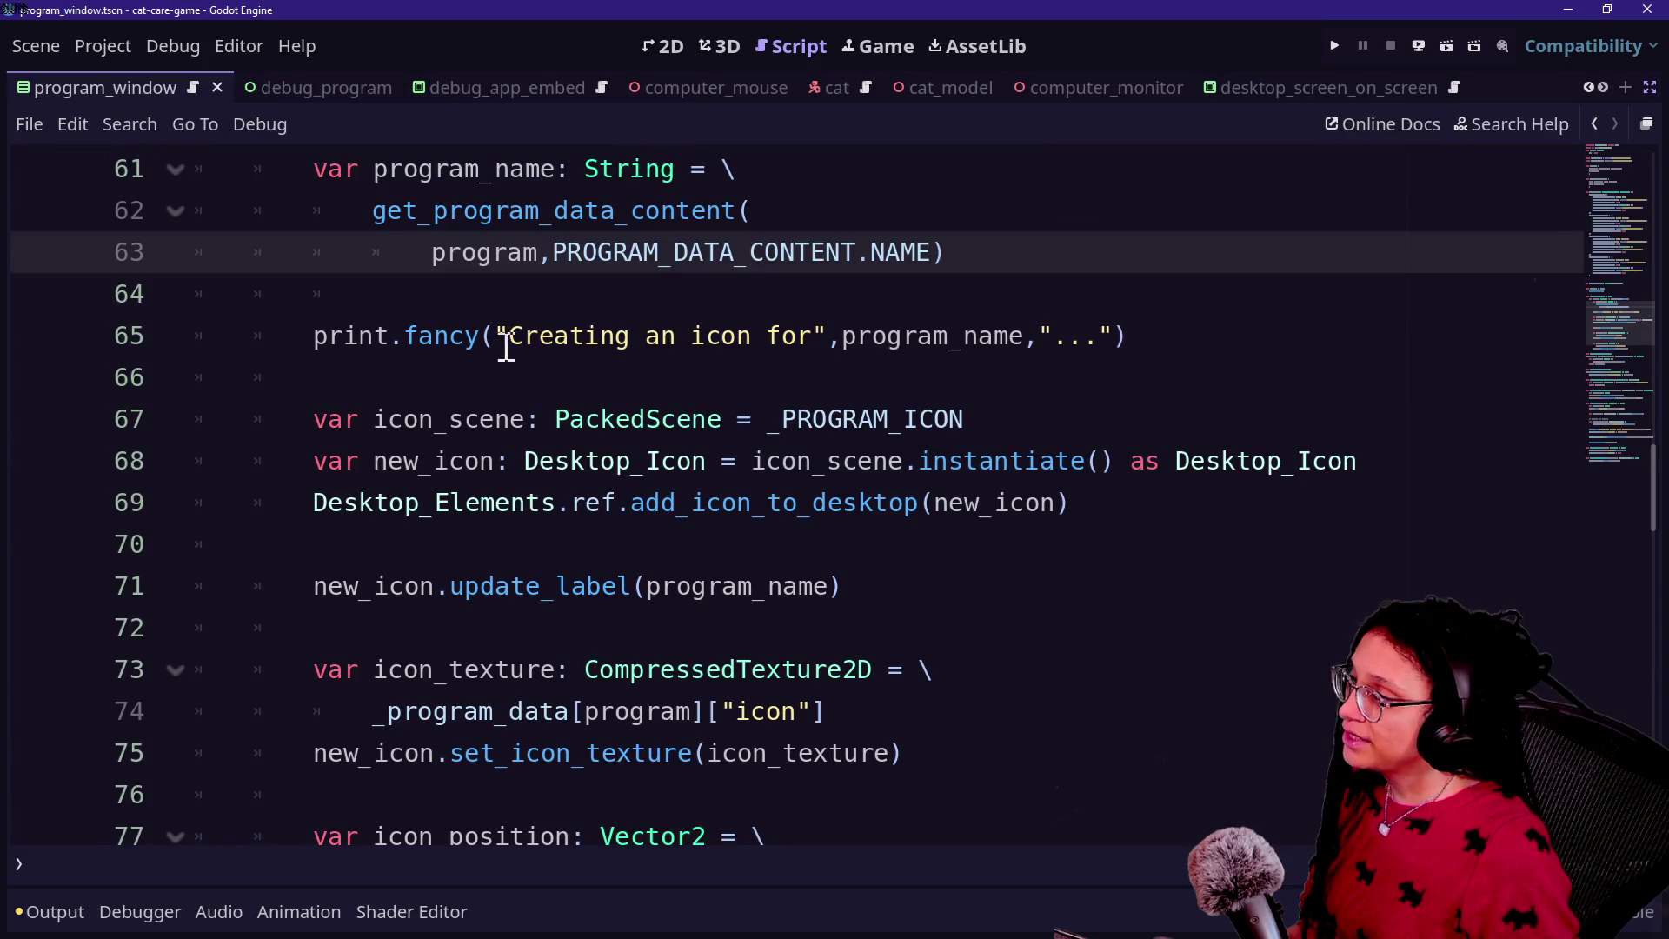
{"action": "left_click_drag", "start_coordinate": [511, 344], "coordinate": [1200, 347]}
{"action": "left_click", "coordinate": [1211, 348]}
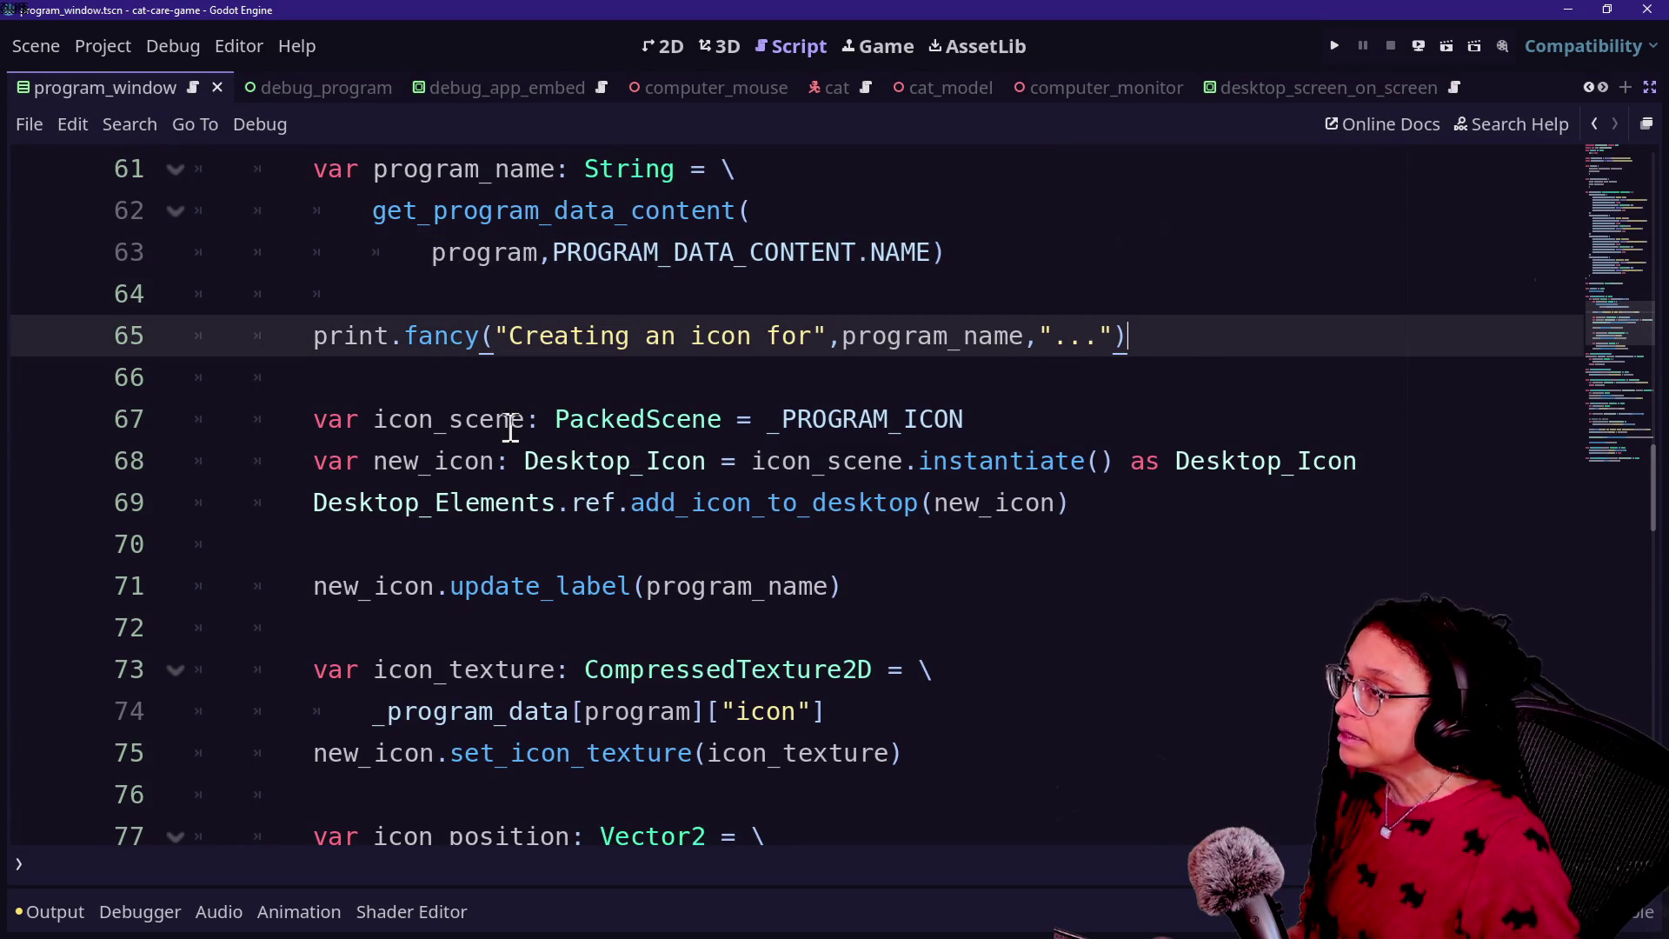
Step: Review the icon scene, icon creation and update_label lines of the loop
{"action": "left_click_drag", "start_coordinate": [456, 428], "coordinate": [745, 428]}
{"action": "left_click", "coordinate": [745, 428]}
{"action": "left_click_drag", "start_coordinate": [521, 461], "coordinate": [687, 504]}
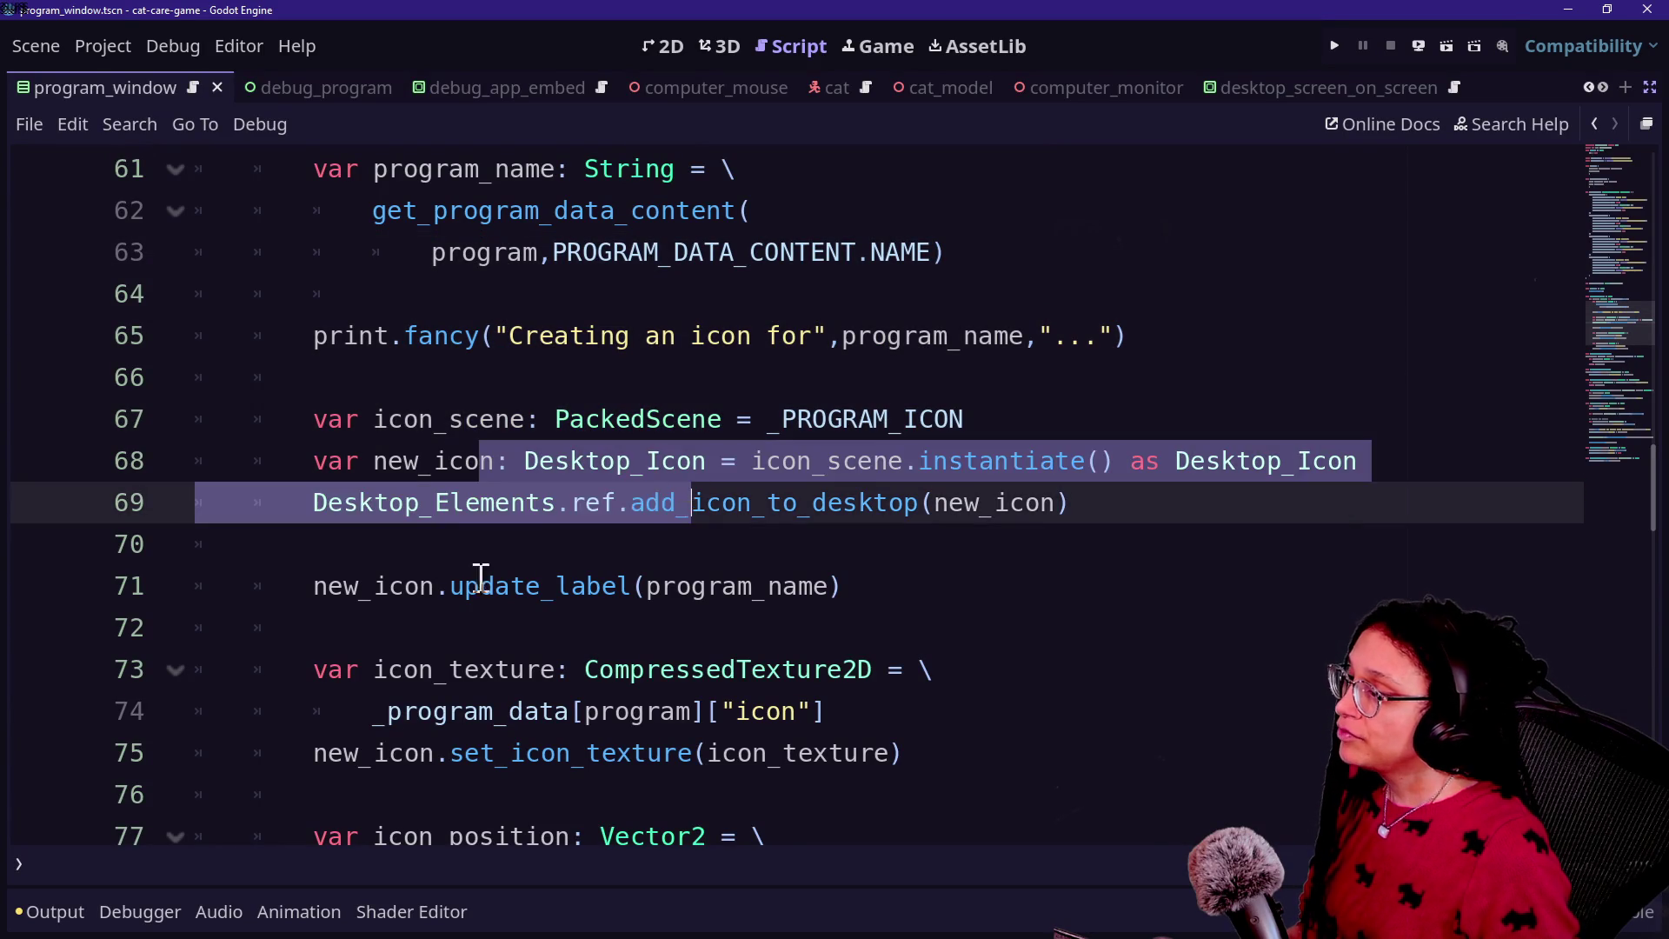
{"action": "left_click", "coordinate": [454, 584]}
{"action": "left_click_drag", "start_coordinate": [454, 578], "coordinate": [826, 585]}
{"action": "left_click", "coordinate": [826, 585]}
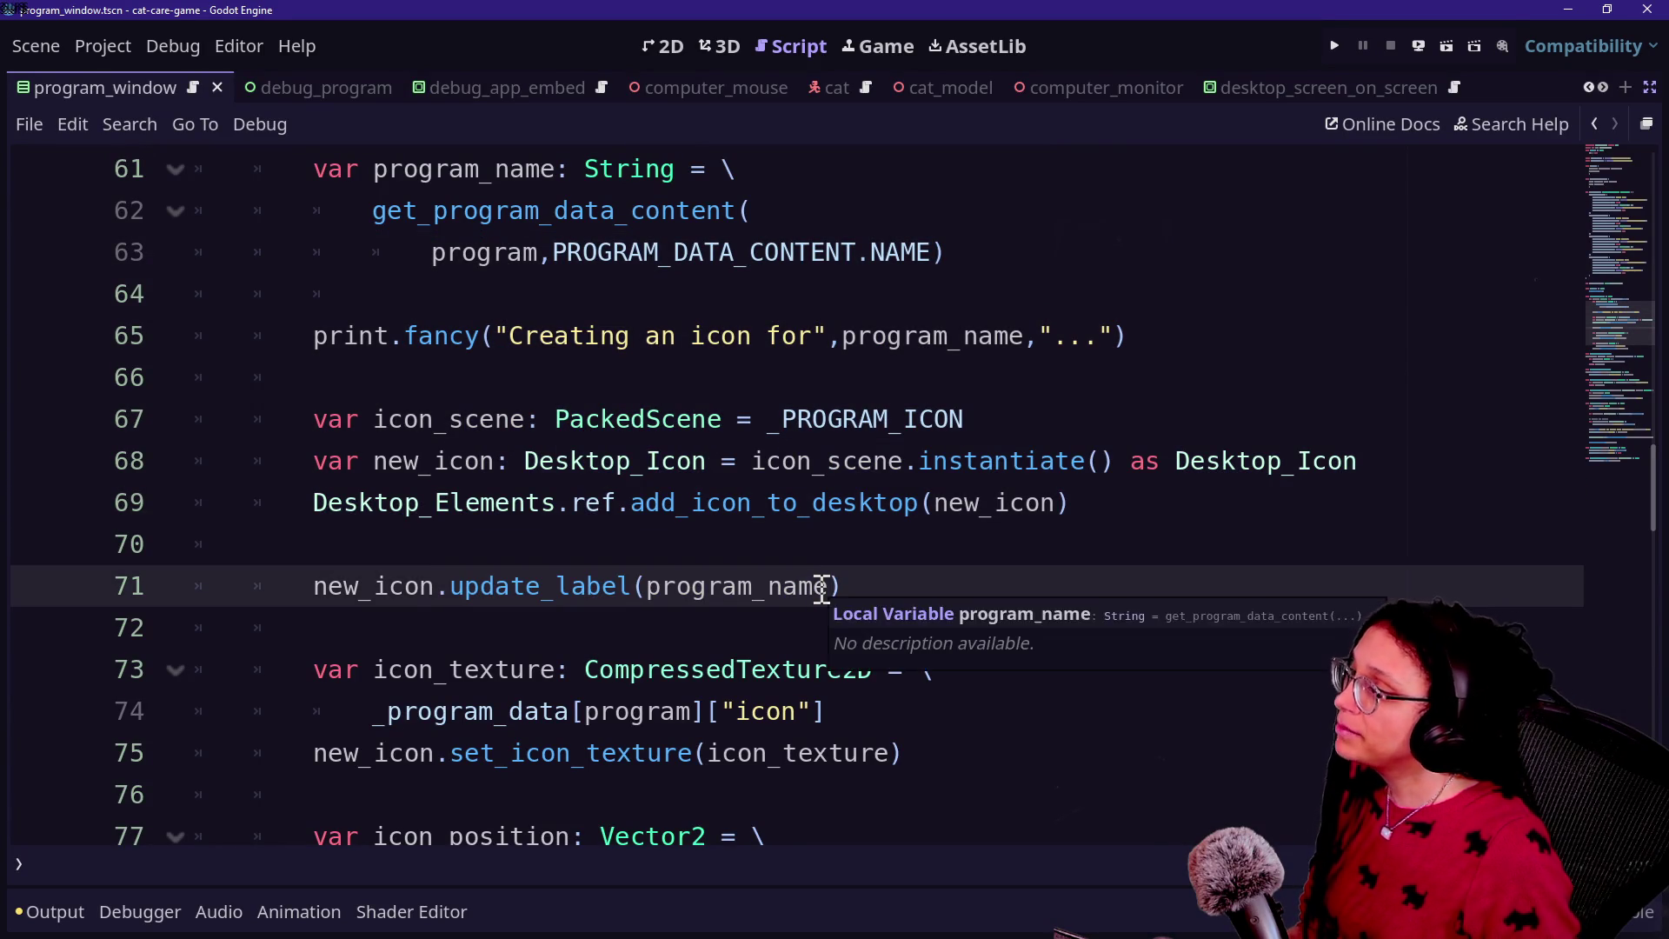
{"action": "key", "text": "Down"}
{"action": "key", "text": "Down"}
{"action": "key", "text": "Down"}
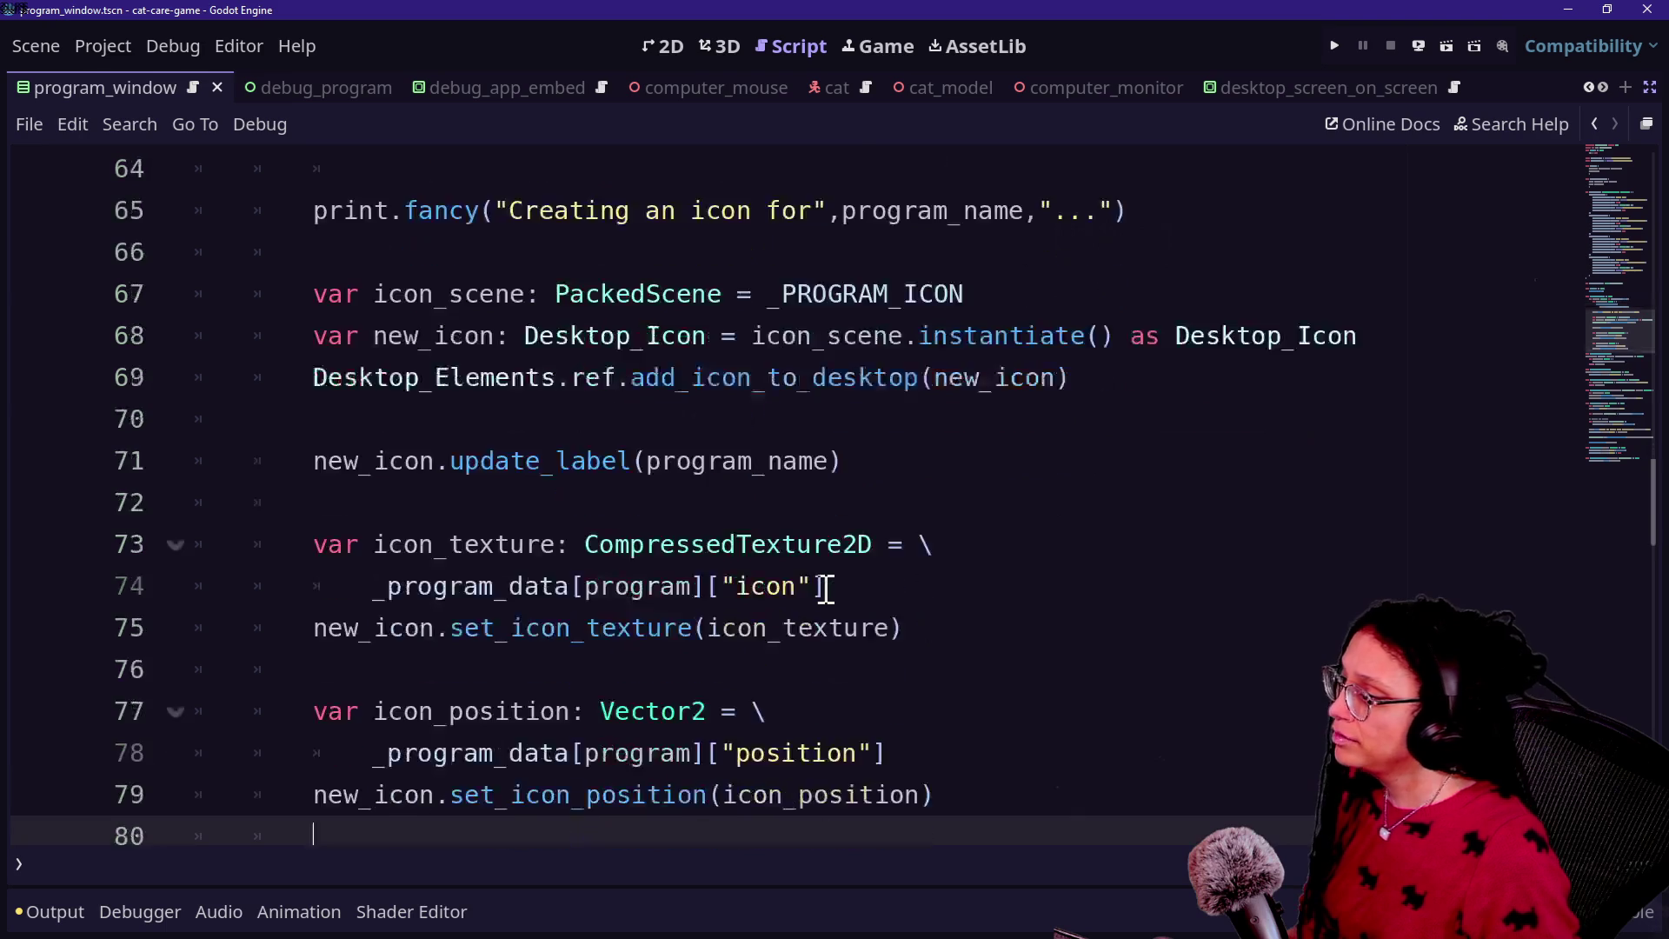
Step: Delete the _program_data "icon" lookup on line 74, then jump to the script erroring on open_program
{"action": "left_click_drag", "start_coordinate": [594, 544], "coordinate": [850, 541]}
{"action": "left_click", "coordinate": [849, 542]}
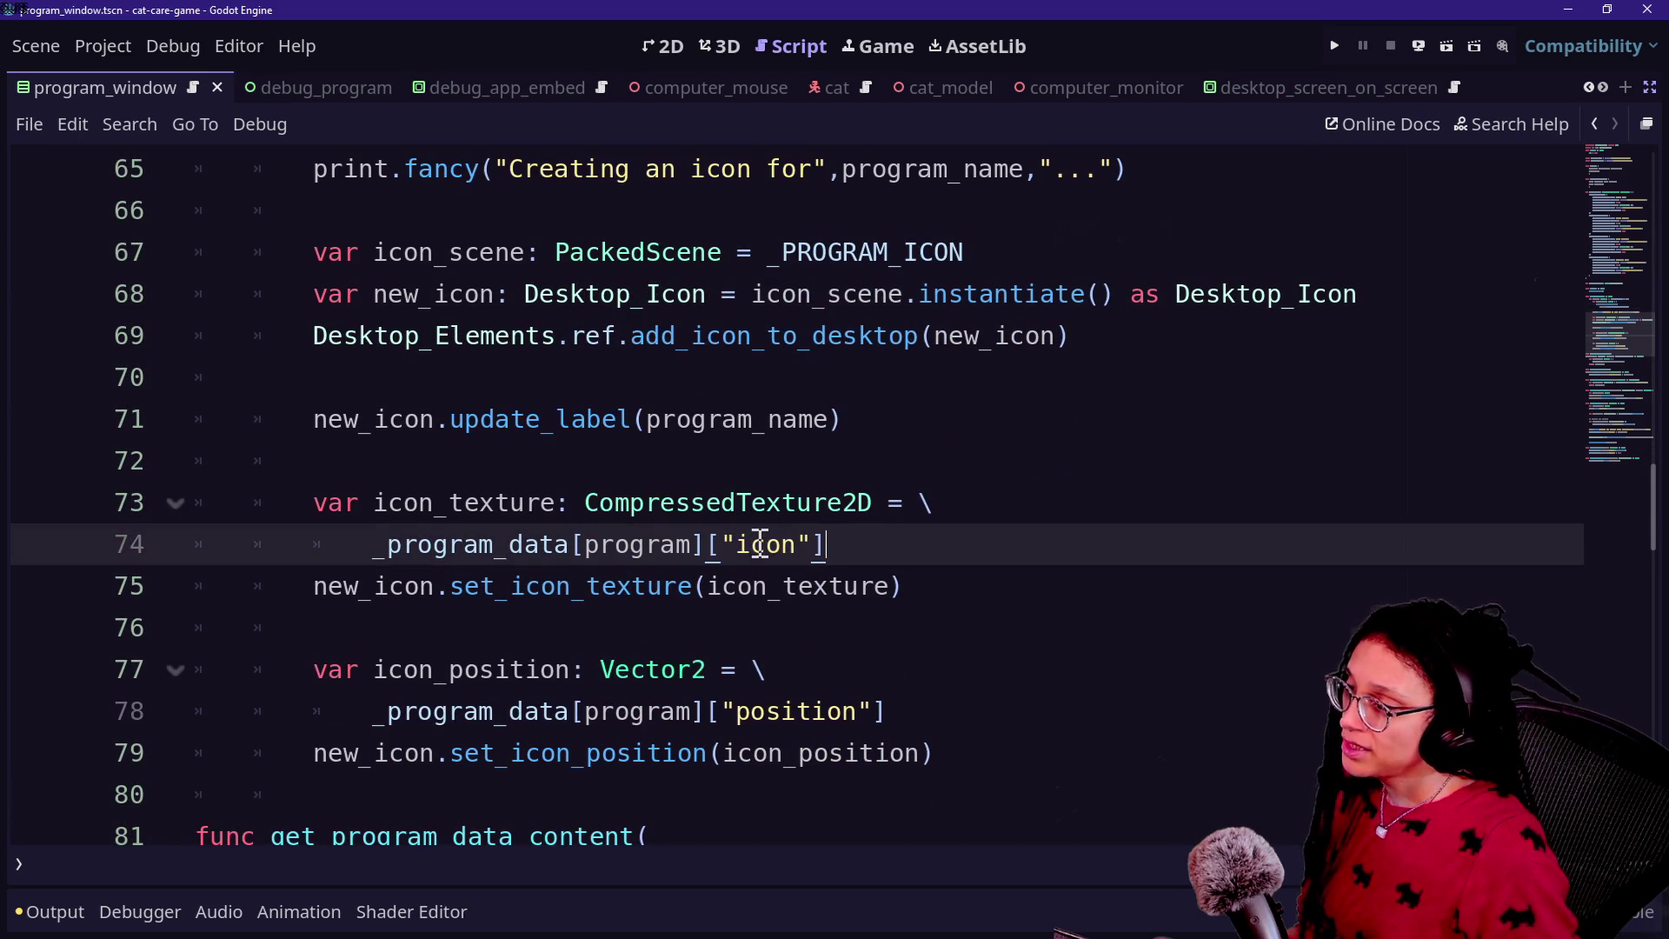
{"action": "mouse_move", "coordinate": [723, 544]}
{"action": "left_mouse_down"}
{"action": "mouse_move", "coordinate": [816, 544]}
{"action": "mouse_move", "coordinate": [803, 549]}
{"action": "left_mouse_up"}
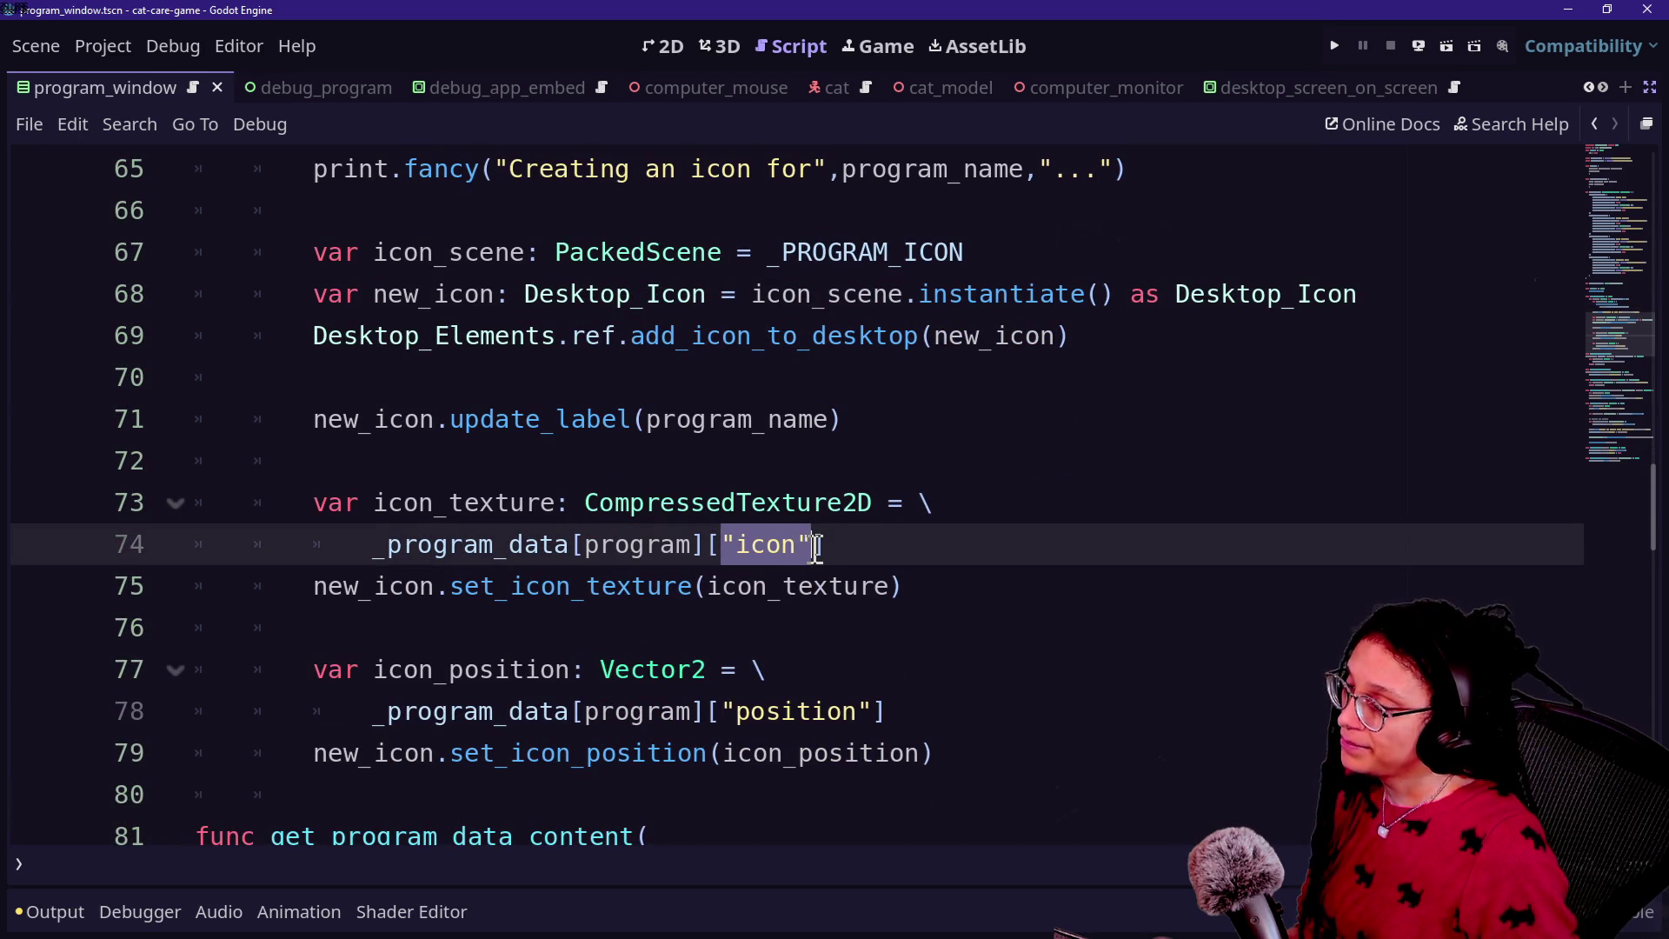
{"action": "left_click", "coordinate": [815, 546]}
{"action": "left_click_drag", "start_coordinate": [941, 532], "coordinate": [373, 545]}
{"action": "key", "text": "BackSpace"}
{"action": "key", "text": "ctrl+z"}
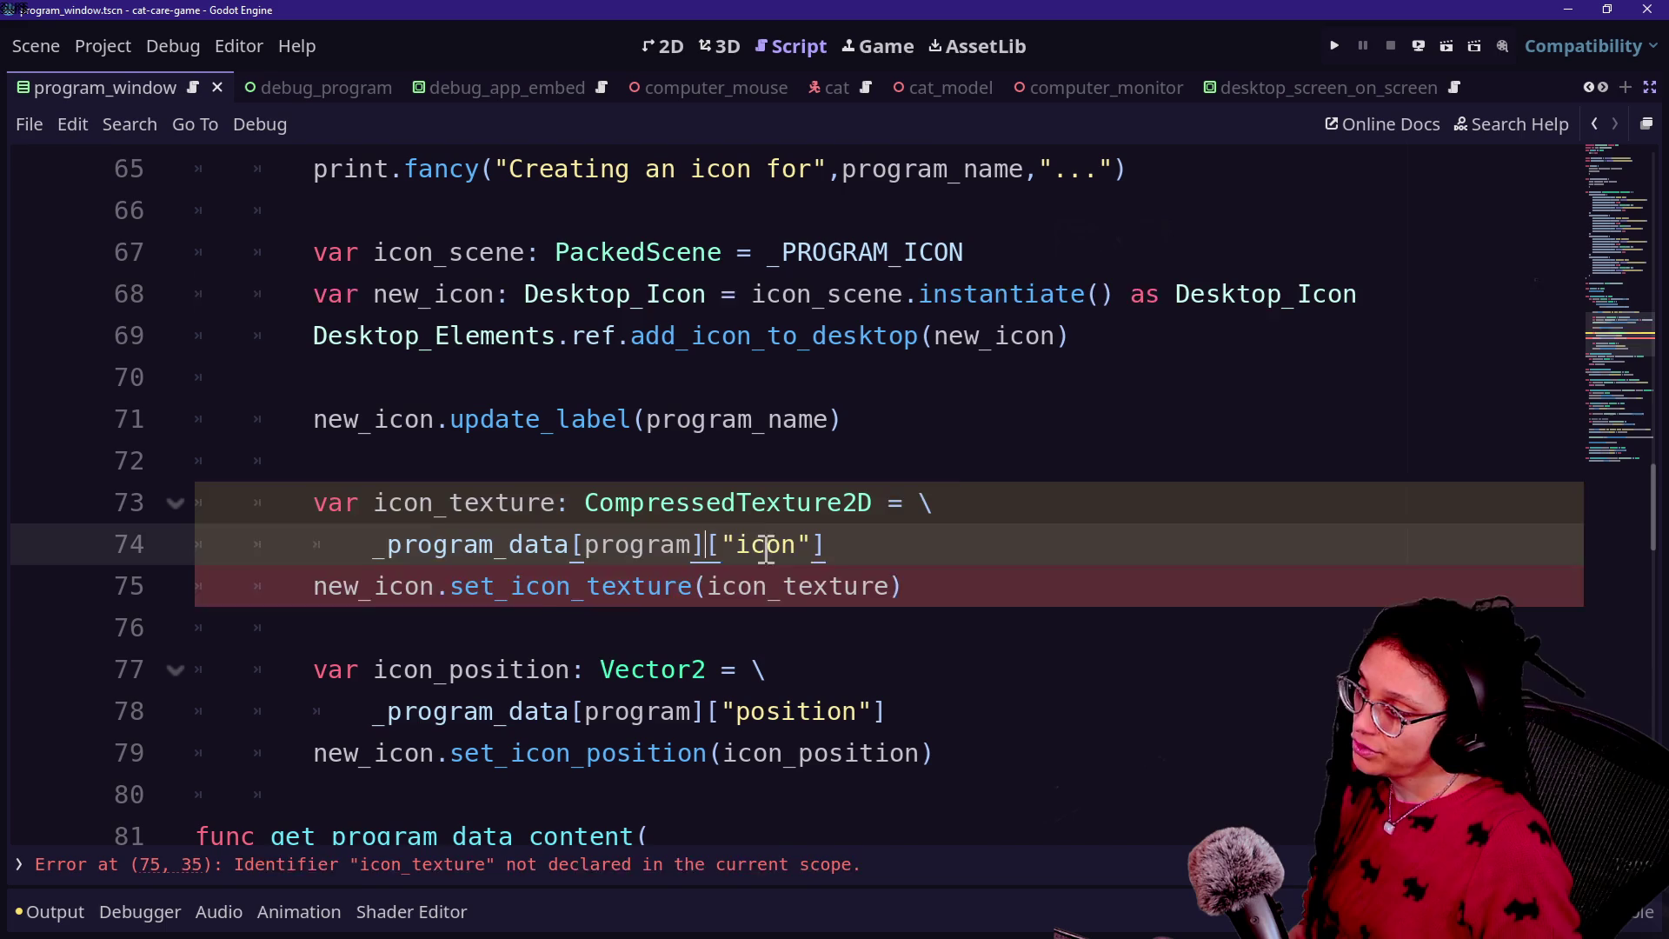
{"action": "mouse_move", "coordinate": [730, 544]}
{"action": "left_mouse_down"}
{"action": "mouse_move", "coordinate": [834, 544]}
{"action": "mouse_move", "coordinate": [358, 535]}
{"action": "left_mouse_up"}
{"action": "left_click", "coordinate": [876, 547]}
{"action": "left_click", "coordinate": [357, 535]}
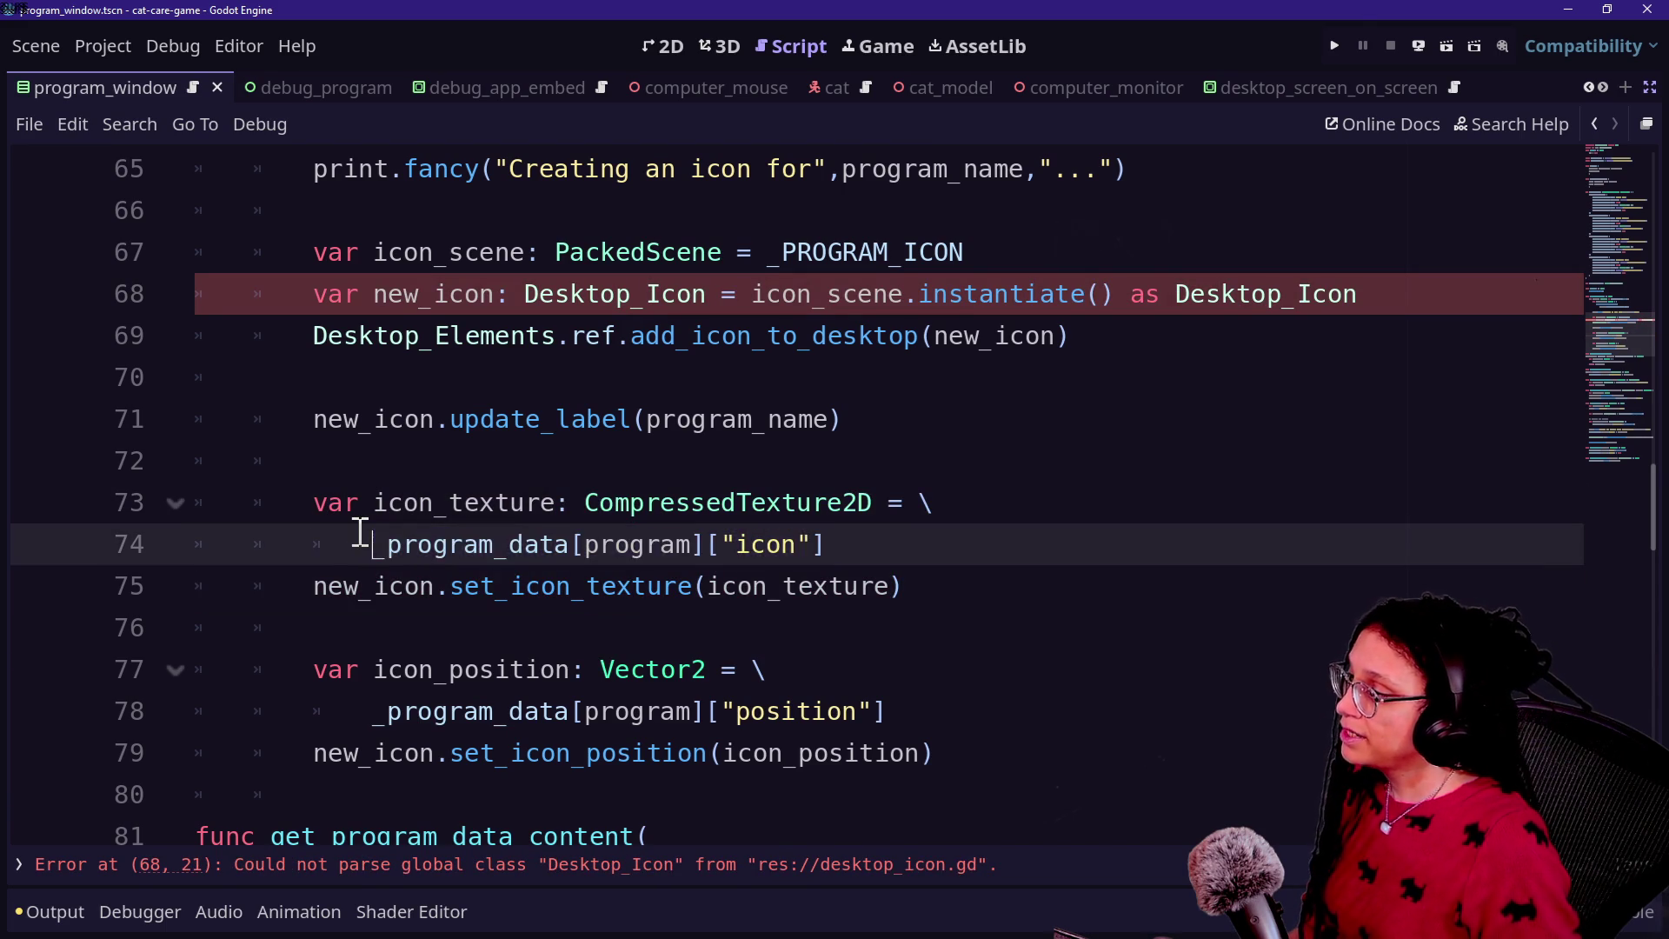
{"action": "mouse_move", "coordinate": [840, 546]}
{"action": "left_mouse_down"}
{"action": "mouse_move", "coordinate": [374, 546]}
{"action": "mouse_move", "coordinate": [375, 574]}
{"action": "mouse_move", "coordinate": [374, 547]}
{"action": "left_mouse_up"}
{"action": "key", "text": "BackSpace"}
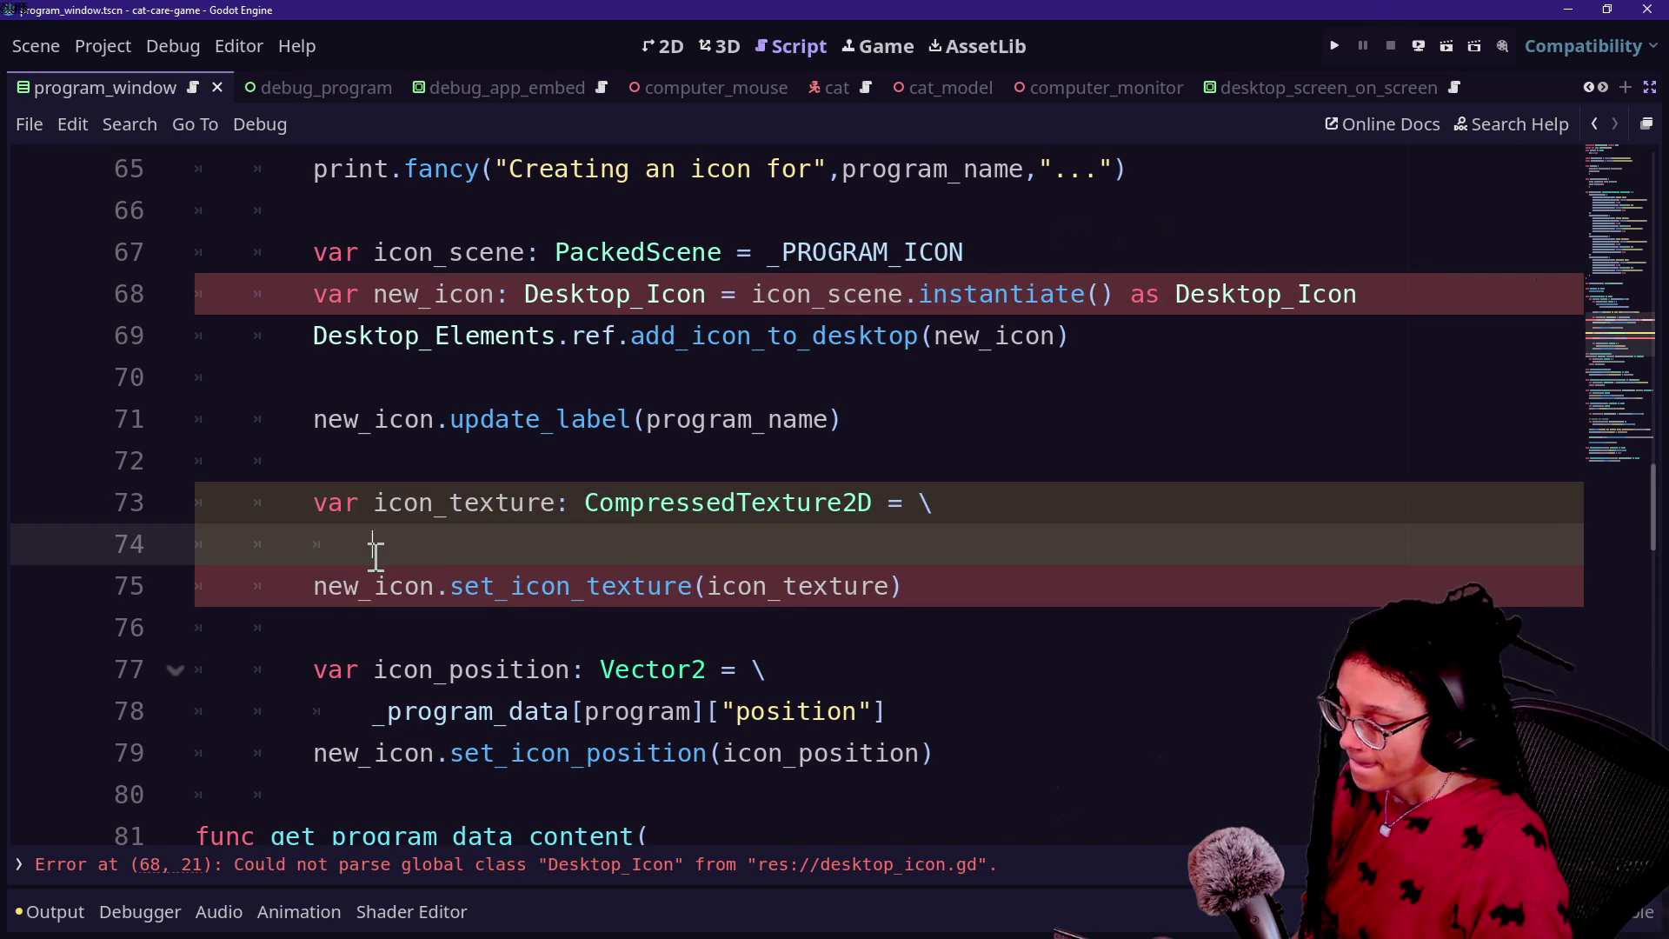
{"action": "key", "text": "alt+Left"}
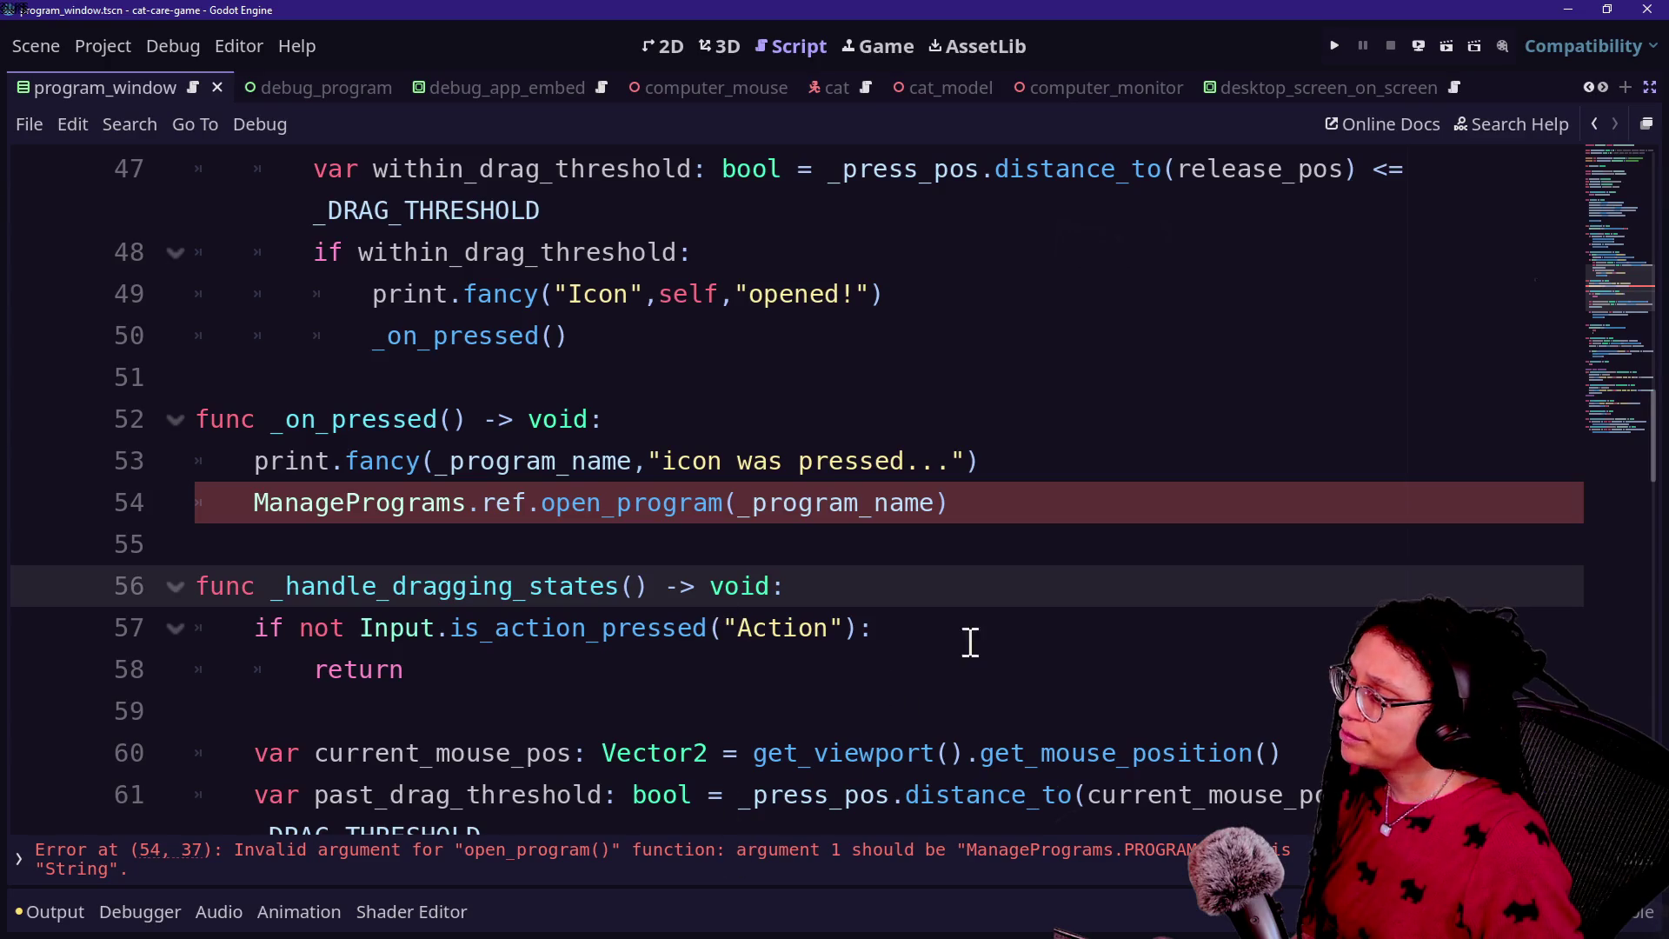
{"action": "left_click", "coordinate": [430, 496]}
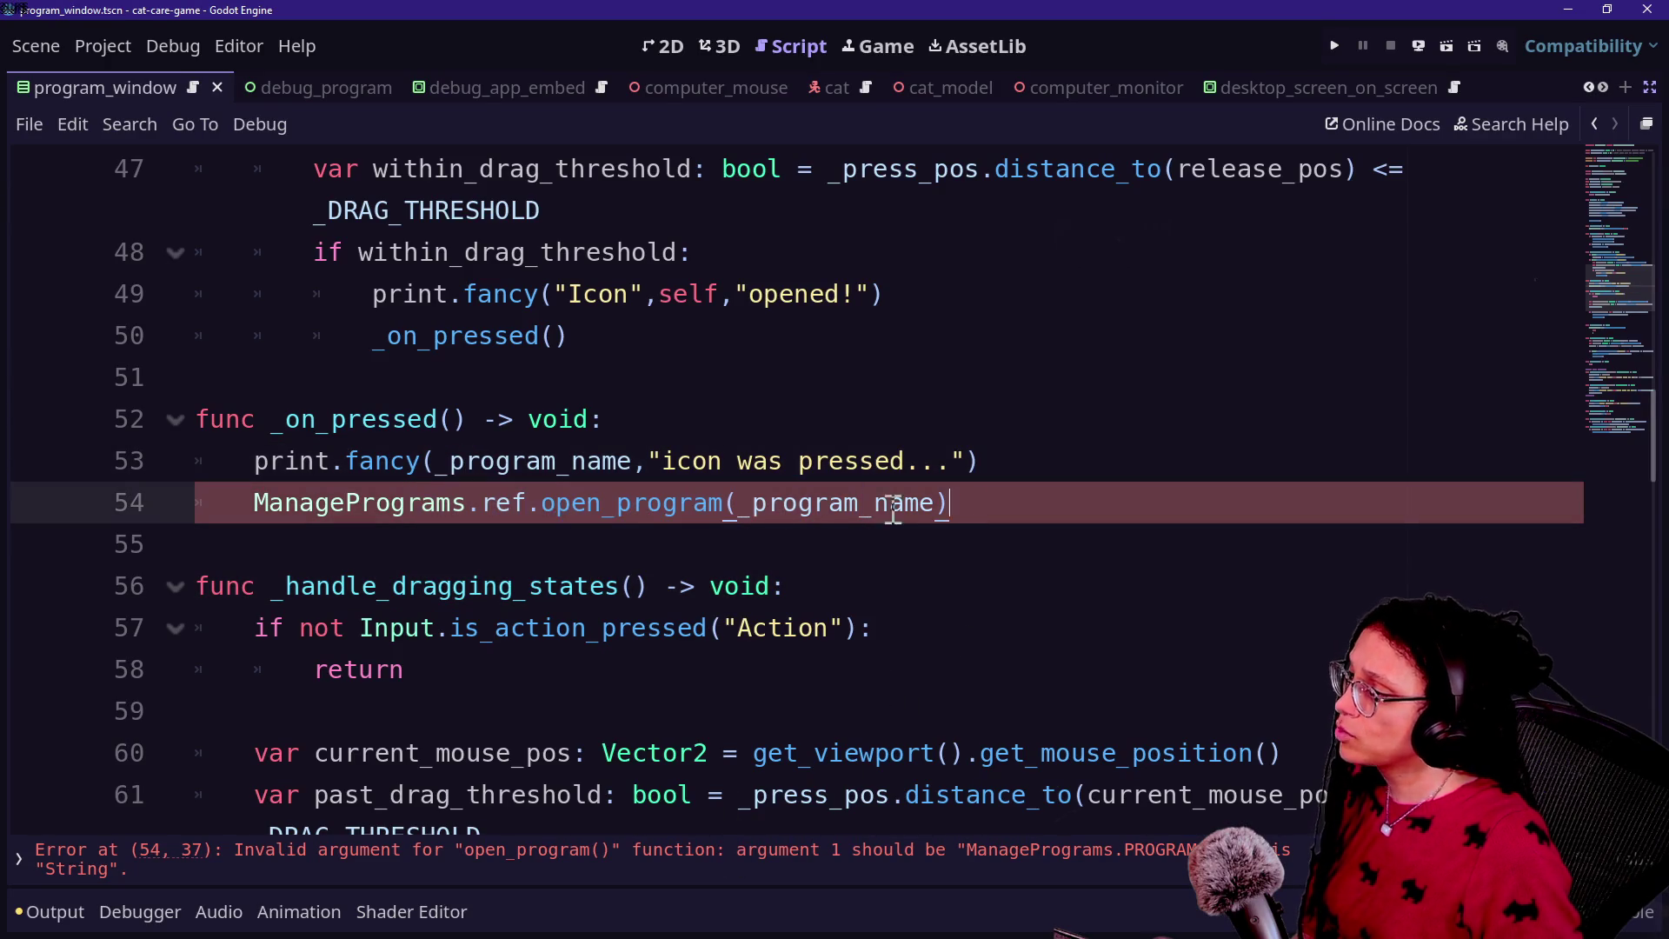
{"action": "left_click", "coordinate": [1049, 542]}
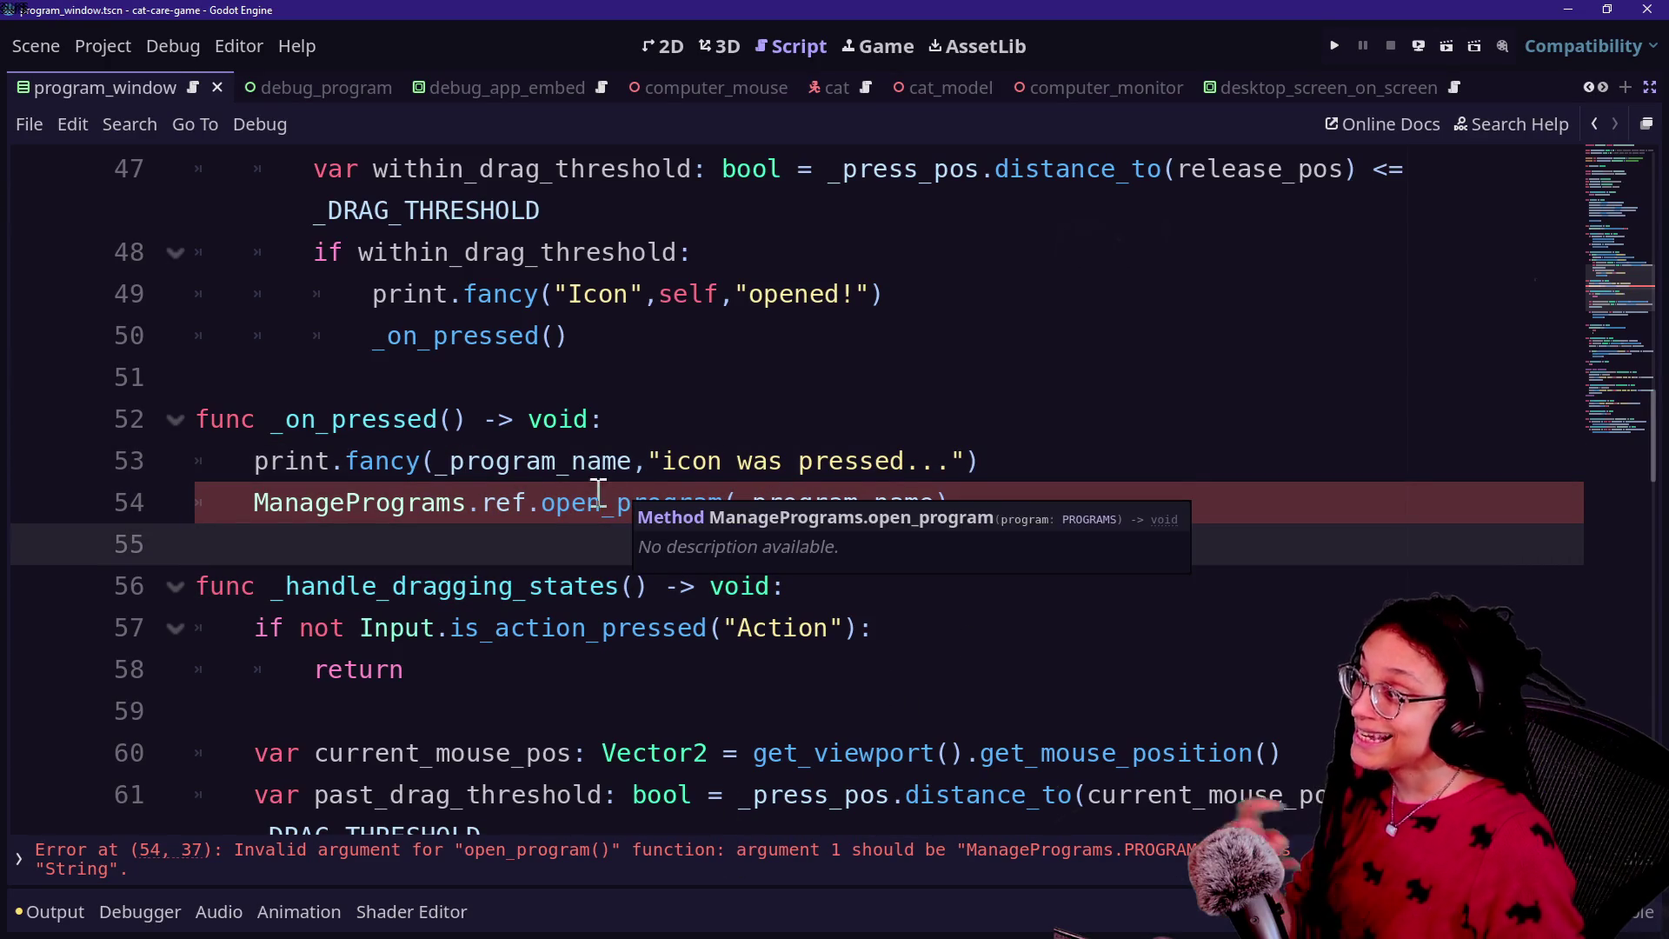
{"action": "left_click", "coordinate": [513, 418]}
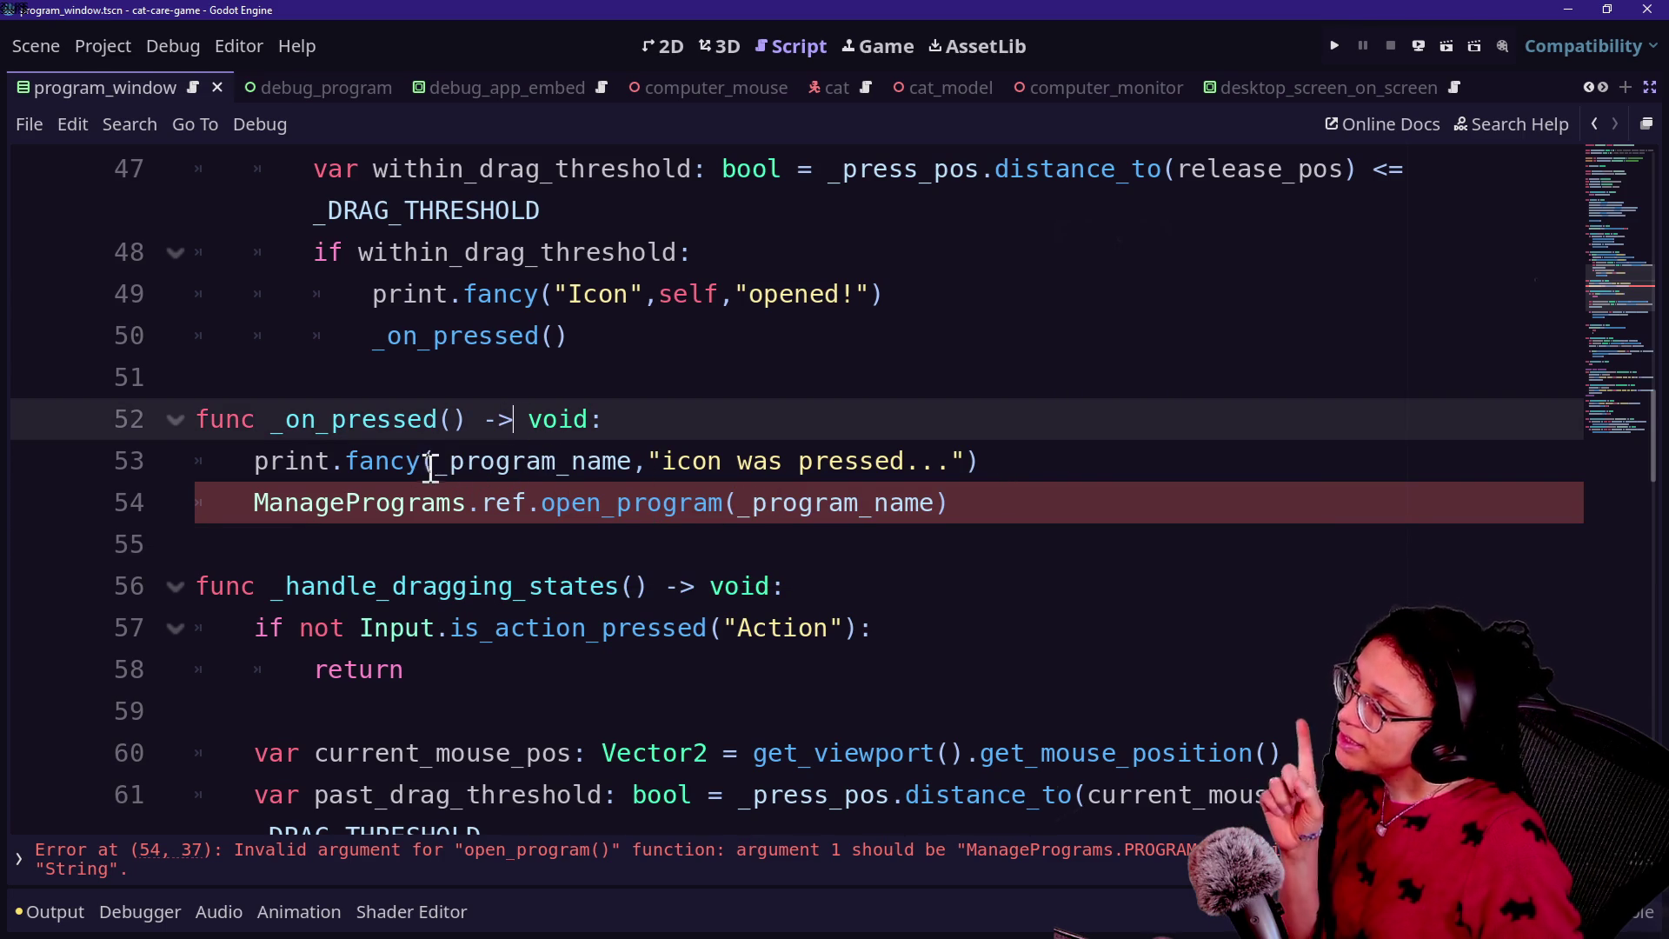
{"action": "left_click_drag", "start_coordinate": [433, 462], "coordinate": [633, 460]}
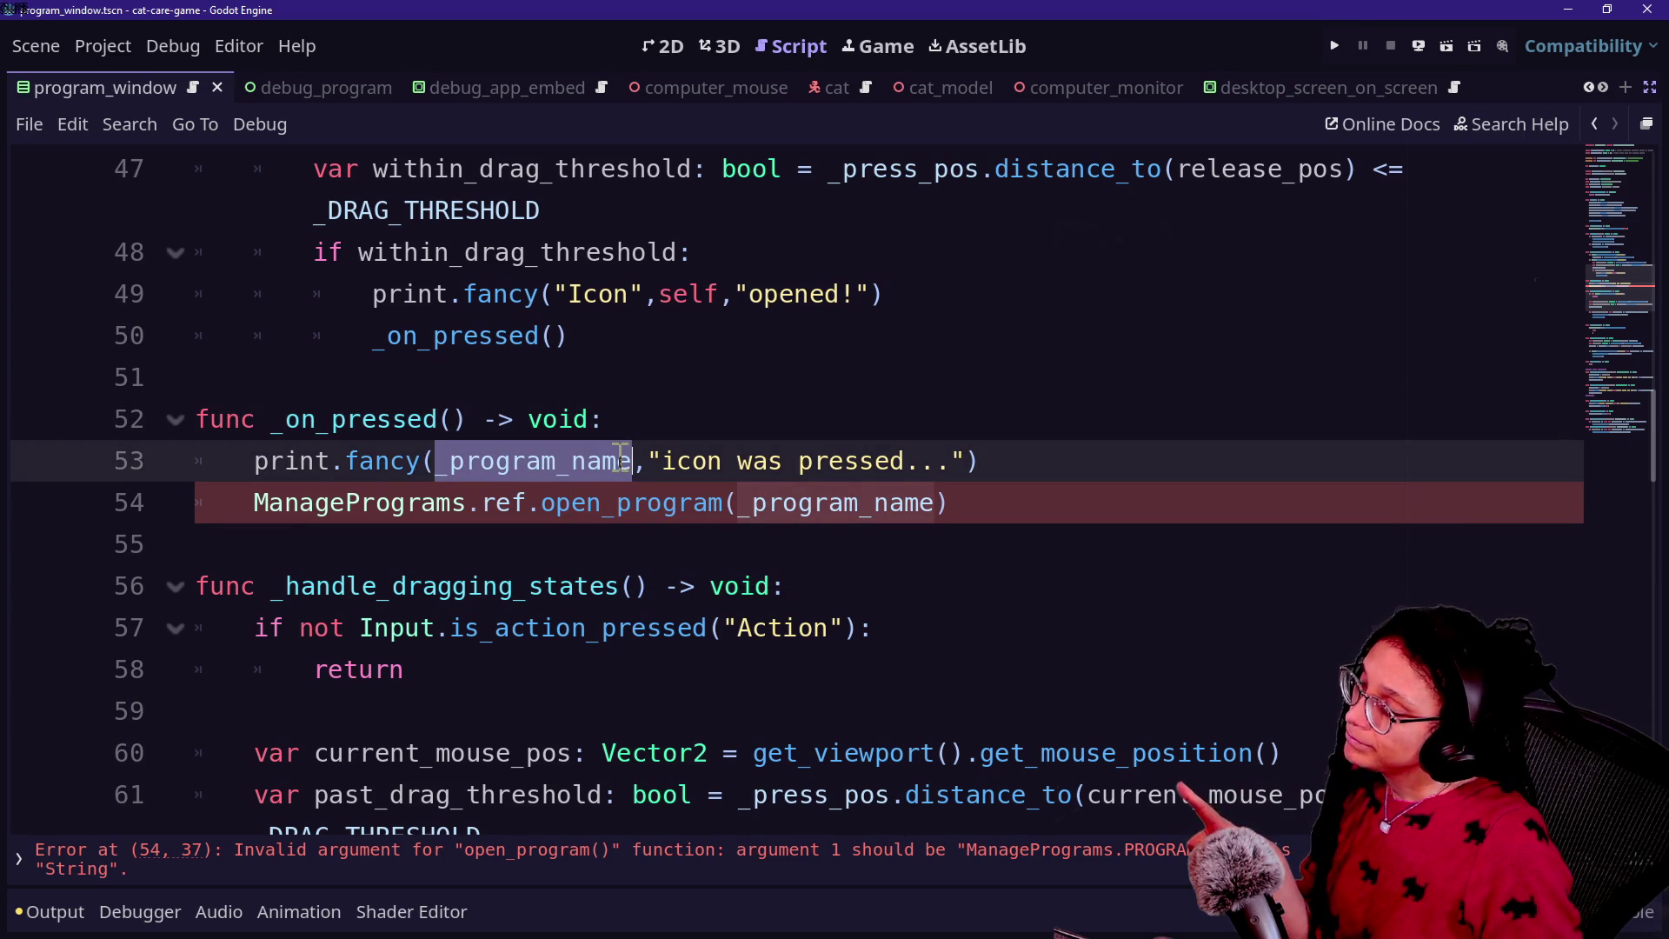
{"action": "left_click", "coordinate": [465, 460]}
{"action": "scroll", "coordinate": [469, 474], "scroll_direction": "up", "scroll_amount": 1}
{"action": "scroll", "coordinate": [469, 474], "scroll_direction": "down", "scroll_amount": 1}
{"action": "scroll", "coordinate": [469, 474], "scroll_direction": "up", "scroll_amount": 5}
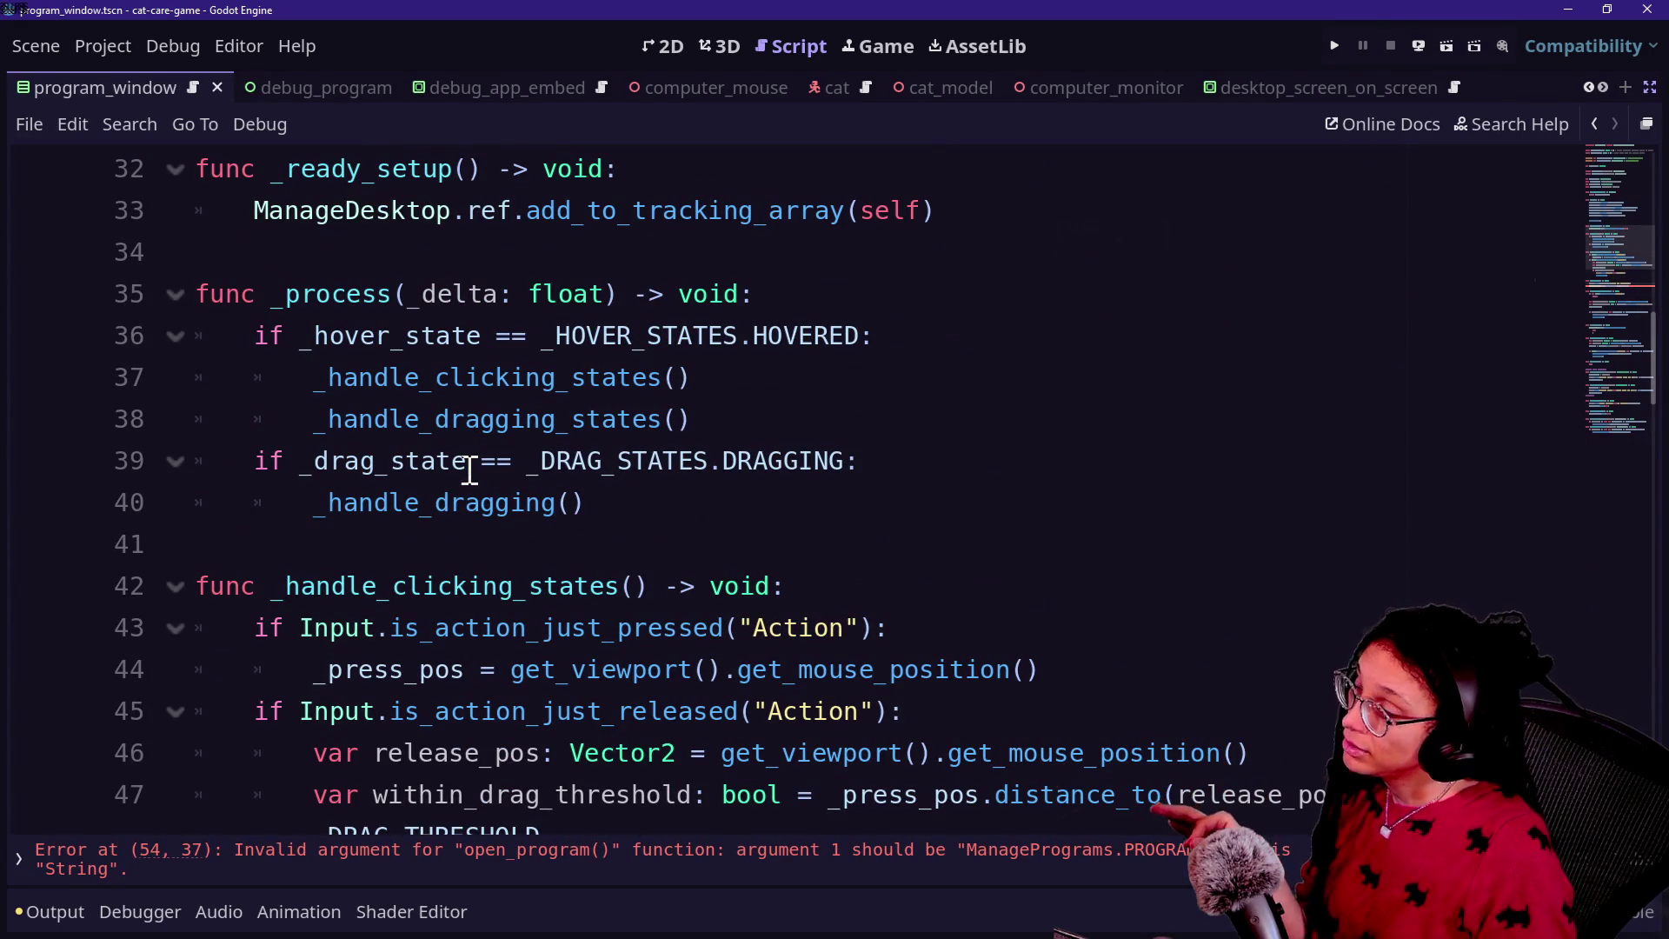
{"action": "left_click", "coordinate": [722, 584]}
{"action": "key", "text": "Down"}
{"action": "key", "text": "Down"}
{"action": "key", "text": "Down"}
{"action": "key", "text": "Down"}
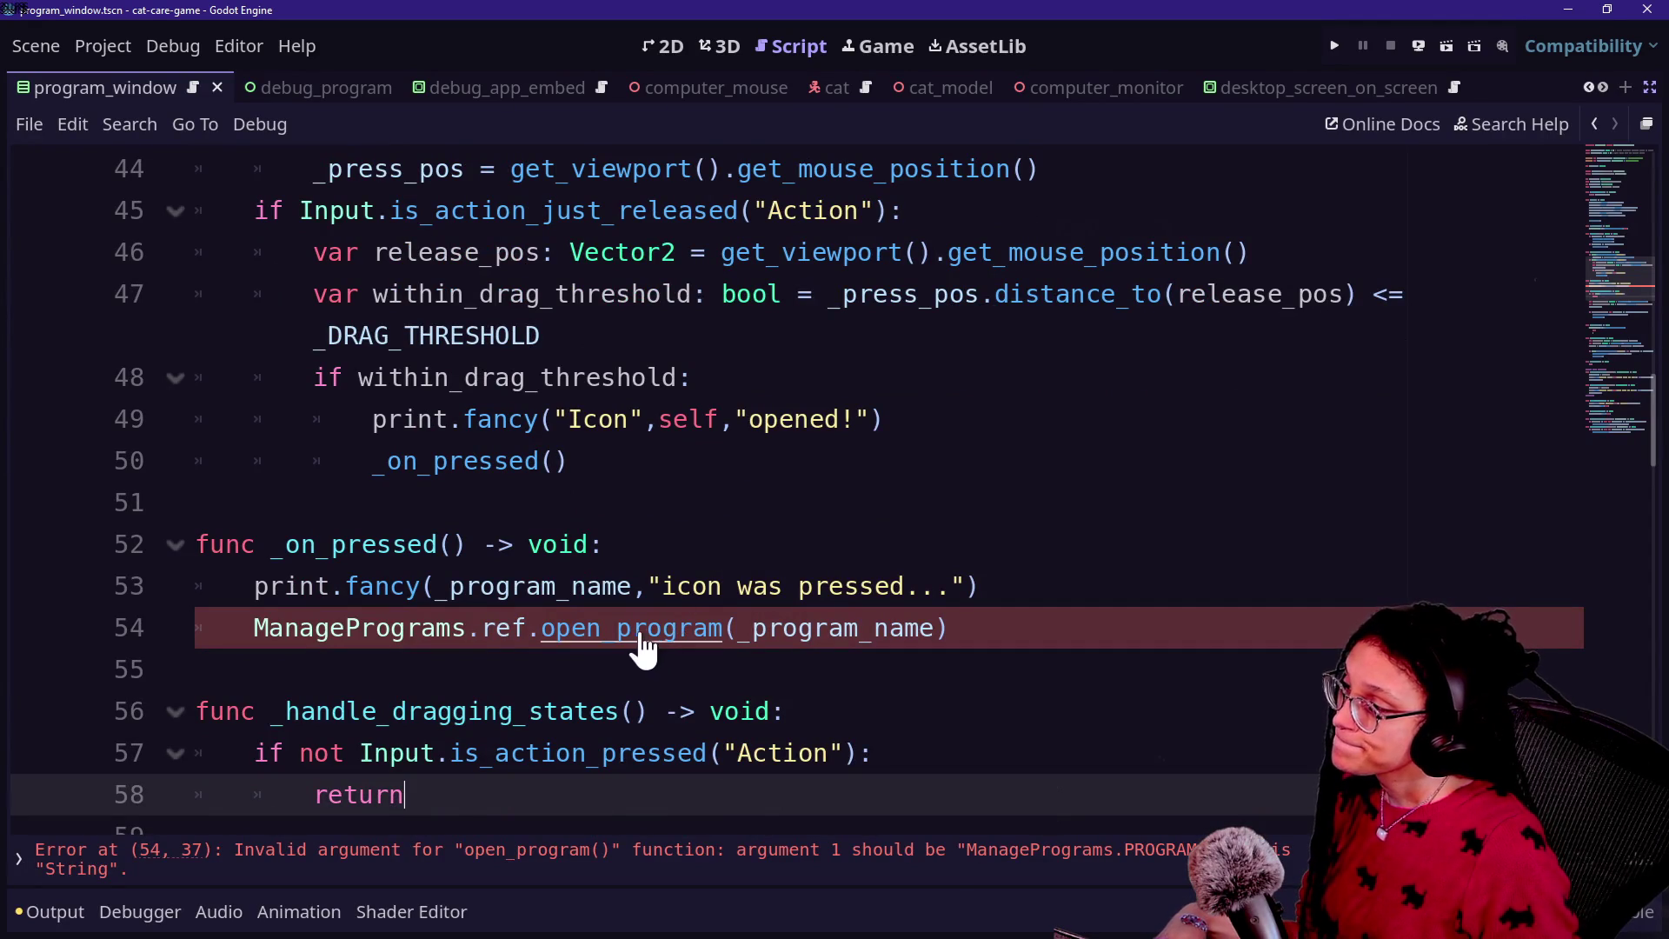
Step: Change open_program's parameter type from PROGRAMS to String
{"action": "left_click", "coordinate": [678, 643], "text": "ctrl"}
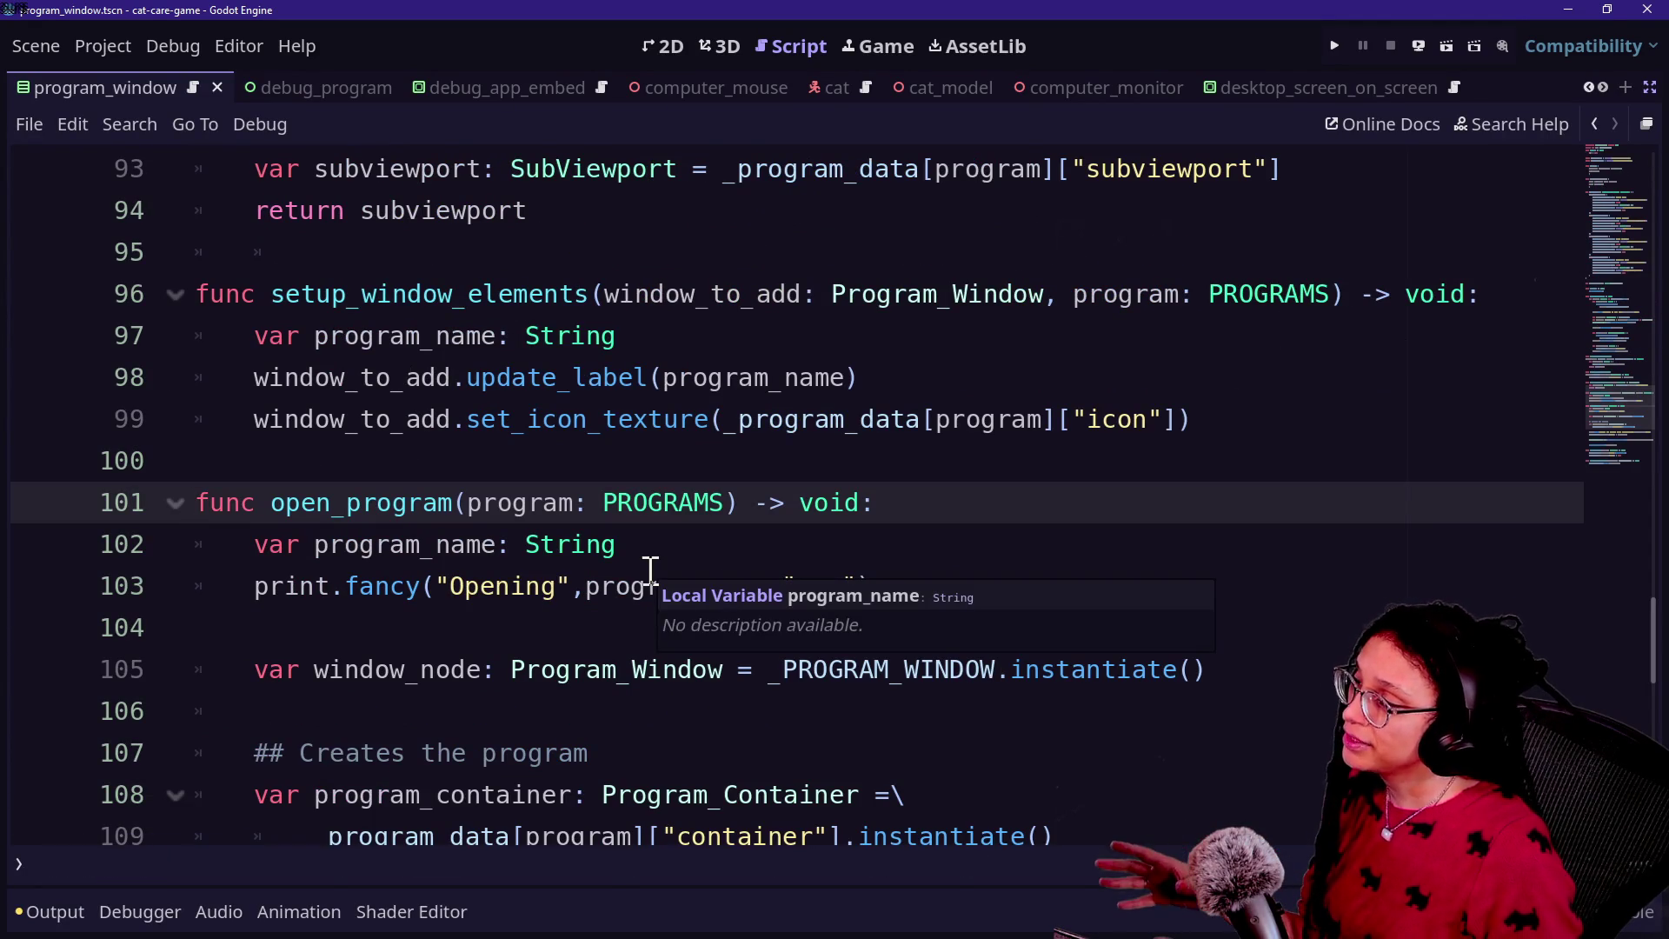
{"action": "left_click_drag", "start_coordinate": [272, 502], "coordinate": [689, 500]}
{"action": "left_click", "coordinate": [474, 502]}
{"action": "left_click_drag", "start_coordinate": [480, 502], "coordinate": [617, 506]}
{"action": "left_click", "coordinate": [618, 506]}
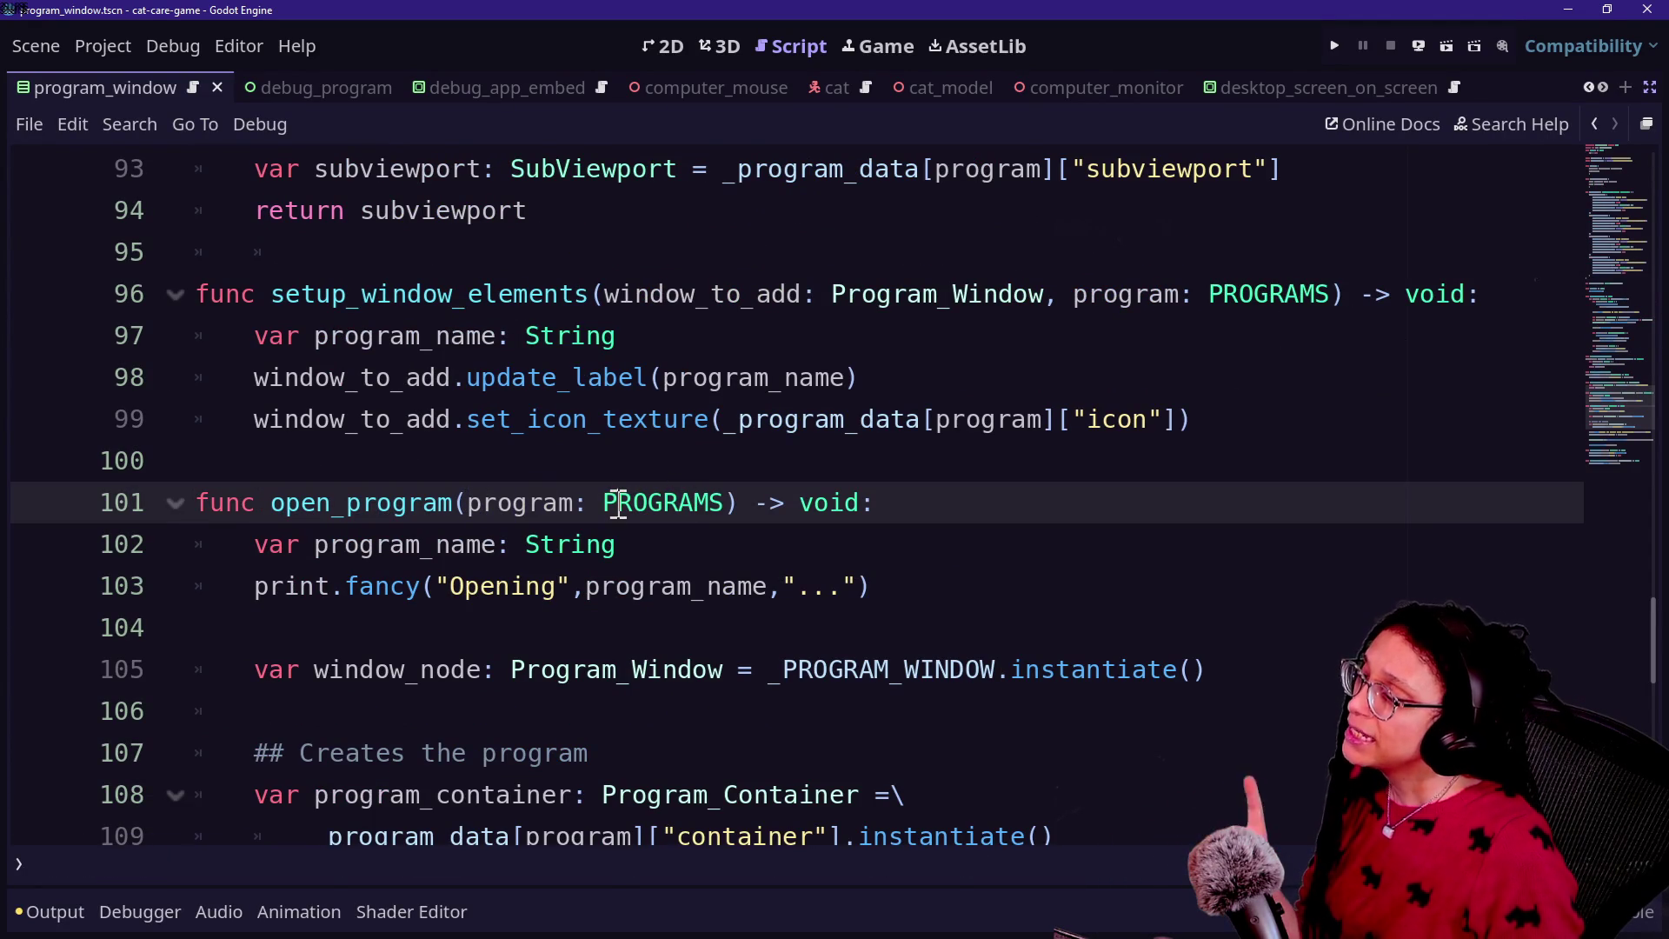
{"action": "double_click", "coordinate": [691, 504]}
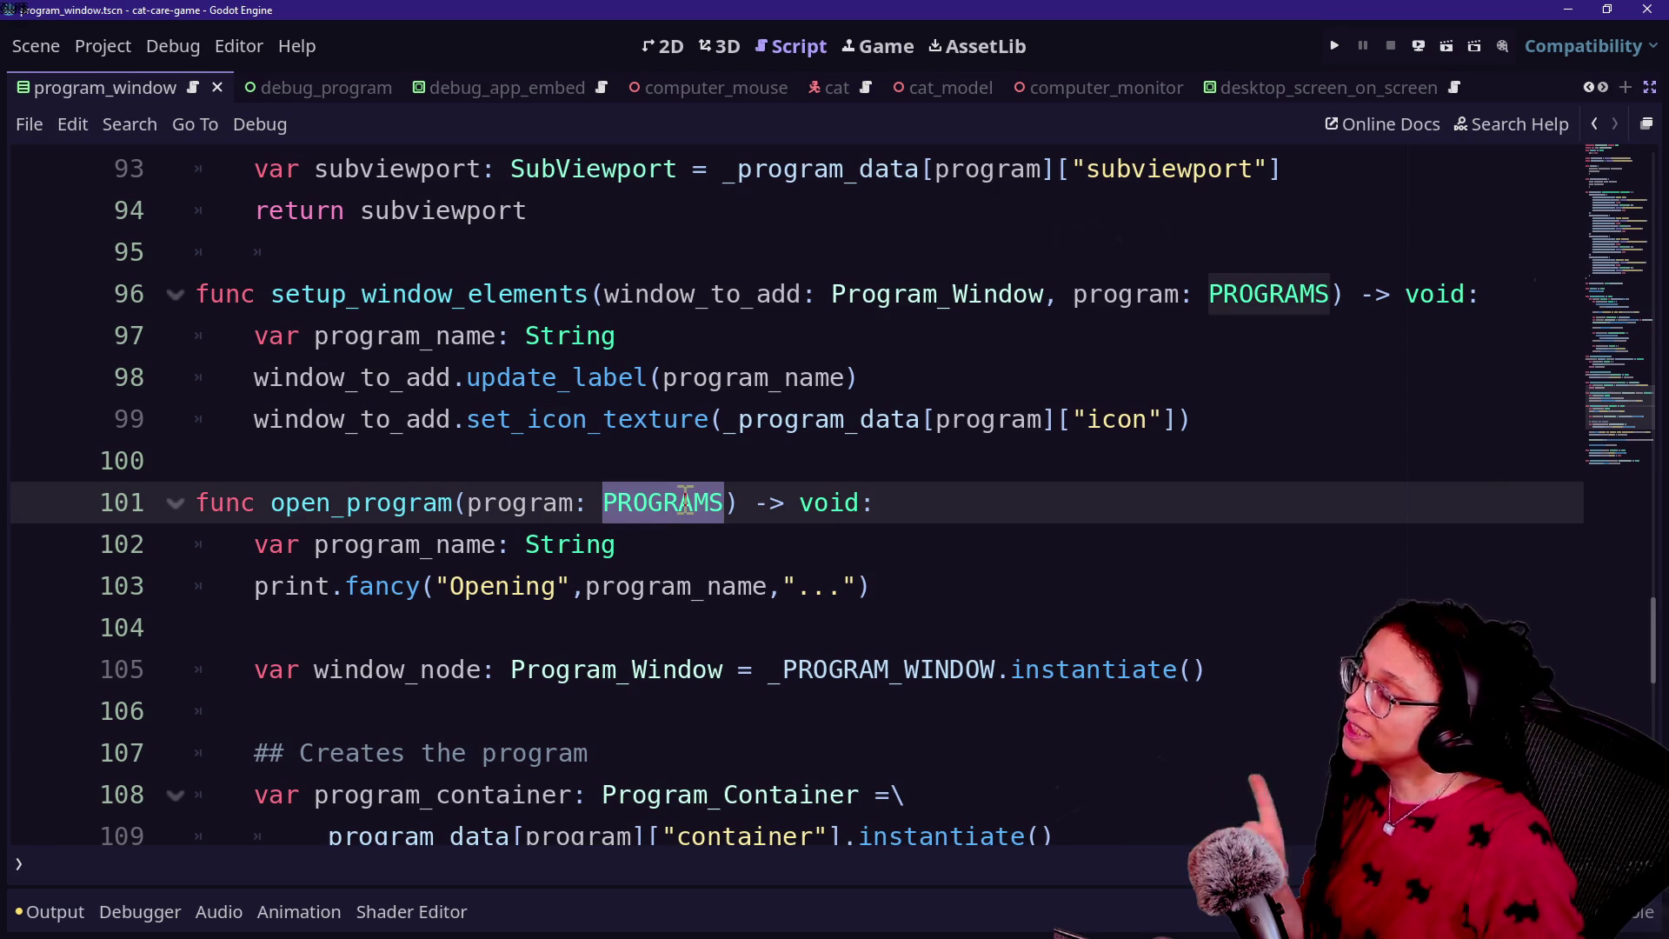
{"action": "type", "text": "String"}
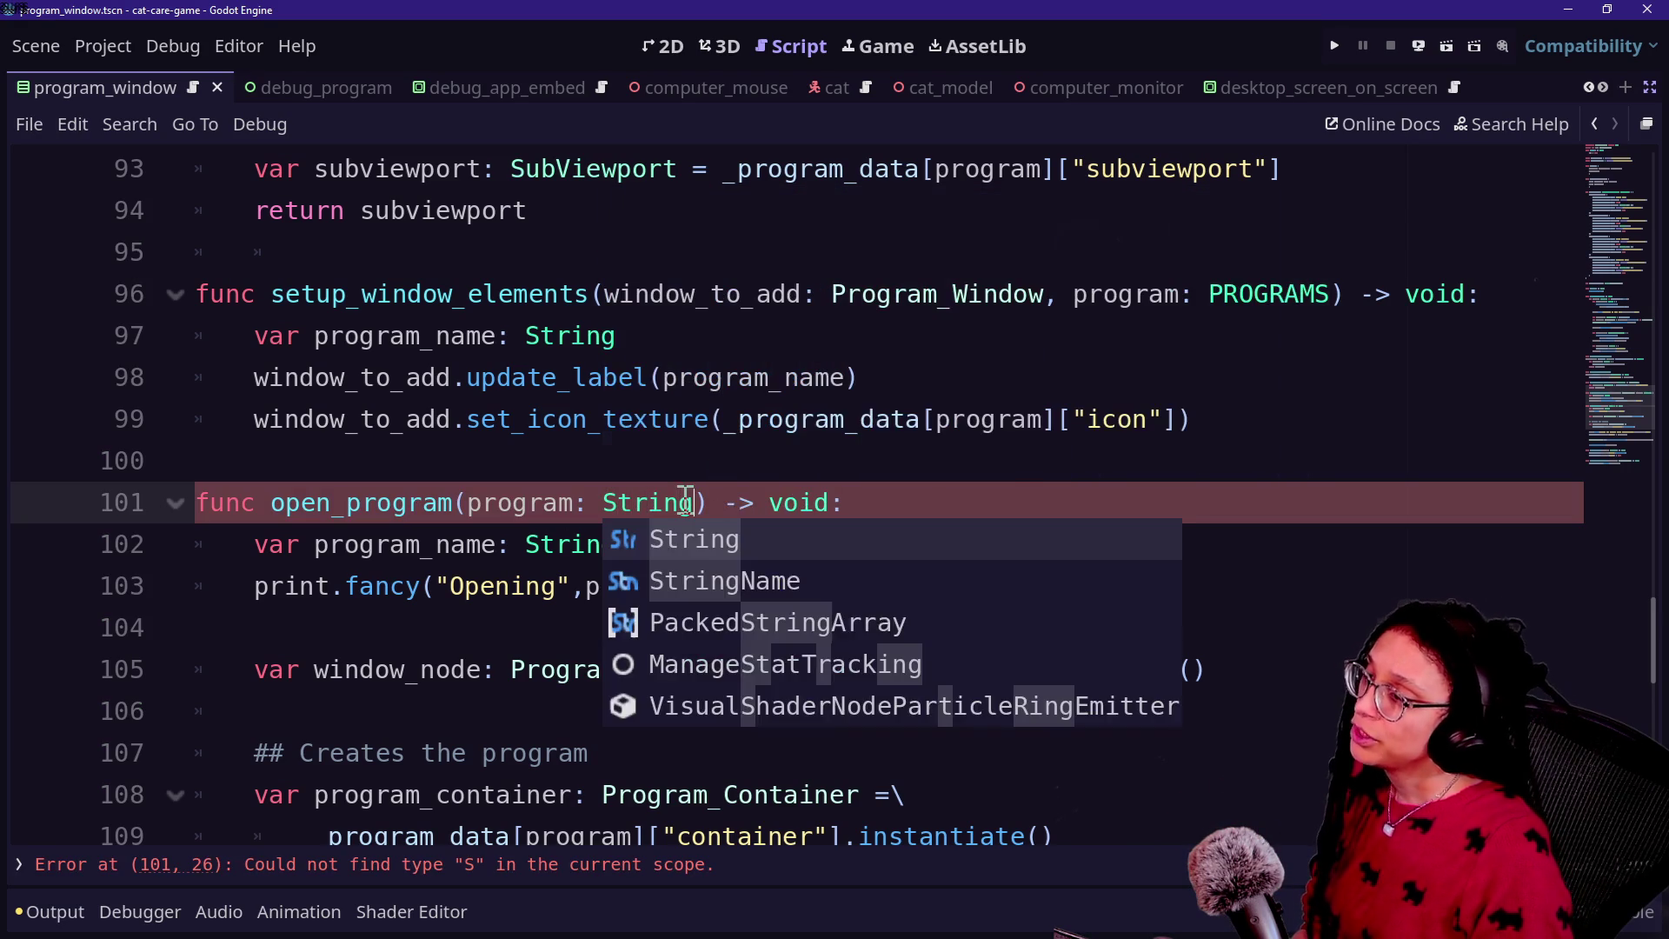
{"action": "left_click", "coordinate": [467, 544]}
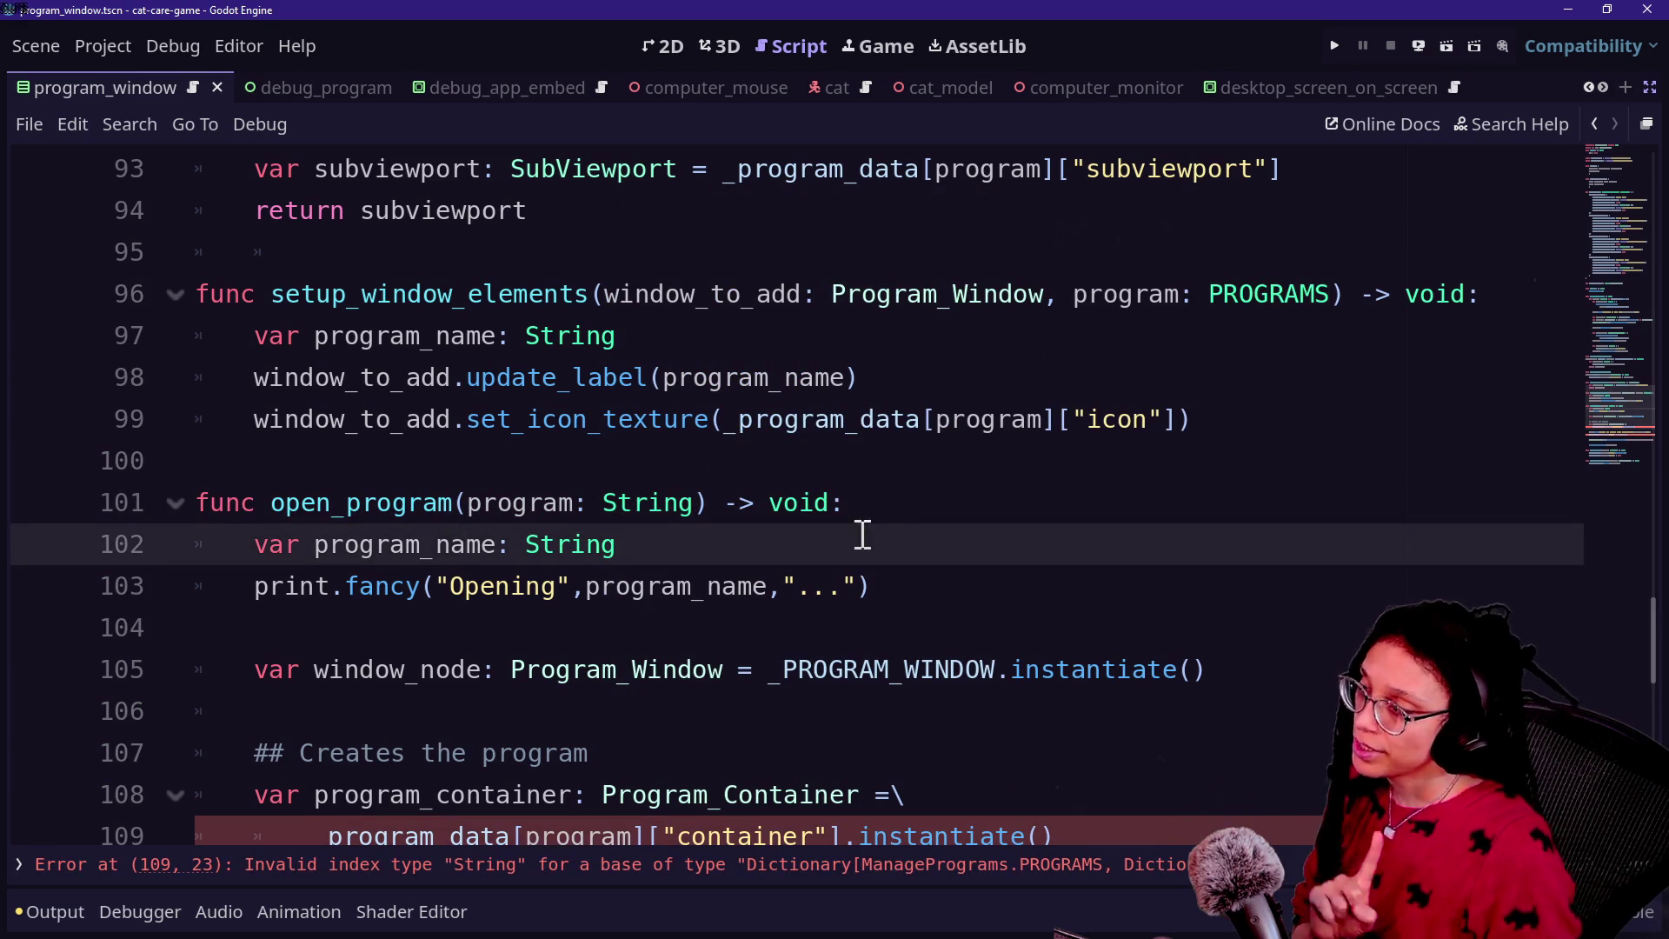
Step: Insert an empty first line in open_program's body
{"action": "left_click", "coordinate": [896, 504]}
{"action": "key", "text": "Return"}
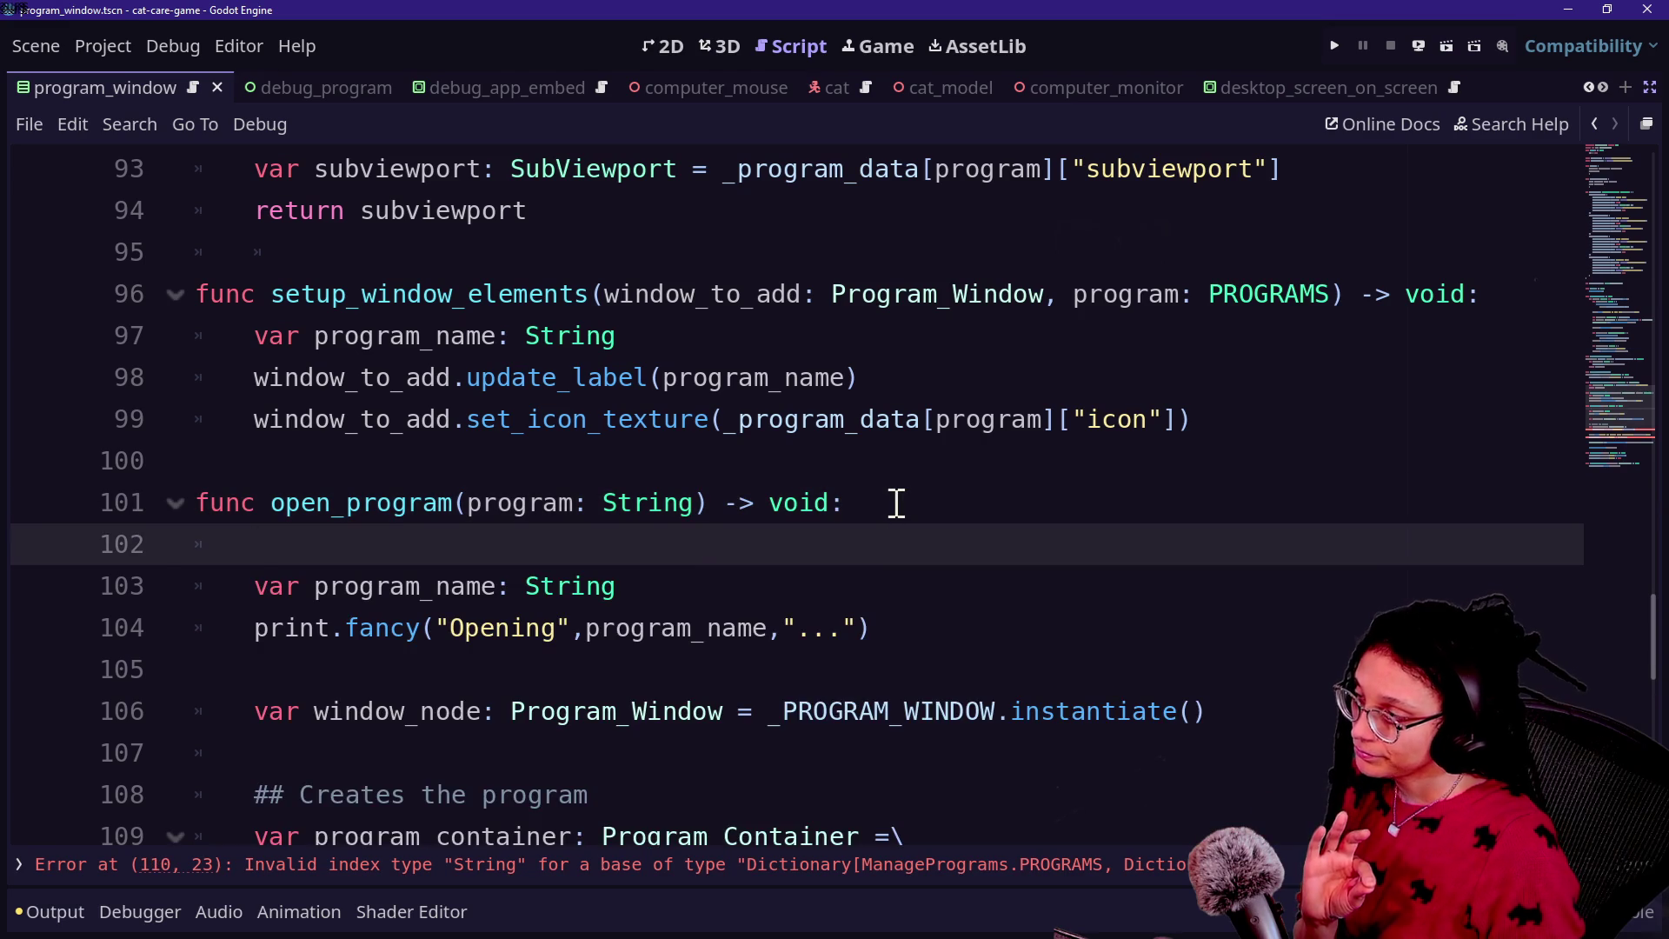
{"action": "scroll", "coordinate": [896, 504], "scroll_direction": "down", "scroll_amount": 8}
{"action": "scroll", "coordinate": [896, 504], "scroll_direction": "up", "scroll_amount": 3}
{"action": "scroll", "coordinate": [896, 504], "scroll_direction": "down", "scroll_amount": 2}
Step: Begin typing a new function on a line after the script's last function
{"action": "left_click", "coordinate": [820, 722]}
{"action": "key", "text": "Return"}
{"action": "type", "text": "func _get_program_"}
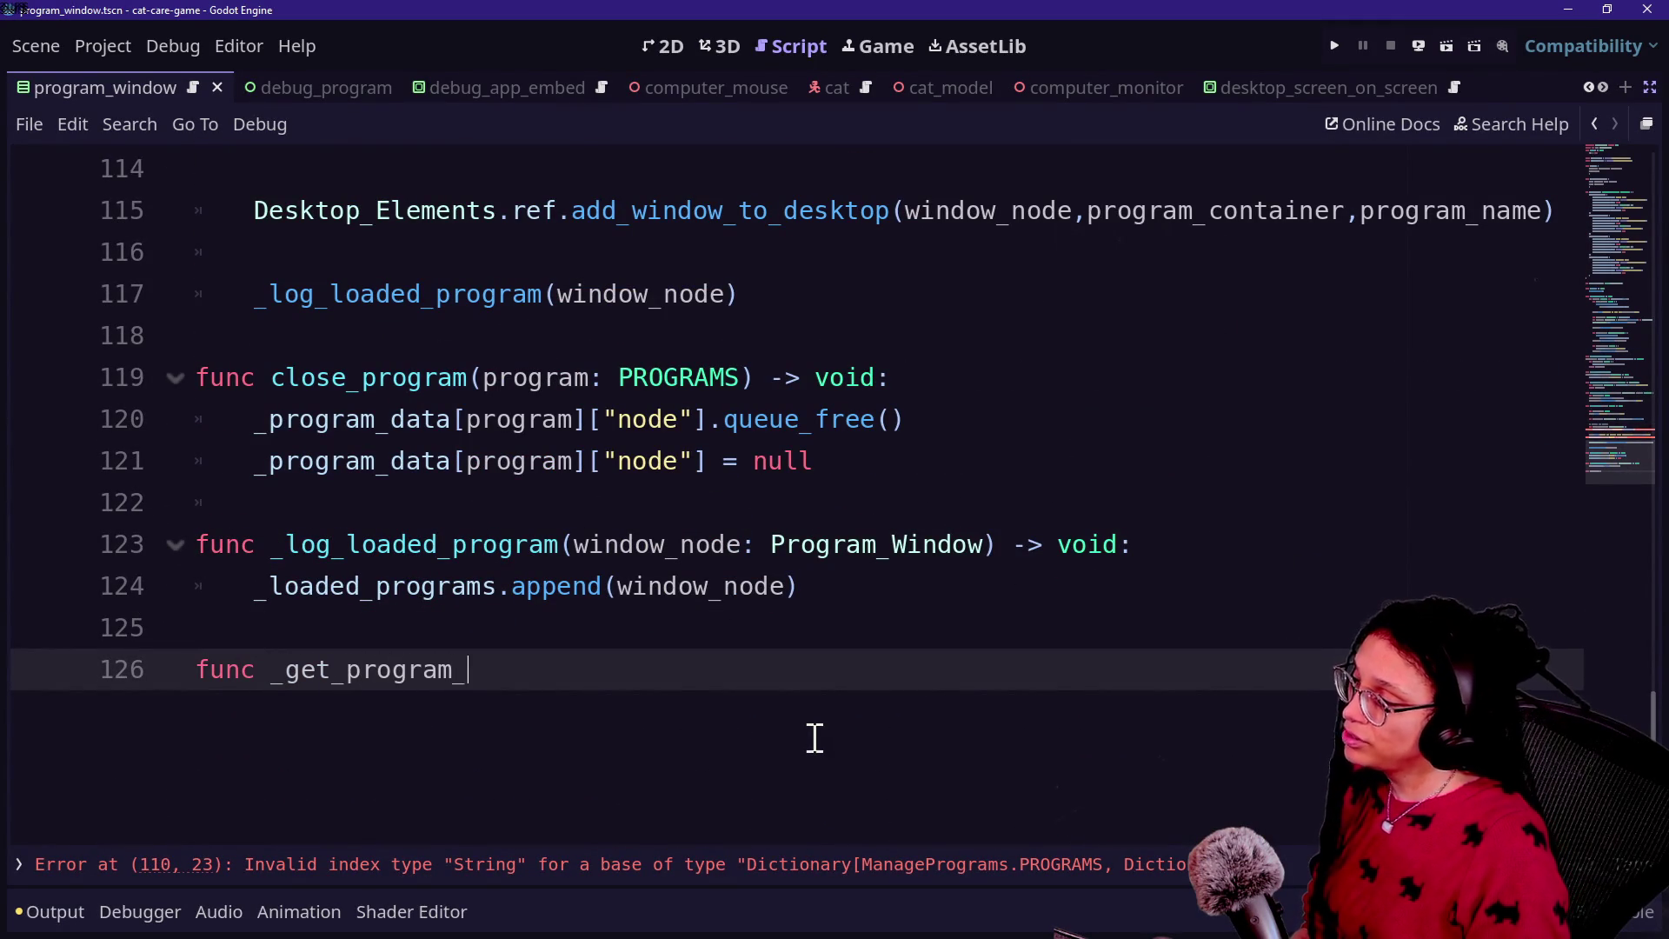
{"action": "type", "text": "from_progra"}
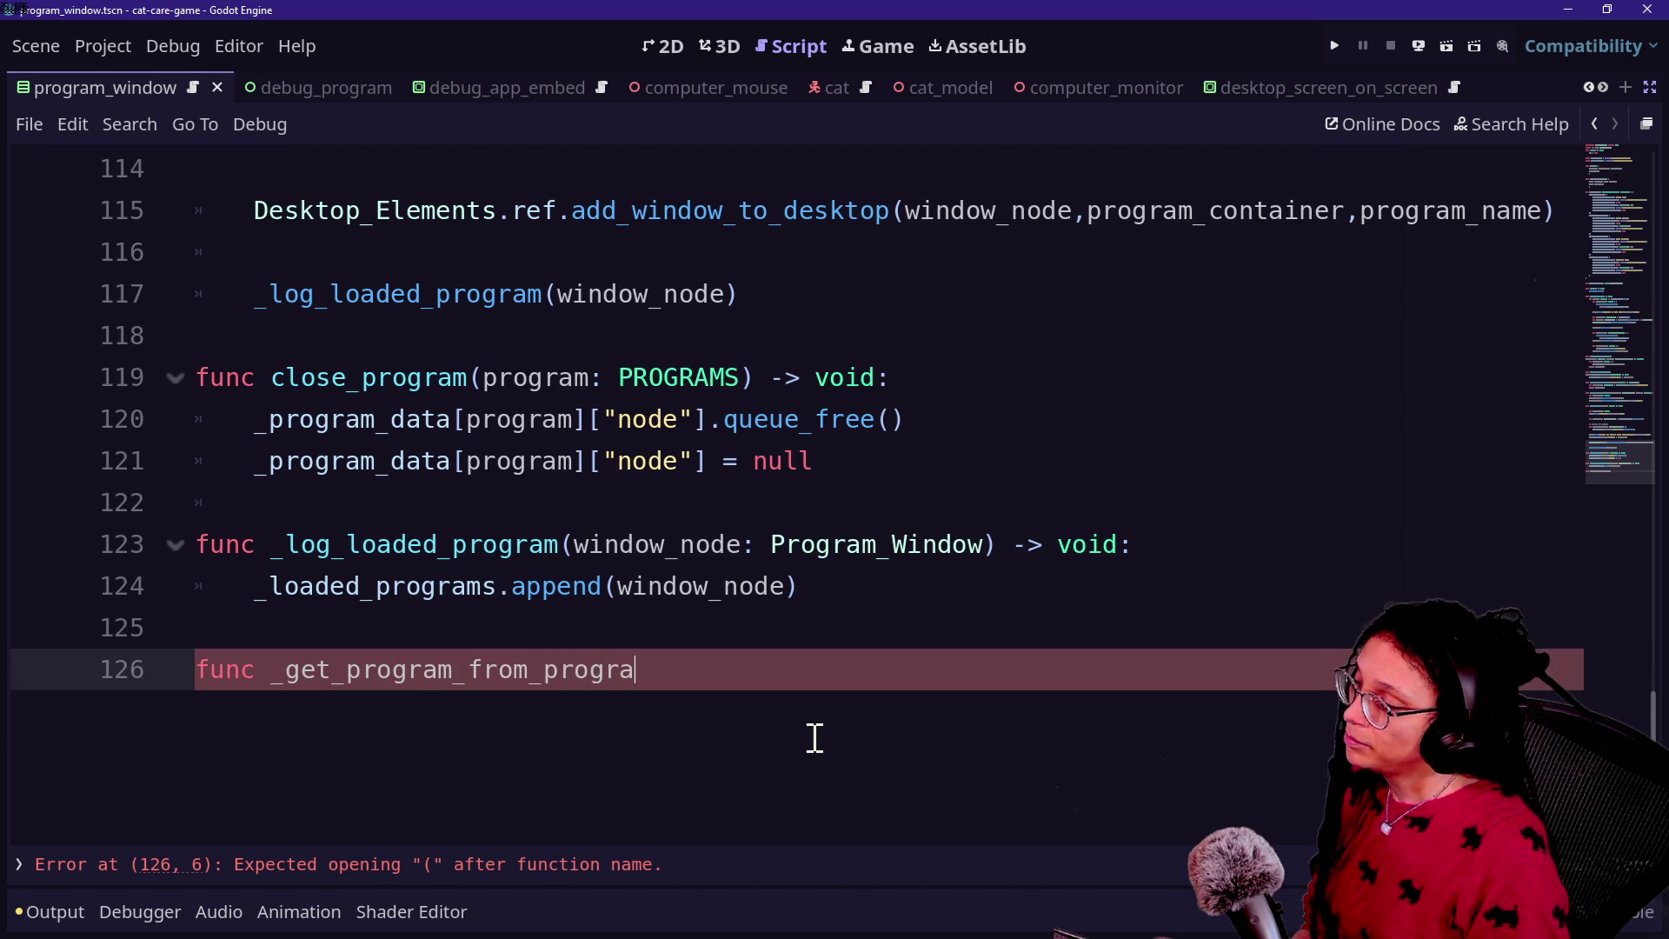
{"action": "type", "text": "m_name:"}
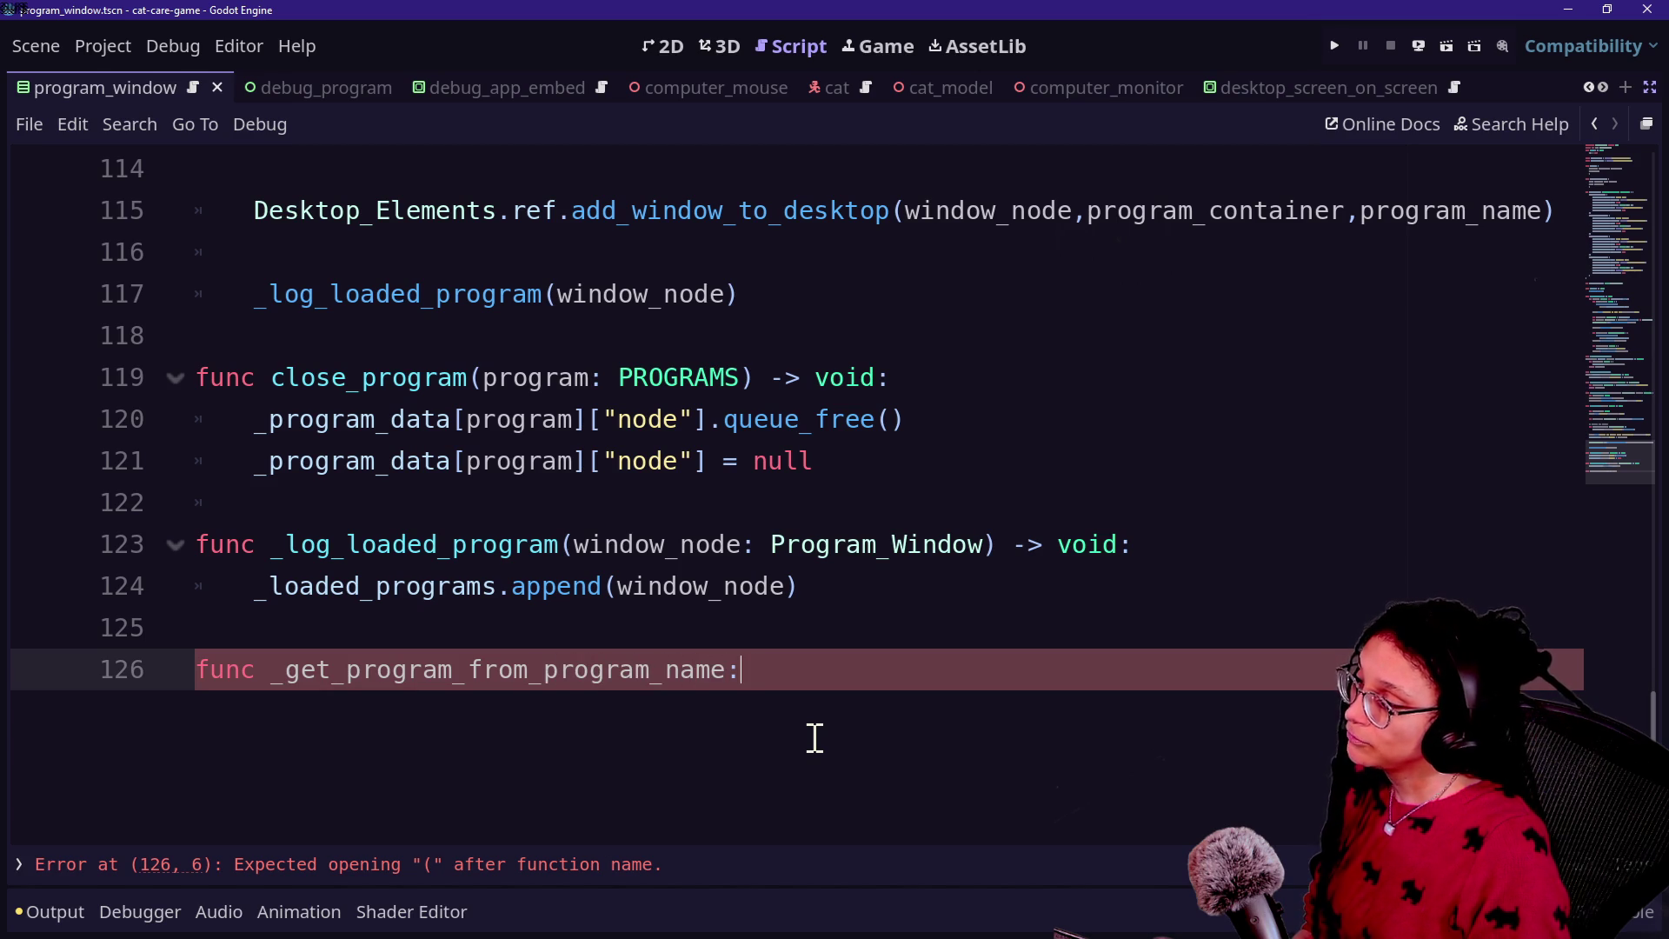
Step: Declare func _get_program_from_name(program_name:String) -> PROGRAMS: and start its body
{"action": "key", "text": "BackSpace"}
{"action": "key", "text": "BackSpace"}
{"action": "key", "text": "BackSpace"}
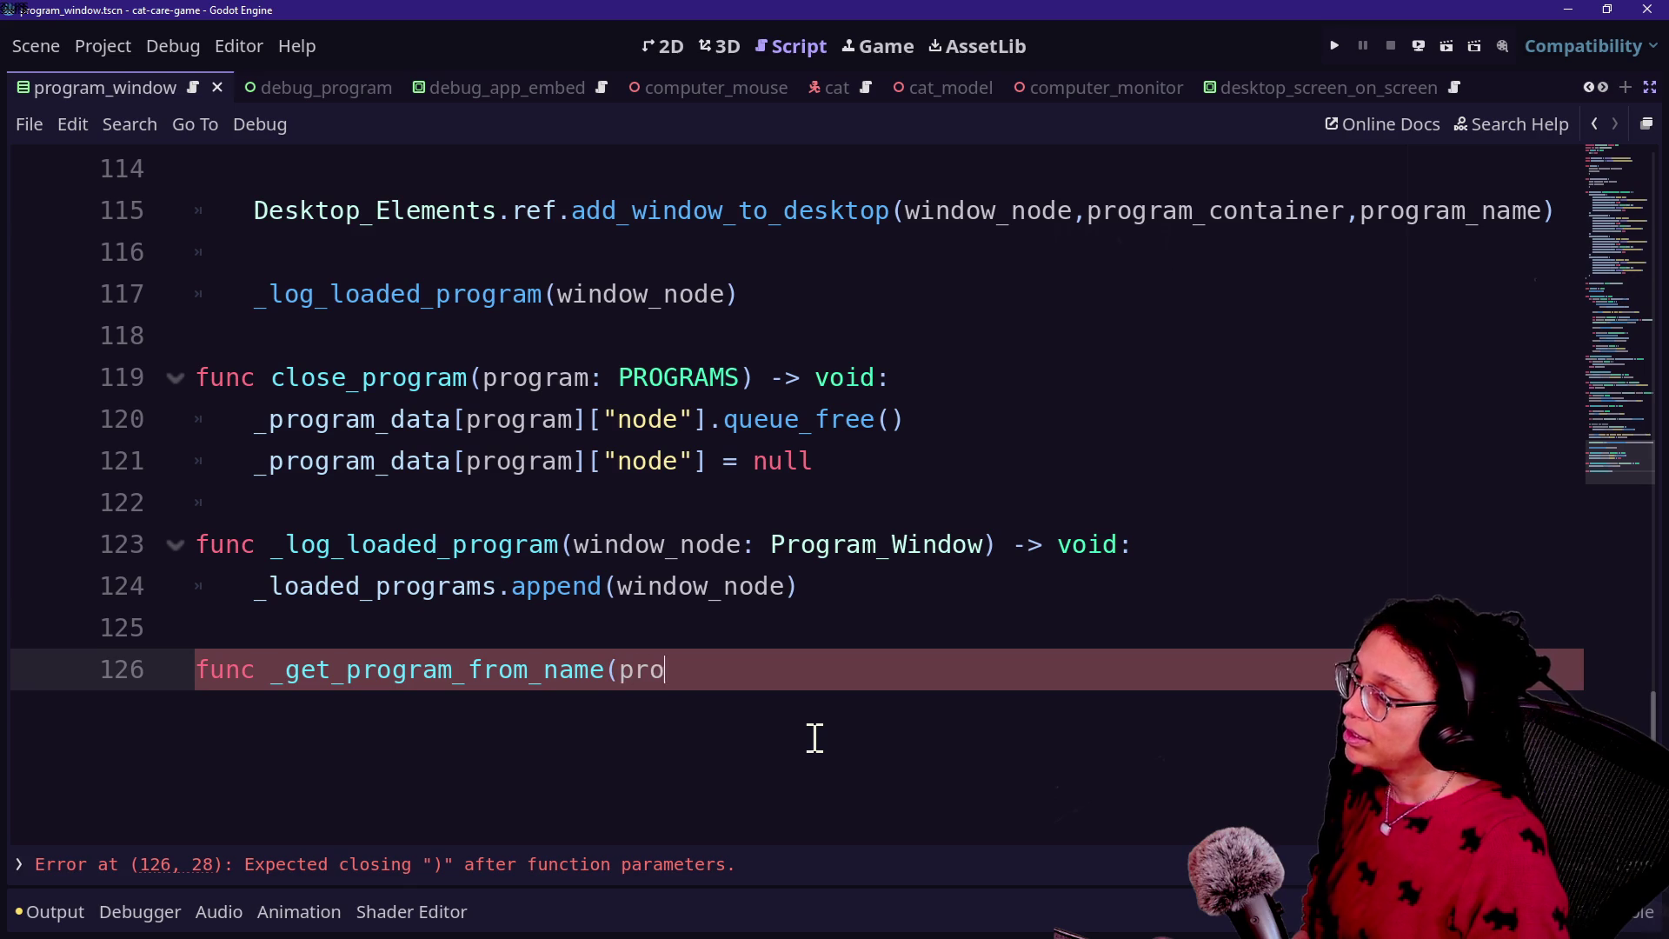
{"action": "key", "text": "BackSpace"}
{"action": "type", "text": "name:String) -"}
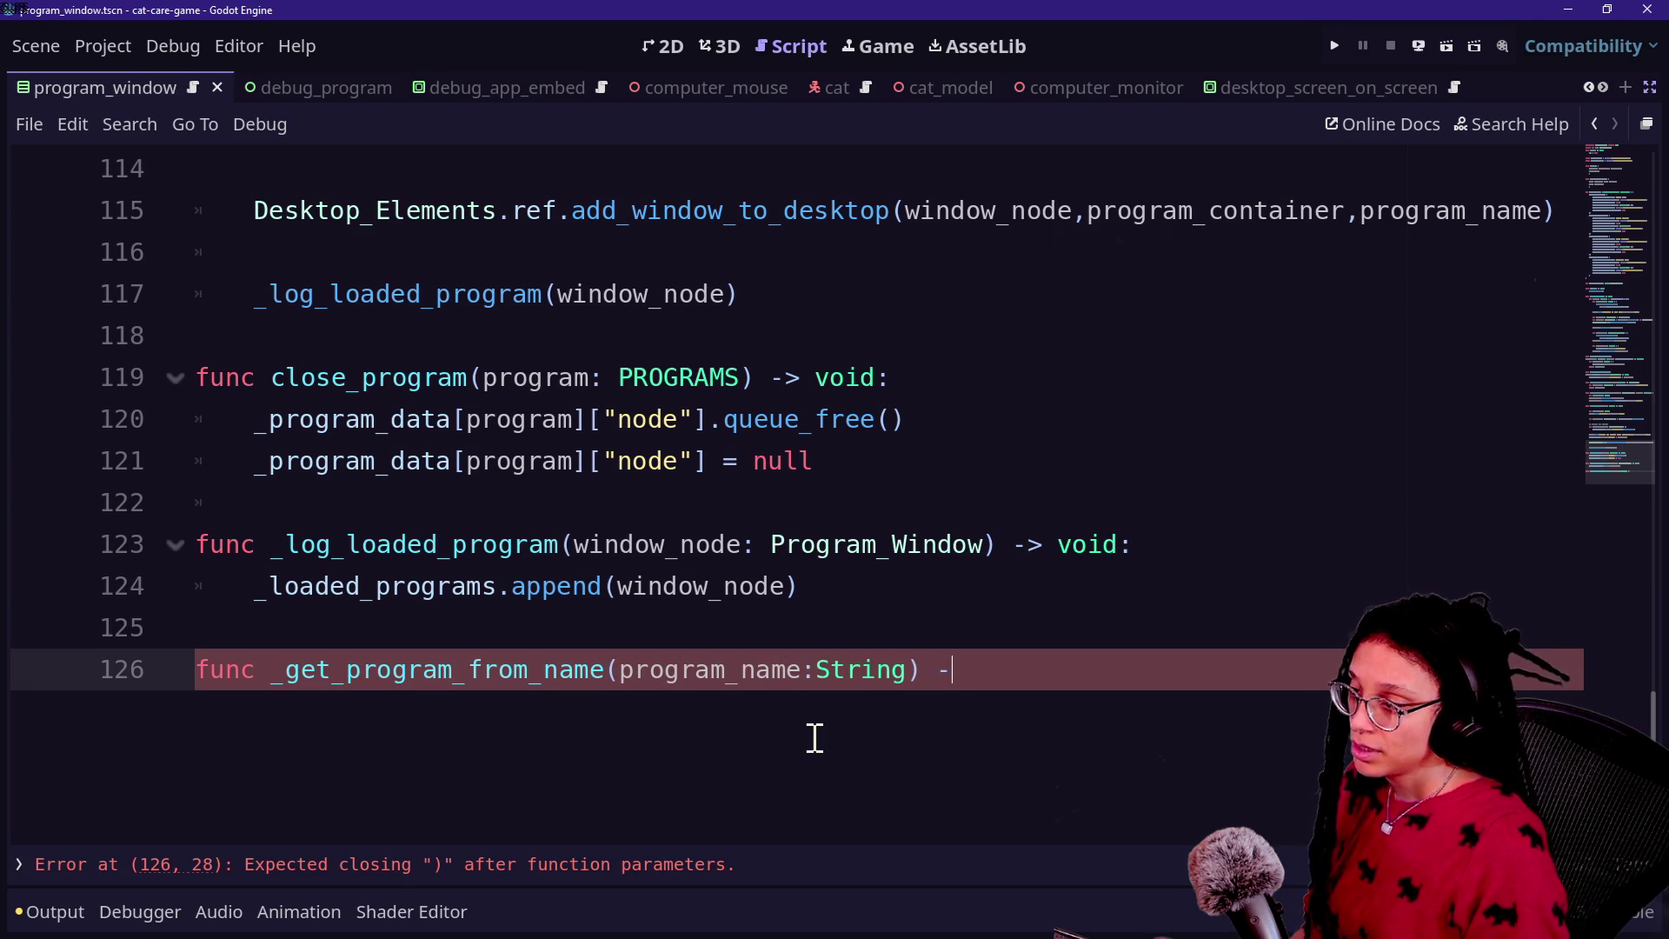
{"action": "type", "text": "P"}
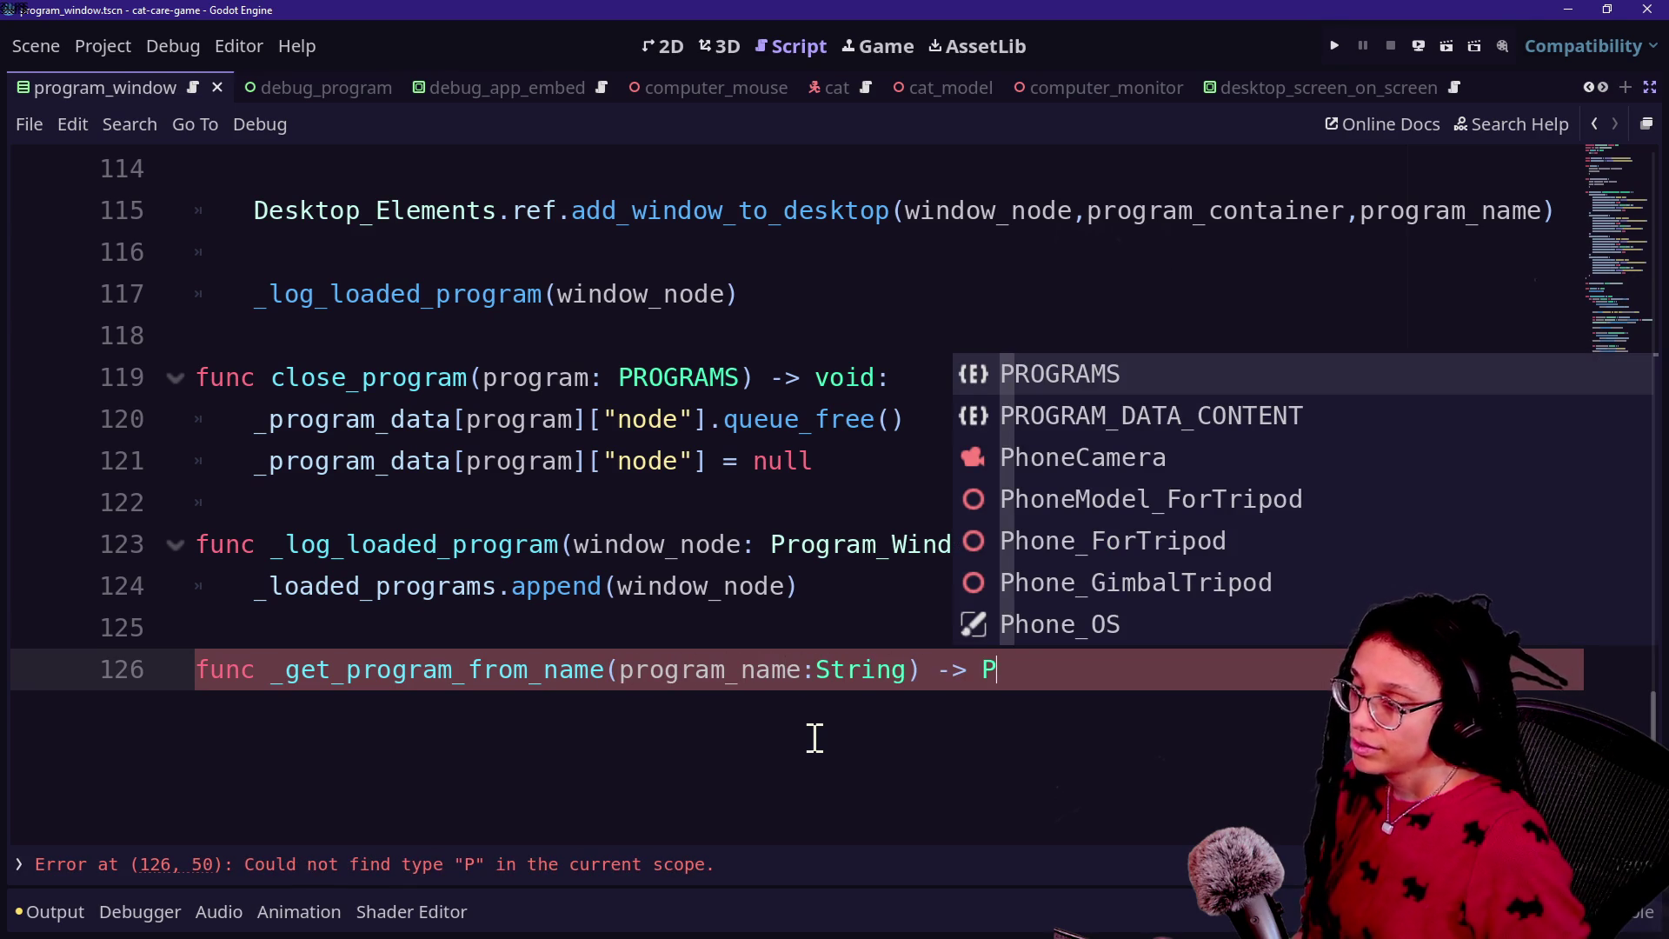
{"action": "key", "text": "Return"}
{"action": "type", "text": ":"}
{"action": "key", "text": "Return"}
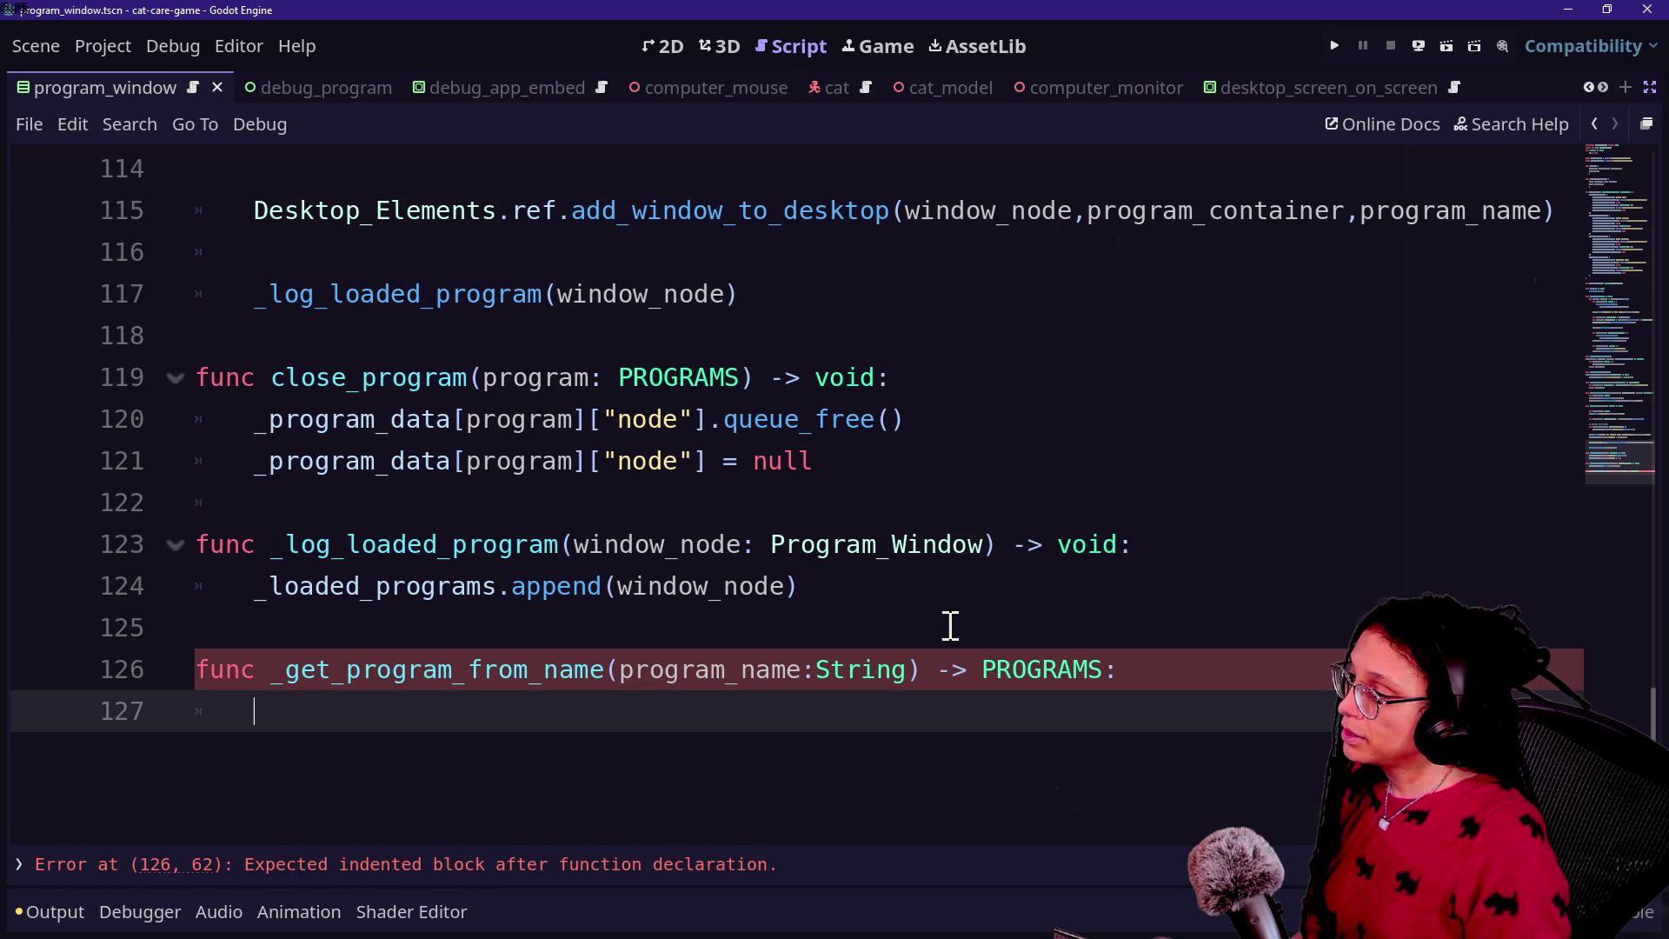
Step: Begin a for program: PROGRAMS in _program_data: loop inside the function
{"action": "type", "text": "_loa"}
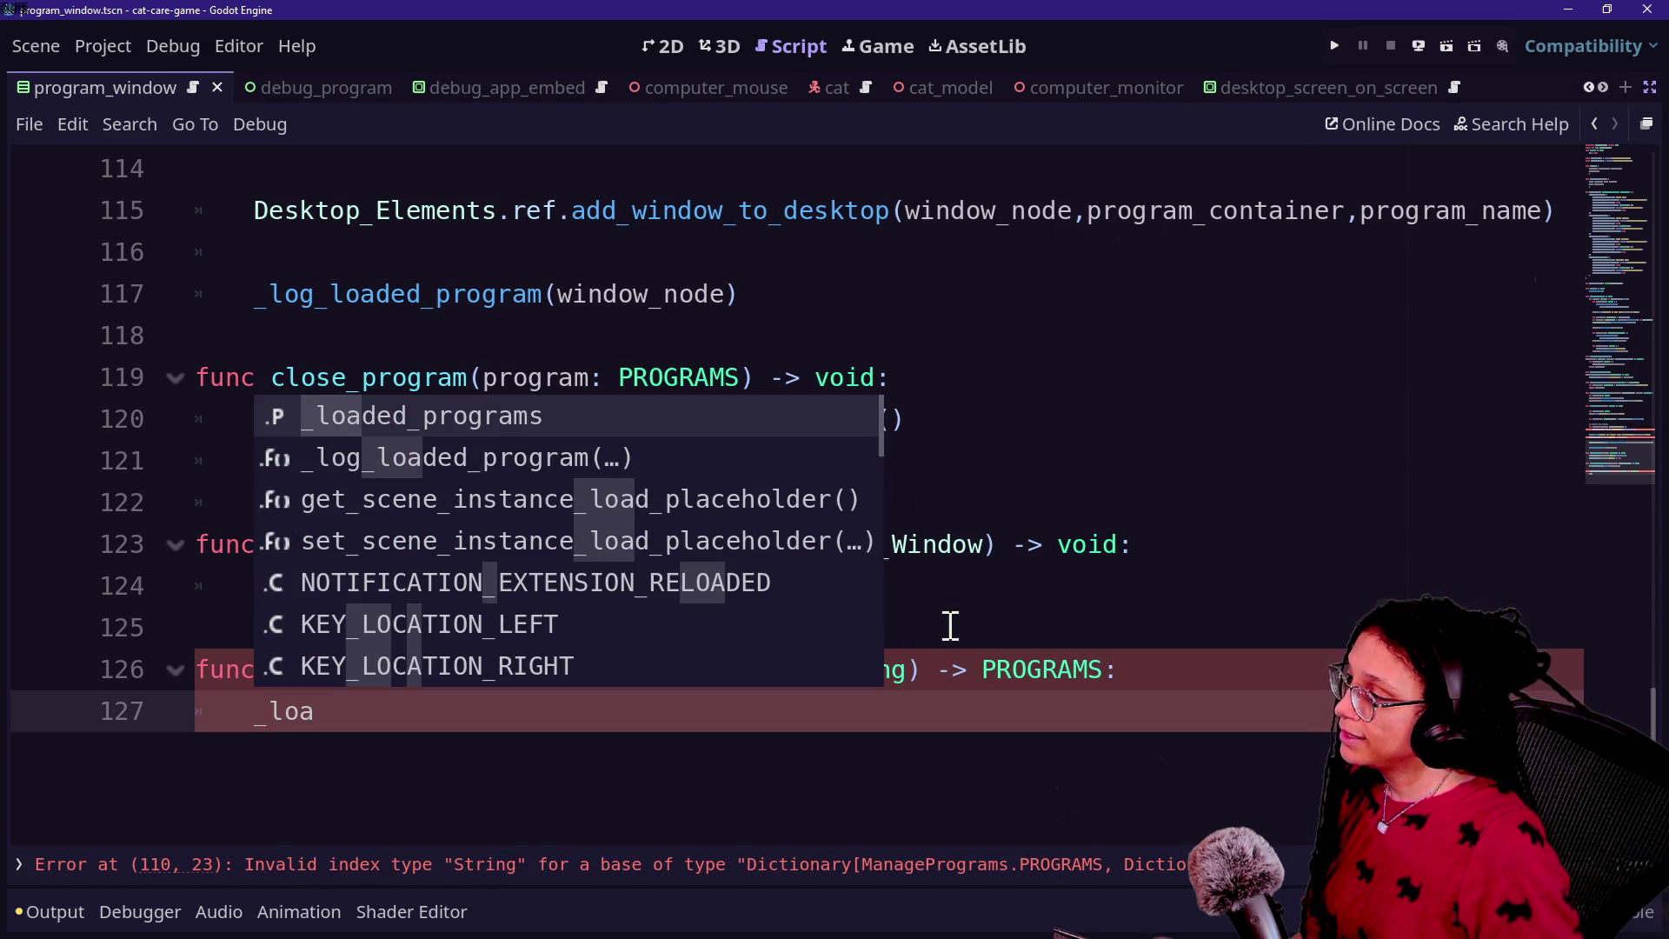
{"action": "key", "text": "BackSpace"}
{"action": "key", "text": "BackSpace"}
{"action": "key", "text": "BackSpace"}
{"action": "type", "text": "pr"}
{"action": "key", "text": "Return"}
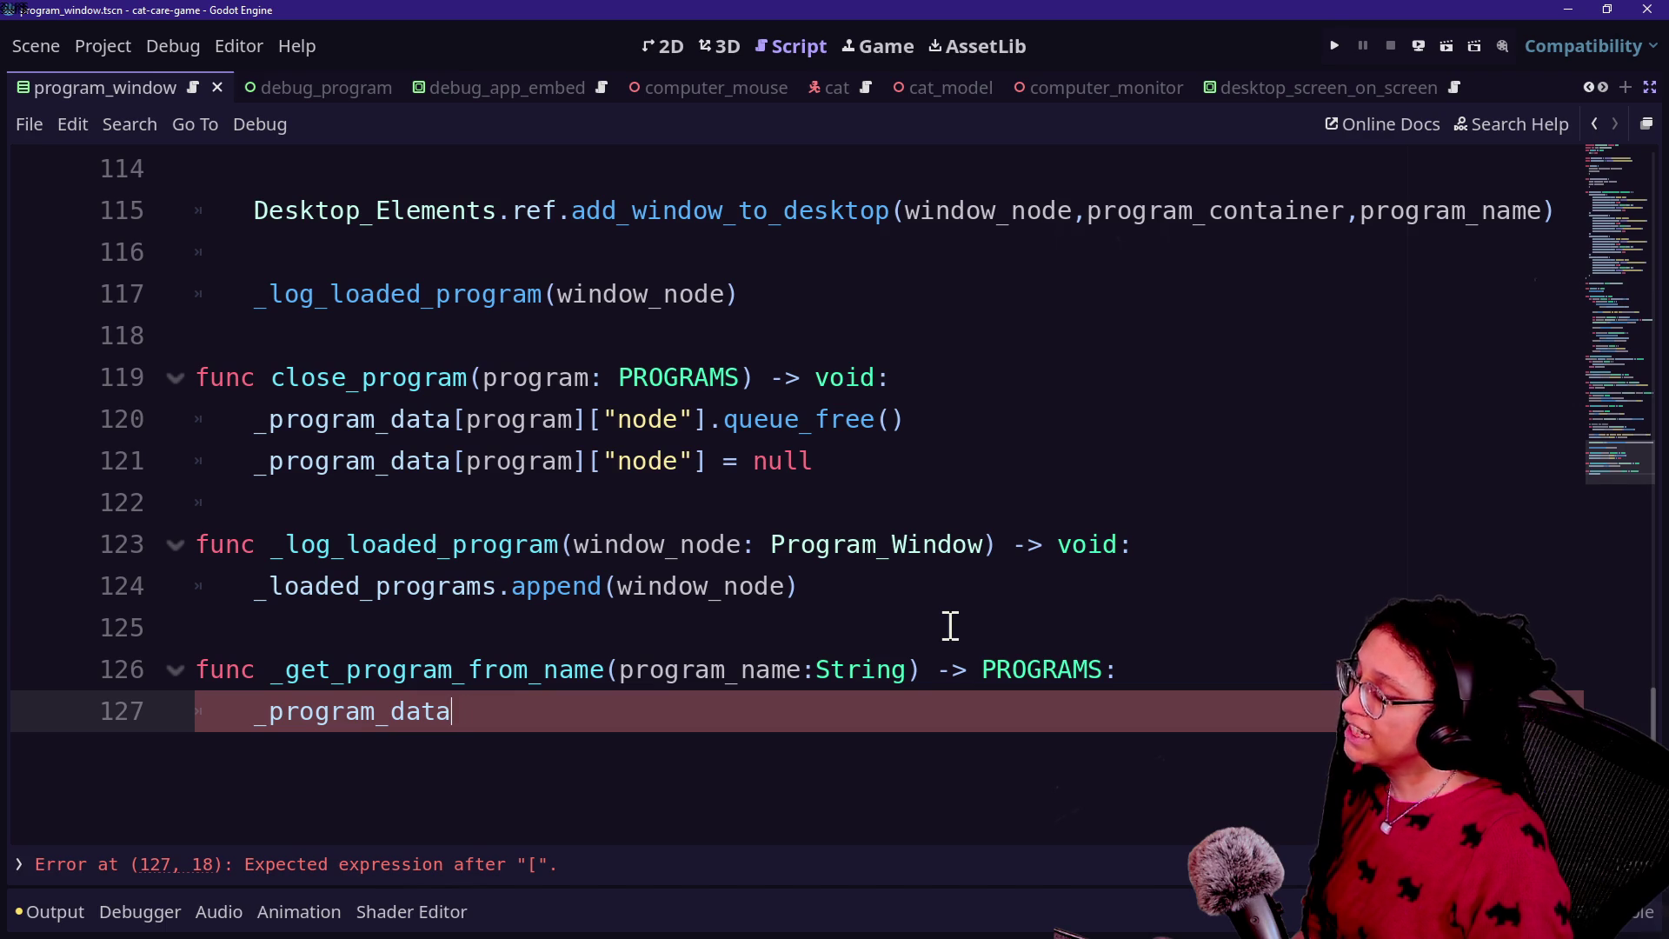
{"action": "key", "text": "BackSpace"}
{"action": "key", "text": "BackSpace"}
{"action": "key", "text": "BackSpace"}
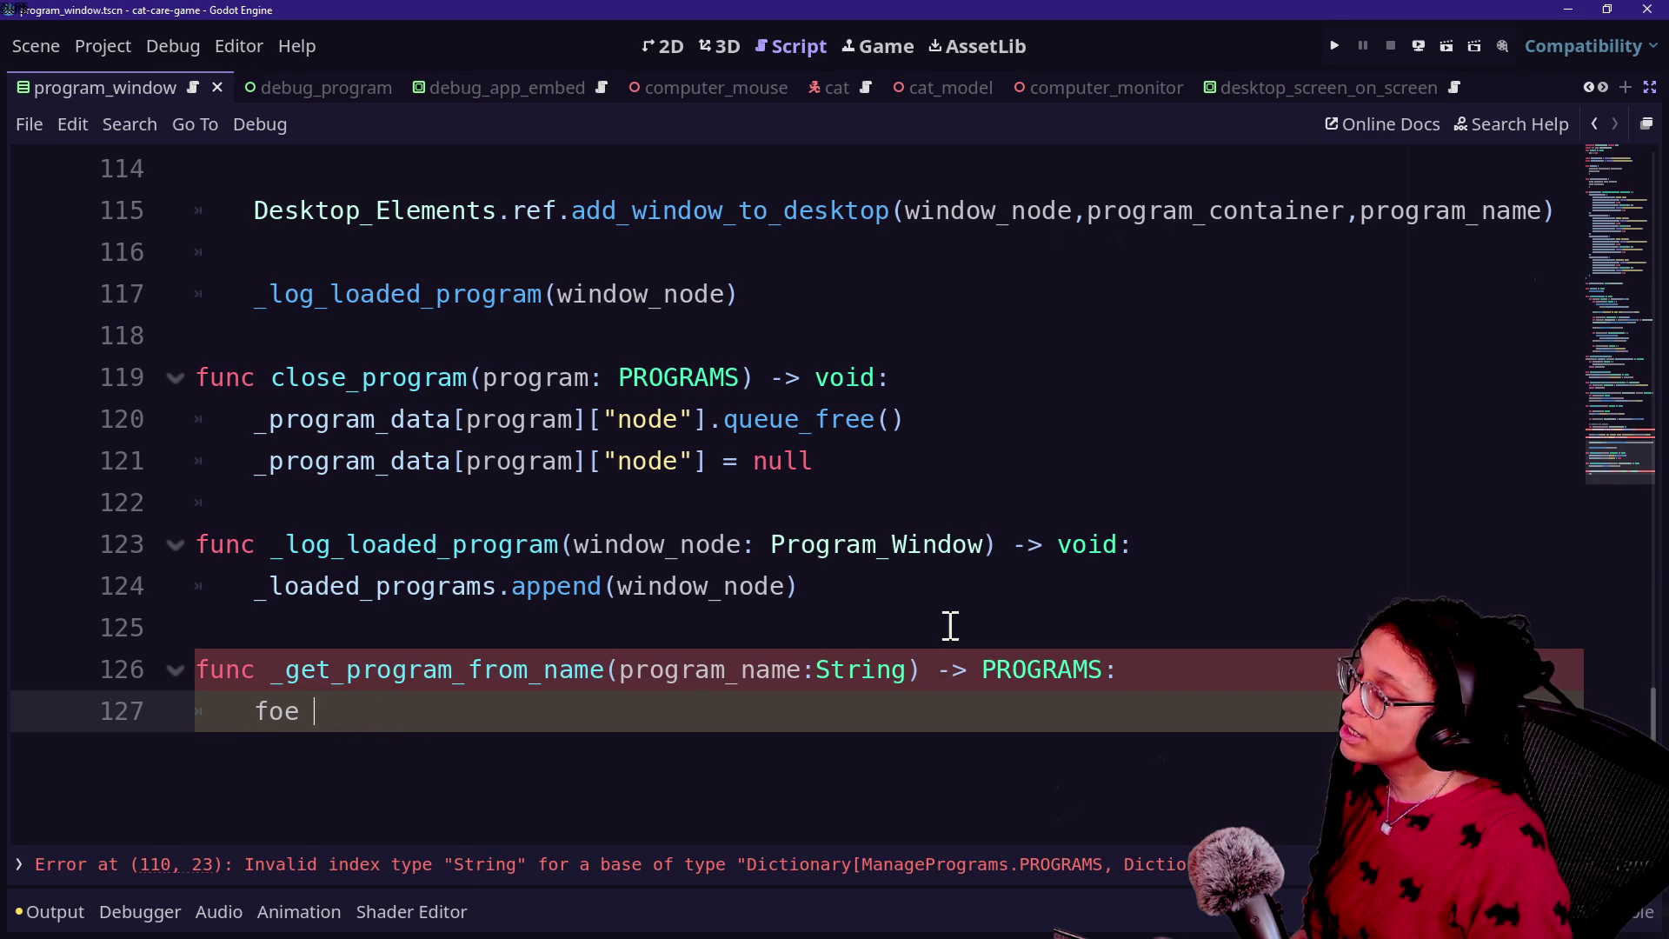
{"action": "key", "text": "BackSpace"}
{"action": "key", "text": "BackSpace"}
{"action": "type", "text": "r program"}
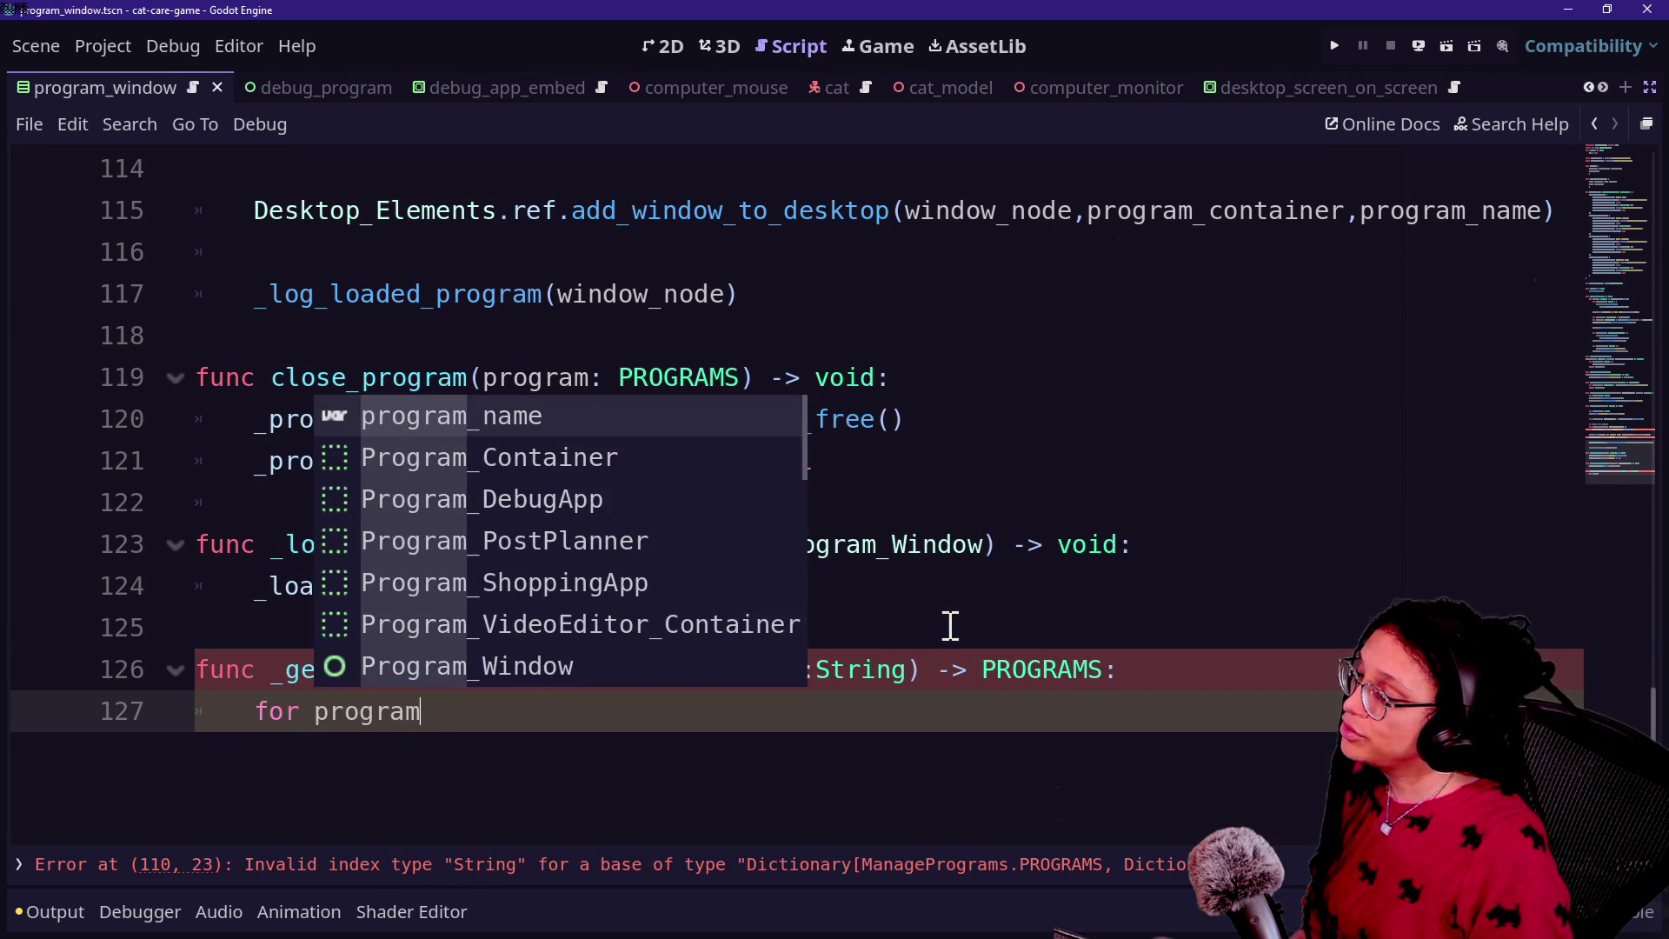
{"action": "type", "text": ": PROGRAMS in "}
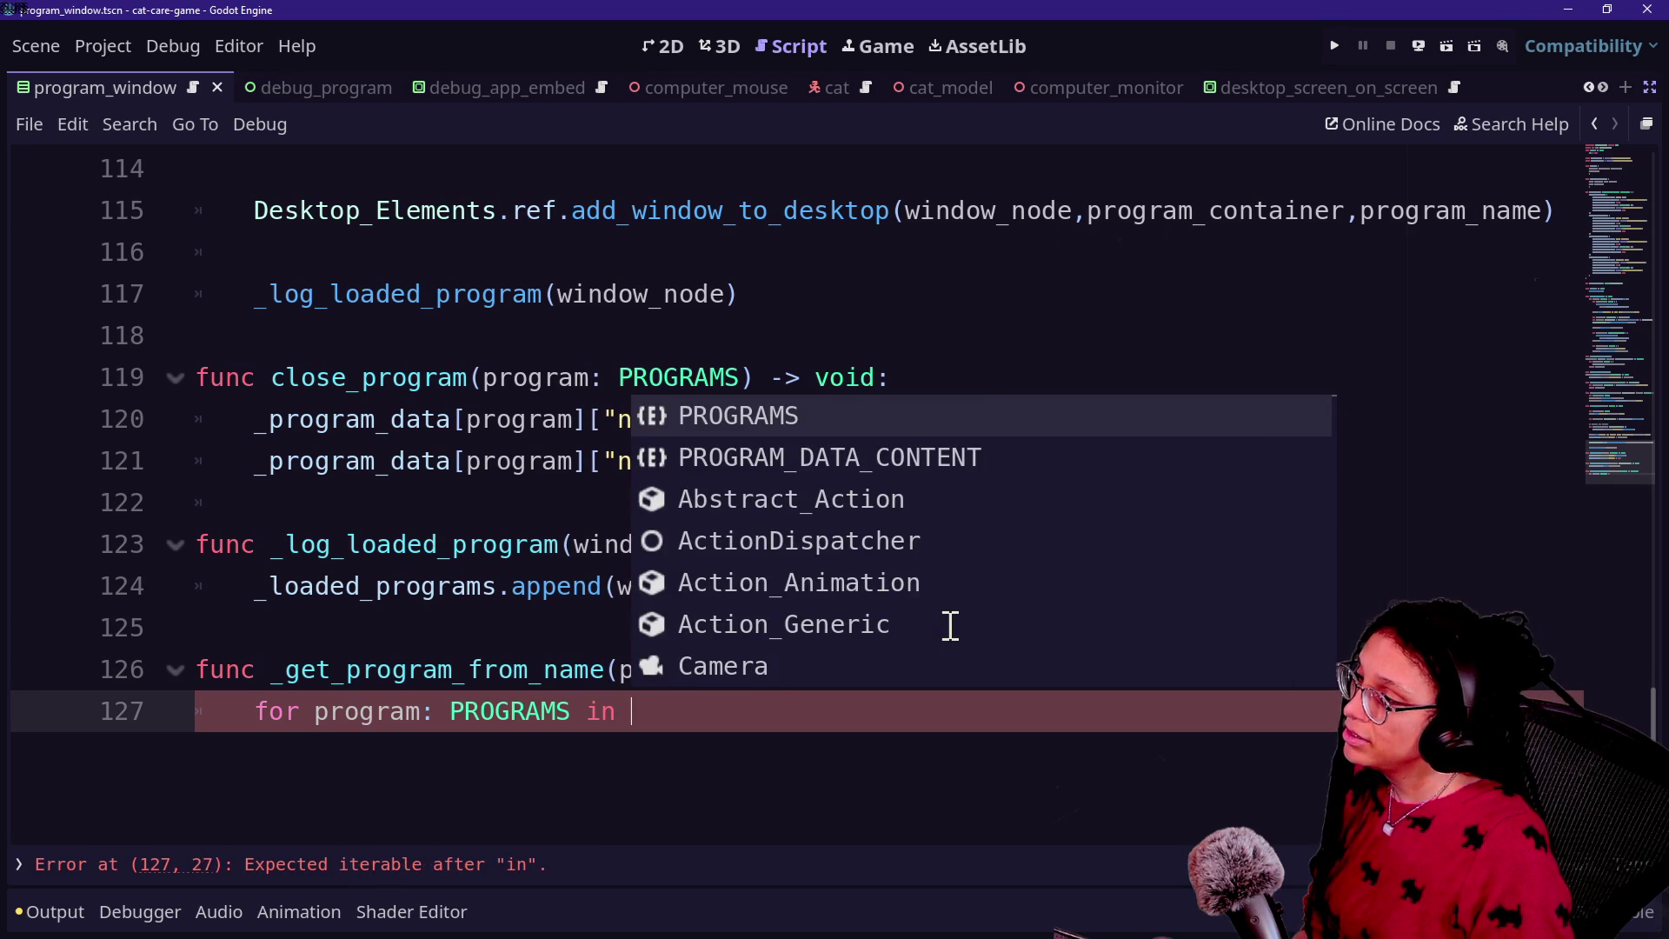
{"action": "type", "text": "P"}
{"action": "key", "text": "BackSpace"}
{"action": "type", "text": "prog"}
{"action": "type", "text": "_pro"}
{"action": "key", "text": "Return"}
{"action": "type", "text": ":"}
{"action": "key", "text": "Return"}
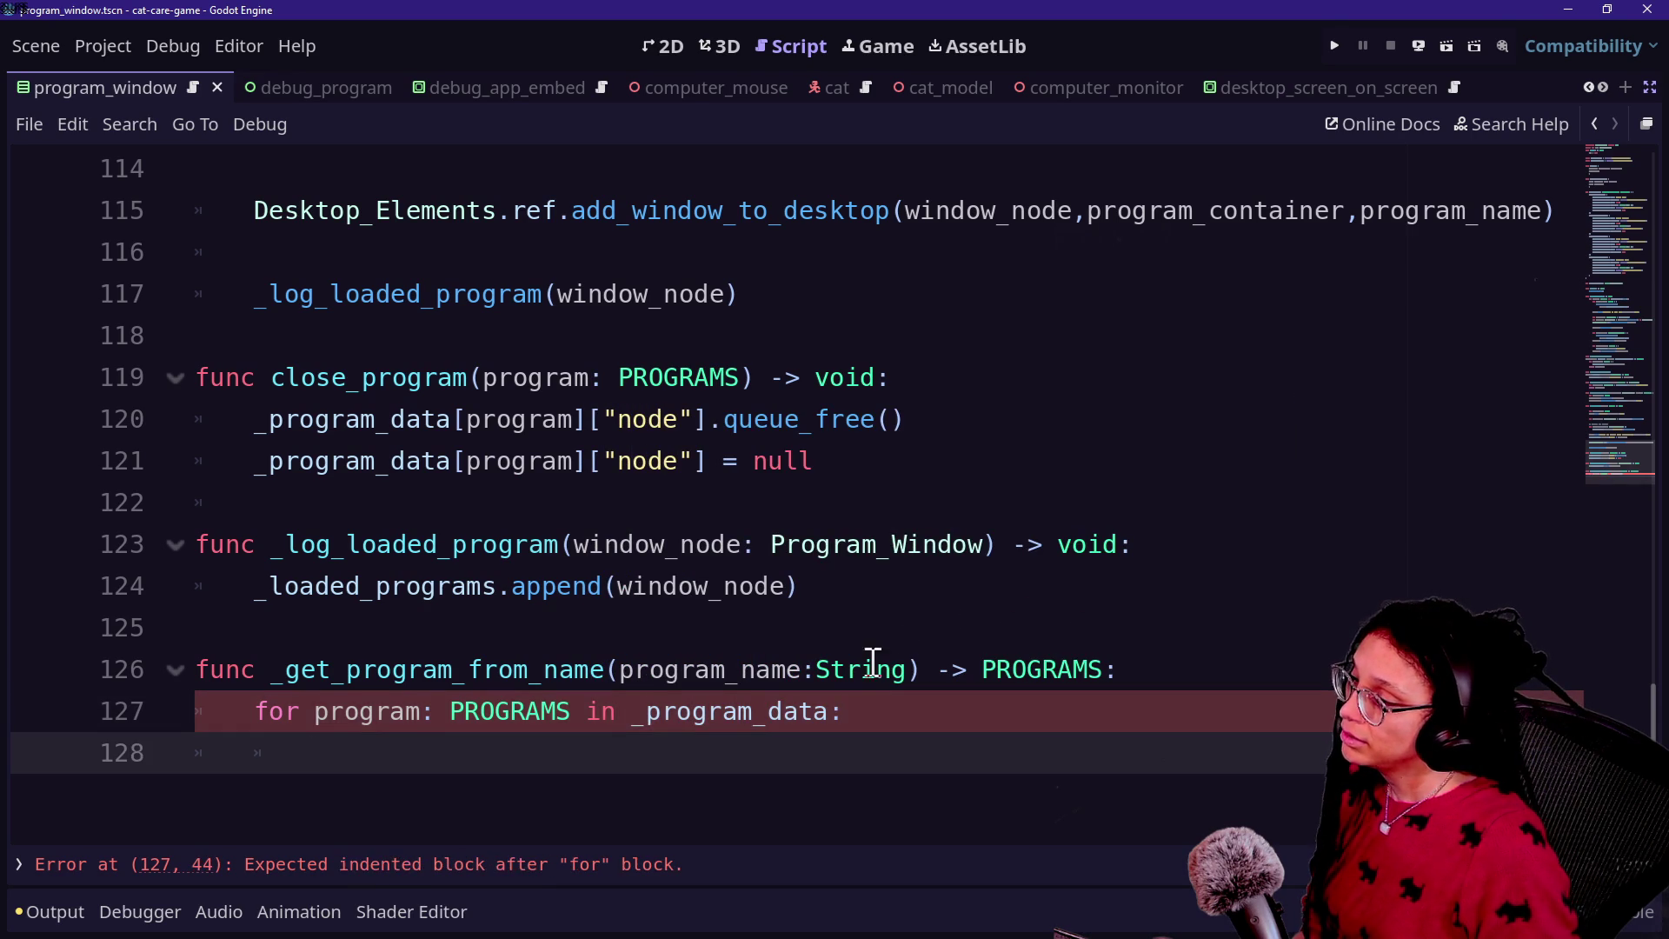
{"action": "mouse_move", "coordinate": [698, 721]}
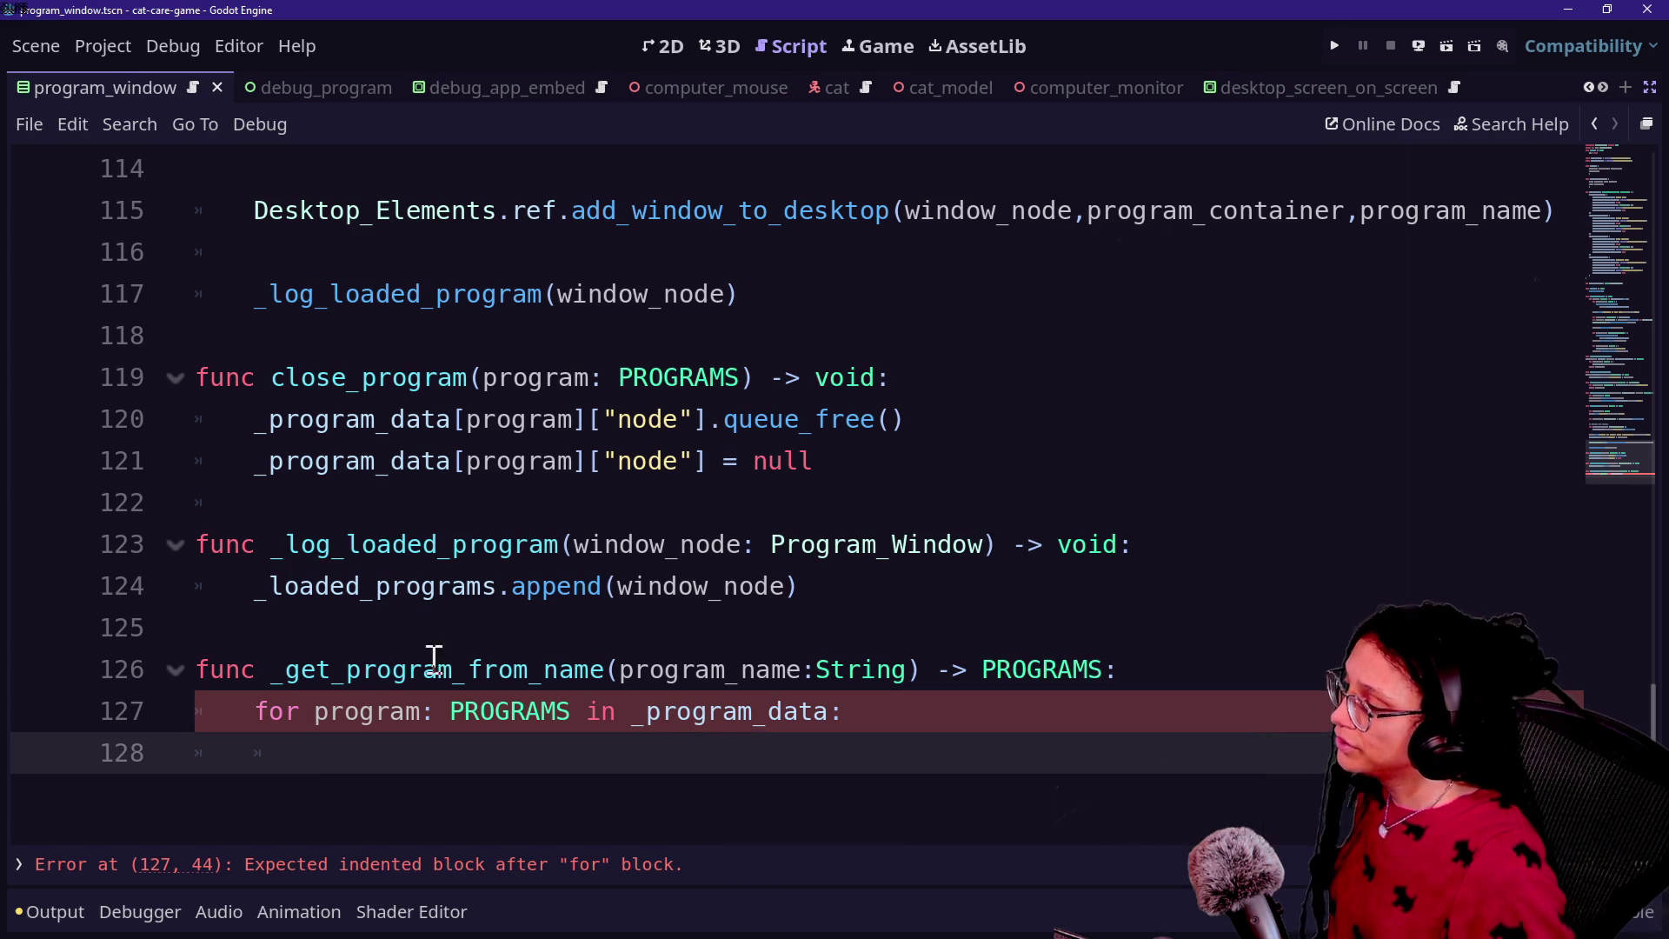
Step: Change the loop's PROGRAMS type to Dictionary and rename the loop variable program_dictionary
{"action": "left_click", "coordinate": [445, 721]}
{"action": "double_click", "coordinate": [492, 721]}
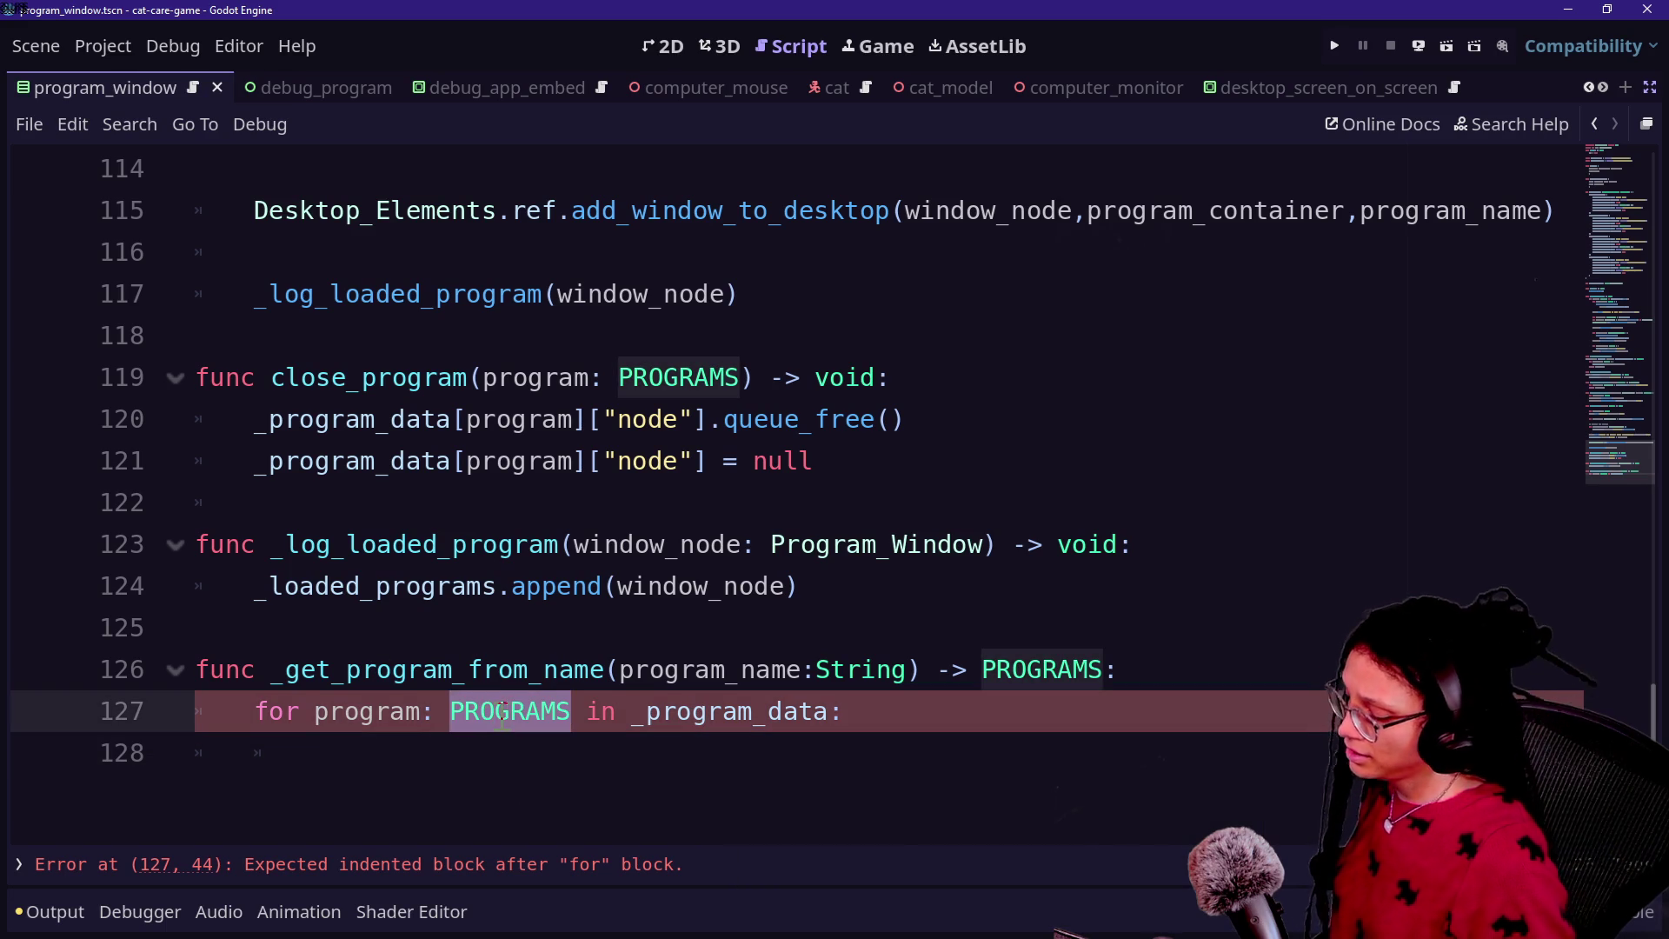
{"action": "type", "text": "Dictionary"}
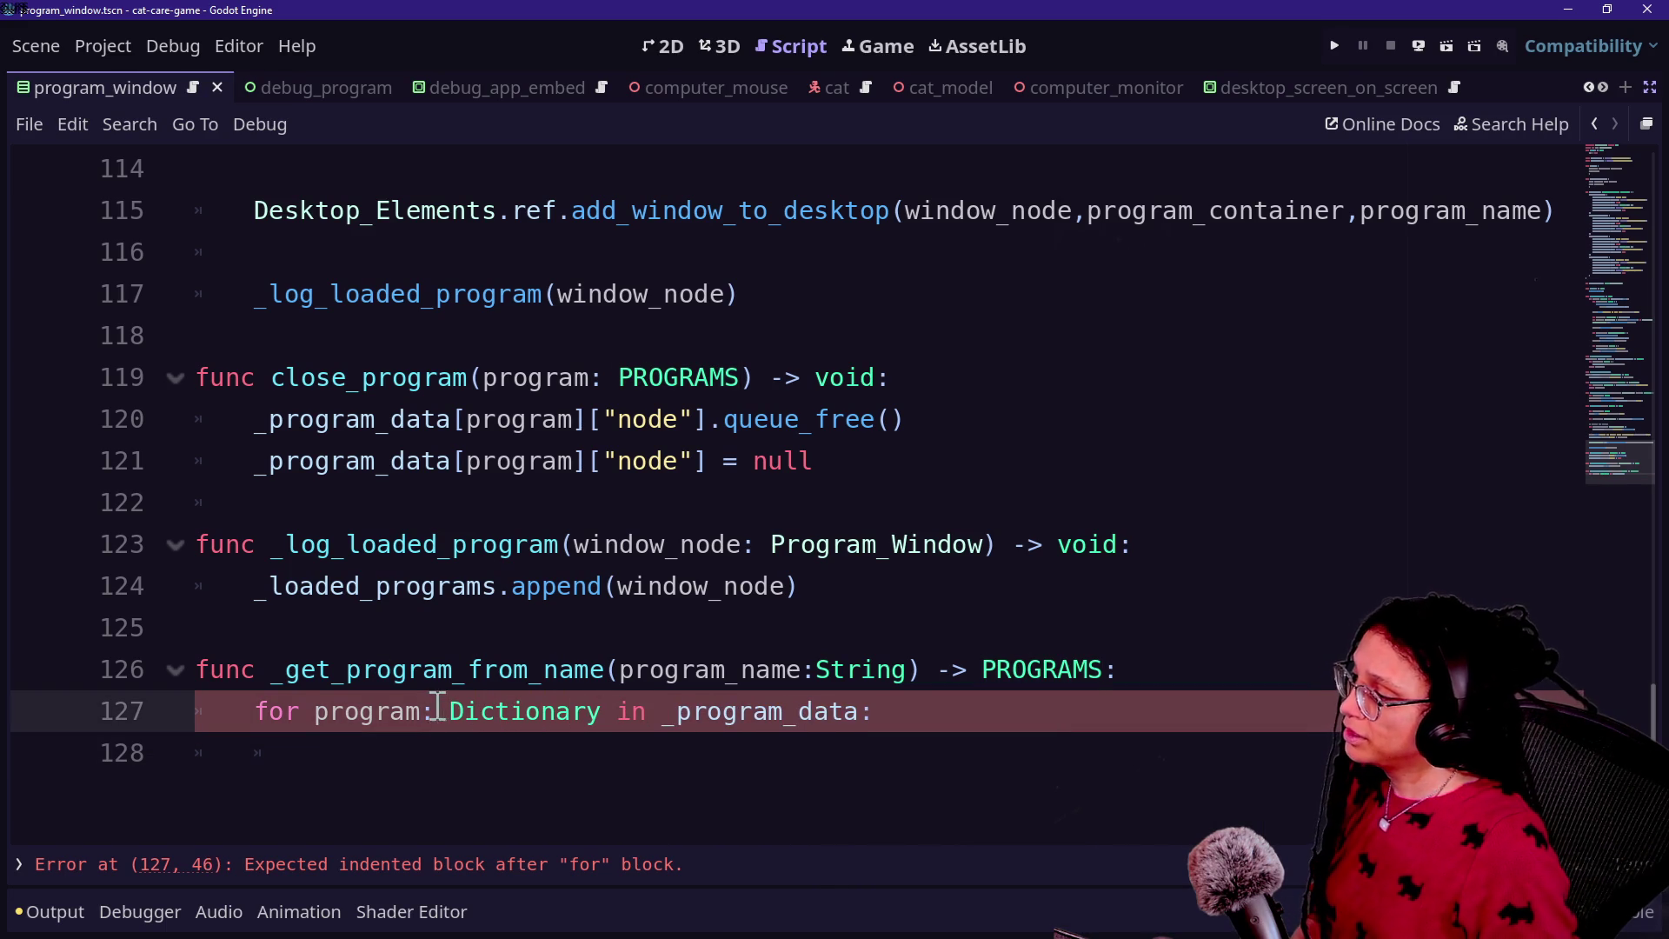
{"action": "type", "text": "_dictionary"}
{"action": "key", "text": "Up"}
Step: Write 'if program_dictionary' on line 128 in the loop body
{"action": "left_click", "coordinate": [440, 711]}
{"action": "left_click", "coordinate": [1035, 711]}
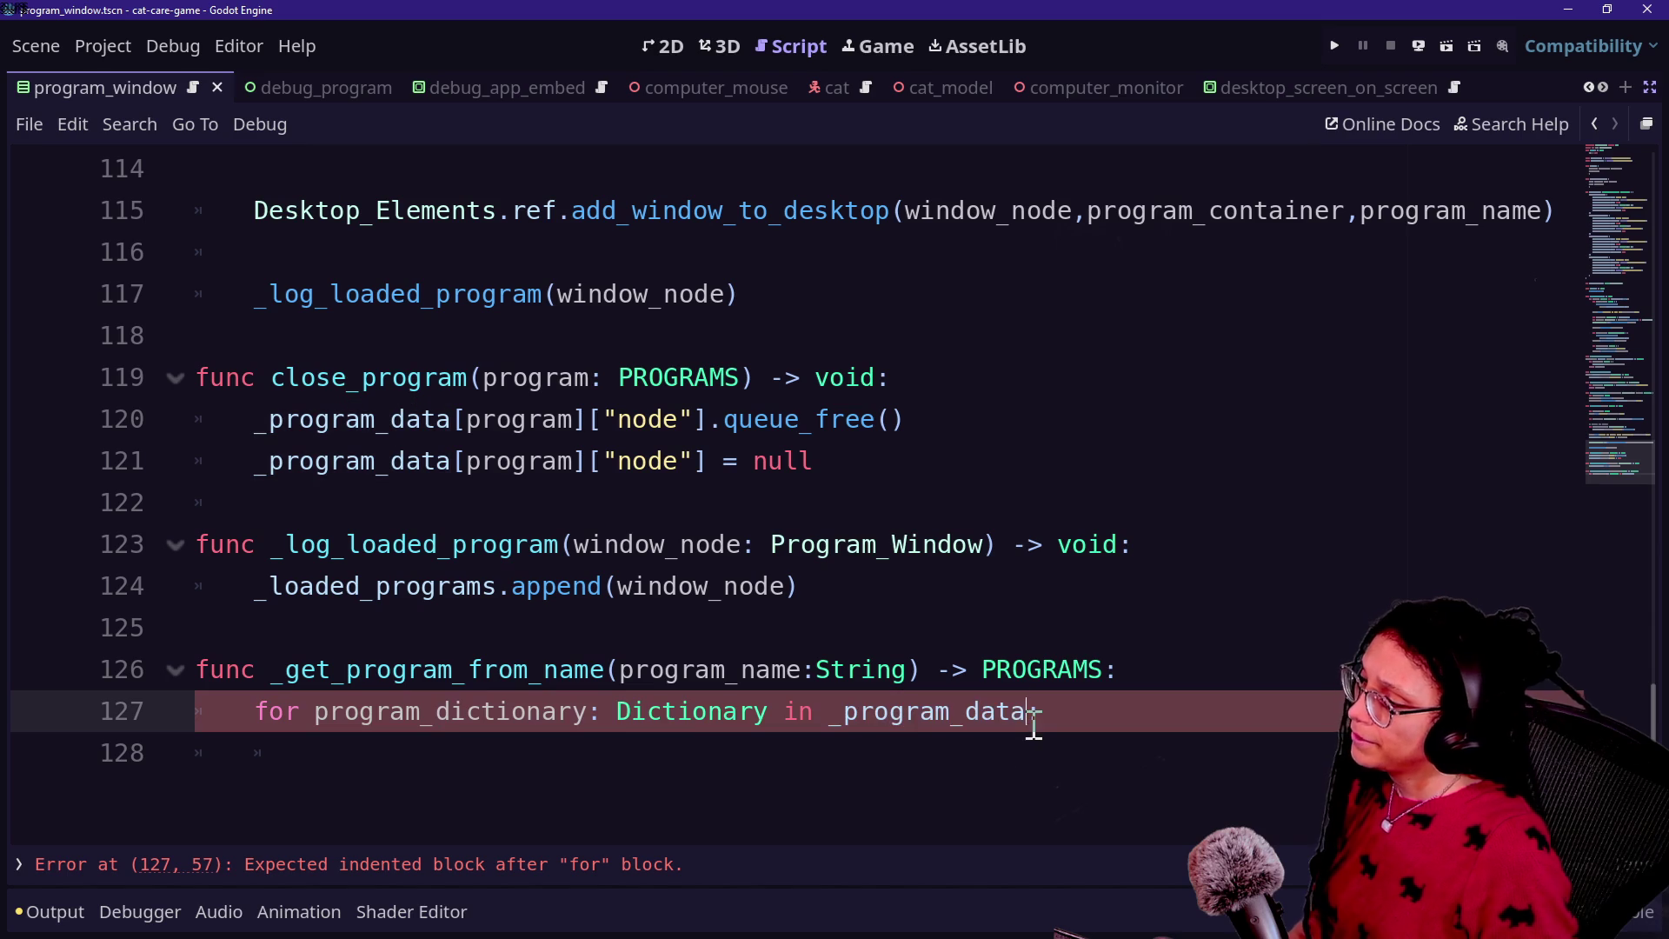
{"action": "type", "text": ":"}
{"action": "left_click", "coordinate": [996, 762]}
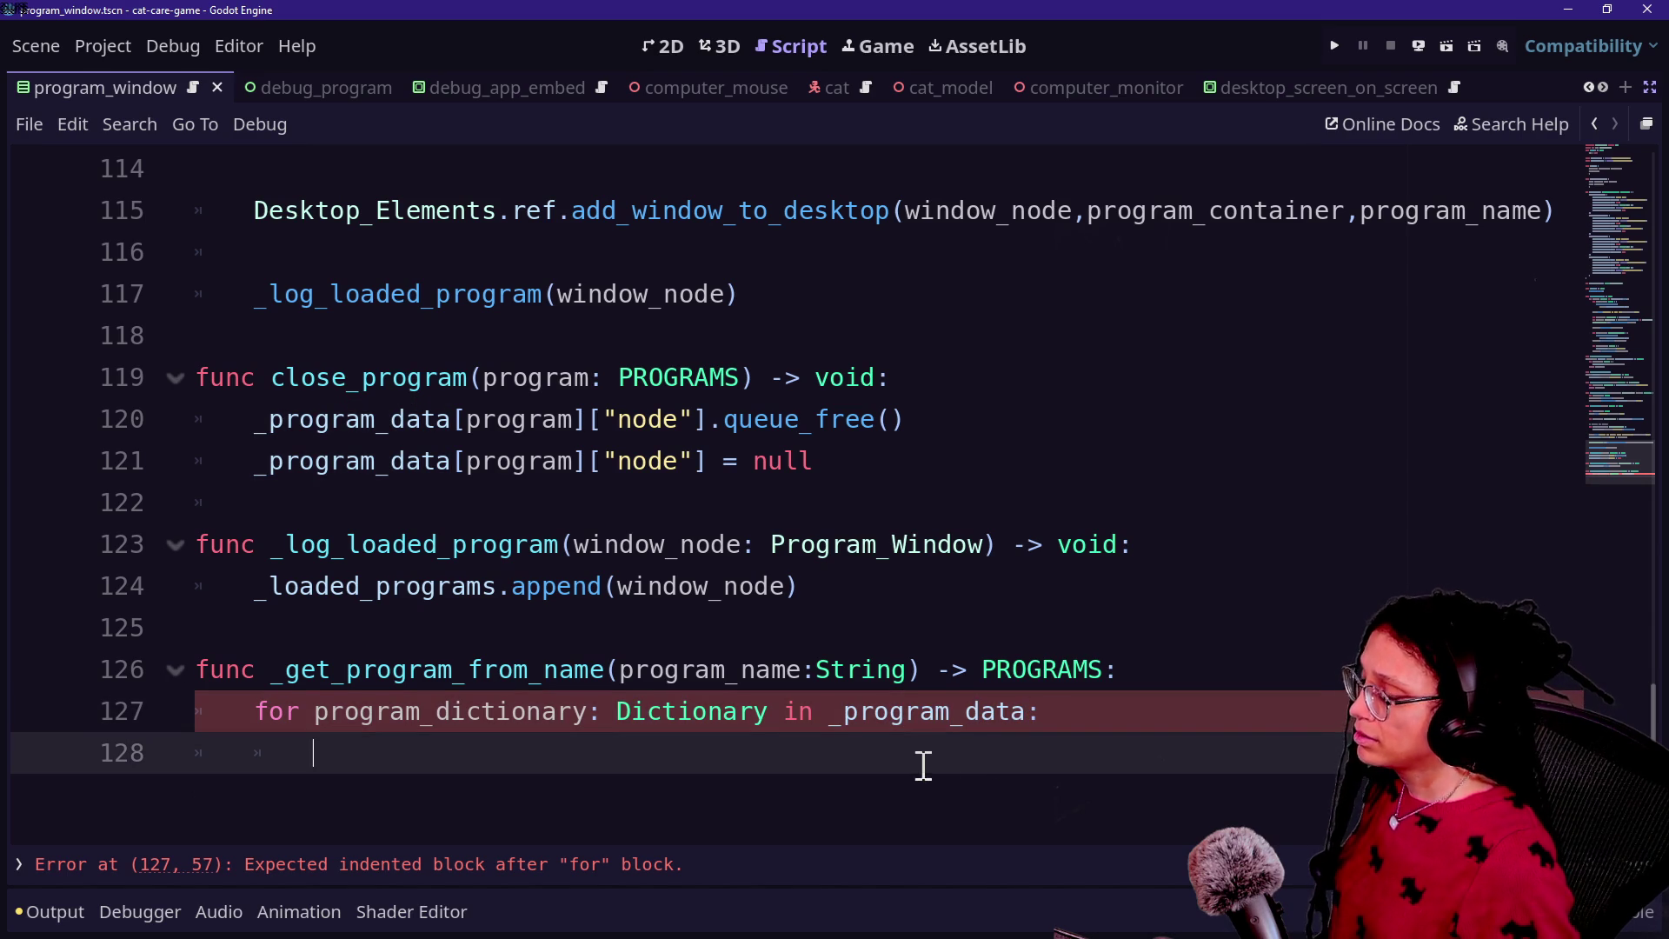
{"action": "type", "text": "if"}
{"action": "scroll", "coordinate": [1099, 564], "scroll_direction": "down", "scroll_amount": 3}
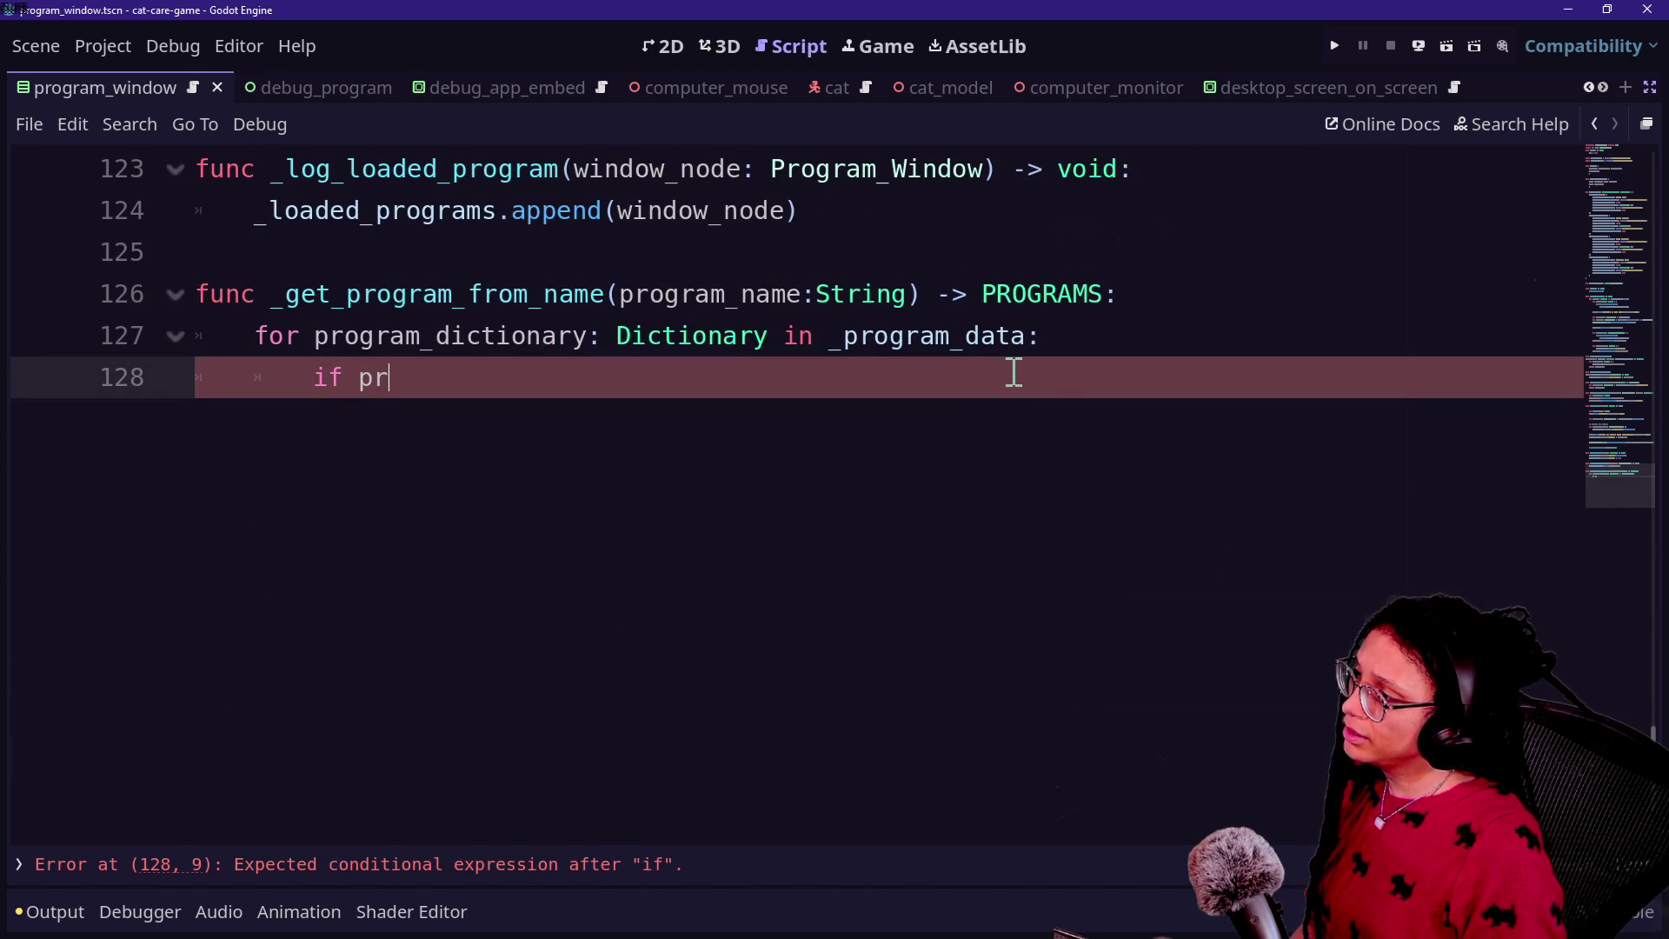
{"action": "type", "text": "ogram_dit"}
{"action": "key", "text": "BackSpace"}
{"action": "type", "text": "ctionary."}
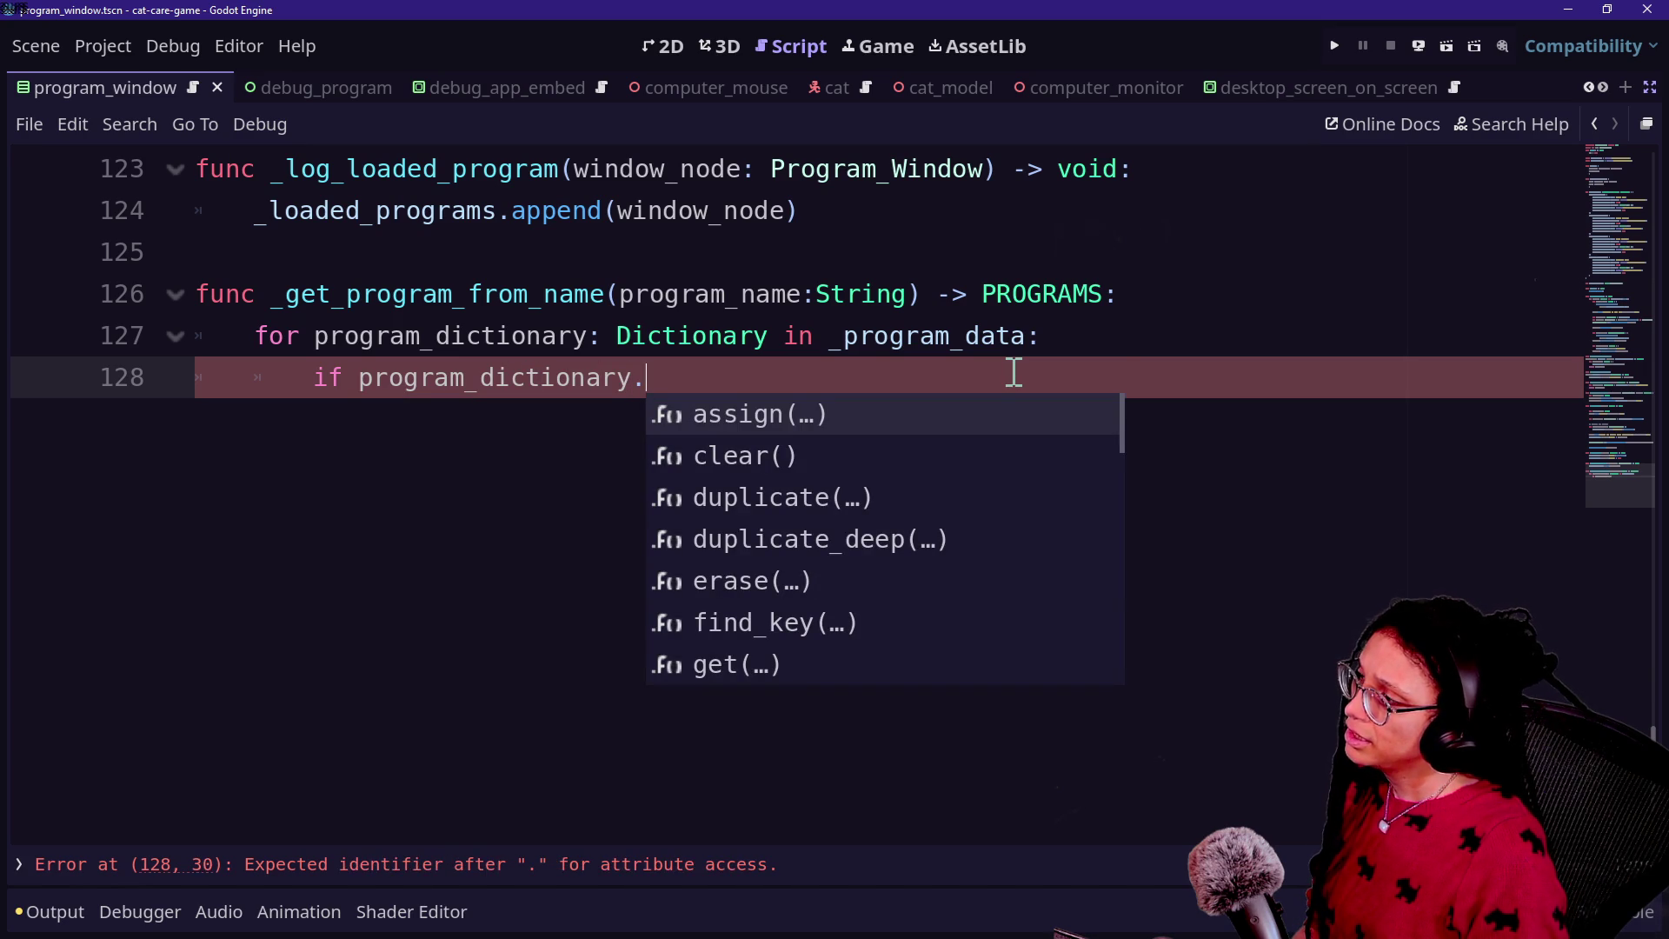
{"action": "key", "text": "BackSpace"}
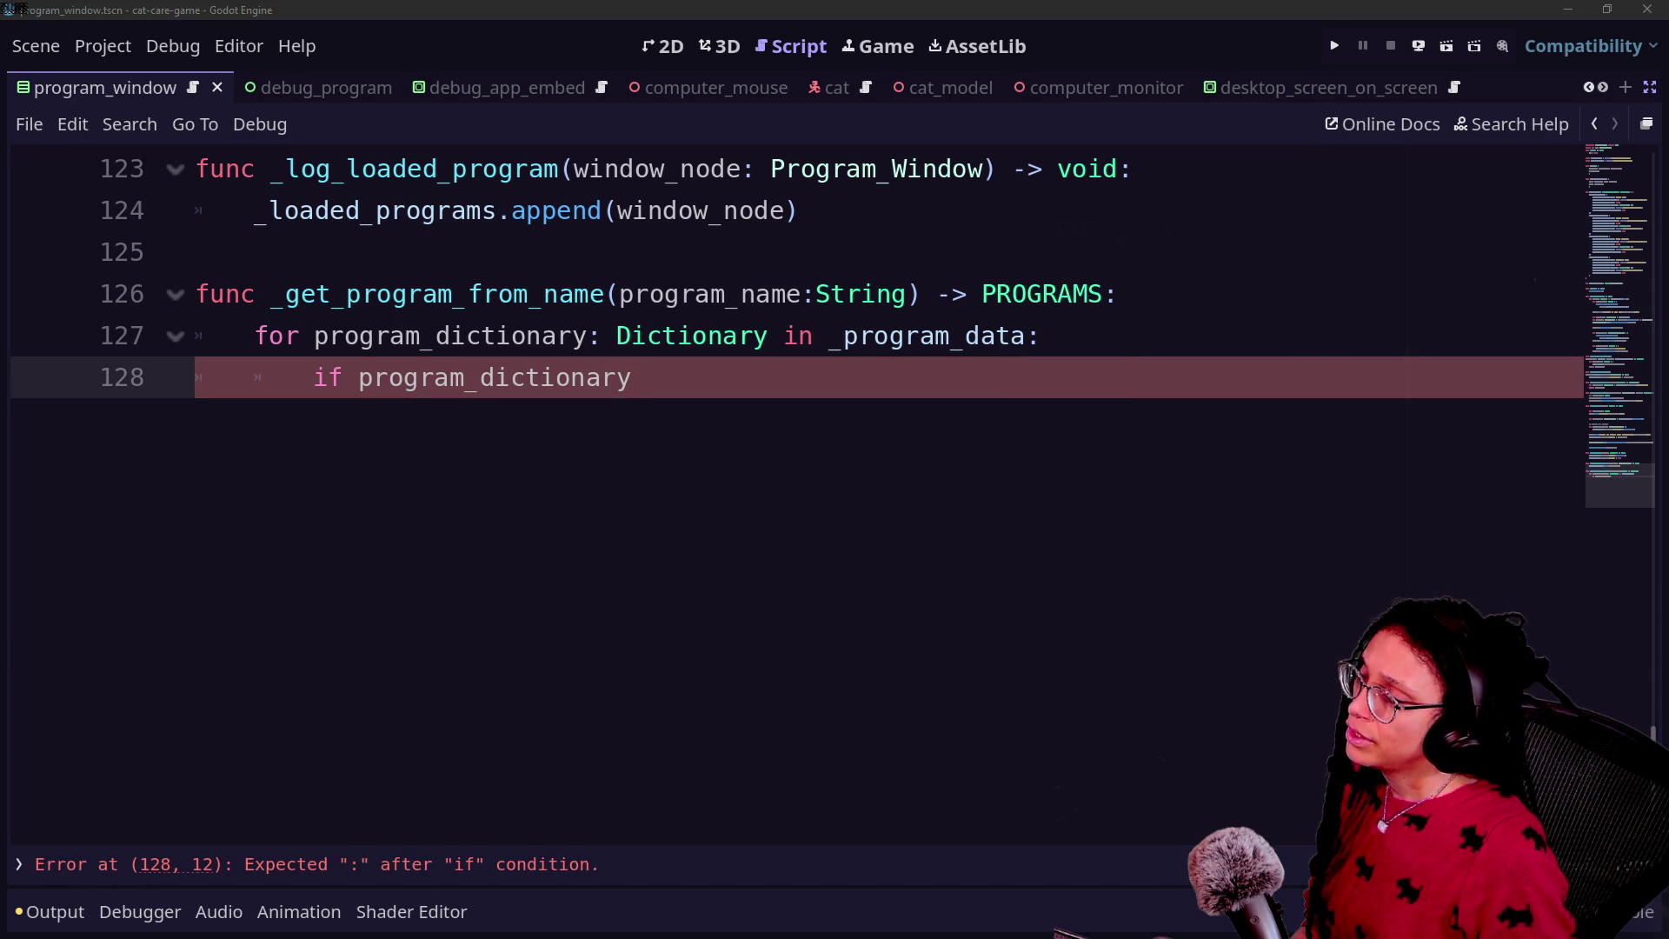
Step: Dismiss the suggestion list and switch to the stream's live chat in the browser
{"action": "left_click", "coordinate": [684, 396]}
{"action": "type", "text": "."}
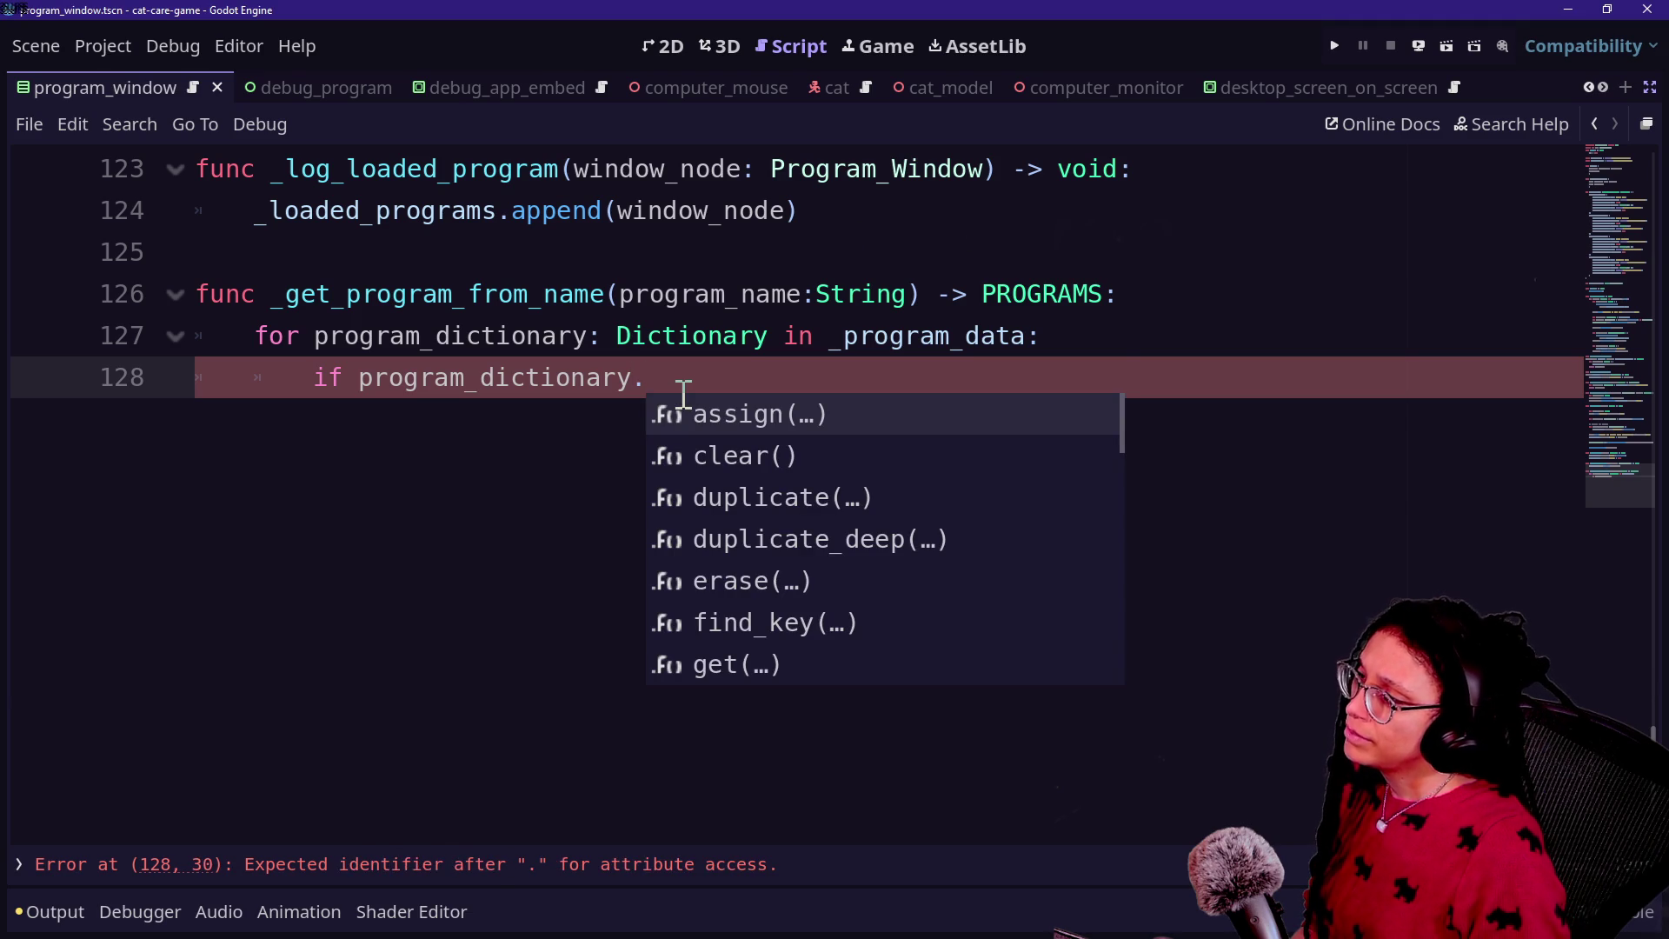
{"action": "left_click", "coordinate": [530, 297]}
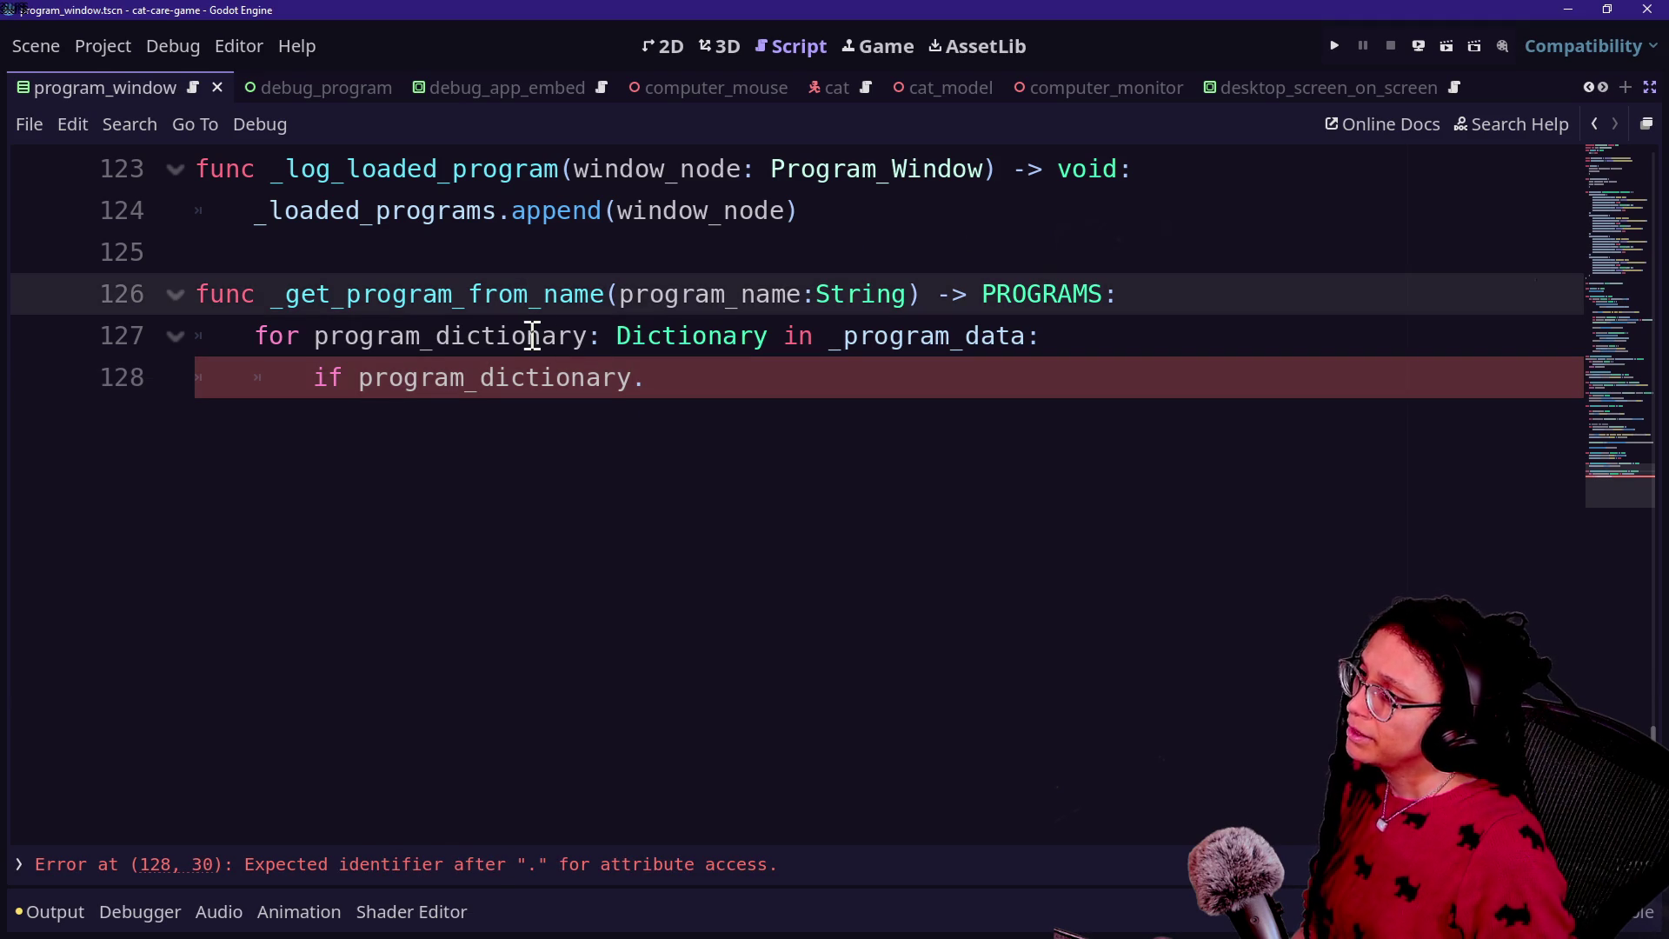
{"action": "scroll", "coordinate": [532, 336], "scroll_direction": "up", "scroll_amount": 20}
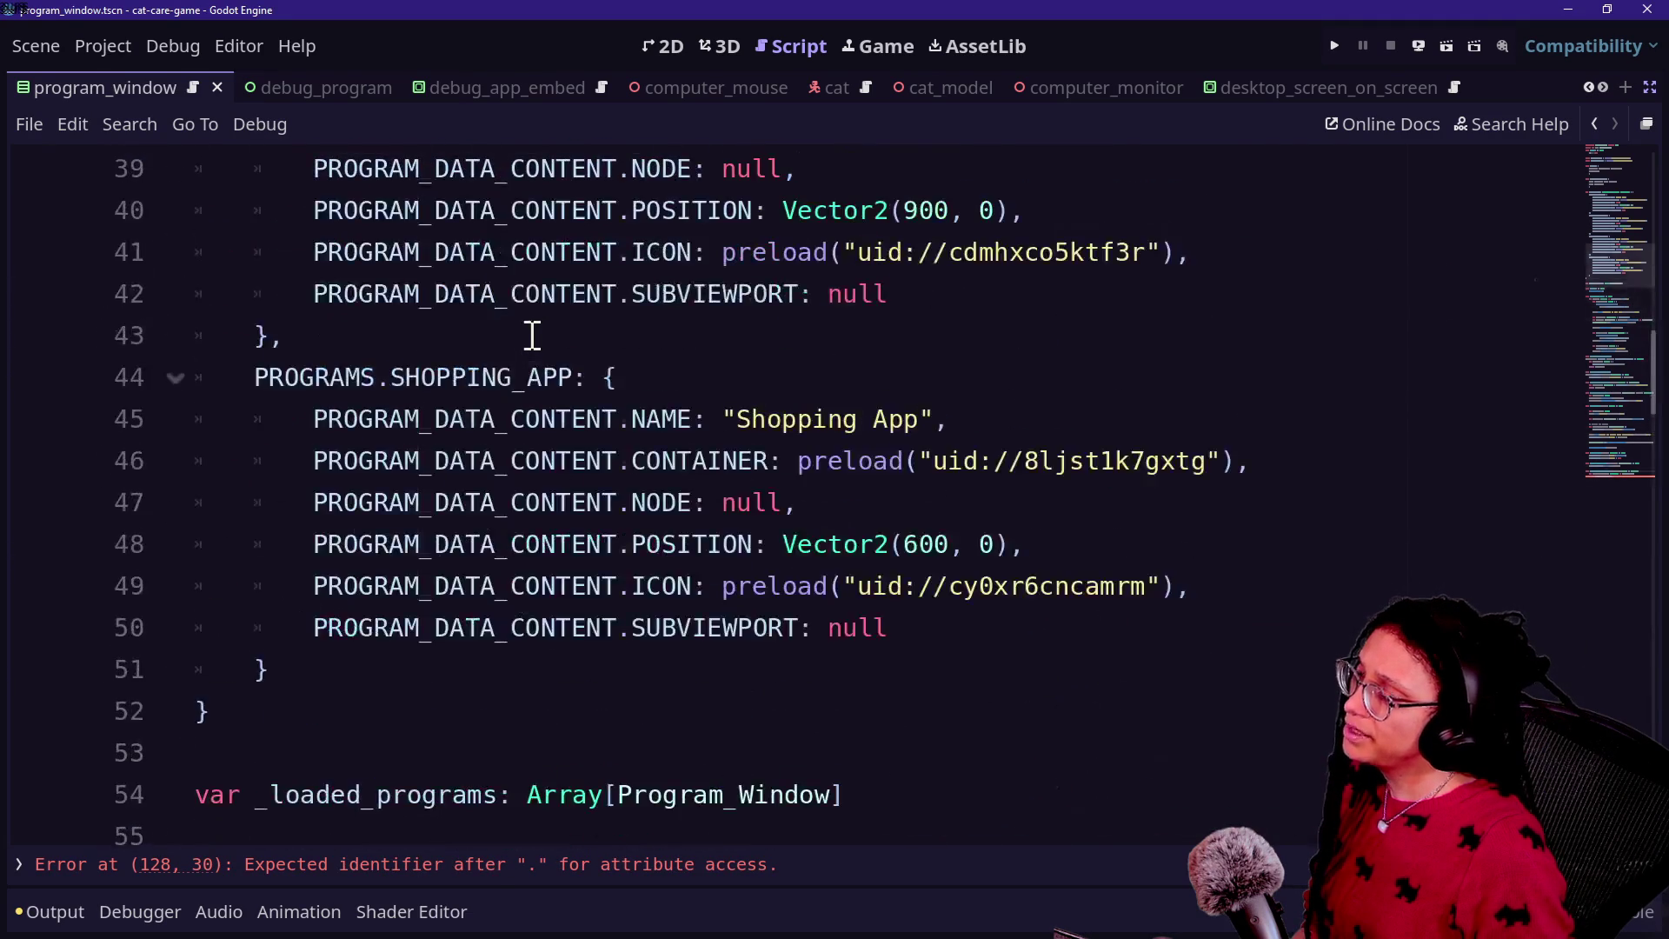
{"action": "scroll", "coordinate": [532, 336], "scroll_direction": "down", "scroll_amount": 20}
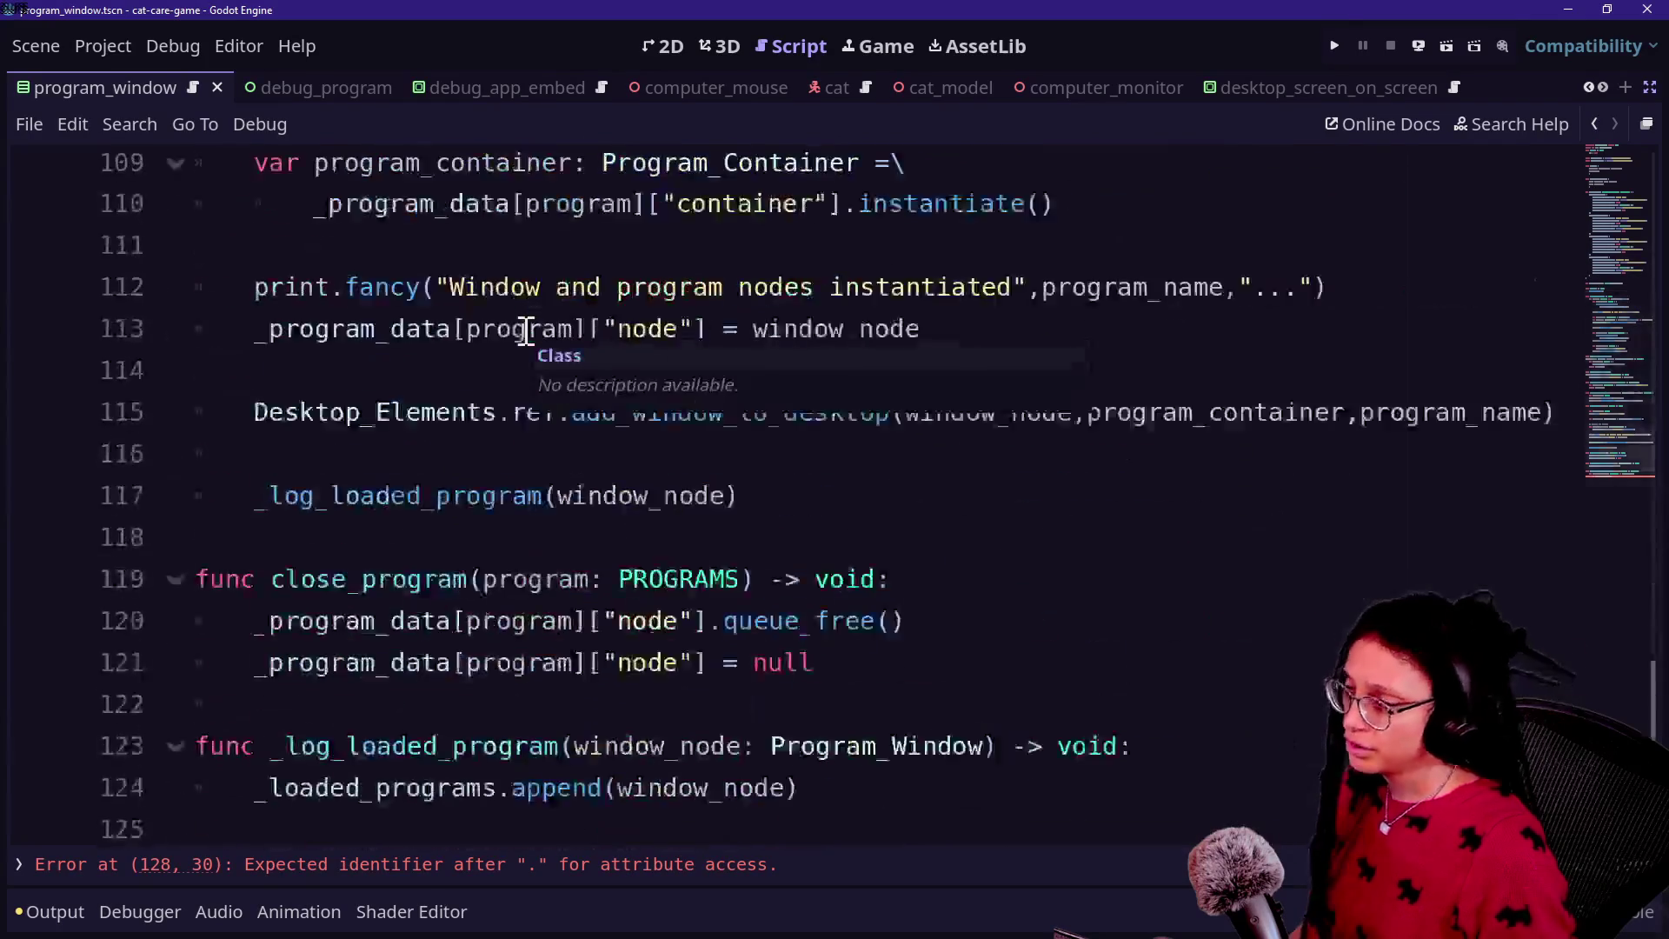
{"action": "key", "text": "alt+Tab"}
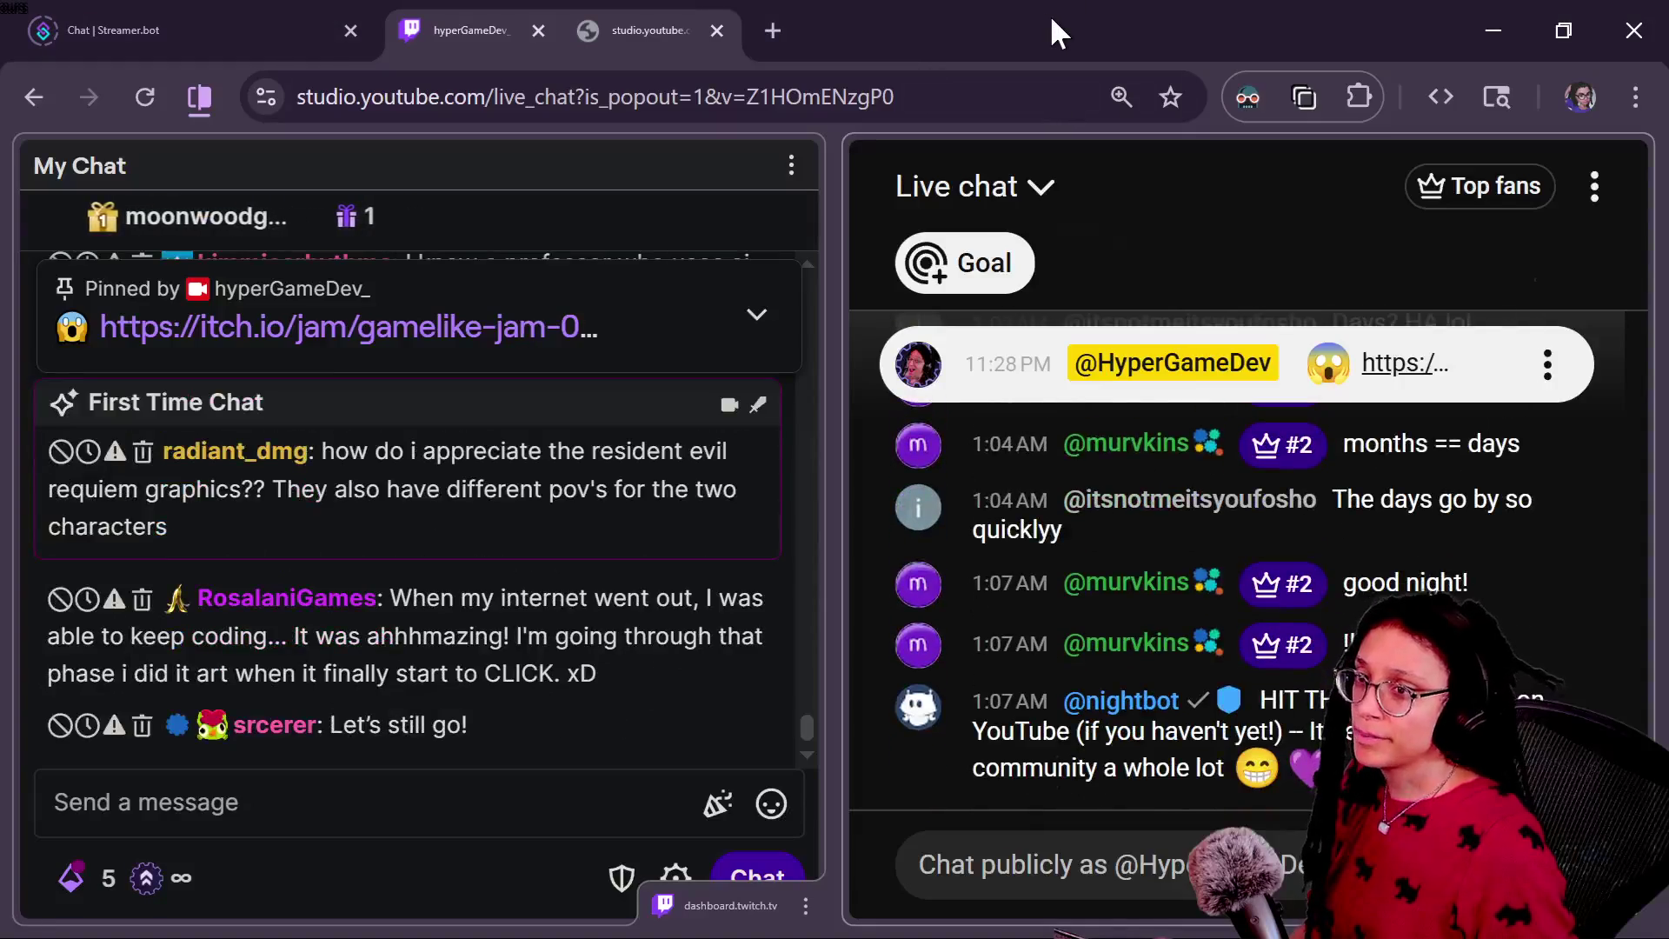
Step: In a new browser tab, go to the GitHub repositories page and open the roguelike repository
{"action": "key", "text": "alt+Tab"}
{"action": "left_click", "coordinate": [1346, 31]}
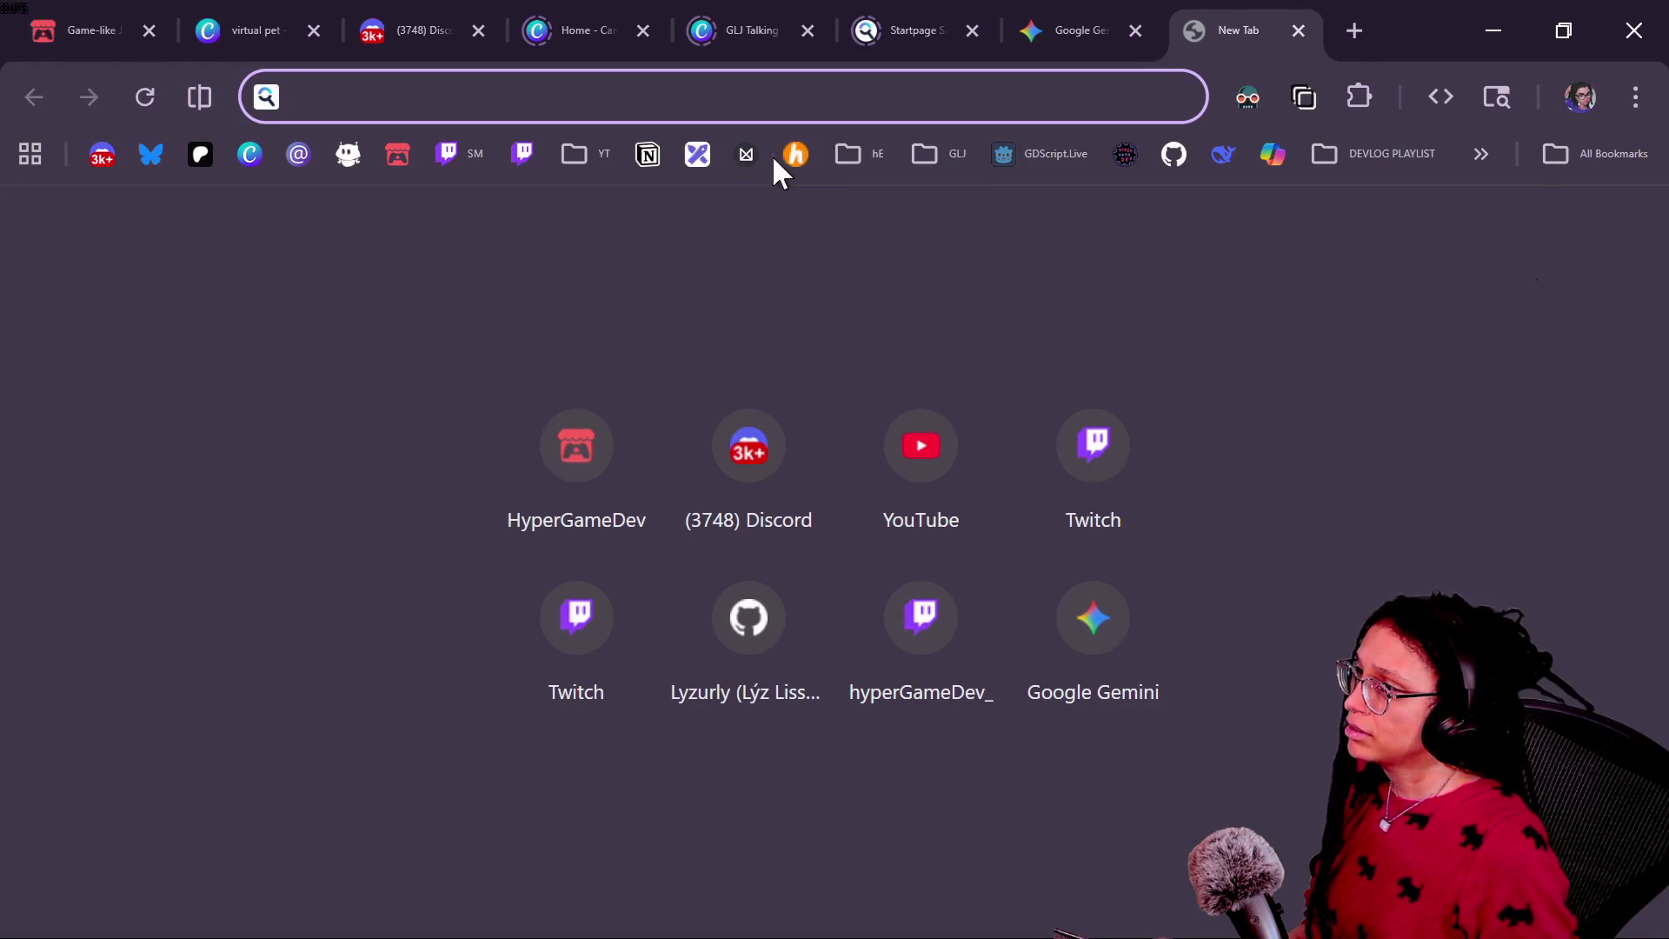
{"action": "left_click", "coordinate": [1173, 154]}
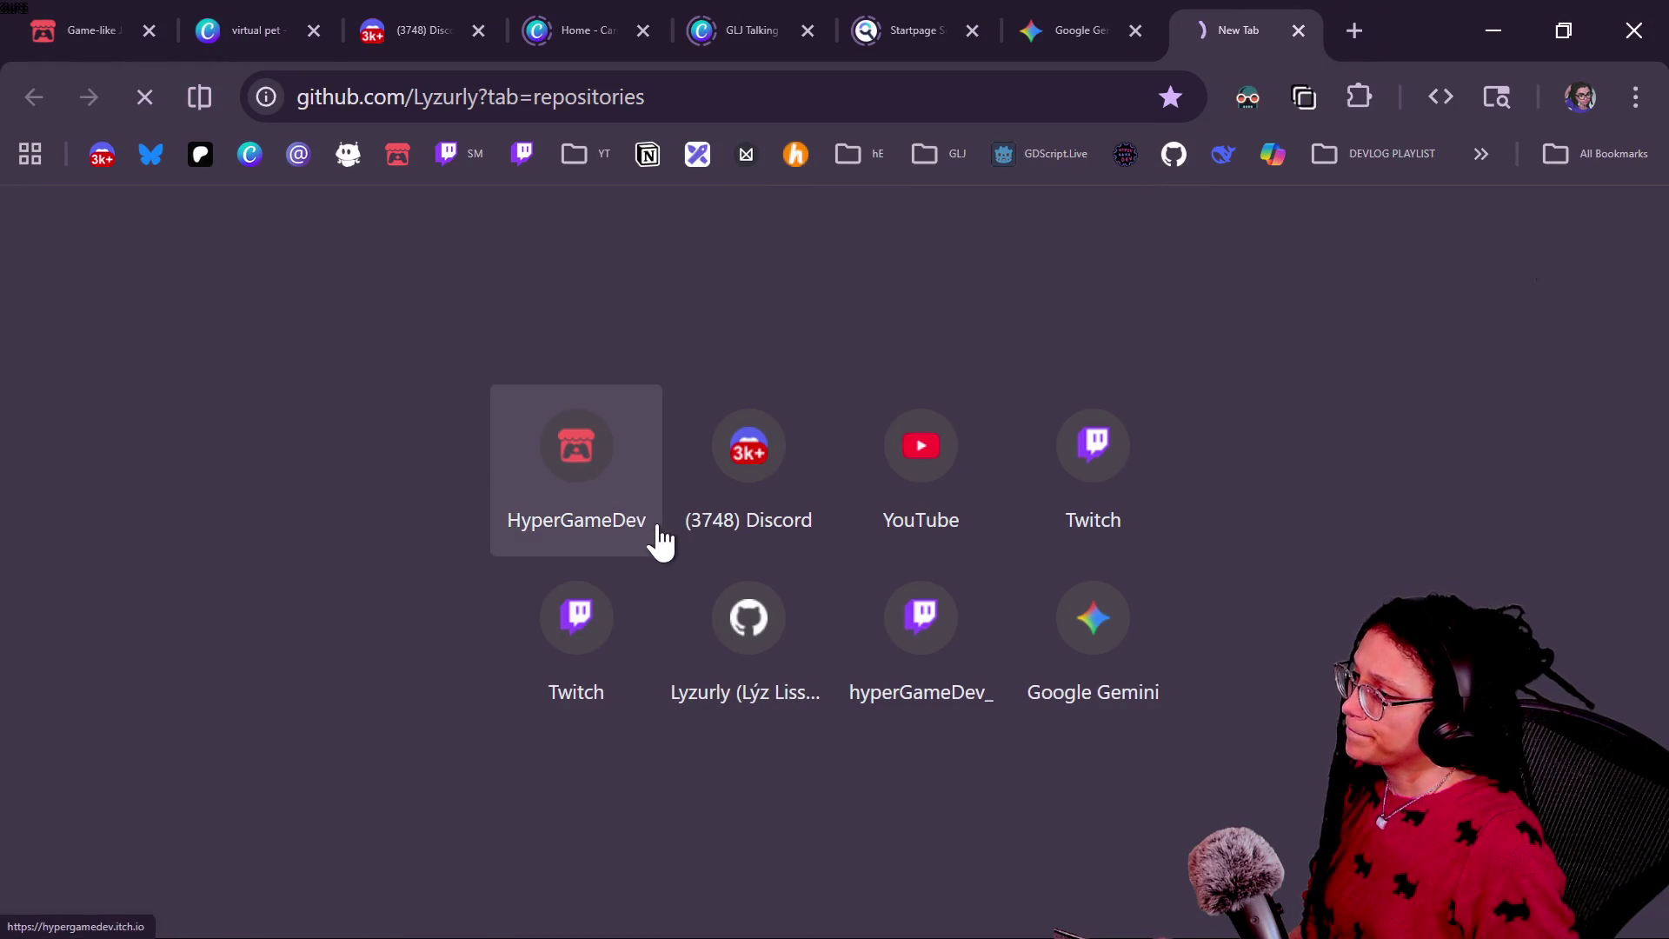
{"action": "scroll", "coordinate": [806, 398], "scroll_direction": "down", "scroll_amount": 5}
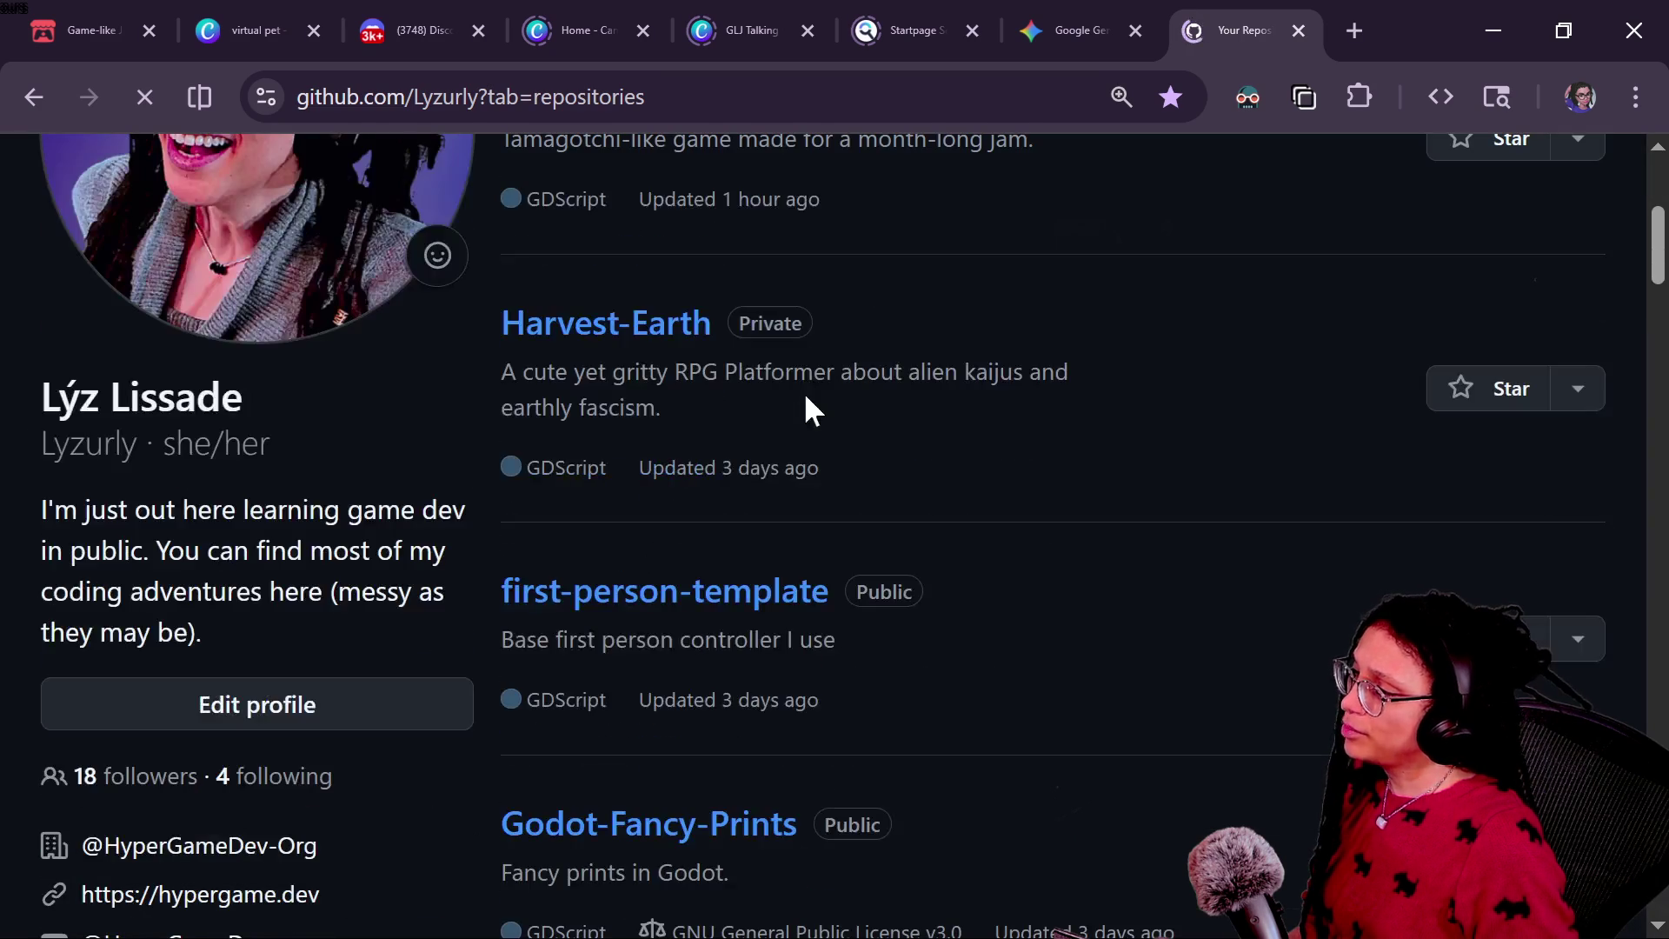
{"action": "scroll", "coordinate": [643, 452], "scroll_direction": "down", "scroll_amount": 3}
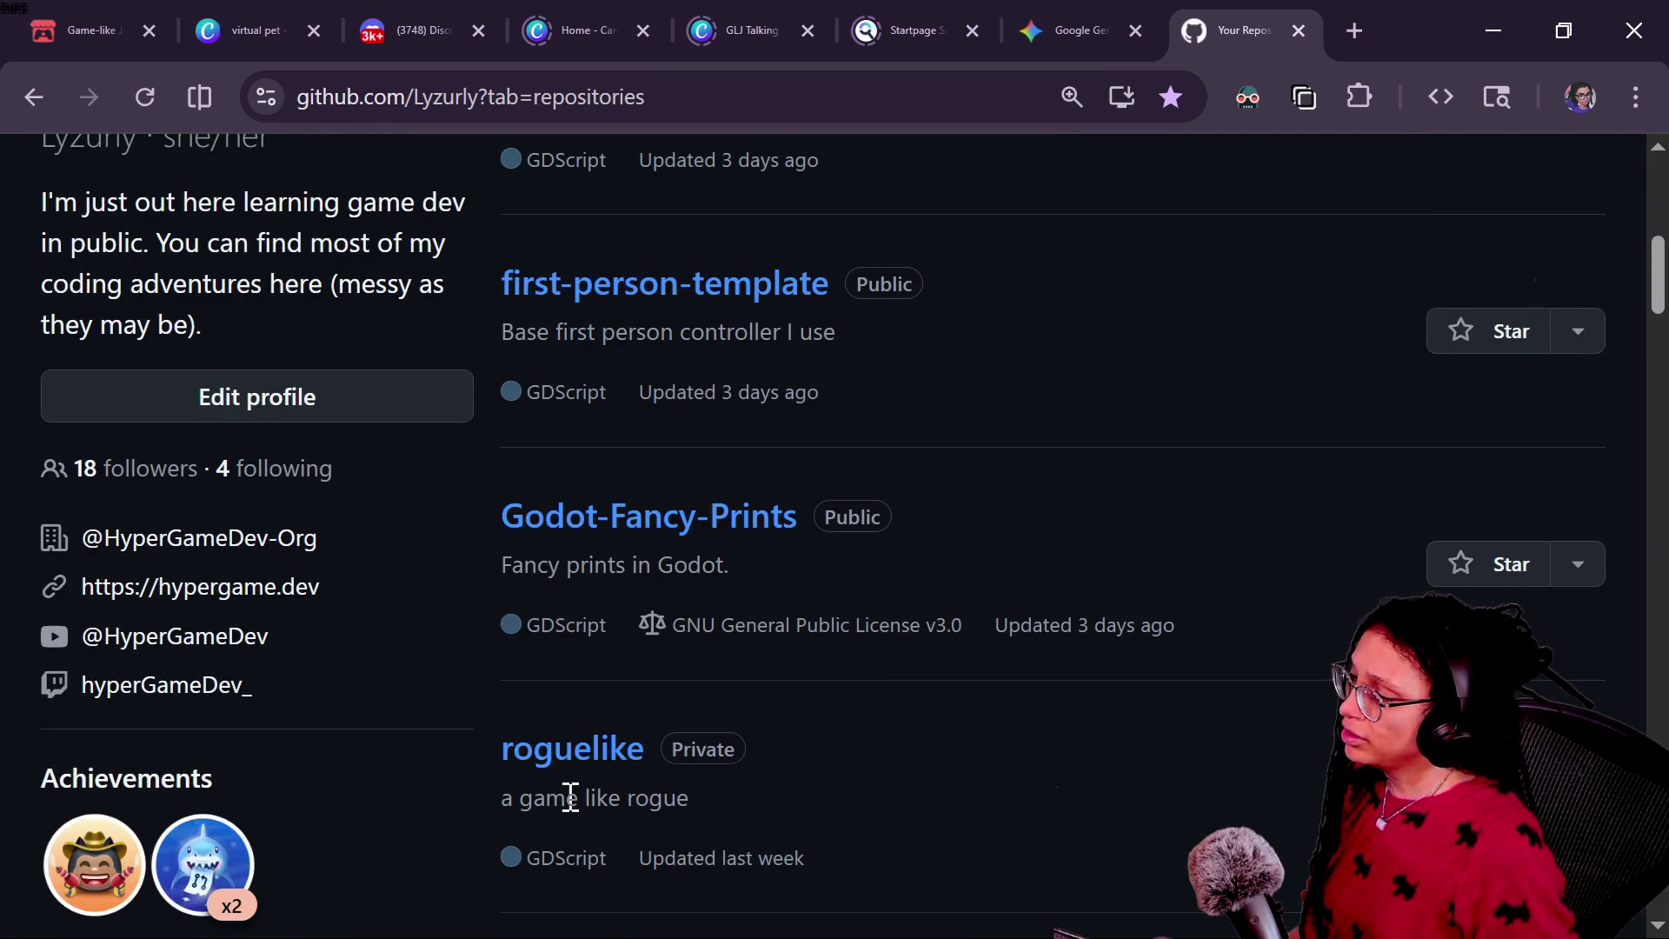
{"action": "left_click", "coordinate": [563, 758]}
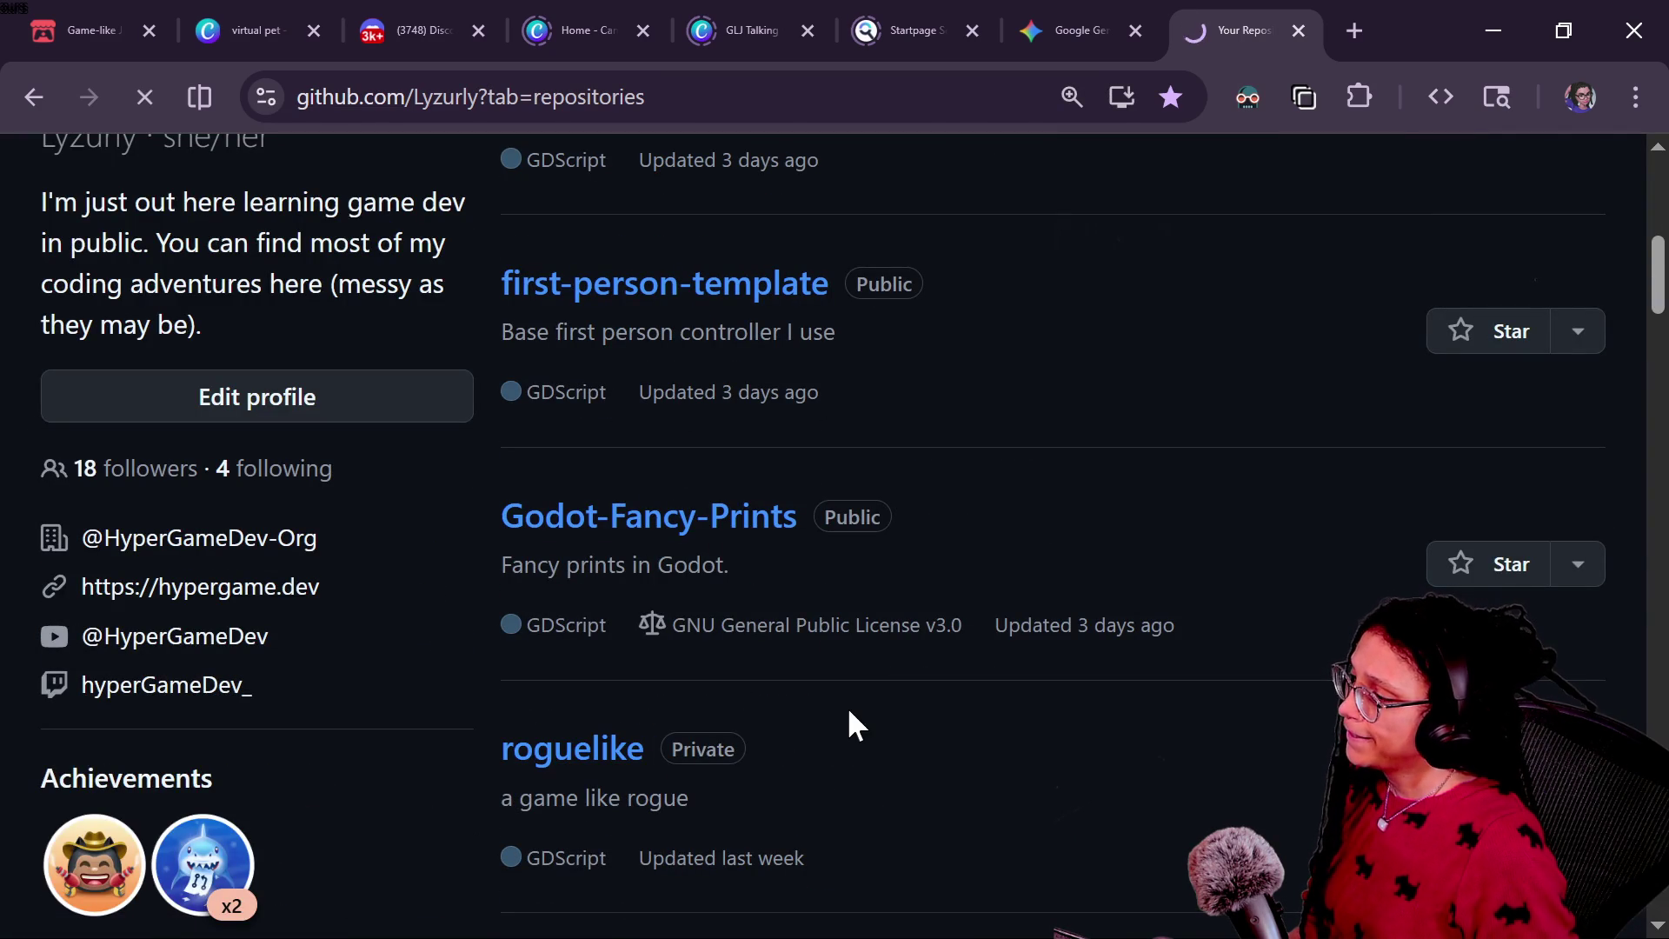
Step: Browse the roguelike repository into embed_post_planner and open its Scripts folder
{"action": "scroll", "coordinate": [822, 723], "scroll_direction": "down", "scroll_amount": 2}
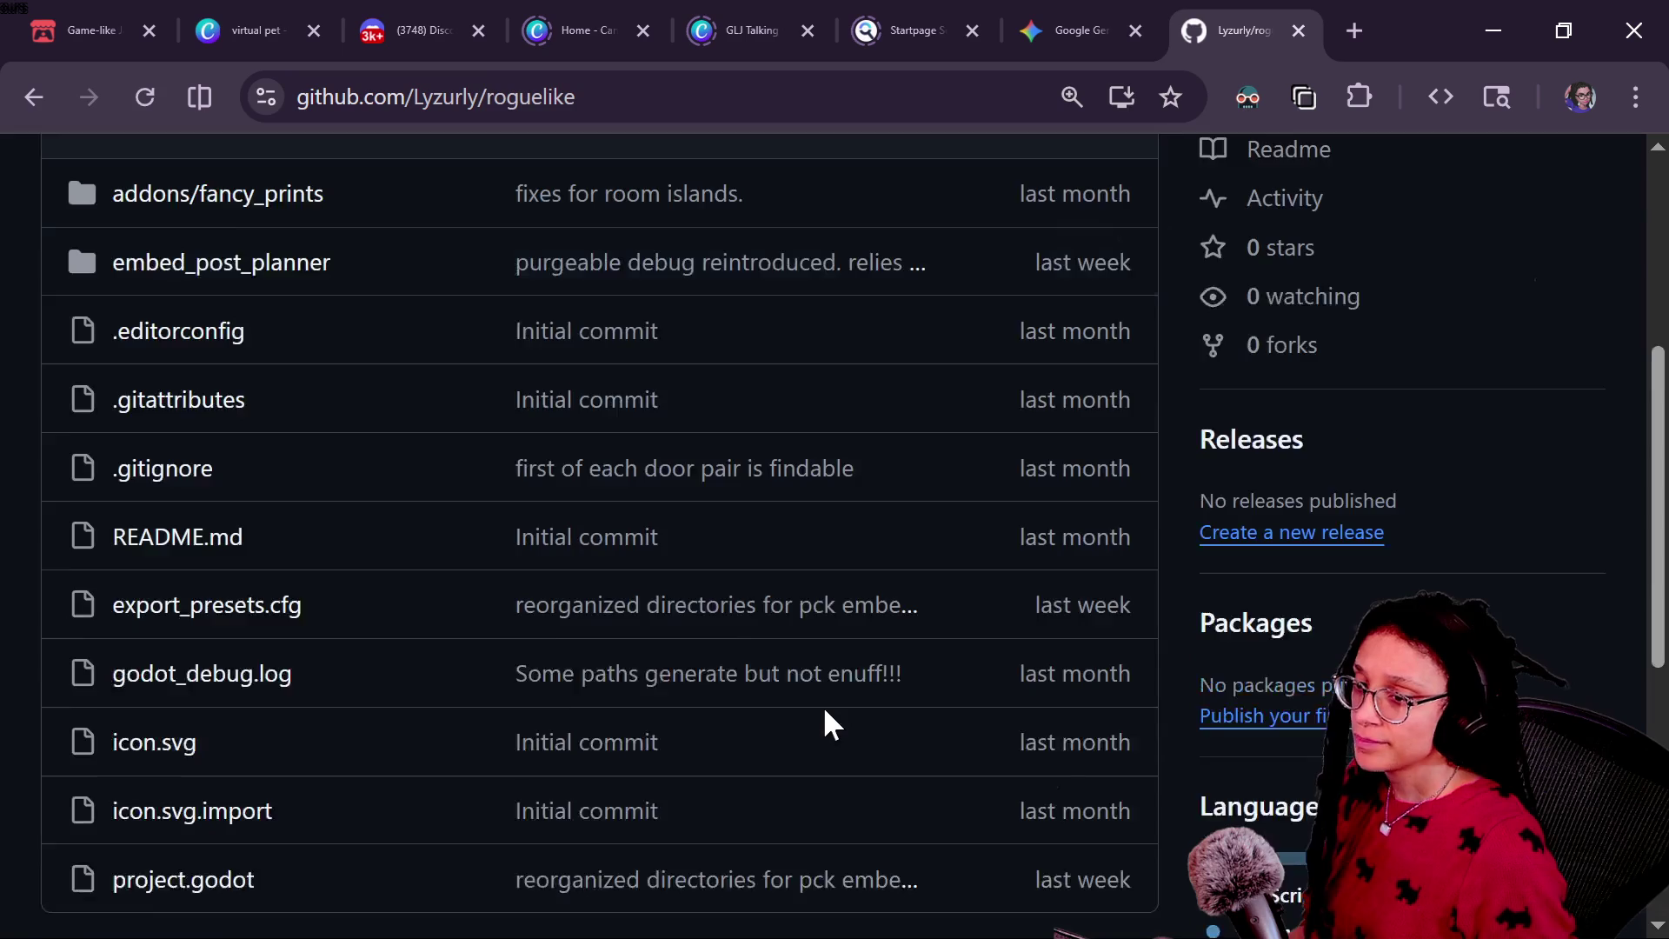
{"action": "scroll", "coordinate": [822, 706], "scroll_direction": "up", "scroll_amount": 5}
{"action": "scroll", "coordinate": [822, 706], "scroll_direction": "down", "scroll_amount": 5}
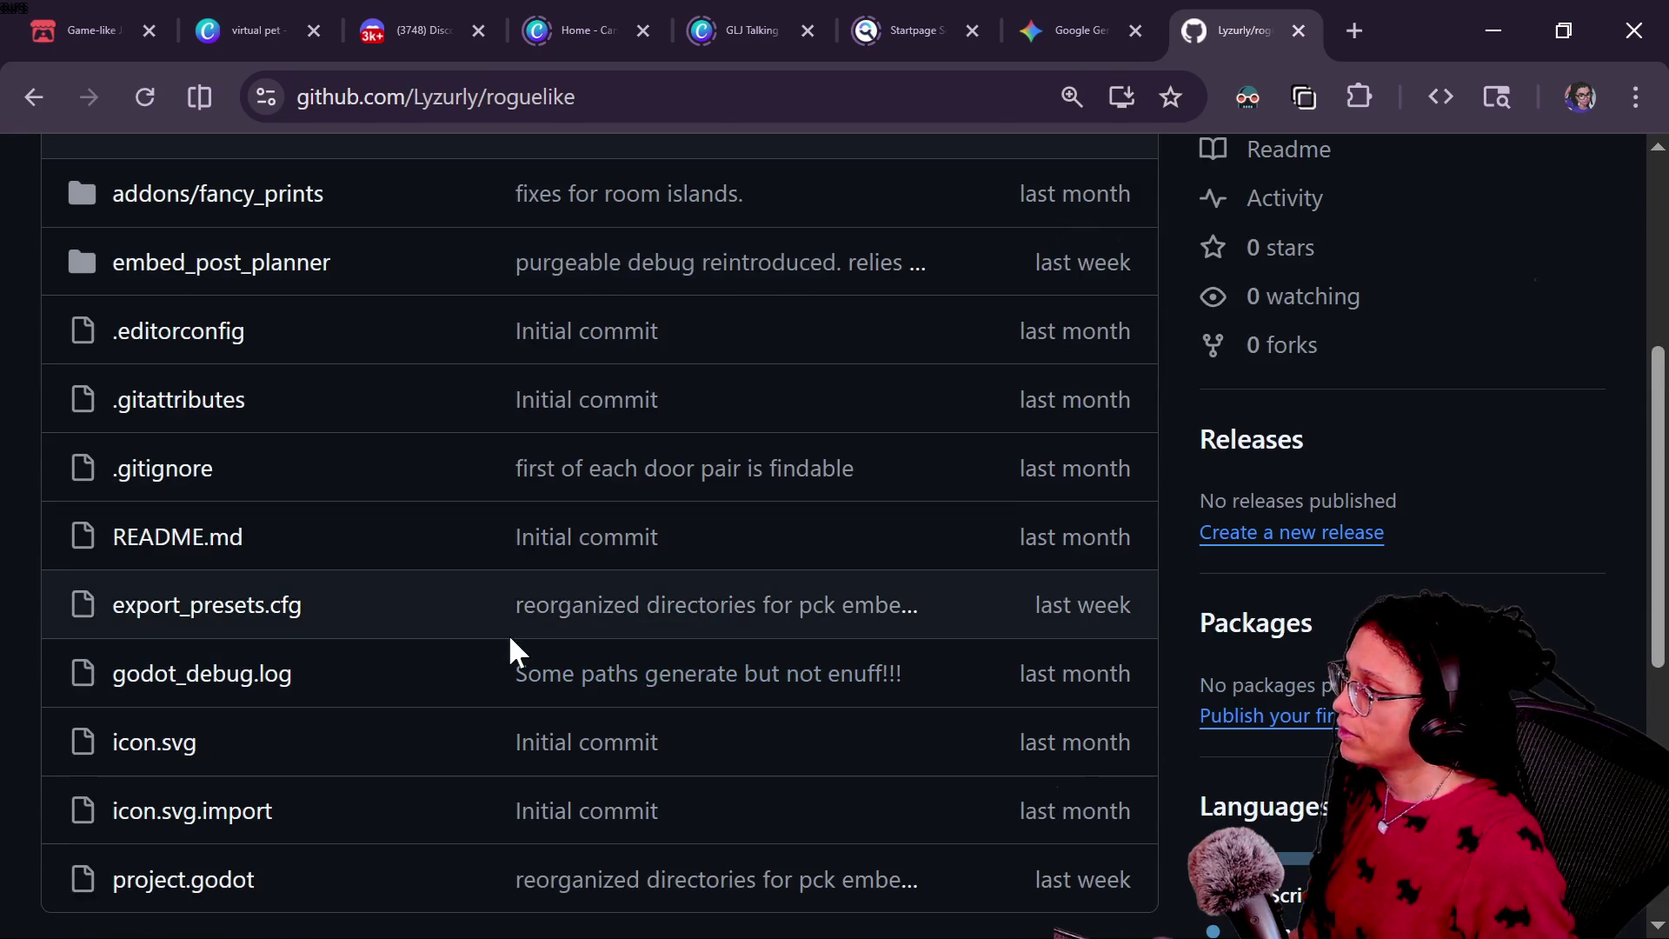
{"action": "scroll", "coordinate": [509, 650], "scroll_direction": "up", "scroll_amount": 5}
{"action": "scroll", "coordinate": [216, 641], "scroll_direction": "down", "scroll_amount": 3}
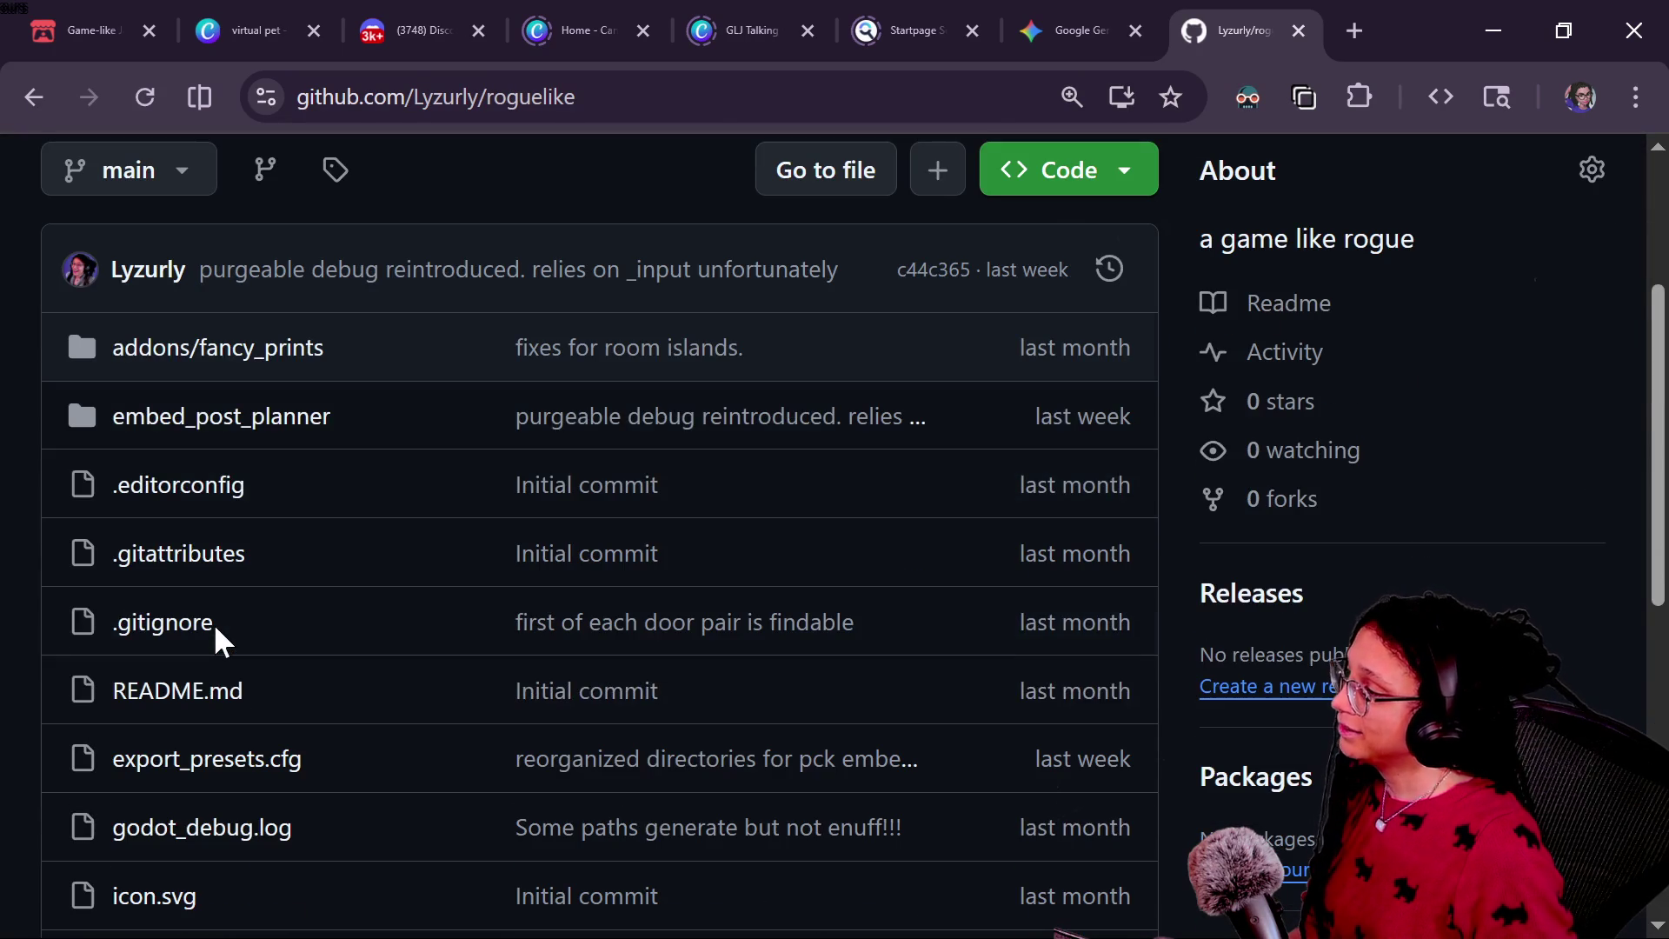
{"action": "scroll", "coordinate": [216, 628], "scroll_direction": "down", "scroll_amount": 7}
{"action": "scroll", "coordinate": [216, 628], "scroll_direction": "up", "scroll_amount": 5}
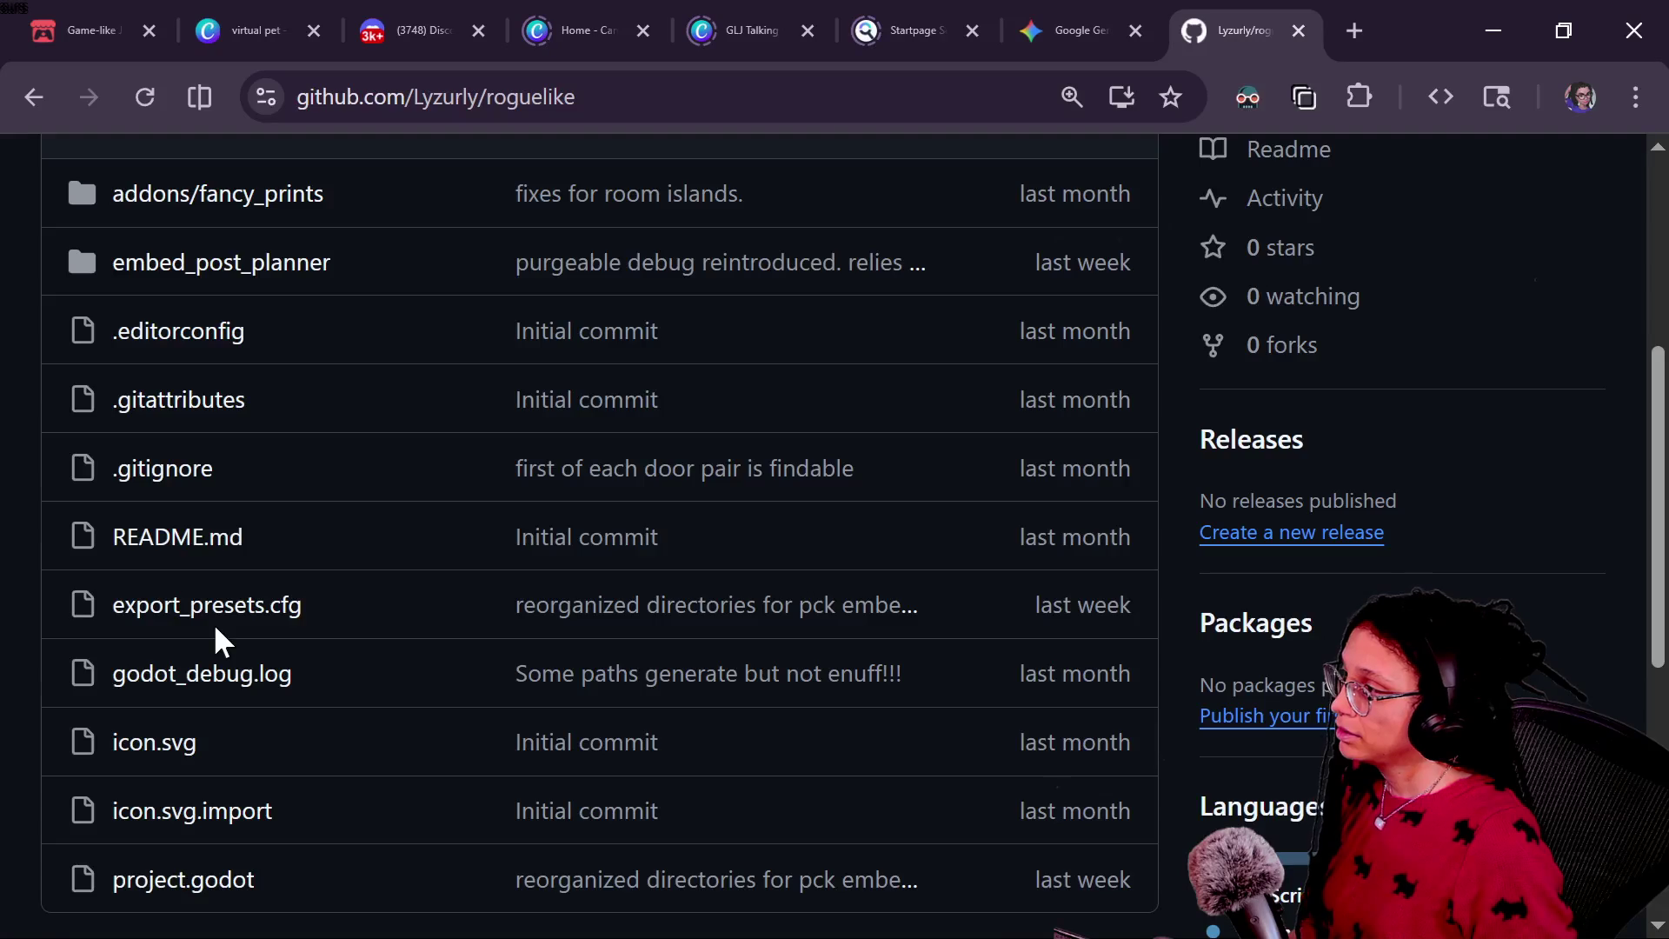
{"action": "scroll", "coordinate": [212, 623], "scroll_direction": "up", "scroll_amount": 5}
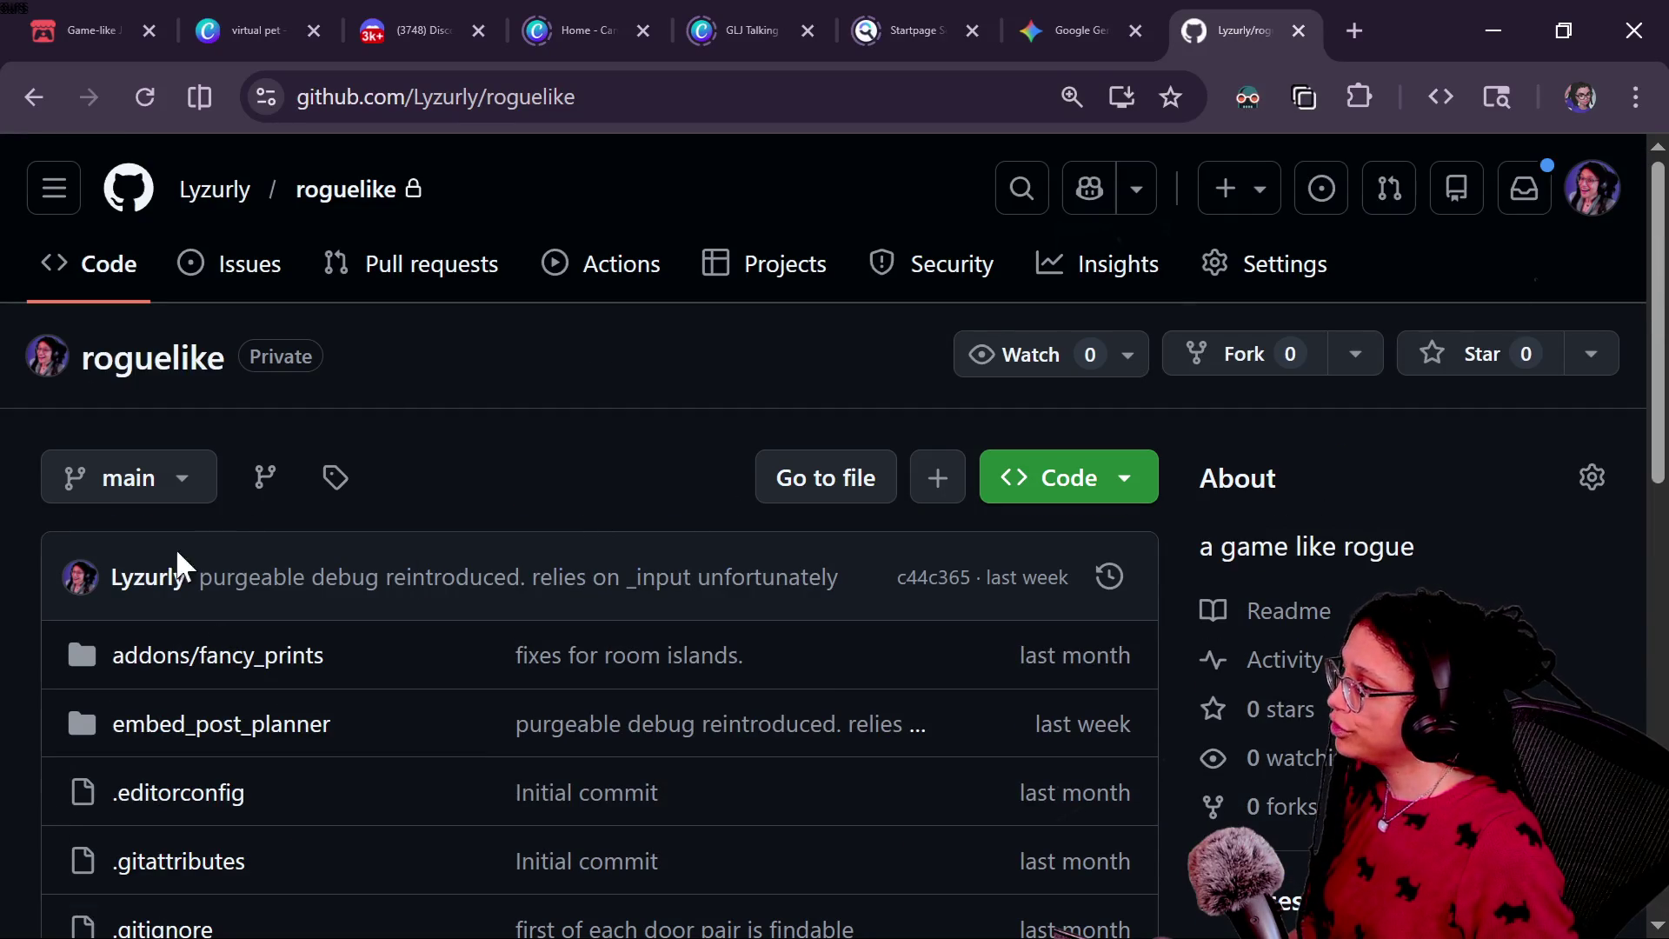
{"action": "scroll", "coordinate": [336, 735], "scroll_direction": "down", "scroll_amount": 2}
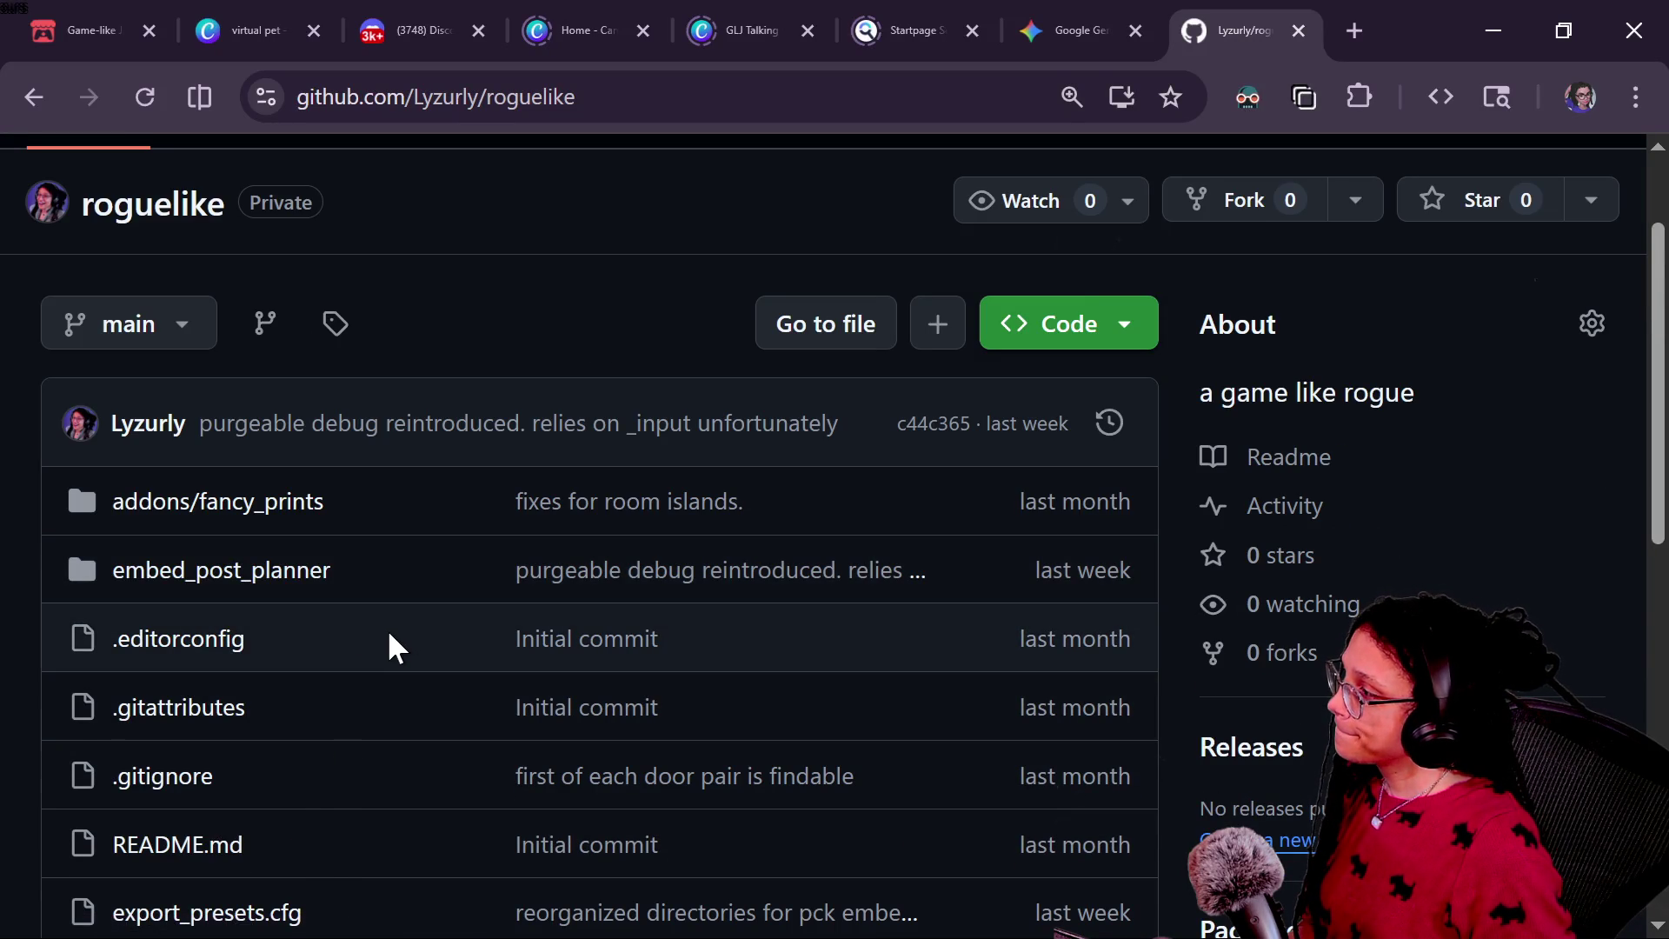
{"action": "scroll", "coordinate": [388, 628], "scroll_direction": "down", "scroll_amount": 2}
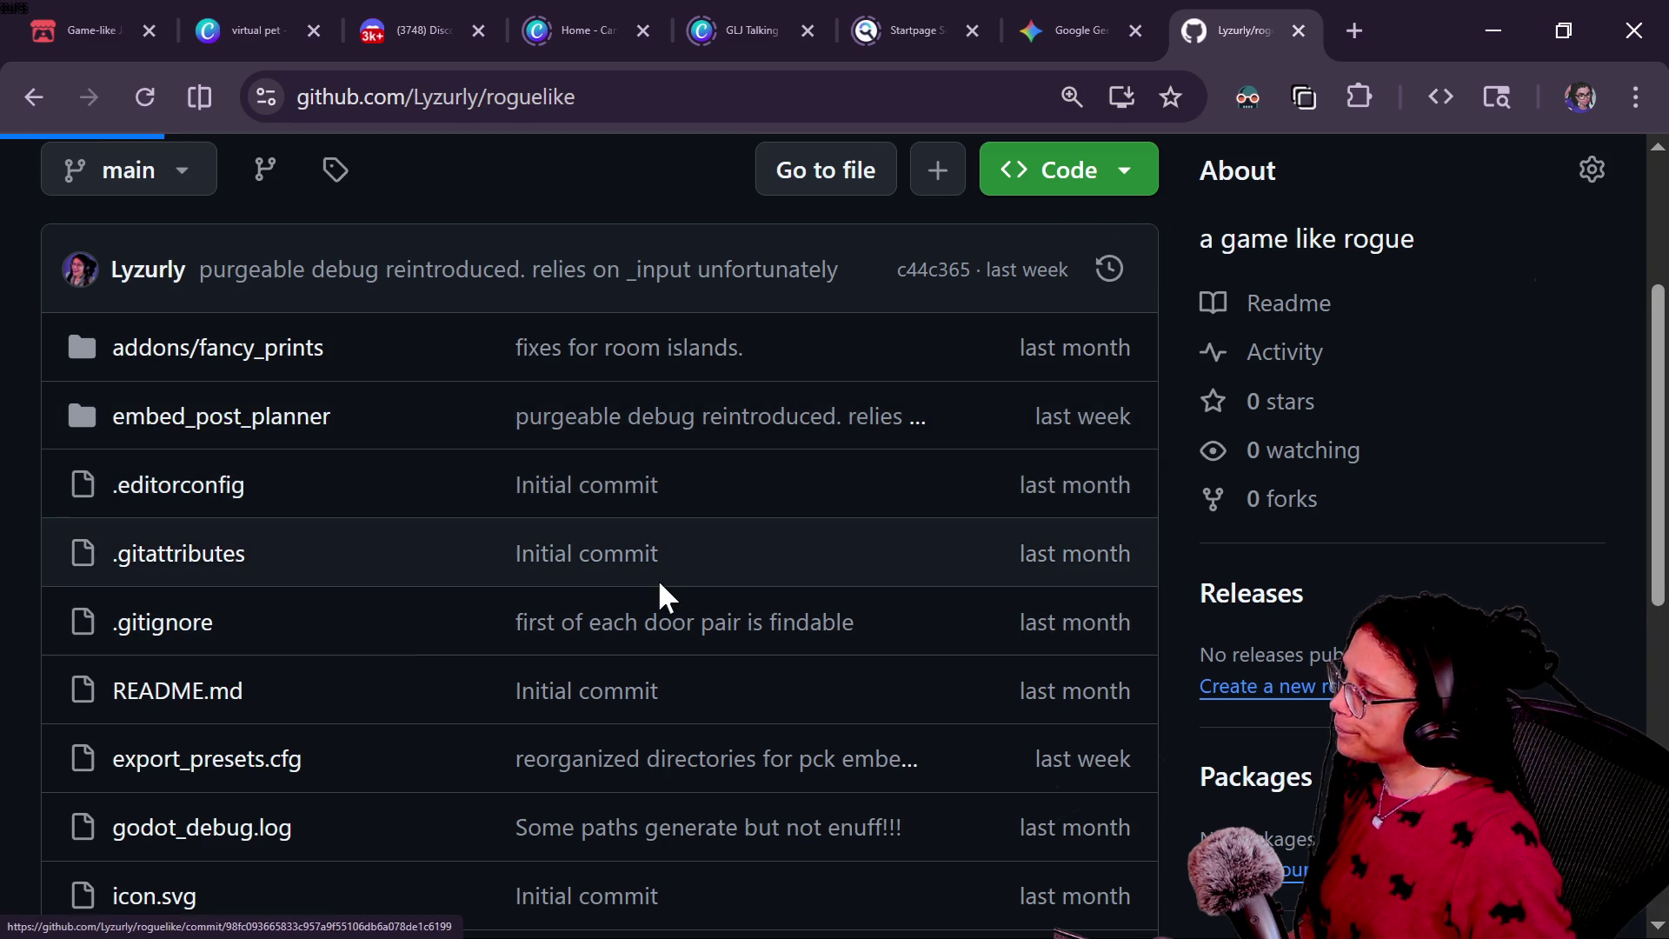
{"action": "scroll", "coordinate": [665, 598], "scroll_direction": "down", "scroll_amount": 5}
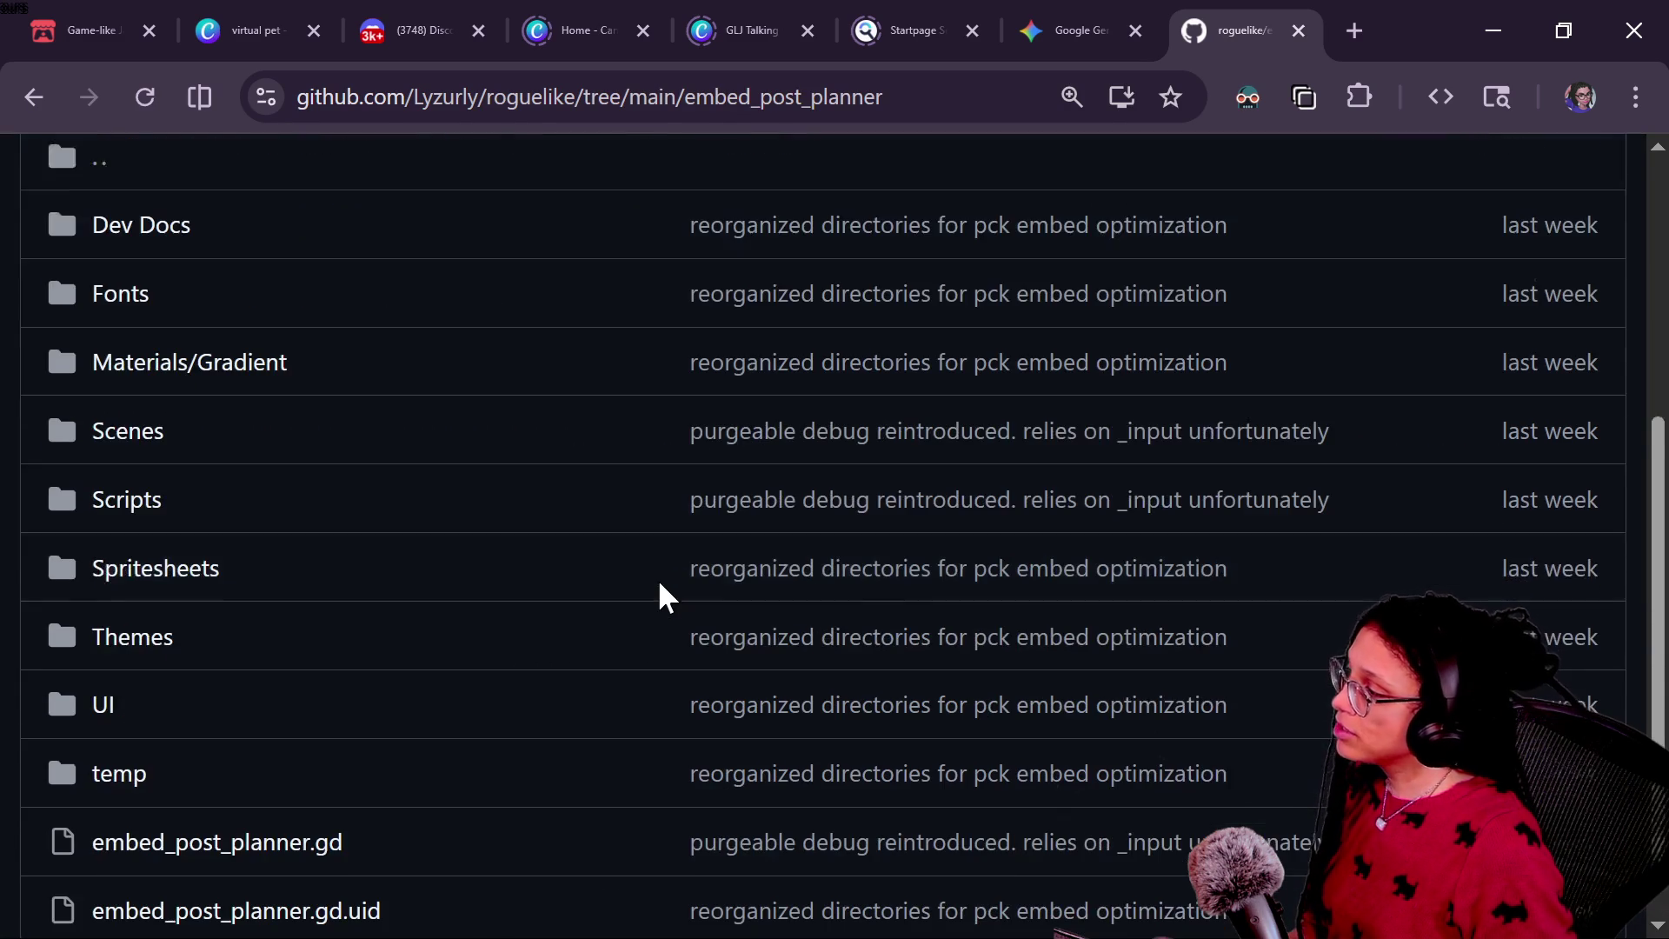
{"action": "left_click", "coordinate": [123, 503]}
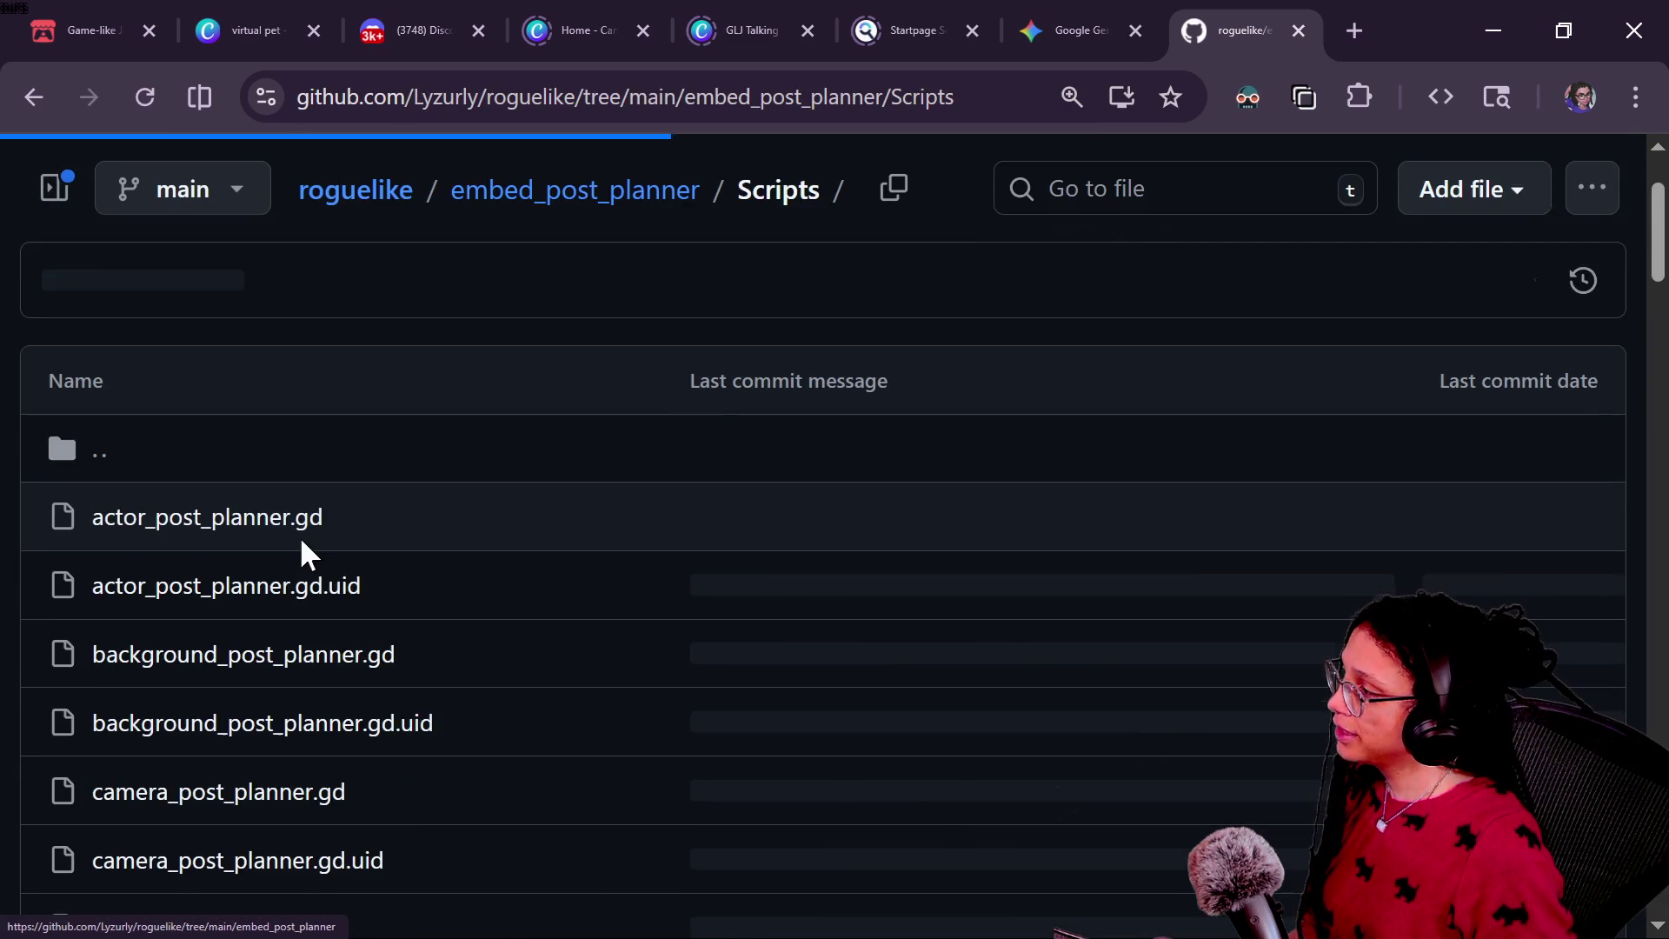
Step: Scroll through the Scripts folder's file list
{"action": "scroll", "coordinate": [299, 548], "scroll_direction": "down", "scroll_amount": 15}
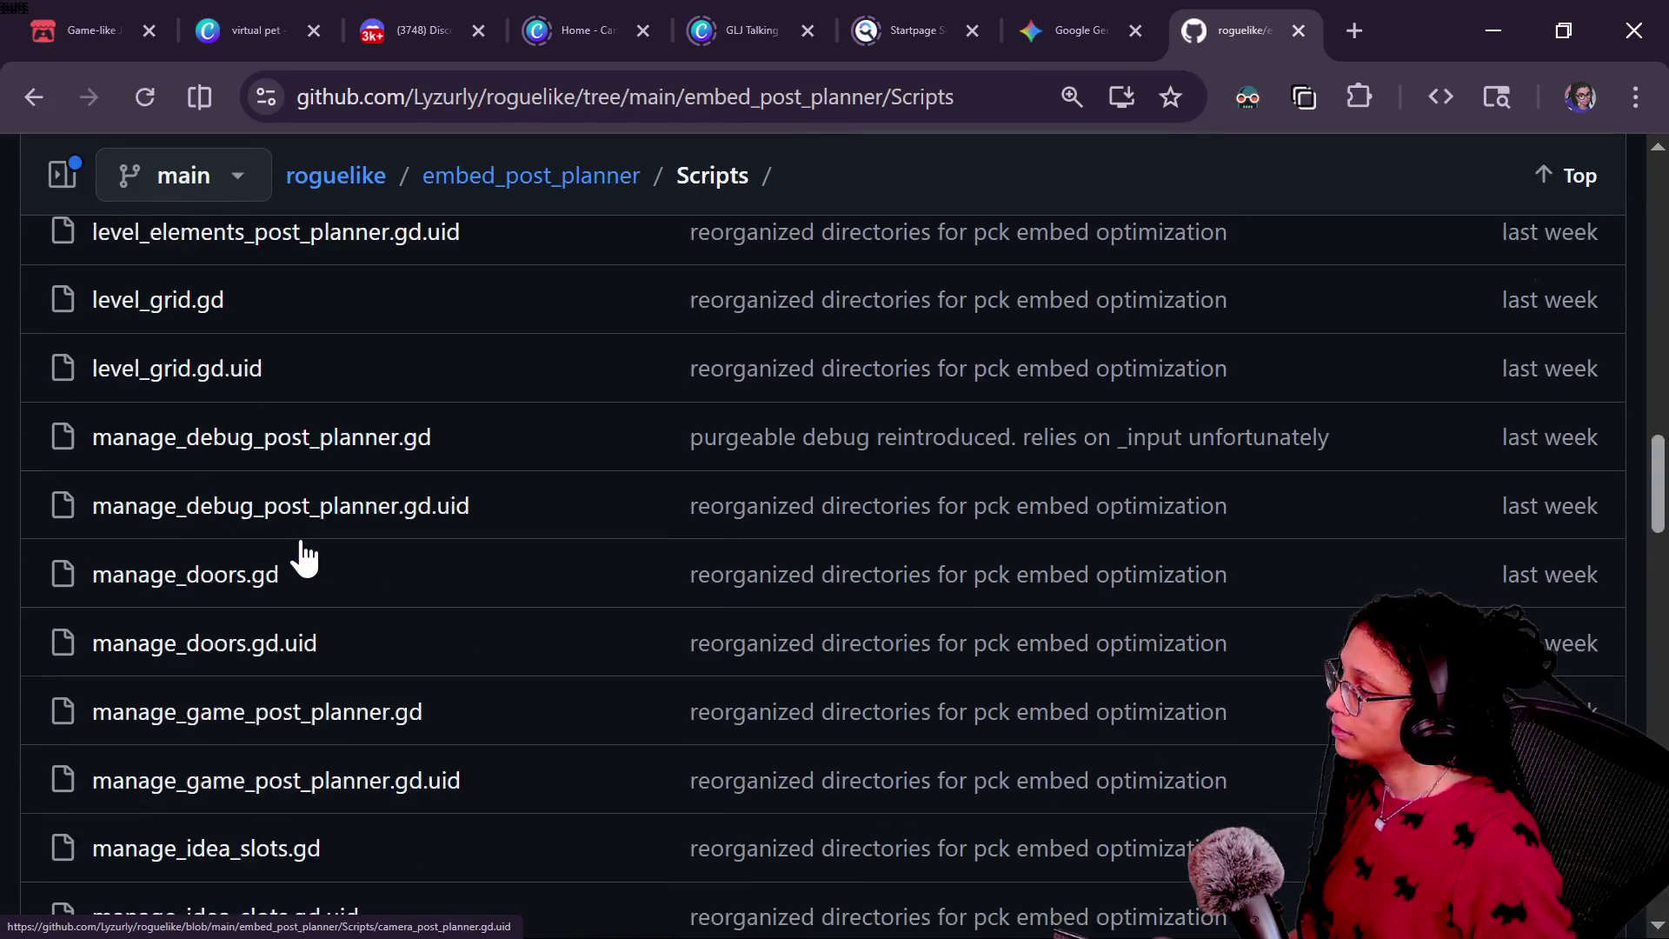
{"action": "scroll", "coordinate": [261, 548], "scroll_direction": "down", "scroll_amount": 2}
{"action": "scroll", "coordinate": [215, 789], "scroll_direction": "down", "scroll_amount": 5}
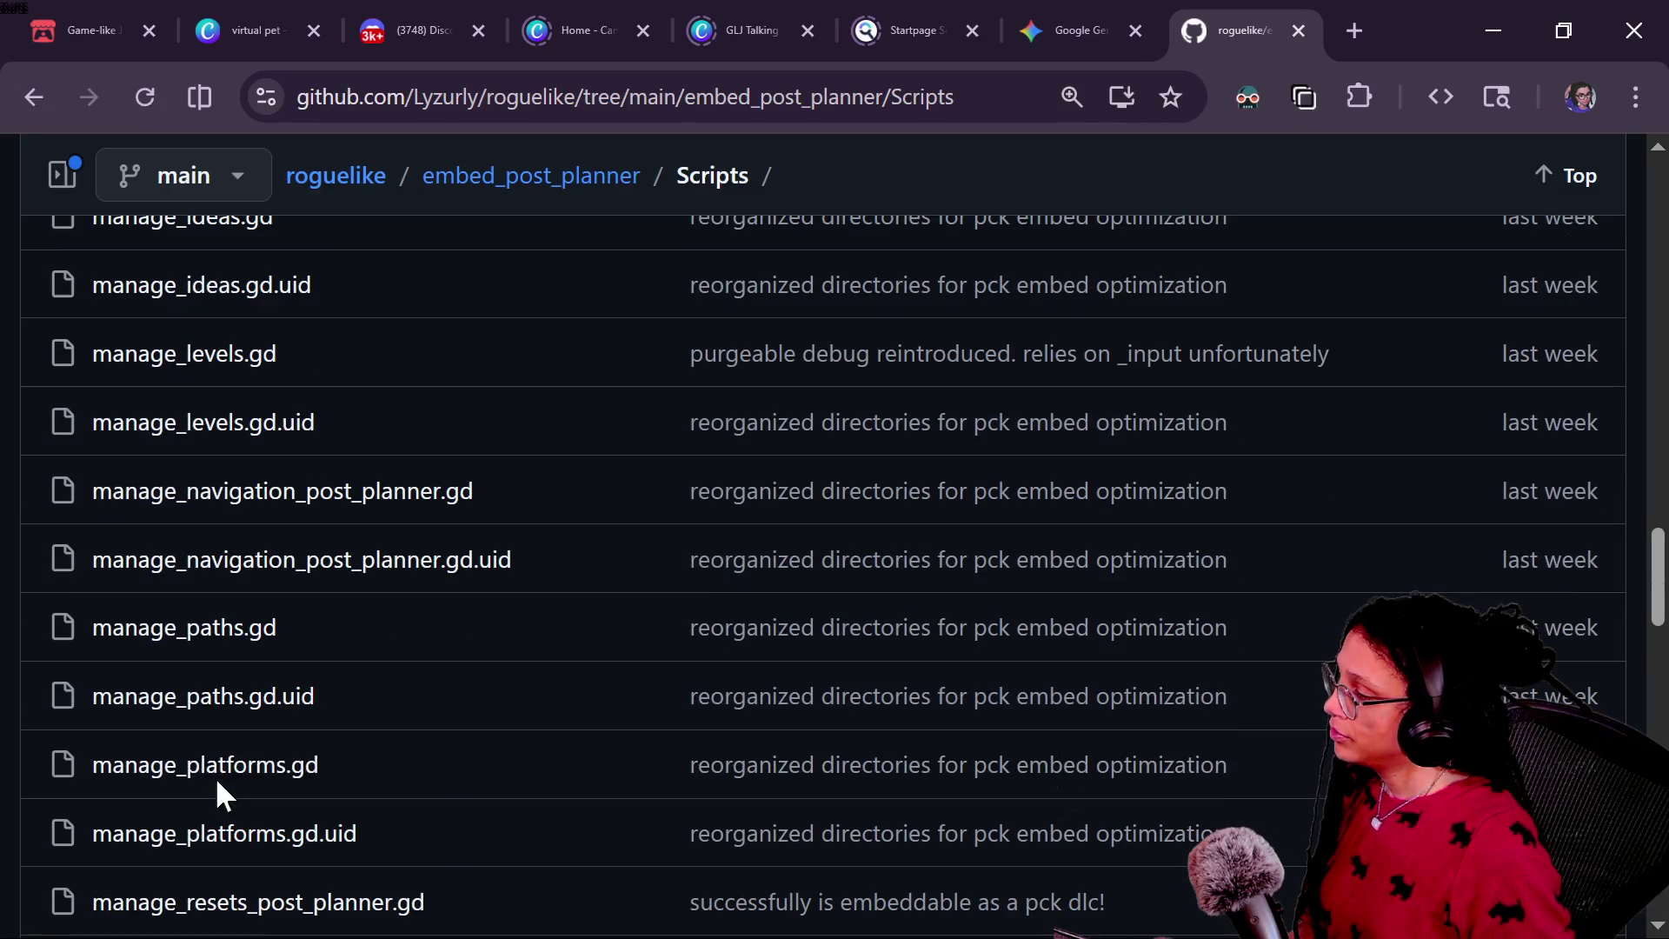
{"action": "scroll", "coordinate": [216, 726], "scroll_direction": "up", "scroll_amount": 4}
{"action": "scroll", "coordinate": [216, 717], "scroll_direction": "down", "scroll_amount": 4}
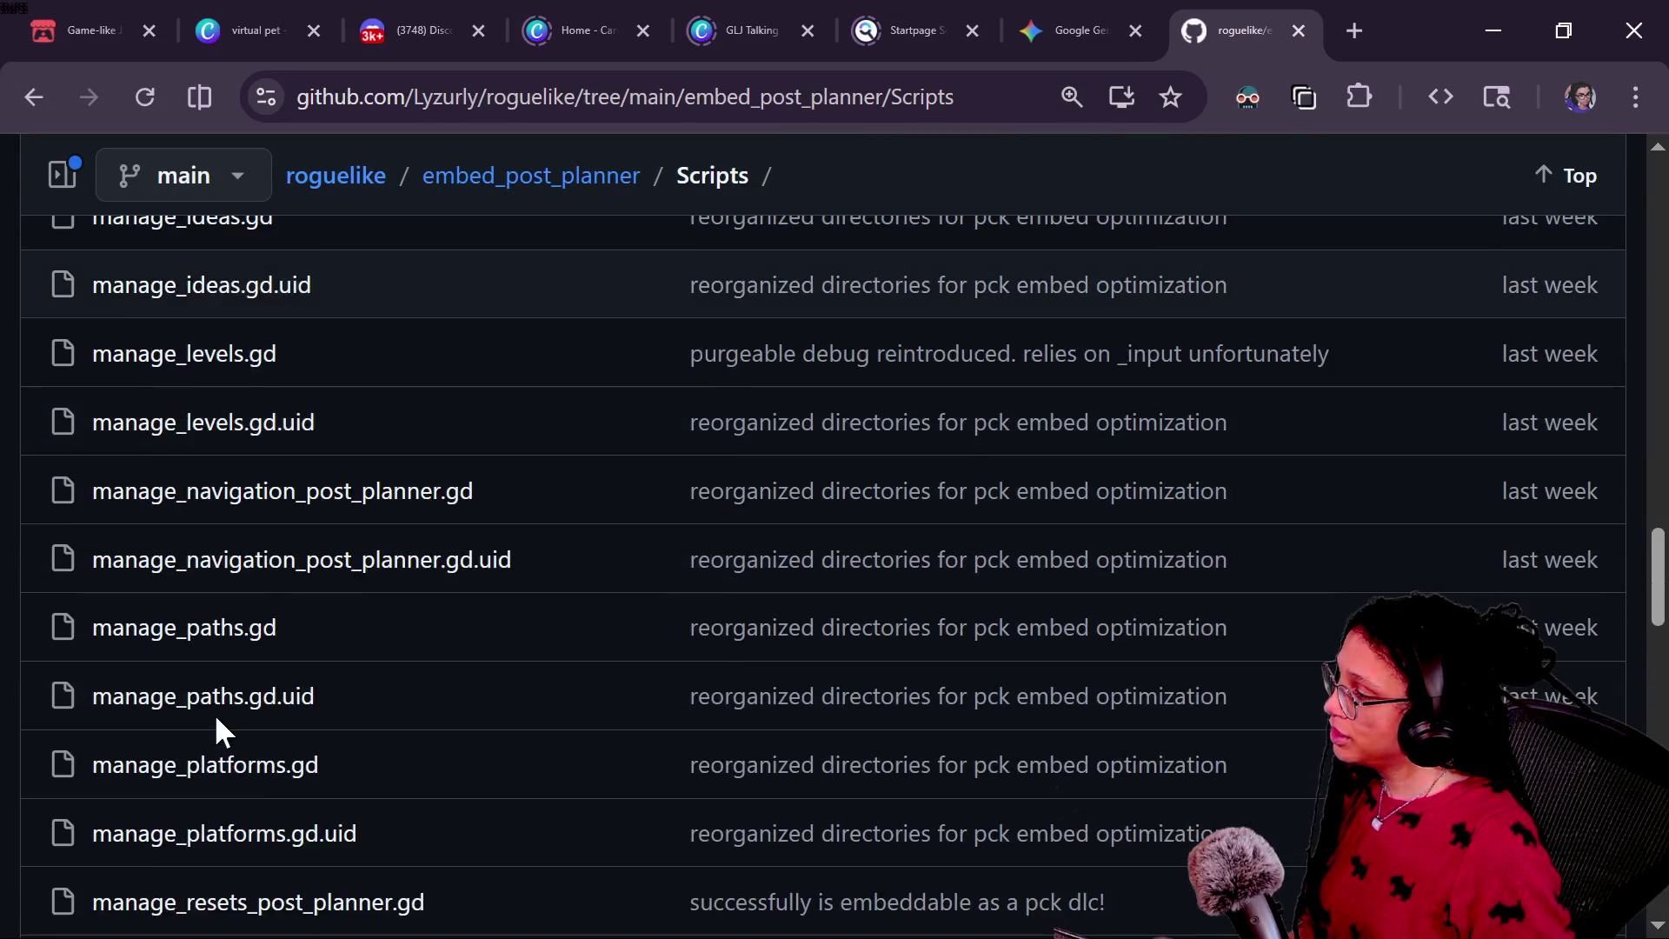
{"action": "scroll", "coordinate": [214, 713], "scroll_direction": "down", "scroll_amount": 2}
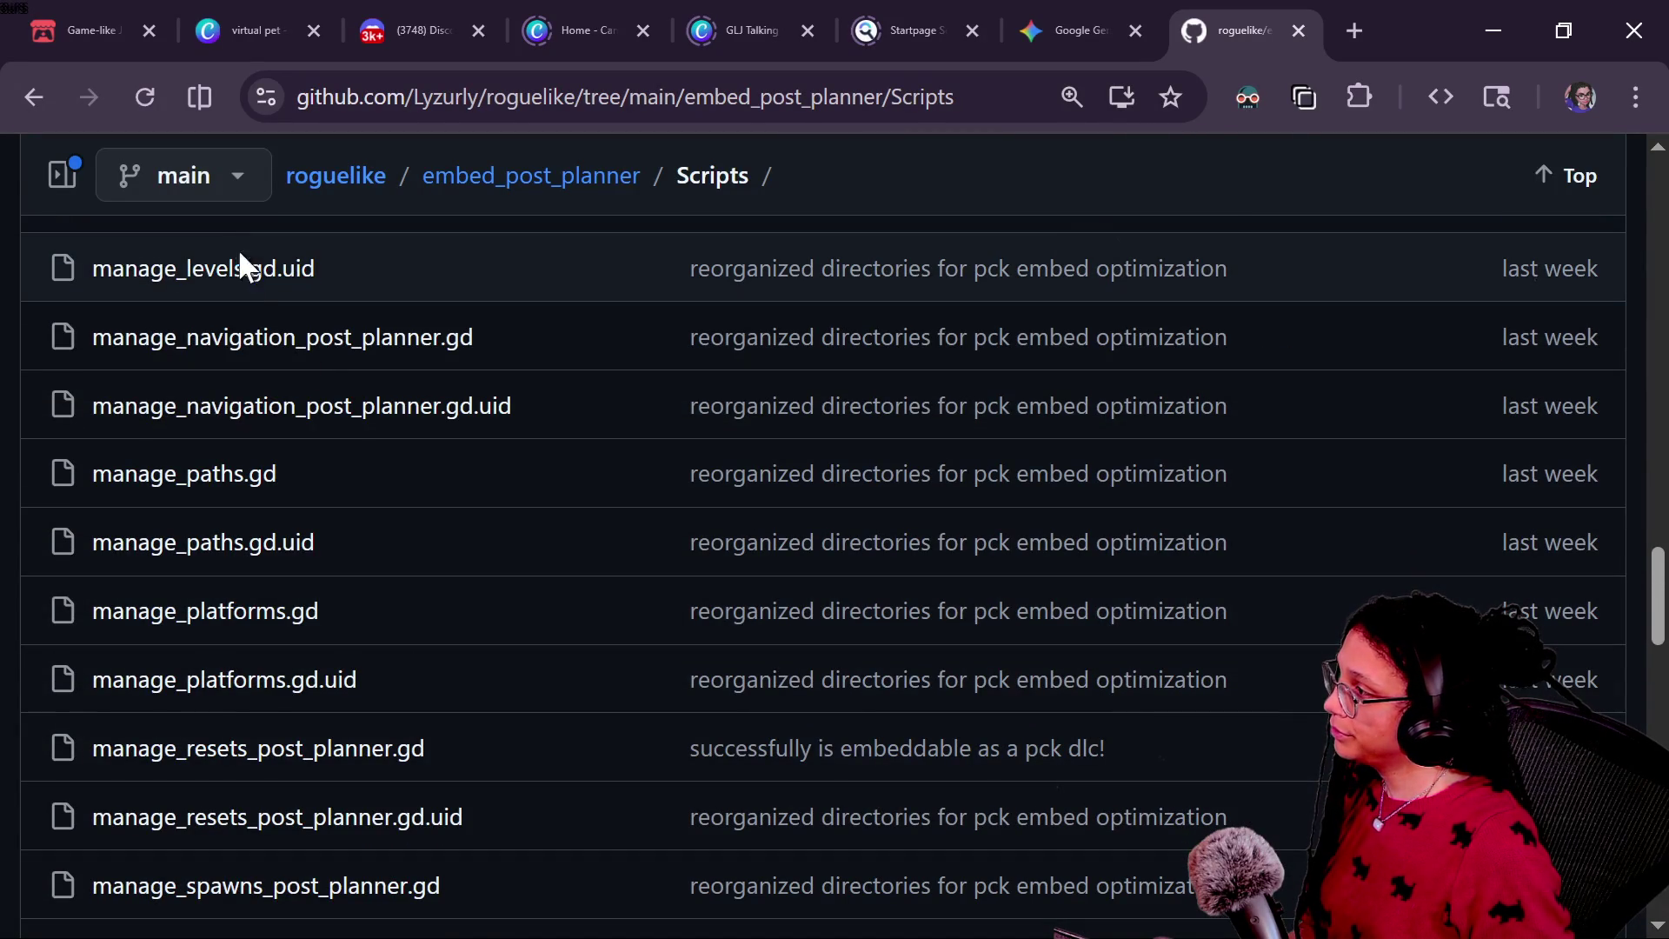
{"action": "scroll", "coordinate": [250, 304], "scroll_direction": "up", "scroll_amount": 2}
Step: Open manage_levels.gd from the Scripts folder
{"action": "left_click", "coordinate": [261, 360]}
{"action": "scroll", "coordinate": [758, 483], "scroll_direction": "down", "scroll_amount": 20}
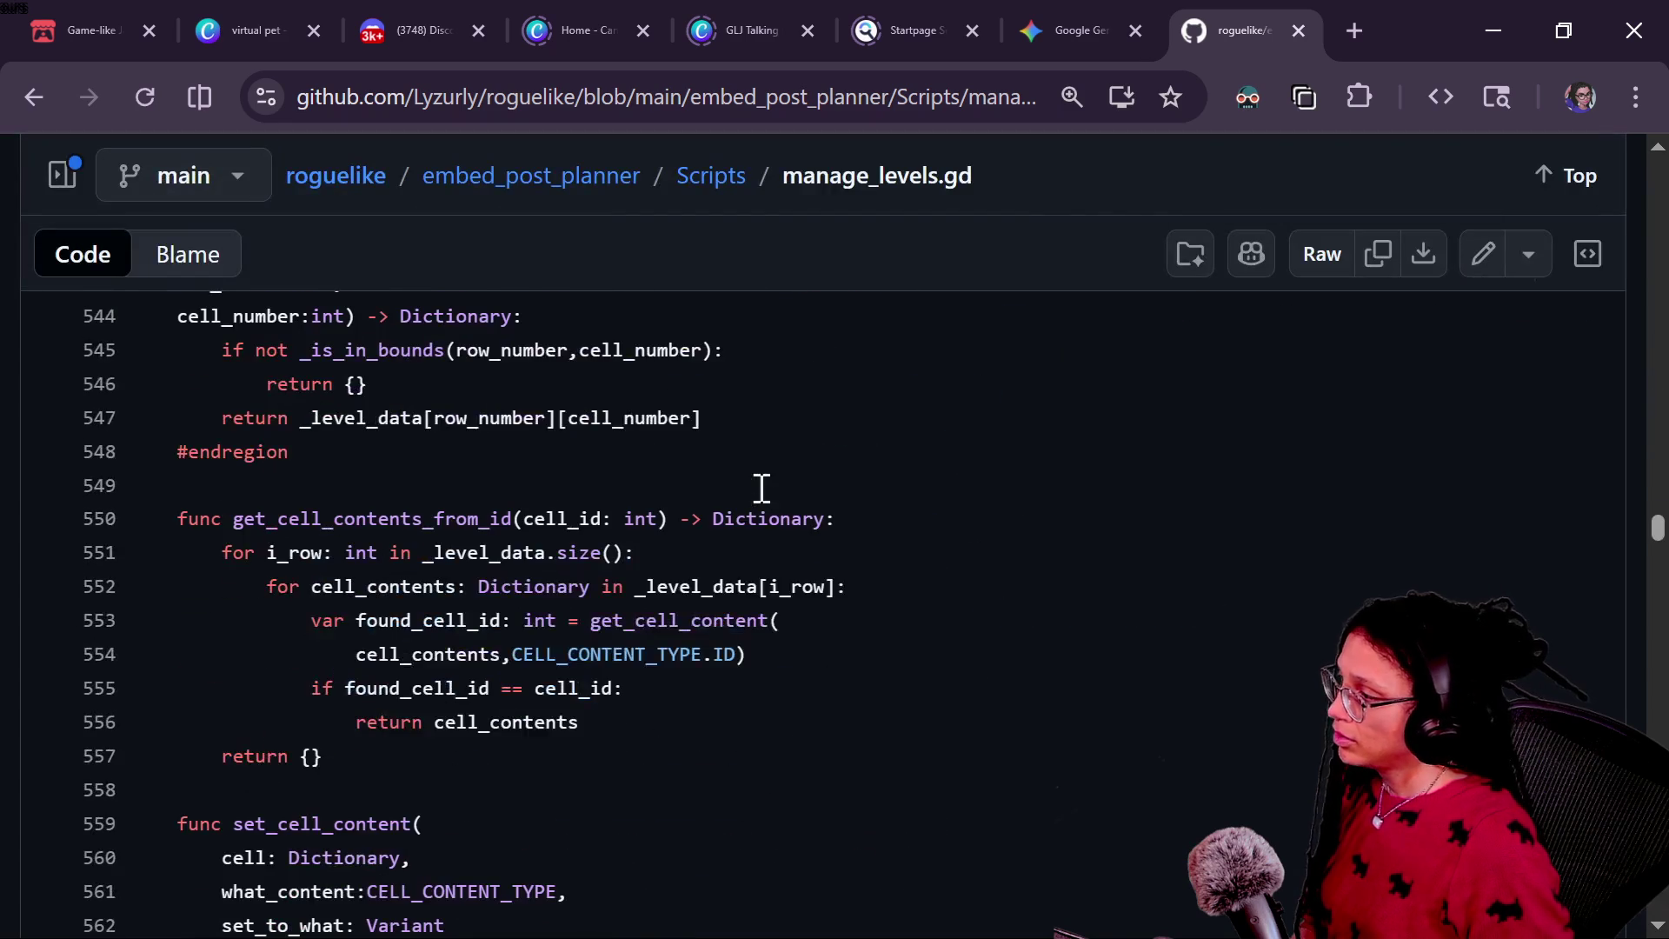
{"action": "scroll", "coordinate": [762, 488], "scroll_direction": "down", "scroll_amount": 6}
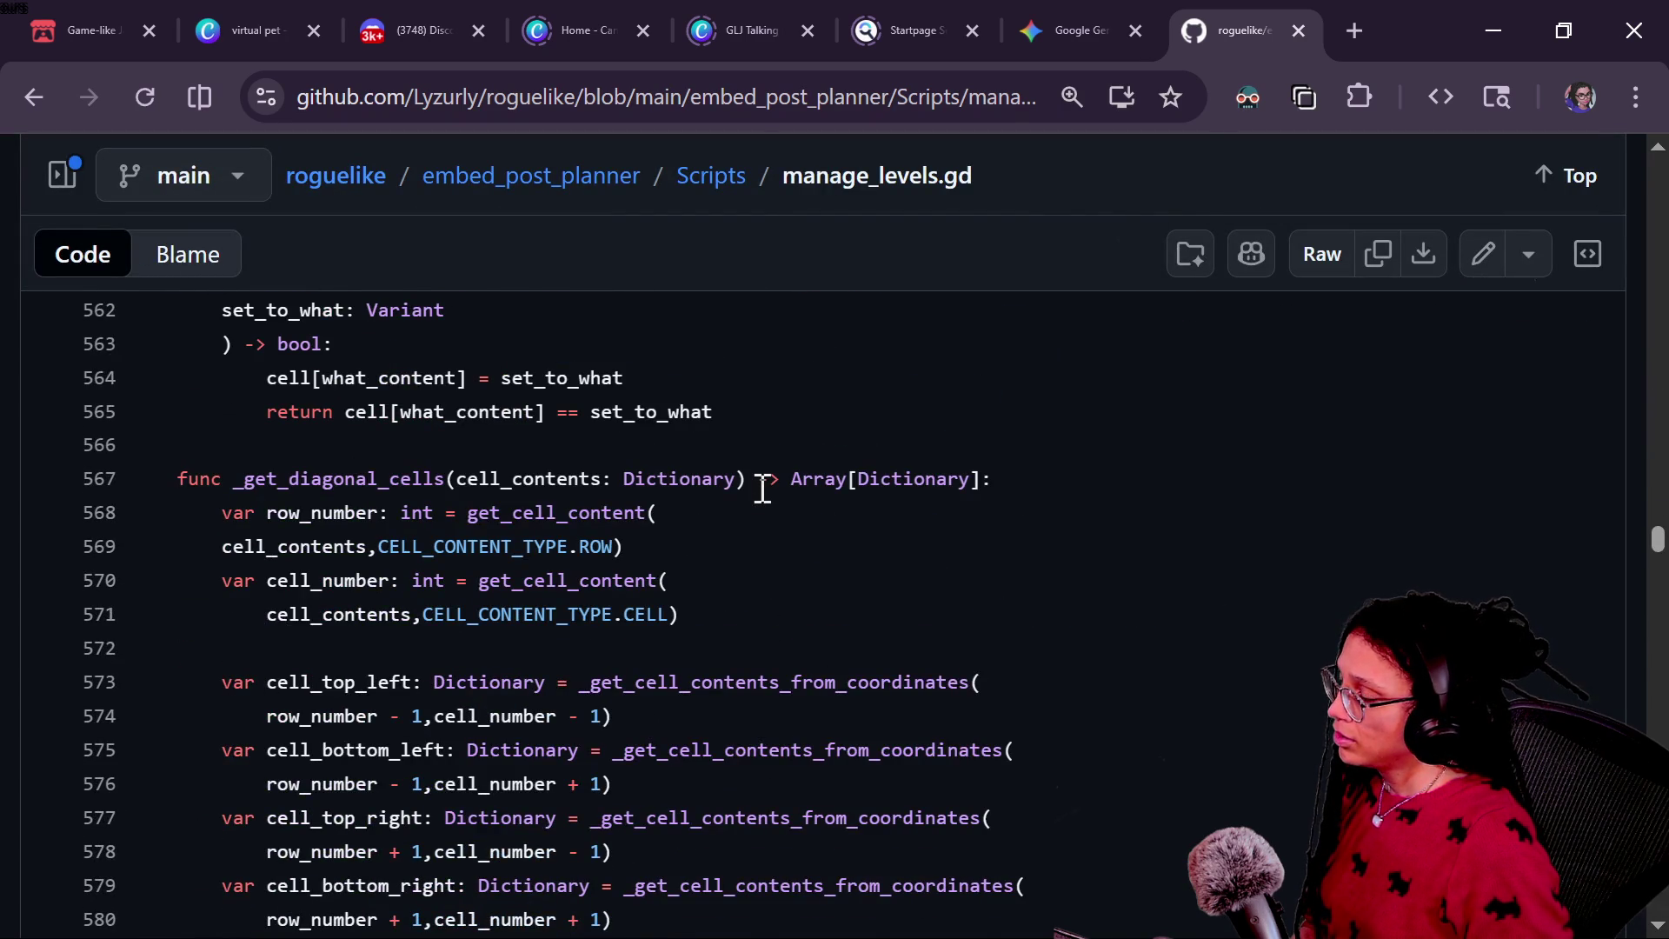
Step: Search for from_coordina and step back through matches to the definition on line 542
{"action": "key", "text": "ctrl+f"}
{"action": "type", "text": "from"}
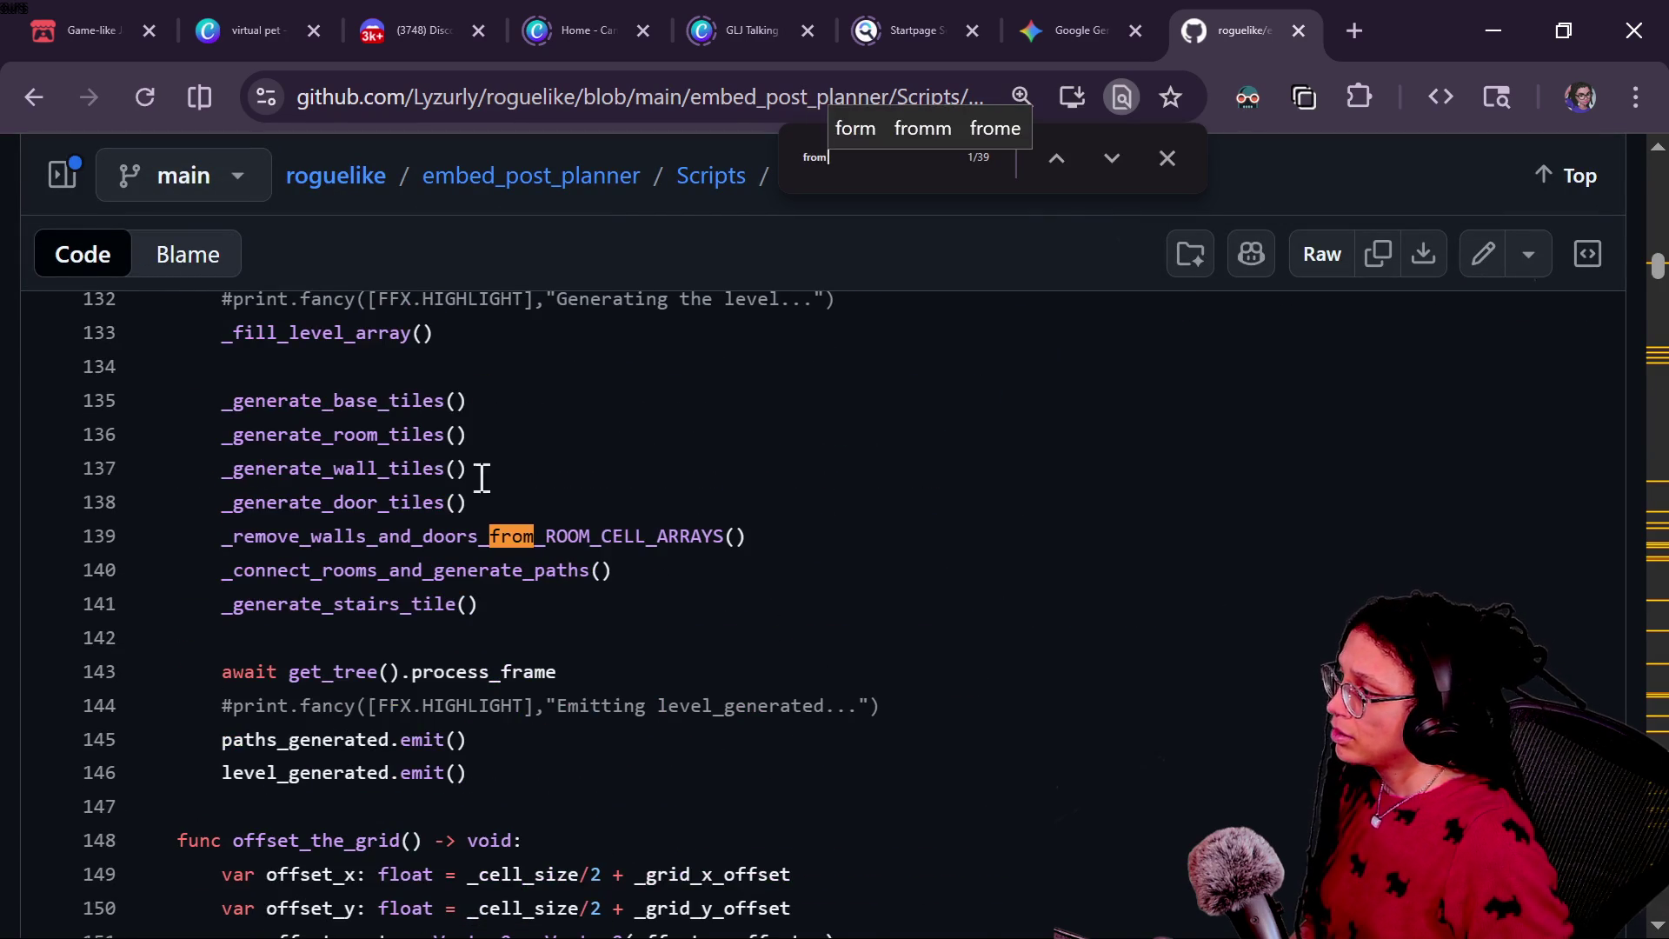
{"action": "key", "text": "Return"}
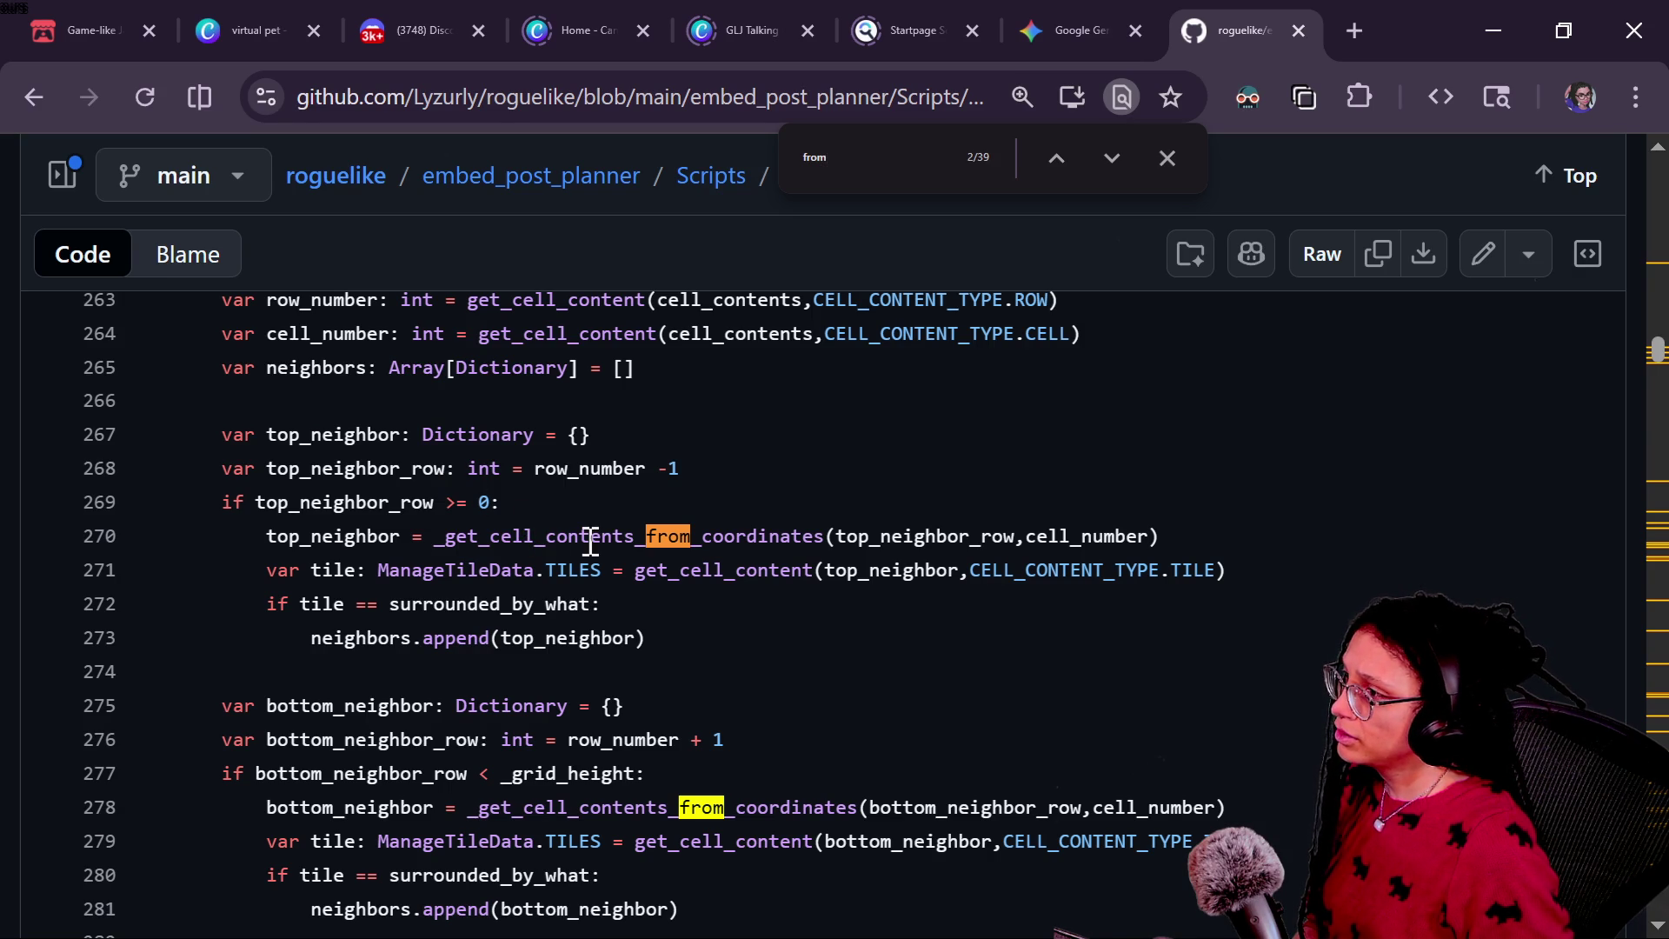
{"action": "type", "text": "_coordina"}
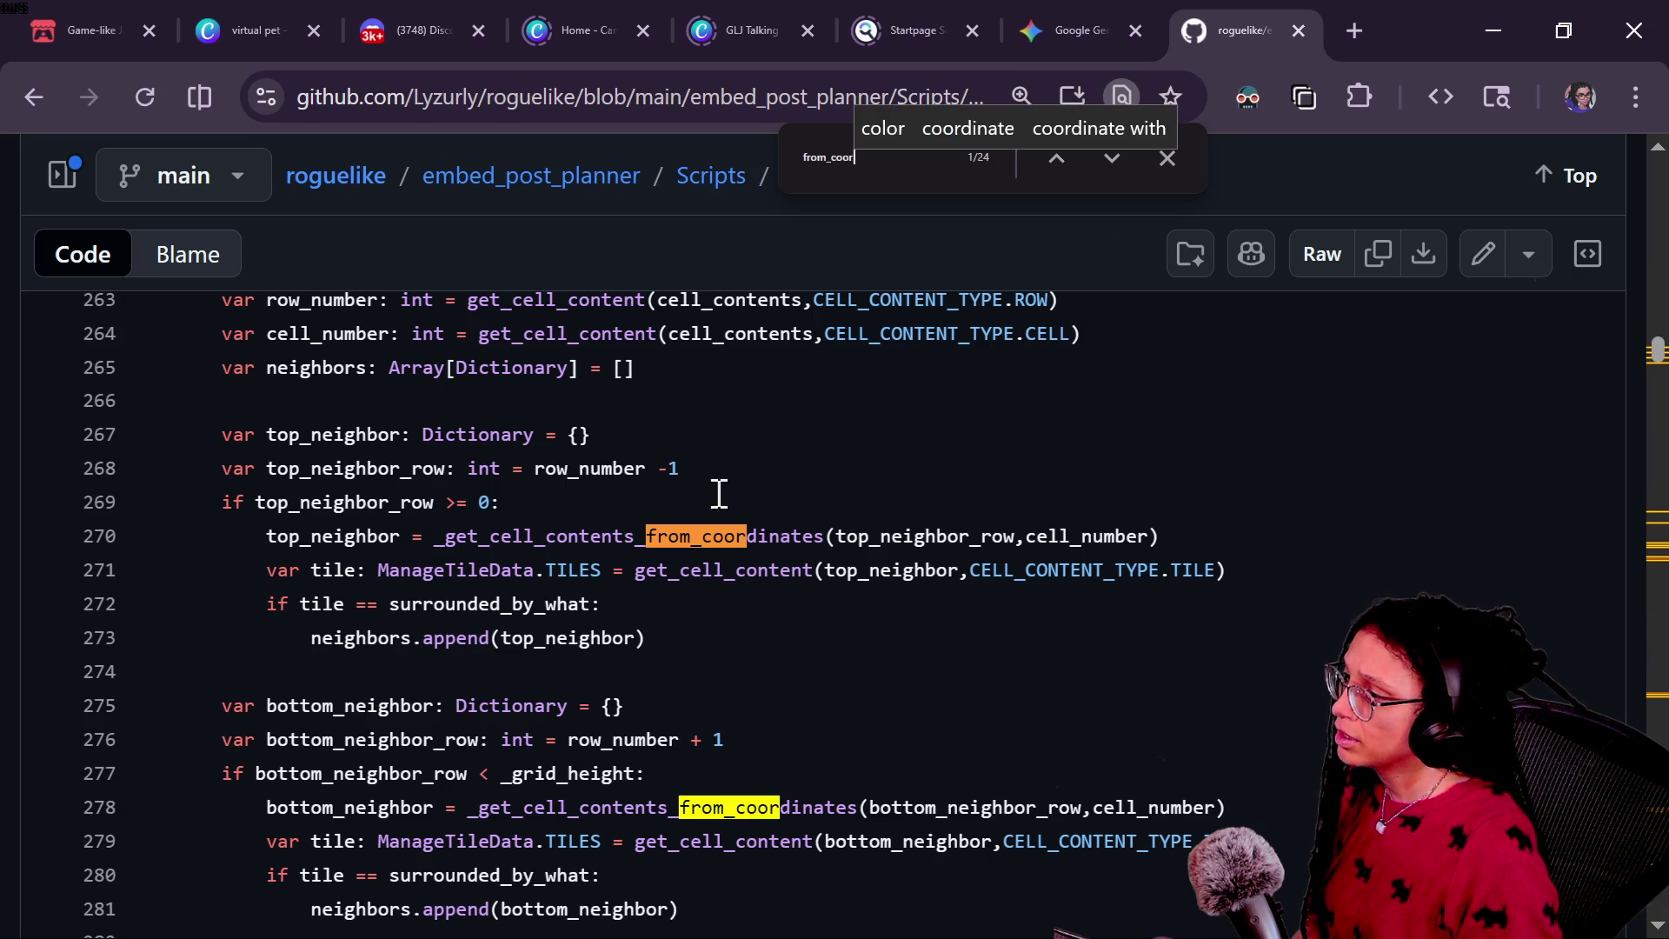
{"action": "key", "text": "shift+Return"}
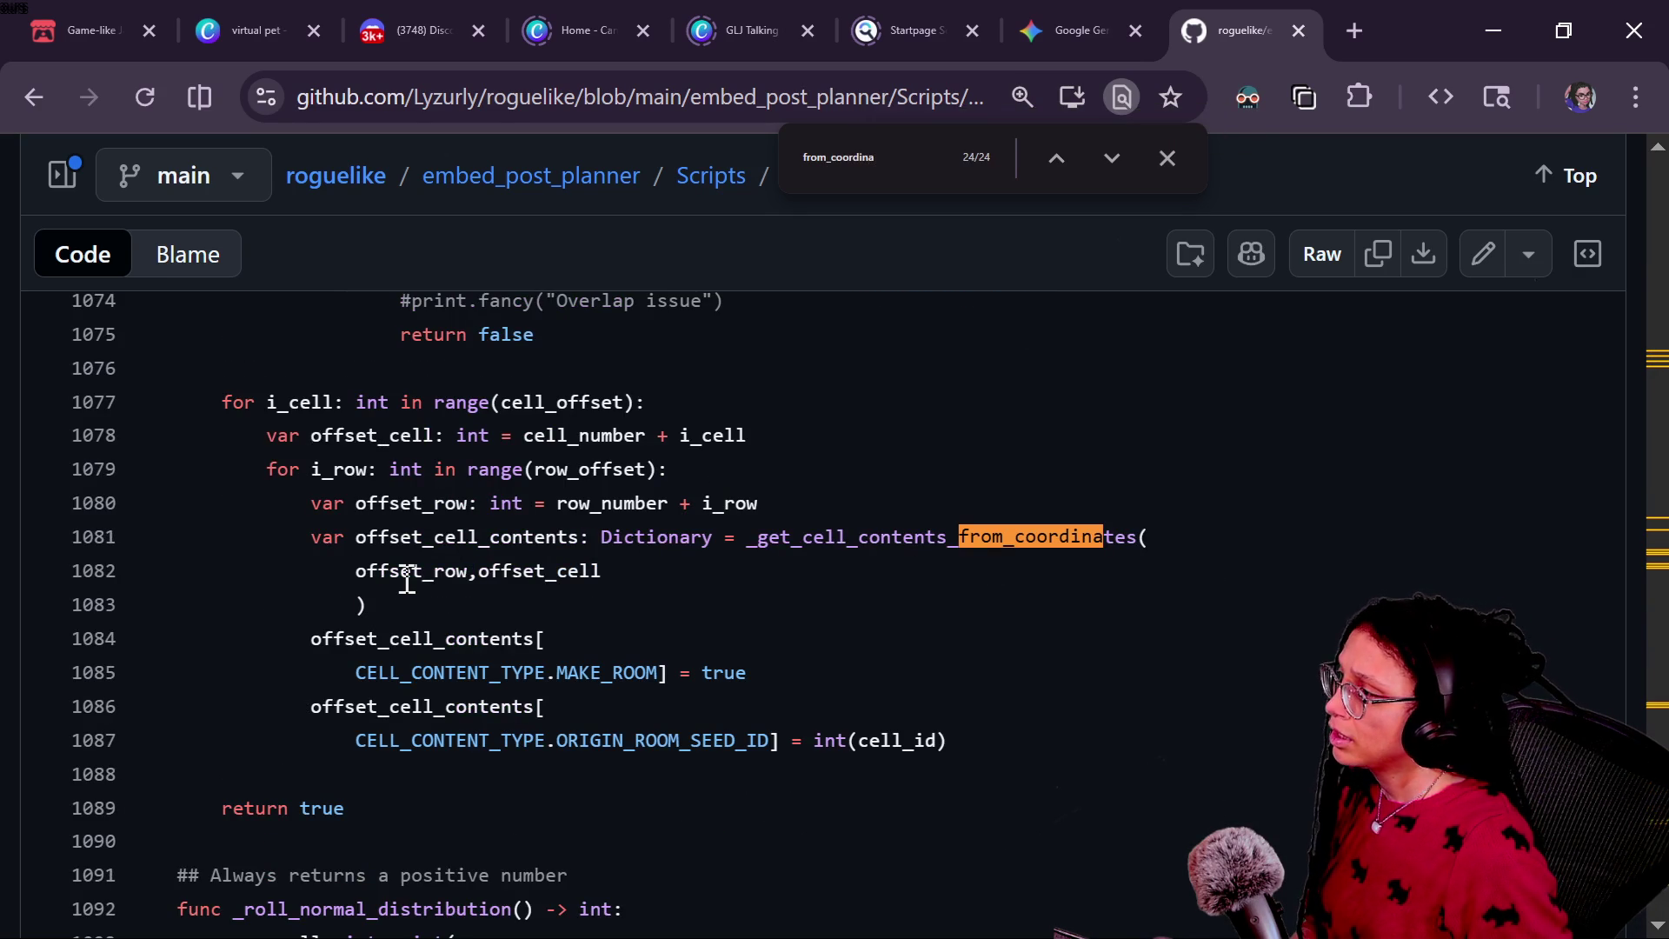
{"action": "key", "text": "shift+Return"}
{"action": "key", "text": "shift+Return"}
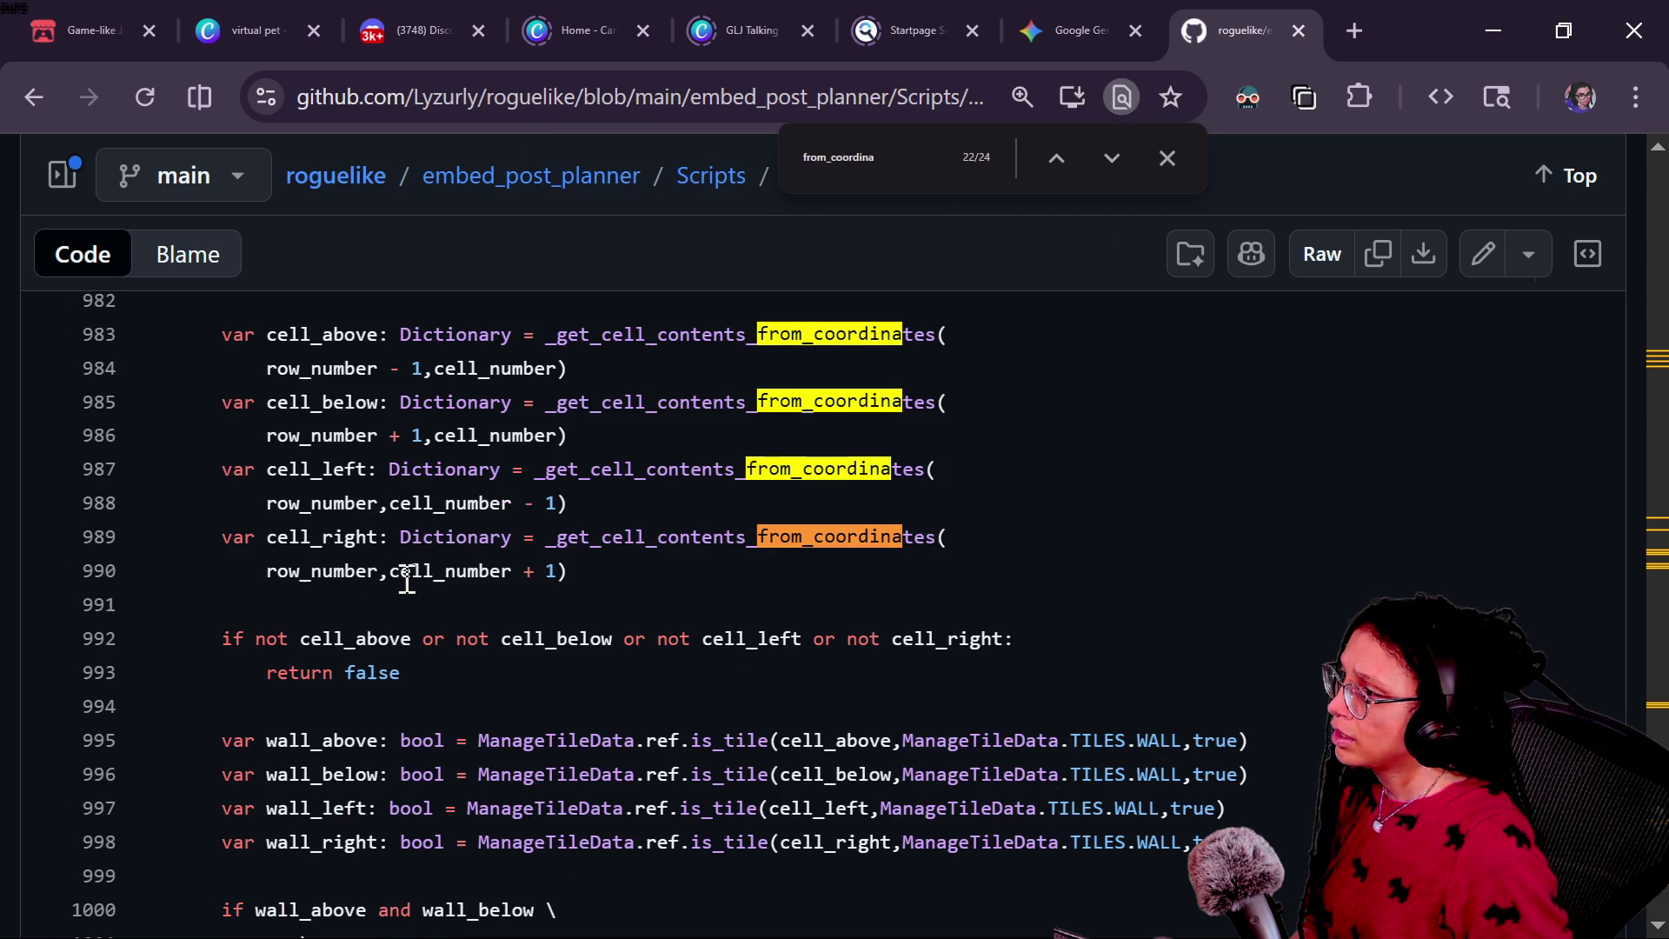
{"action": "key", "text": "shift+Return"}
{"action": "key", "text": "shift+Return"}
{"action": "key", "text": "shift+Return"}
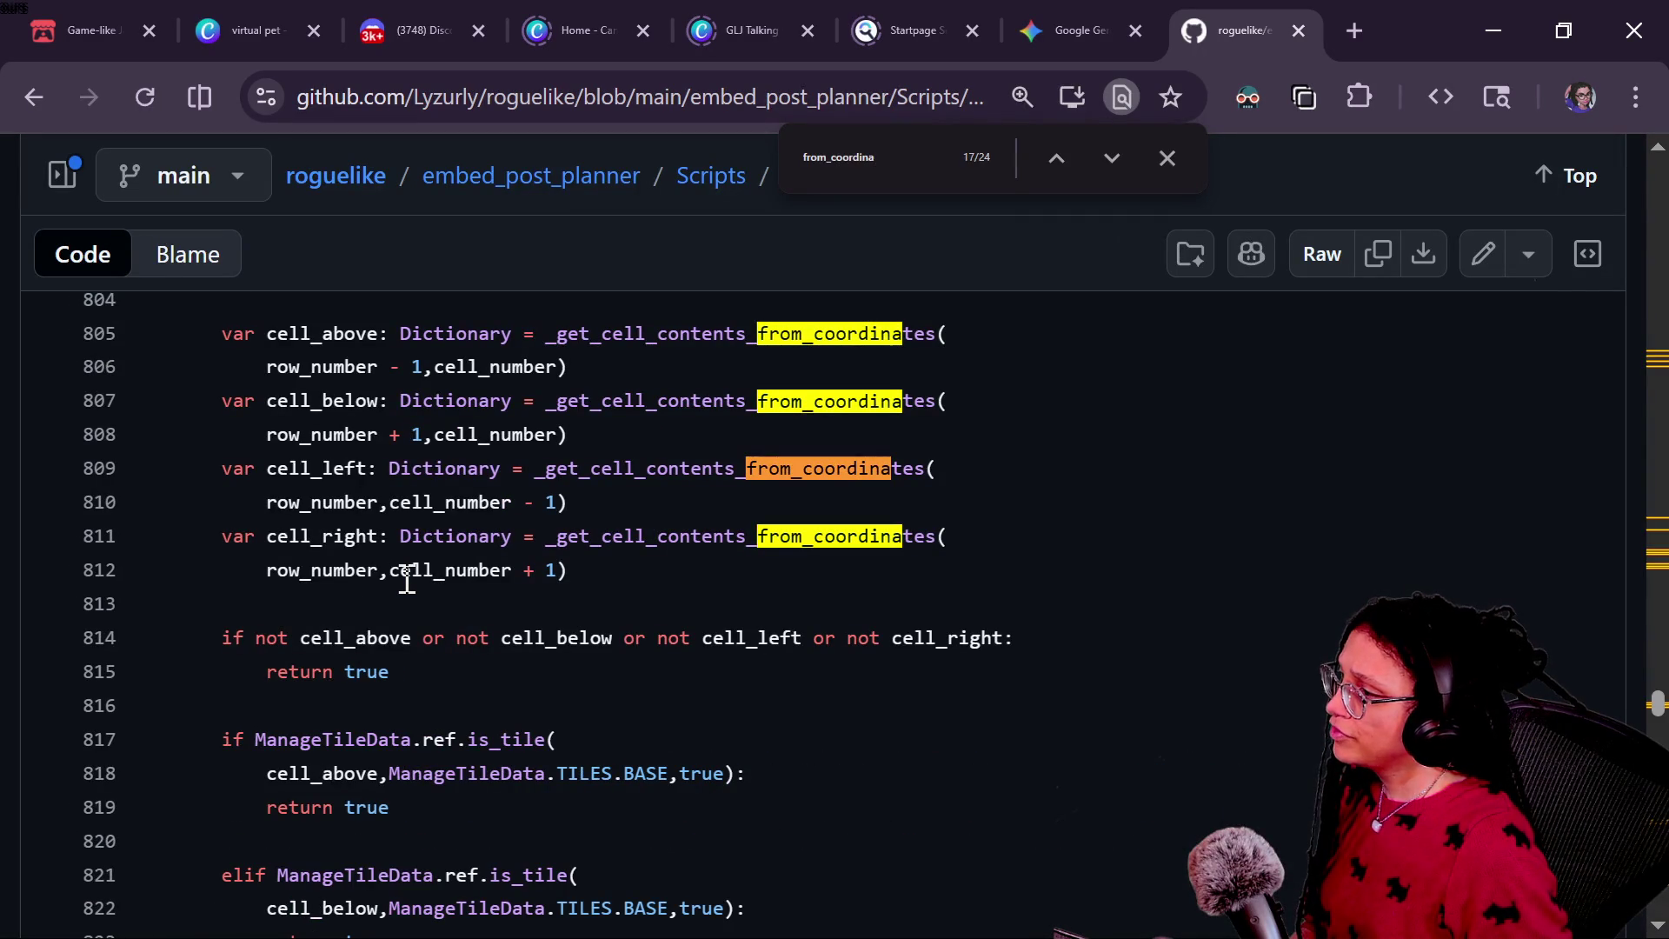
{"action": "key", "text": "shift+Return"}
{"action": "key", "text": "shift+Return"}
{"action": "key", "text": "shift+Return"}
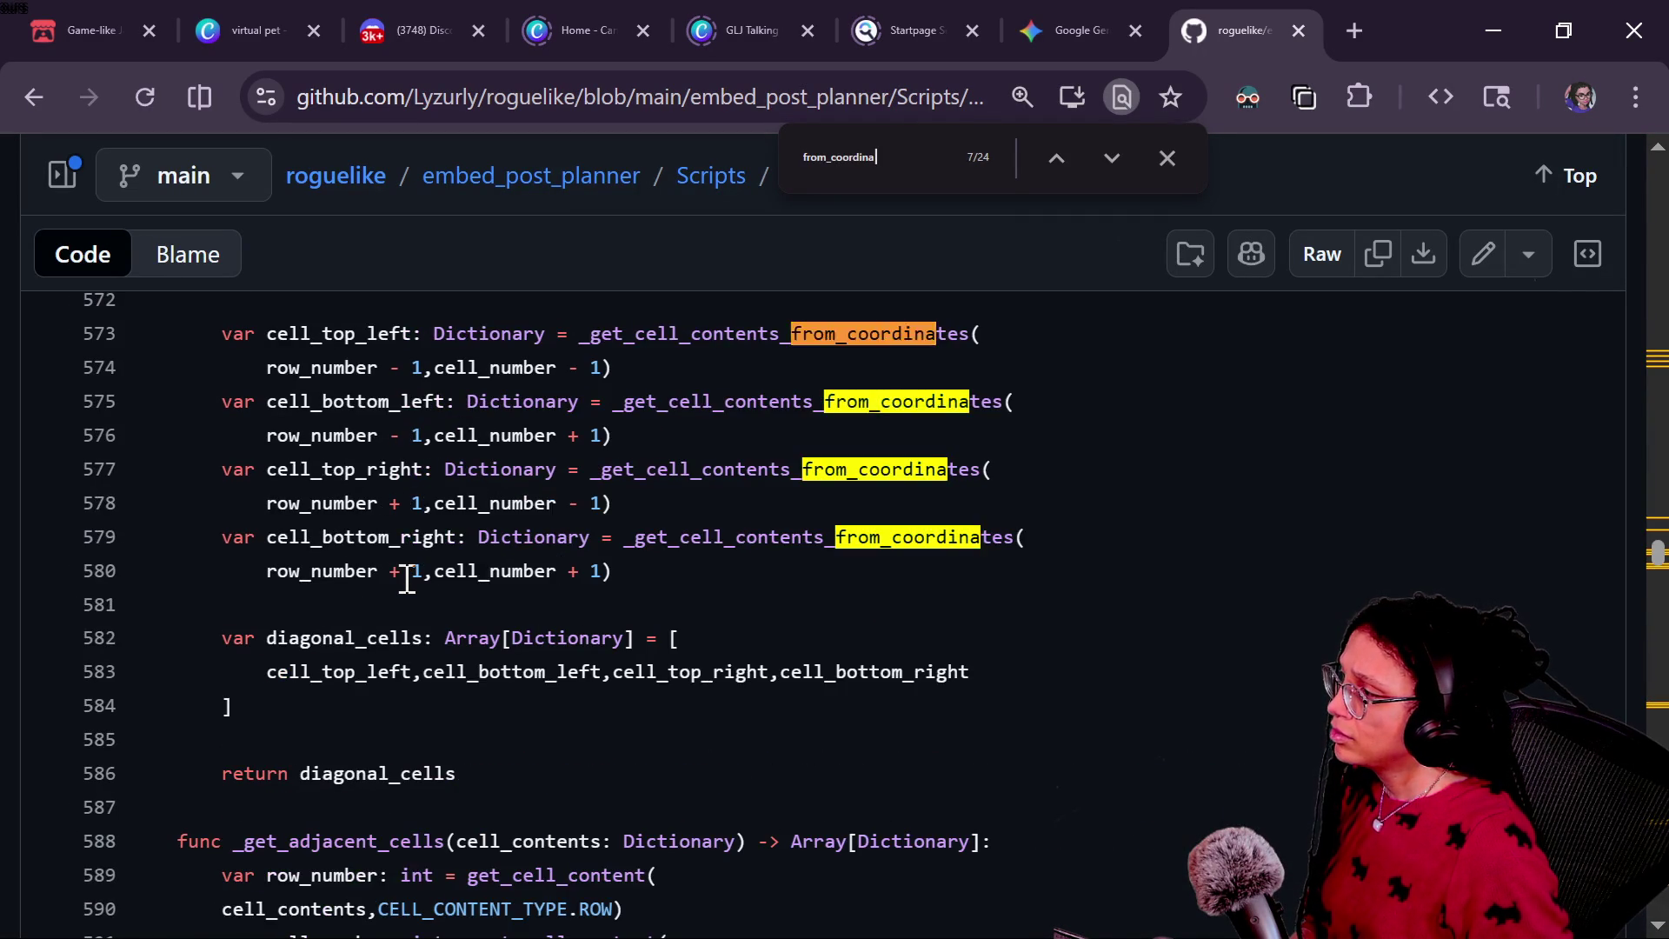
{"action": "key", "text": "shift+Return"}
{"action": "key", "text": "shift+Return"}
{"action": "key", "text": "shift+Return"}
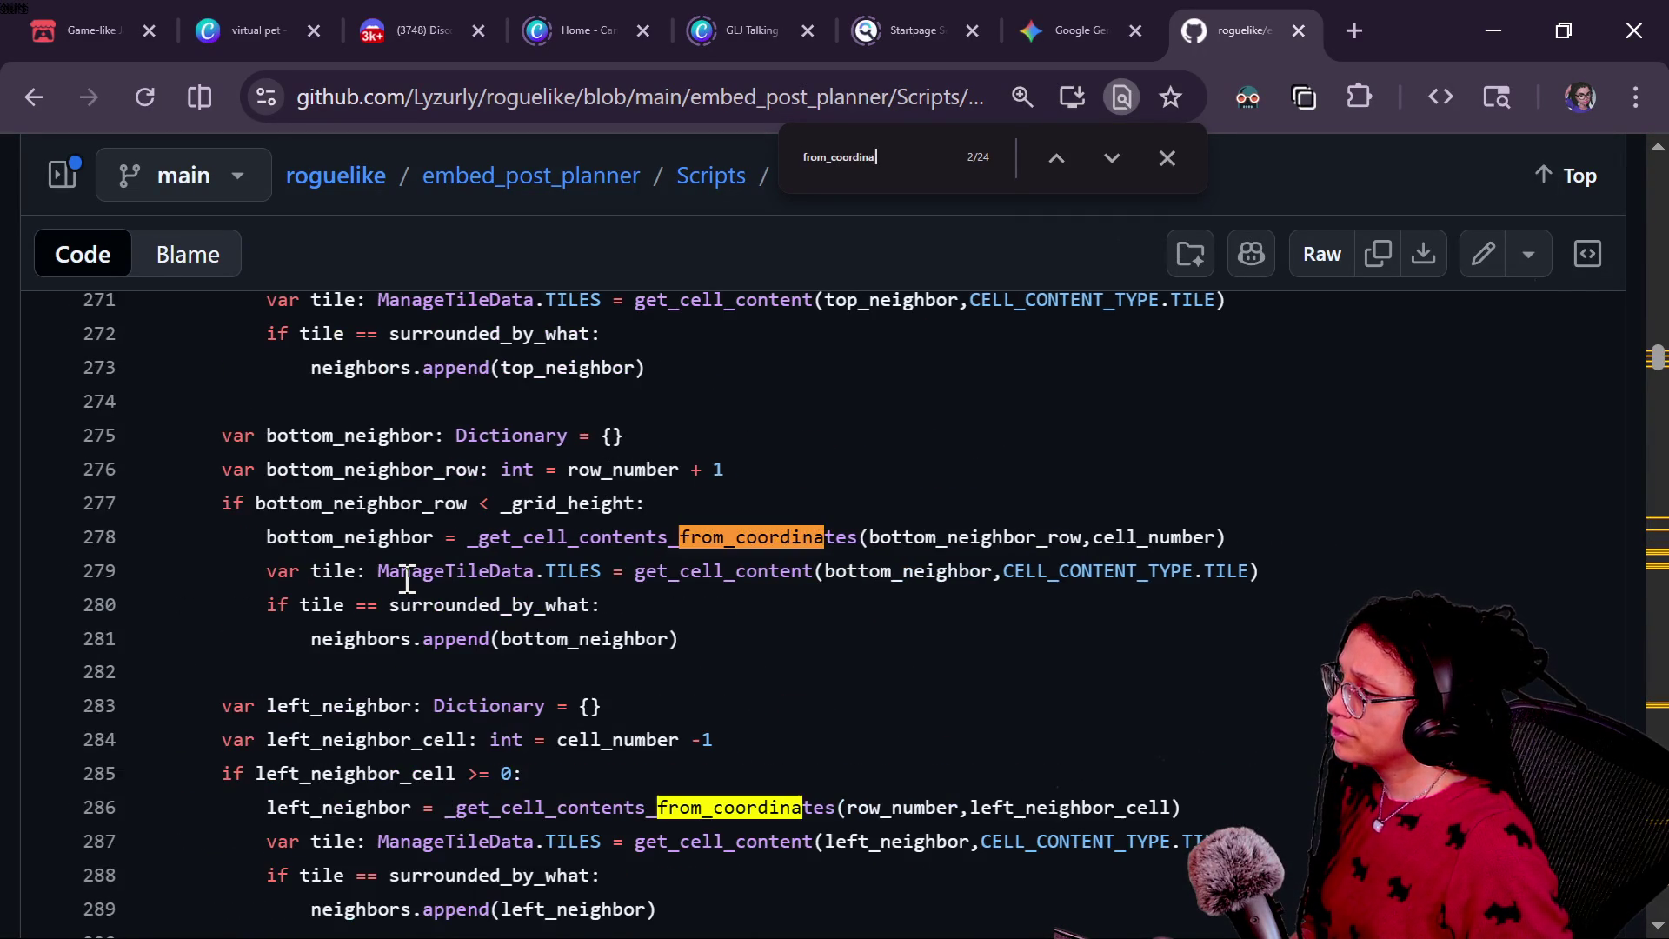
{"action": "key", "text": "shift+Return"}
{"action": "key", "text": "shift+Return"}
{"action": "key", "text": "shift+Return"}
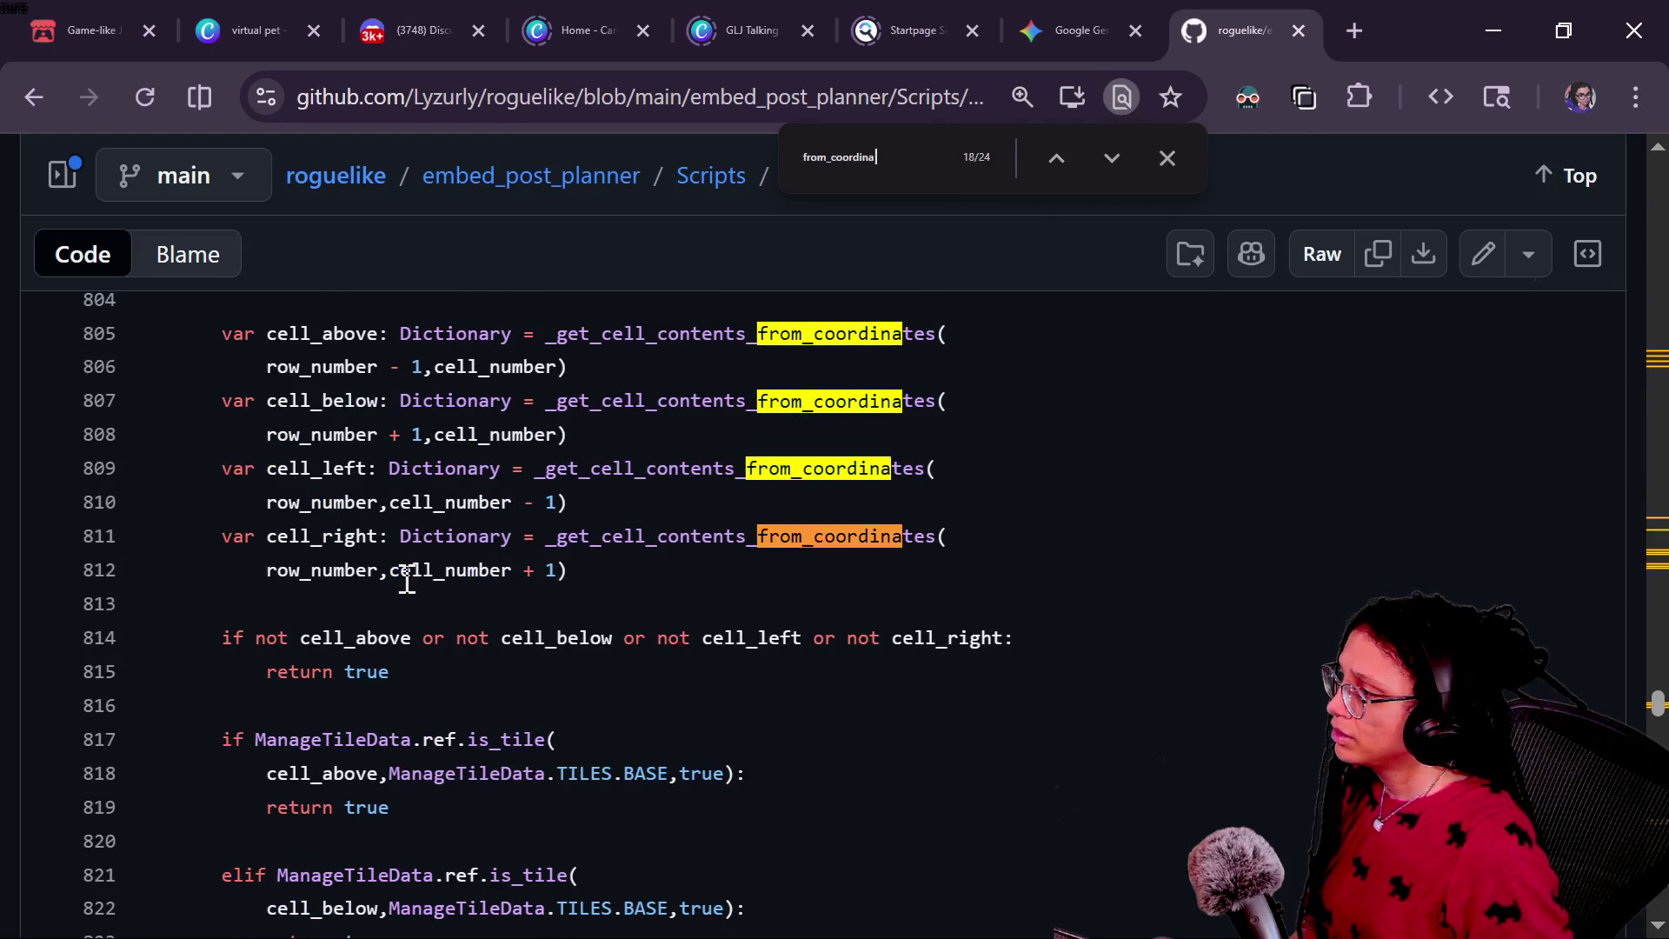
{"action": "key", "text": "shift+Return"}
{"action": "key", "text": "shift+Return"}
{"action": "key", "text": "shift+Return"}
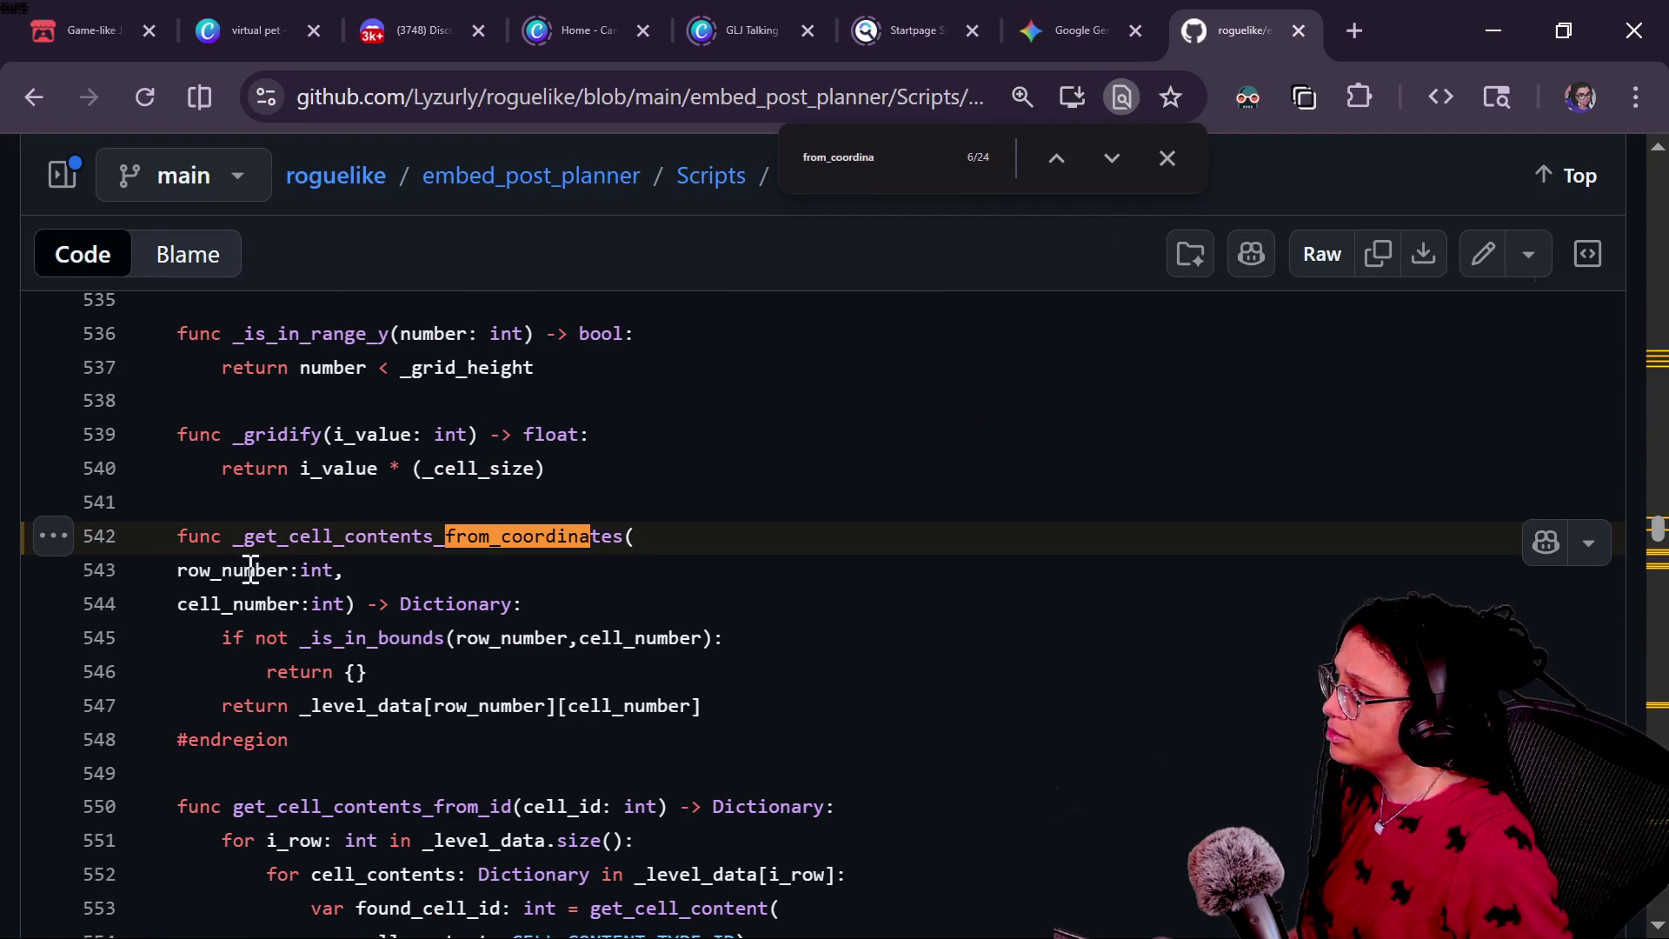
{"action": "left_click", "coordinate": [258, 574]}
Step: Look up references to cell_number, Dictionary and _level_data
{"action": "left_click", "coordinate": [279, 603]}
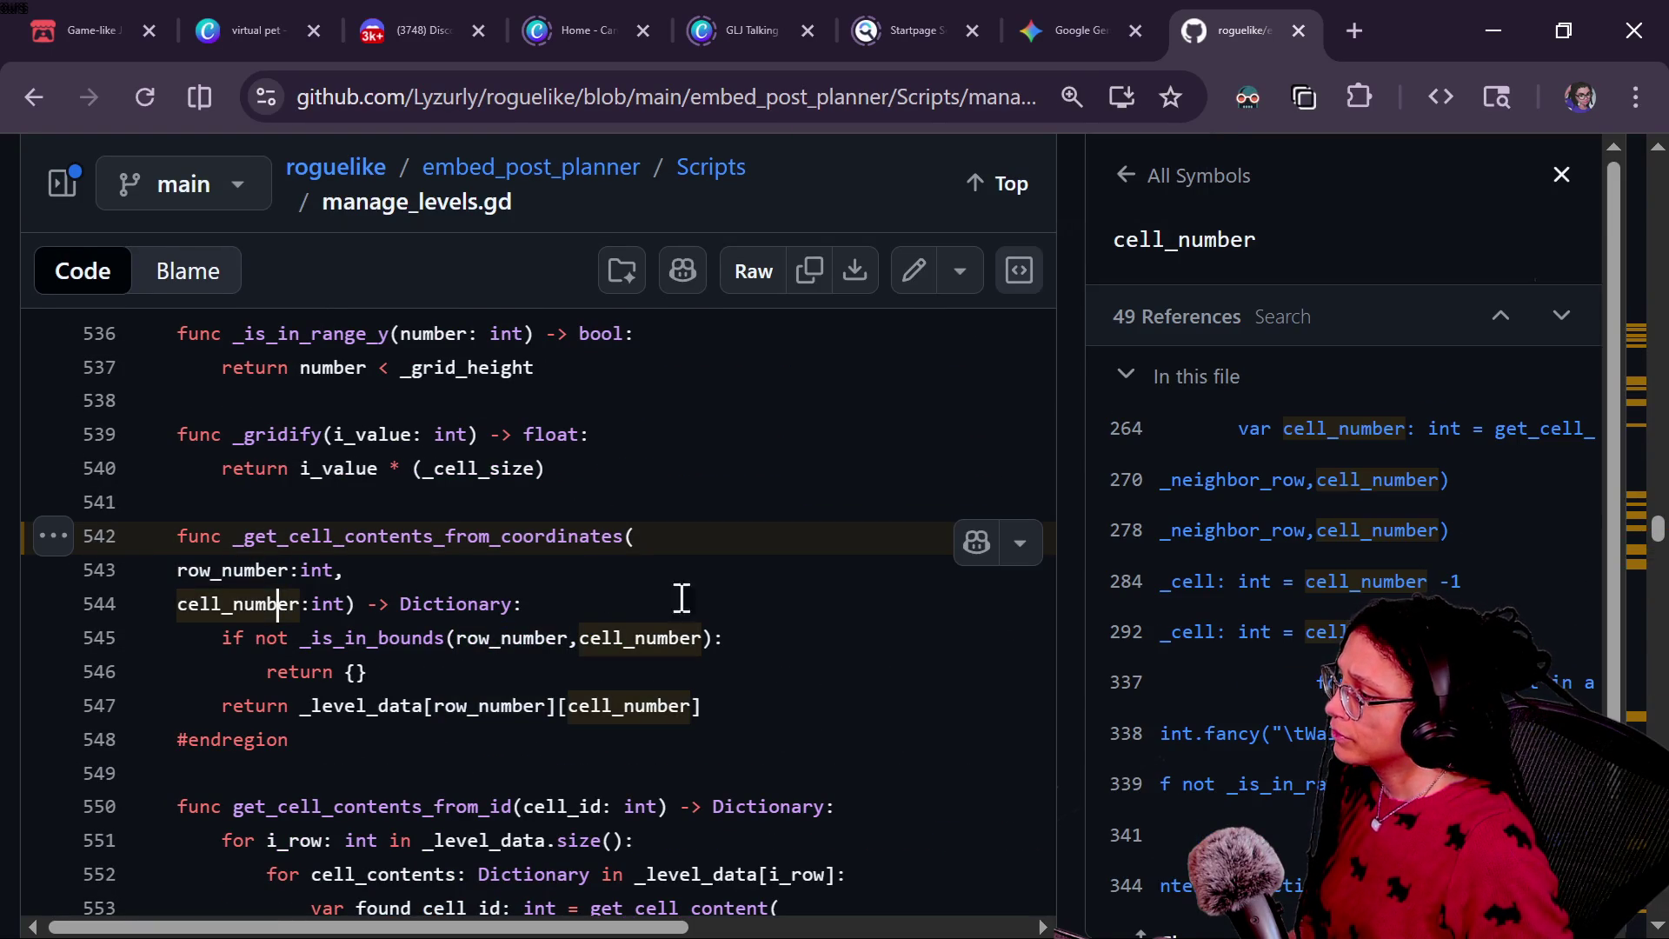
{"action": "left_click", "coordinate": [741, 700]}
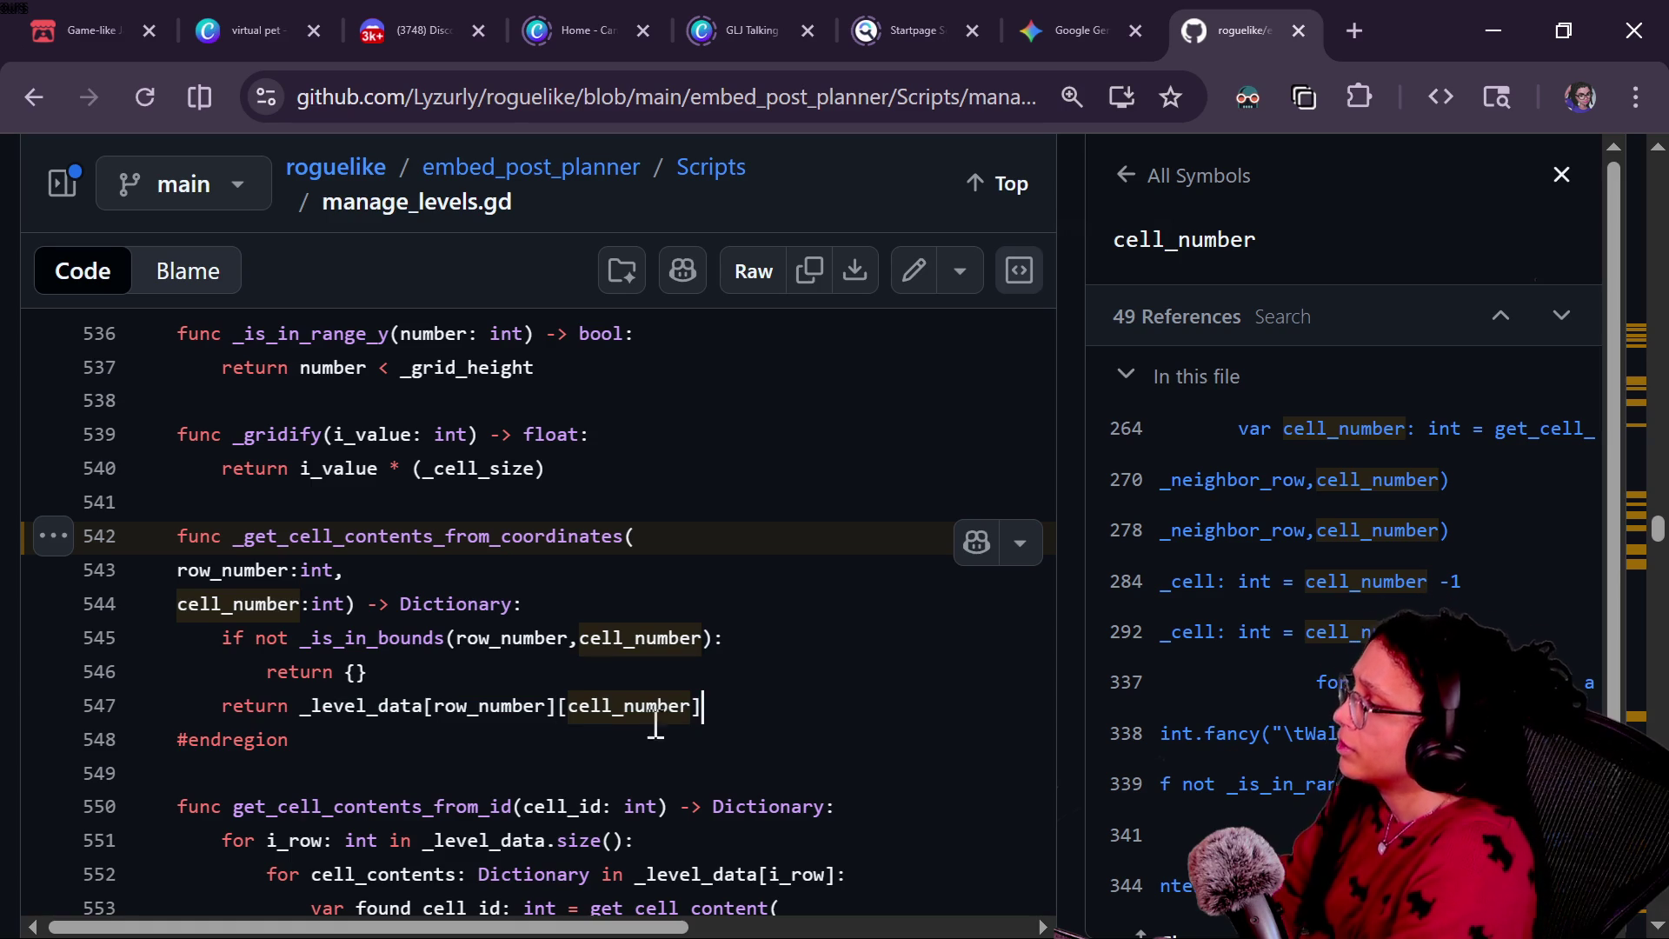
{"action": "key", "text": "Up"}
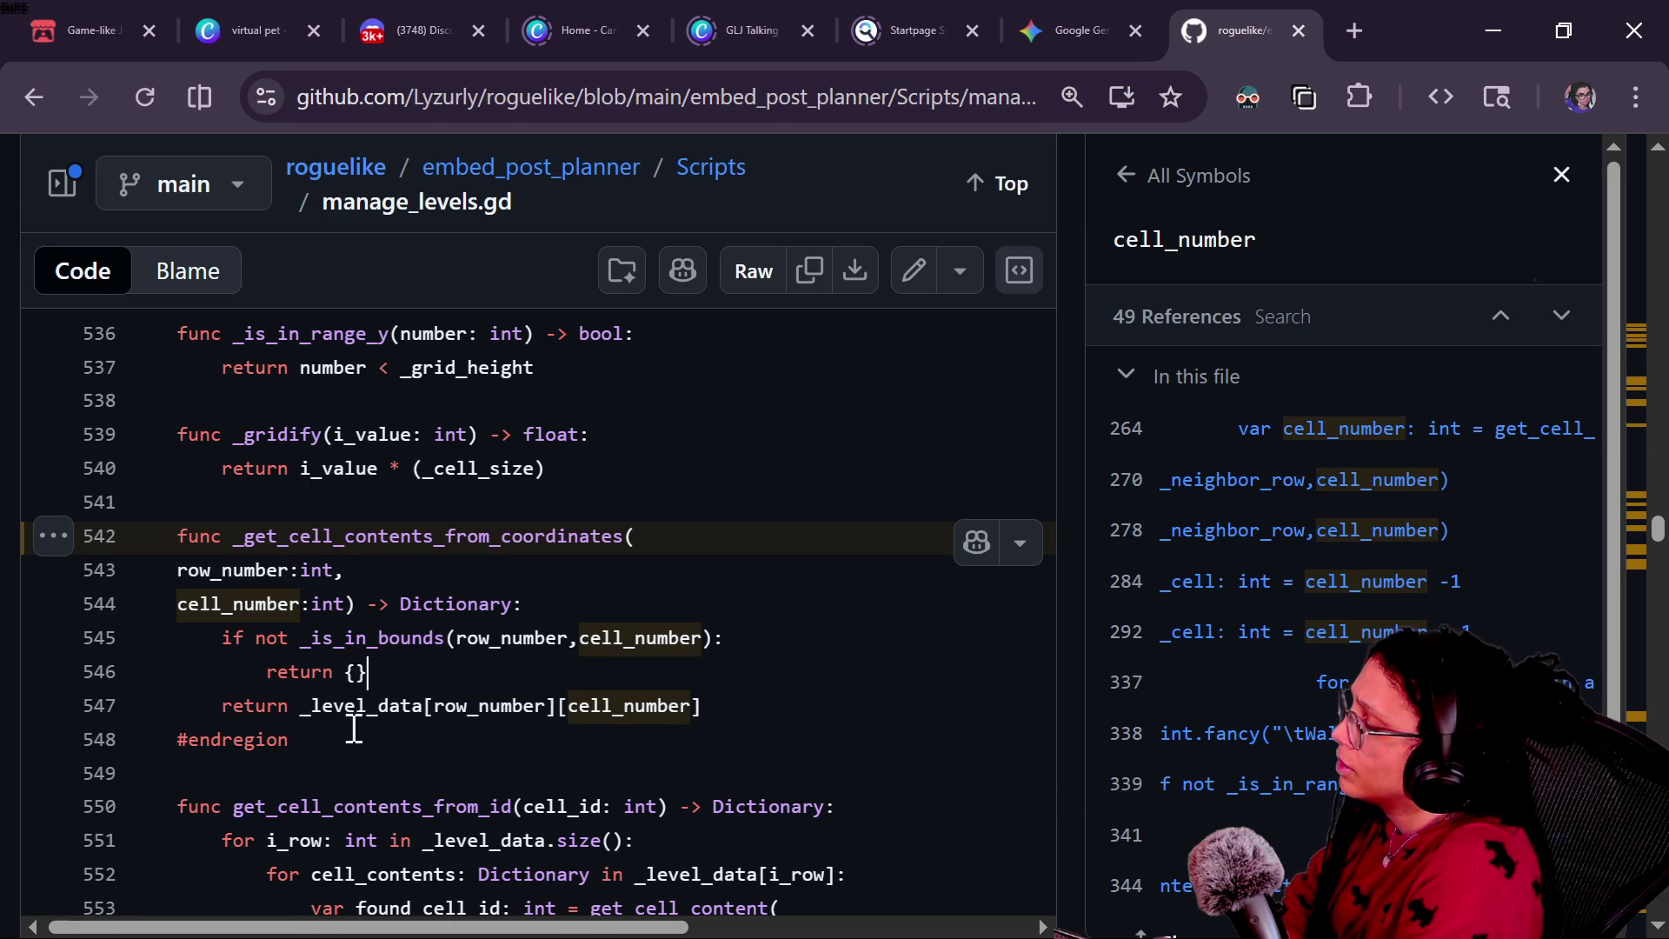
{"action": "left_click_drag", "start_coordinate": [309, 690], "coordinate": [550, 711]}
{"action": "scroll", "coordinate": [547, 713], "scroll_direction": "down", "scroll_amount": 2}
{"action": "left_click", "coordinate": [545, 720]}
{"action": "left_click", "coordinate": [401, 551]}
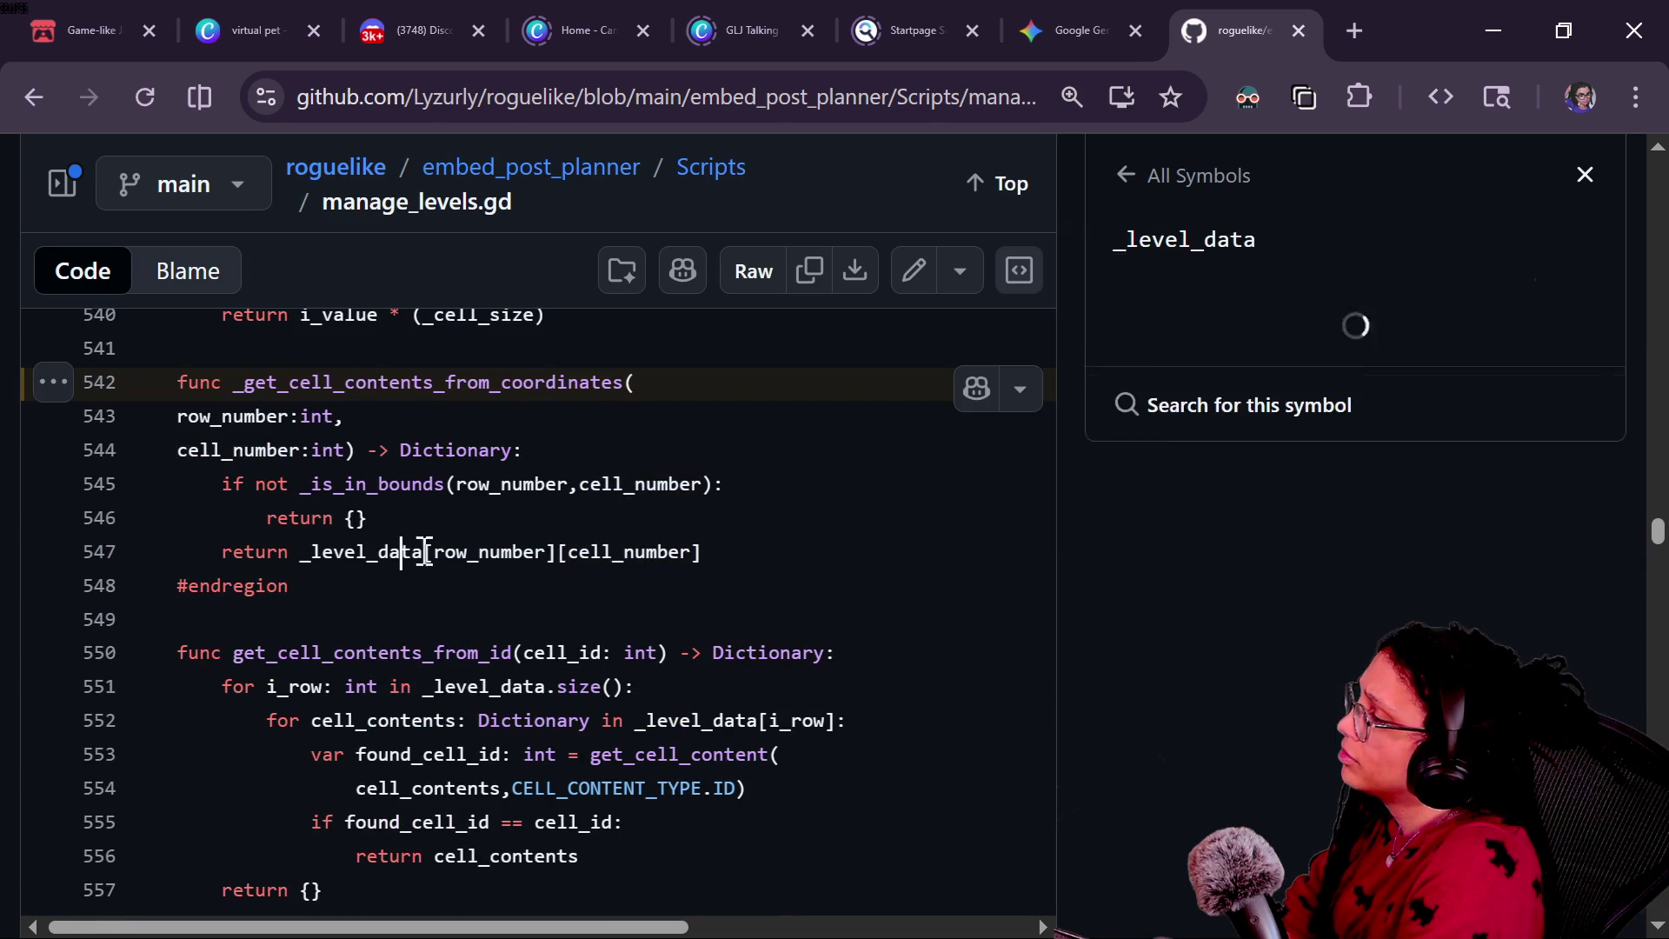
{"action": "scroll", "coordinate": [436, 640], "scroll_direction": "down", "scroll_amount": 2}
{"action": "left_click_drag", "start_coordinate": [244, 532], "coordinate": [323, 532]}
Step: Look up references to cell_contents, the Dictionary type and i_row in the inner loop
{"action": "left_click", "coordinate": [313, 556]}
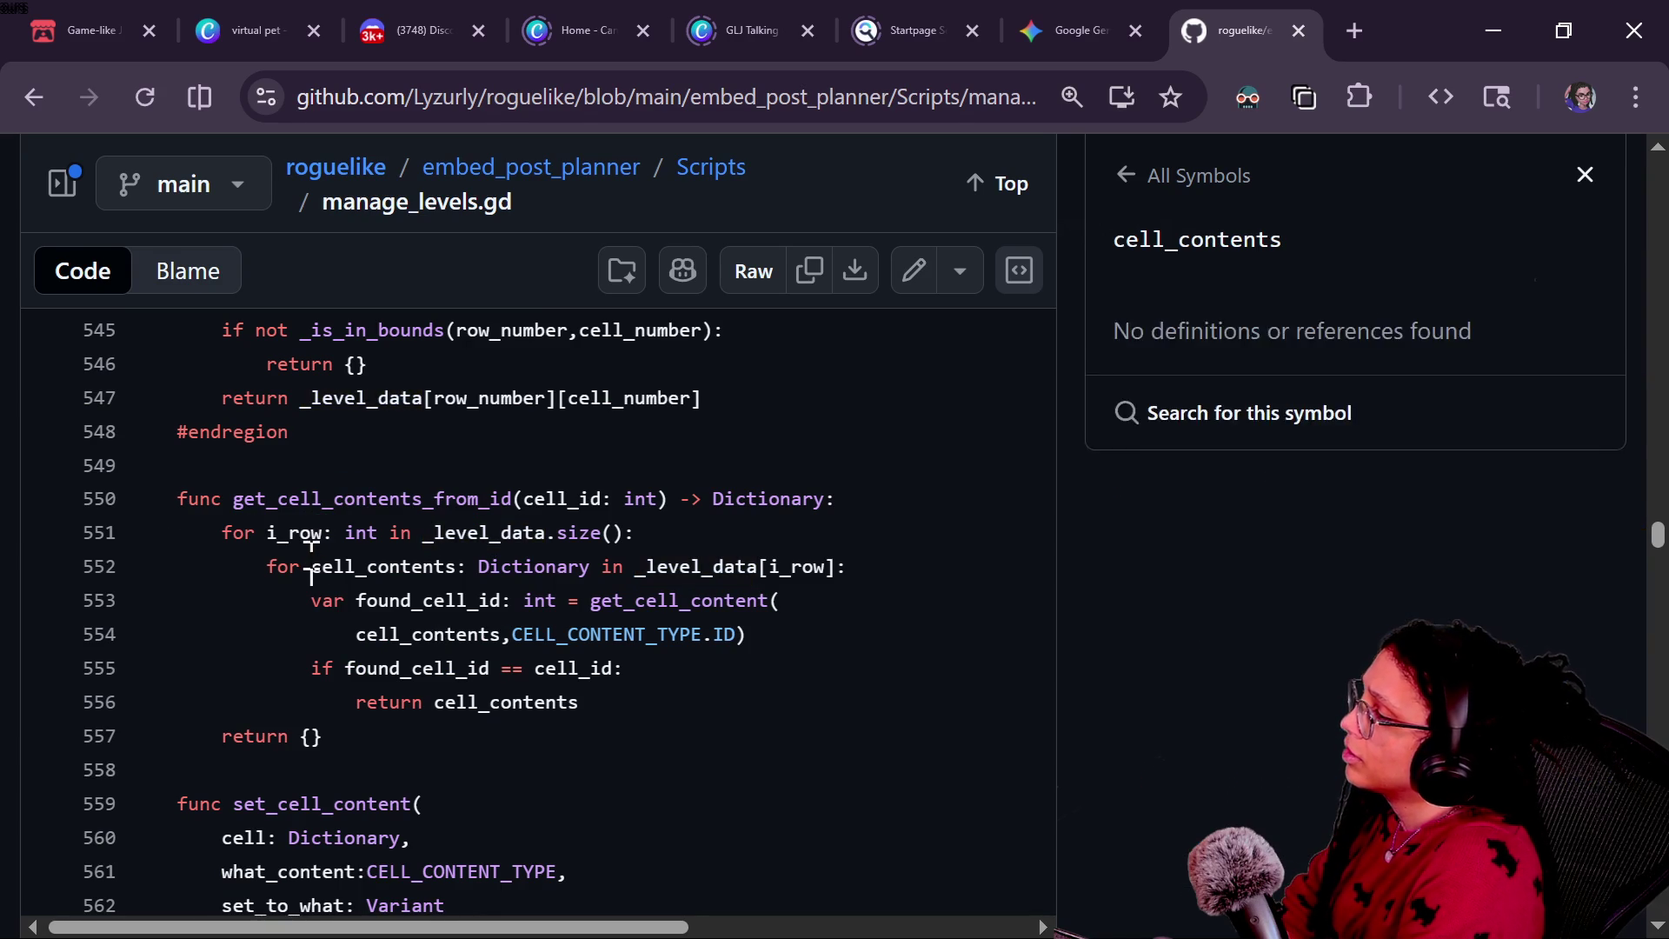
{"action": "left_click_drag", "start_coordinate": [410, 566], "coordinate": [658, 563]}
{"action": "left_click", "coordinate": [389, 580]}
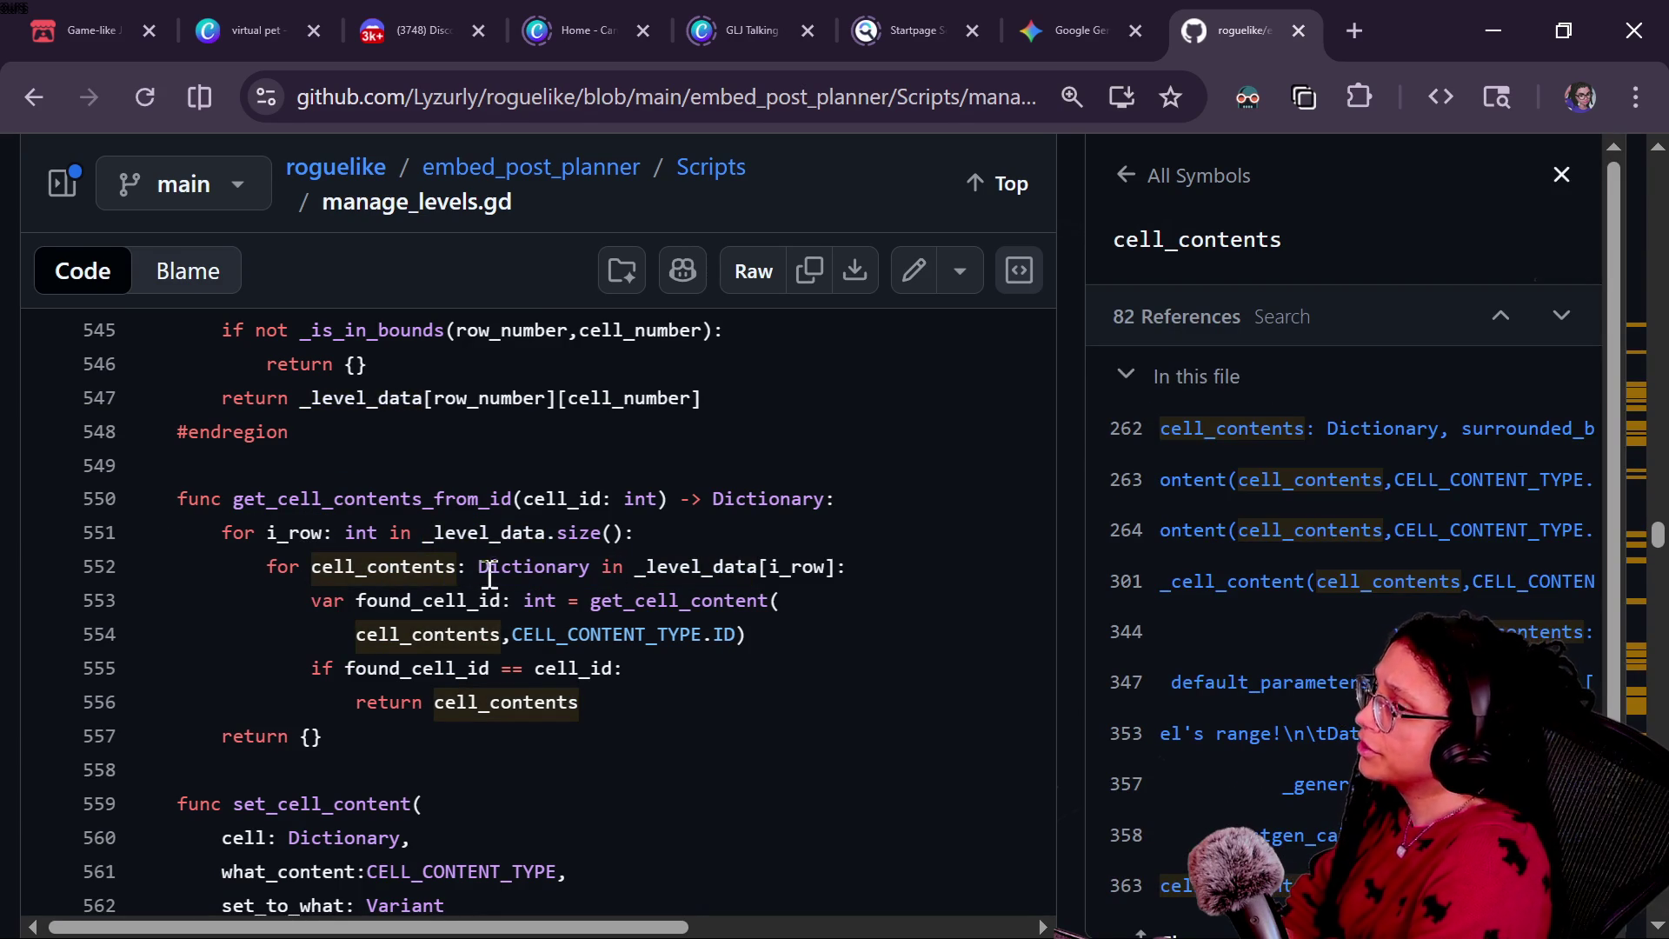
{"action": "left_click_drag", "start_coordinate": [388, 566], "coordinate": [767, 566]}
{"action": "left_click", "coordinate": [546, 566]}
{"action": "left_click", "coordinate": [776, 566]}
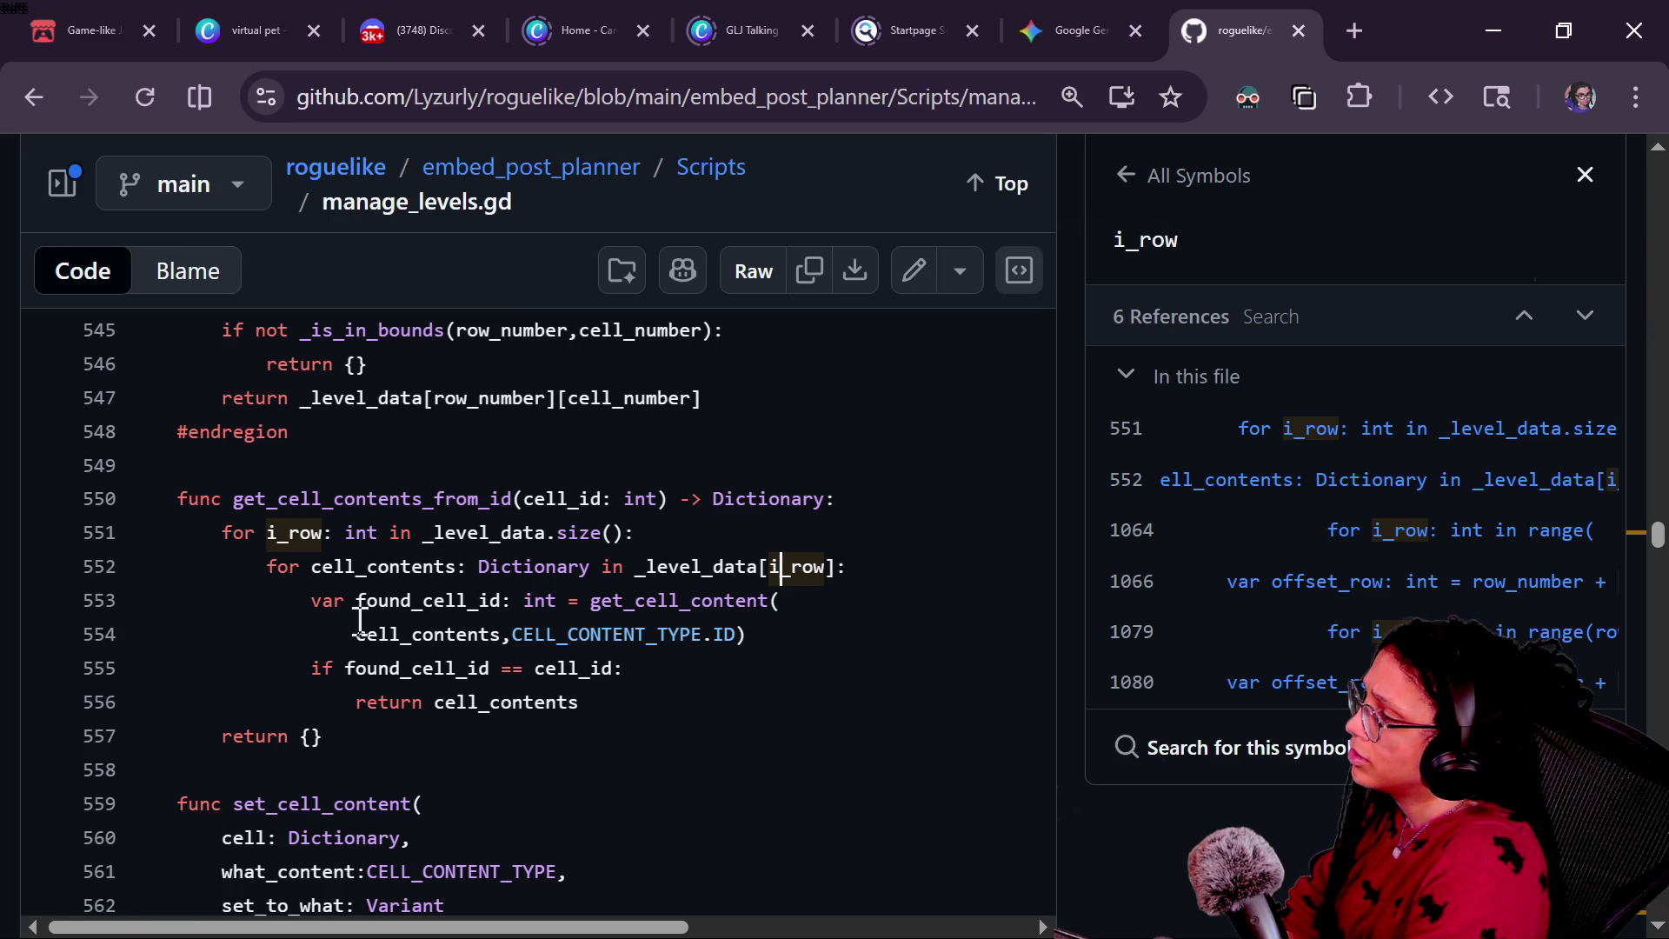
Step: Look up references to CELL_CONTENT_TYPE and get_cell_content
{"action": "mouse_move", "coordinate": [518, 634]}
{"action": "left_mouse_down"}
{"action": "mouse_move", "coordinate": [598, 635]}
{"action": "mouse_move", "coordinate": [635, 605]}
{"action": "mouse_move", "coordinate": [713, 637]}
{"action": "left_mouse_up"}
{"action": "left_click", "coordinate": [602, 637]}
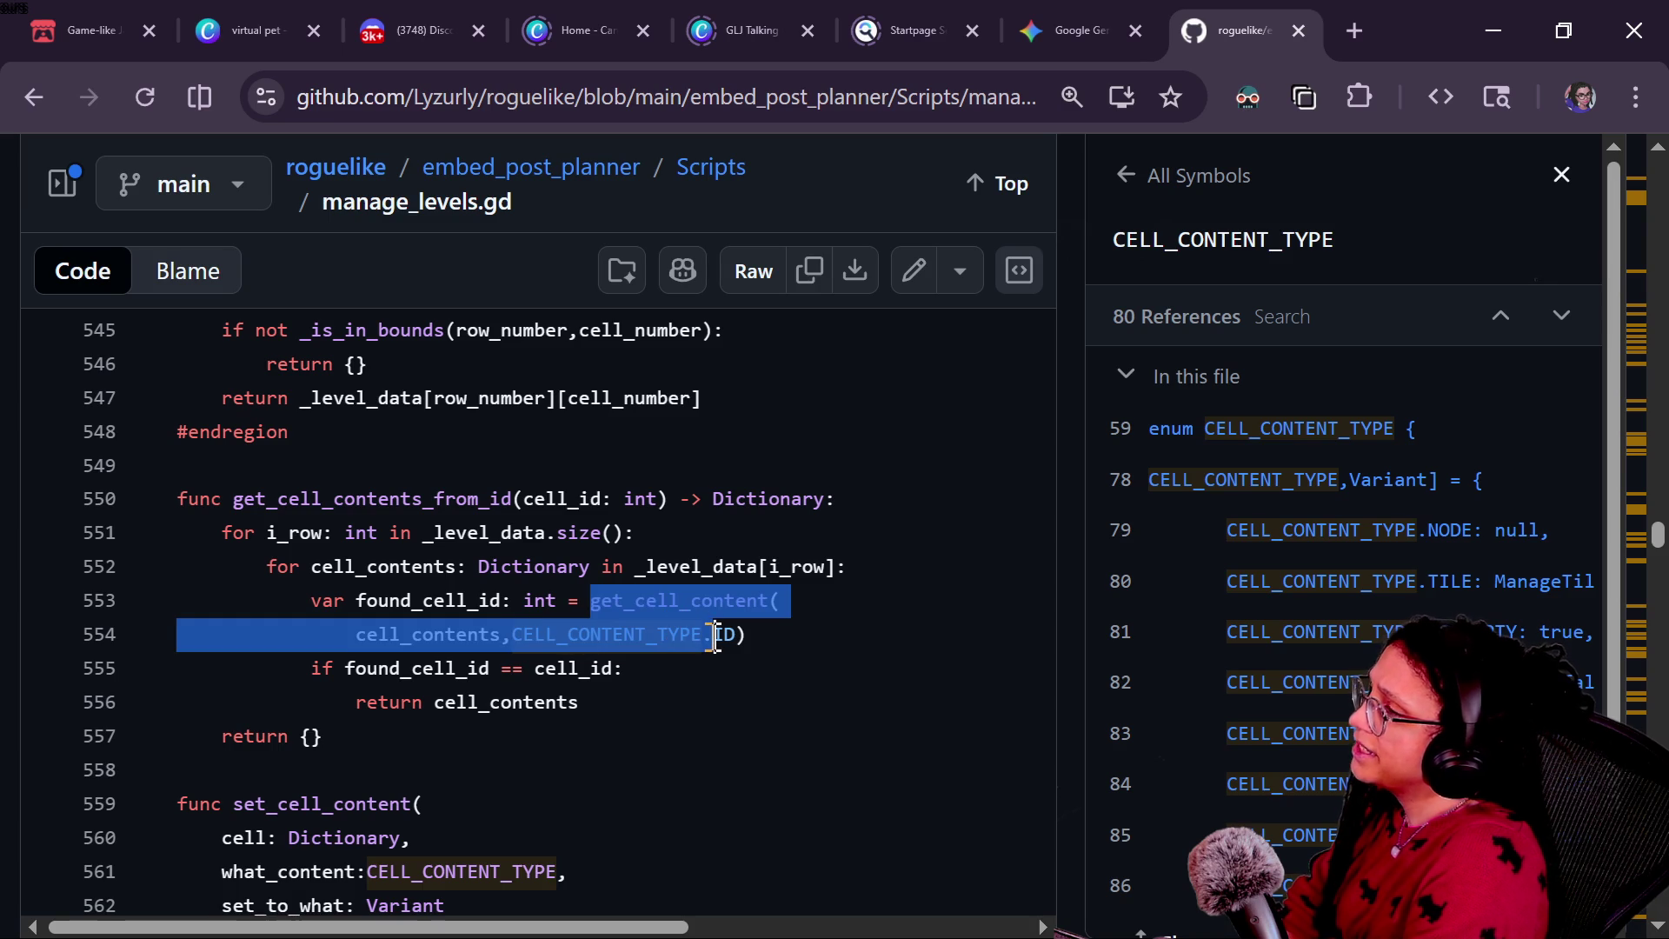
{"action": "left_click", "coordinate": [713, 637]}
{"action": "left_click_drag", "start_coordinate": [540, 601], "coordinate": [595, 601]}
{"action": "left_click", "coordinate": [655, 602]}
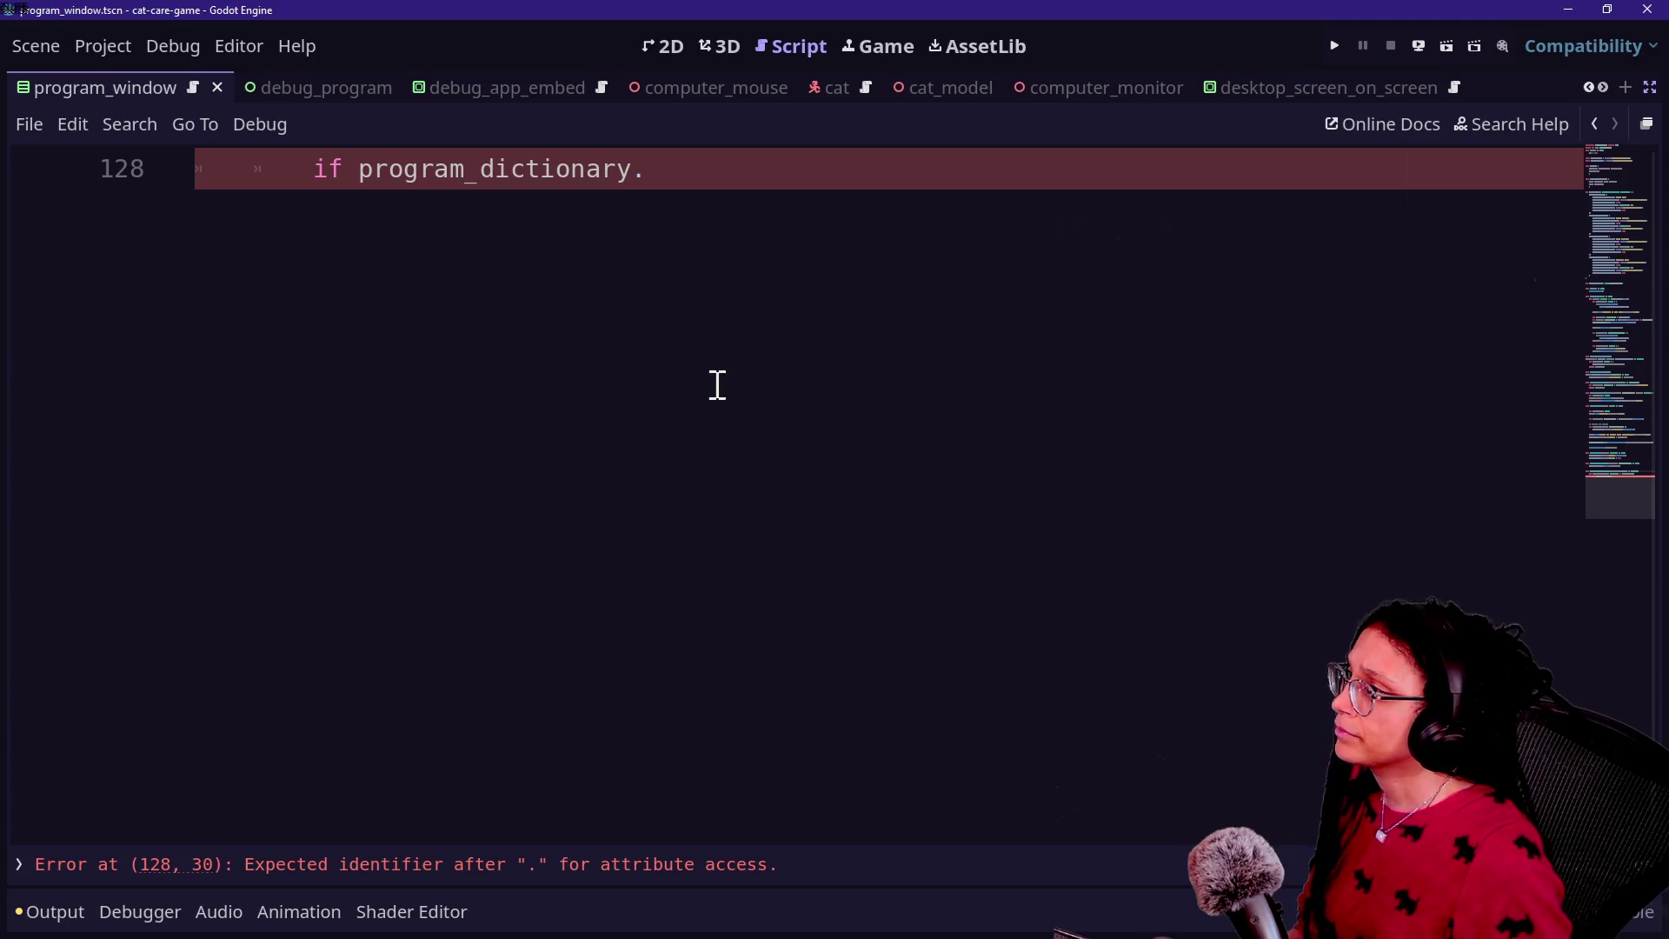
{"action": "scroll", "coordinate": [716, 383], "scroll_direction": "up", "scroll_amount": 4}
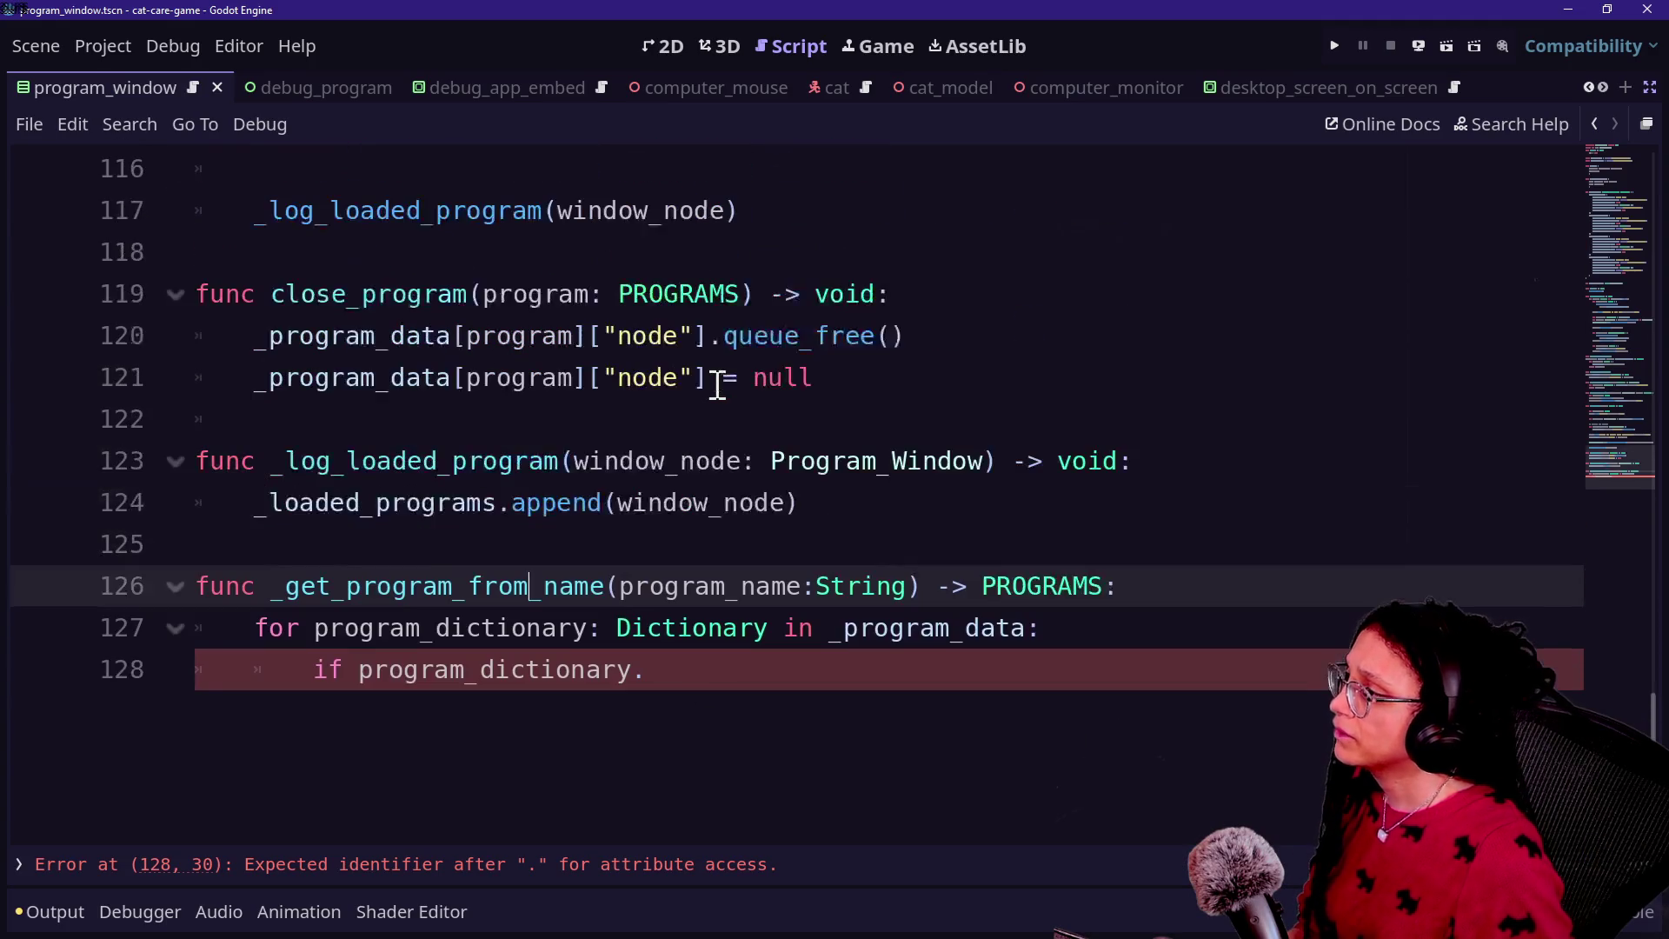
Step: Add 'var program_name: String = \' above the if, continuing with get_program_data_content(prog
{"action": "left_click_drag", "start_coordinate": [885, 669], "coordinate": [321, 678]}
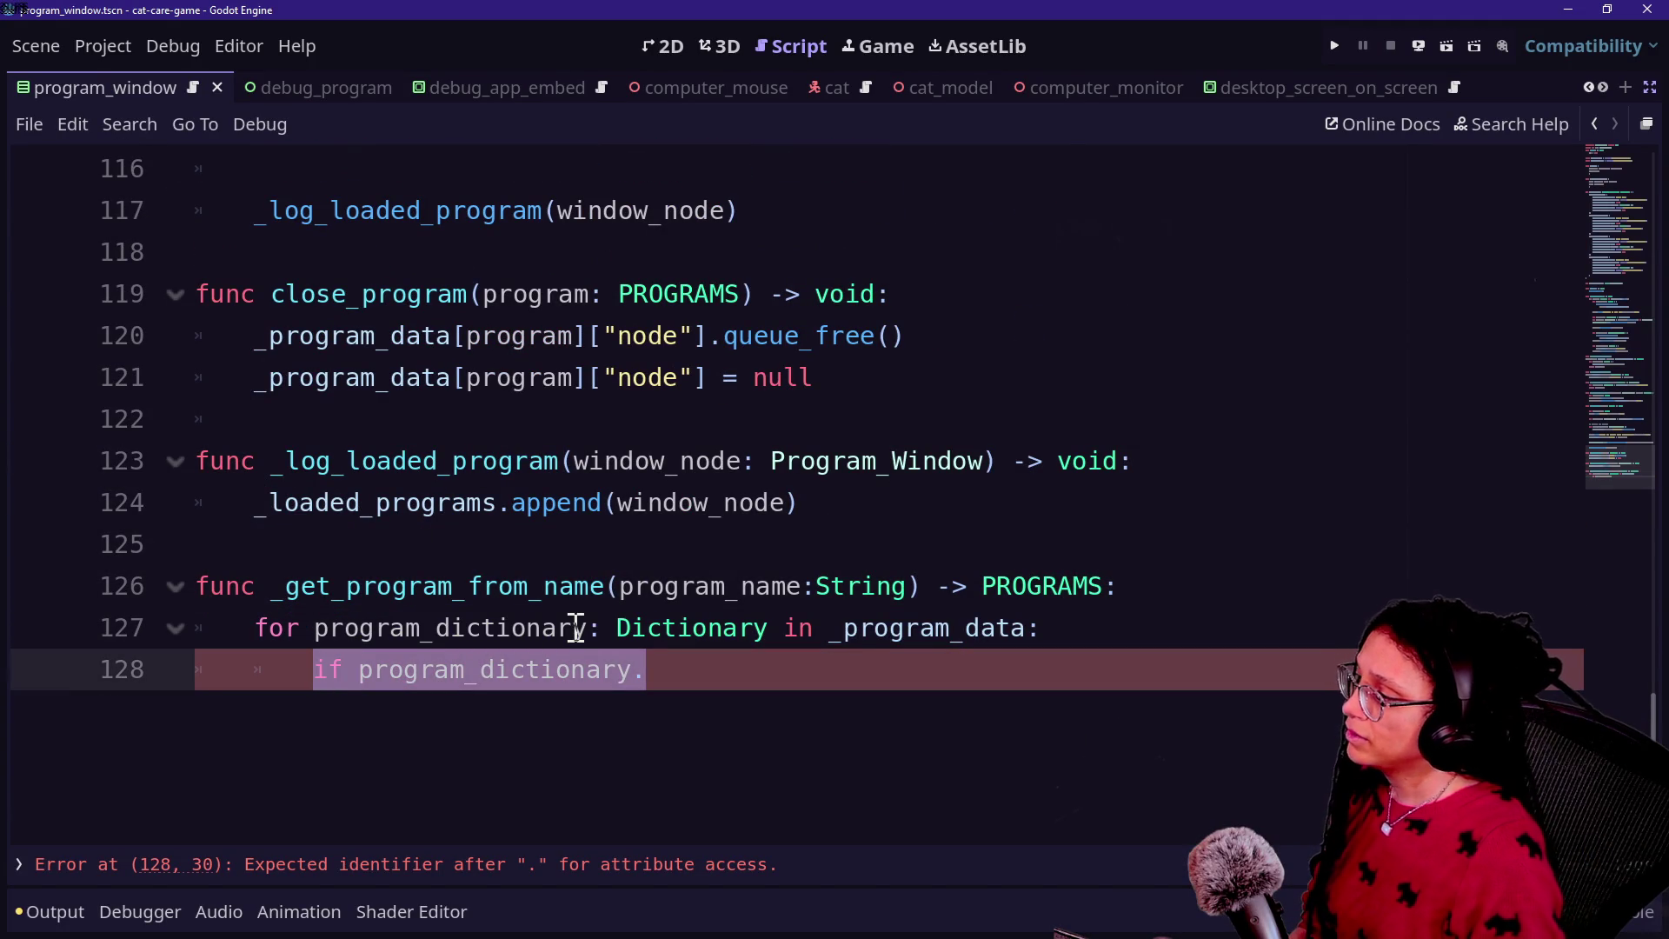
{"action": "key", "text": "End"}
{"action": "left_click", "coordinate": [1103, 626]}
{"action": "key", "text": "Return"}
{"action": "type", "text": "var"}
{"action": "type", "text": "rogra"}
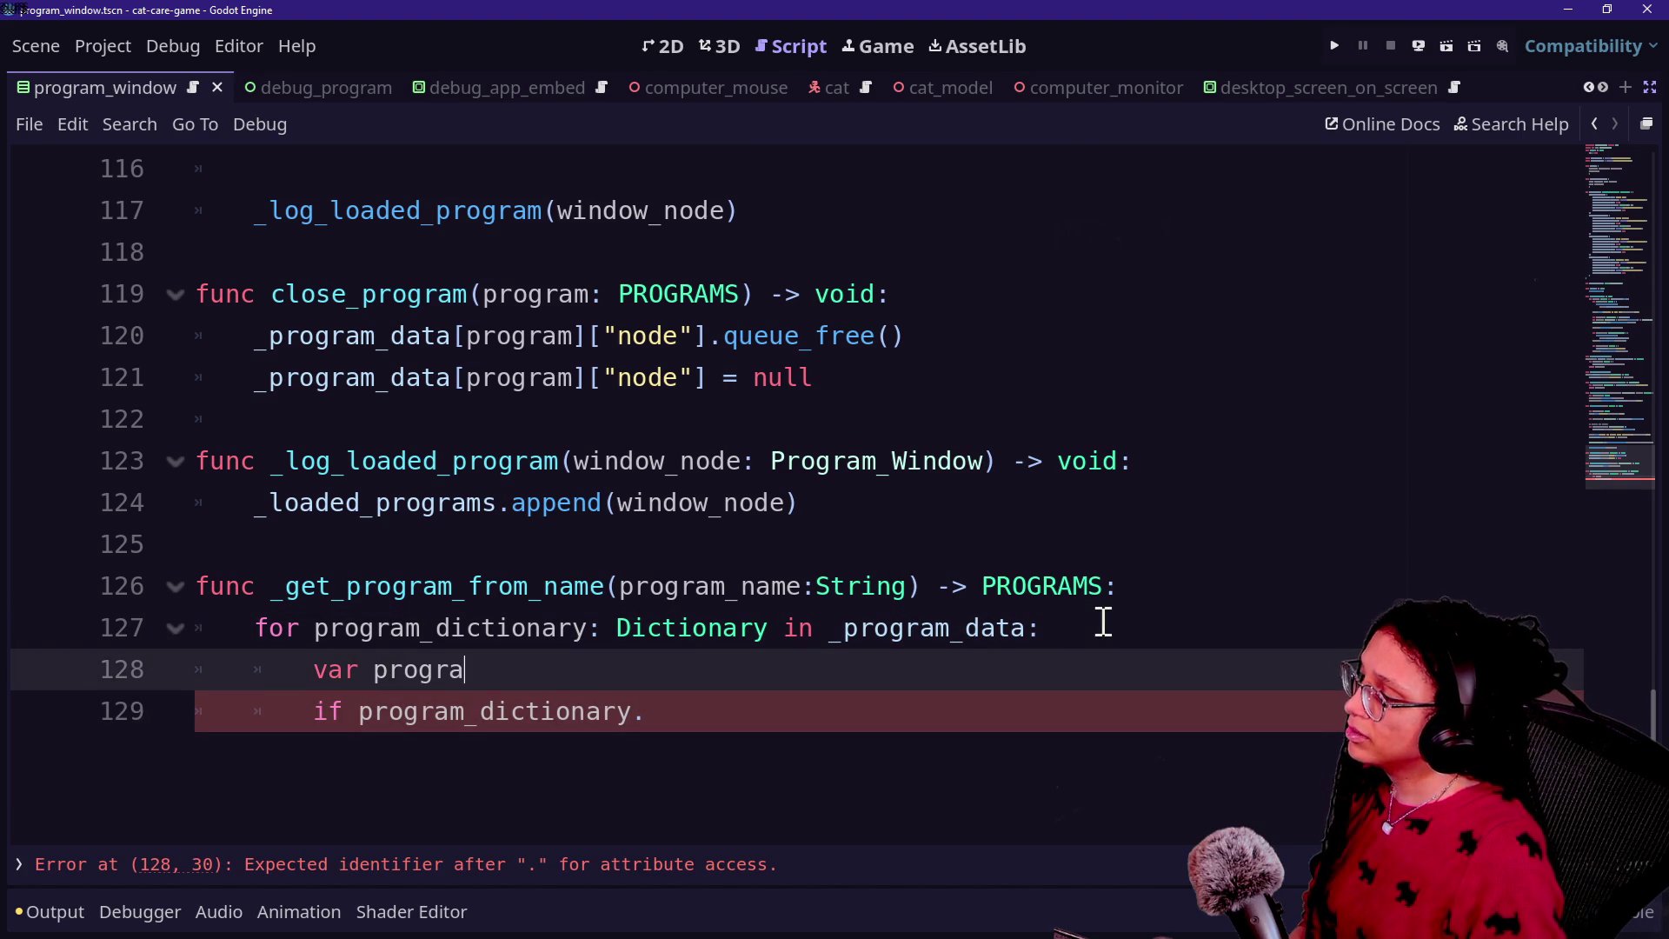
{"action": "type", "text": "m_name:"}
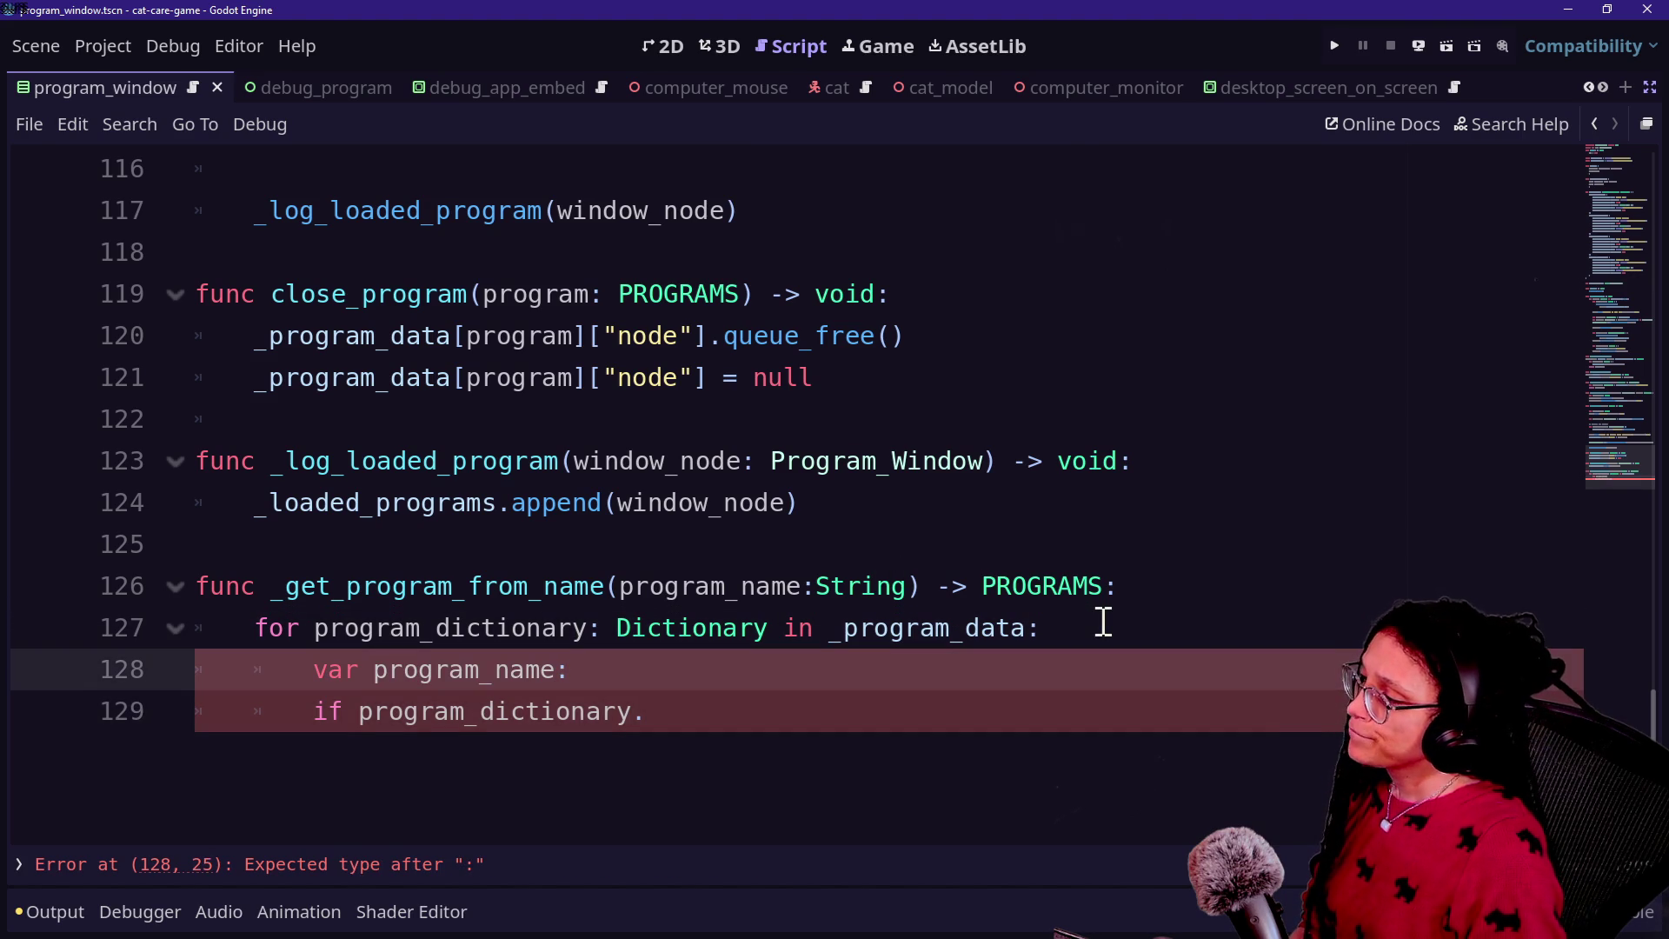
{"action": "type", "text": "et"}
{"action": "key", "text": "BackSpace"}
{"action": "key", "text": "BackSpace"}
{"action": "key", "text": "BackSpace"}
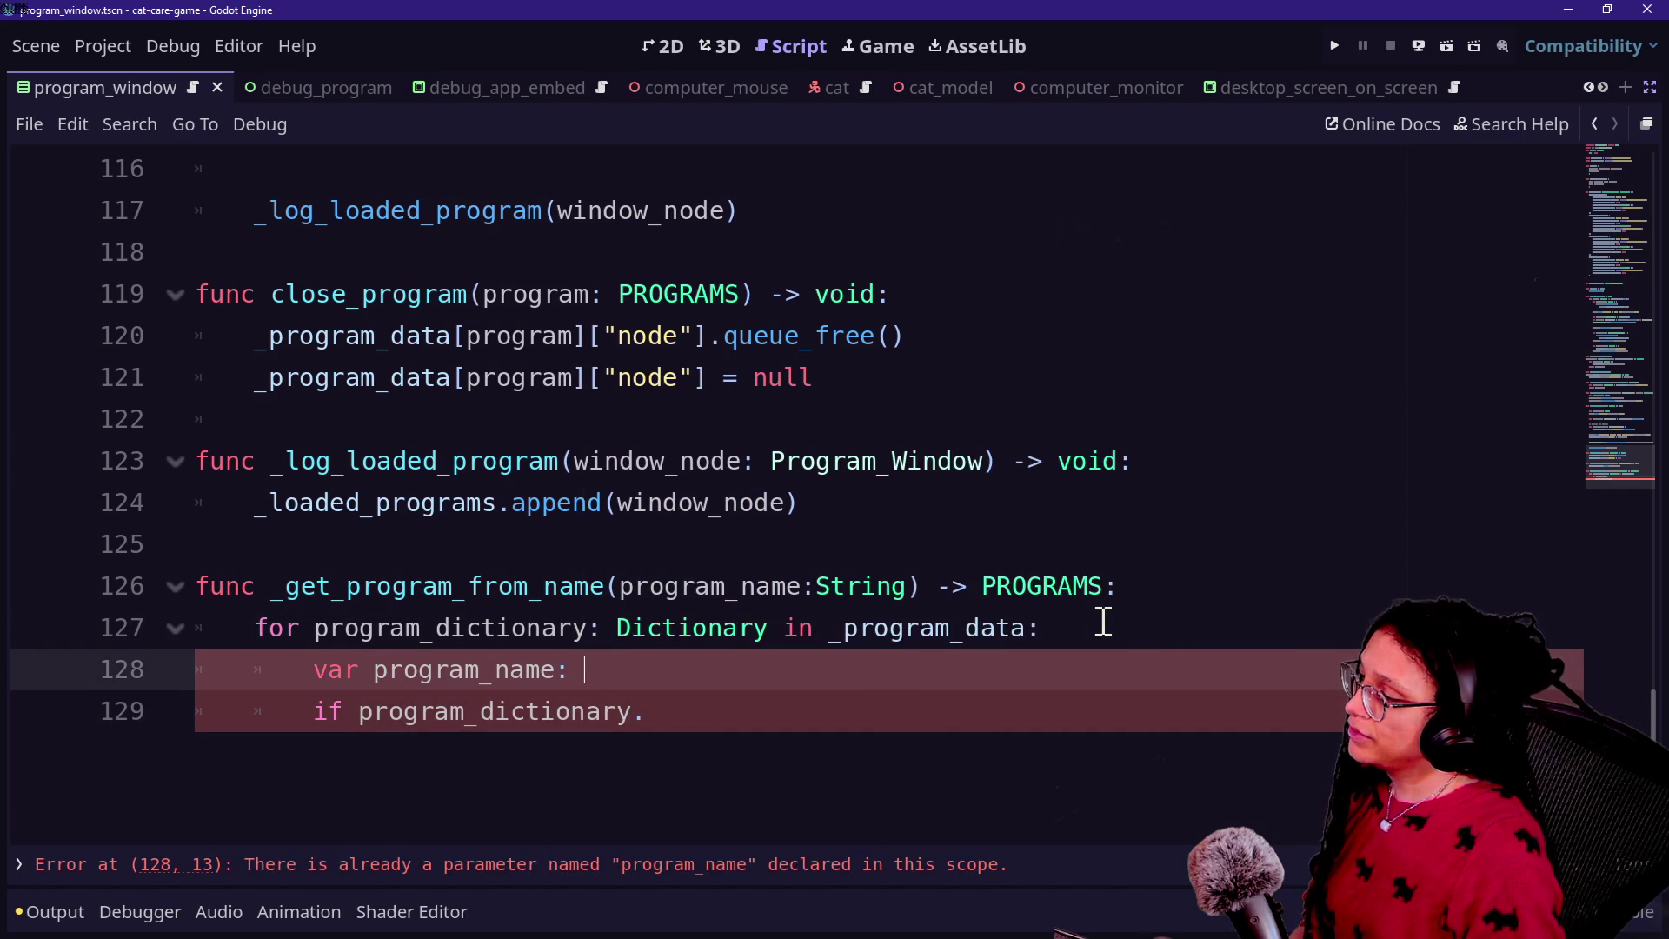
{"action": "type", "text": "ring = \\"}
{"action": "key", "text": "Return"}
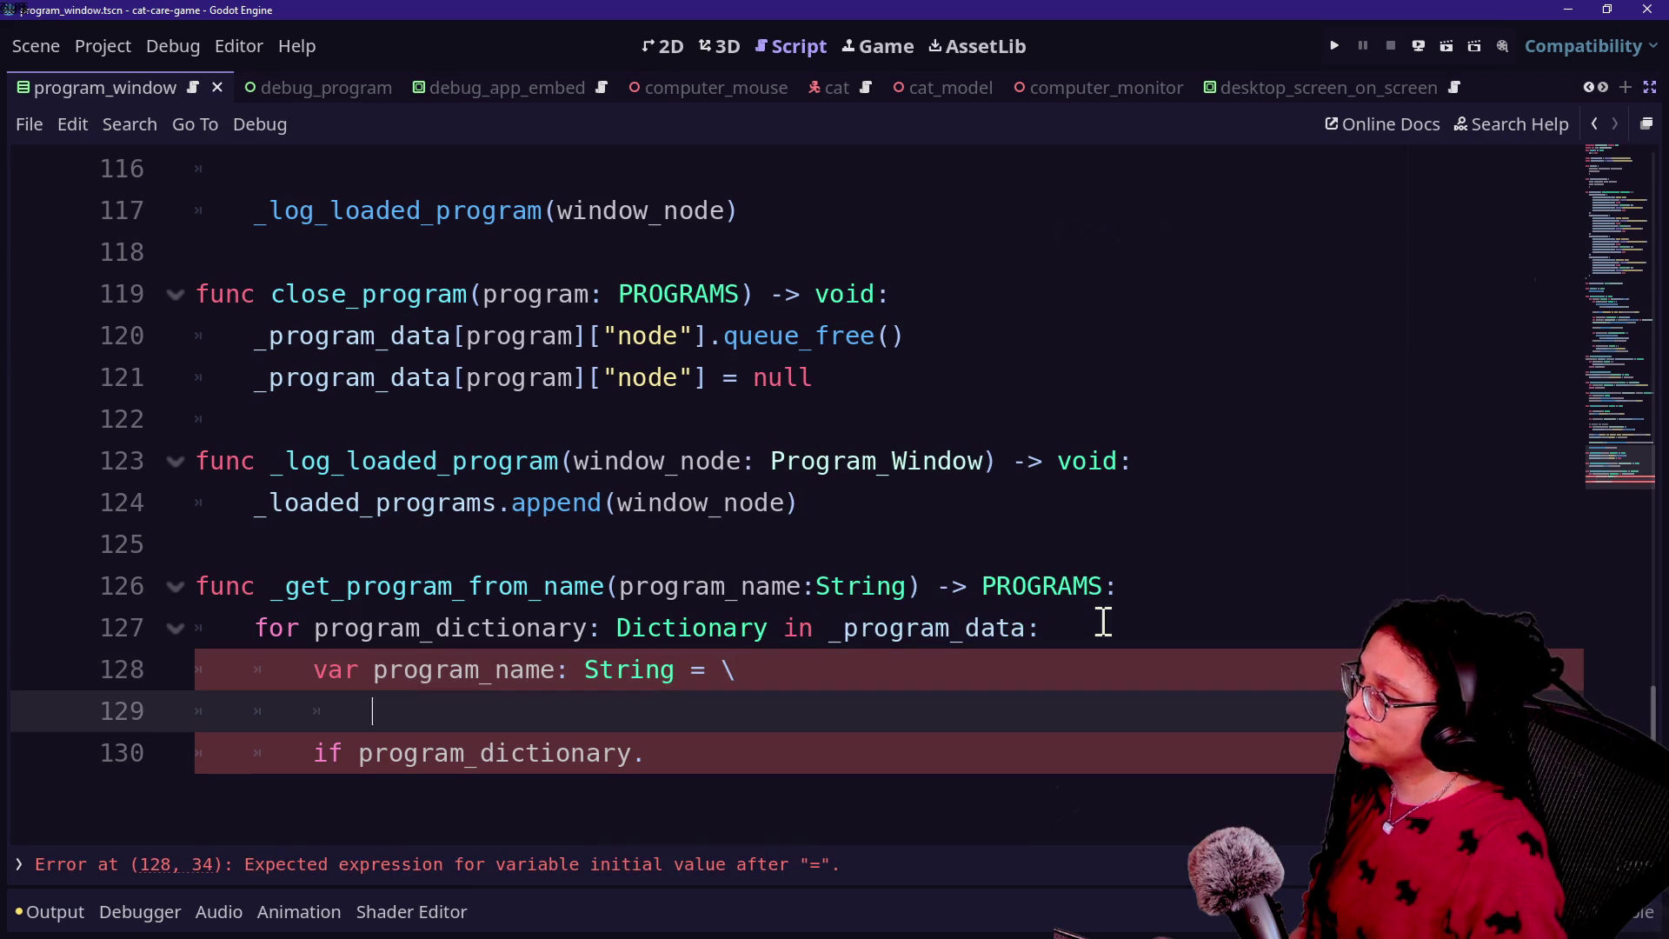
{"action": "type", "text": "get_"}
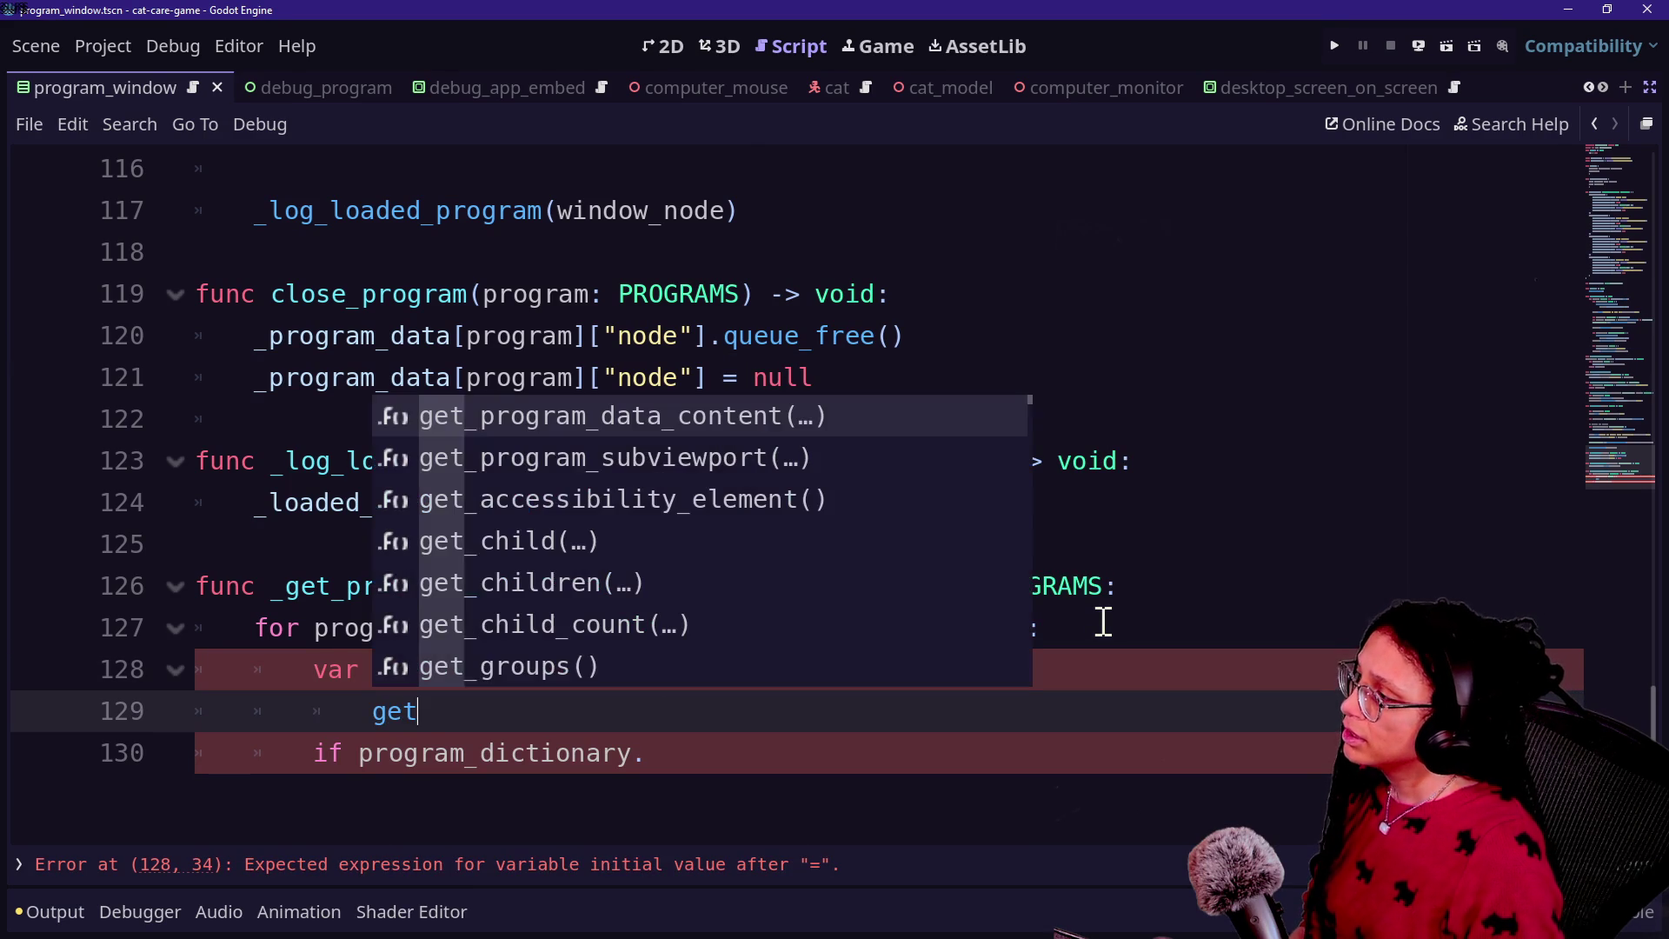
{"action": "key", "text": "Return"}
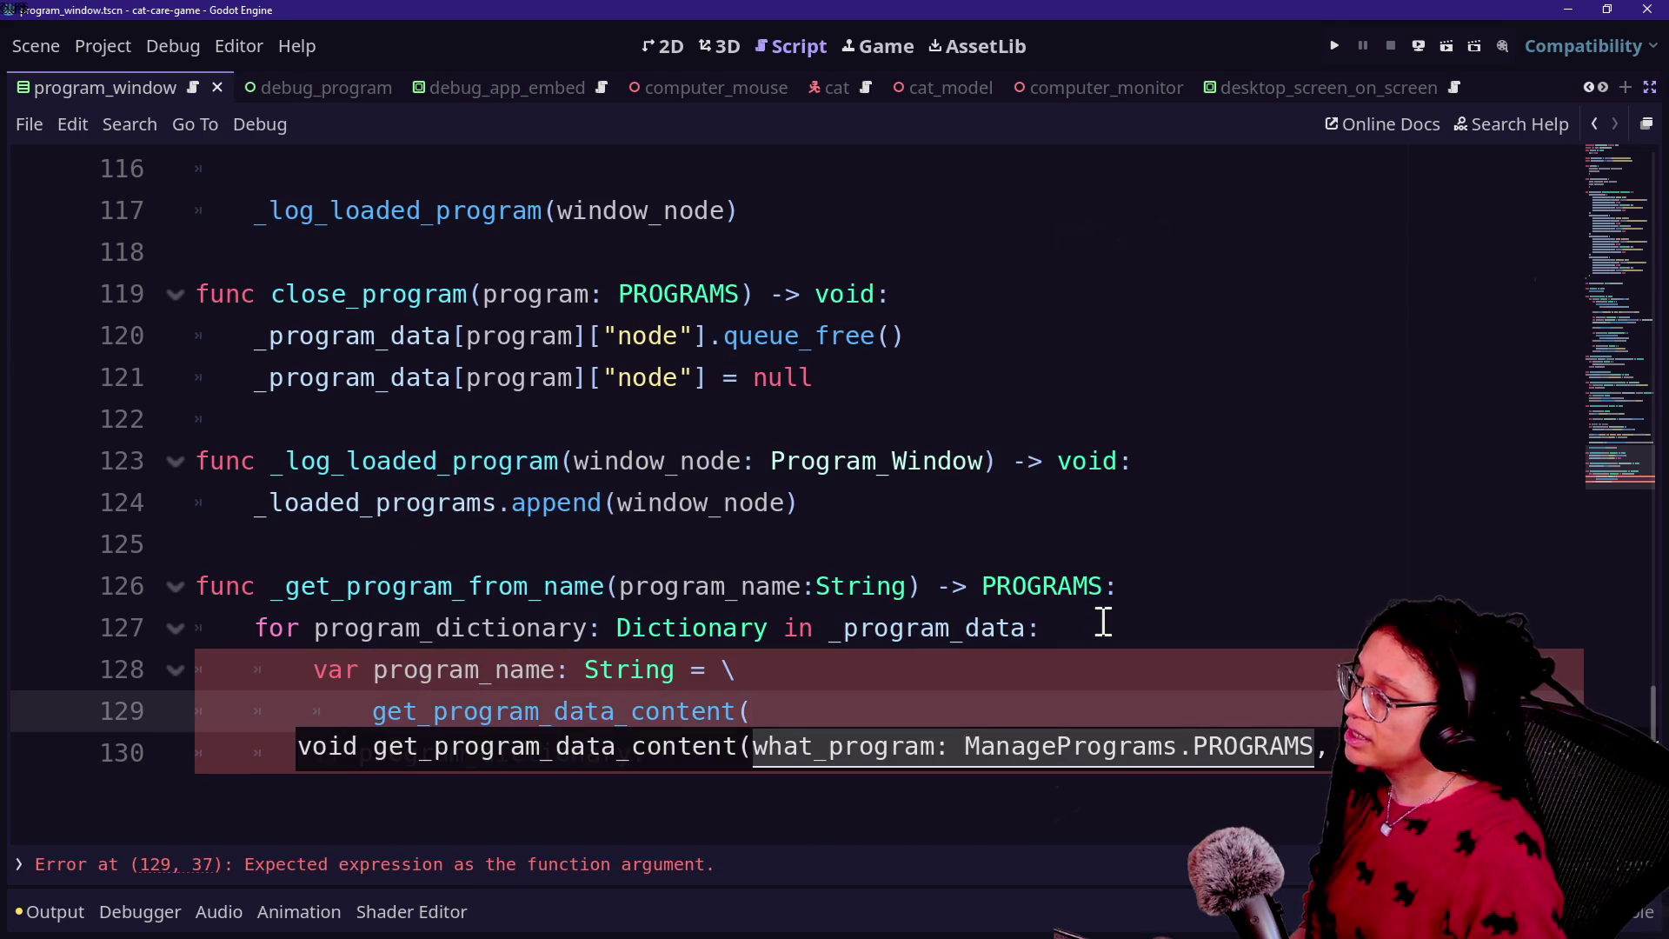
{"action": "type", "text": "prog"}
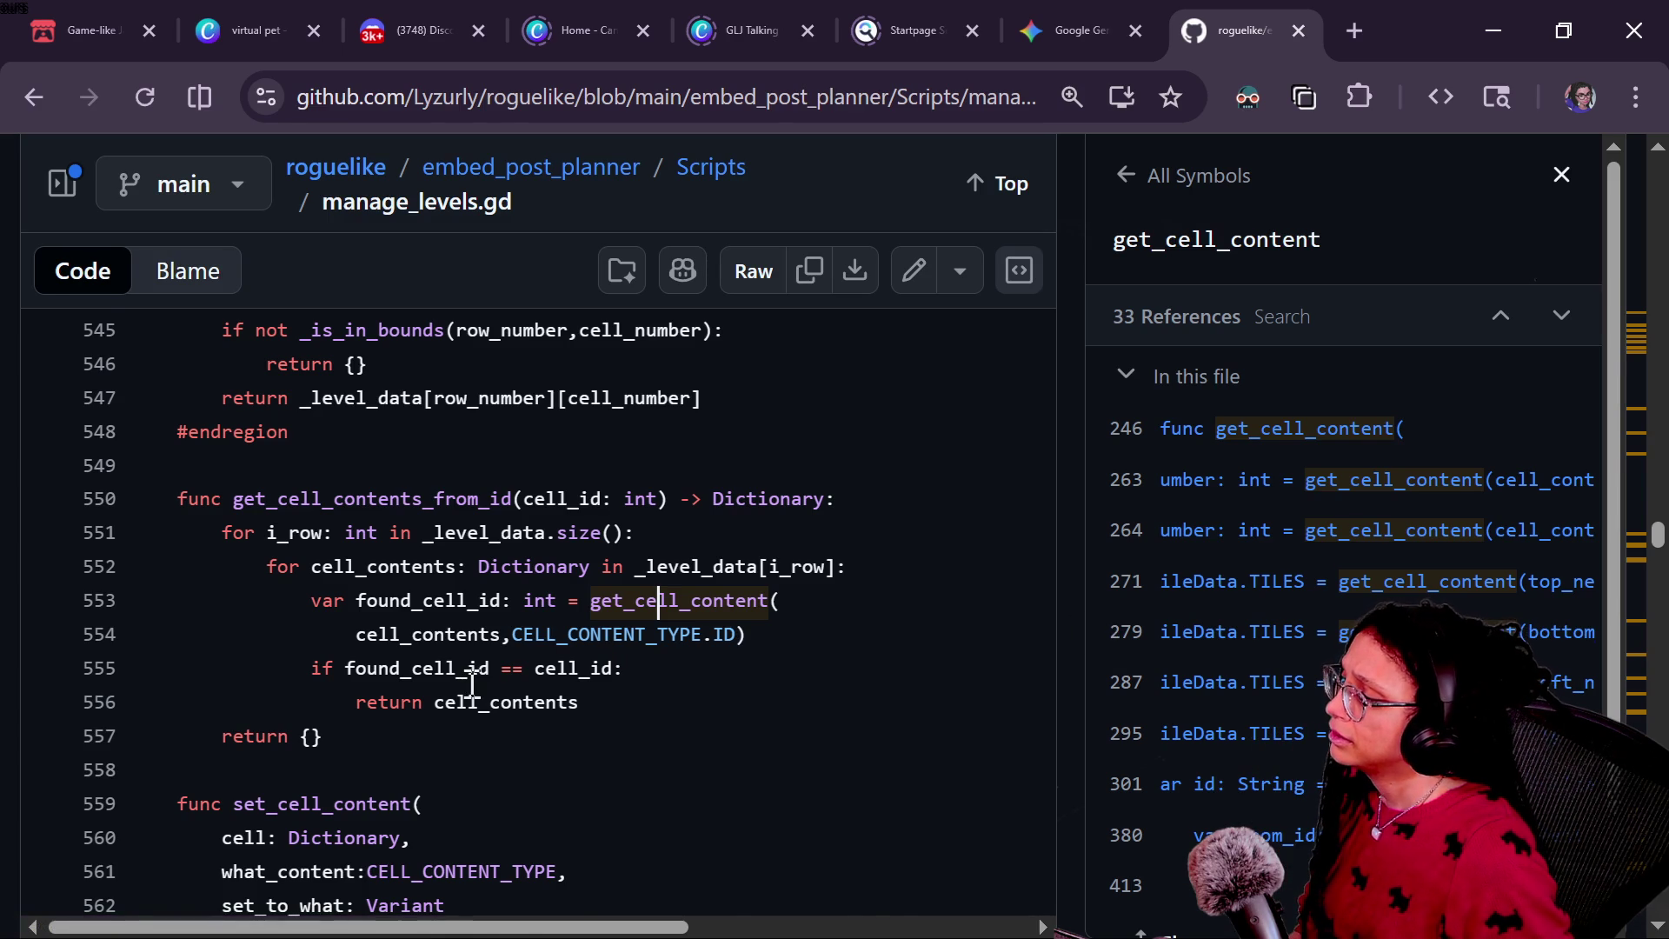
Step: Search 'func get_cell' and jump to the get_cell_content definition at line 246
{"action": "scroll", "coordinate": [472, 687], "scroll_direction": "down", "scroll_amount": 2}
{"action": "left_click_drag", "start_coordinate": [580, 447], "coordinate": [776, 450]}
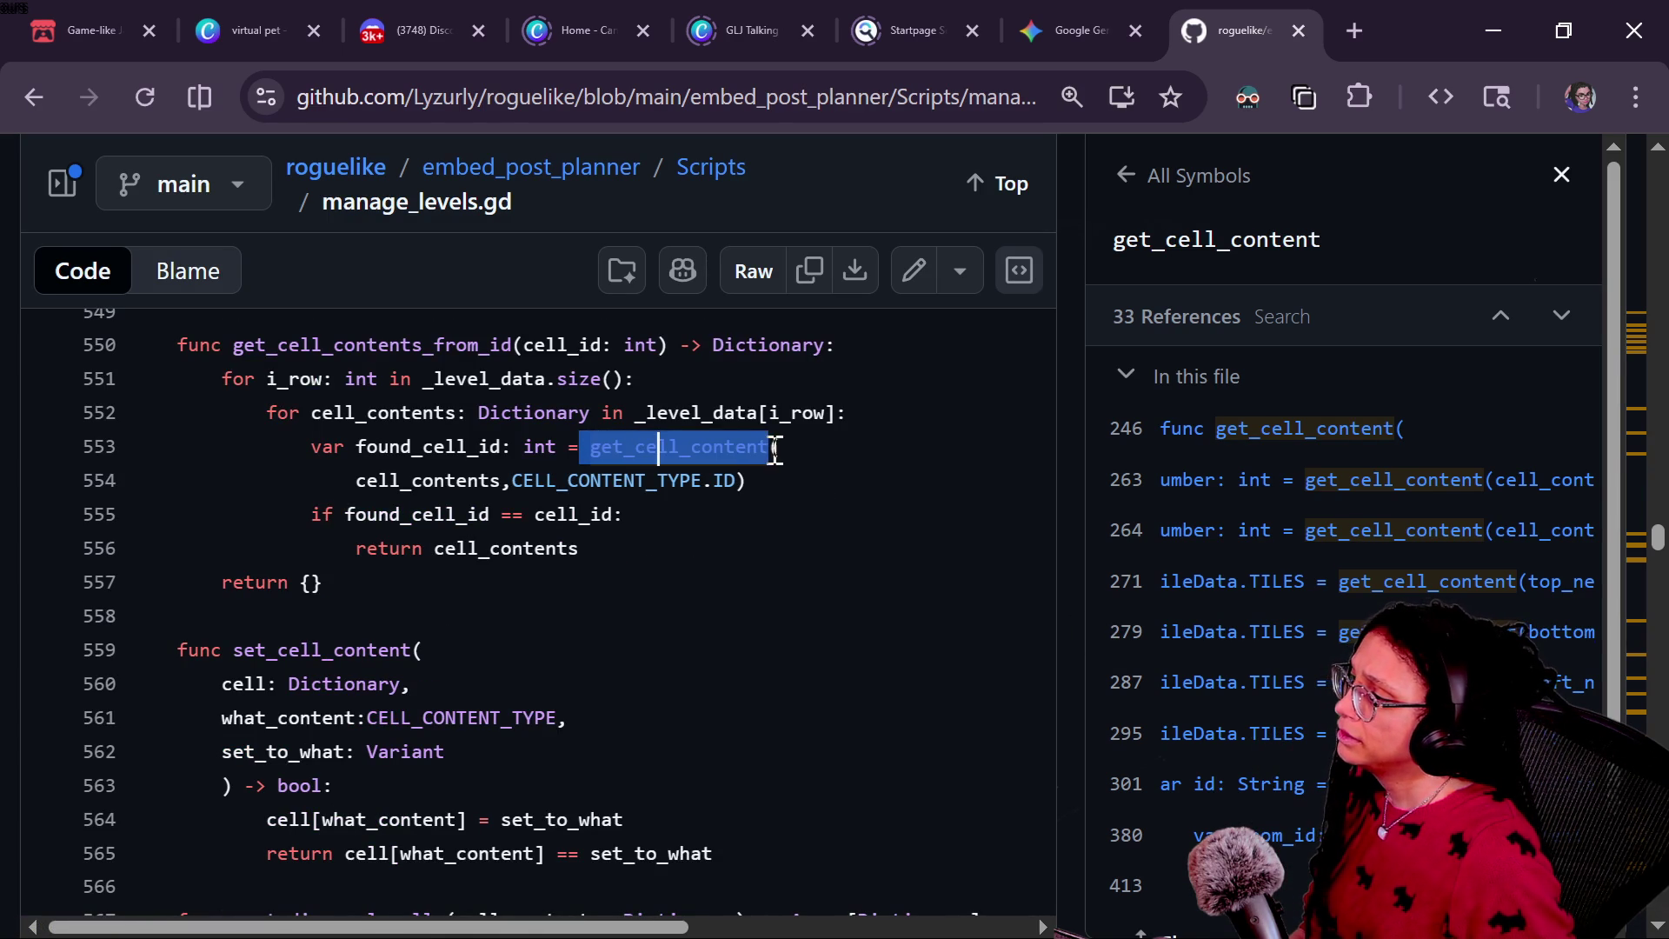
{"action": "key", "text": "ctrl+f"}
{"action": "type", "text": "func"}
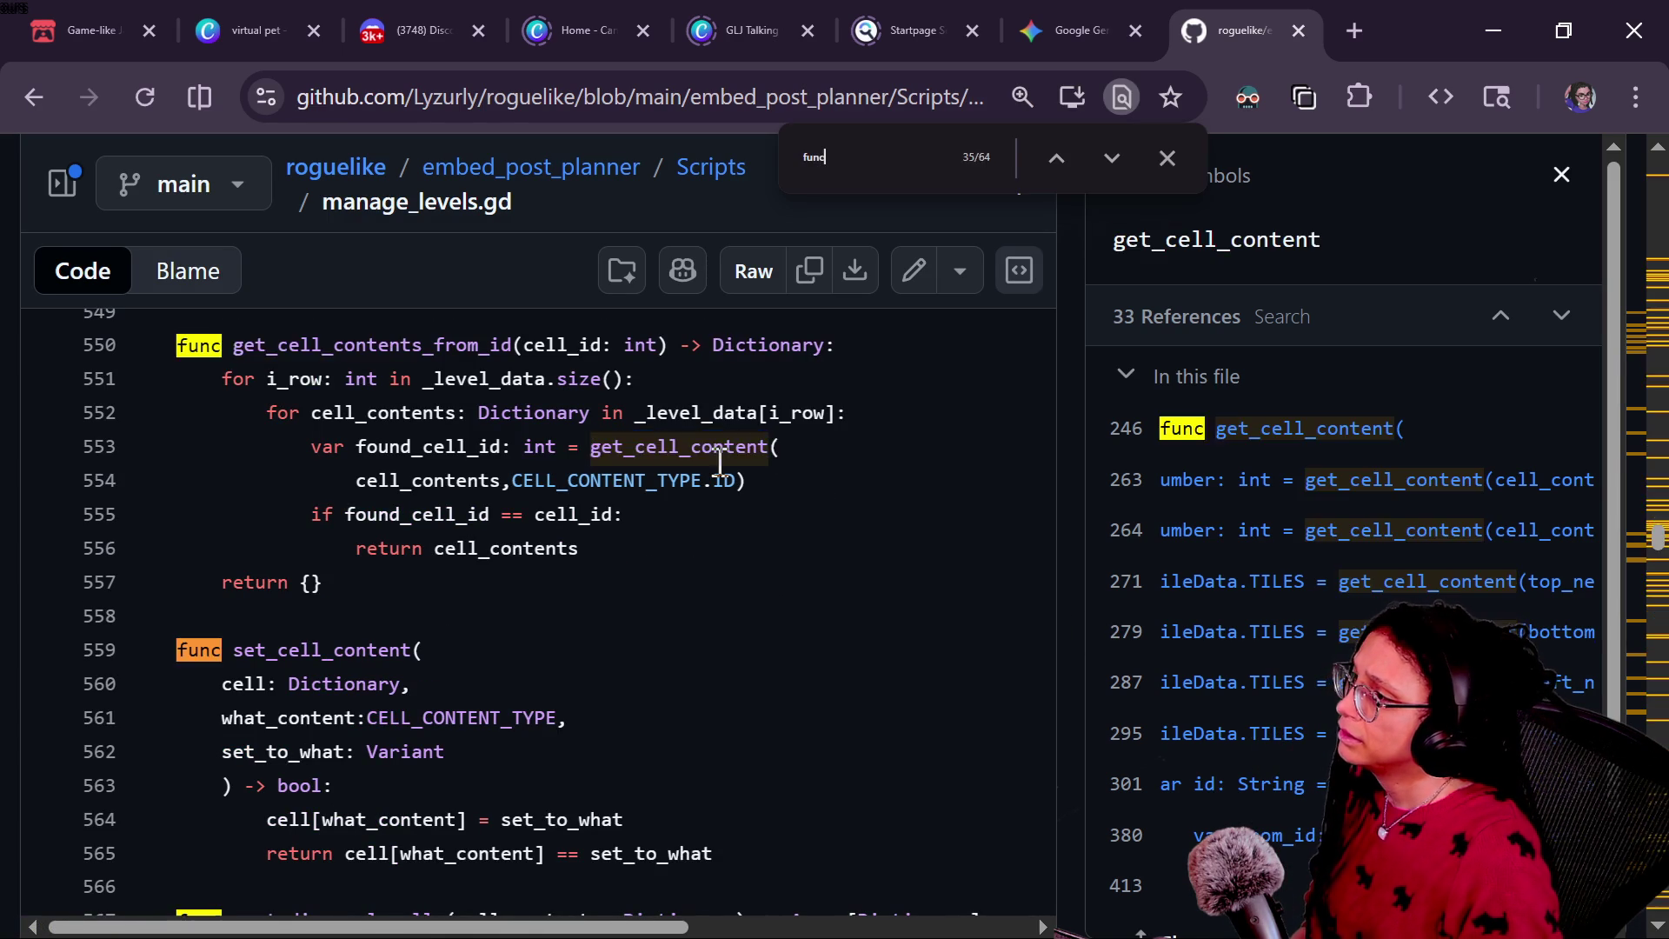
{"action": "type", "text": " get_cell_"}
{"action": "key", "text": "BackSpace"}
{"action": "key", "text": "Return"}
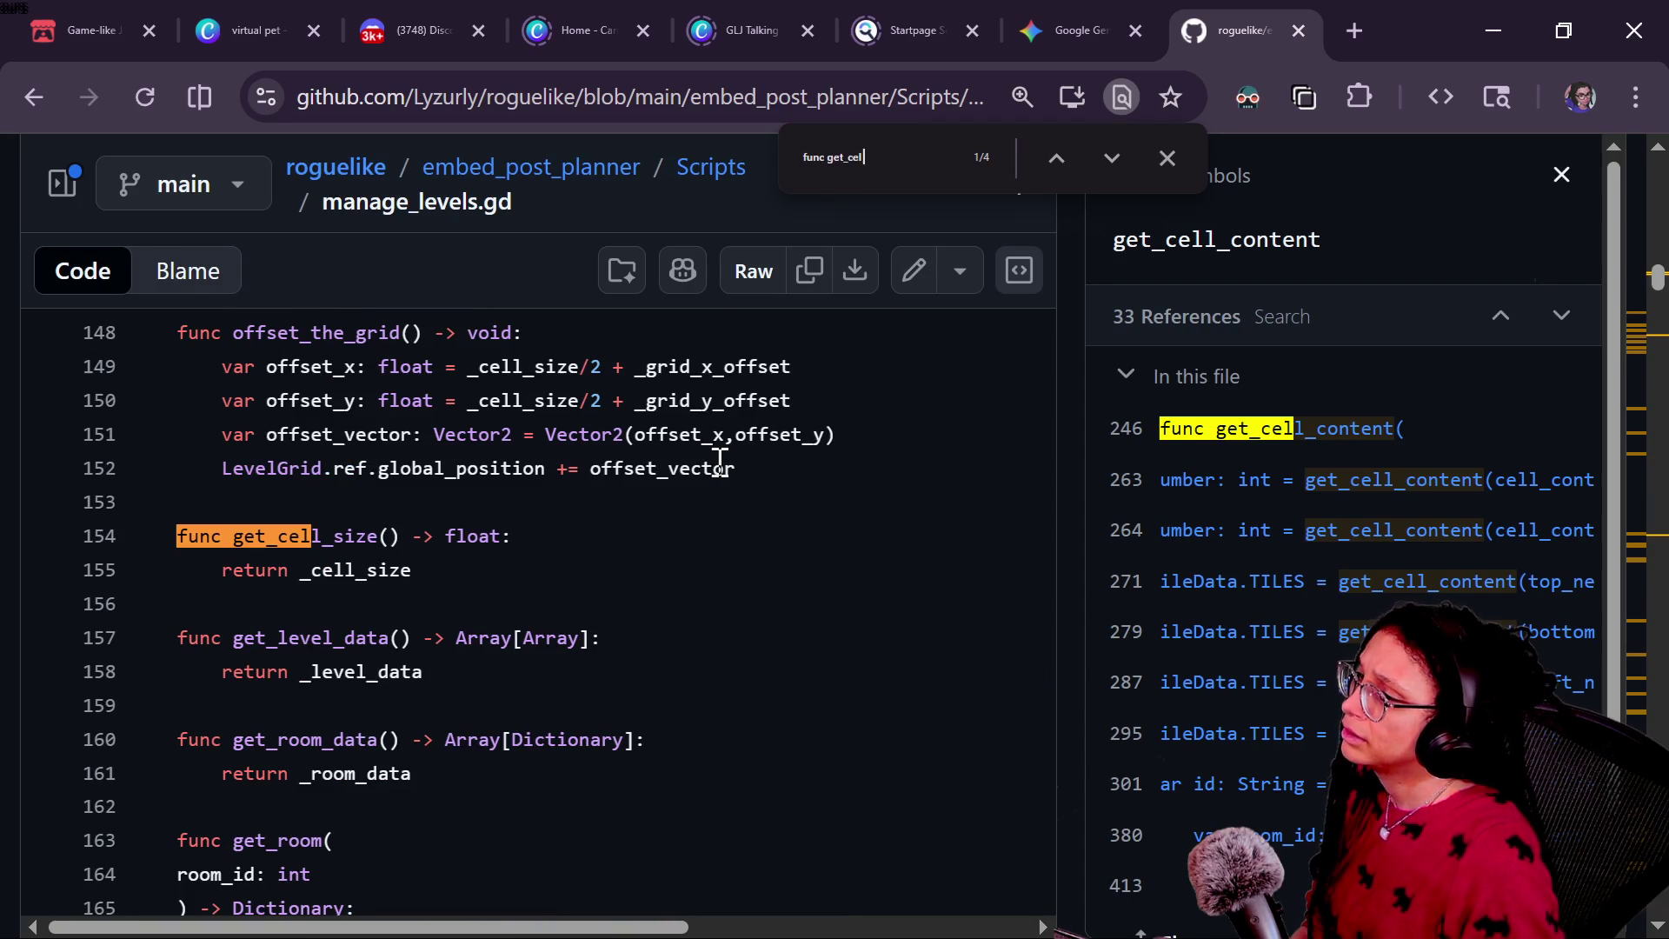
{"action": "left_click", "coordinate": [1281, 435]}
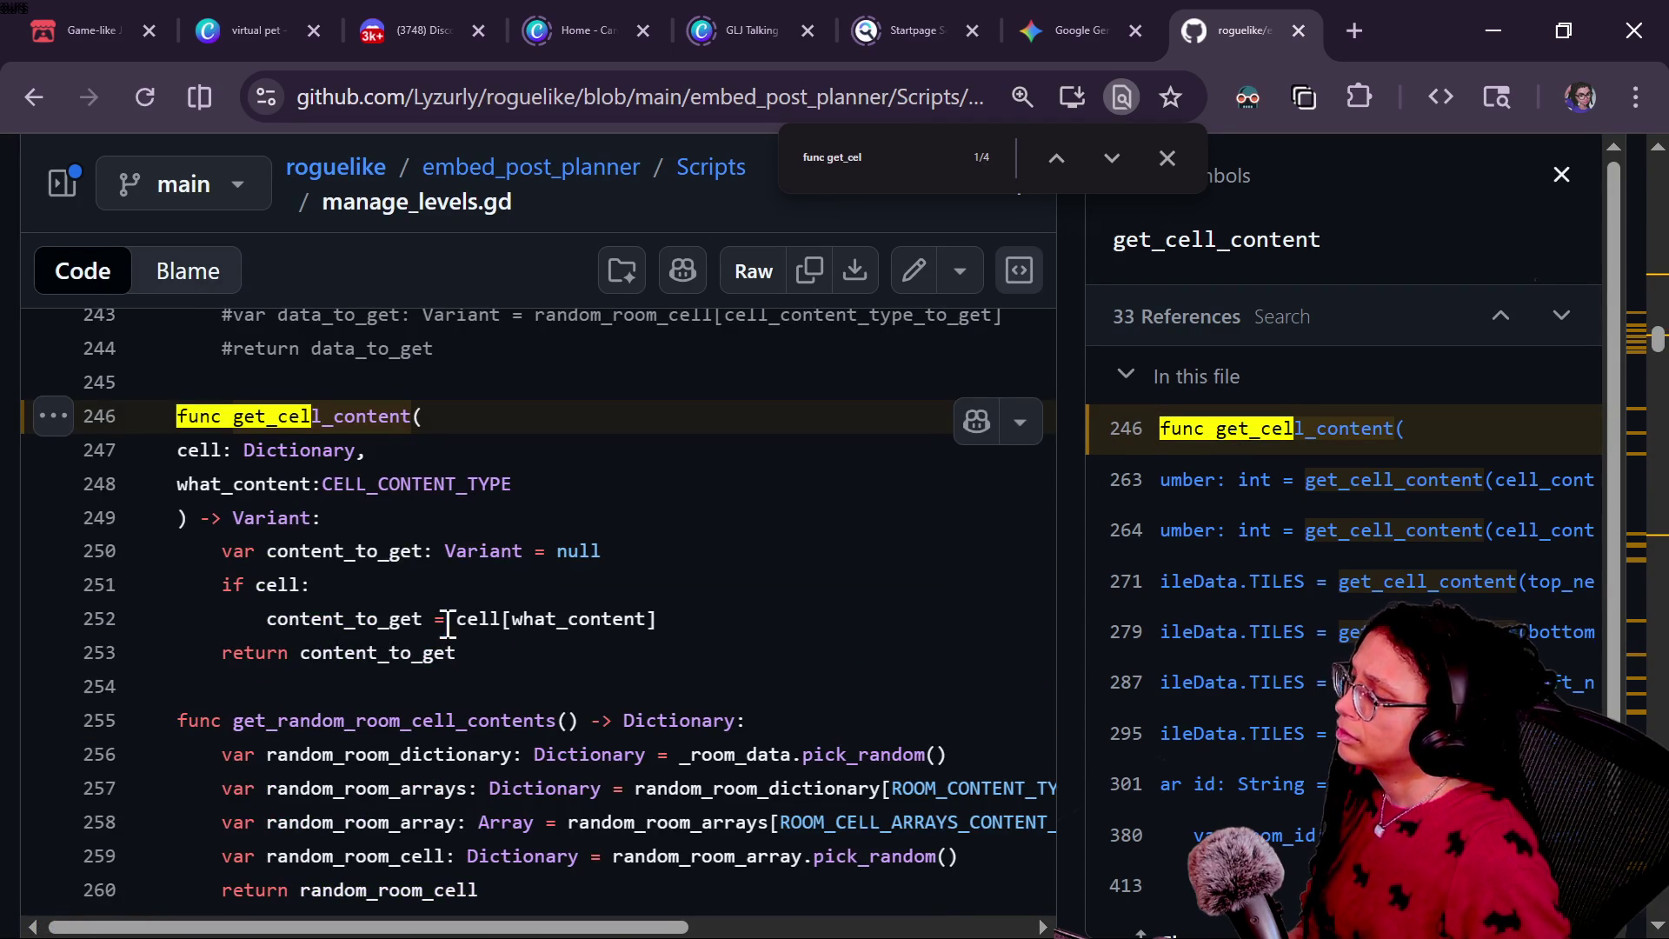
Step: Check references to content_to_get and cell, then return to the Godot script's for-loop line
{"action": "left_click", "coordinate": [445, 619]}
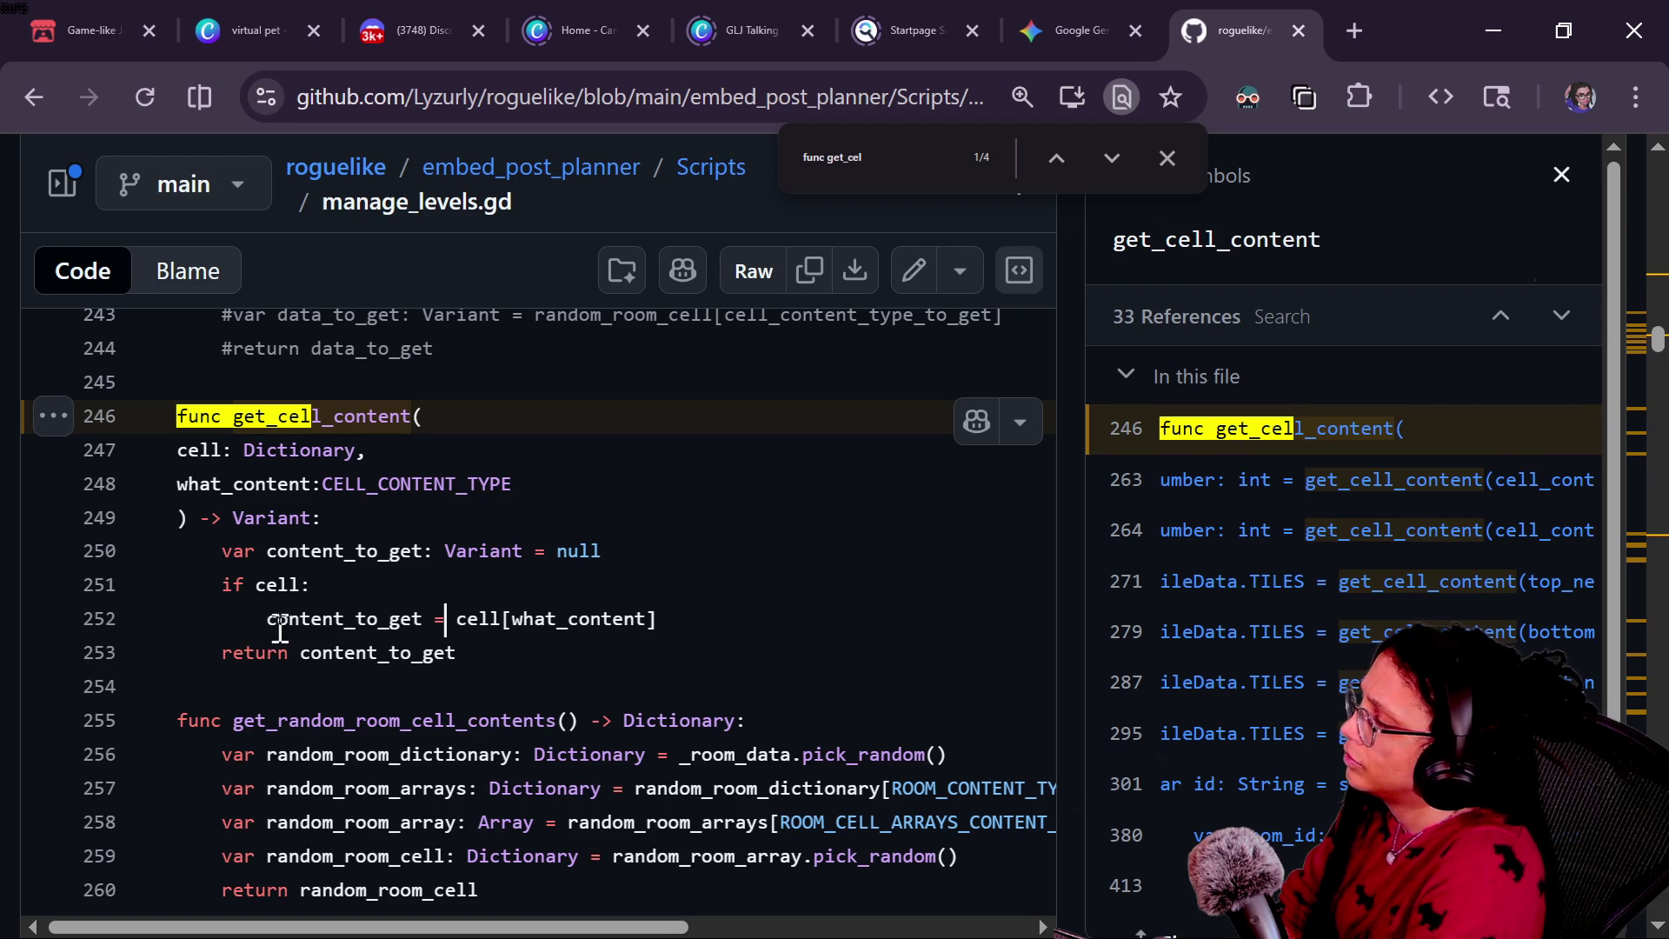
{"action": "left_click_drag", "start_coordinate": [270, 618], "coordinate": [373, 619]}
{"action": "left_click", "coordinate": [356, 618]}
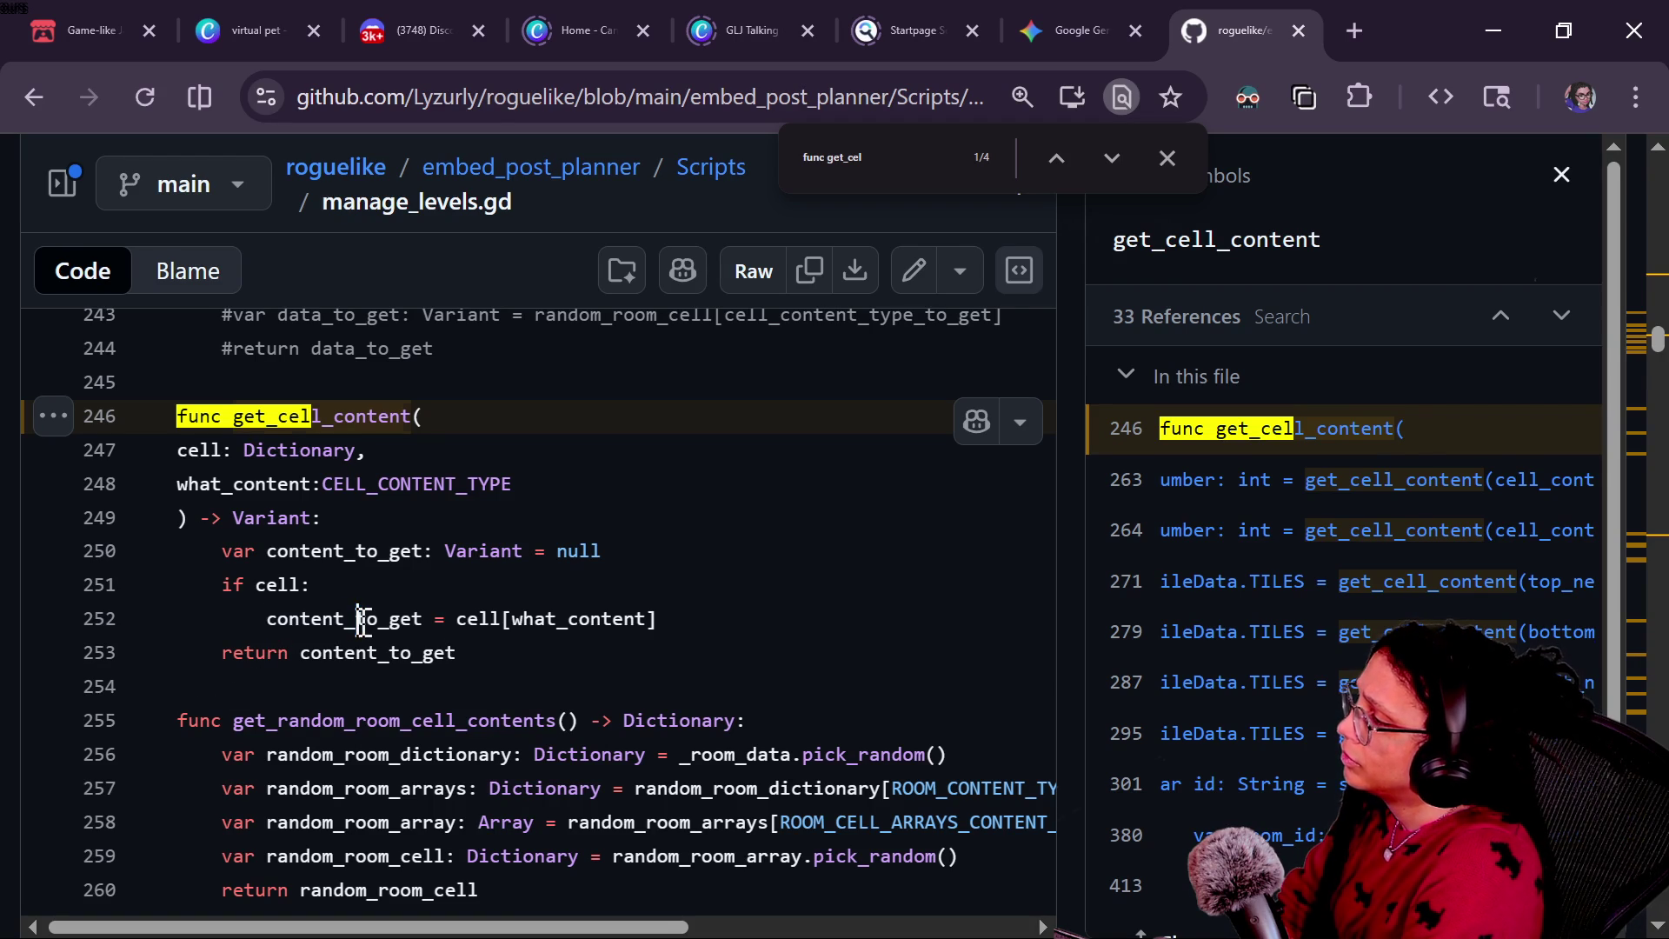
{"action": "left_click", "coordinate": [569, 596]}
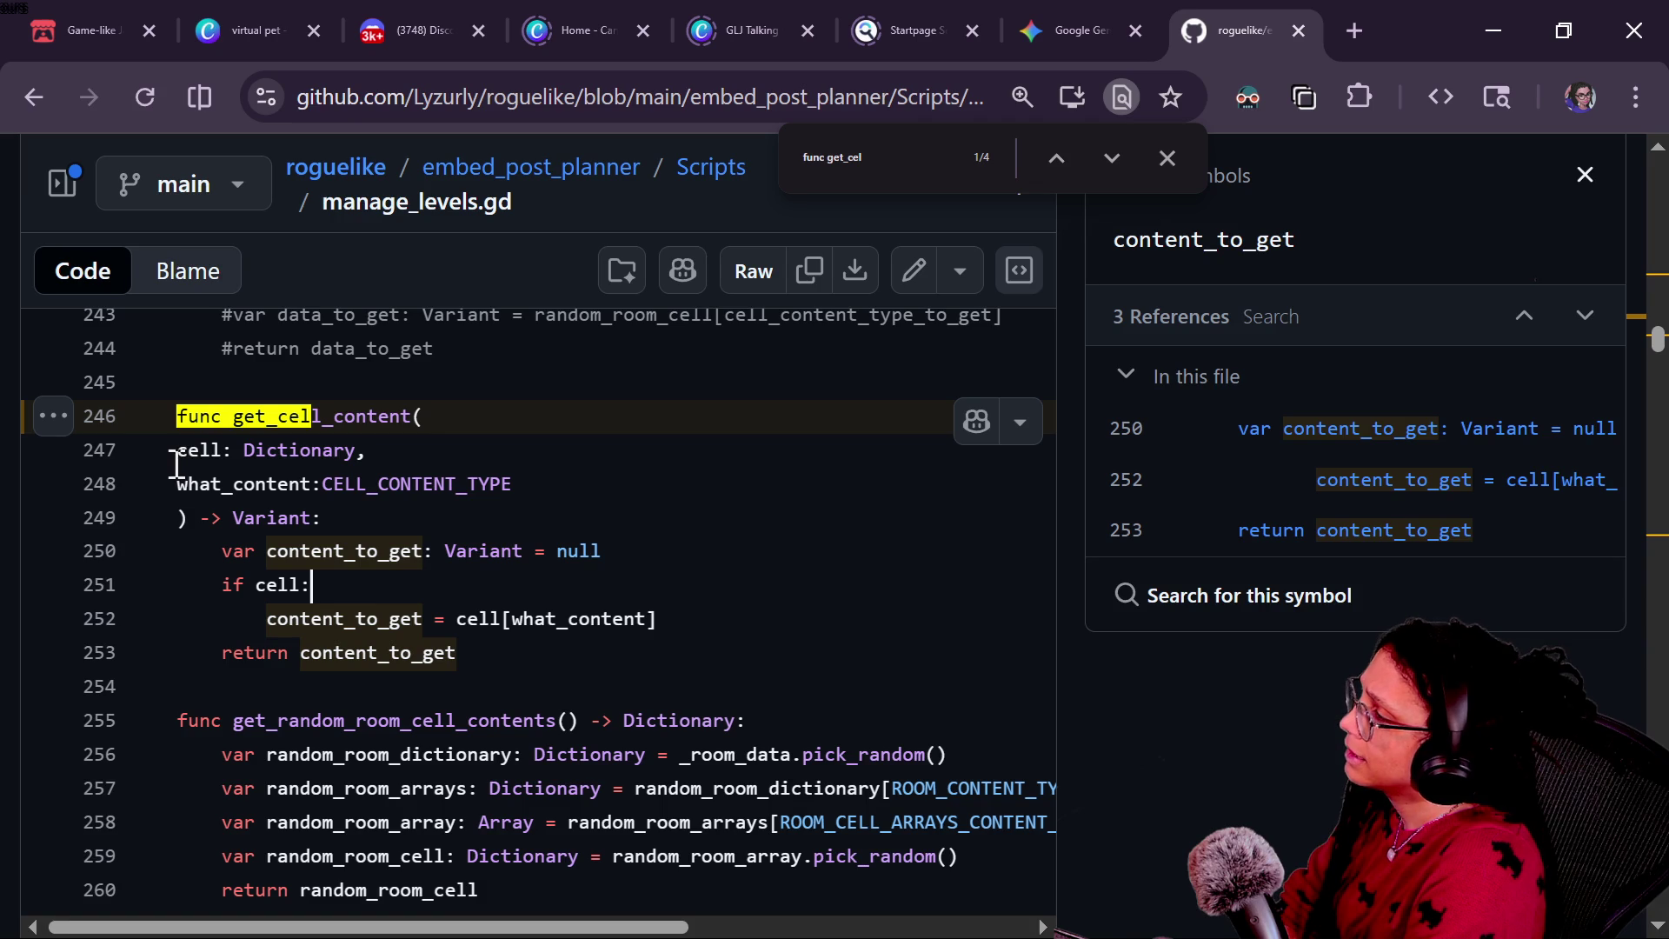
{"action": "left_click", "coordinate": [178, 462]}
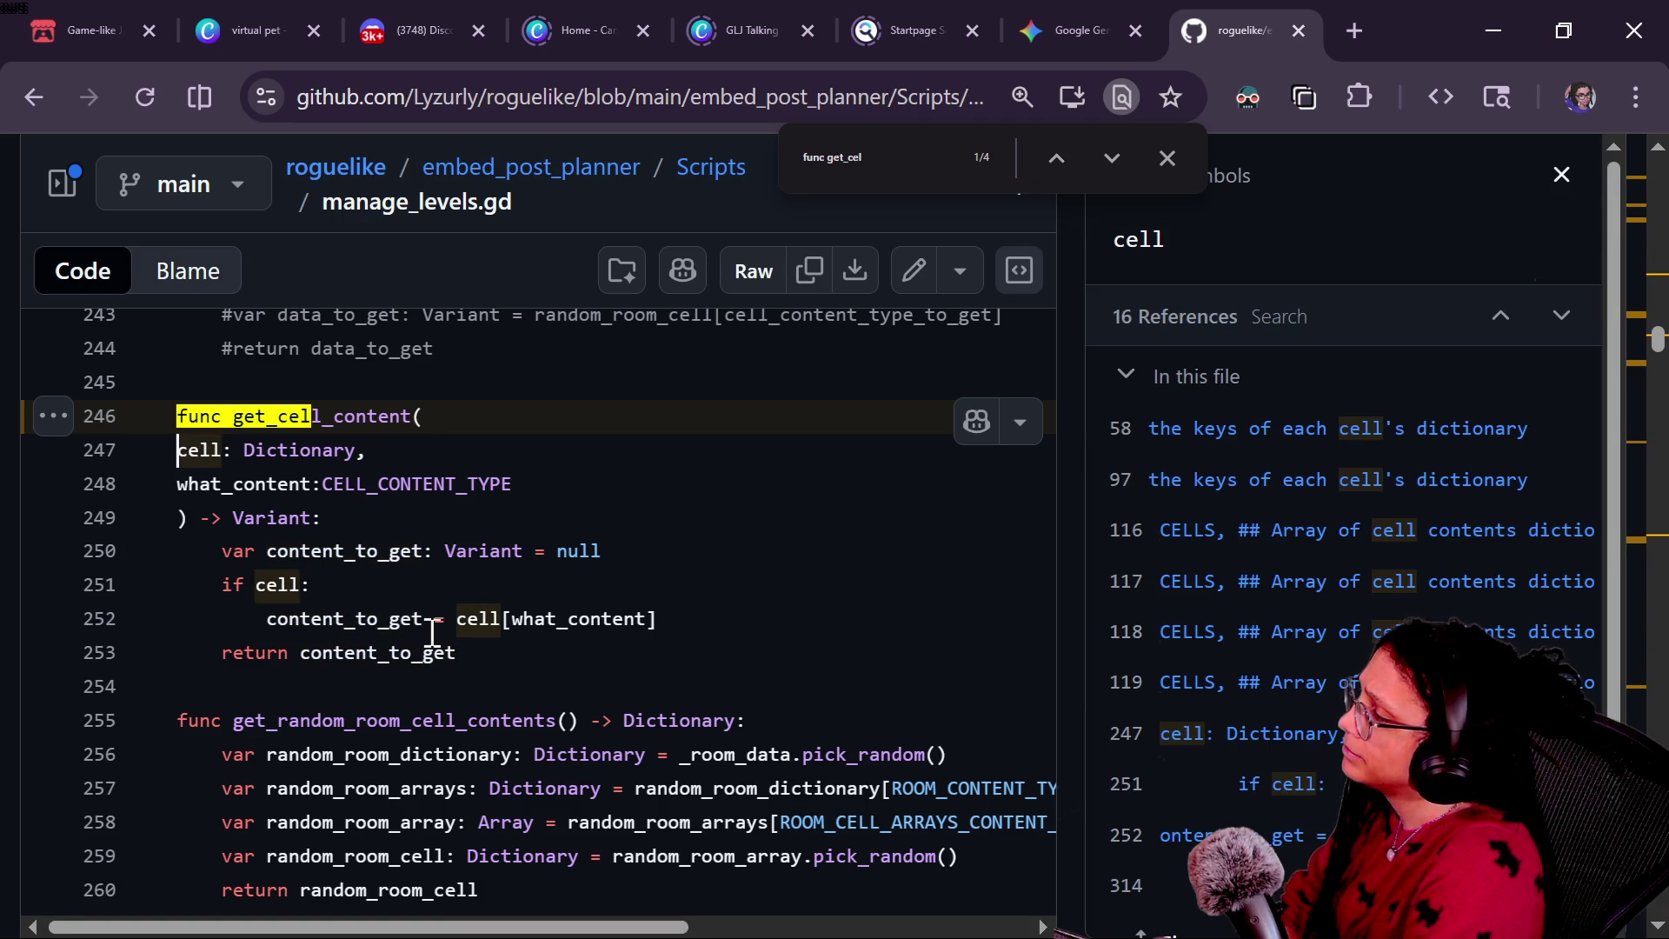
{"action": "key", "text": "alt+Tab"}
{"action": "left_click", "coordinate": [559, 630]}
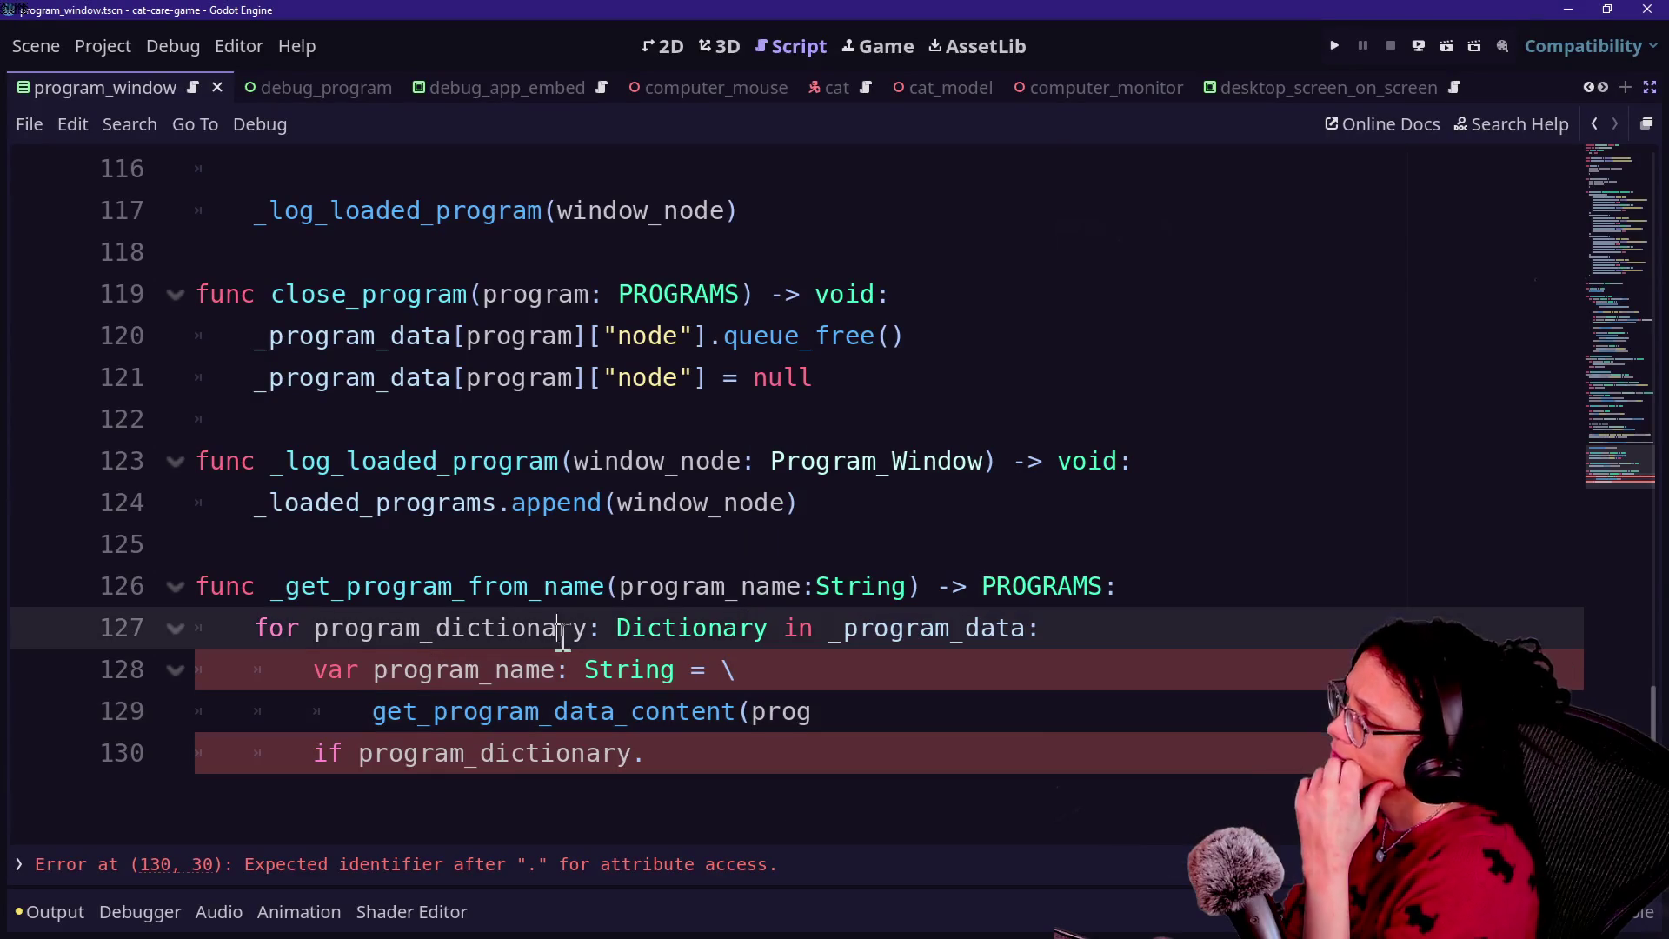
Step: Jump to the _program_data definition and inspect its Dictionary[PROGRAMS, Dictionary] declaration
{"action": "left_click", "coordinate": [953, 864]}
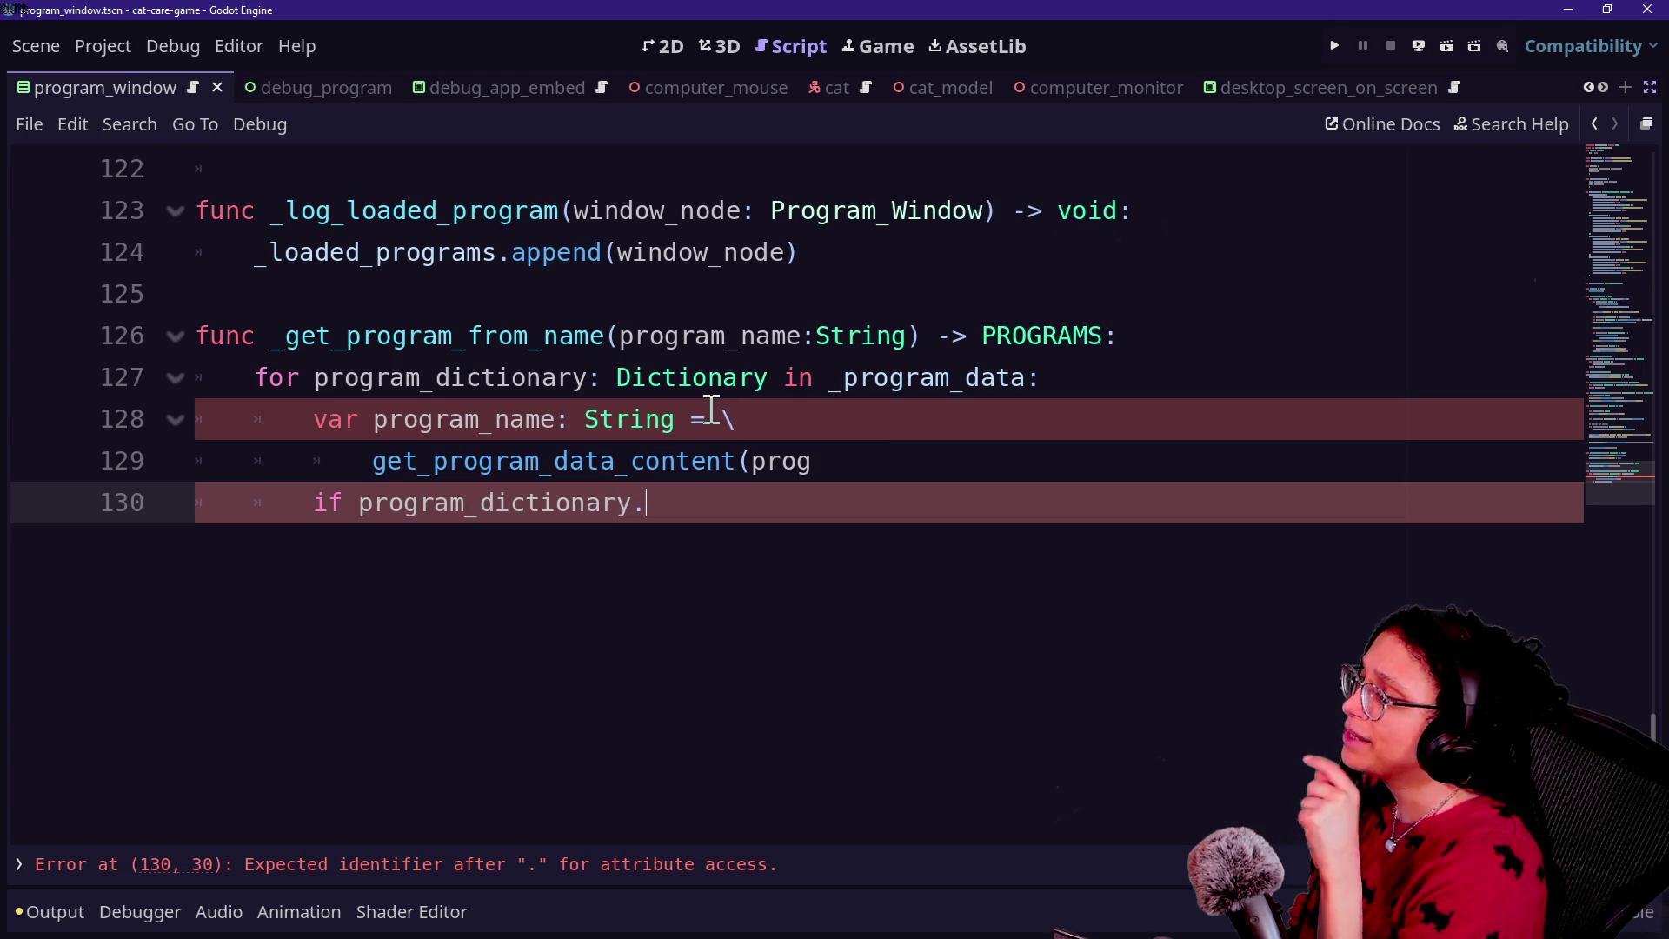
{"action": "left_click", "coordinate": [339, 381]}
{"action": "left_click", "coordinate": [551, 344]}
{"action": "left_click", "coordinate": [978, 382]}
{"action": "mouse_move", "coordinate": [979, 389]}
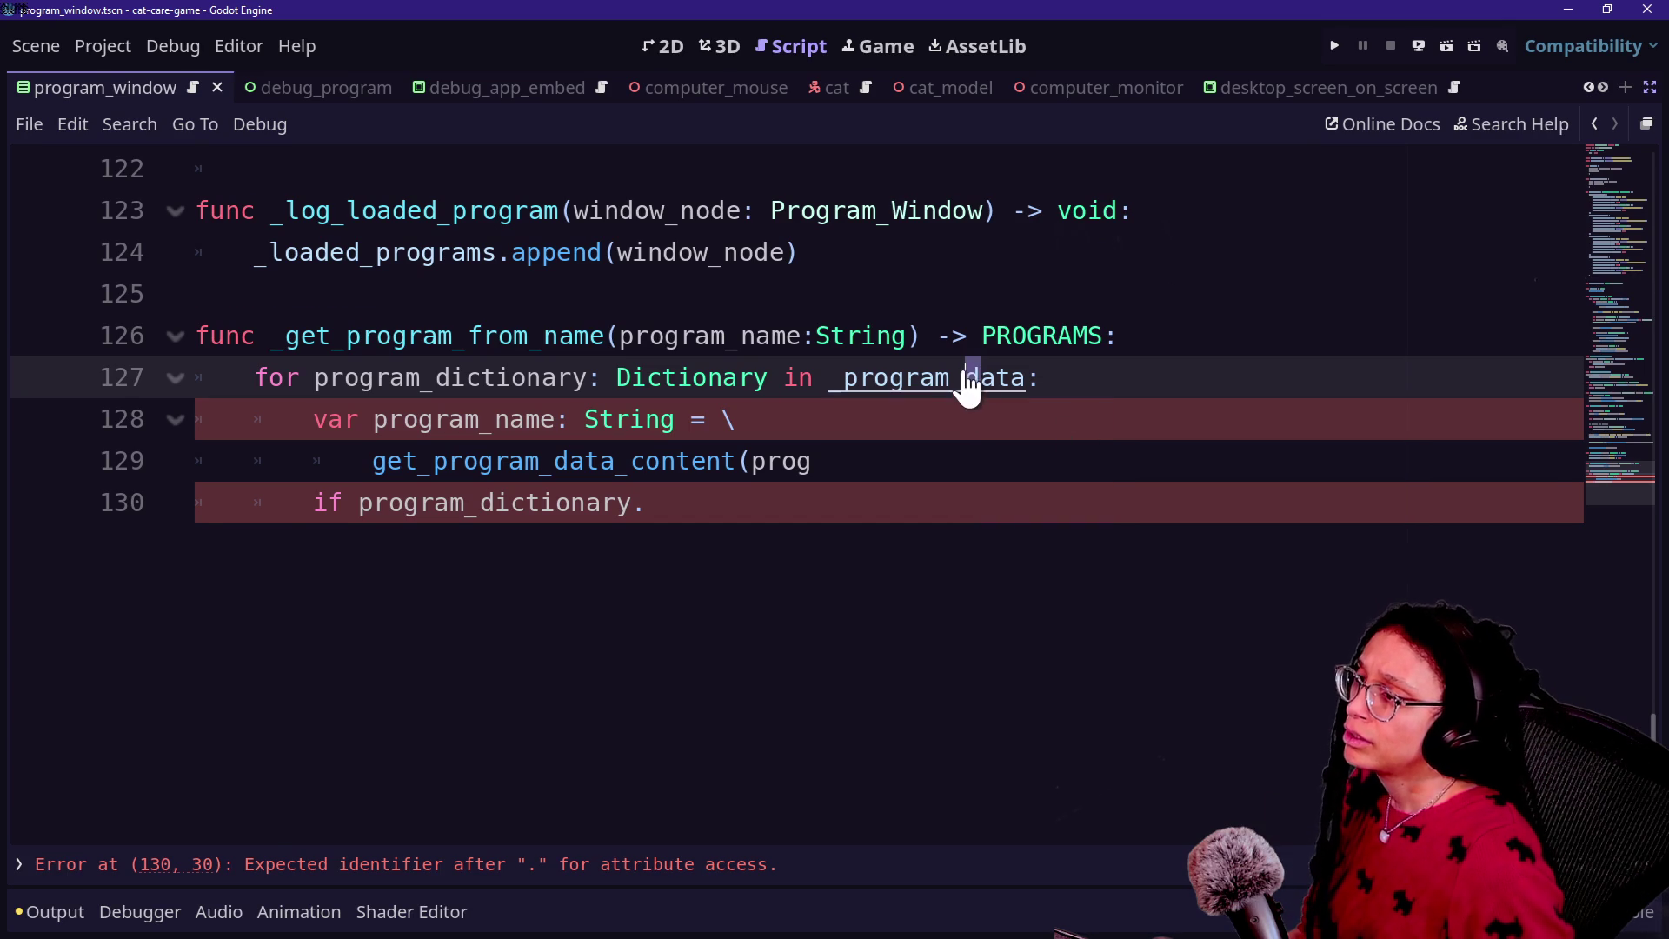
{"action": "left_click", "coordinate": [961, 383], "text": "ctrl"}
{"action": "left_click_drag", "start_coordinate": [571, 503], "coordinate": [820, 502]}
{"action": "left_click", "coordinate": [812, 502]}
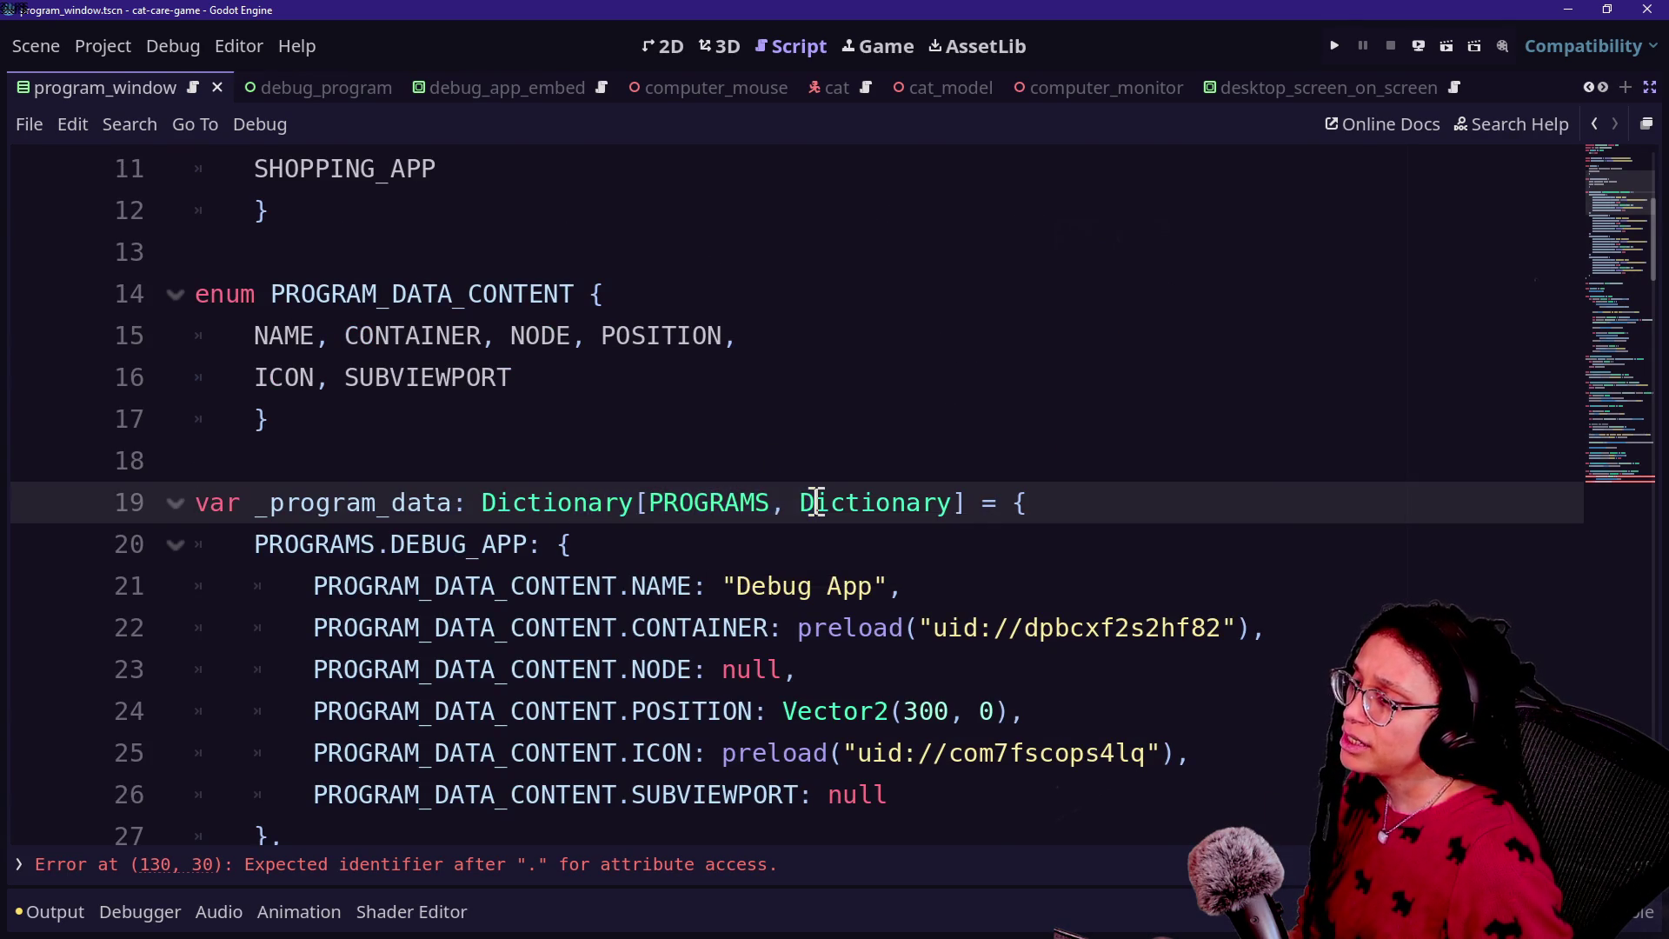
Step: Select the DEBUG_APP entry and its inner dictionary on lines 20–27
{"action": "scroll", "coordinate": [815, 497], "scroll_direction": "down", "scroll_amount": 15}
{"action": "scroll", "coordinate": [815, 497], "scroll_direction": "down", "scroll_amount": 6}
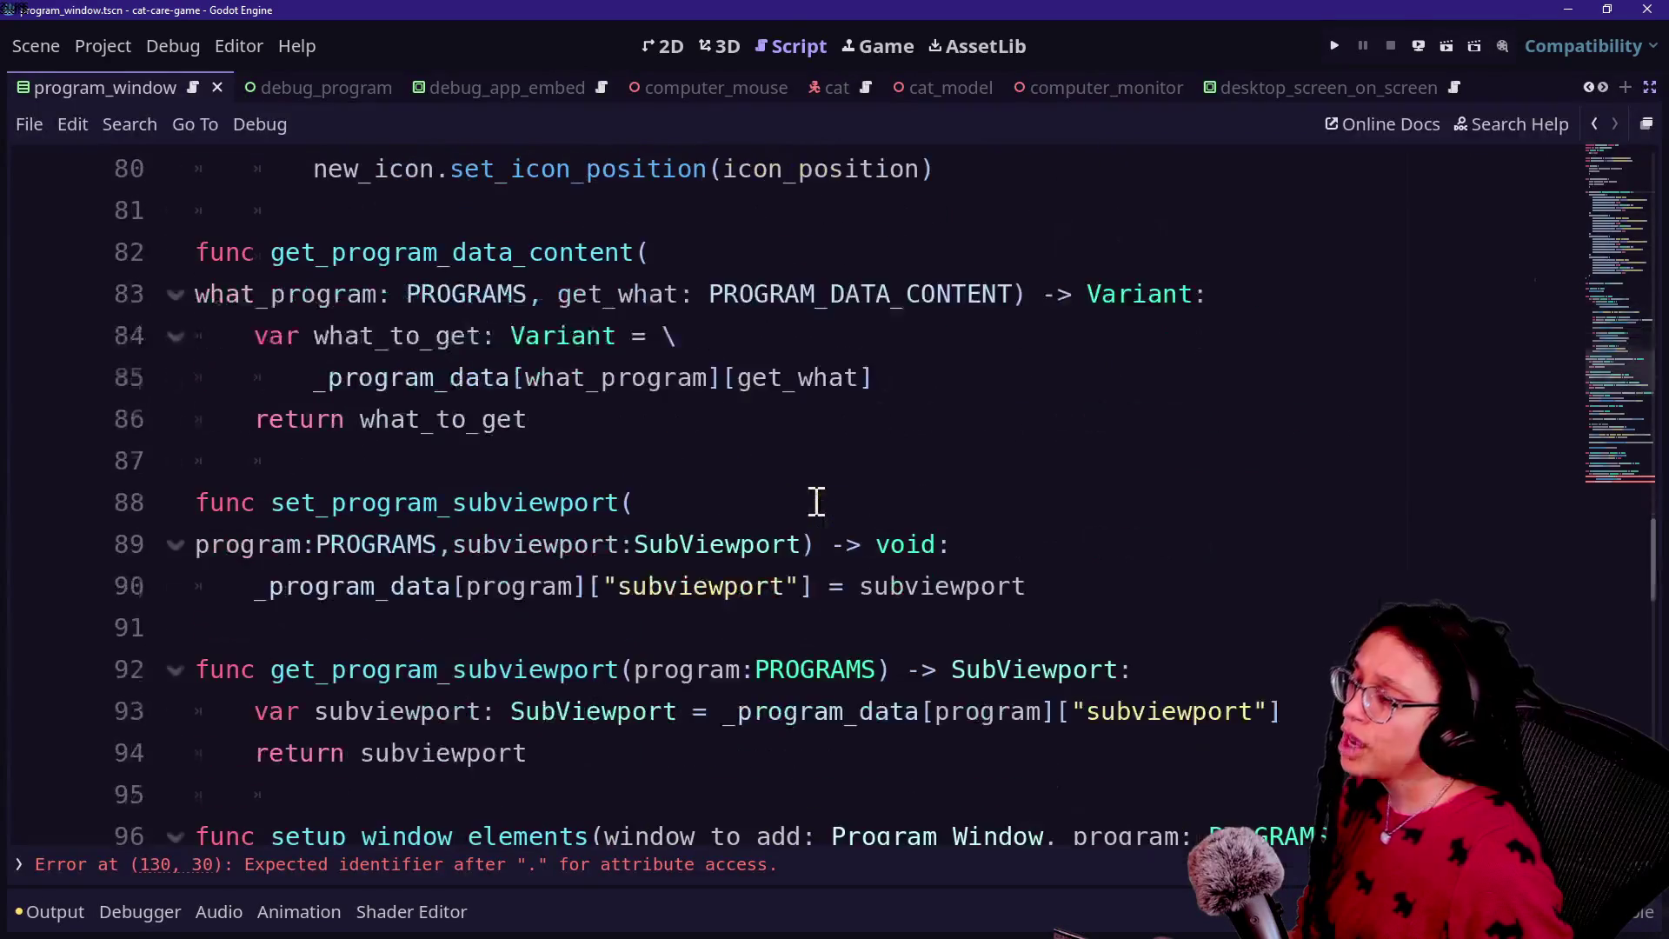
{"action": "scroll", "coordinate": [822, 519], "scroll_direction": "down", "scroll_amount": 2}
{"action": "scroll", "coordinate": [823, 520], "scroll_direction": "up", "scroll_amount": 20}
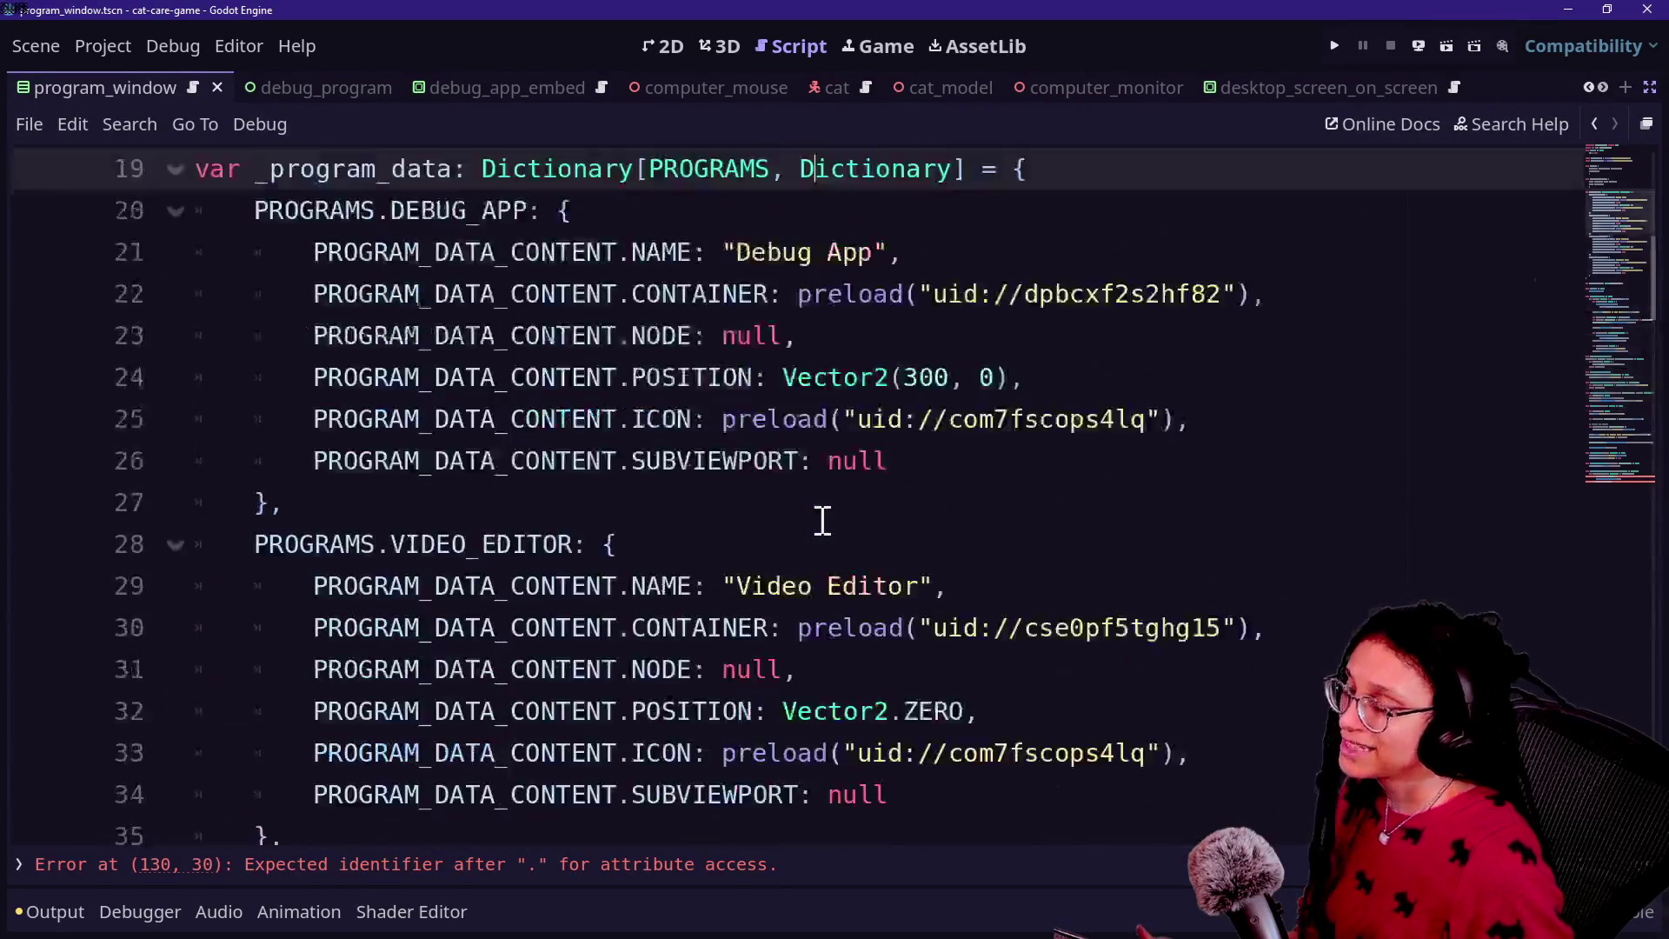
{"action": "scroll", "coordinate": [822, 520], "scroll_direction": "down", "scroll_amount": 3}
{"action": "scroll", "coordinate": [822, 520], "scroll_direction": "down", "scroll_amount": 1}
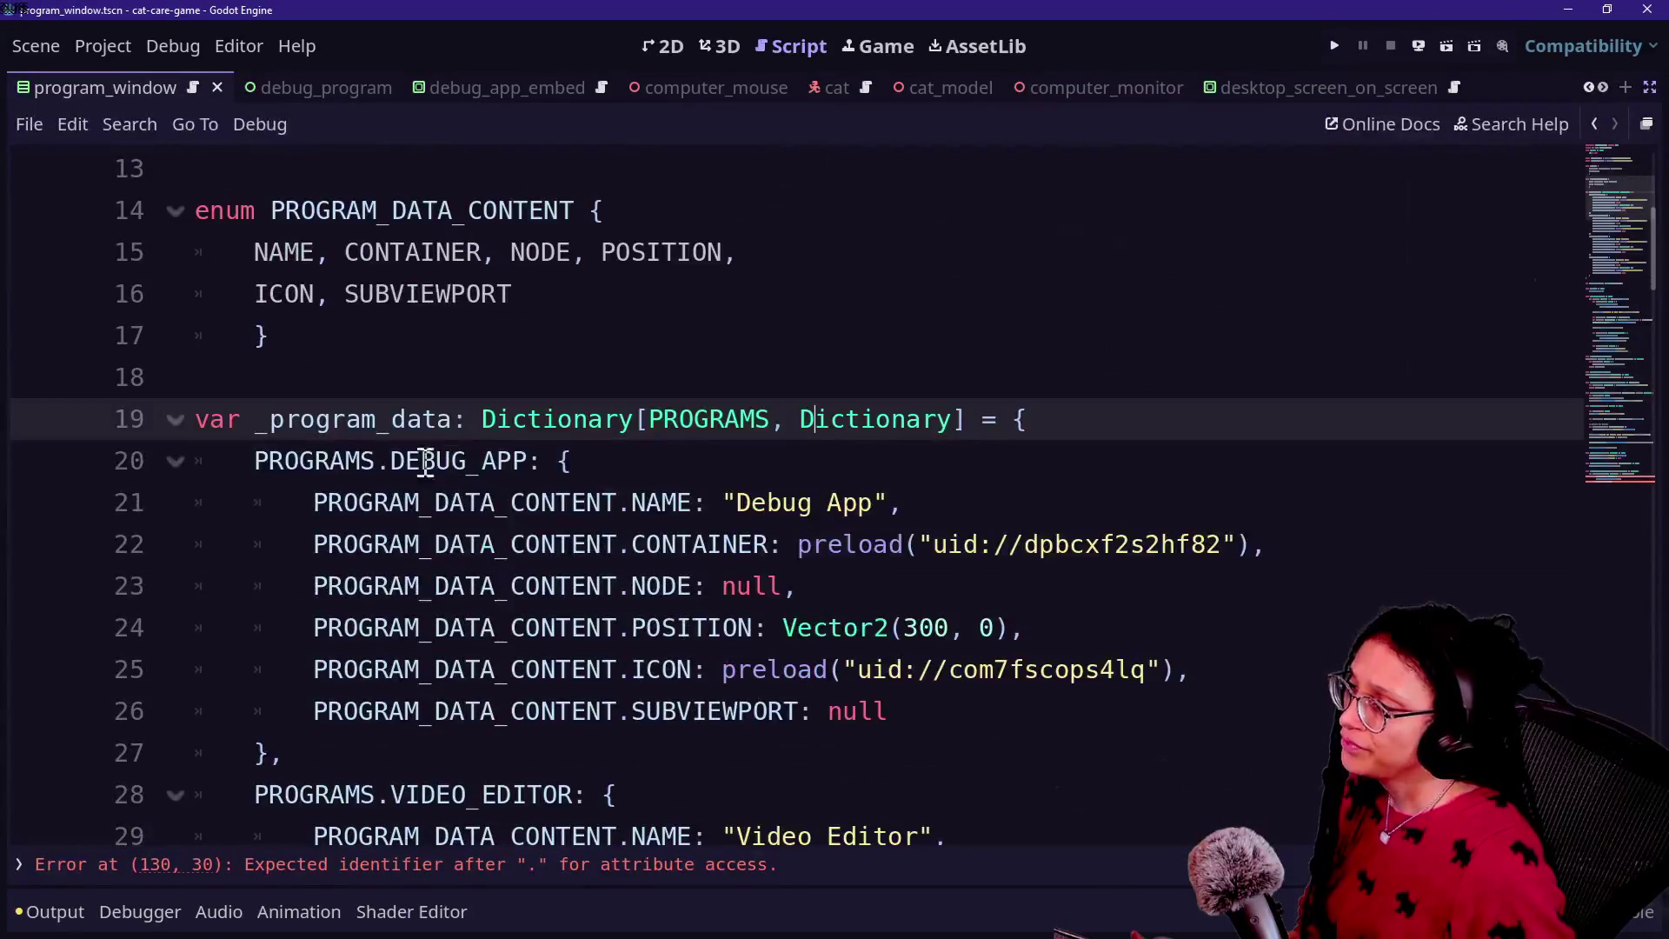
{"action": "left_click", "coordinate": [256, 460]}
{"action": "left_click_drag", "start_coordinate": [271, 461], "coordinate": [570, 461]}
{"action": "left_click_drag", "start_coordinate": [252, 794], "coordinate": [567, 804]}
{"action": "left_click", "coordinate": [567, 804]}
{"action": "mouse_move", "coordinate": [315, 502]}
{"action": "left_mouse_down"}
{"action": "mouse_move", "coordinate": [696, 669]}
{"action": "mouse_move", "coordinate": [777, 773]}
{"action": "left_mouse_up"}
{"action": "left_click", "coordinate": [777, 774]}
Step: Scroll back down and place the caret at the end of line 130
{"action": "scroll", "coordinate": [777, 773], "scroll_direction": "down", "scroll_amount": 20}
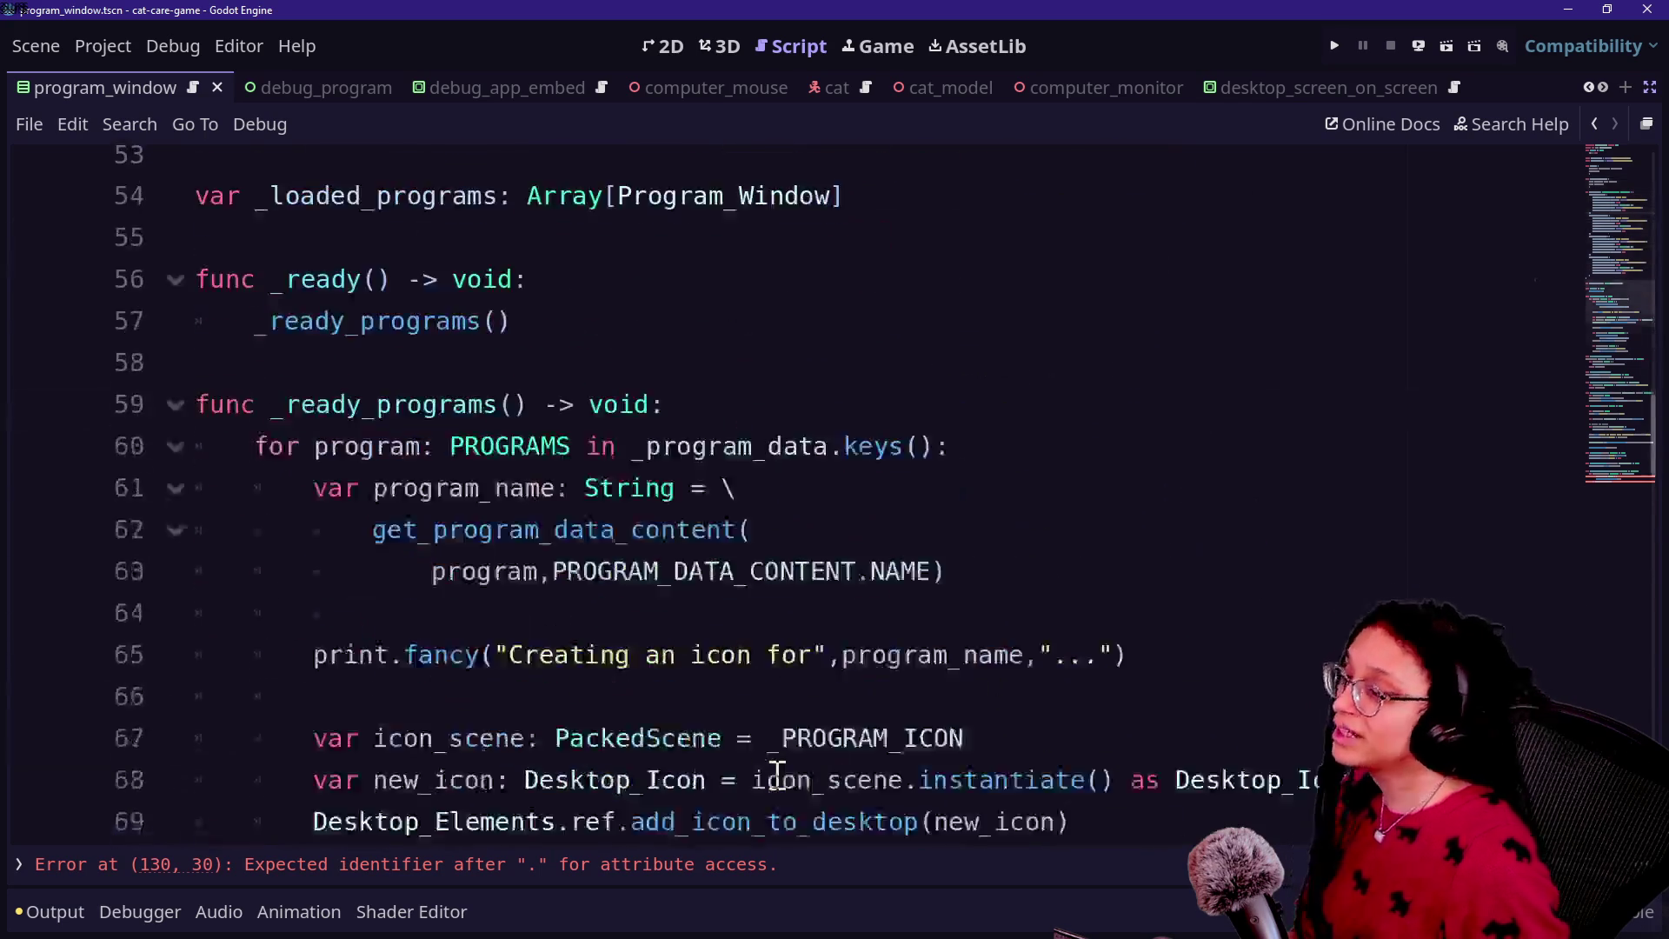
{"action": "scroll", "coordinate": [777, 773], "scroll_direction": "down", "scroll_amount": 10}
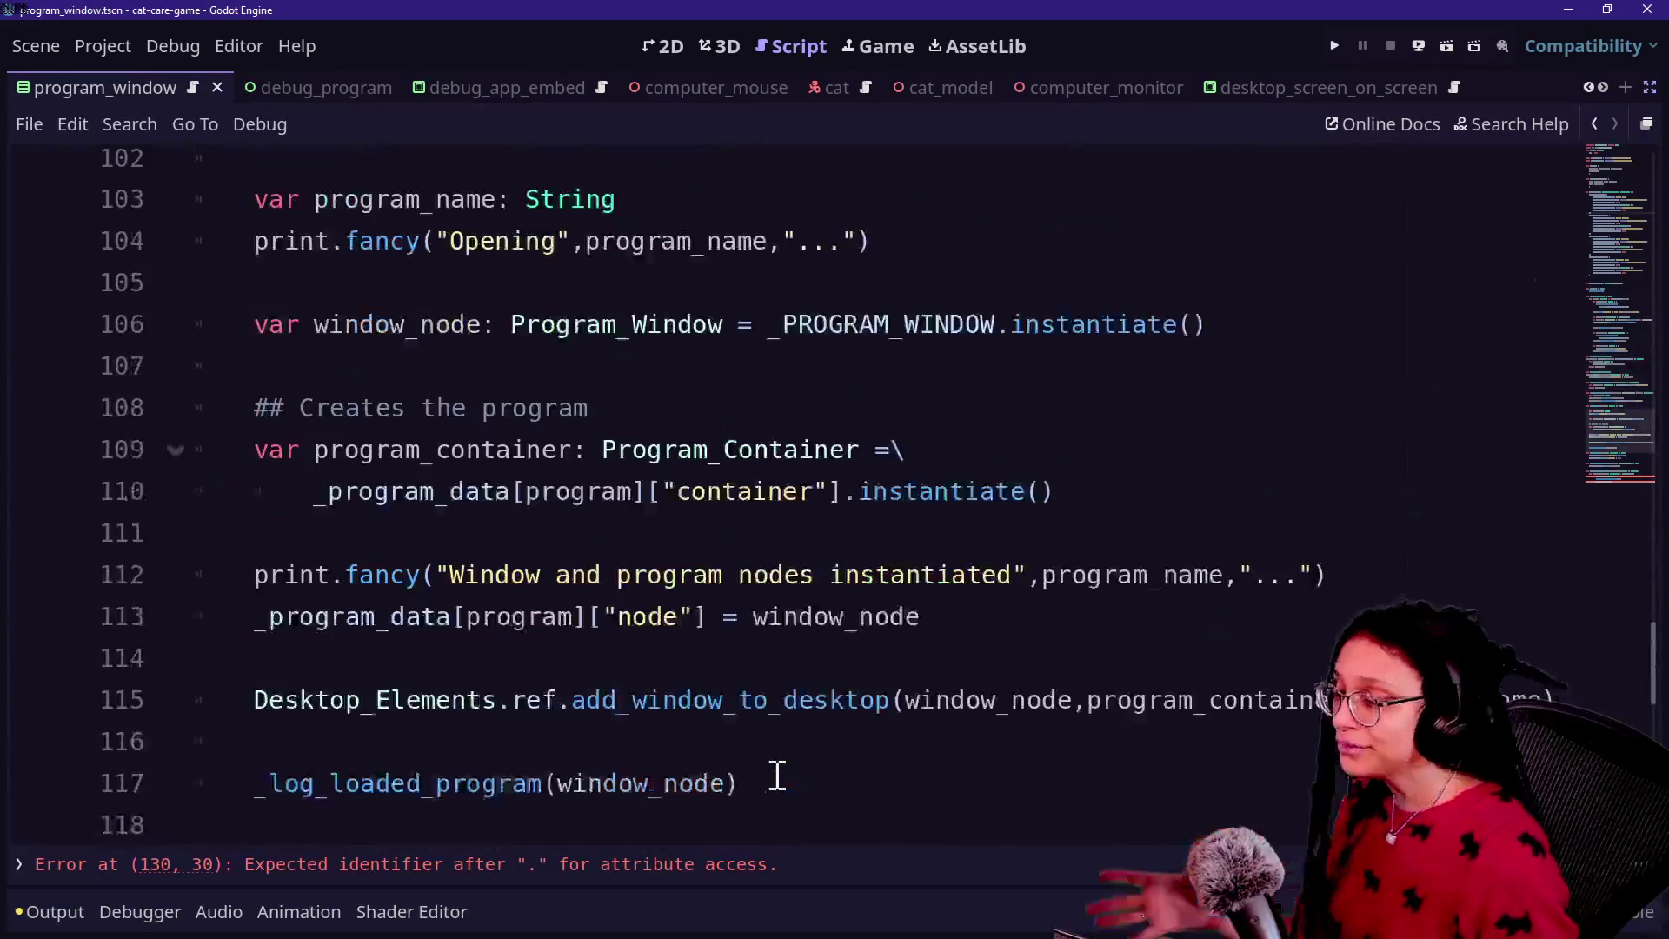
{"action": "left_click", "coordinate": [749, 727]}
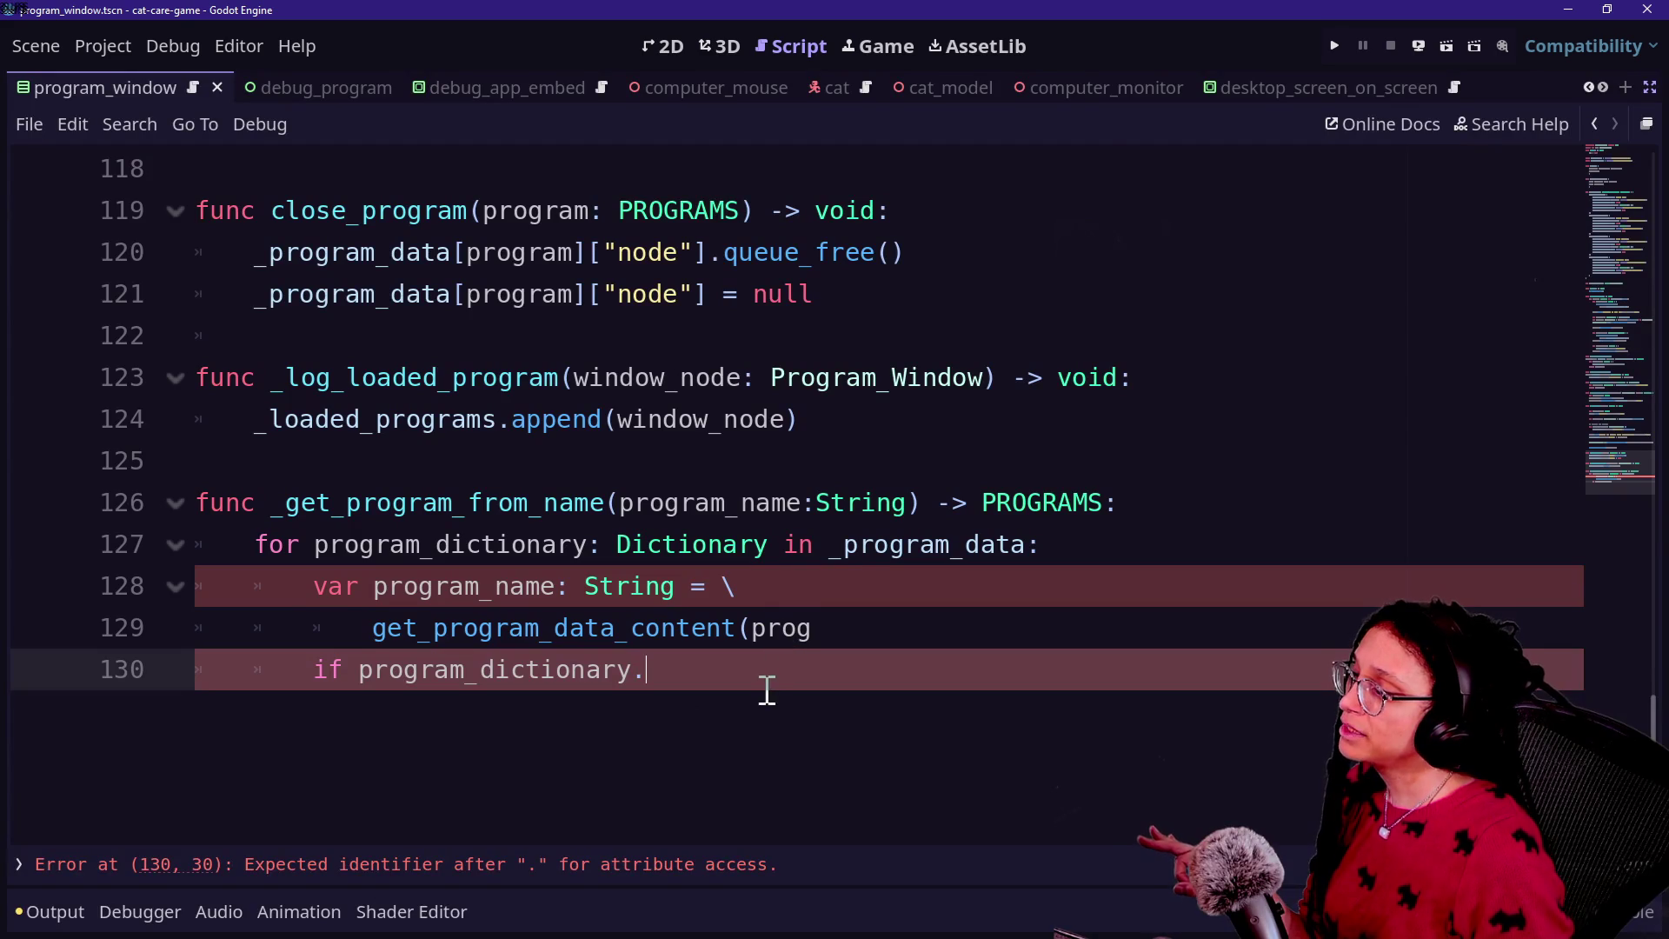
{"action": "left_click", "coordinate": [838, 628]}
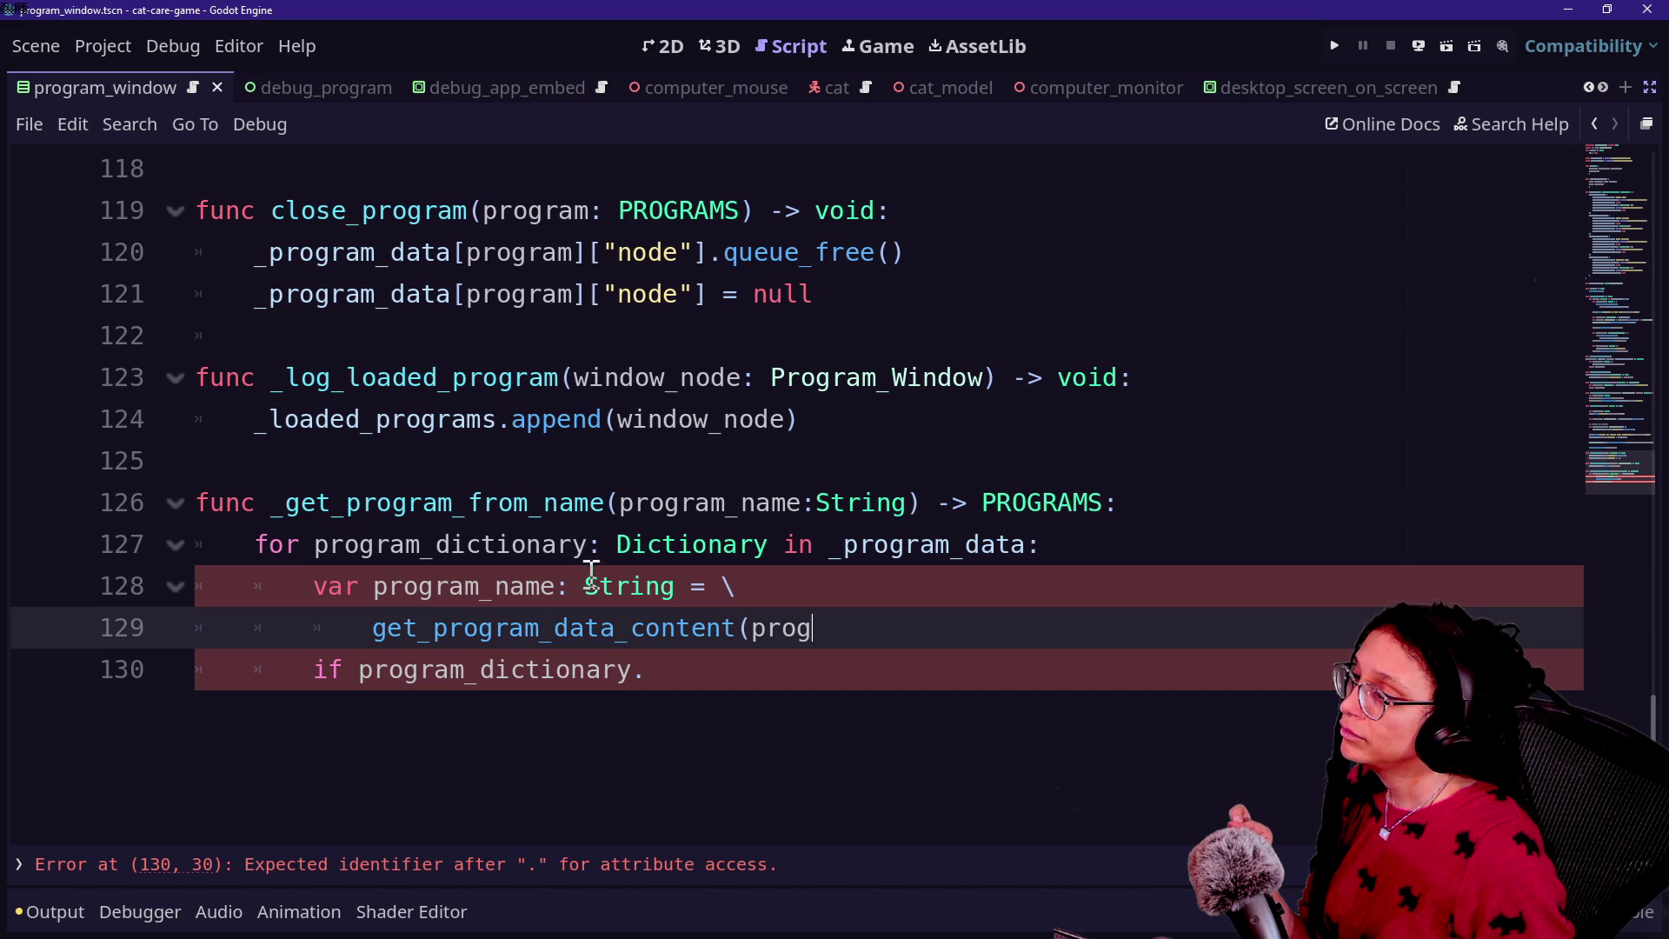
{"action": "double_click", "coordinate": [619, 546]}
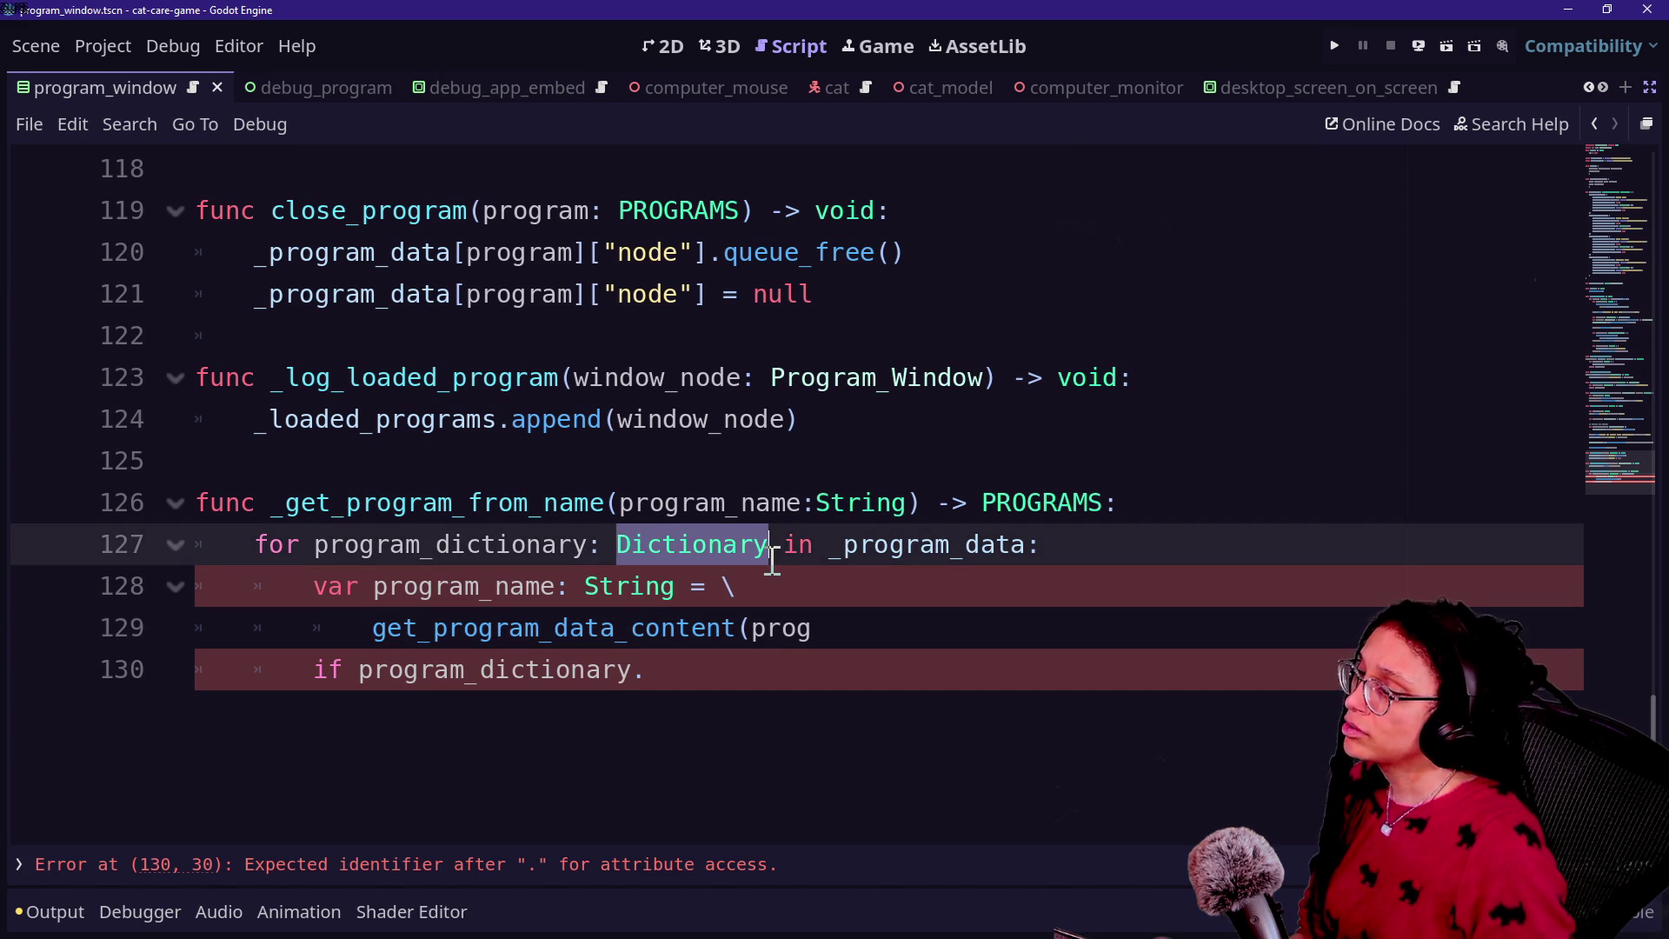
{"action": "type", "text": "PROGRAMS"}
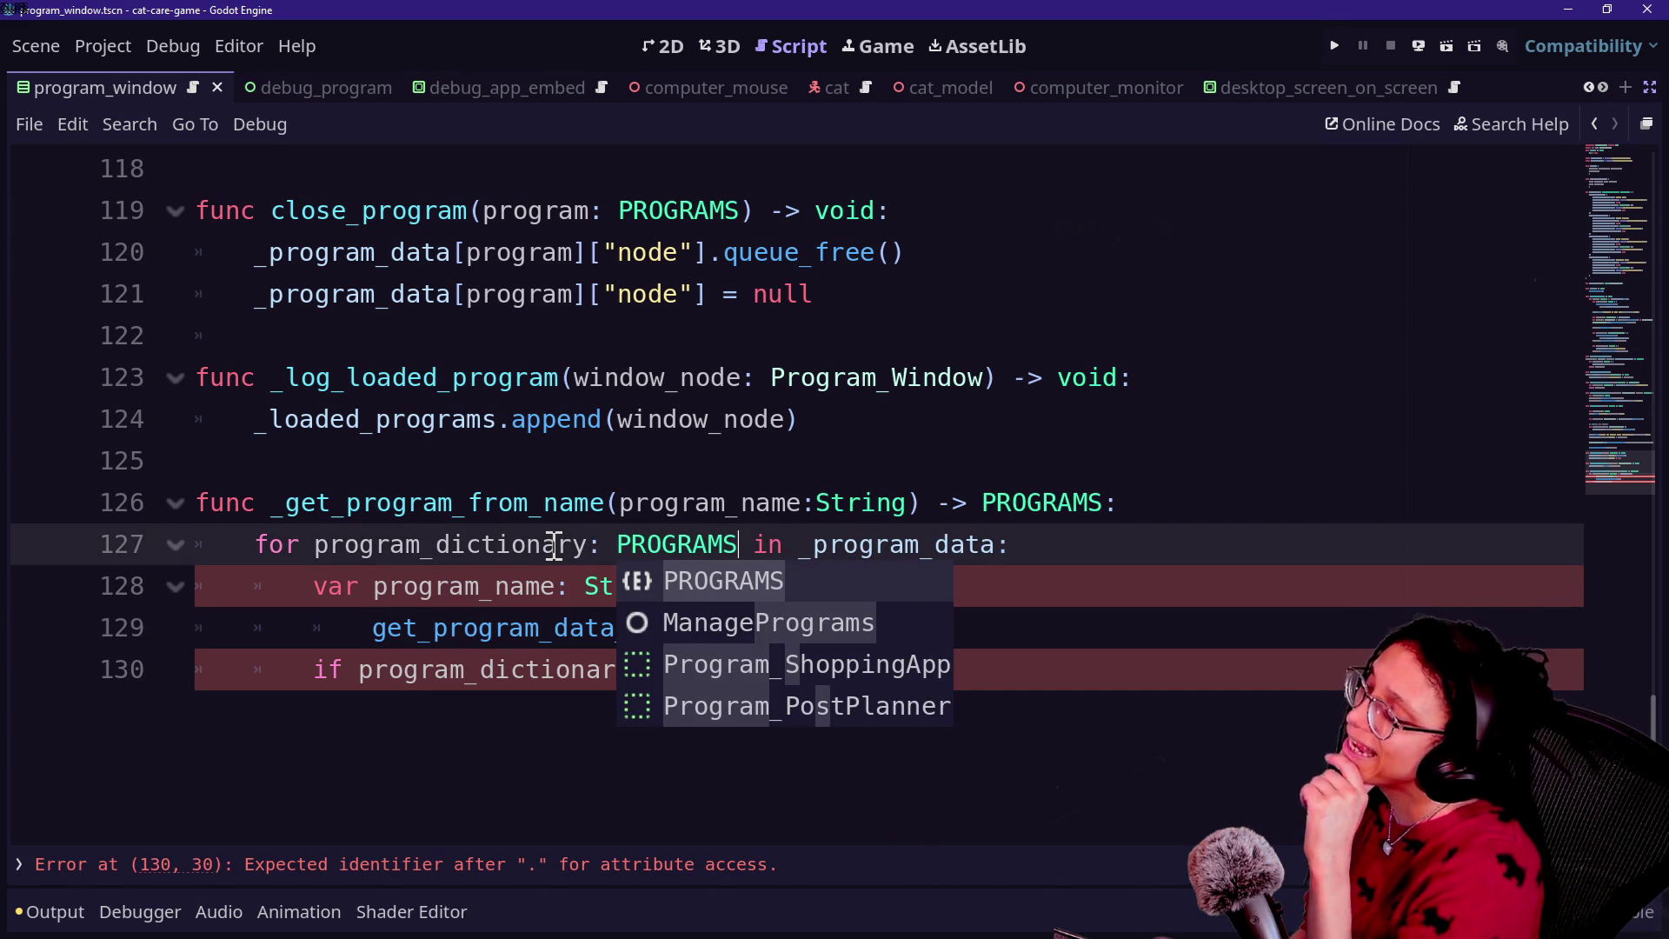
{"action": "key", "text": "ctrl+z"}
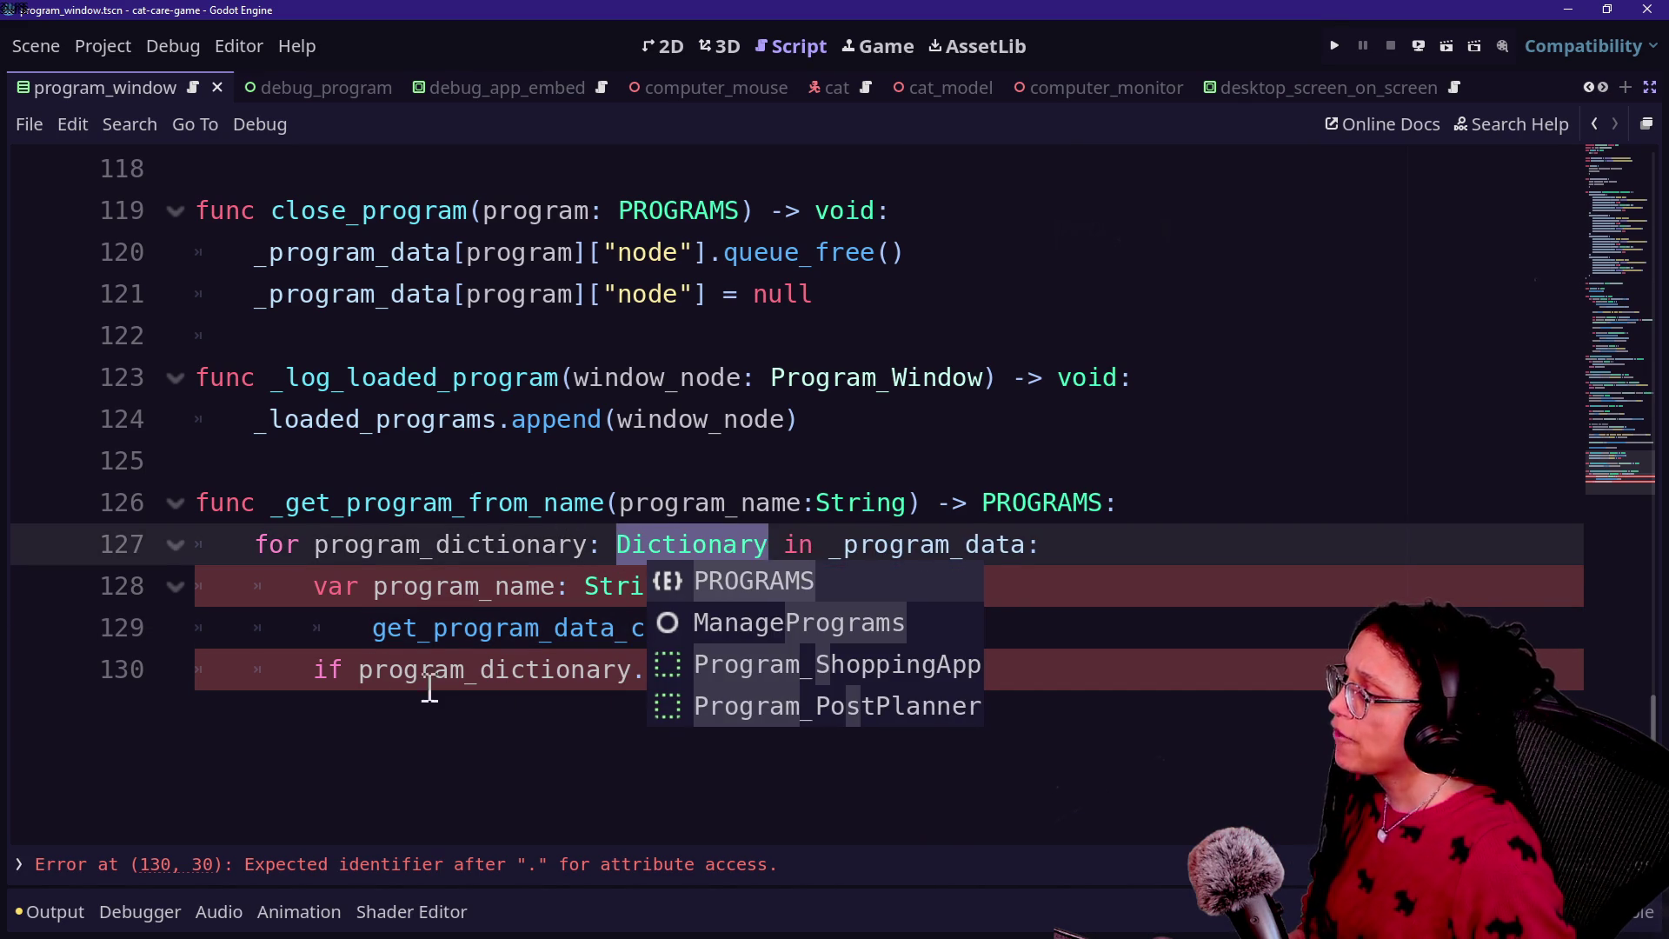
{"action": "left_click", "coordinate": [748, 670]}
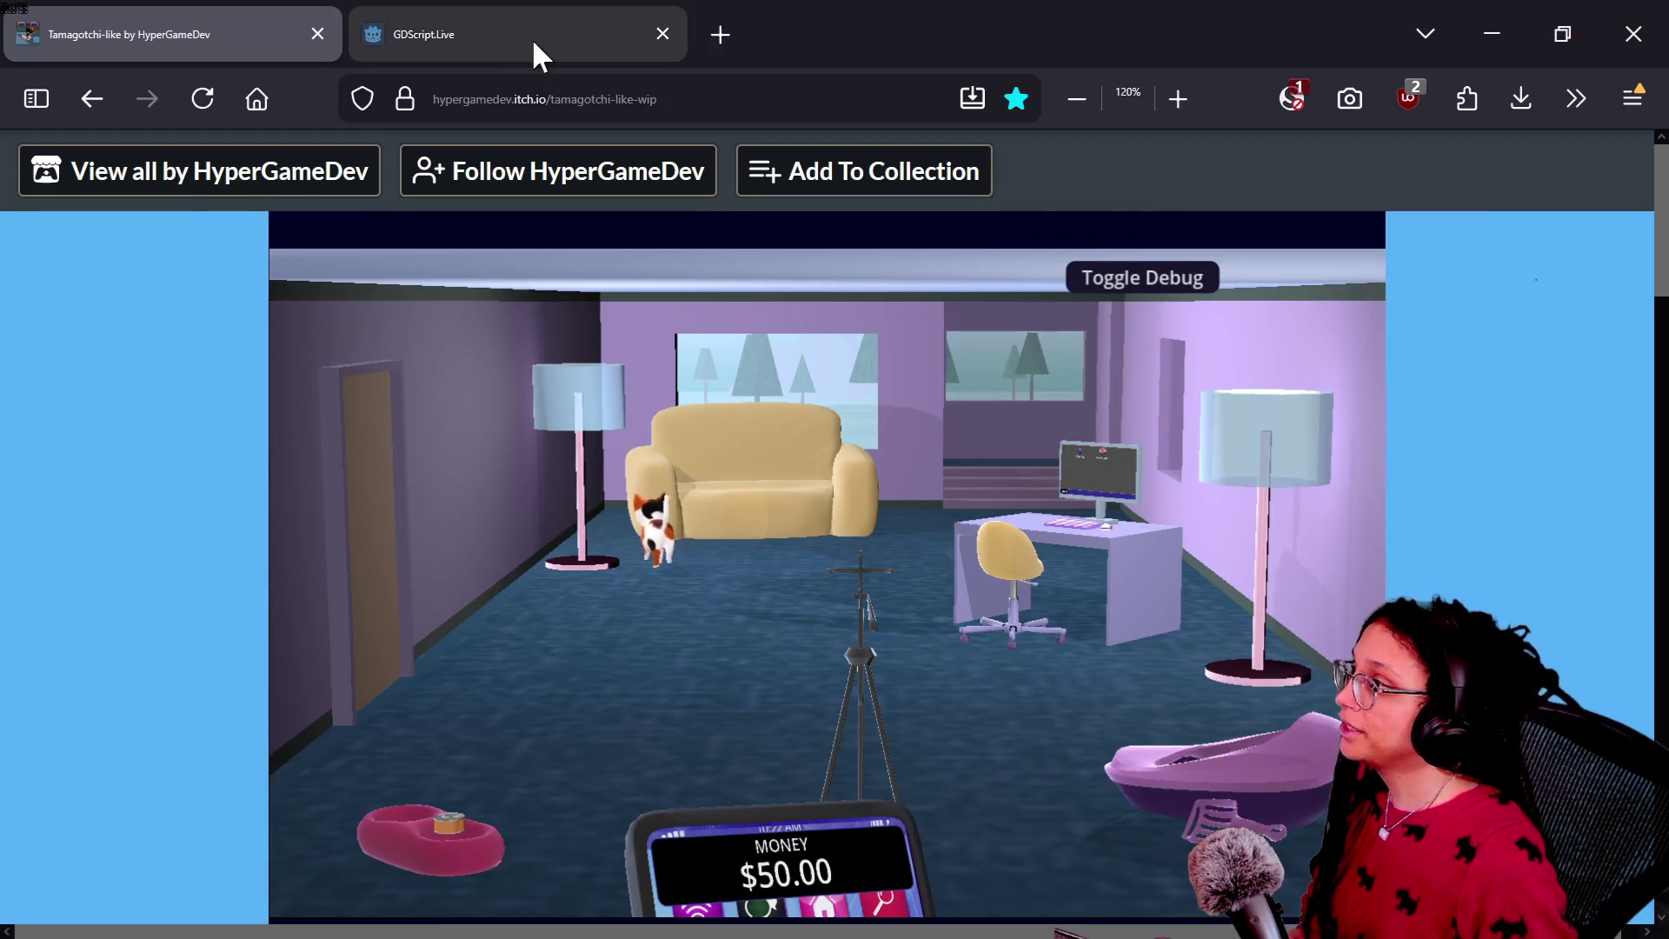
Step: In the GDScript.Live playground, add an empty first line above func main()
{"action": "left_click", "coordinate": [533, 52]}
{"action": "left_click", "coordinate": [458, 426]}
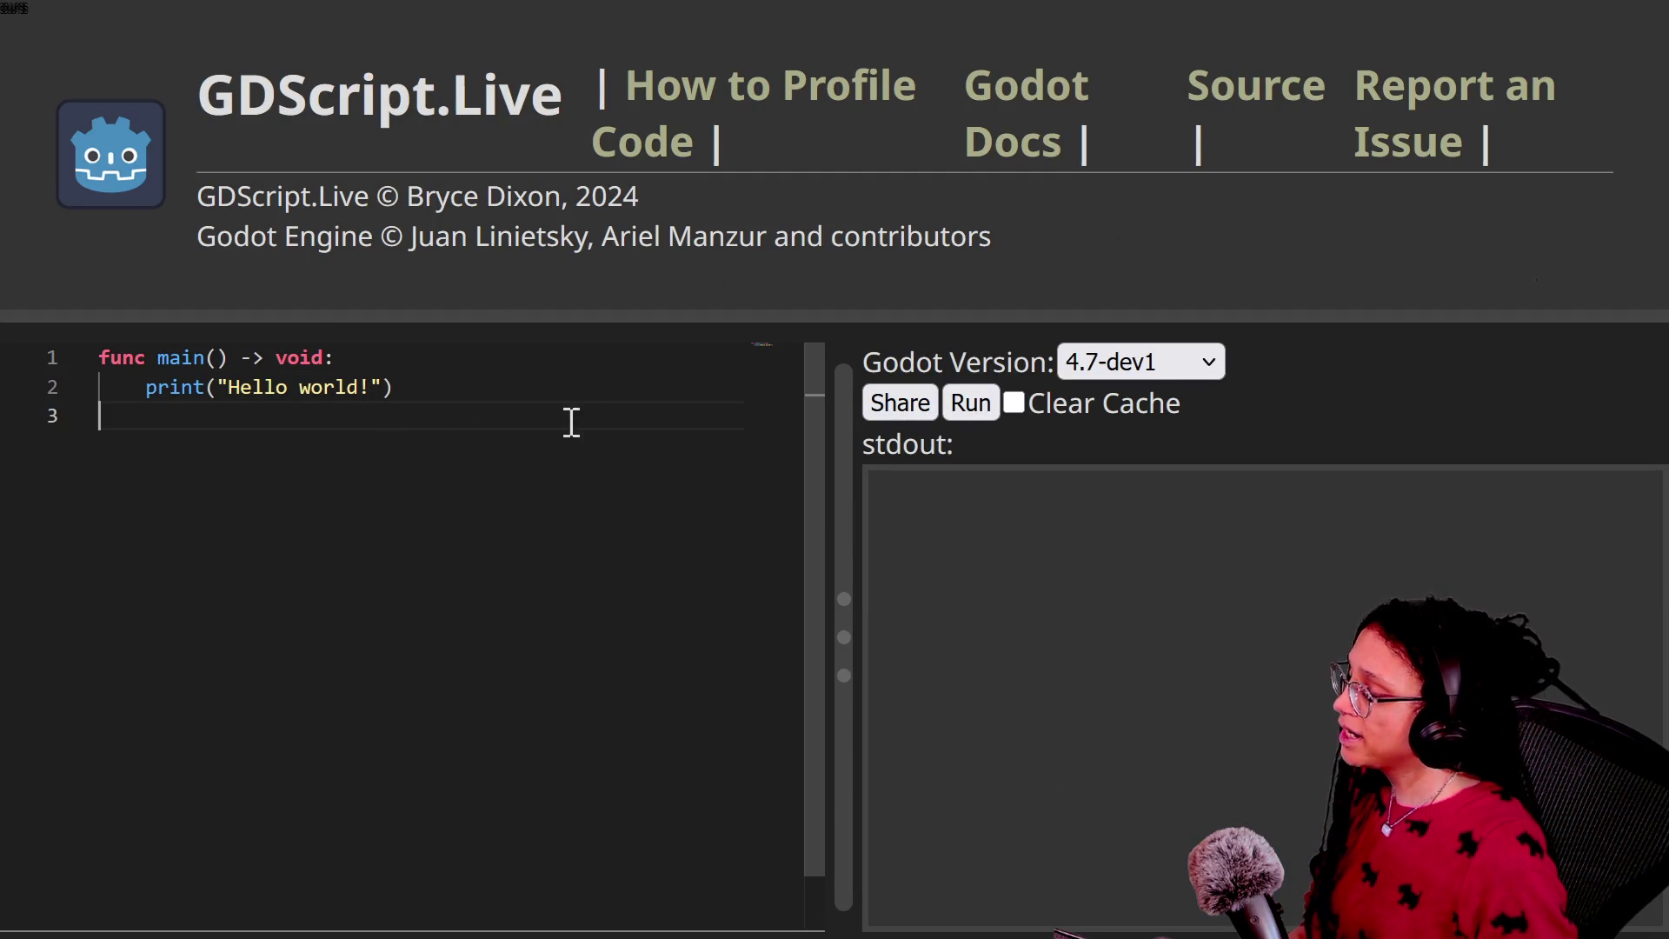
{"action": "mouse_move", "coordinate": [370, 424]}
{"action": "left_mouse_down"}
{"action": "mouse_move", "coordinate": [235, 358]}
{"action": "mouse_move", "coordinate": [98, 359]}
{"action": "mouse_move", "coordinate": [335, 357]}
{"action": "left_mouse_up"}
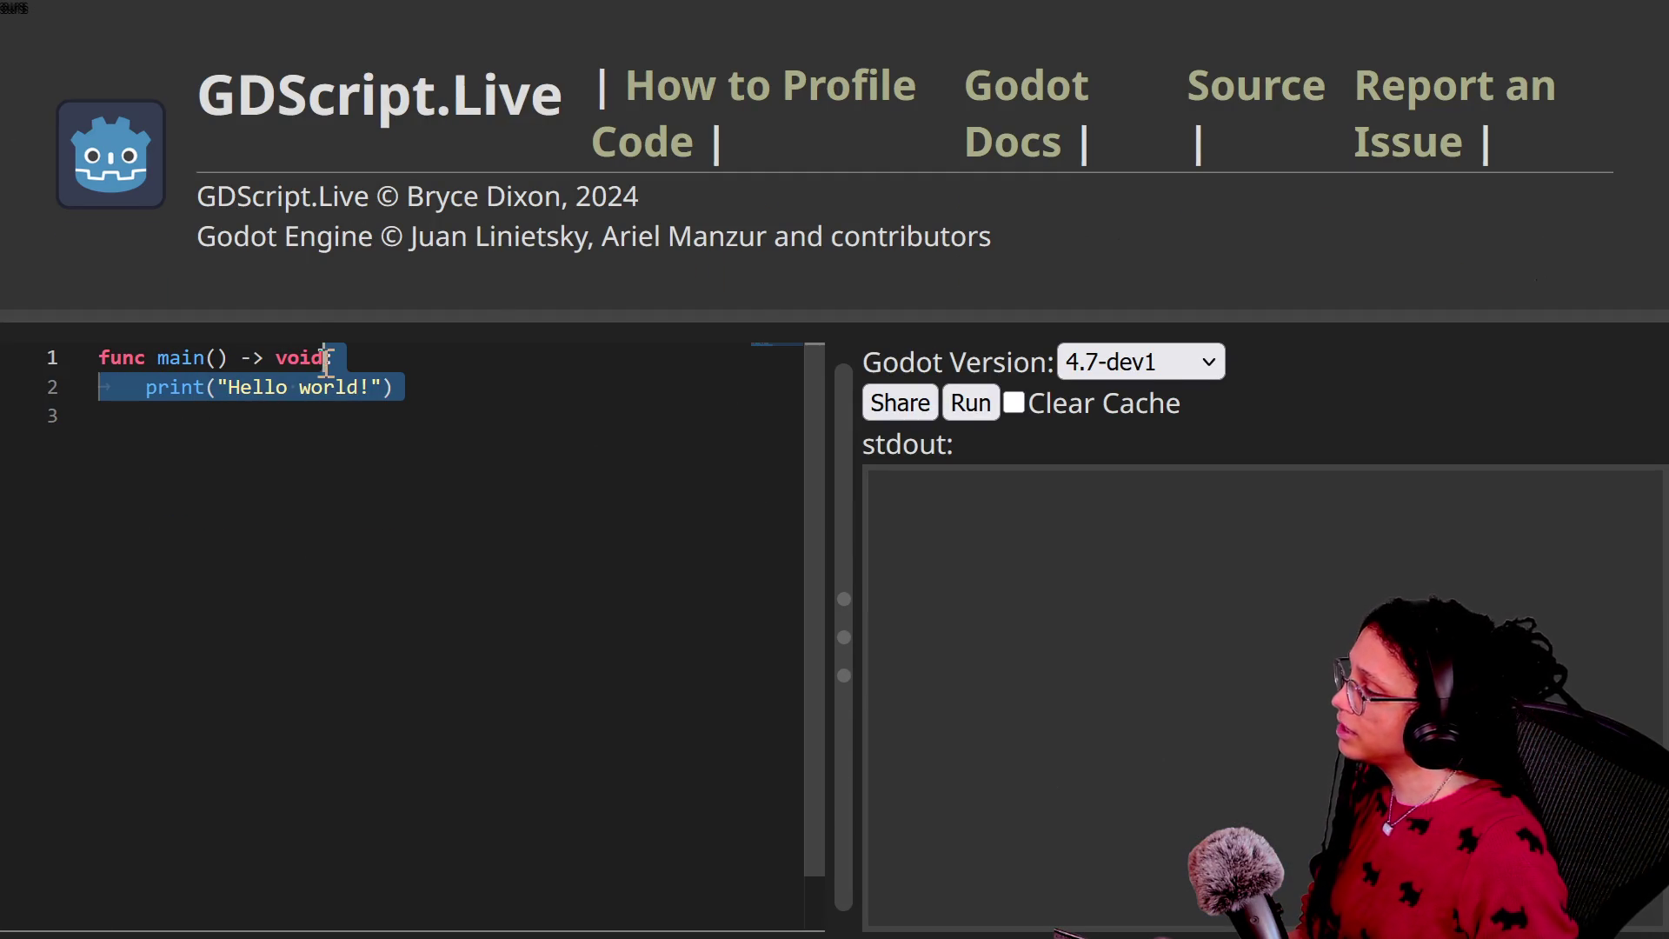
{"action": "left_click", "coordinate": [100, 357]}
{"action": "key", "text": "Return"}
{"action": "key", "text": "Return"}
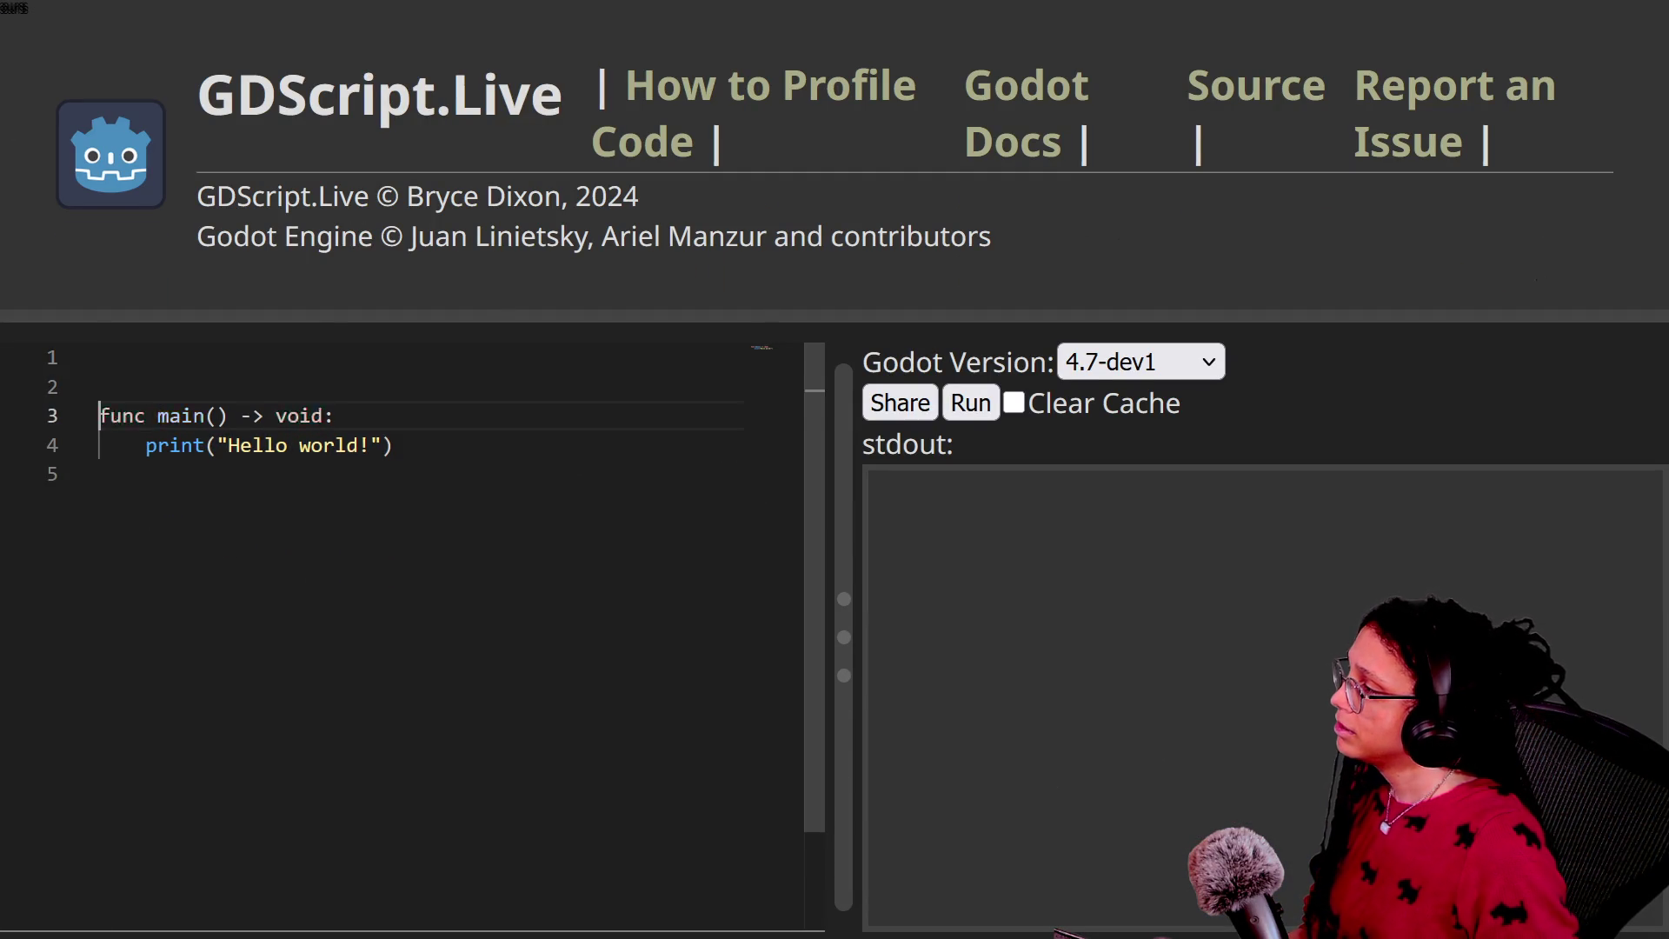
{"action": "left_click", "coordinate": [100, 357]}
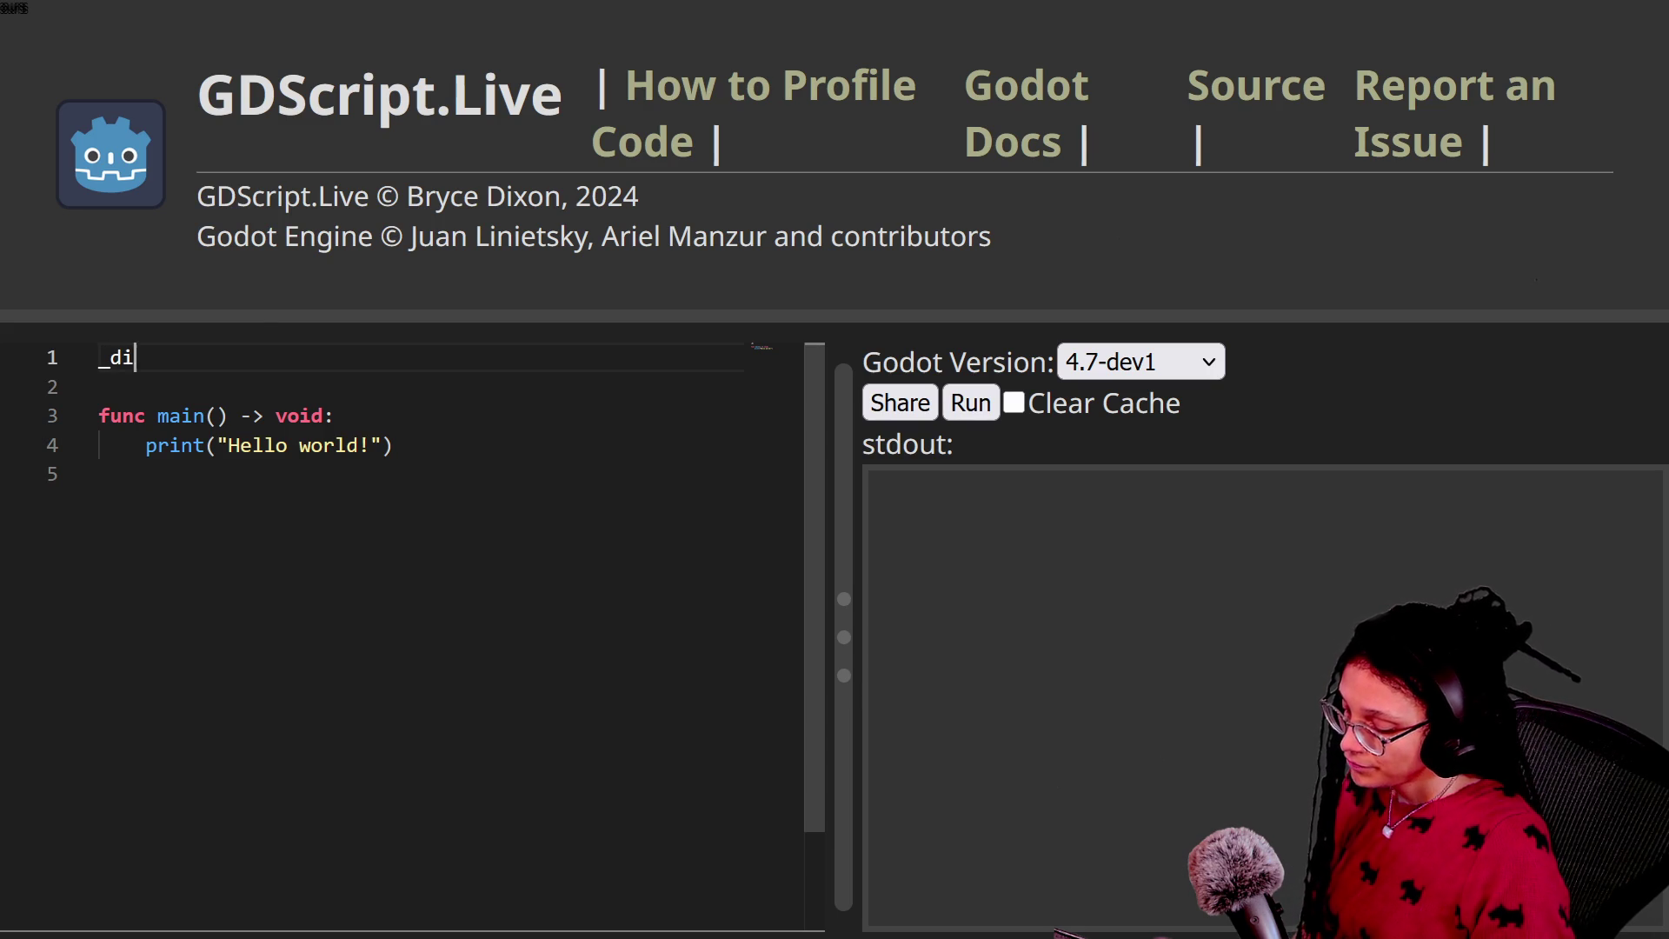
Step: Begin the declaration 'var _data: Dictionary[' on the new first line
{"action": "type", "text": "ic"}
{"action": "key", "text": "BackSpace"}
{"action": "key", "text": "BackSpace"}
{"action": "type", "text": "at"}
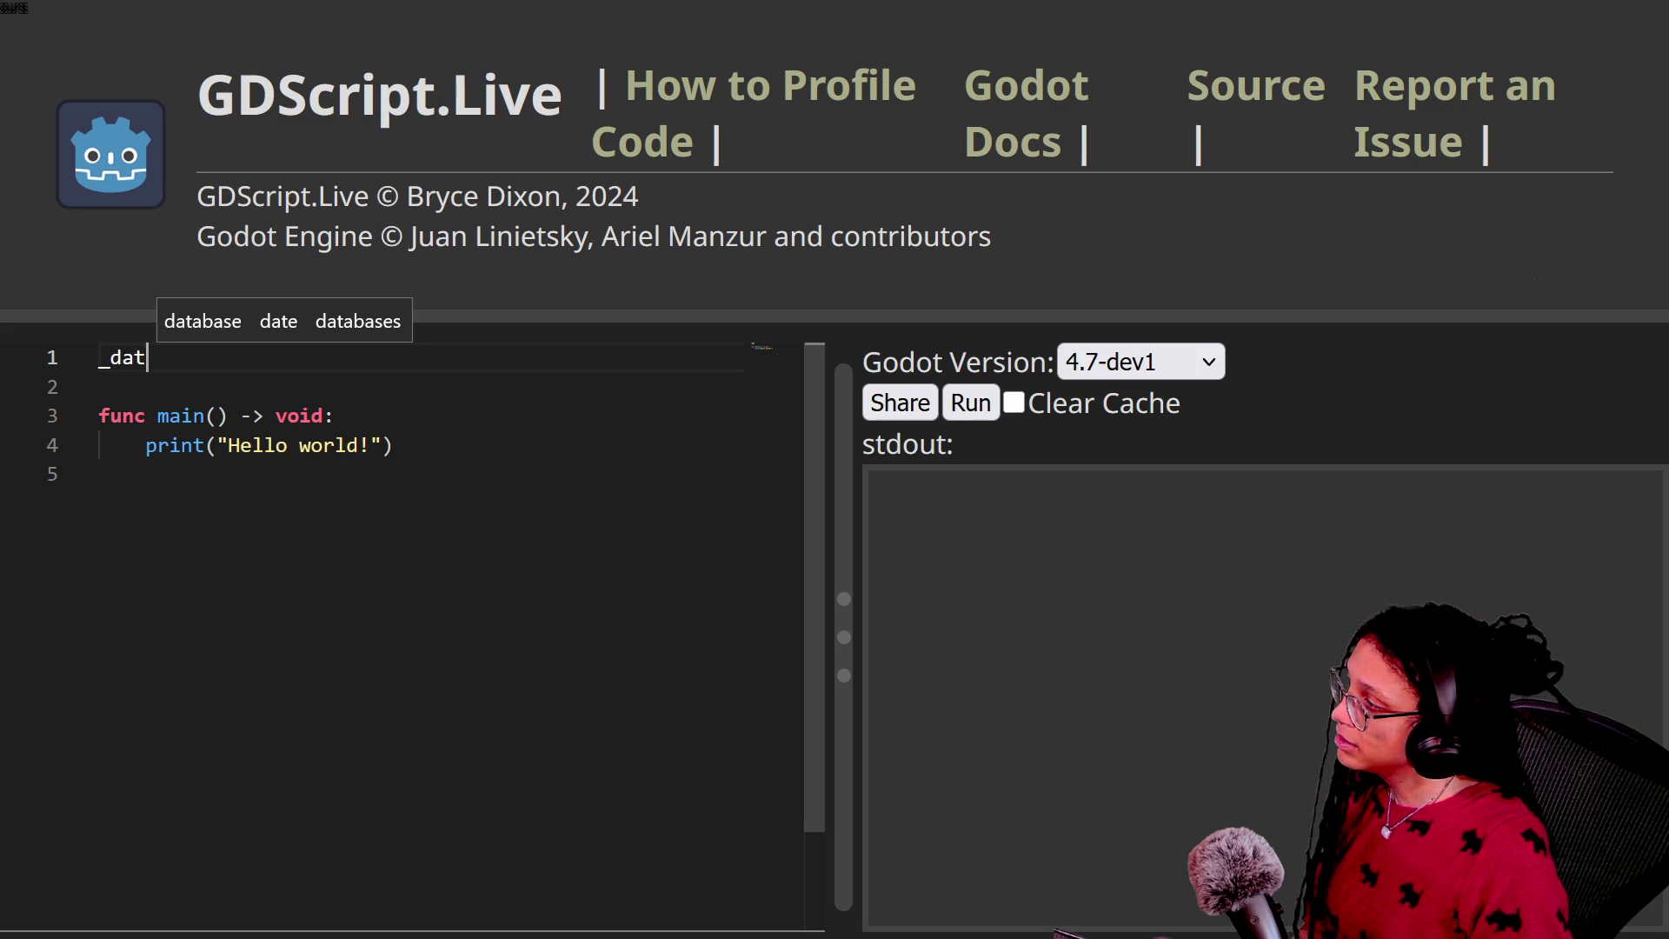
{"action": "type", "text": "var da"}
{"action": "key", "text": "BackSpace"}
{"action": "key", "text": "BackSpace"}
{"action": "type", "text": "_data: Dictionary["}
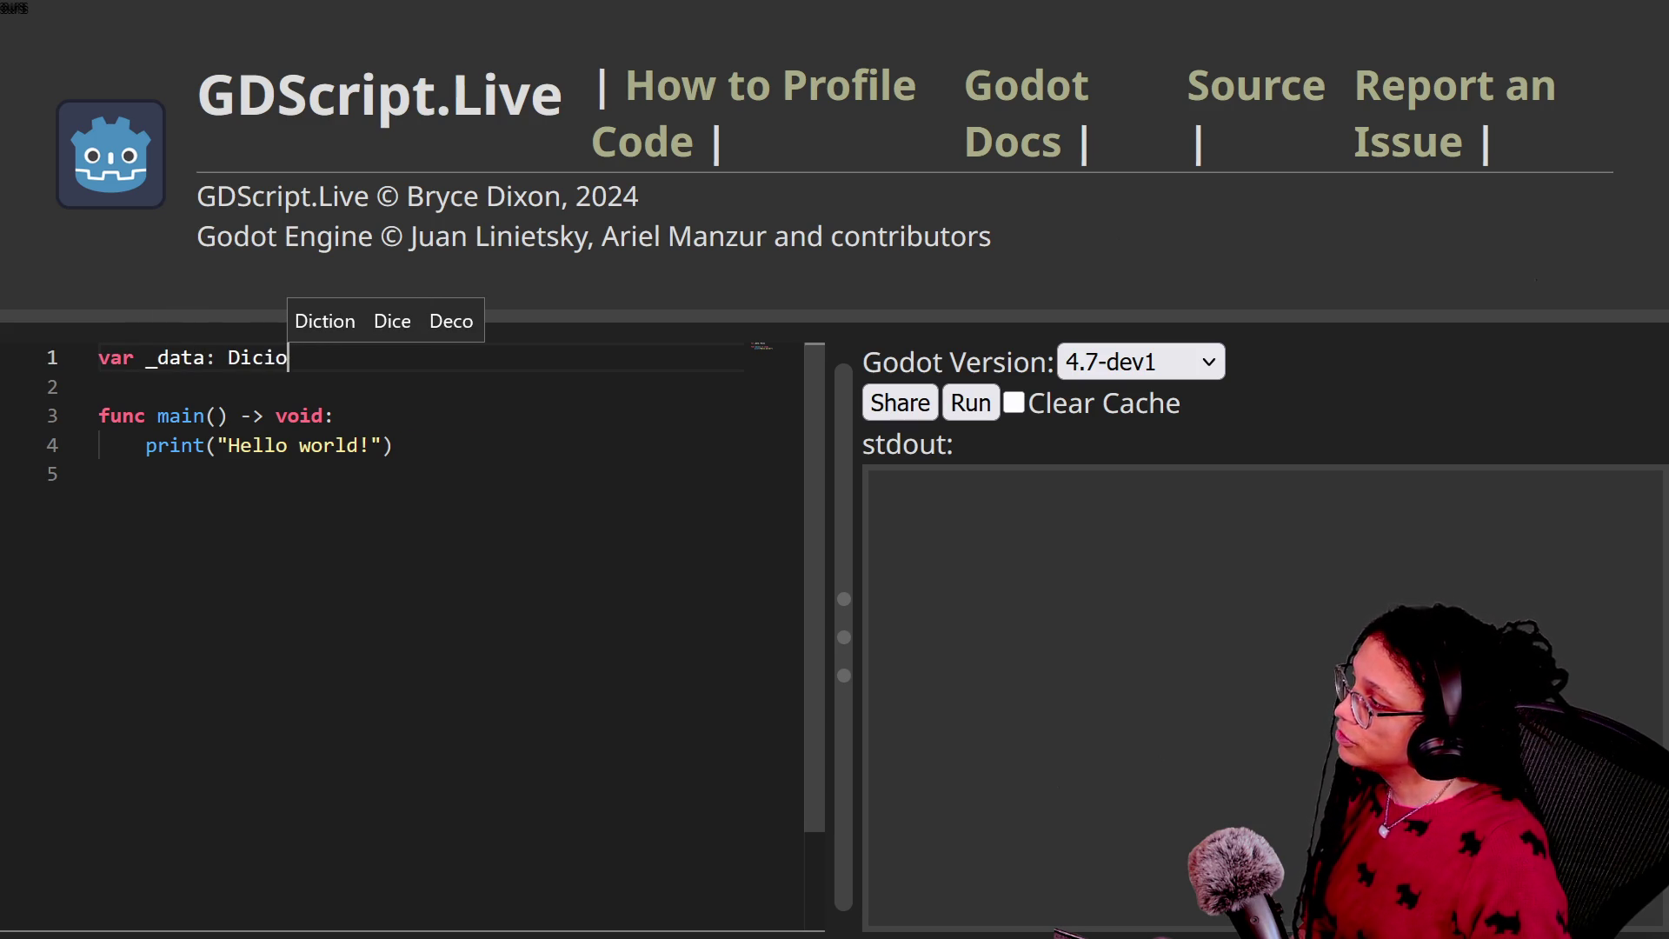
Step: Add 'enum ENUMS {SOMETHING}' on a line above the _data declaration
{"action": "key", "text": "Home"}
{"action": "key", "text": "Return"}
{"action": "type", "text": "um {SOMETHING]"}
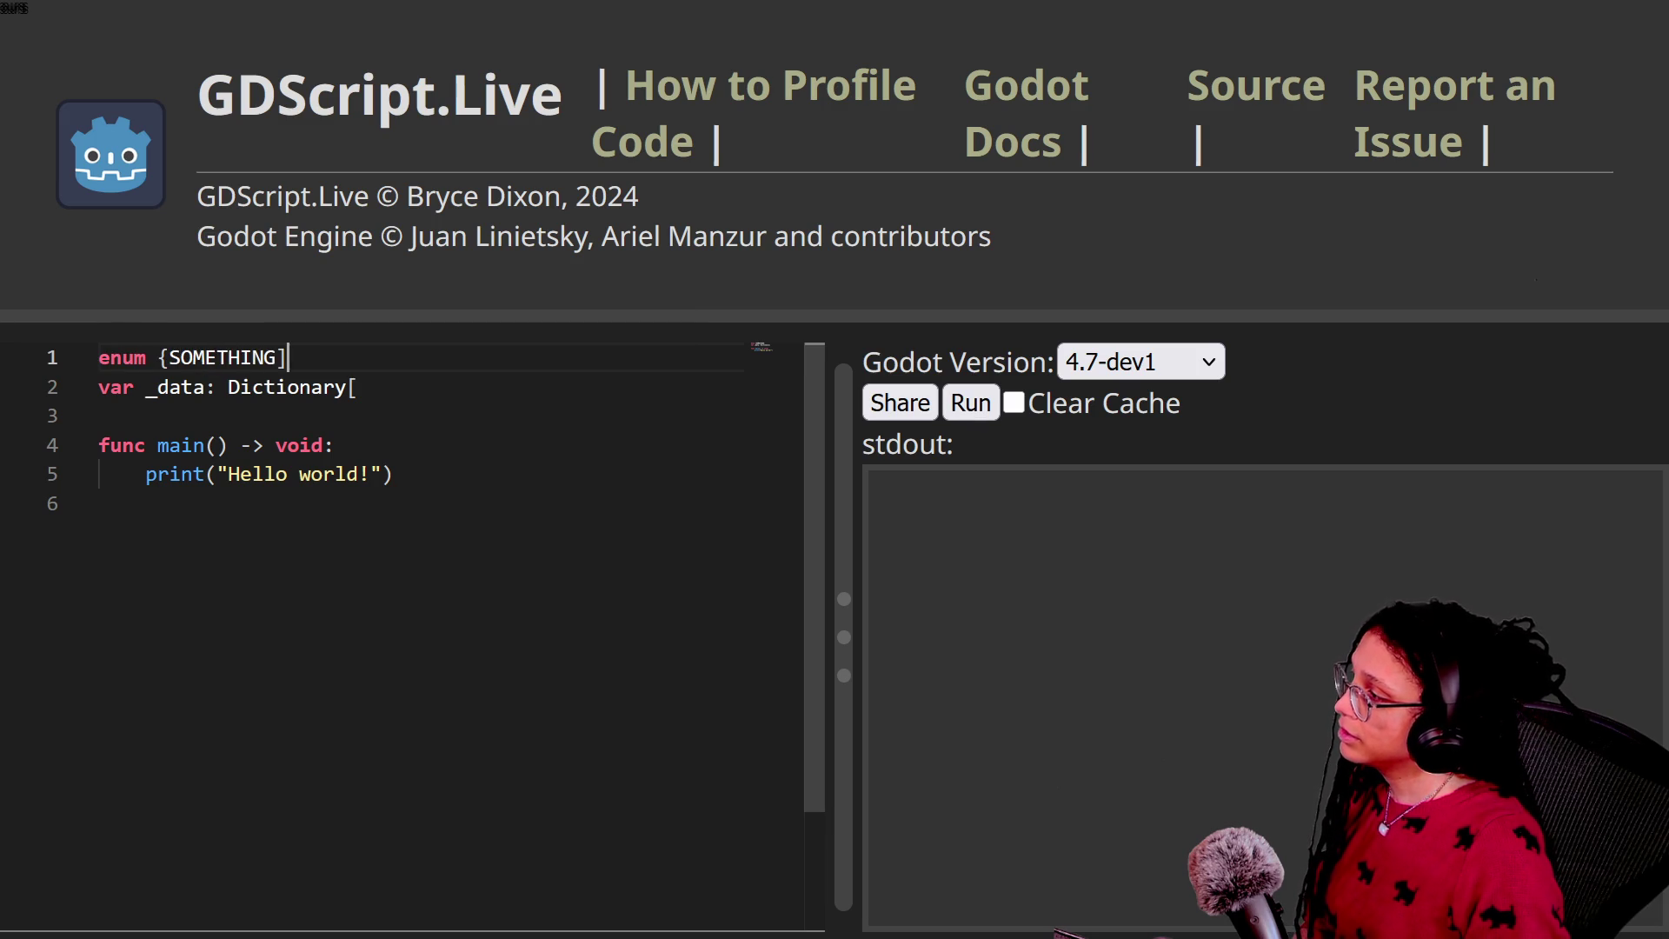
{"action": "left_click", "coordinate": [171, 357]}
{"action": "type", "text": "ENUMS"}
{"action": "left_click", "coordinate": [411, 365]}
{"action": "type", "text": "G"}
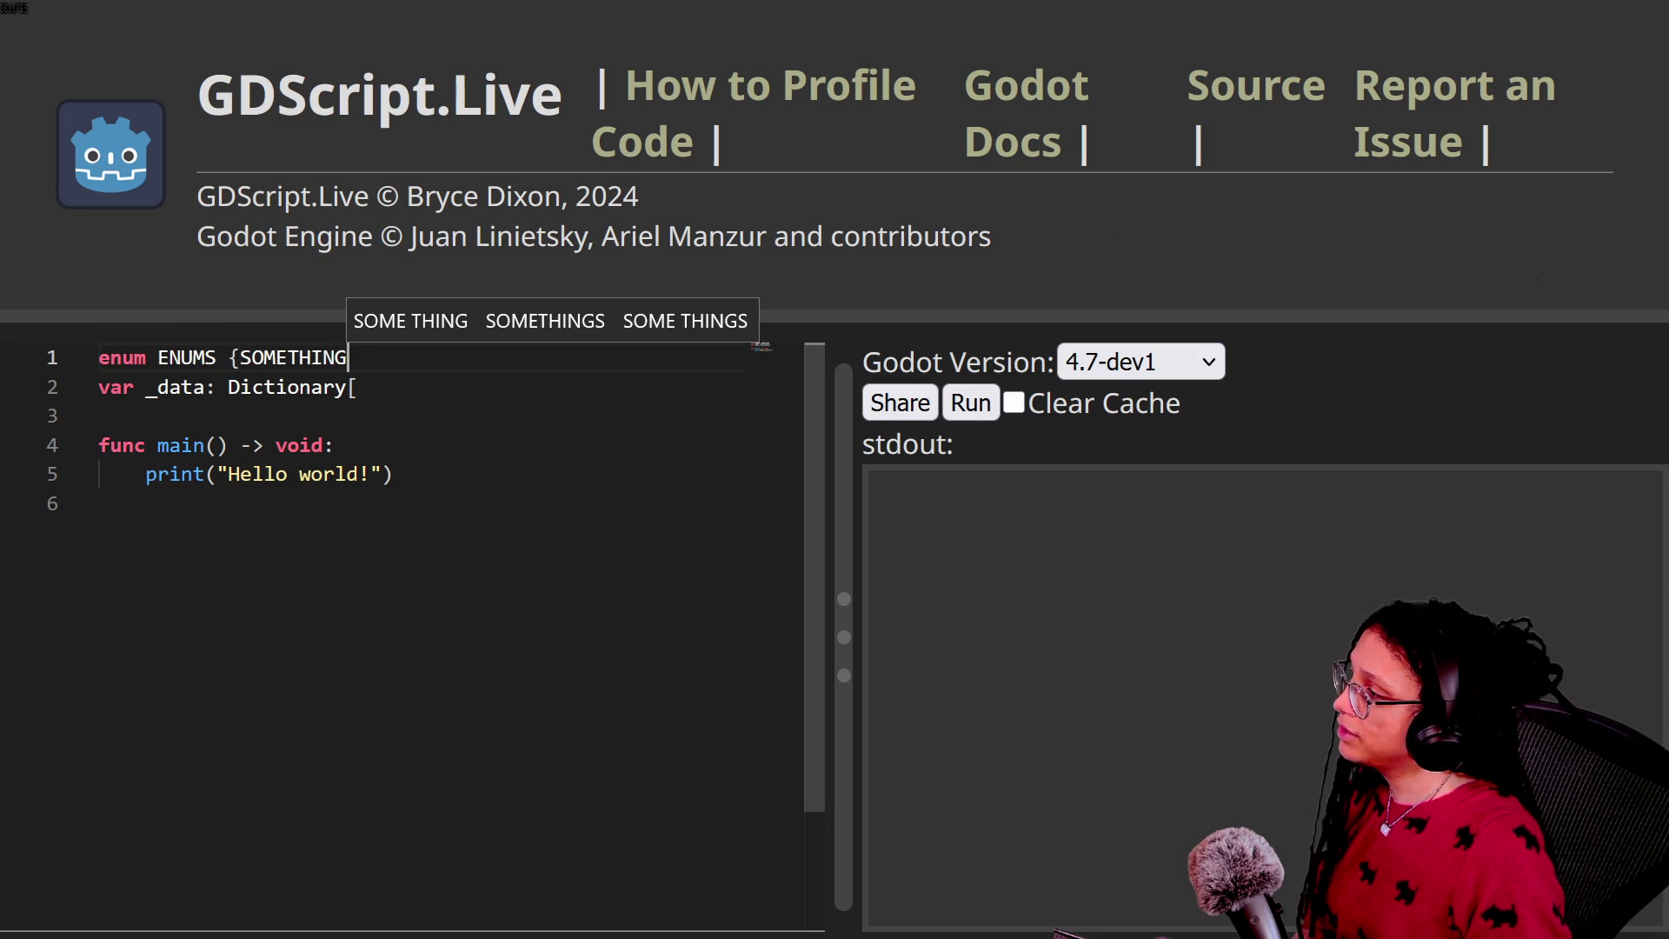
{"action": "type", "text": "}"}
Step: Finish '_data: Dictionary[ENUMS, Dictionary] = { }' with an indented empty line between the braces
{"action": "left_click", "coordinate": [417, 395]}
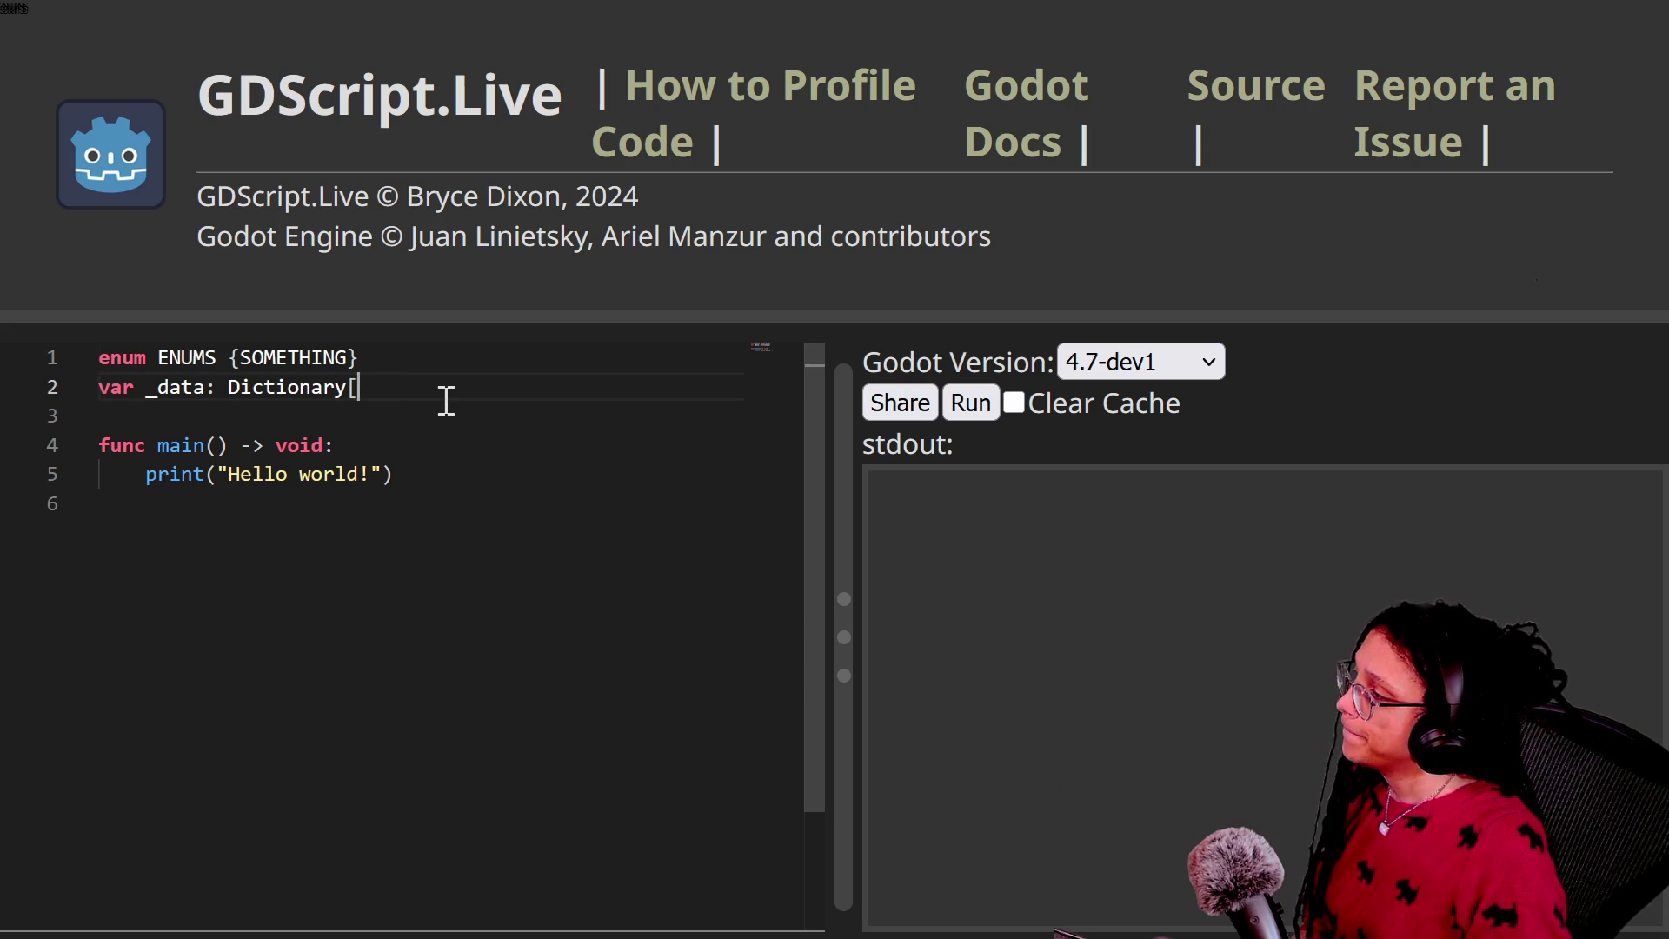
{"action": "type", "text": "ENUMS"}
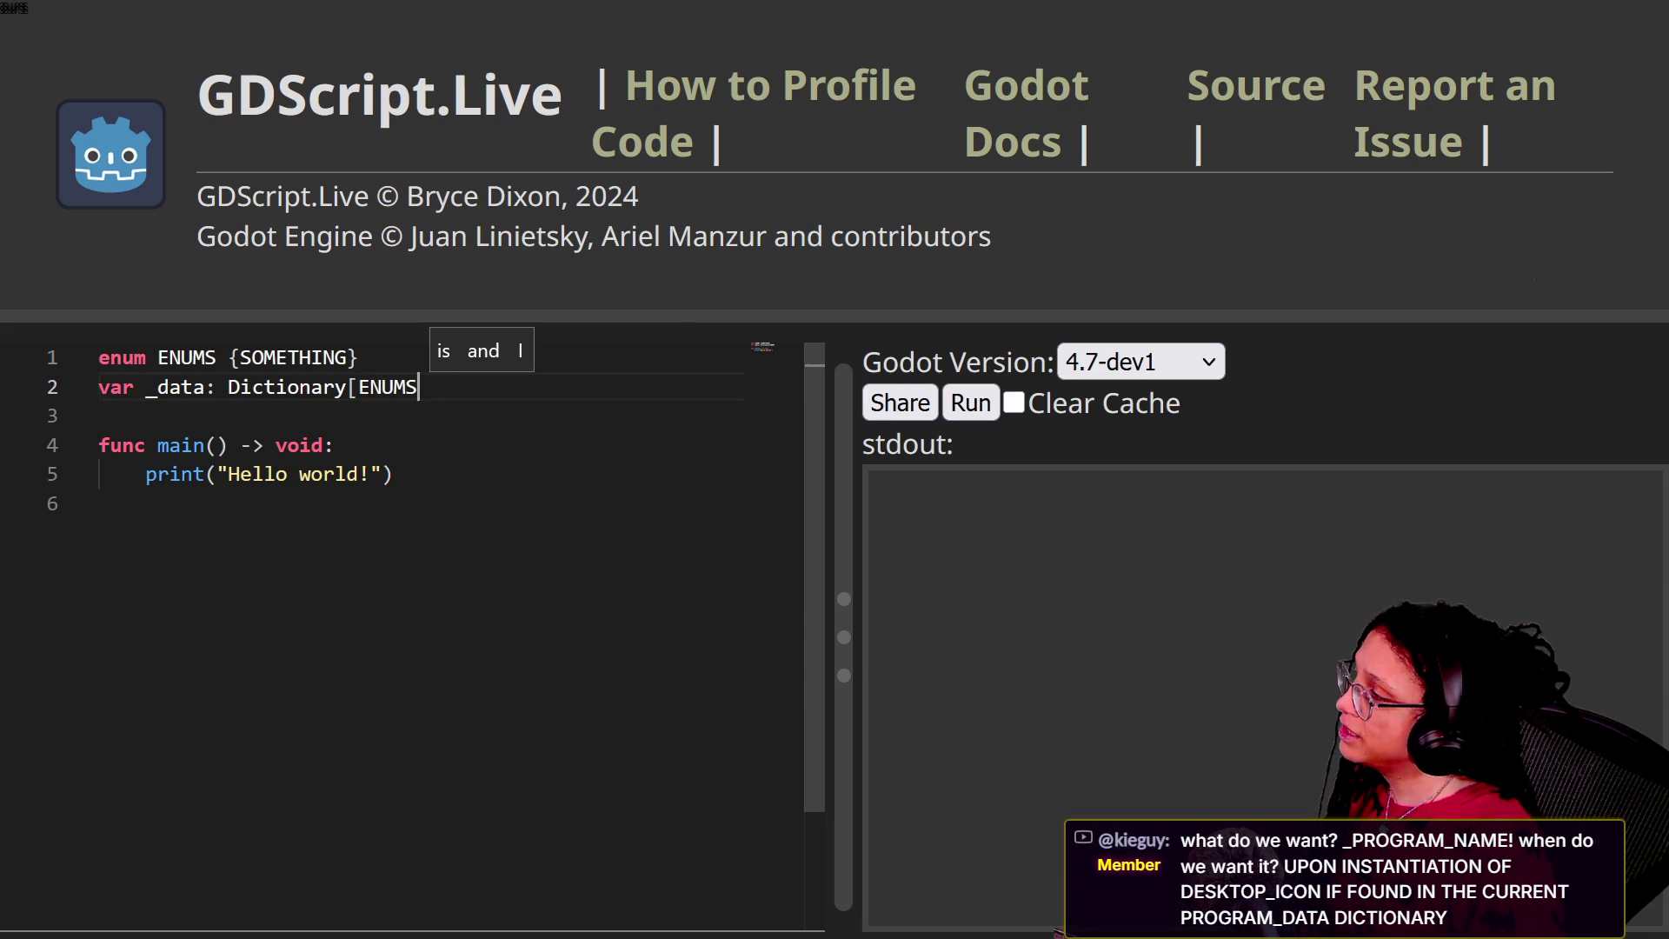
{"action": "type", "text": ", Dictionary{"}
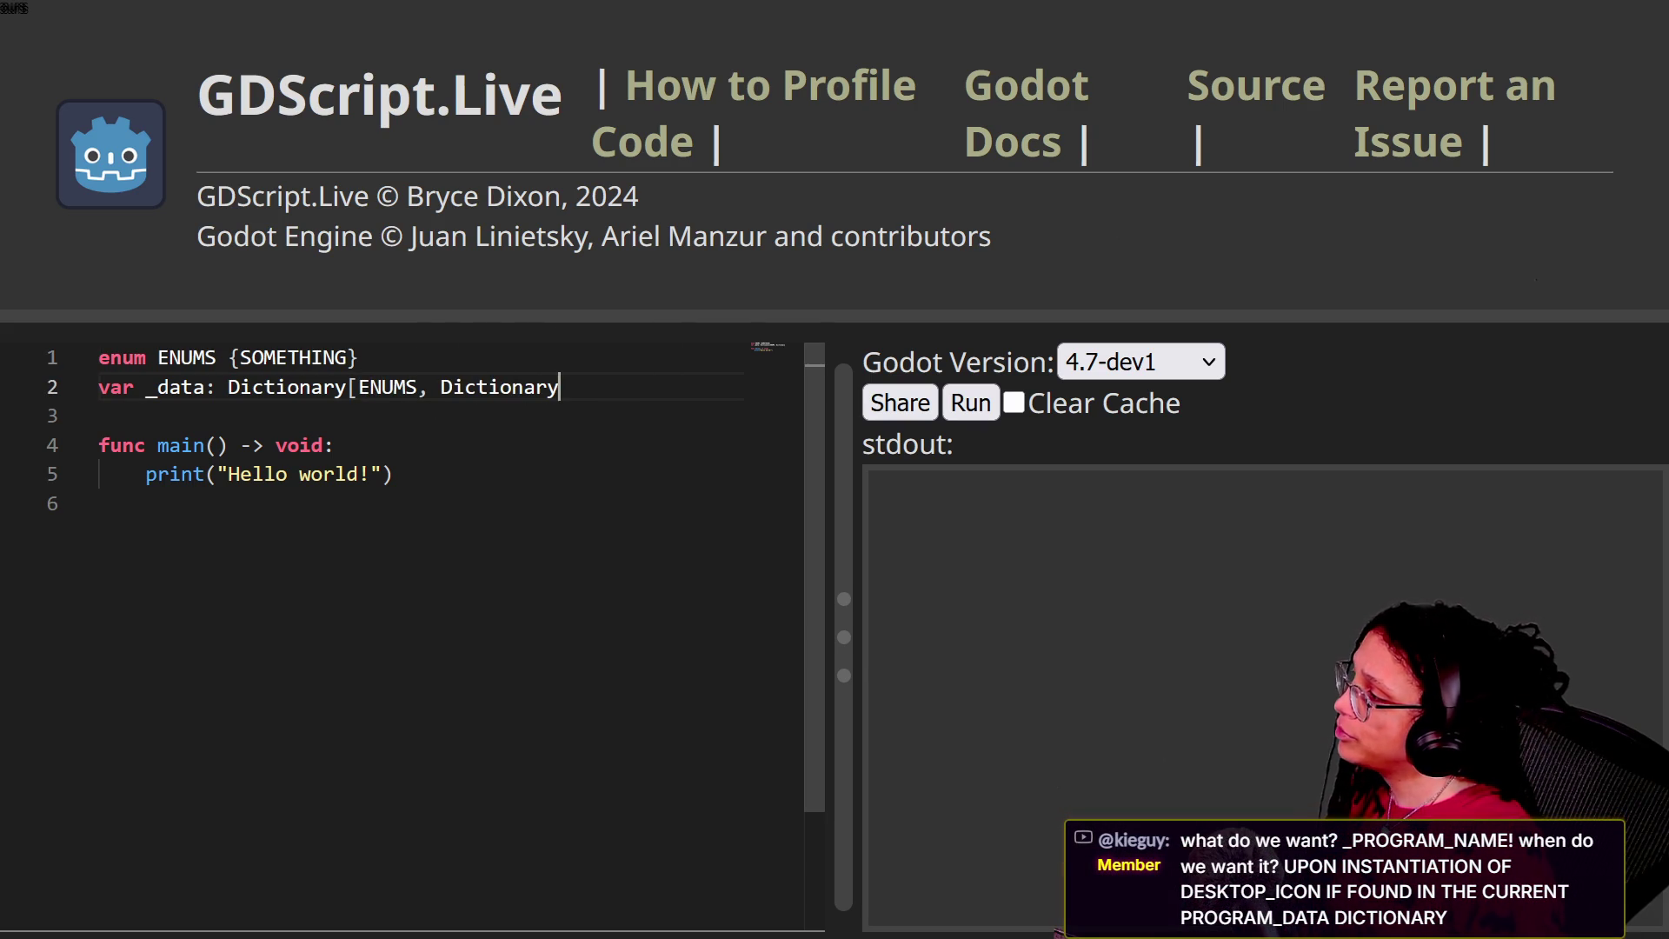
{"action": "key", "text": "BackSpace"}
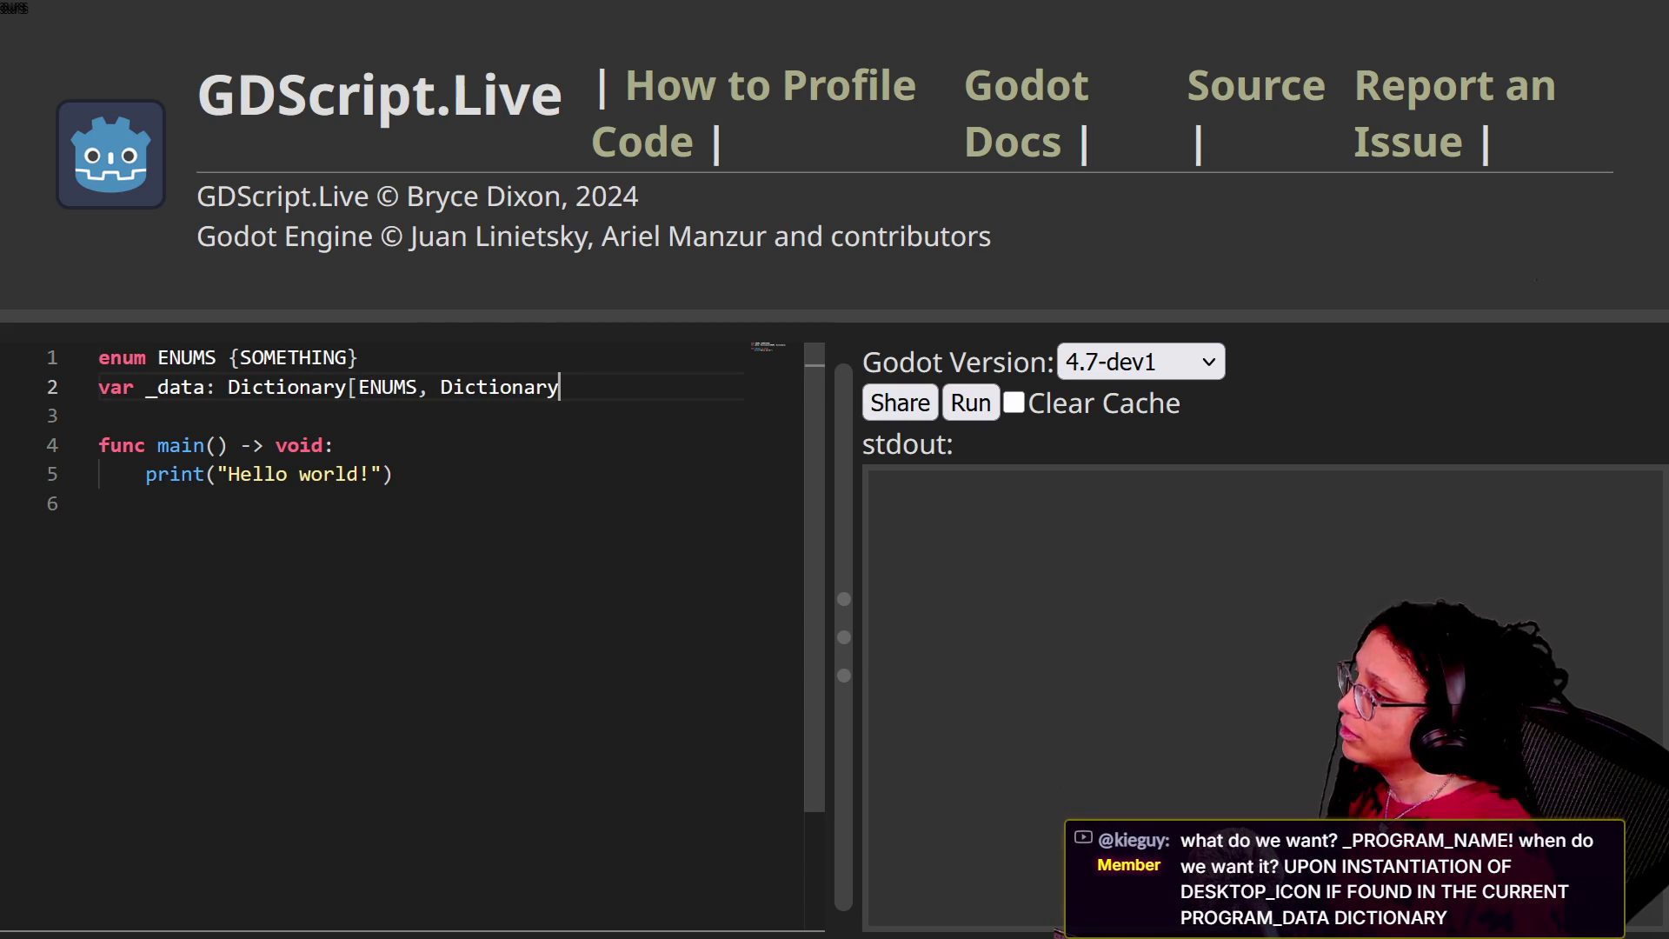
{"action": "type", "text": "]: ="}
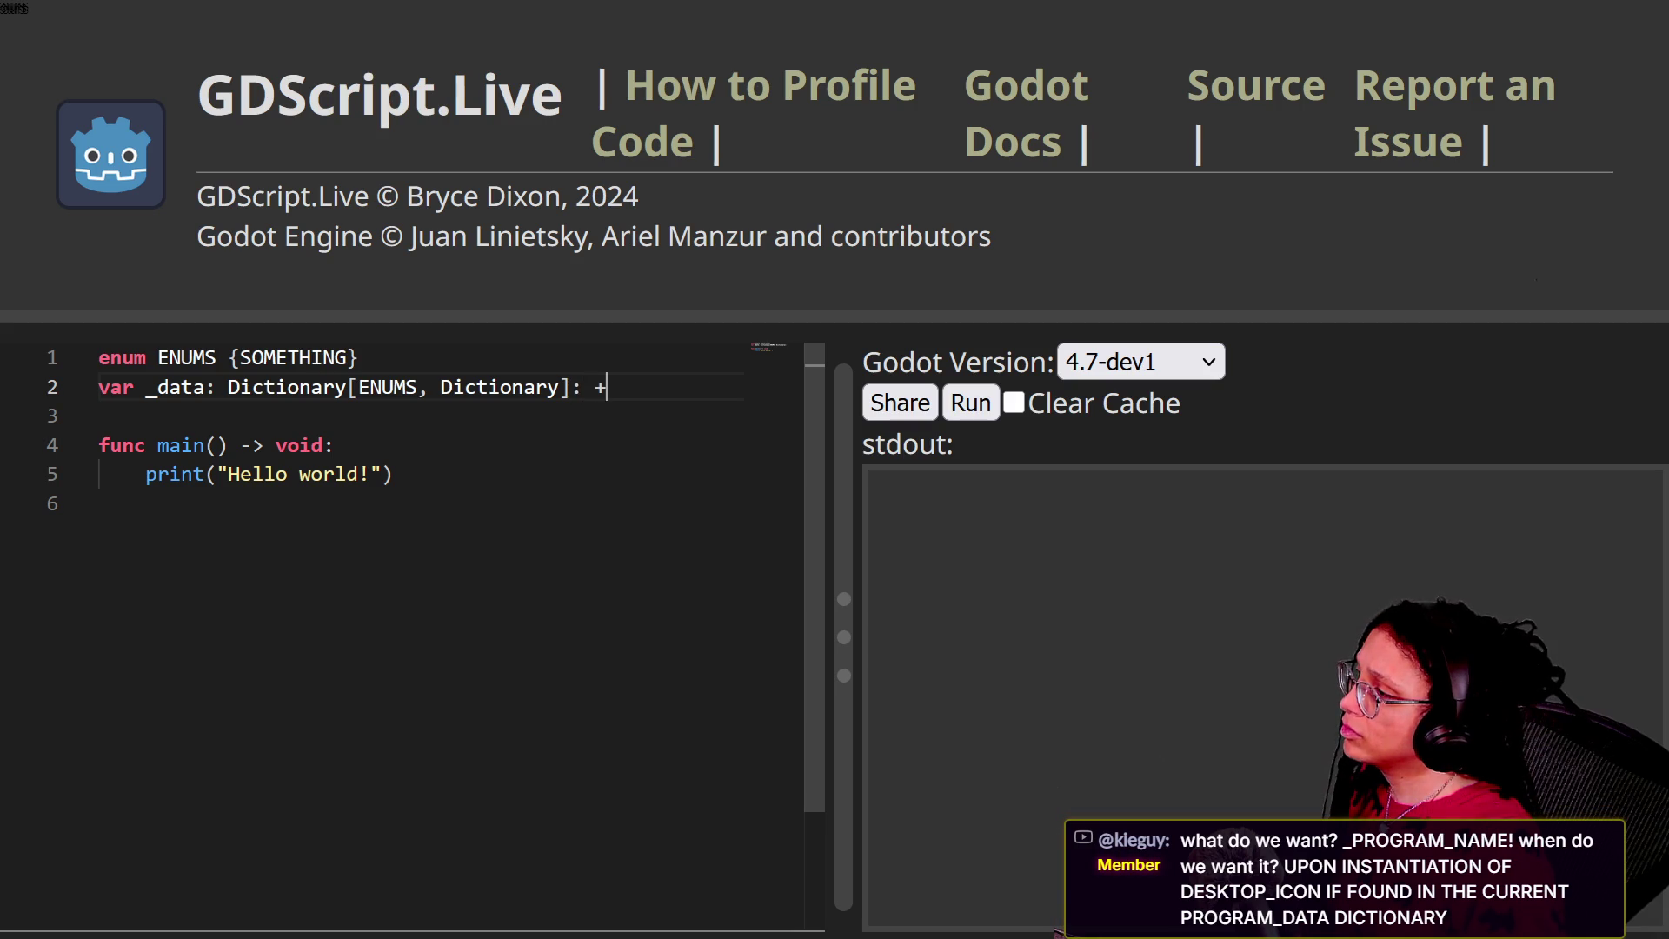
{"action": "type", "text": "{"}
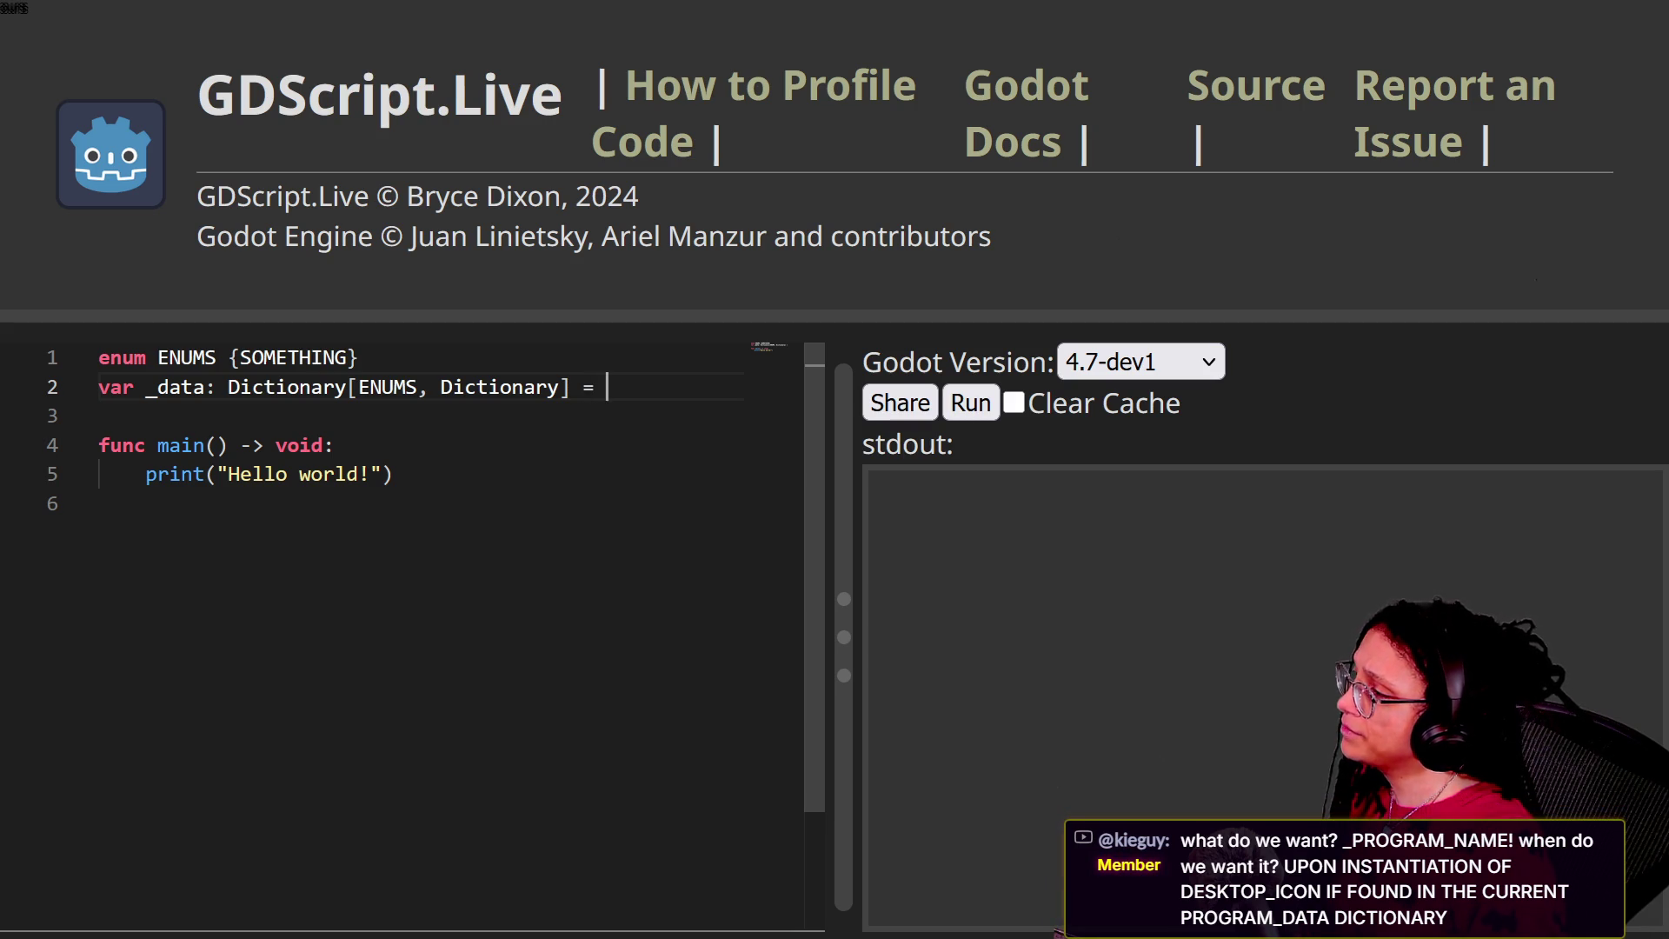
{"action": "key", "text": "Return"}
{"action": "type", "text": "}"}
{"action": "left_click", "coordinate": [690, 388]}
{"action": "key", "text": "ctrl+plus"}
{"action": "key", "text": "Return"}
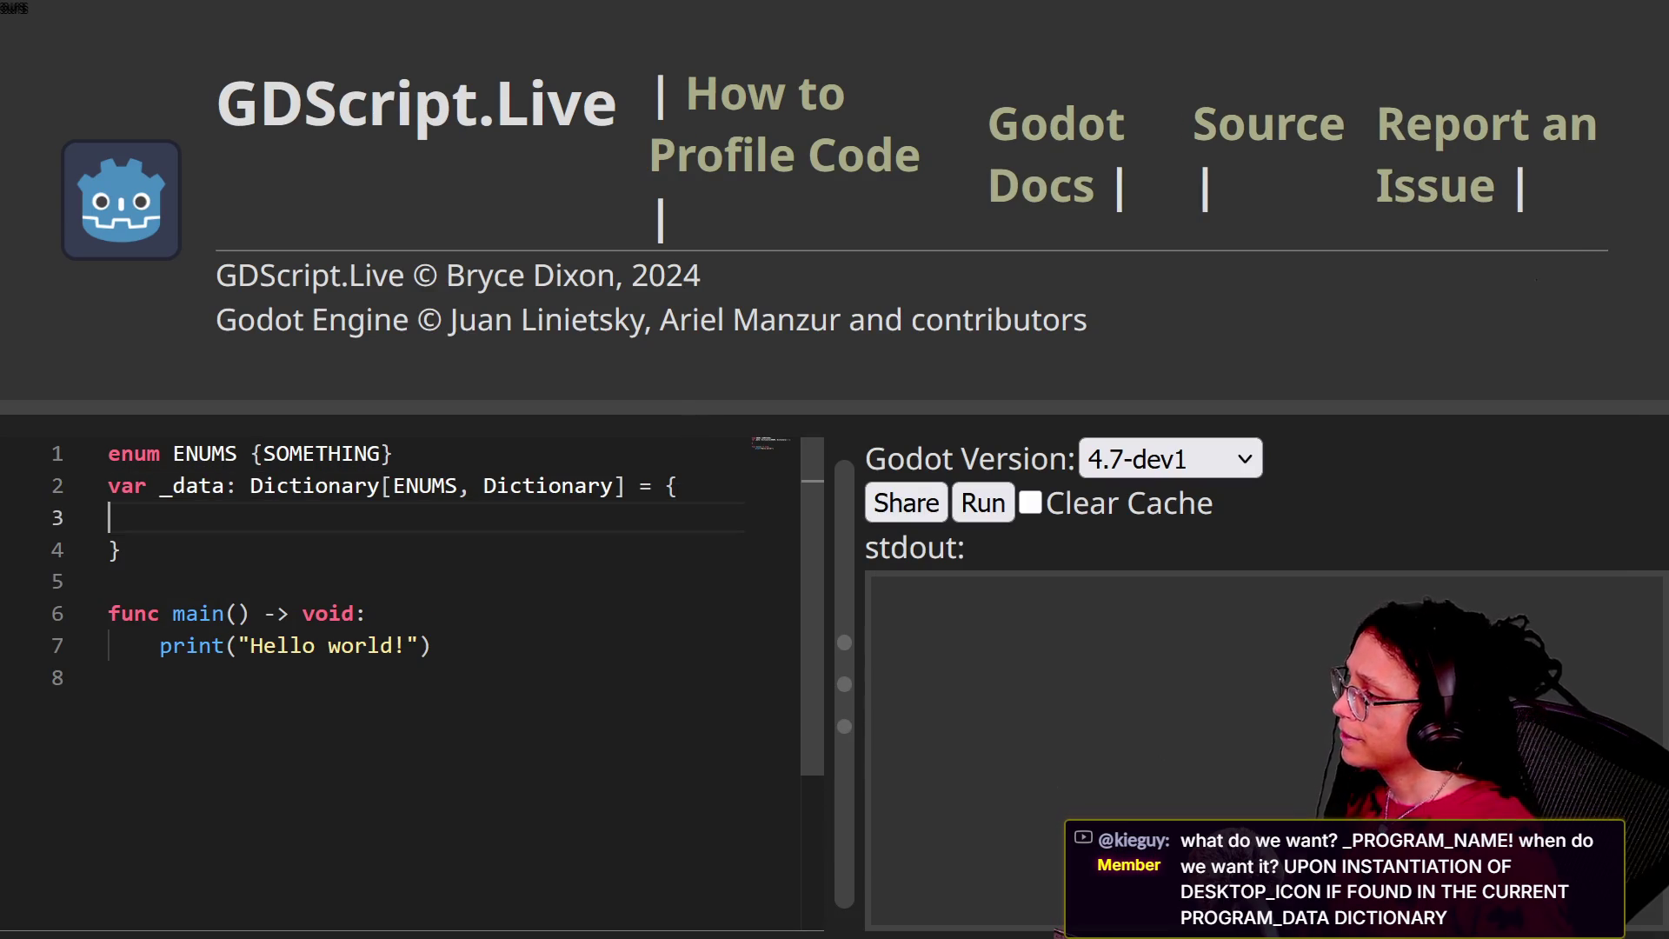
{"action": "key", "text": "Tab"}
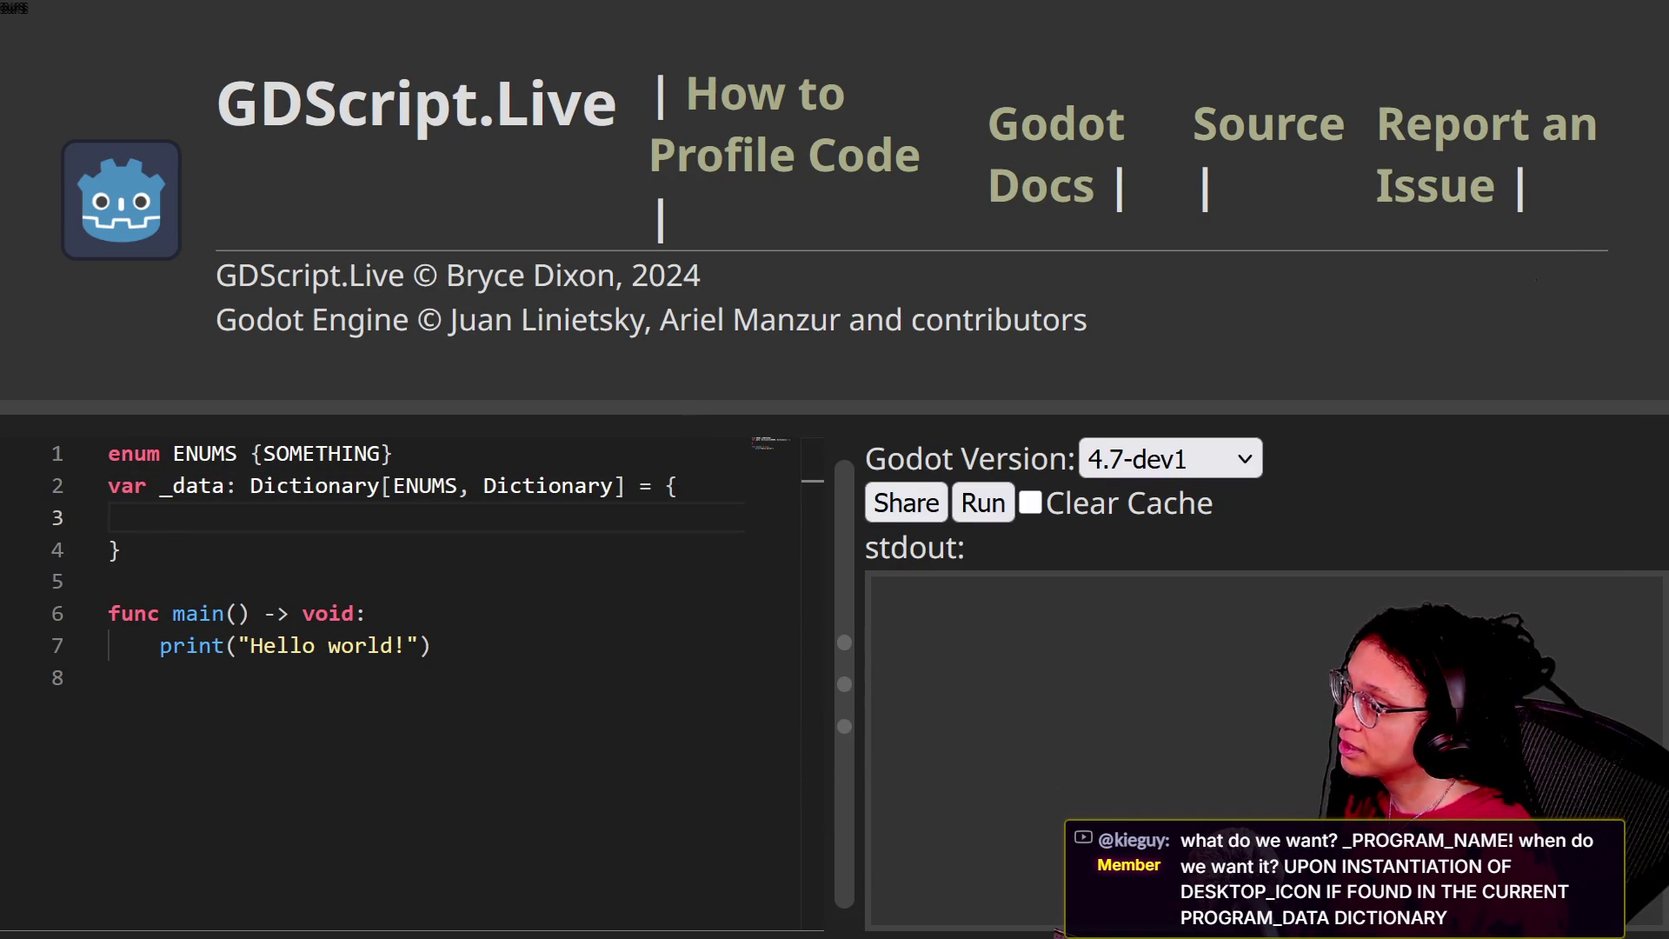
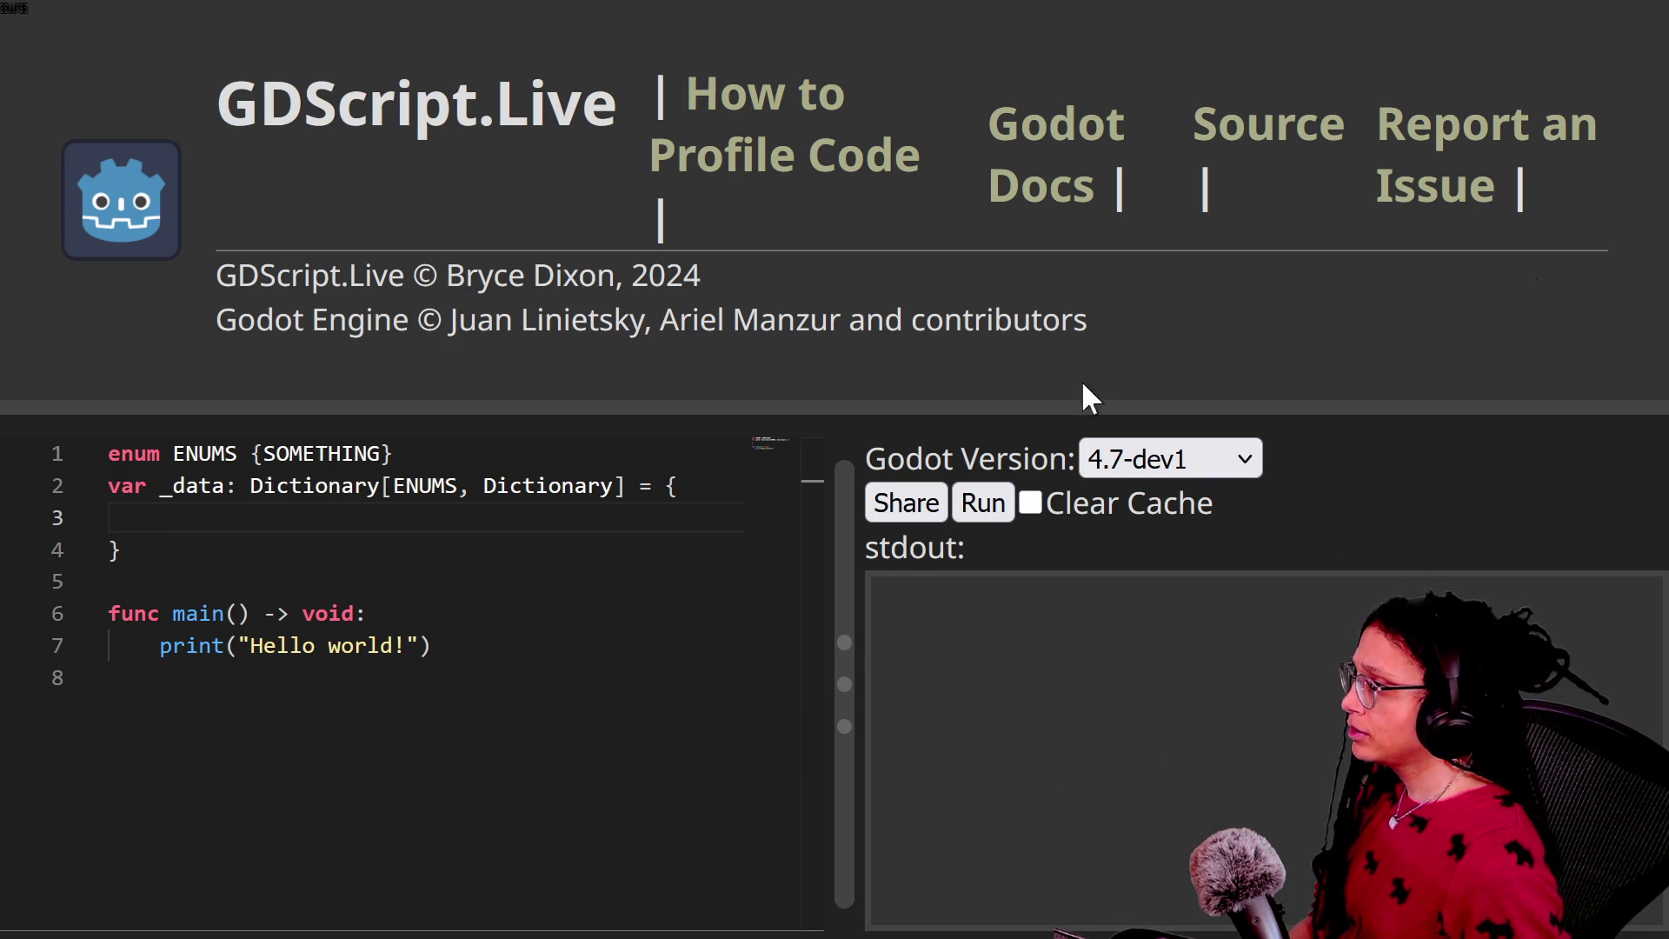
Step: Add 'enum SUBENUMS {SUB_SOMETHING}' as line 2, below the first enum
{"action": "left_click", "coordinate": [466, 526]}
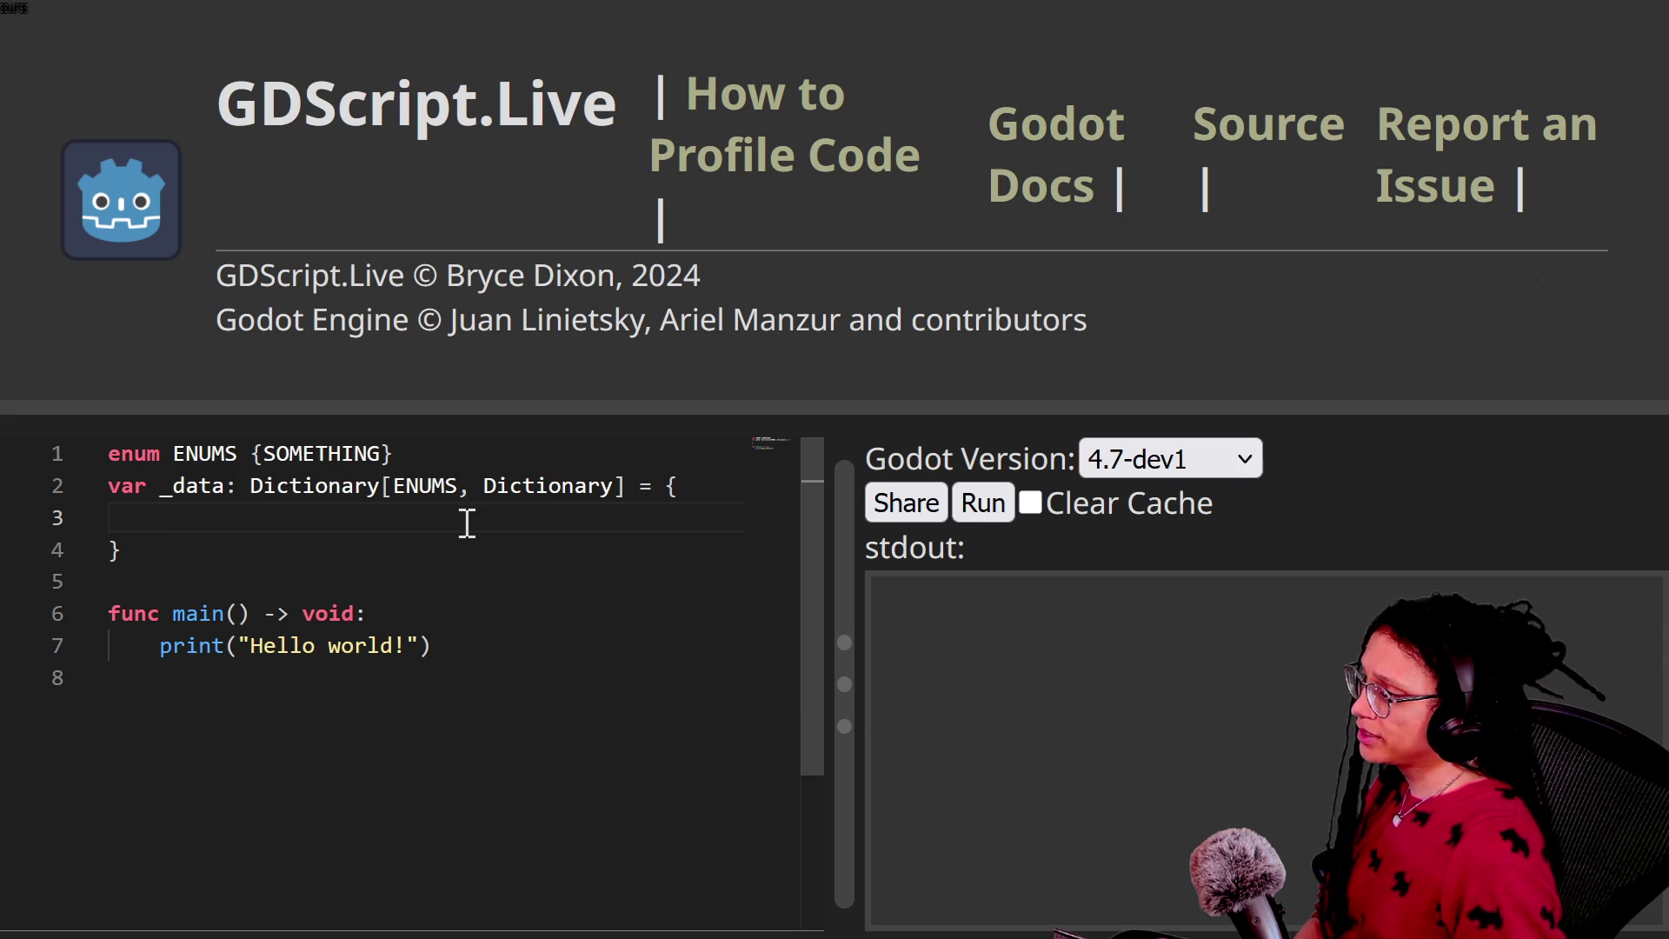
{"action": "left_click", "coordinate": [455, 453]}
{"action": "key", "text": "Return"}
{"action": "type", "text": "enum SUBENUMS {SUB_SOMETHING}"}
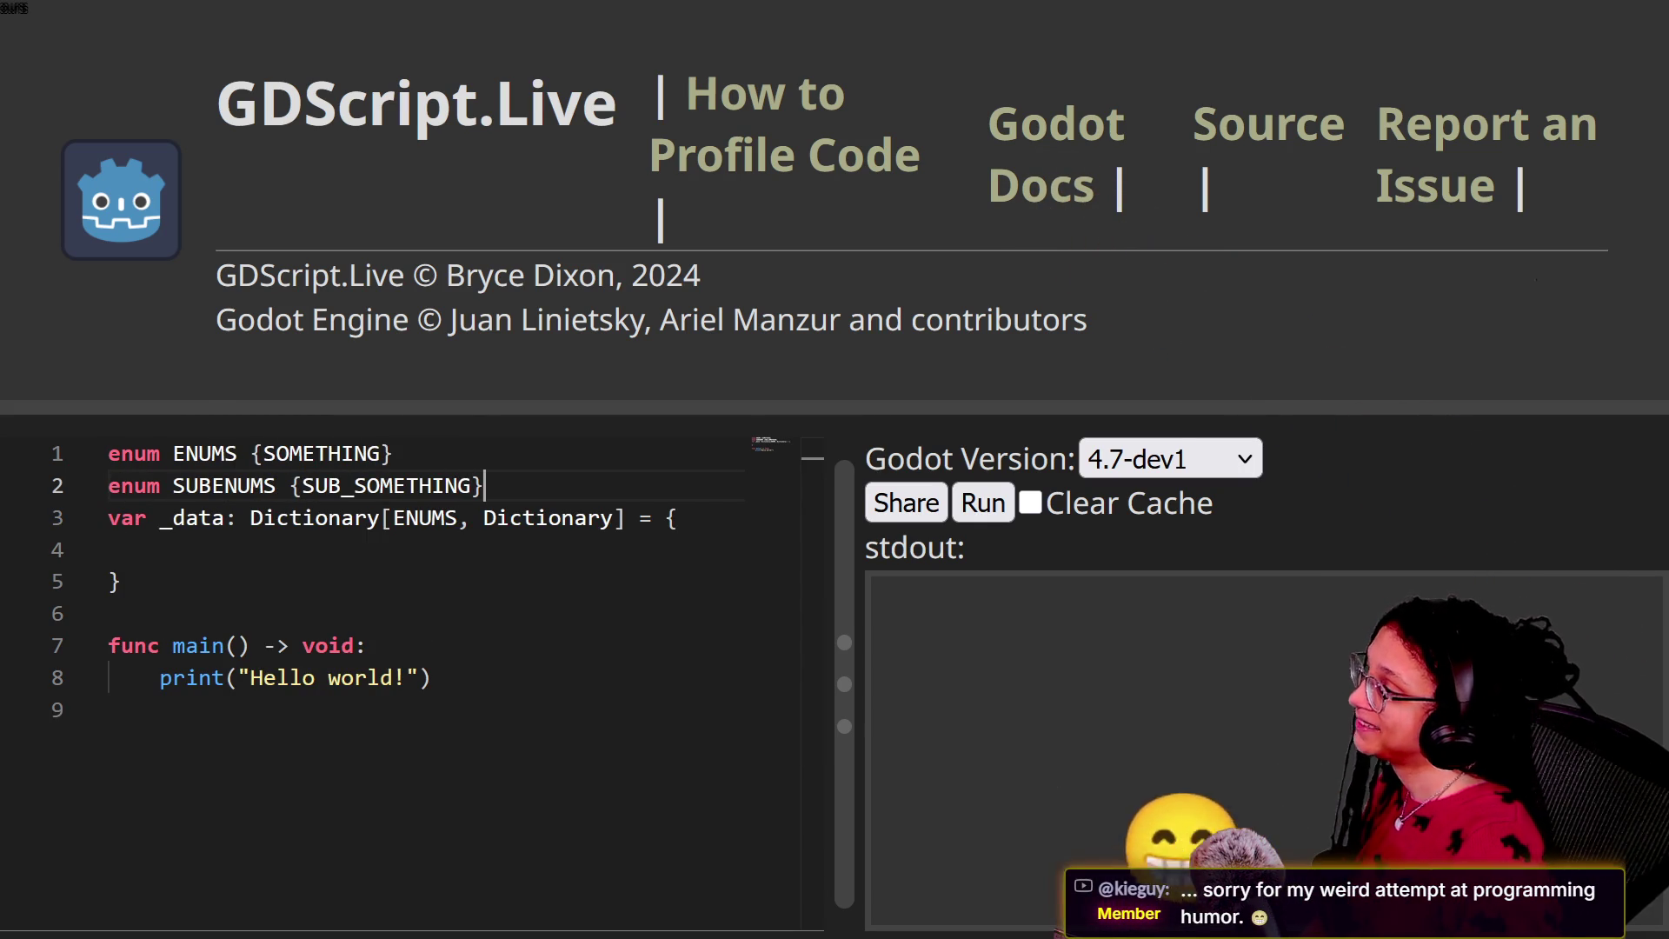
Step: Start the _data dictionary entry with the key ENUMS.SOMETHING:
{"action": "left_click", "coordinate": [313, 535]}
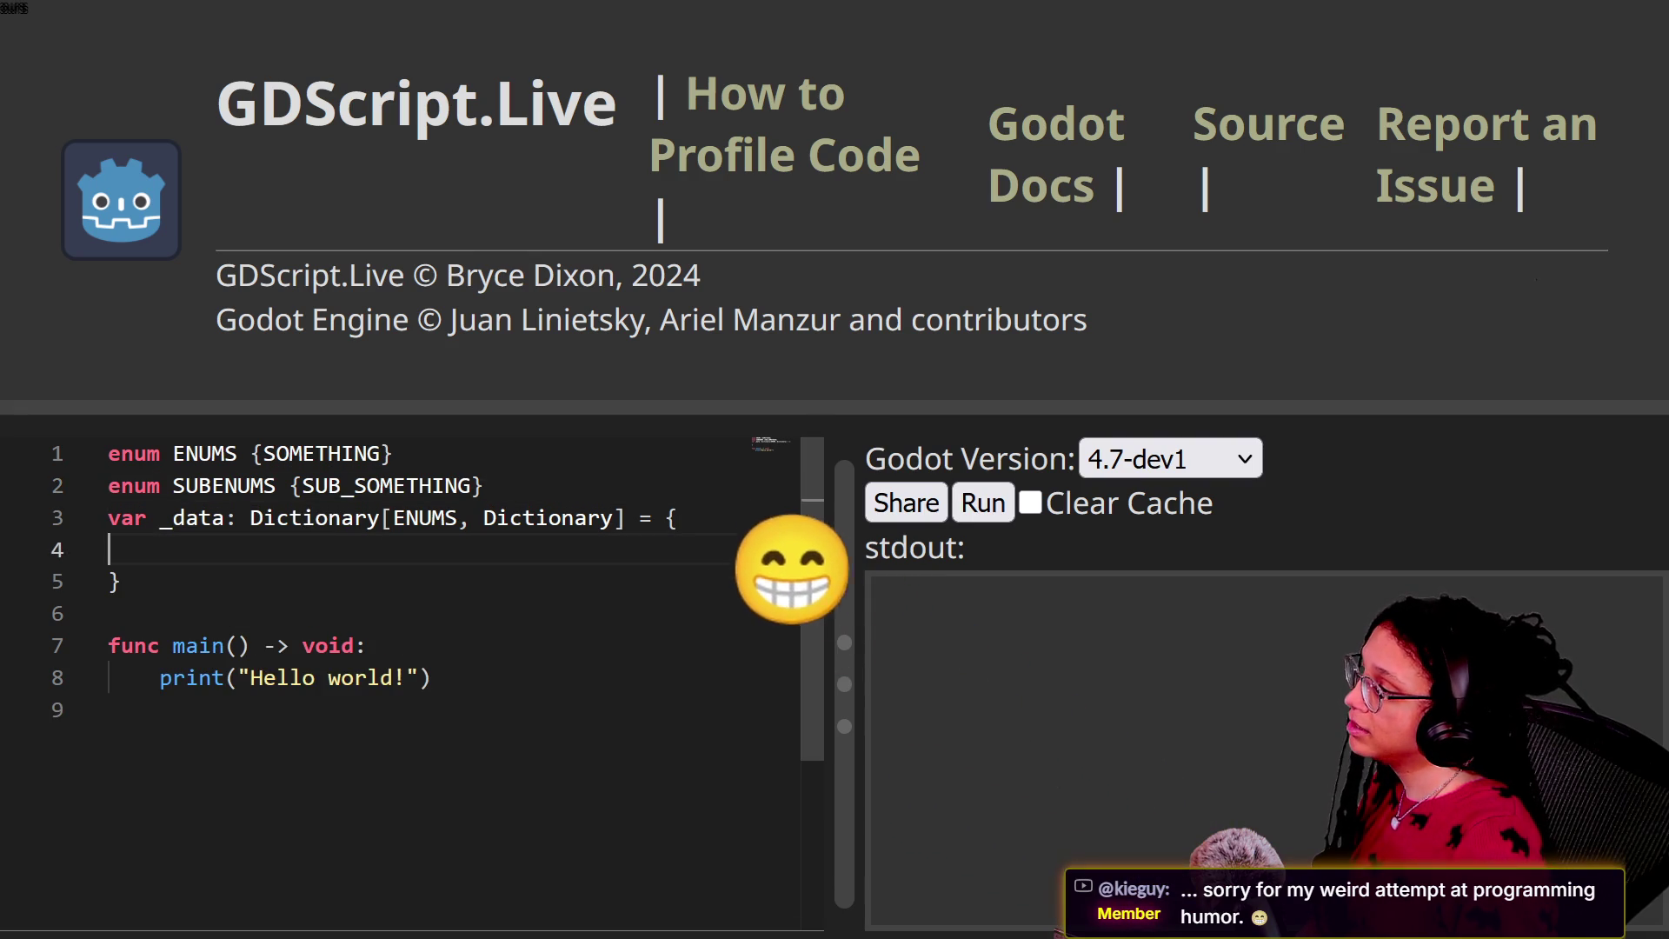
{"action": "key", "text": "Tab"}
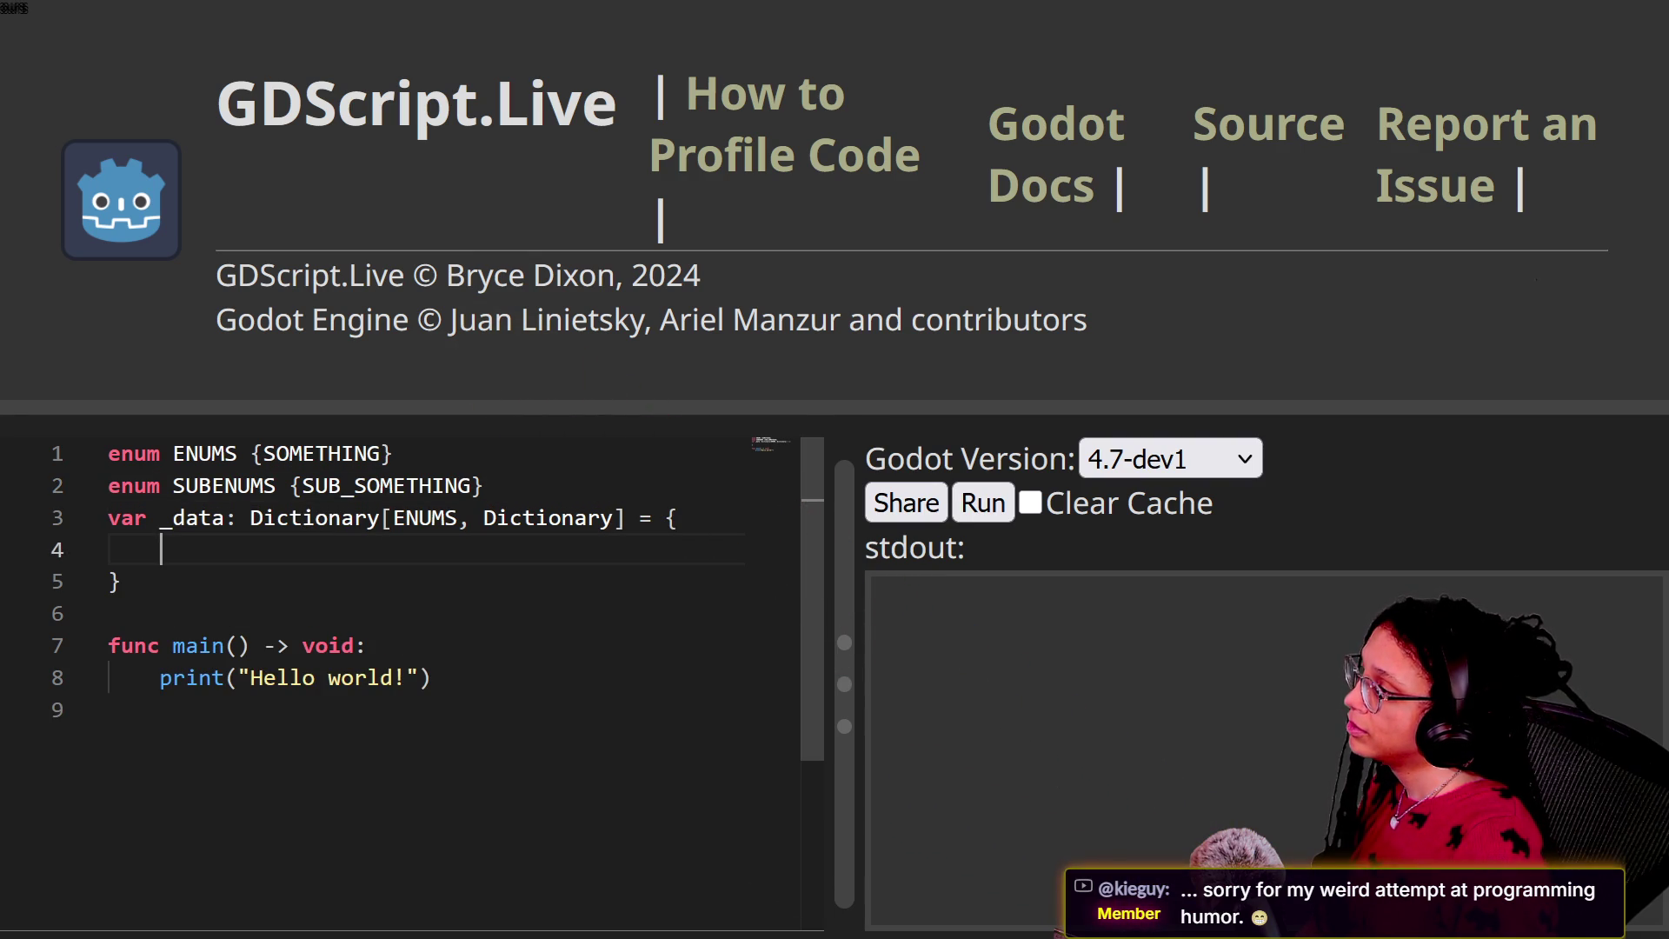
{"action": "key", "text": "BackSpace"}
{"action": "type", "text": "EN"}
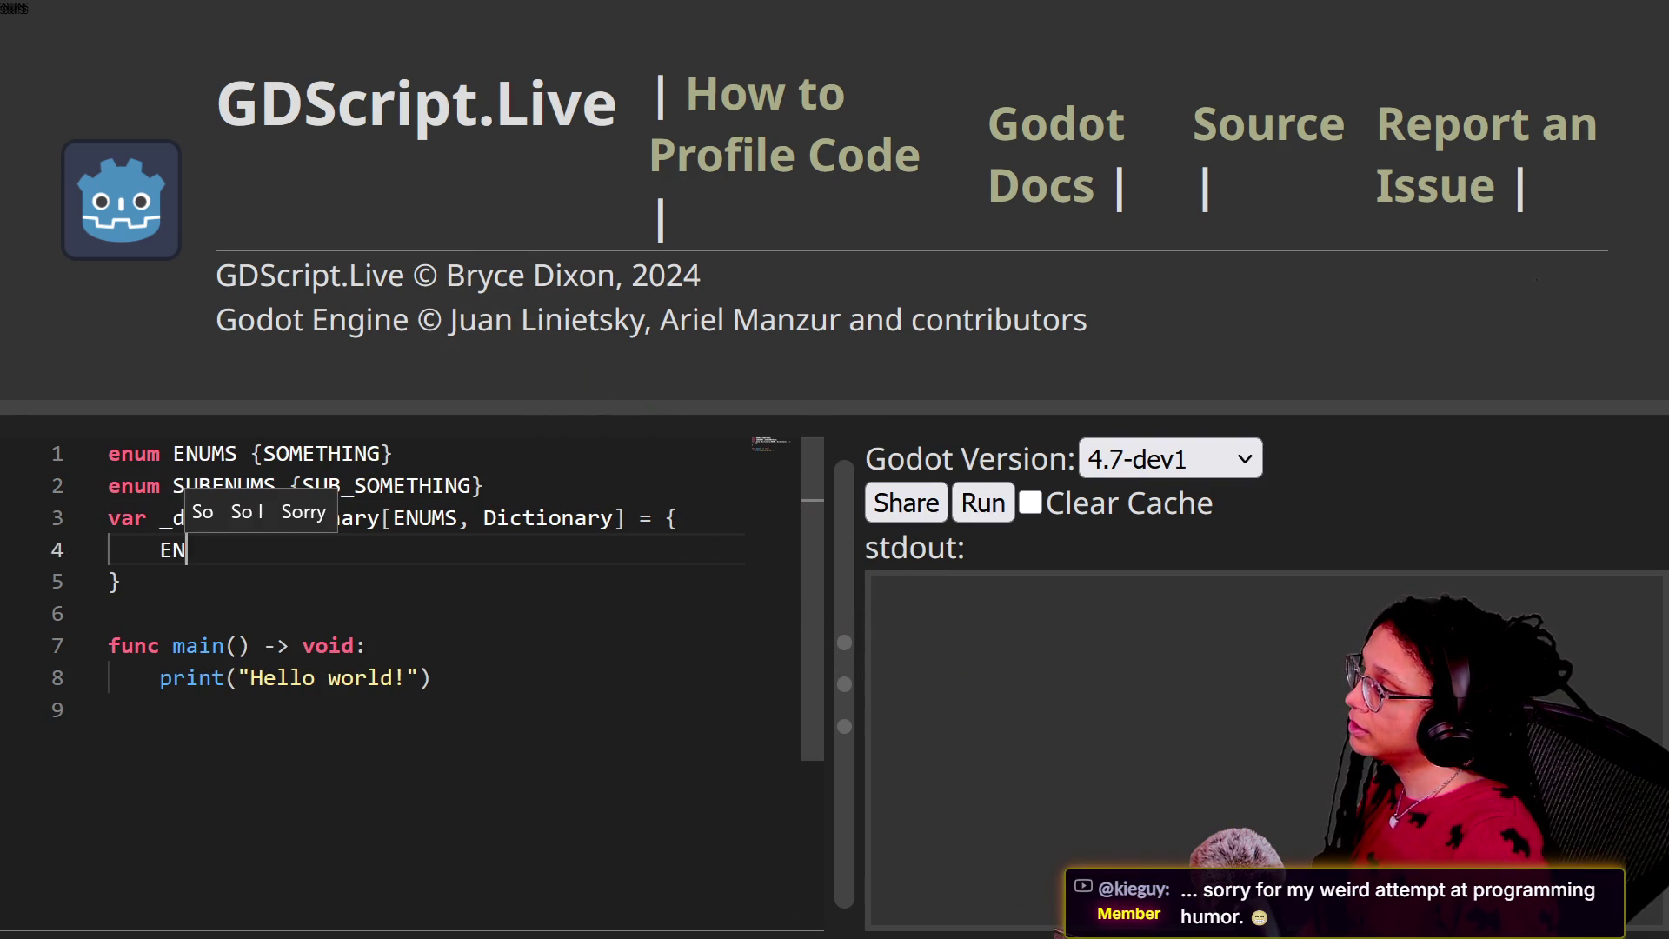
{"action": "type", "text": "UMS.SOMETHING"}
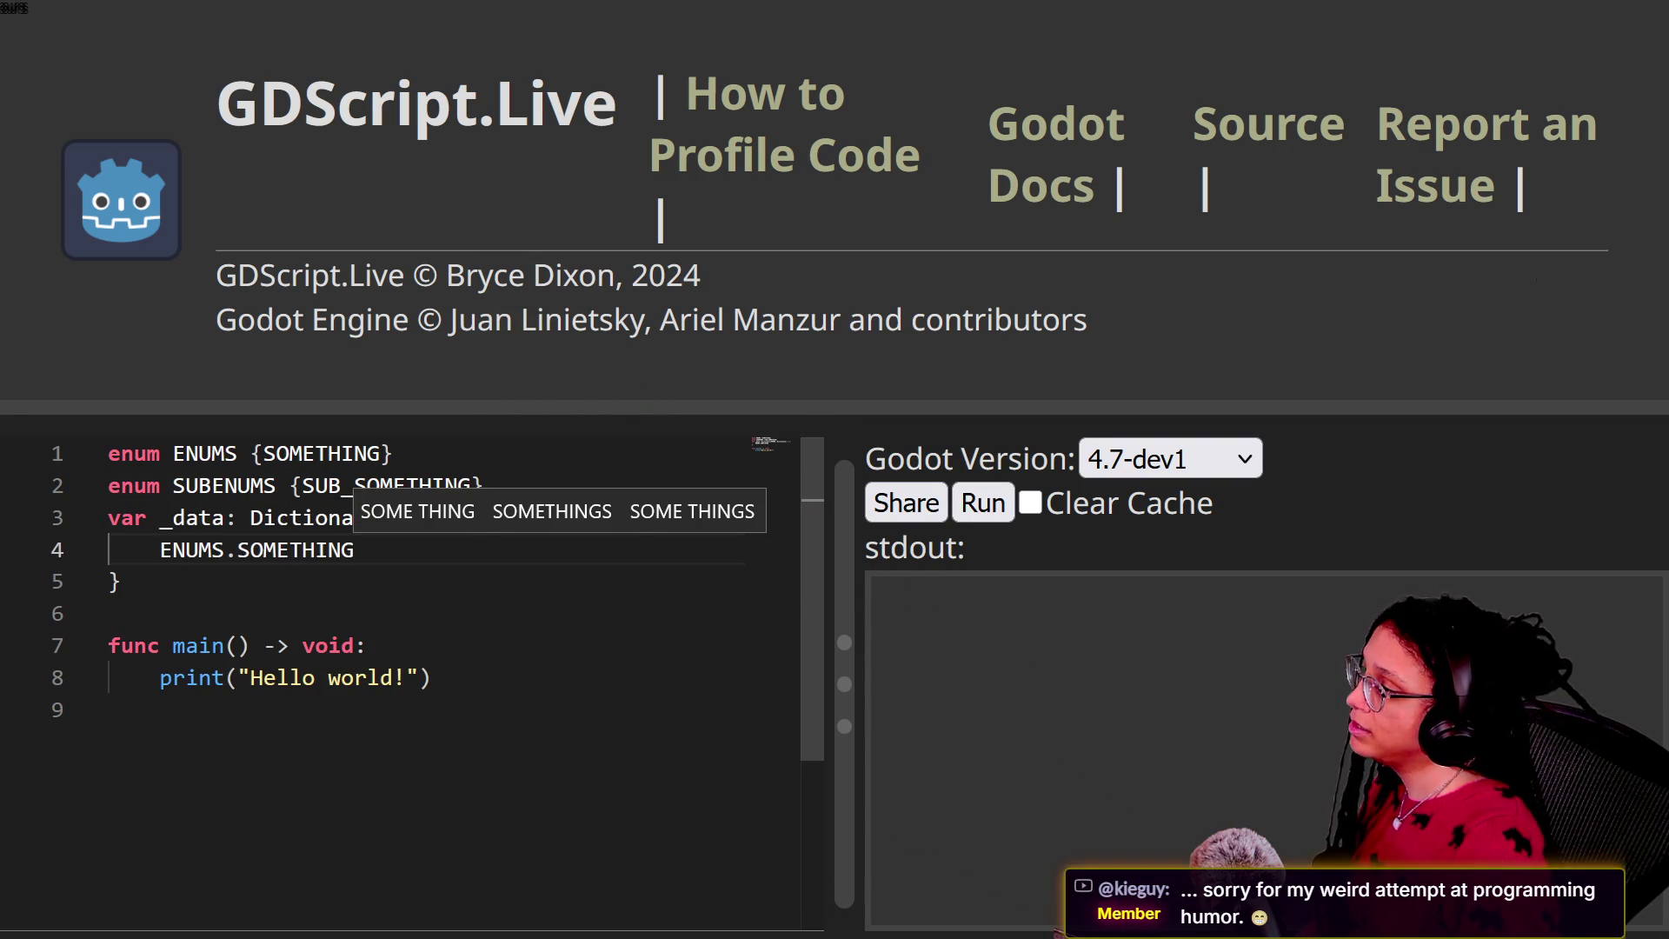
{"action": "type", "text": ": {"}
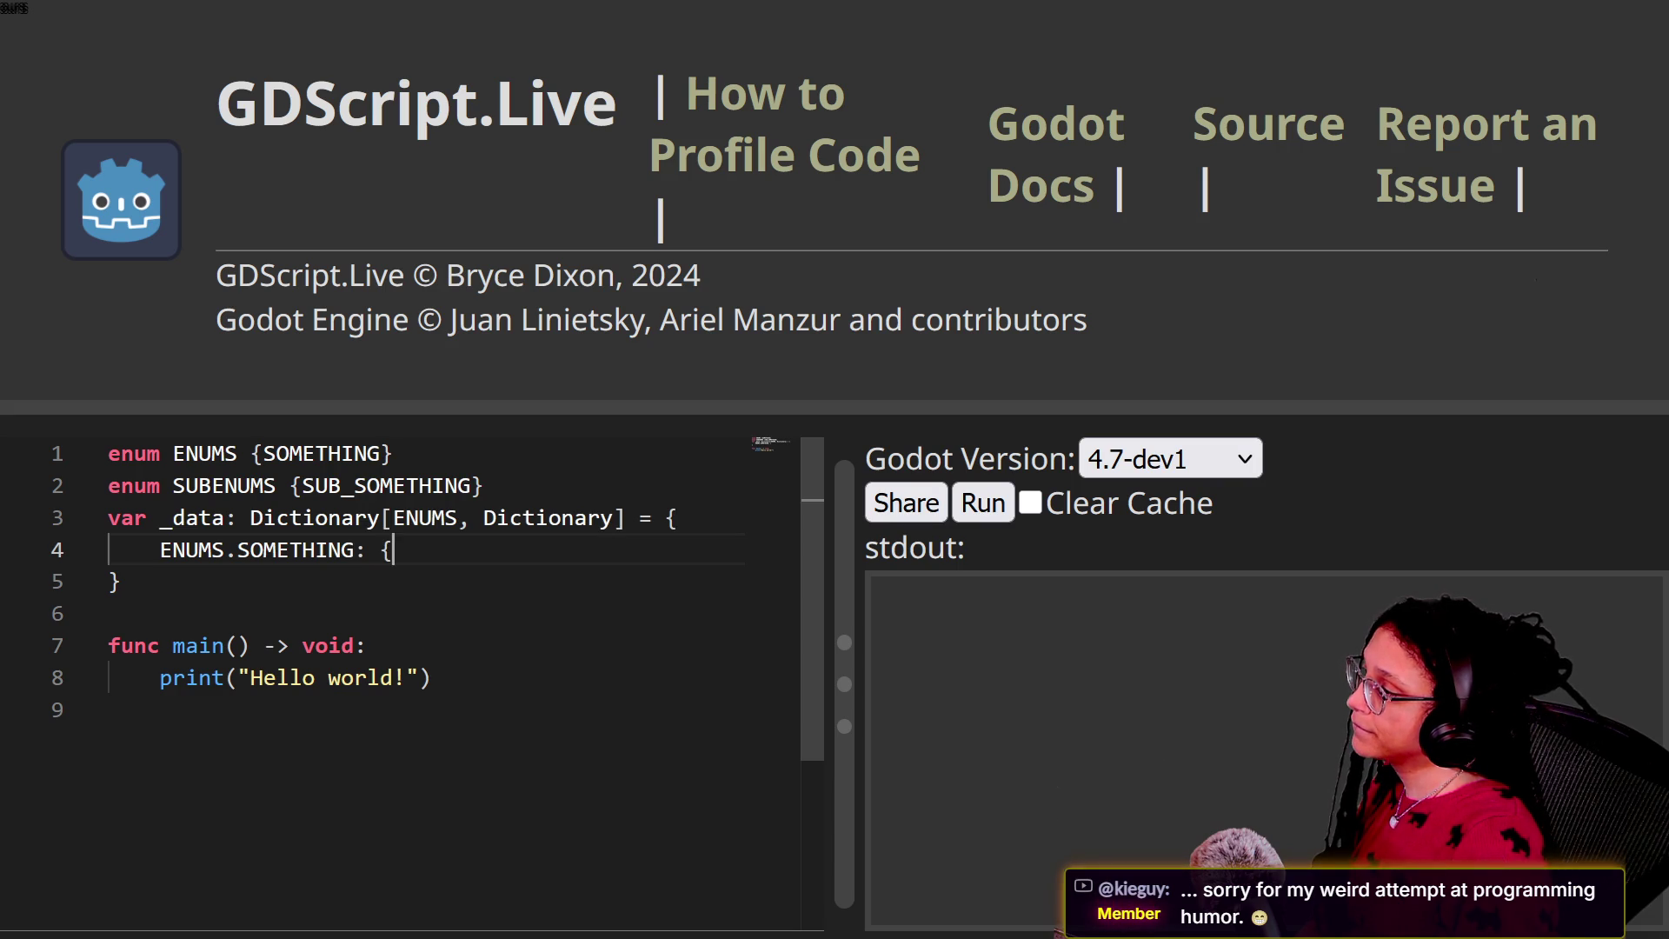
{"action": "key", "text": "Return"}
Step: Nest the inner entry SUBENUMS.SUB_SOMETHING: "something" under ENUMS.SOMETHING
{"action": "left_click", "coordinate": [451, 550]}
{"action": "key", "text": "Return"}
{"action": "key", "text": "Tab"}
{"action": "type", "text": "SUBENUMS: SUB"}
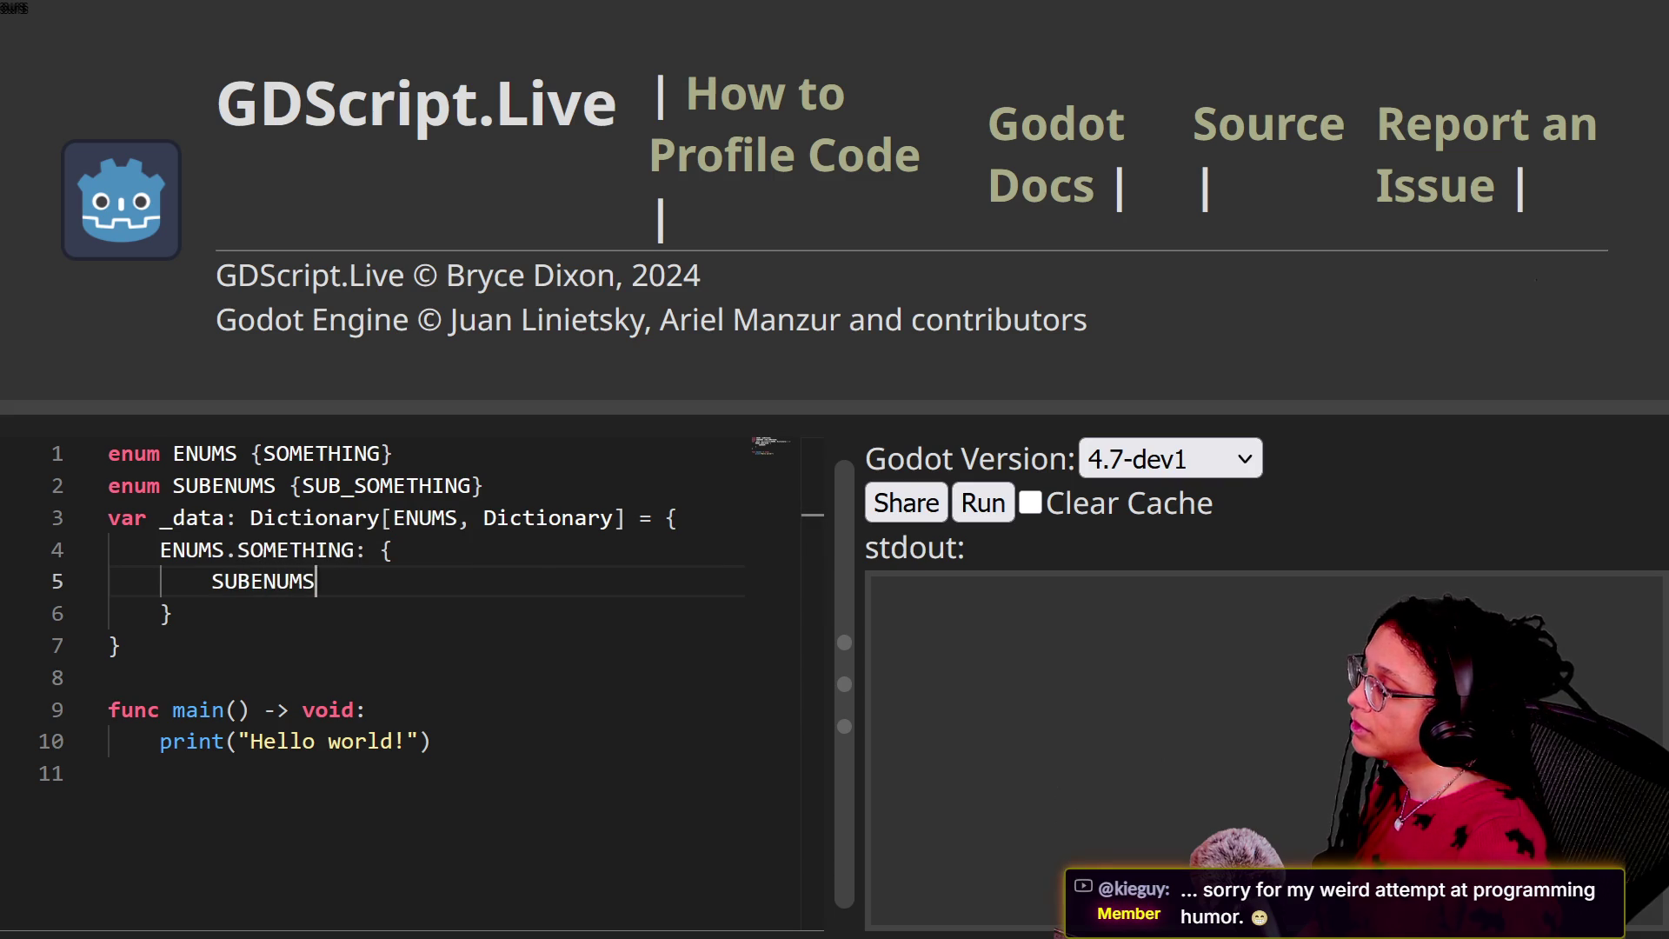
{"action": "key", "text": "Escape"}
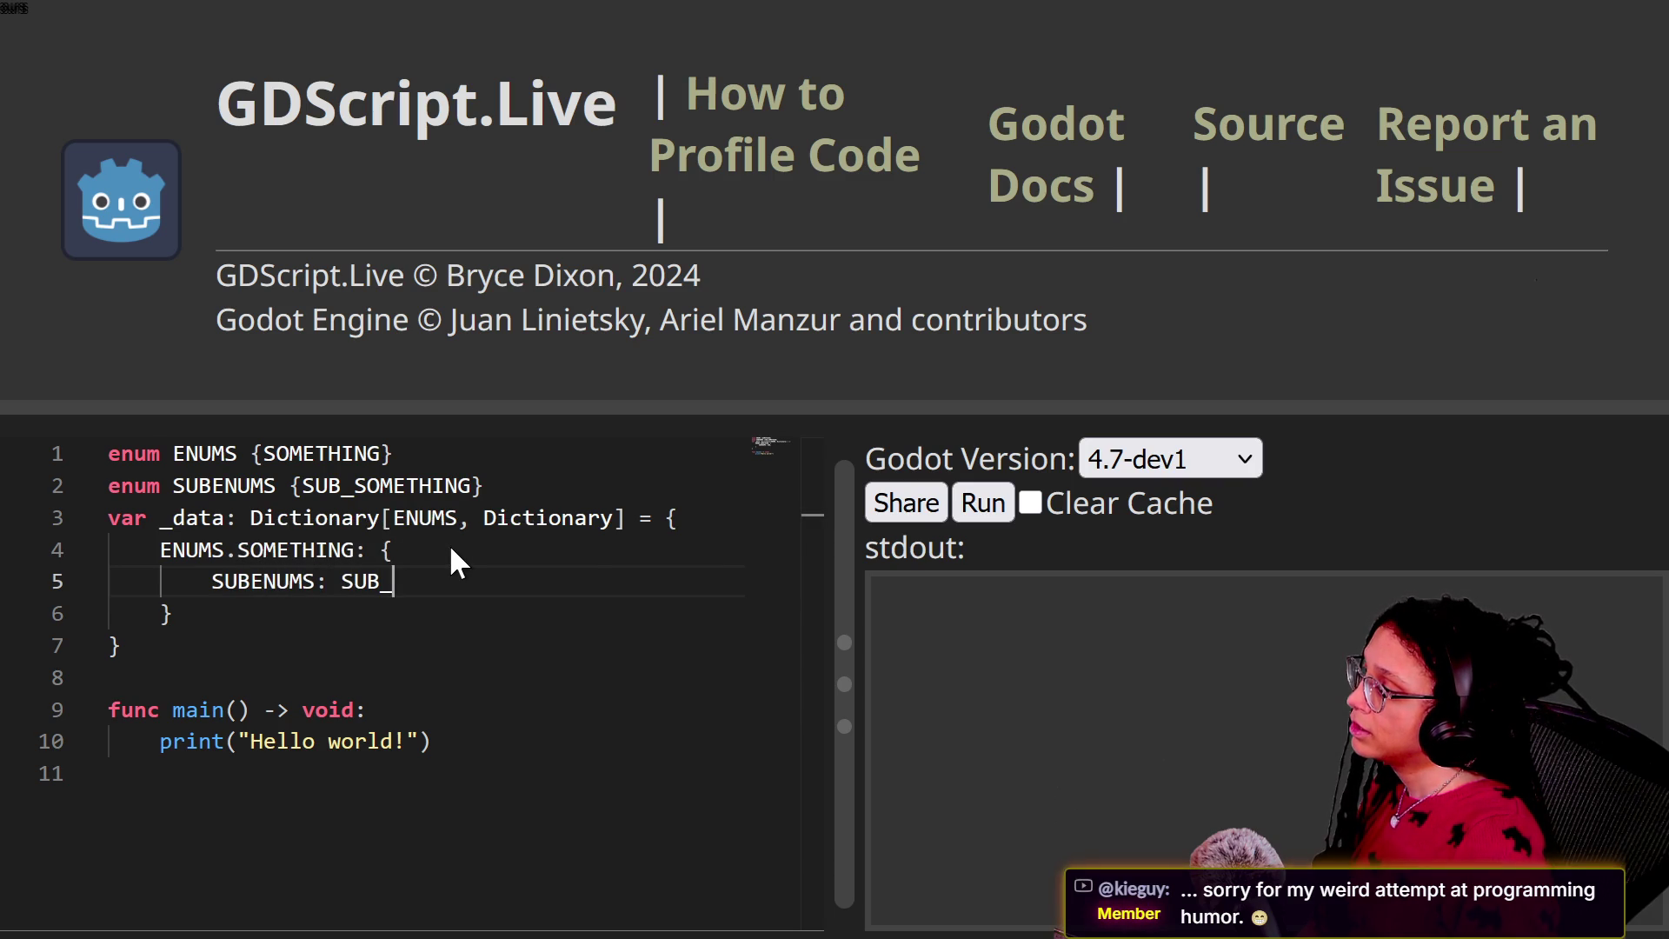
{"action": "key", "text": "BackSpace"}
{"action": "key", "text": "BackSpace"}
{"action": "key", "text": "BackSpace"}
{"action": "key", "text": "BackSpace"}
{"action": "type", "text": "S.SUB_SOMETHING: \""}
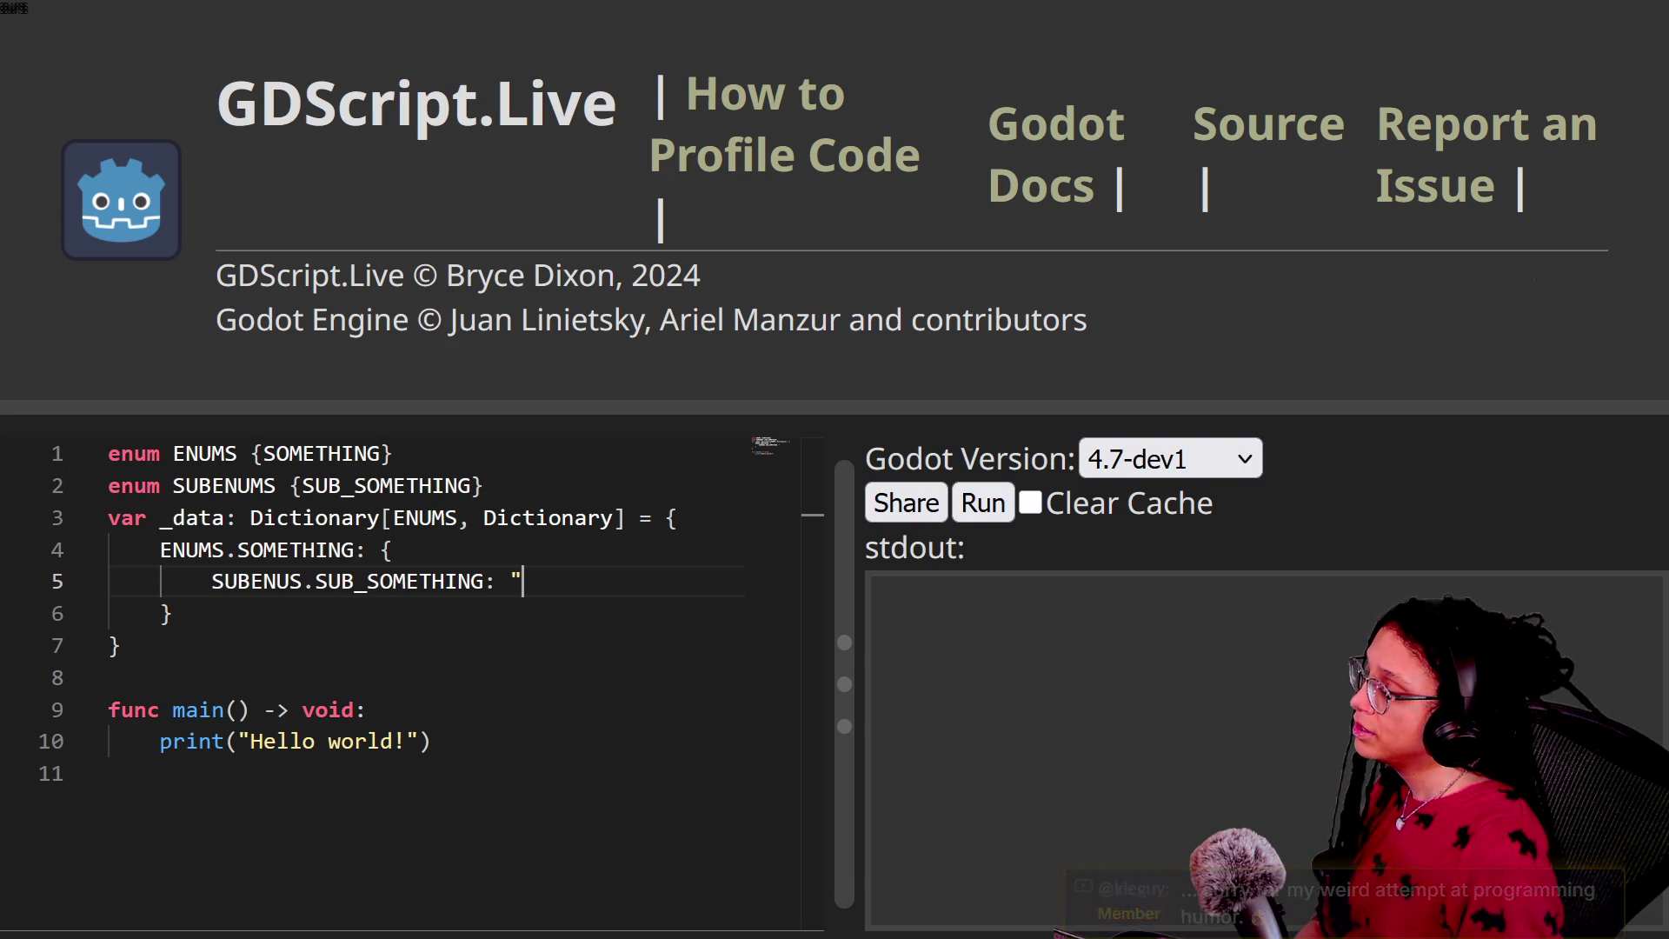
{"action": "type", "text": "sosomething\""}
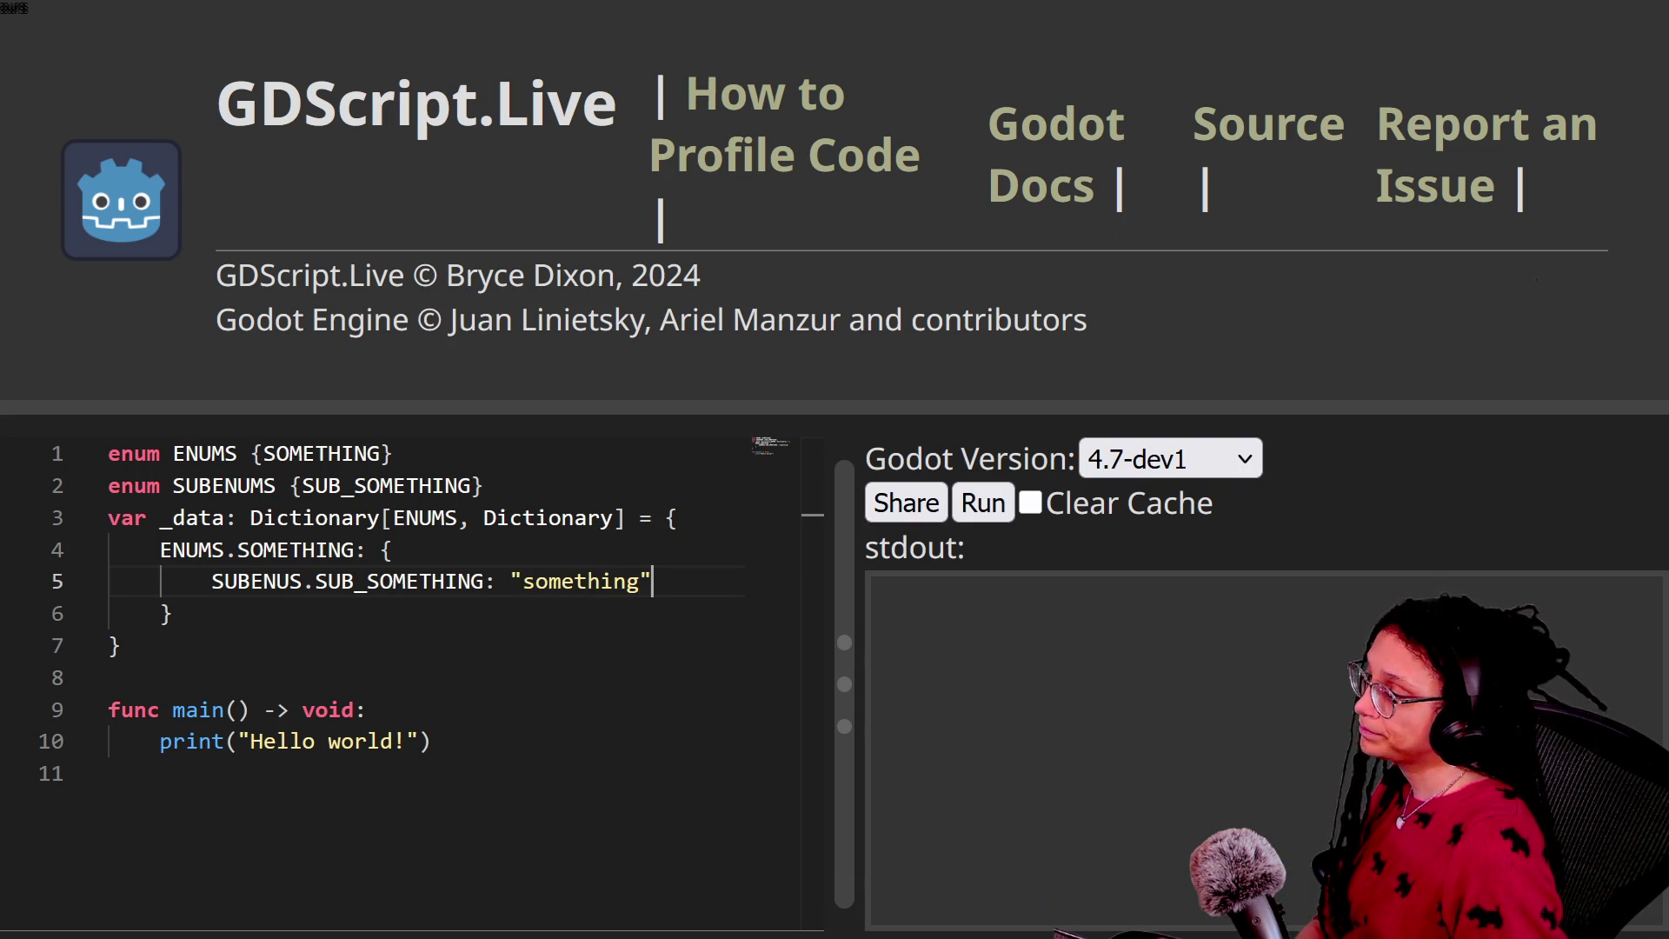
{"action": "left_click", "coordinate": [473, 585]}
{"action": "scroll", "coordinate": [243, 566], "scroll_direction": "down", "scroll_amount": 1}
{"action": "left_click", "coordinate": [242, 571]}
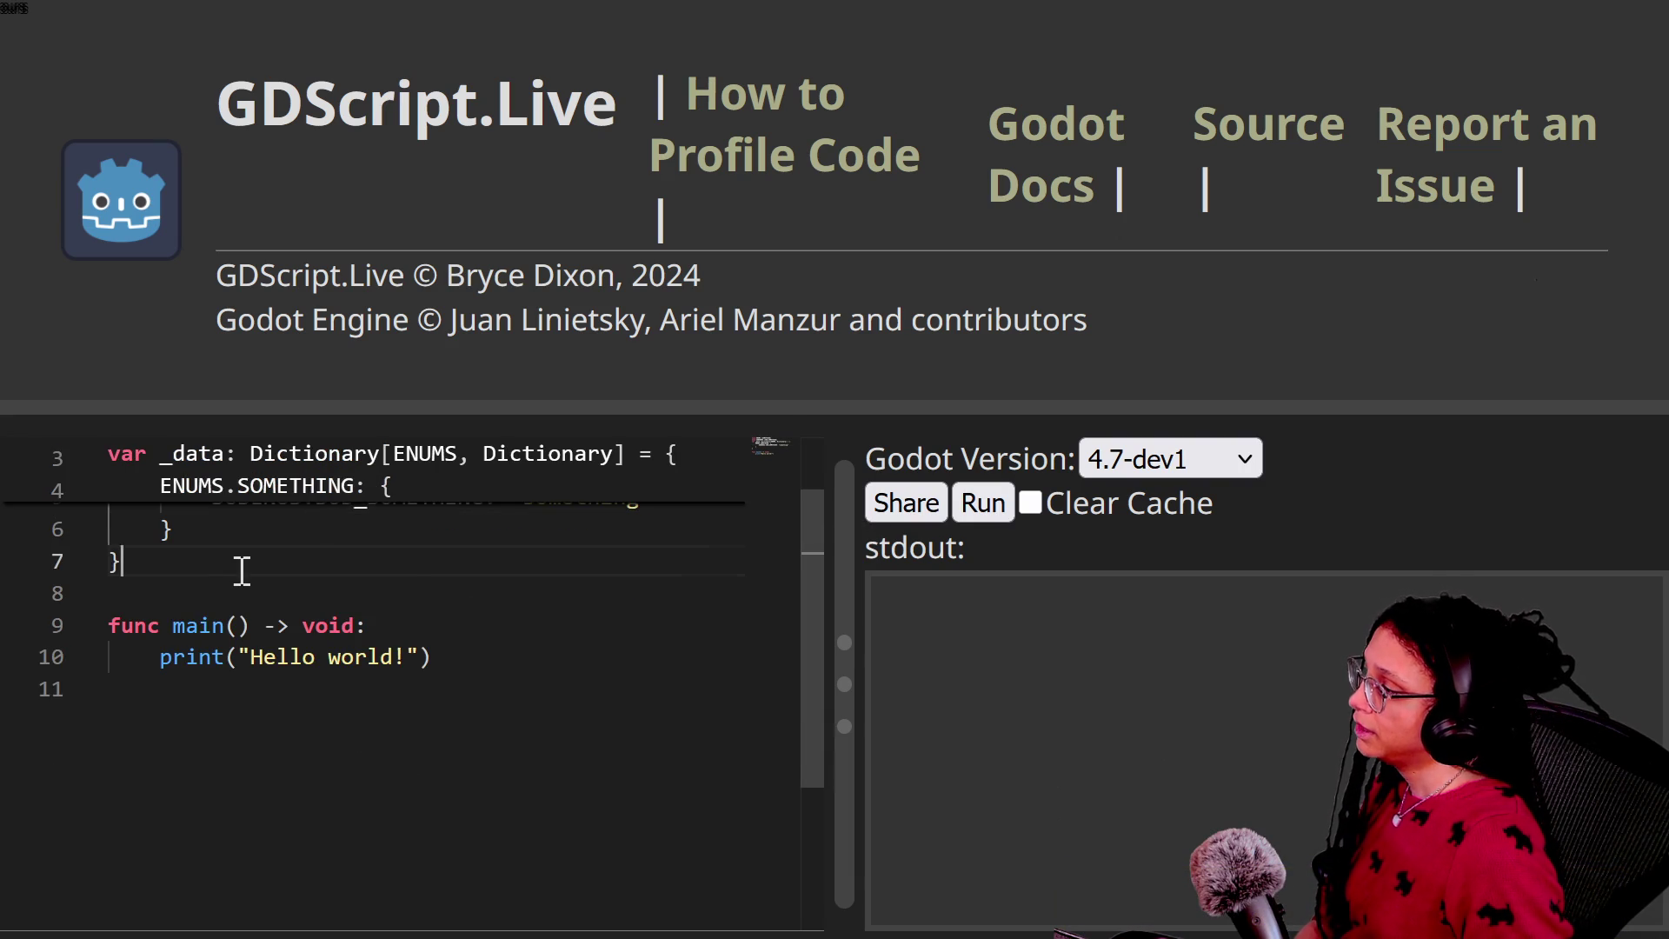
{"action": "scroll", "coordinate": [261, 600], "scroll_direction": "up", "scroll_amount": 1}
Step: Delete the print("Hello world!") line from main, keeping the main function itself
{"action": "left_click_drag", "start_coordinate": [551, 737], "coordinate": [517, 670]}
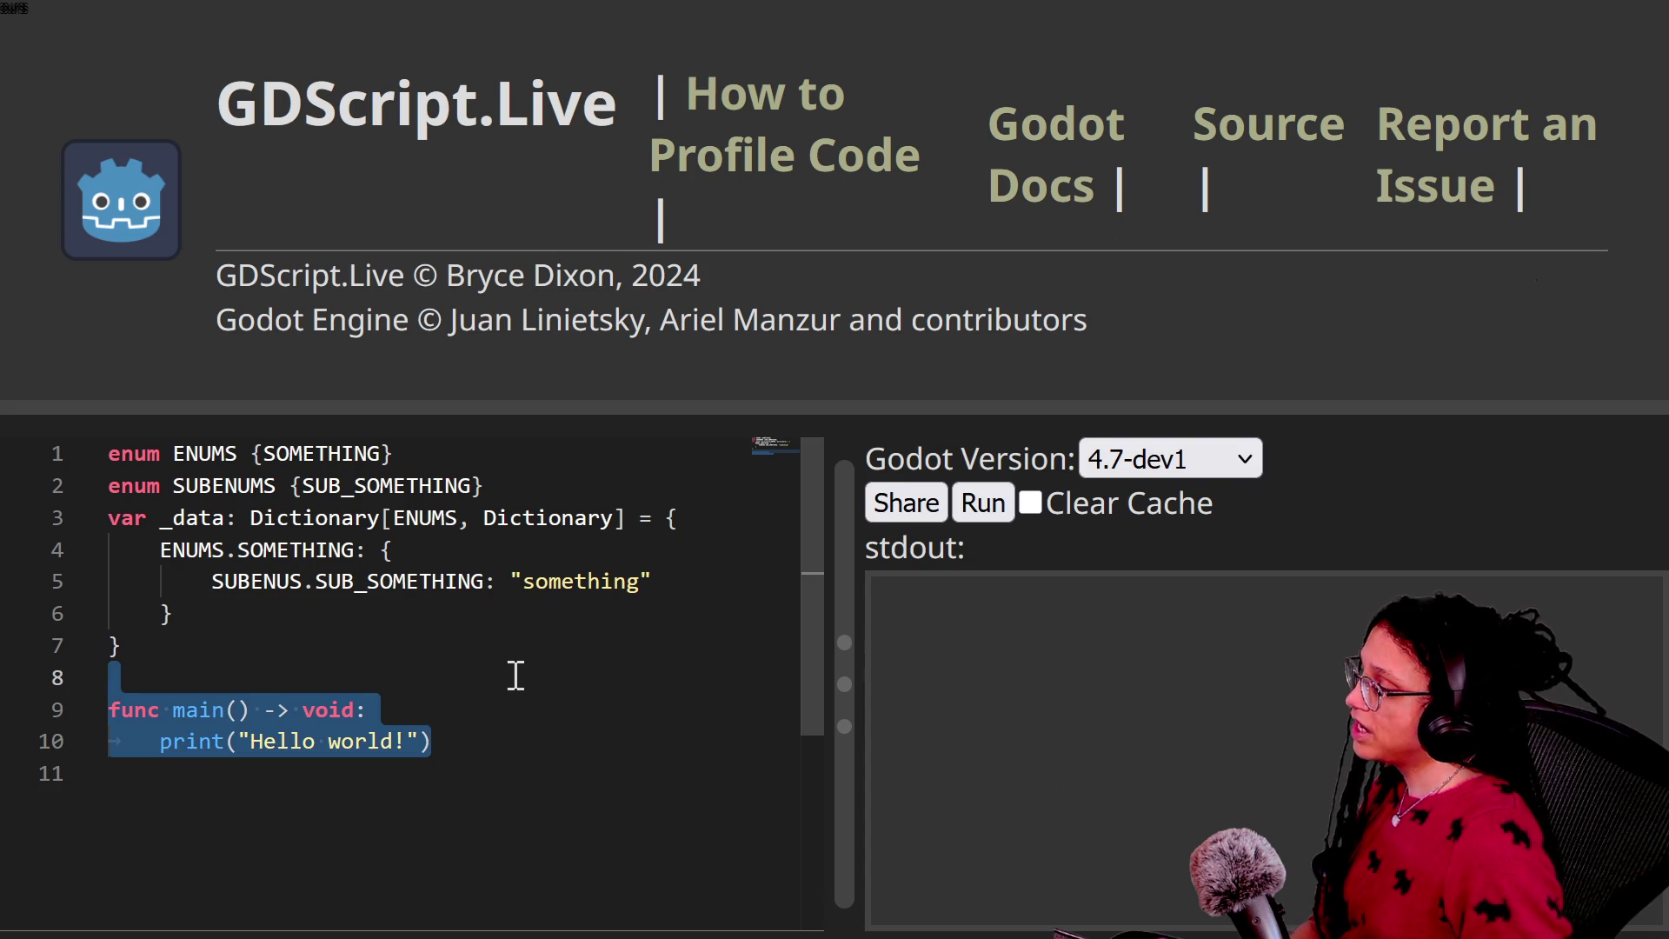
{"action": "key", "text": "BackSpace"}
{"action": "key", "text": "Return"}
{"action": "type", "text": "func"}
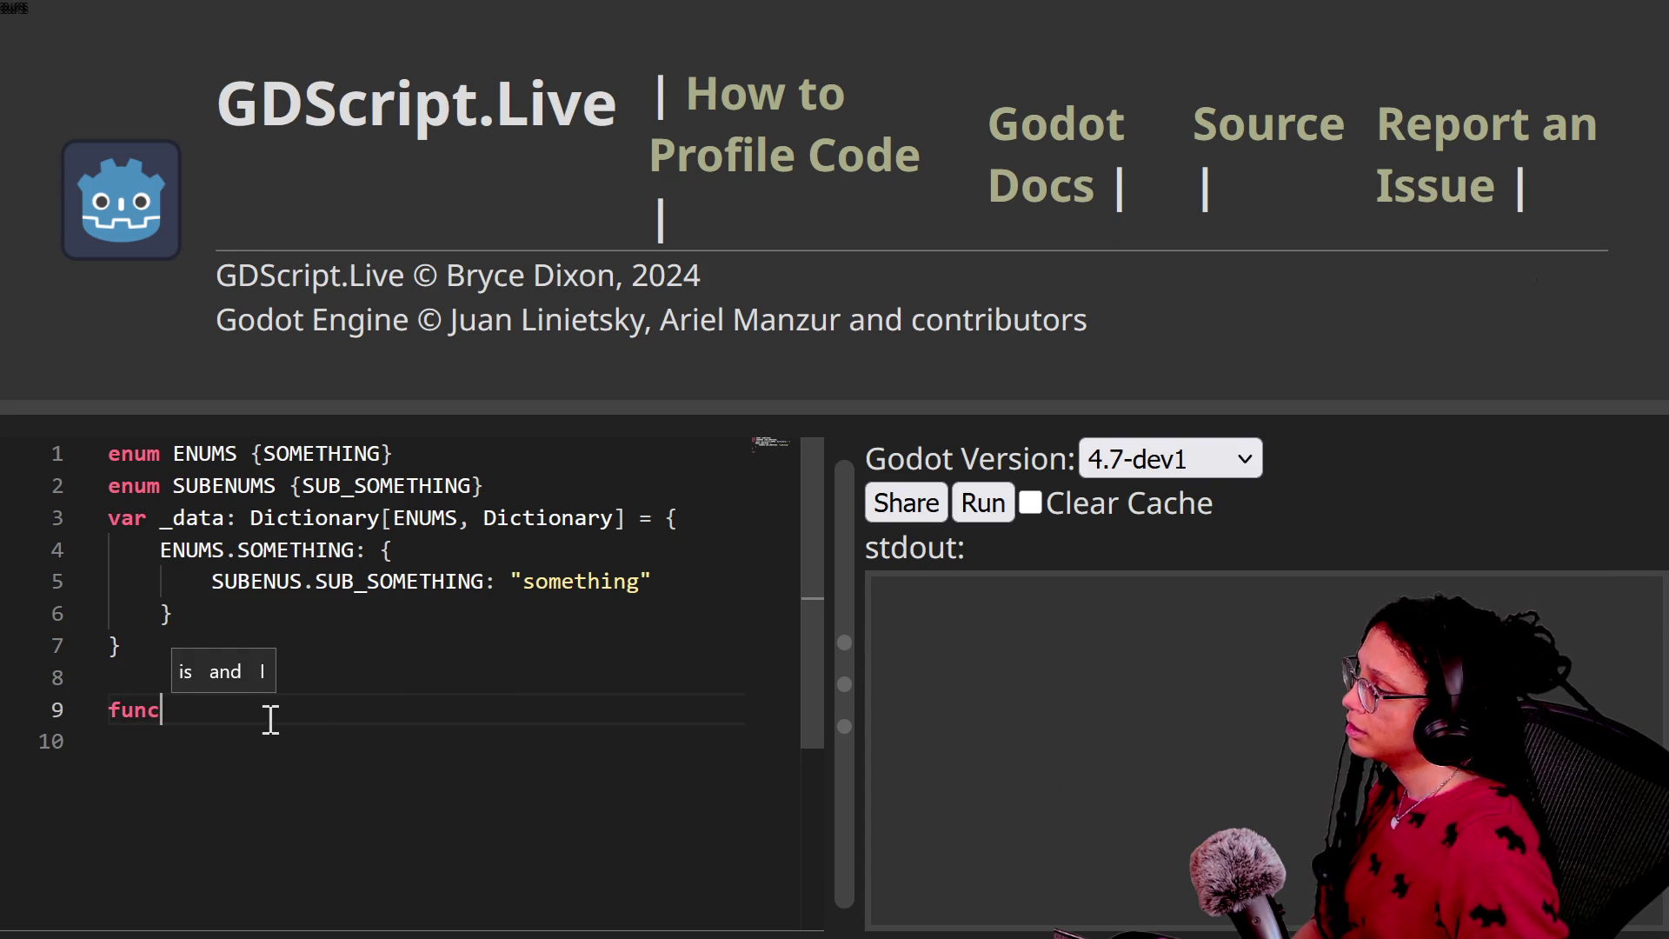
{"action": "key", "text": "ctrl+z"}
{"action": "key", "text": "ctrl+z"}
{"action": "key", "text": "ctrl+z"}
{"action": "left_click_drag", "start_coordinate": [467, 722], "coordinate": [166, 734]}
{"action": "key", "text": "BackSpace"}
Step: Begin typing the get_ call in main's body
{"action": "type", "text": "get"}
{"action": "type", "text": "get_"}
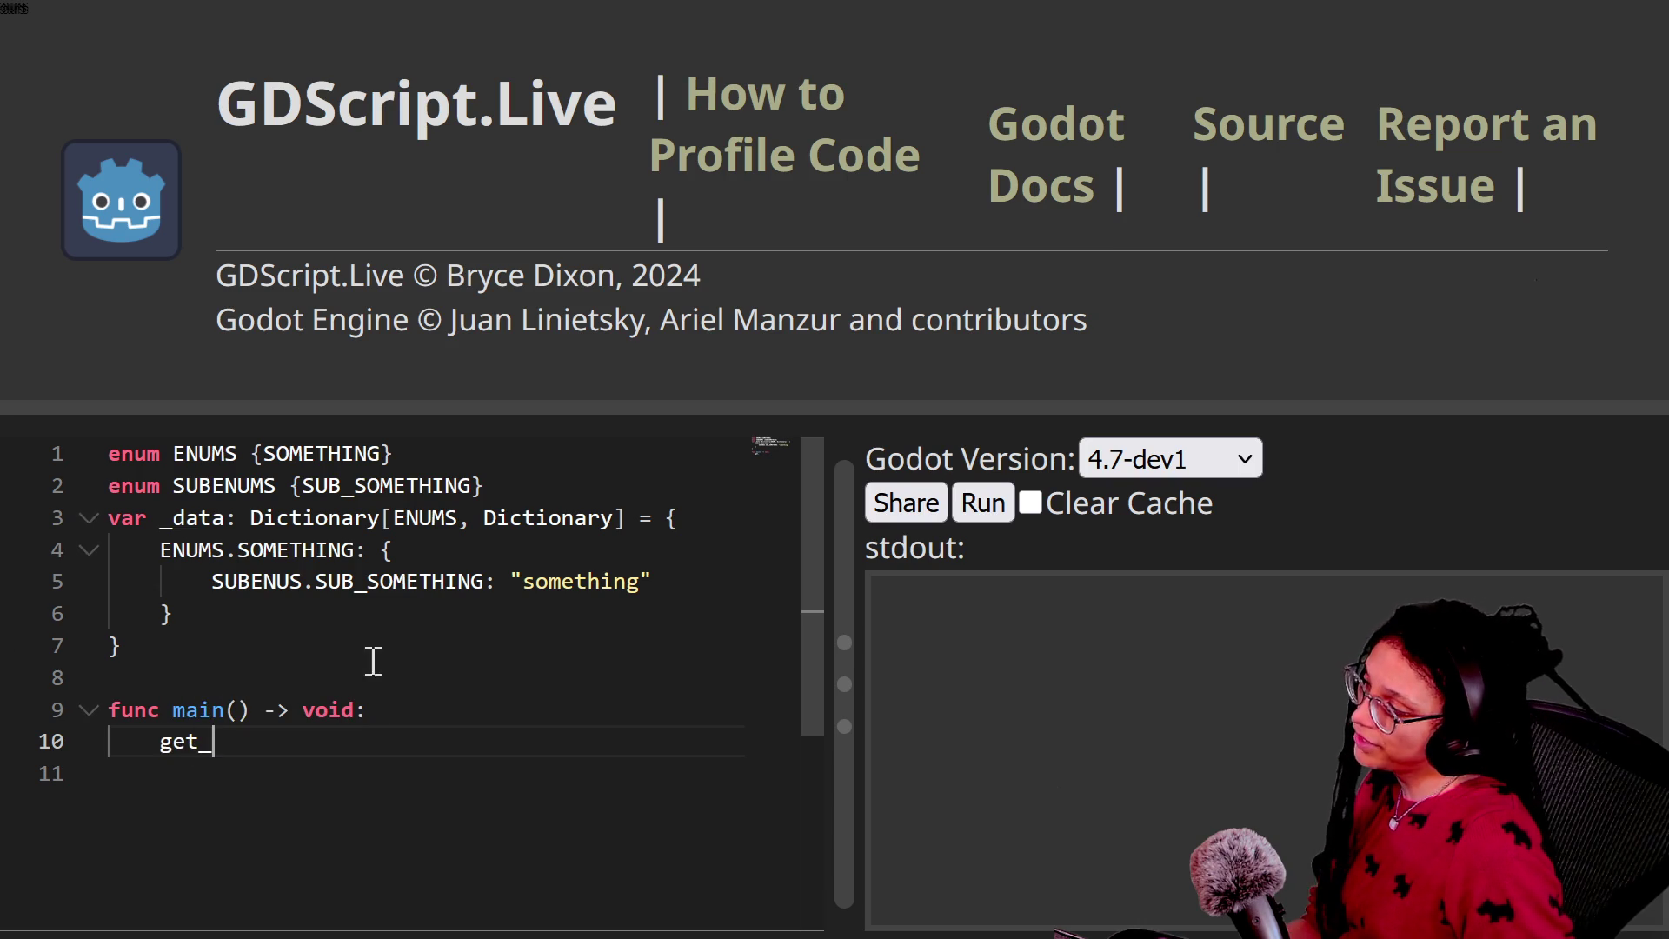
{"action": "left_click_drag", "start_coordinate": [510, 581], "coordinate": [644, 581]}
{"action": "left_click", "coordinate": [291, 747]}
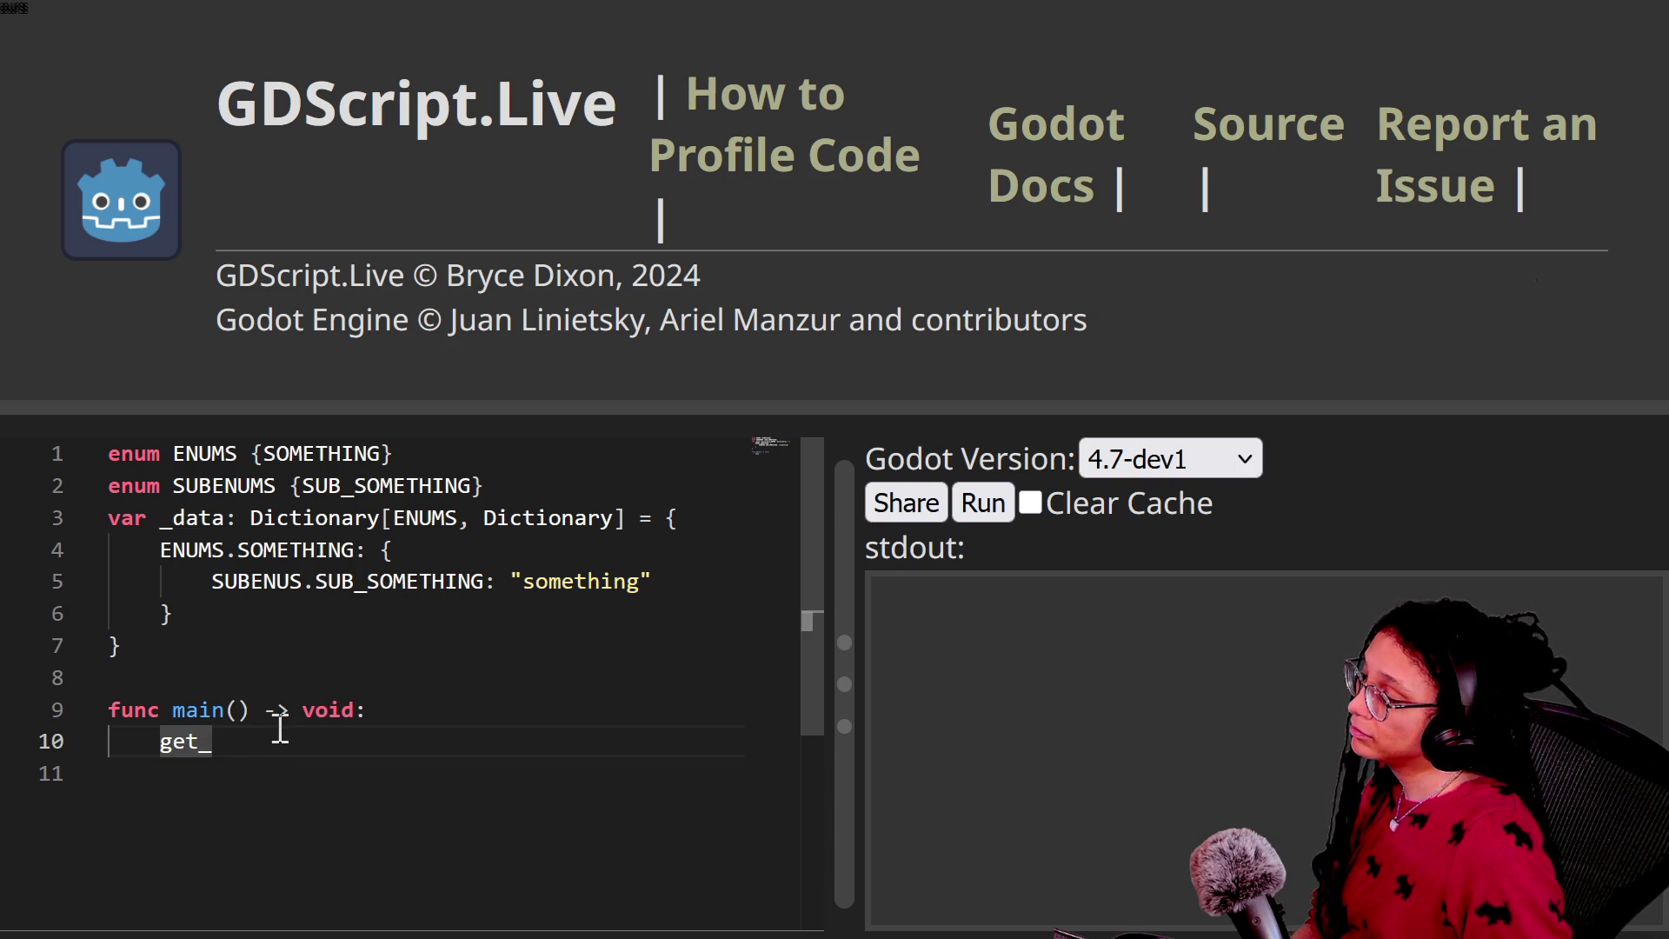
{"action": "type", "text": "something"}
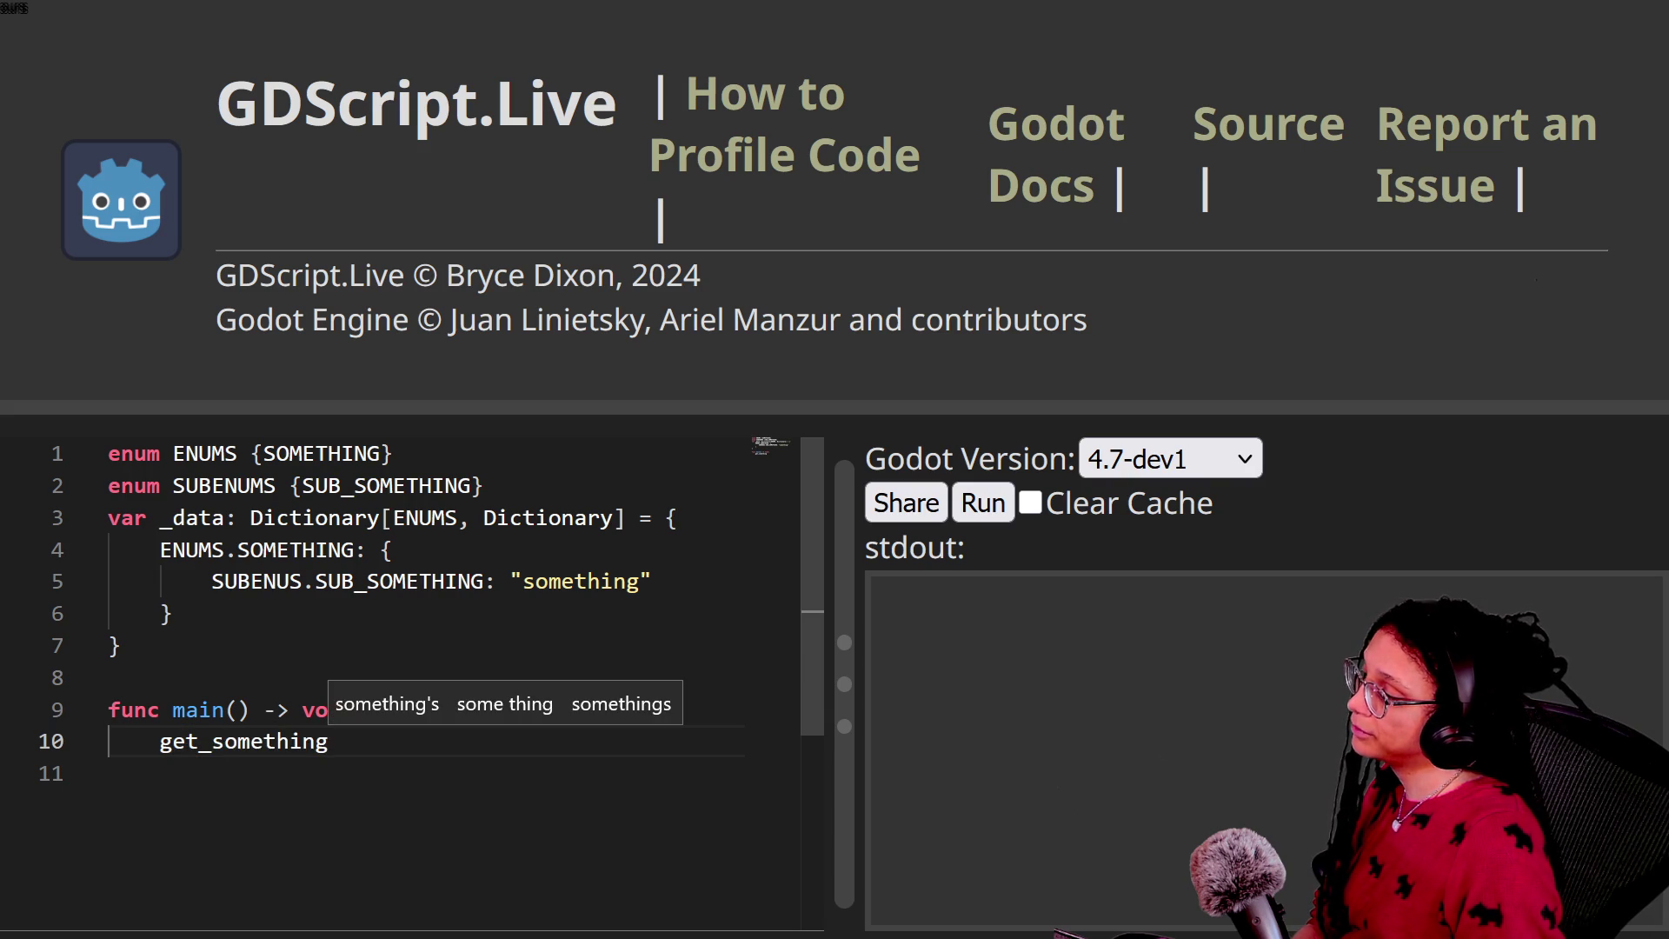
{"action": "type", "text": "()"}
{"action": "key", "text": "Return"}
{"action": "key", "text": "BackSpace"}
{"action": "key", "text": "BackSpace"}
{"action": "scroll", "coordinate": [412, 608], "scroll_direction": "up", "scroll_amount": 1}
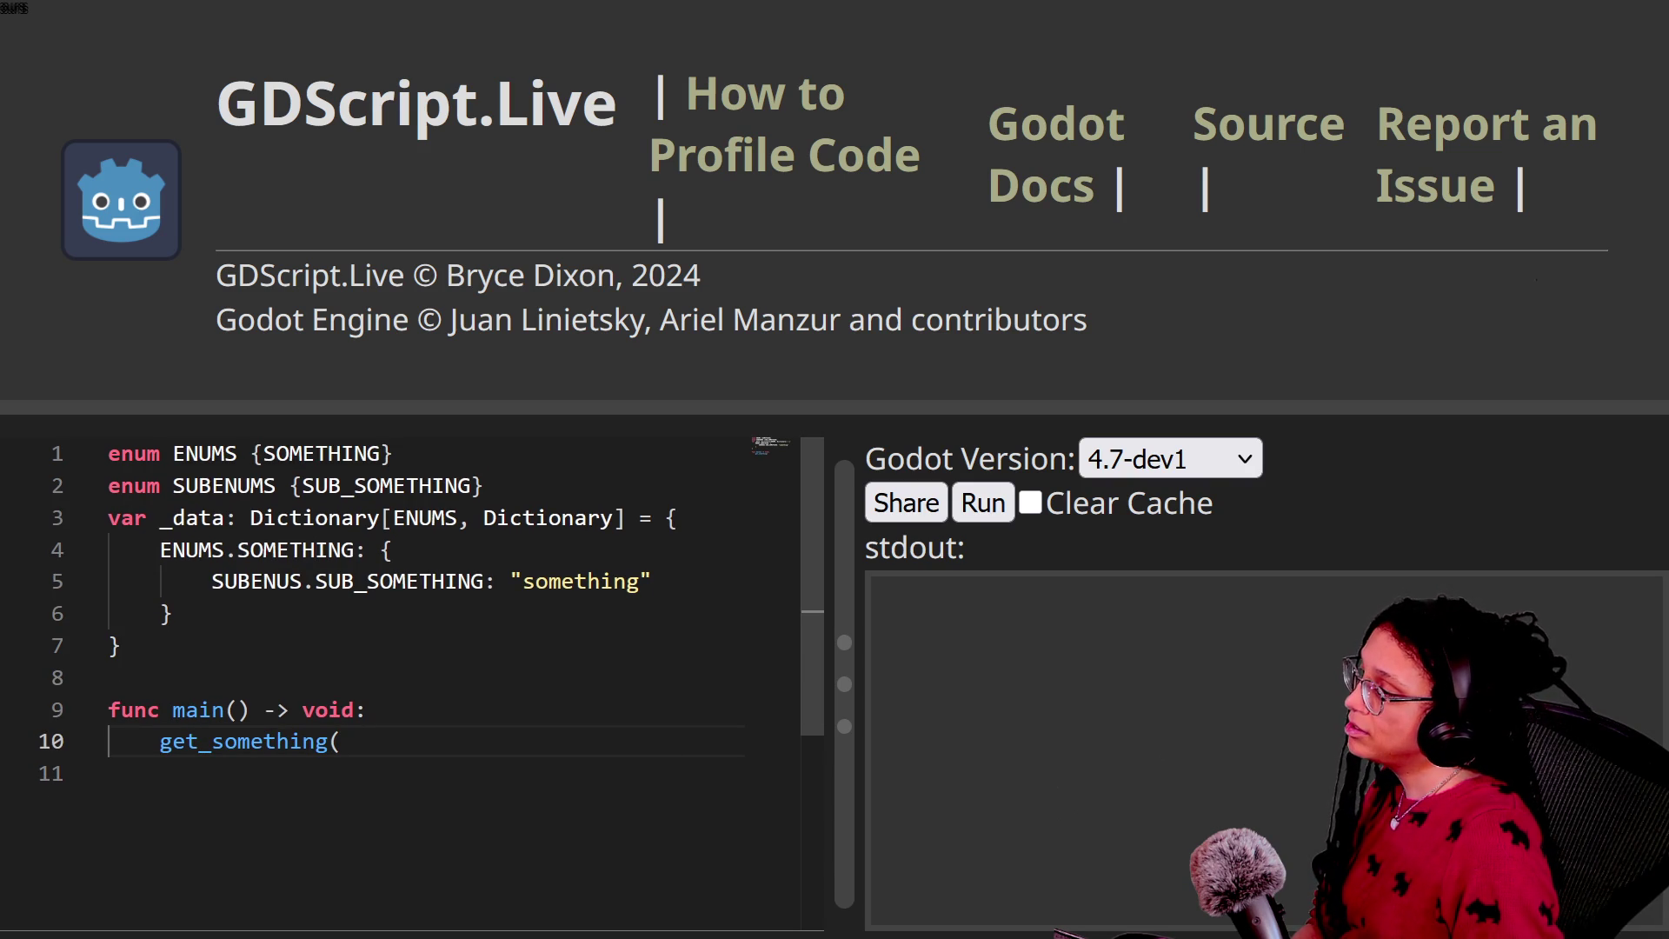
Step: Correct the call to get_enum("something") and add blank lines below main
{"action": "type", "text": "ome"}
{"action": "key", "text": "BackSpace"}
{"action": "key", "text": "BackSpace"}
{"action": "key", "text": "BackSpace"}
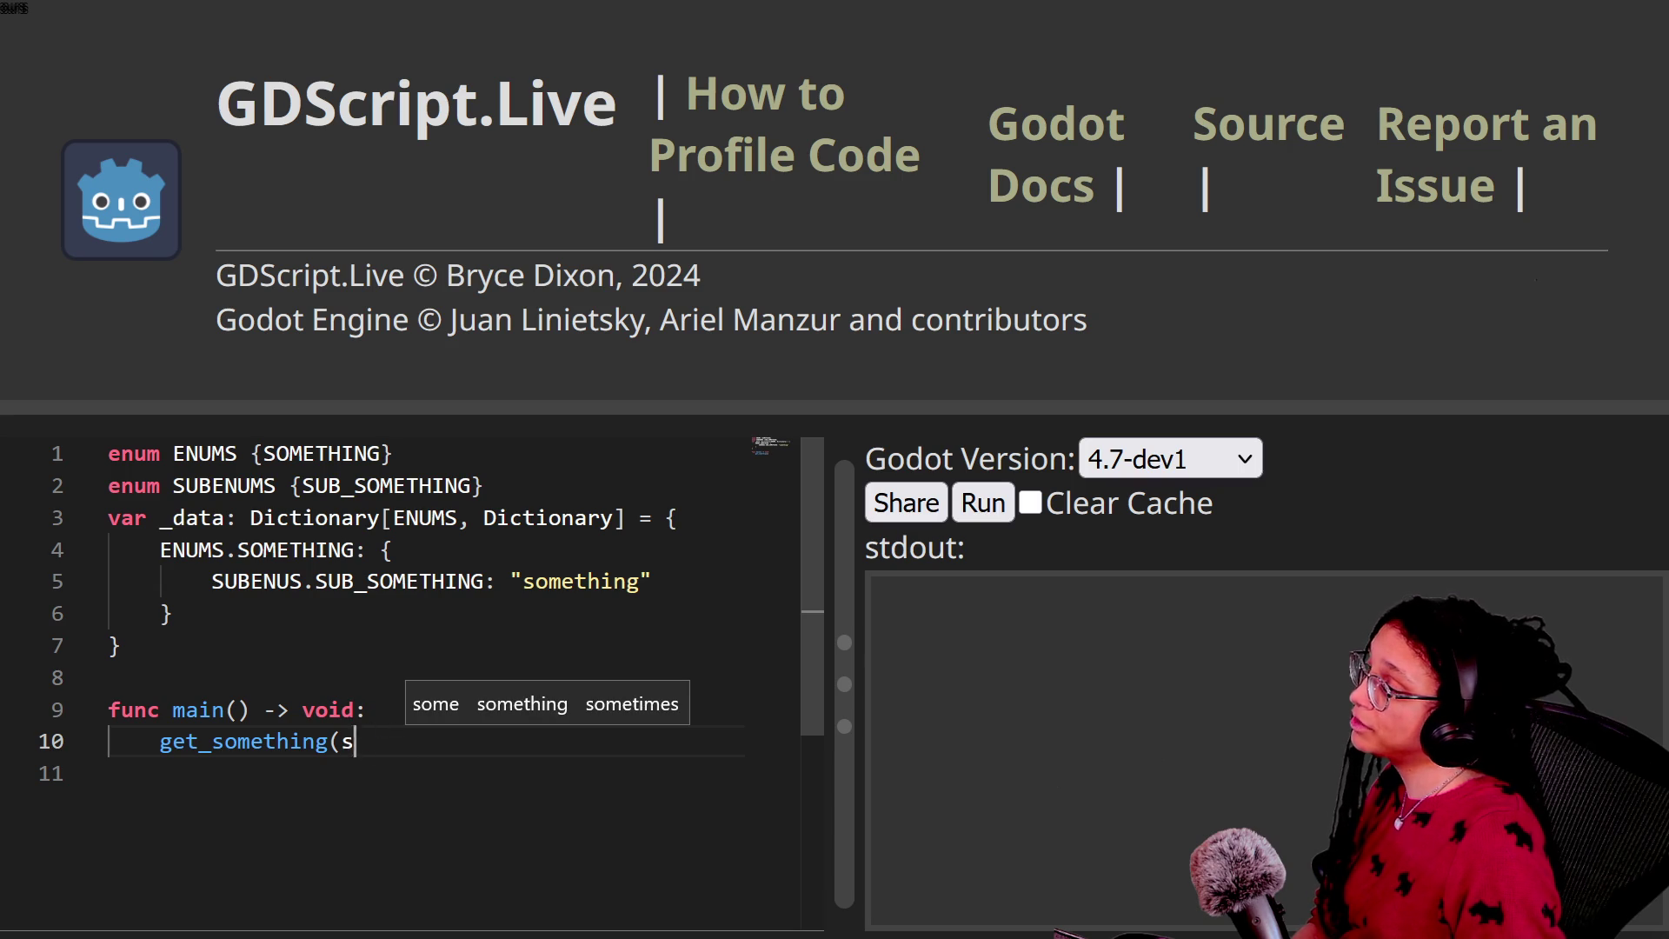
{"action": "key", "text": "BackSpace"}
{"action": "key", "text": "BackSpace"}
{"action": "type", "text": "enum"}
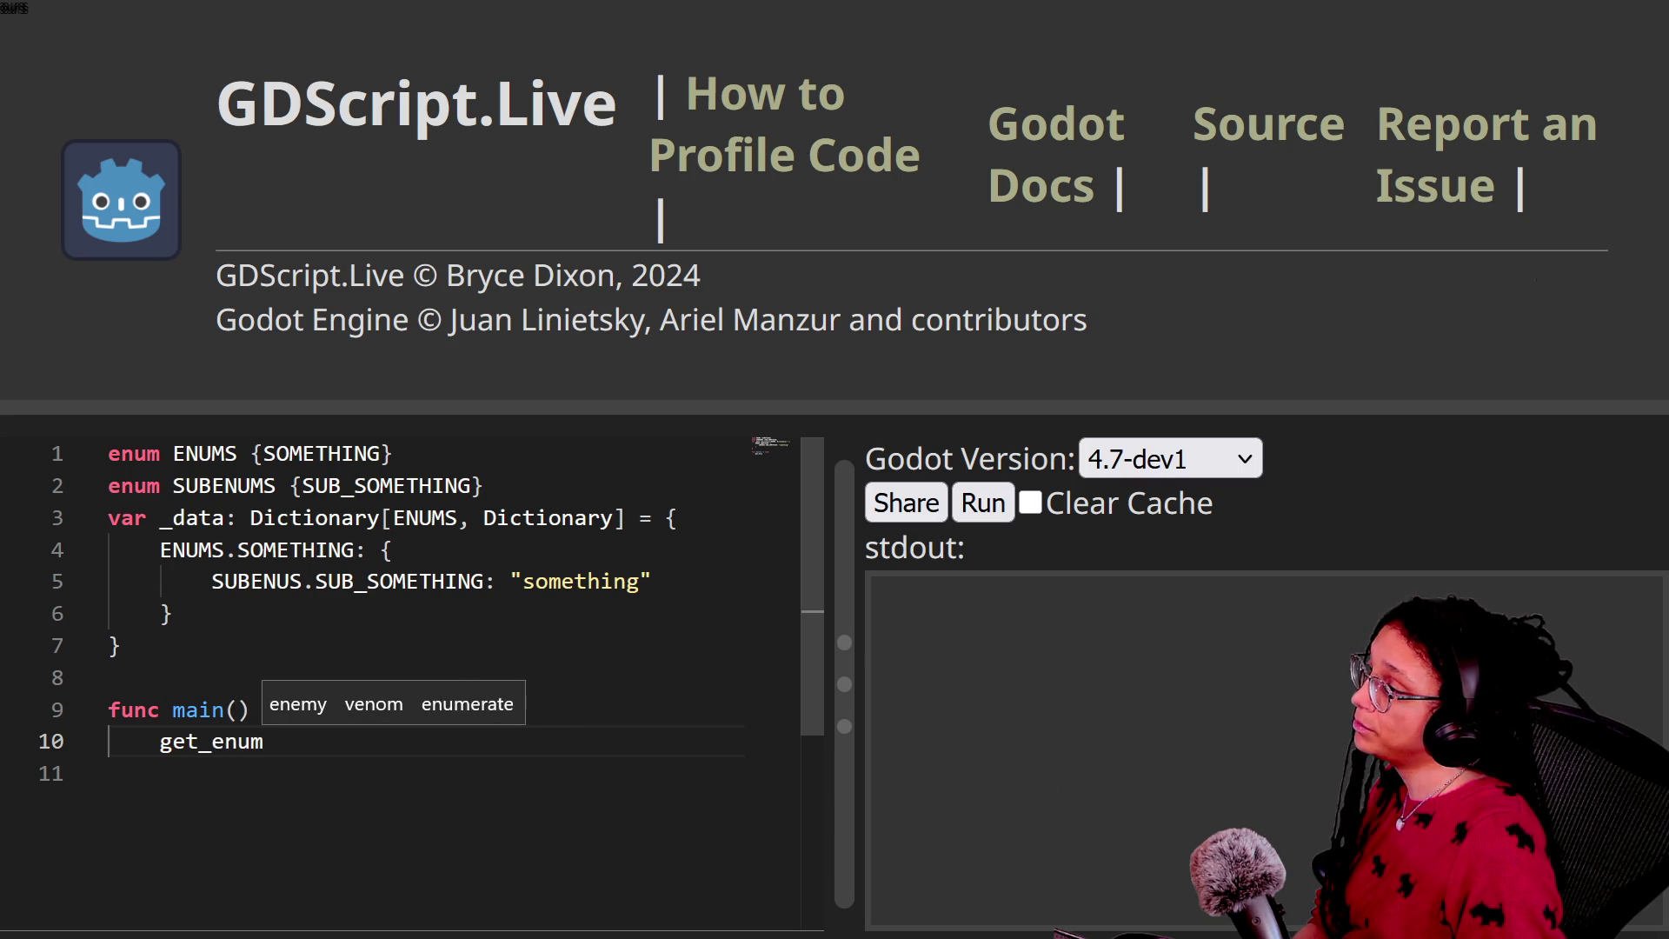
{"action": "key", "text": "BackSpace"}
{"action": "key", "text": "BackSpace"}
{"action": "key", "text": "BackSpace"}
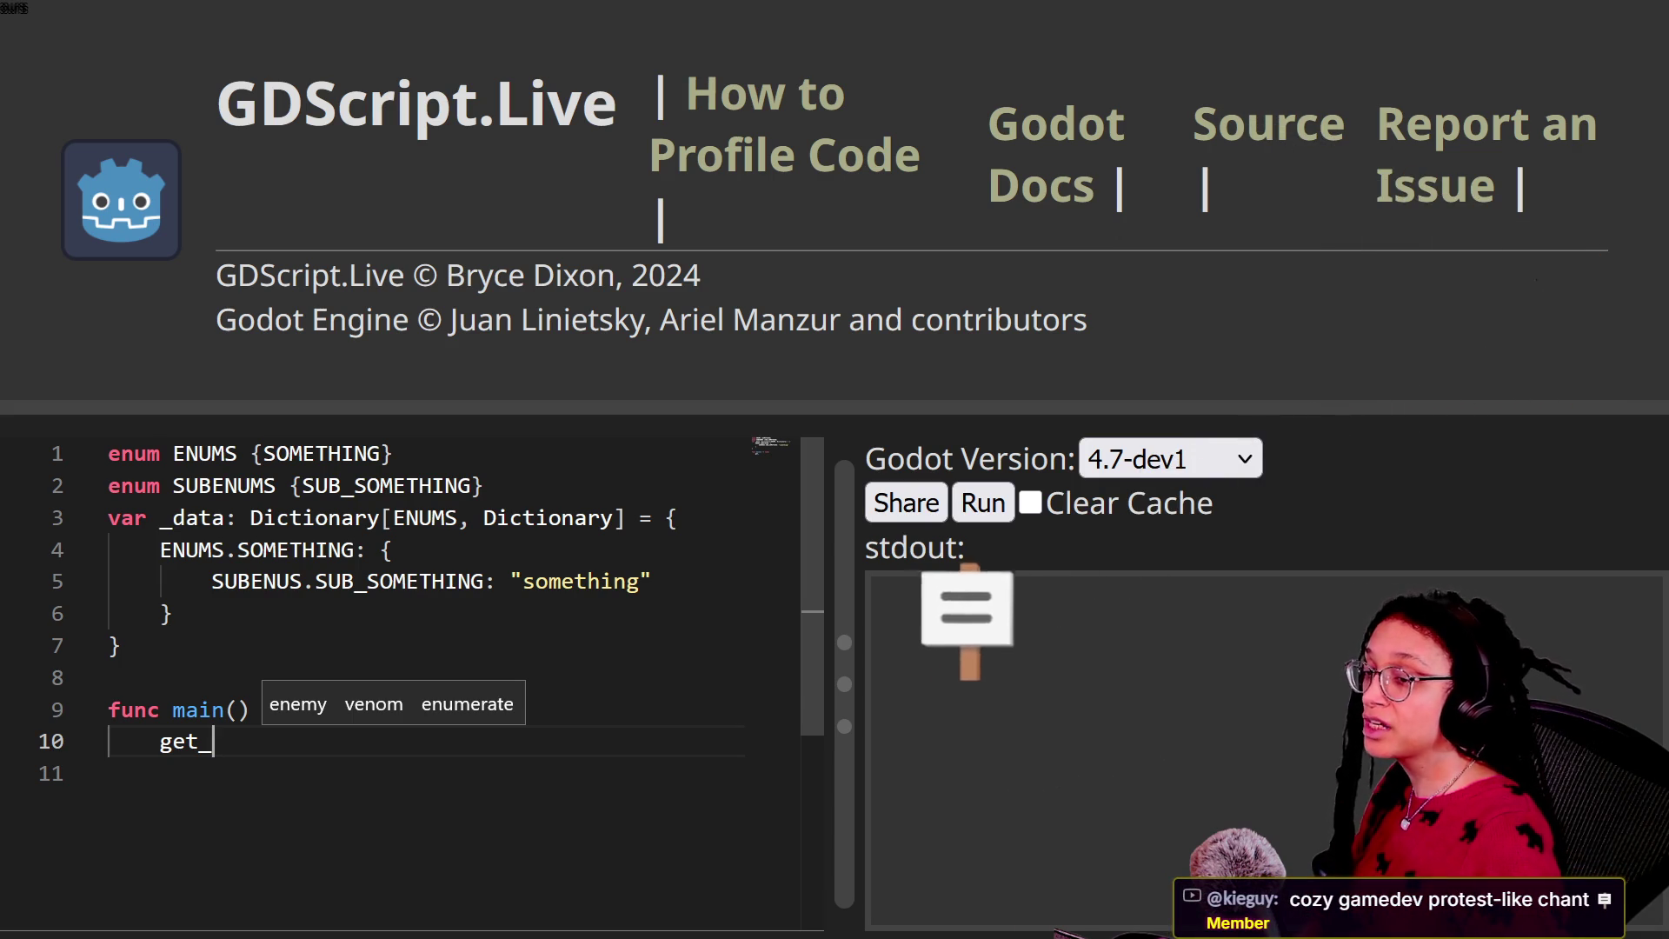
{"action": "type", "text": "e"}
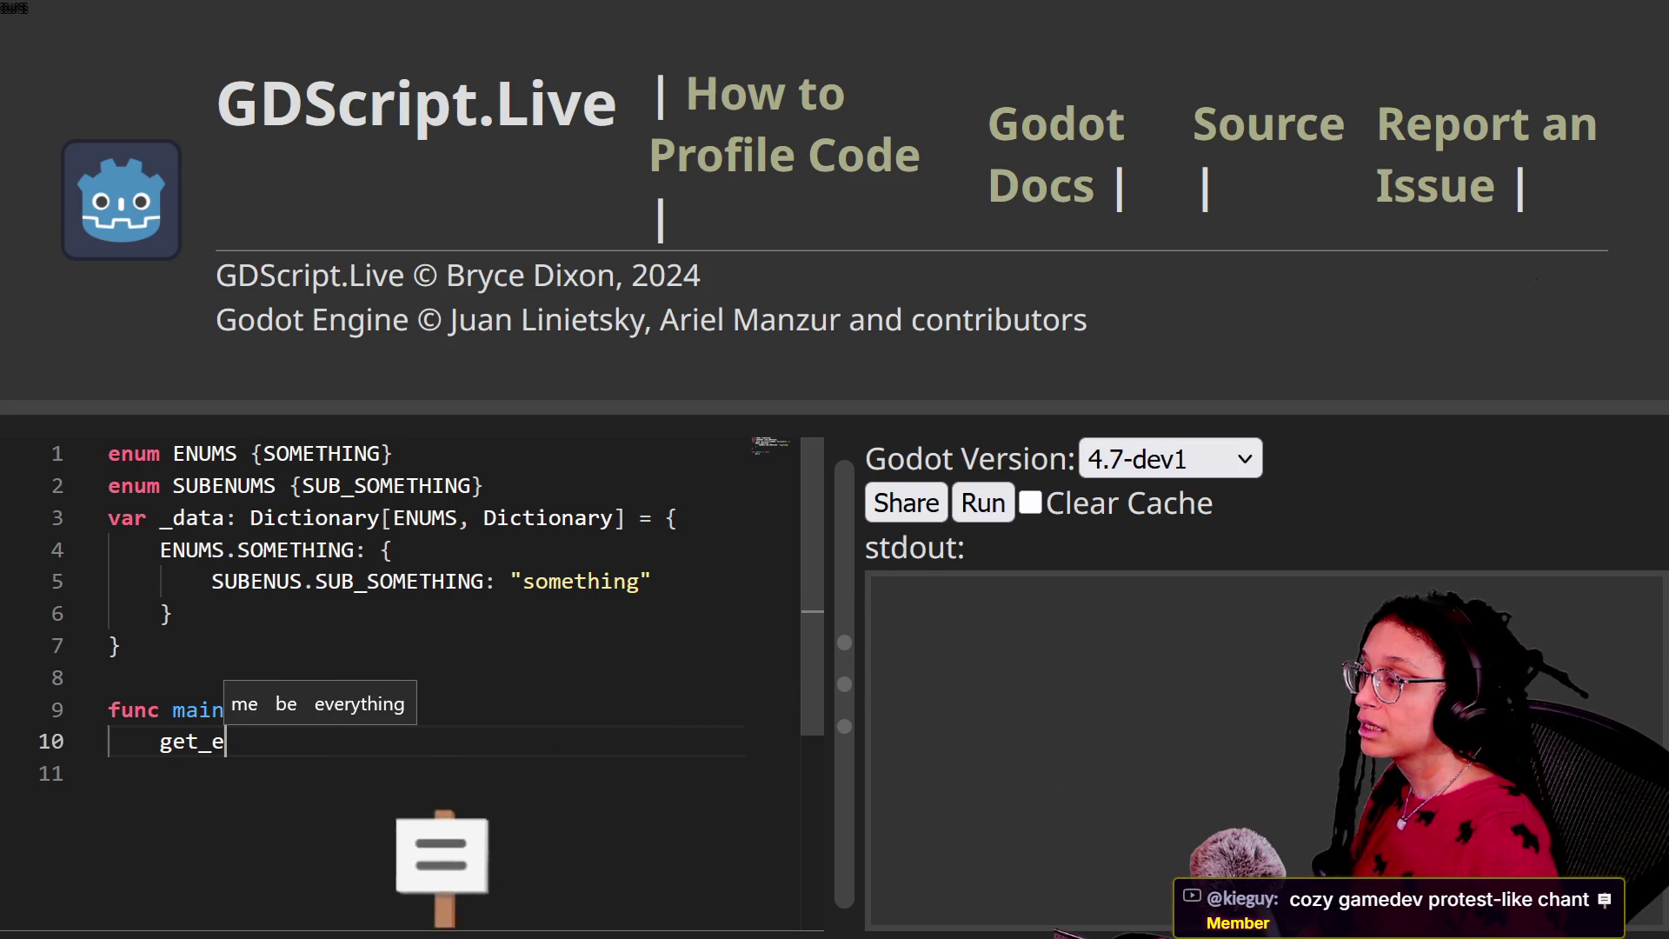
{"action": "type", "text": "n"}
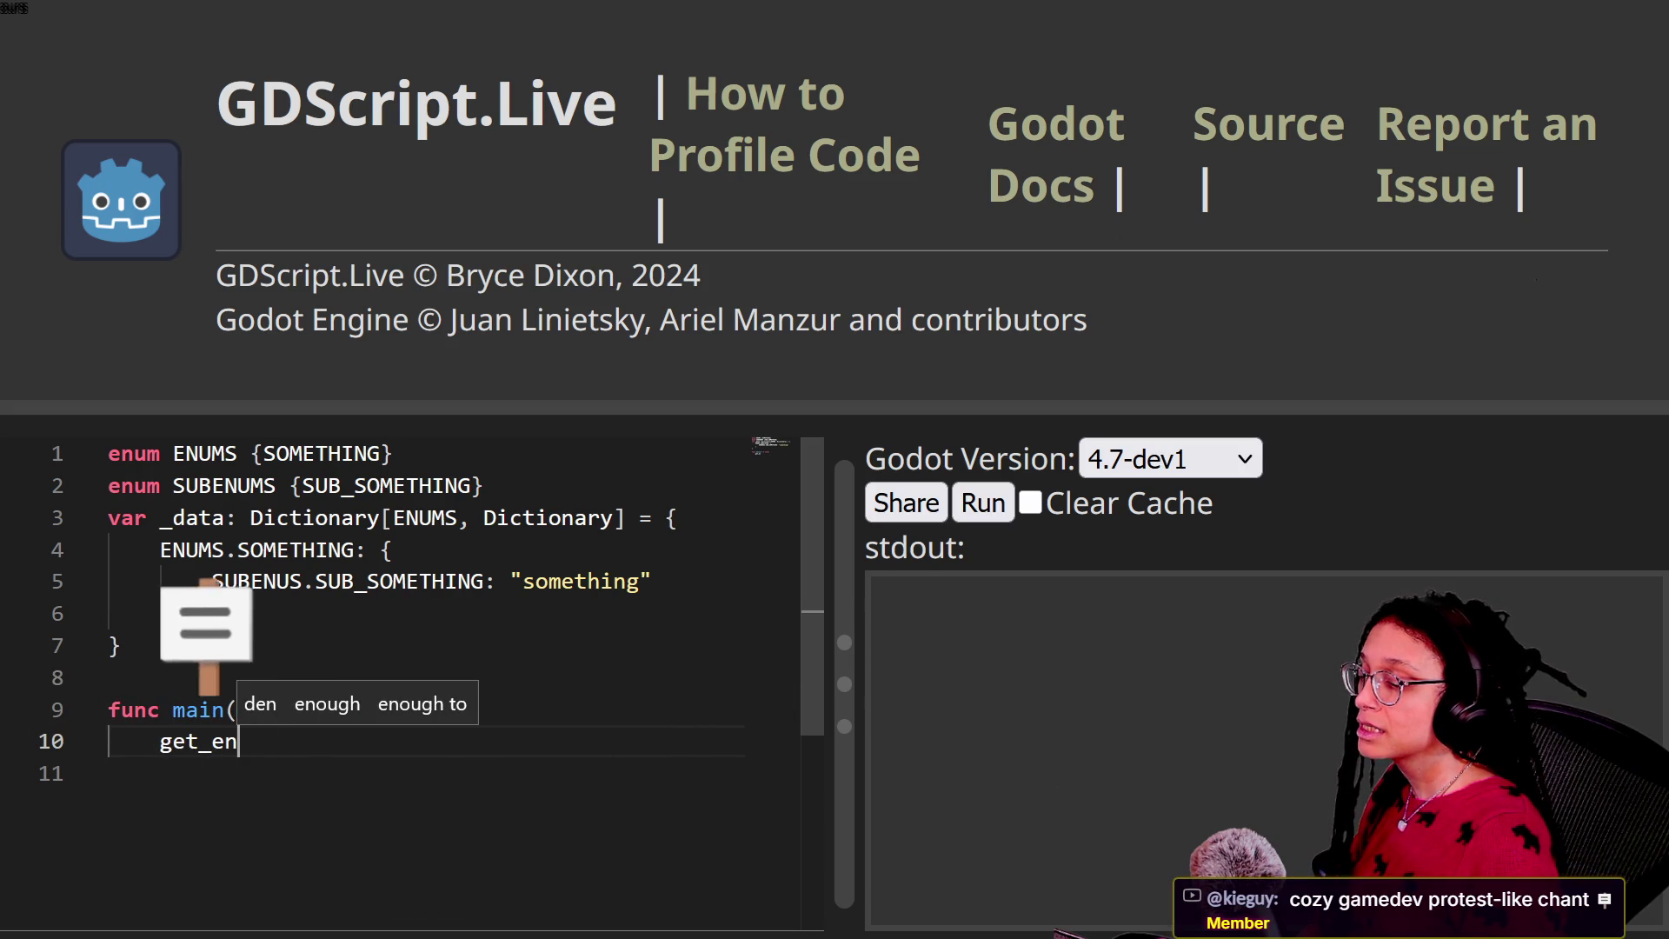
{"action": "type", "text": "num"}
{"action": "key", "text": "BackSpace"}
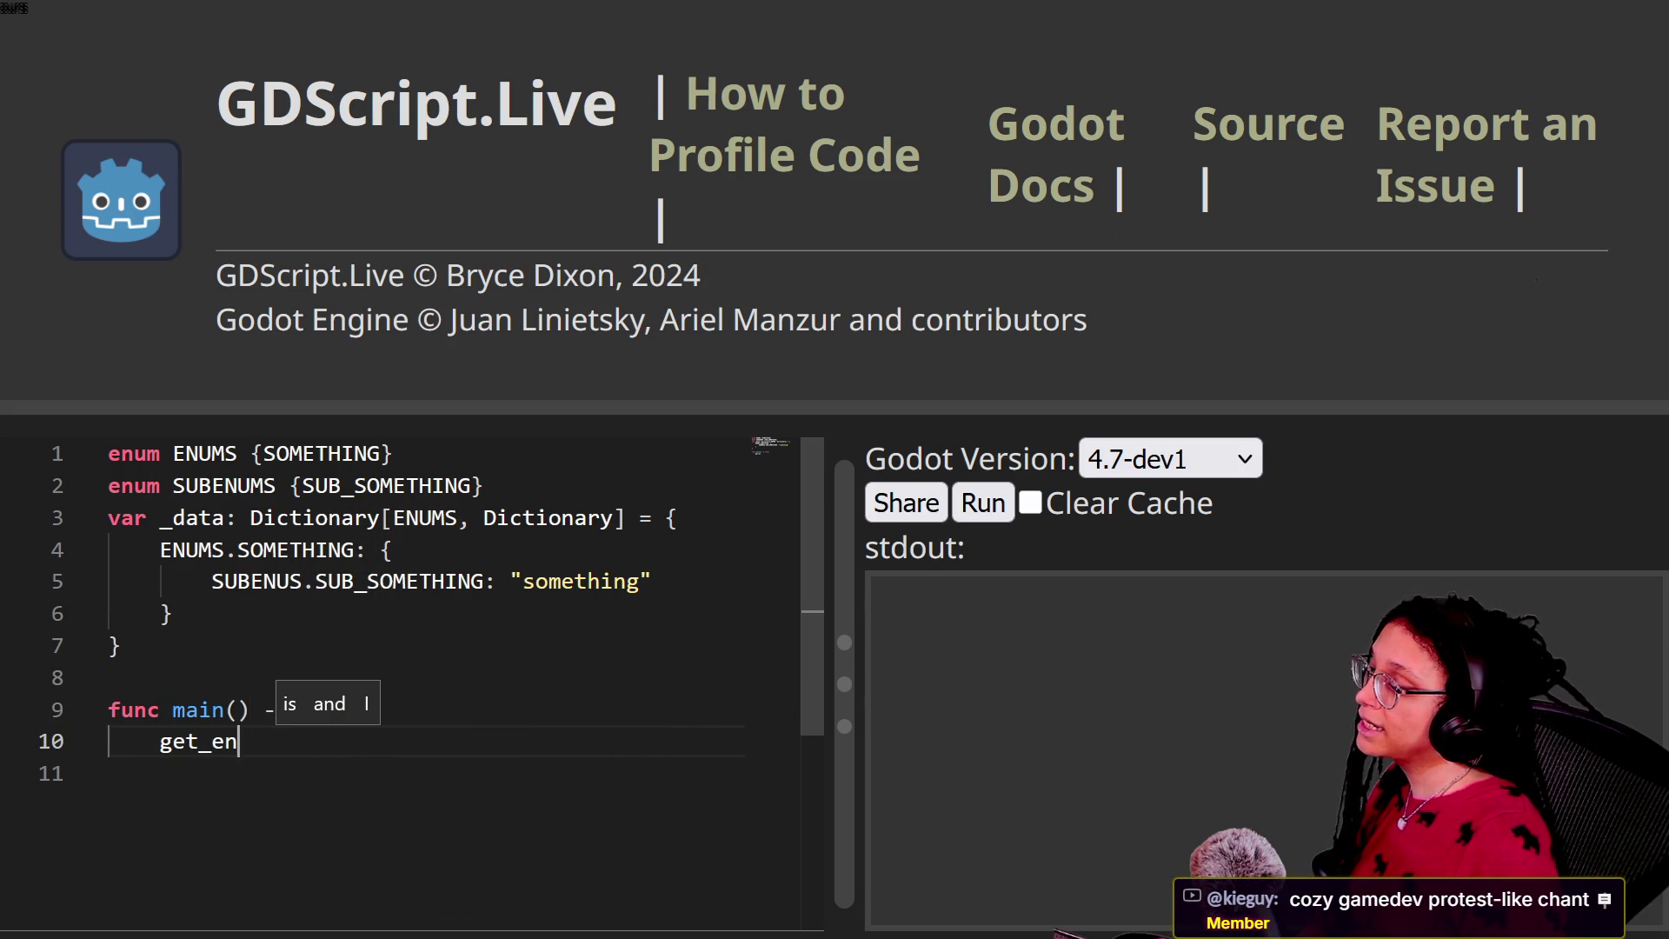
{"action": "type", "text": "enum("}
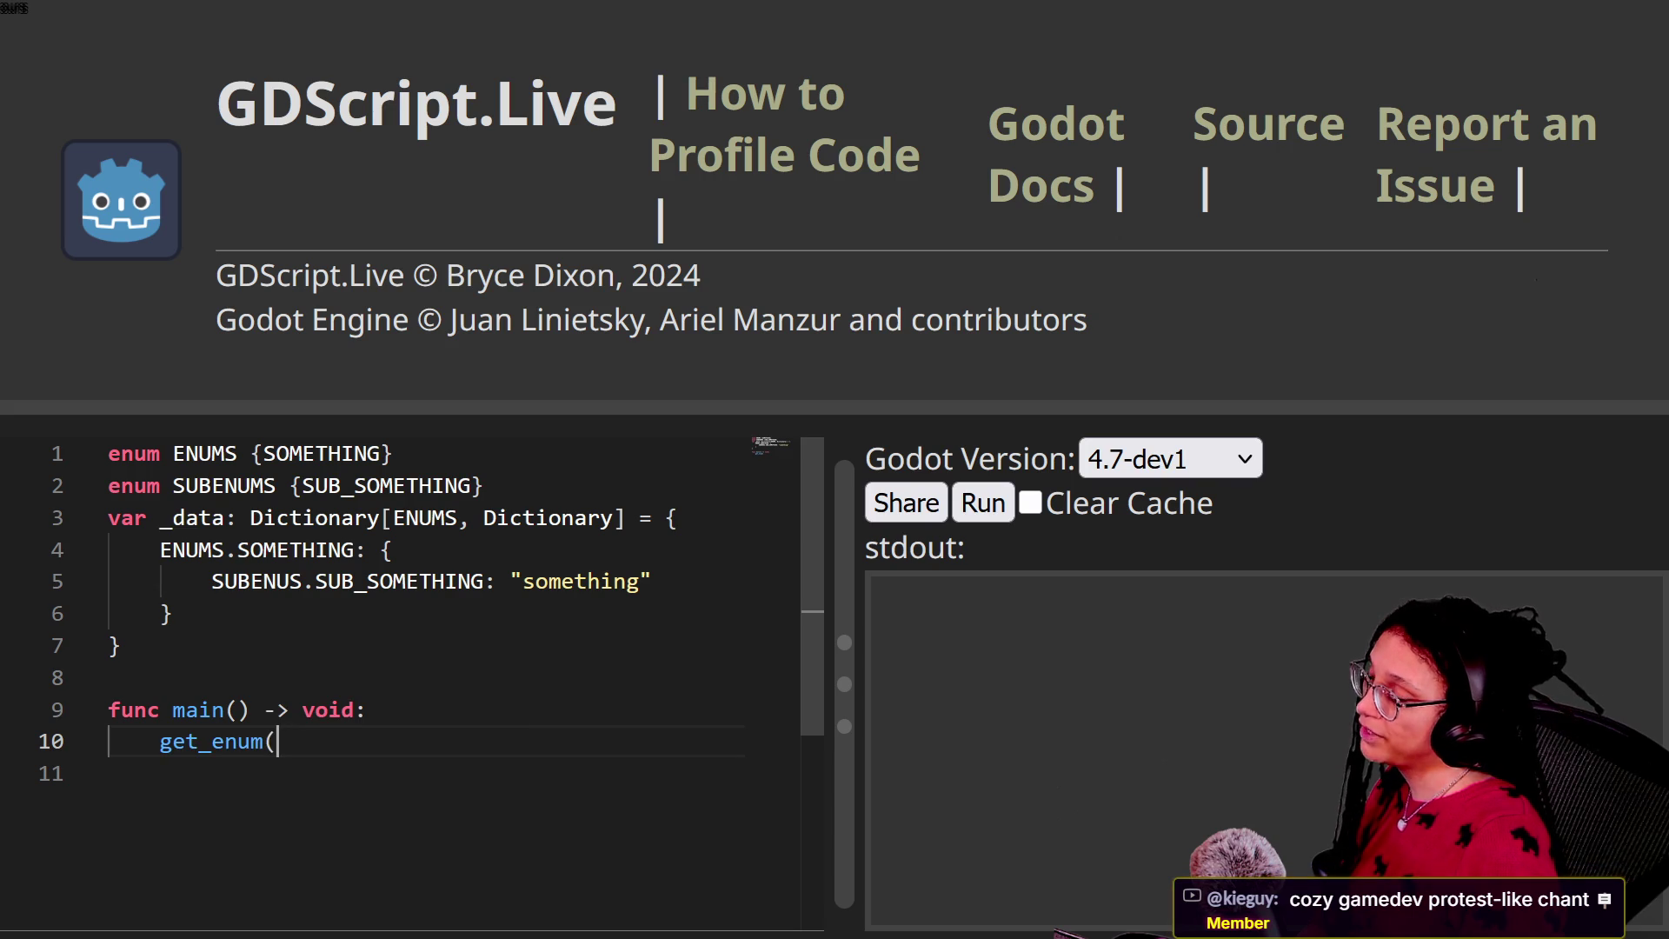
{"action": "key", "text": "BackSpace"}
{"action": "type", "text": "("}
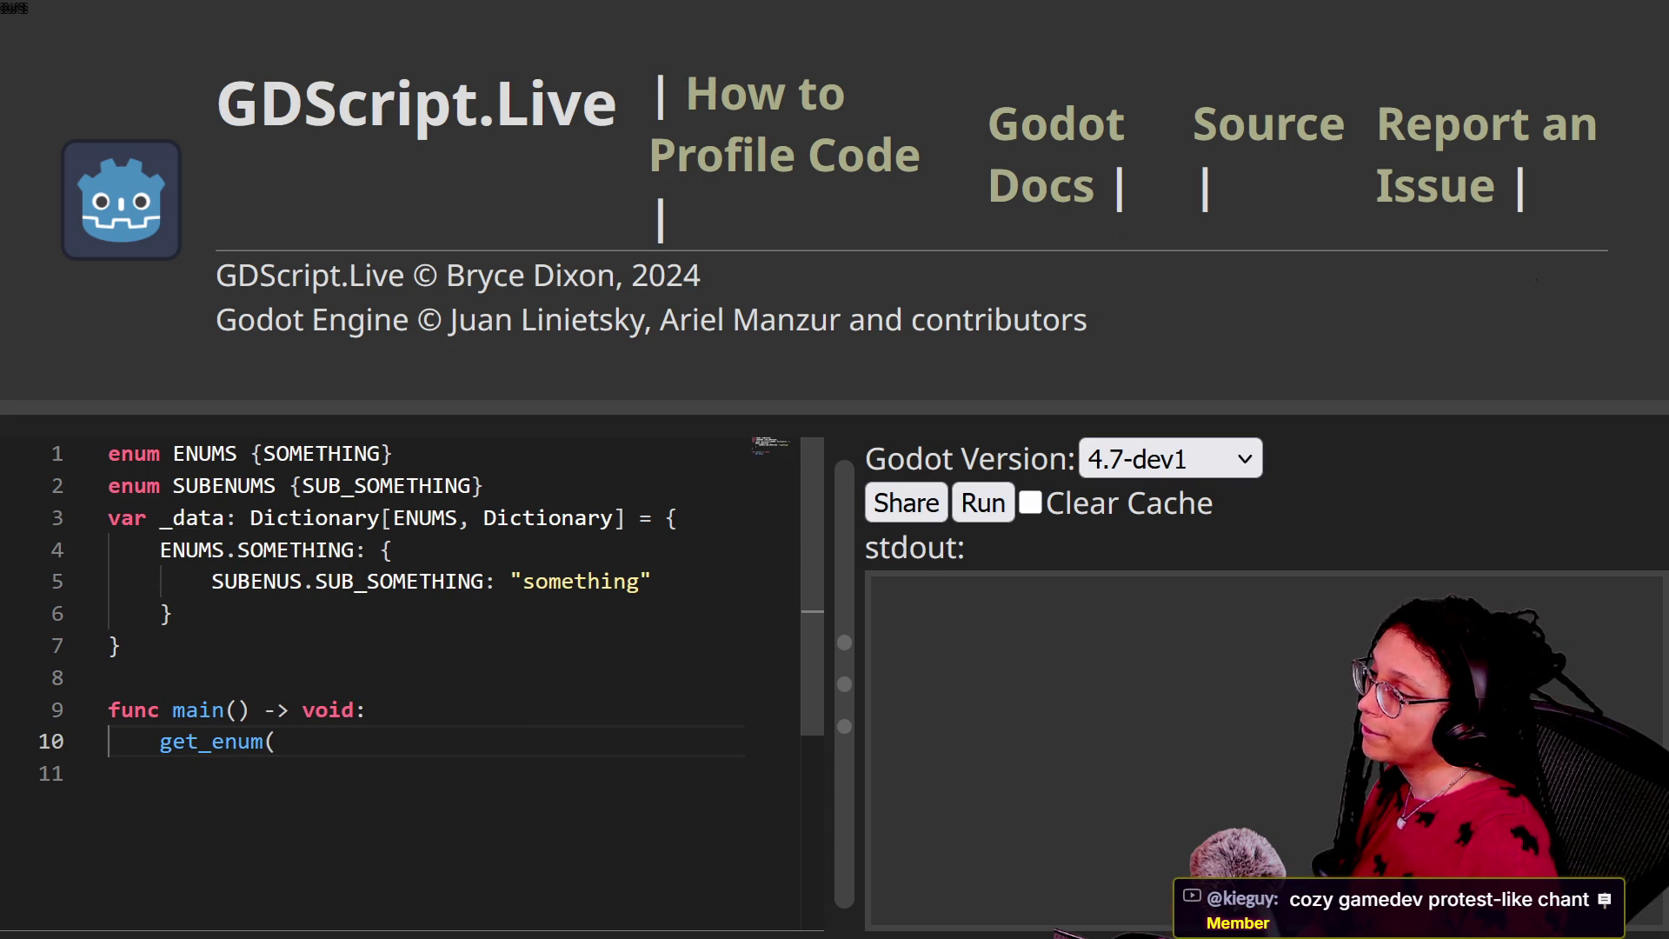
{"action": "type", "text": "\"something"}
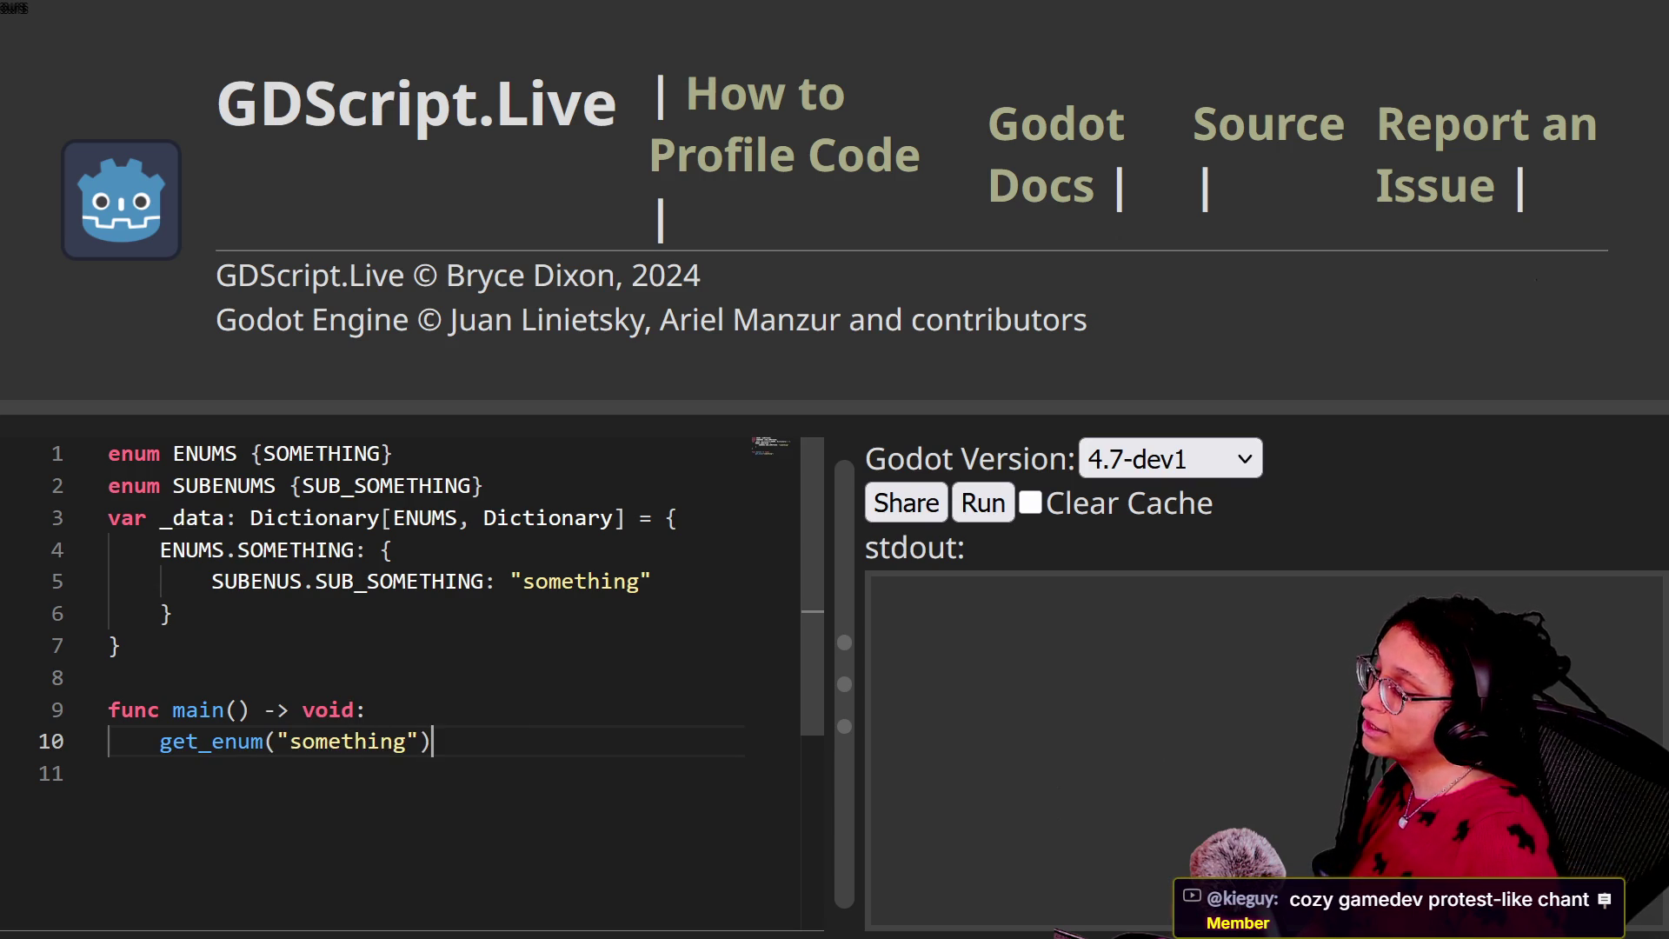
{"action": "key", "text": "Return"}
{"action": "key", "text": "Return"}
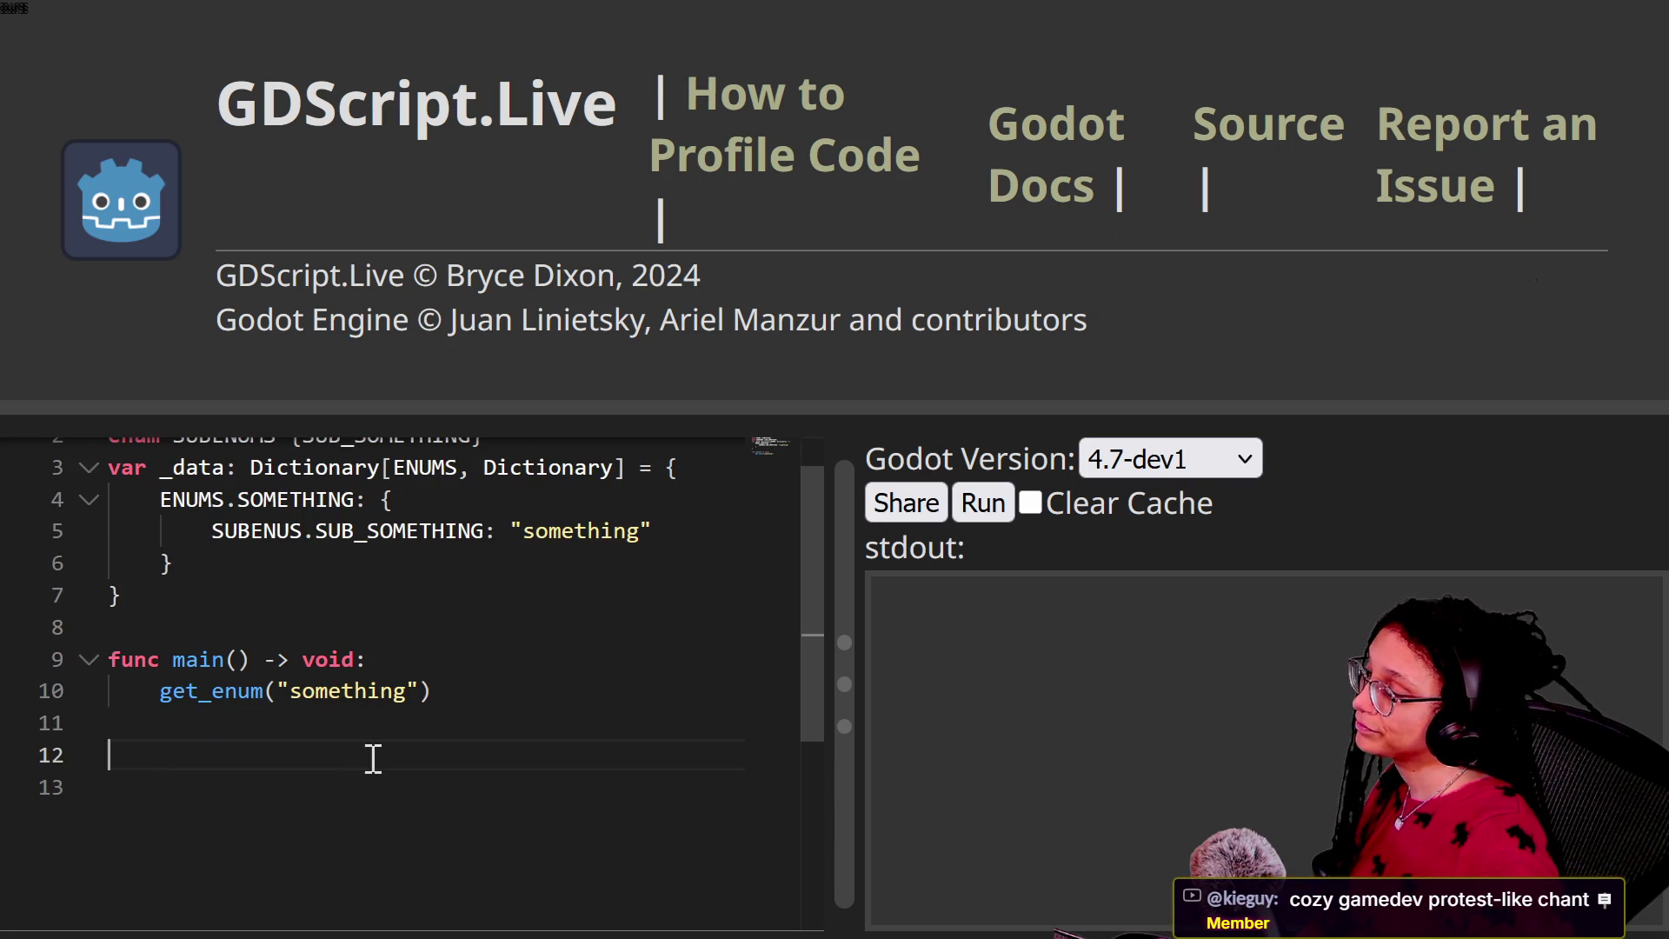
Step: Write the header func get_enum(string: String) -> ENUMS: on line 12, leaving an empty body line
{"action": "type", "text": "fun"}
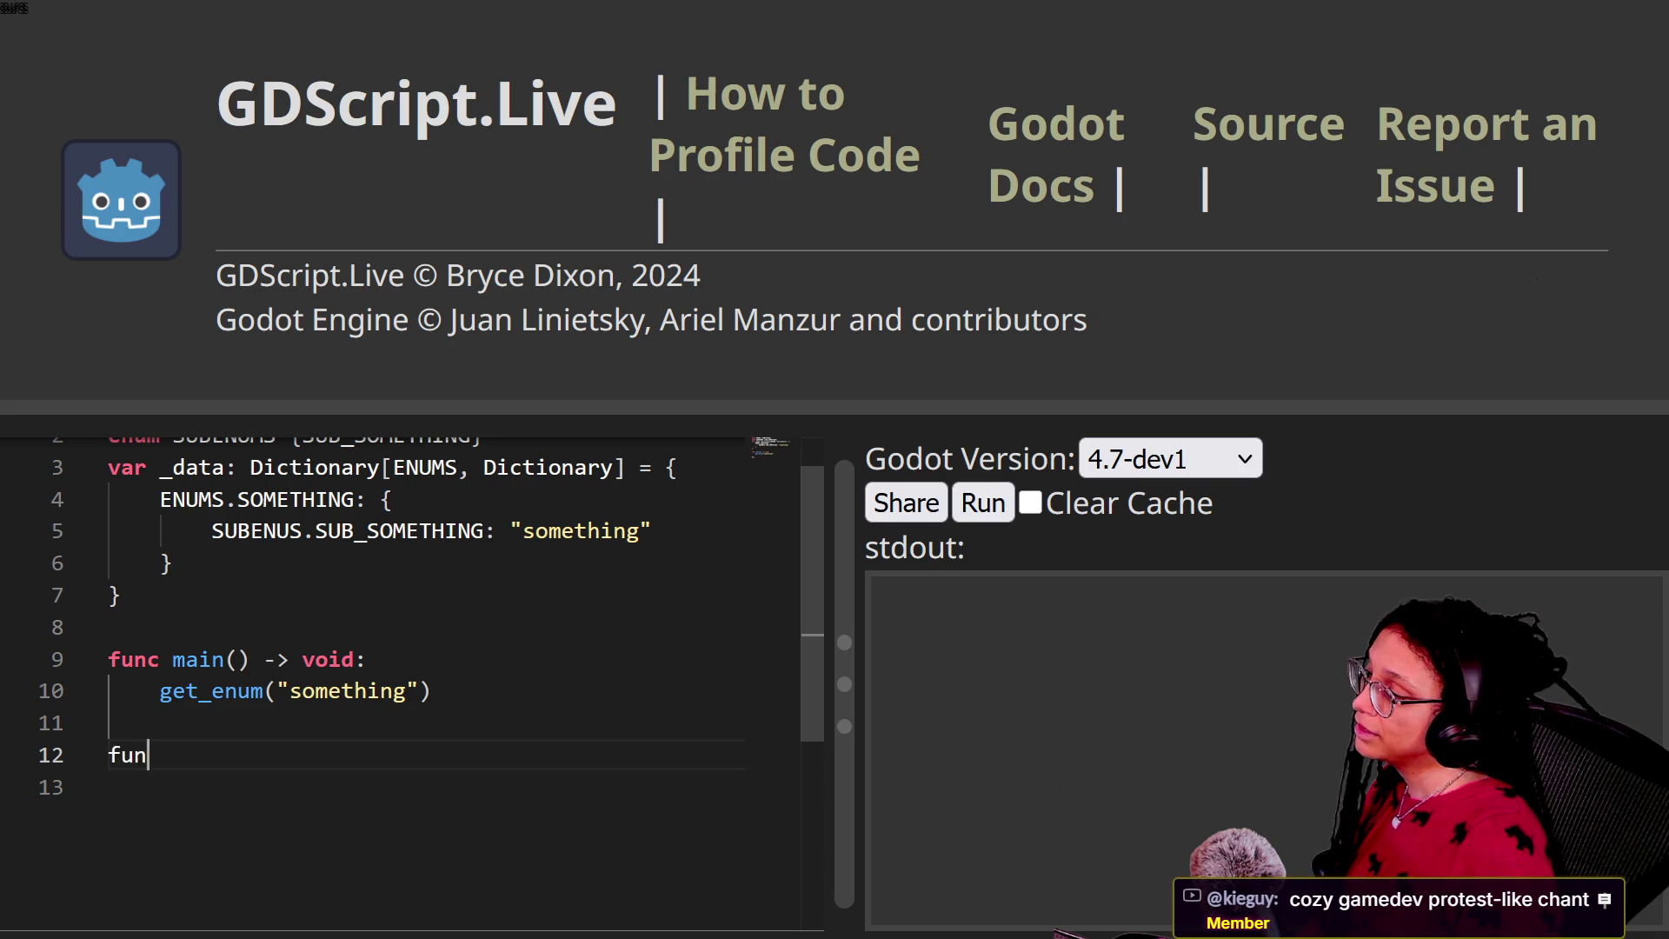
{"action": "type", "text": "c get_enum("}
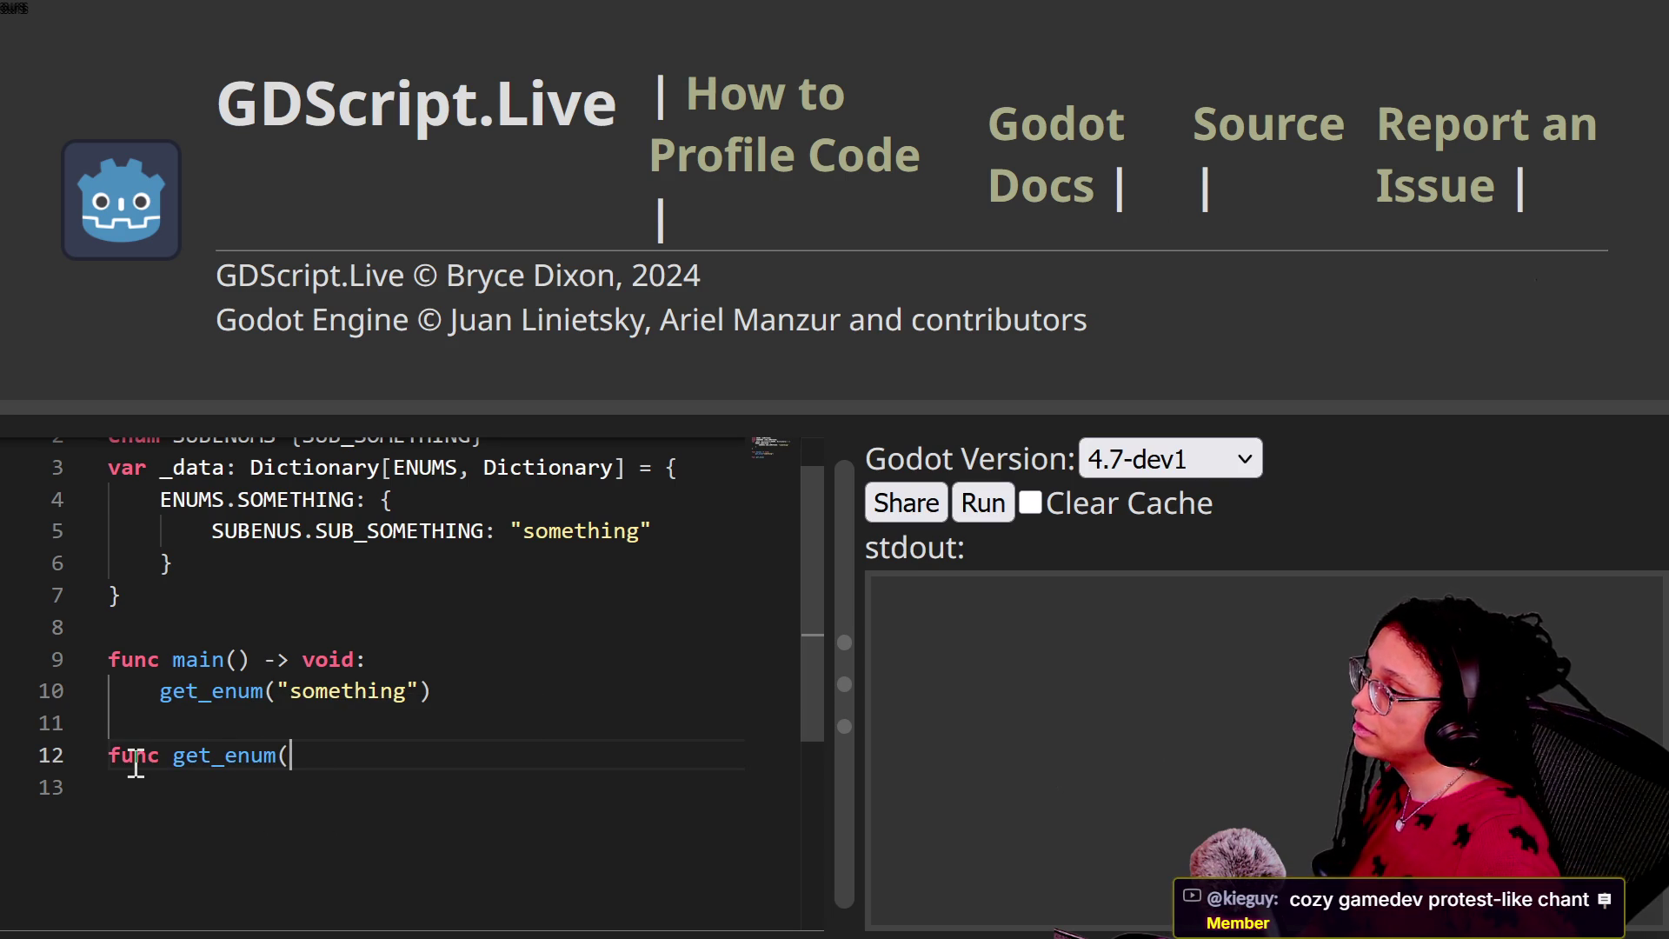
{"action": "scroll", "coordinate": [135, 764], "scroll_direction": "up", "scroll_amount": 1}
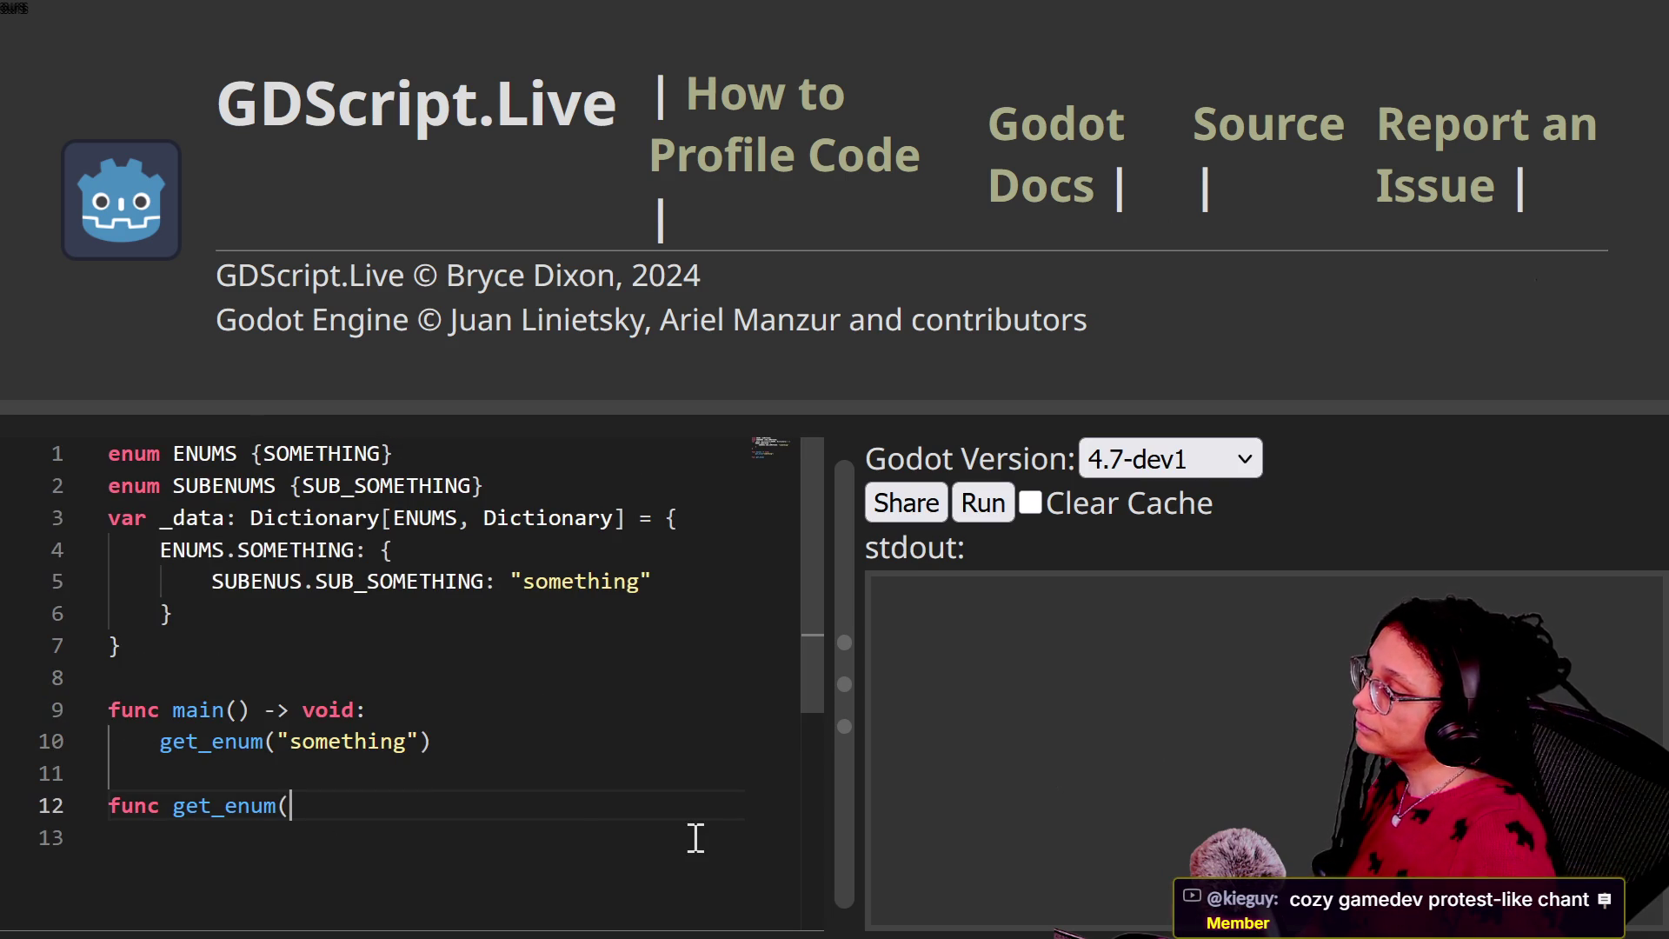
{"action": "type", "text": "str"}
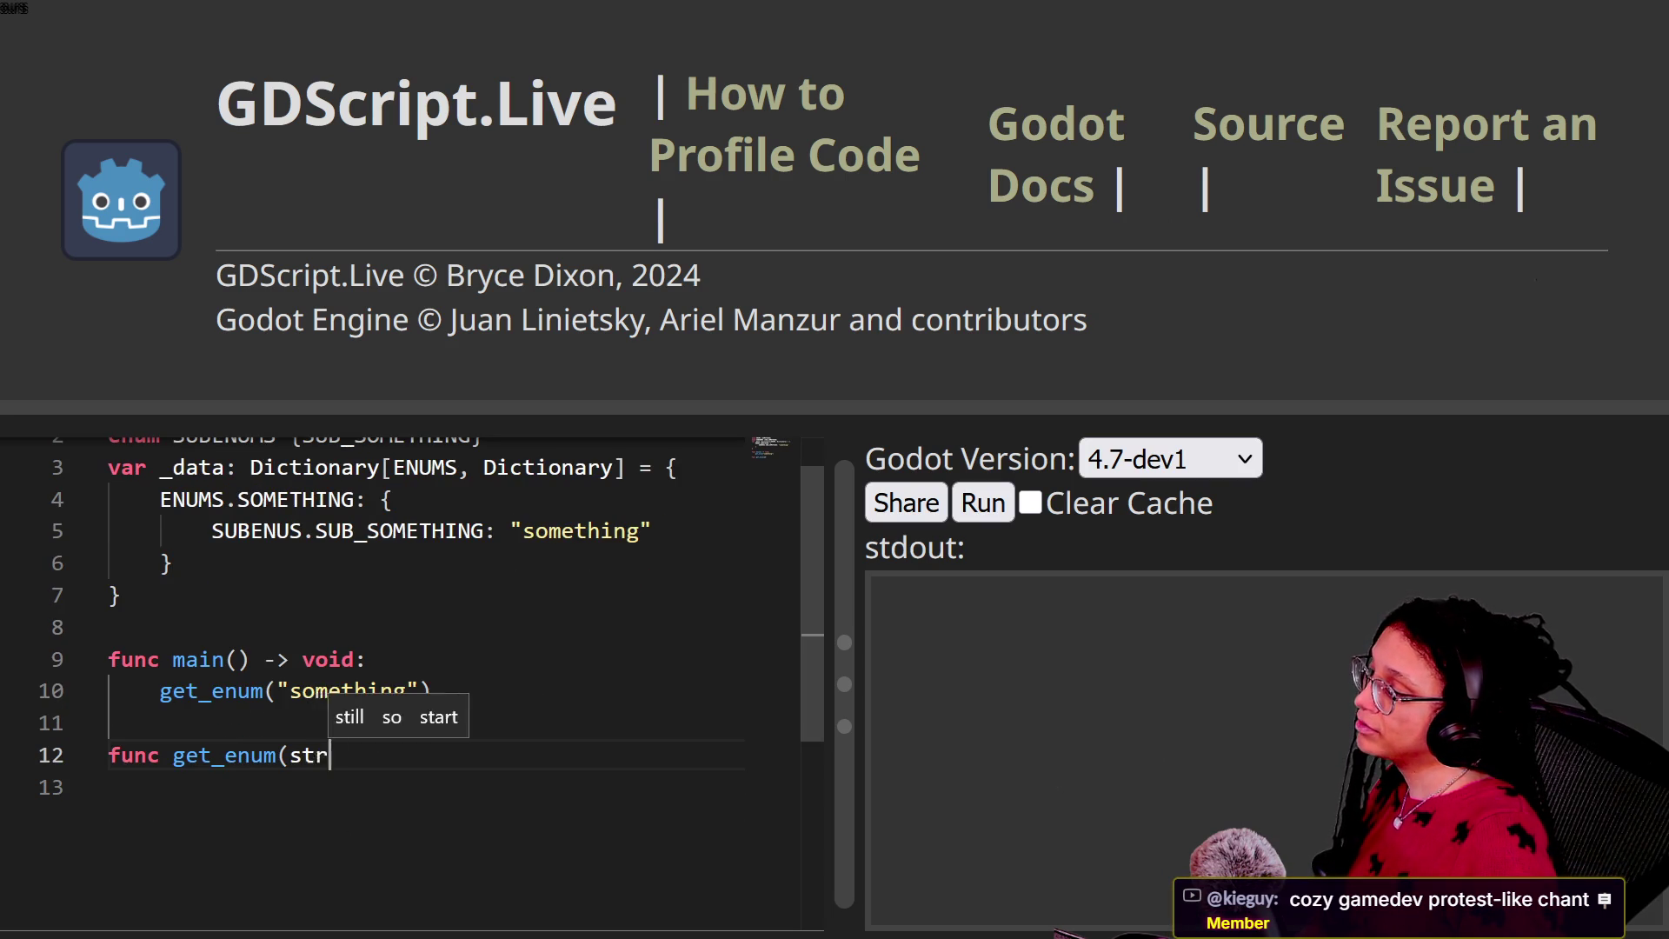
{"action": "type", "text": "ing: String) -> ENU"}
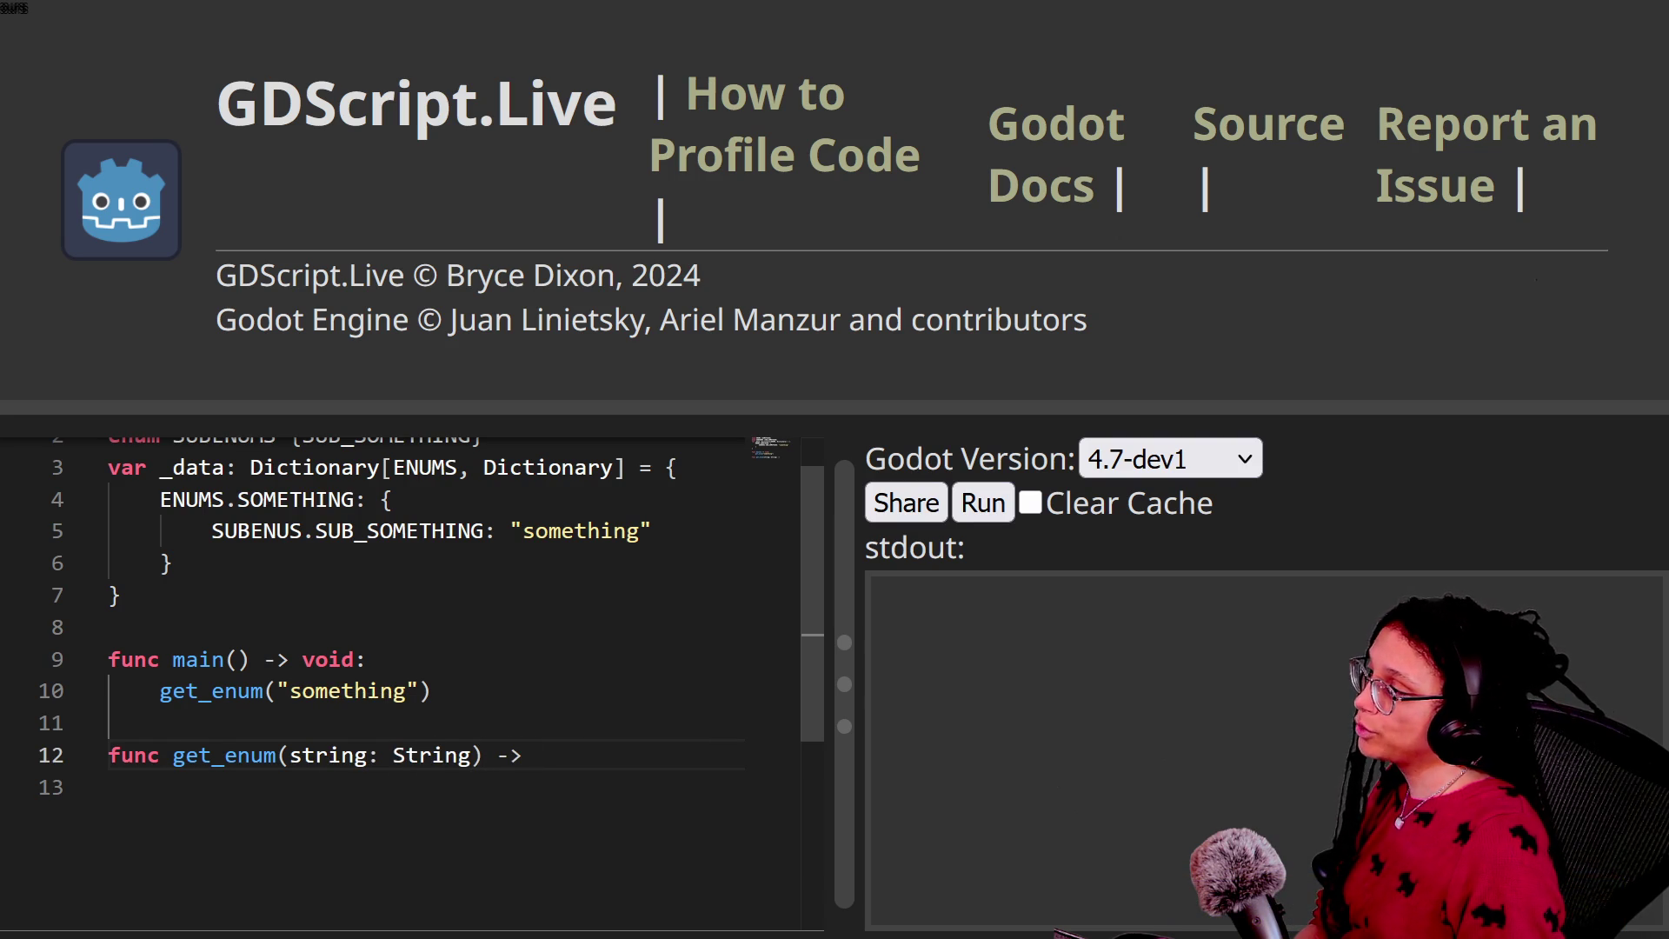
{"action": "type", "text": "MS:"}
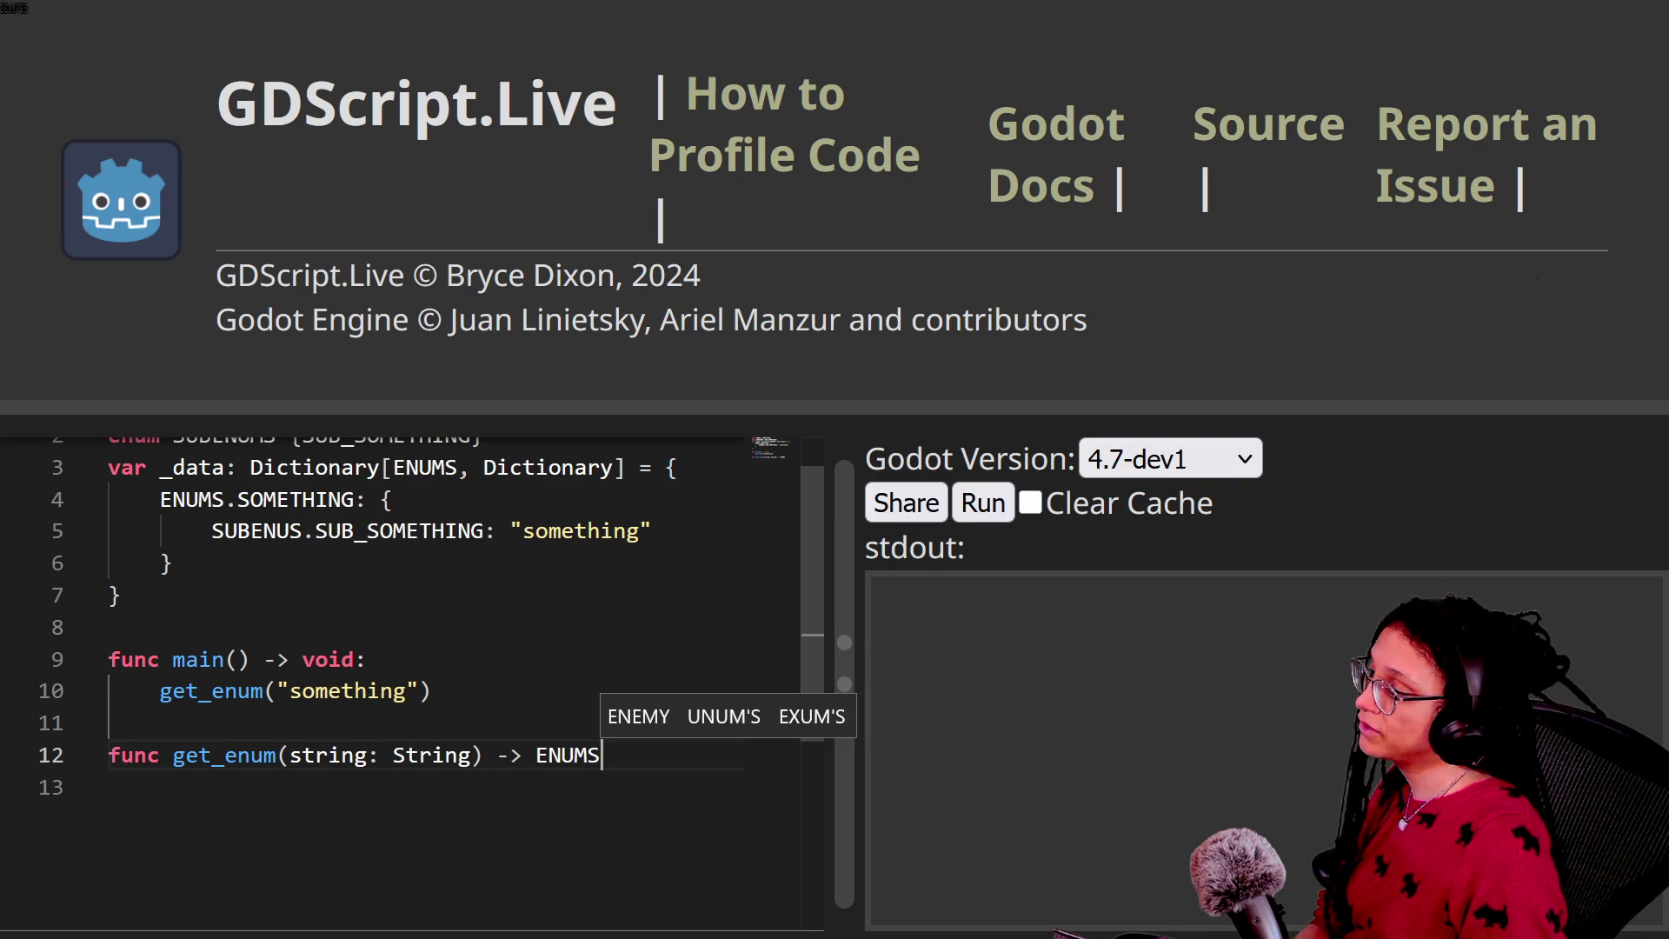
{"action": "key", "text": "Return"}
{"action": "scroll", "coordinate": [476, 910], "scroll_direction": "up", "scroll_amount": 2}
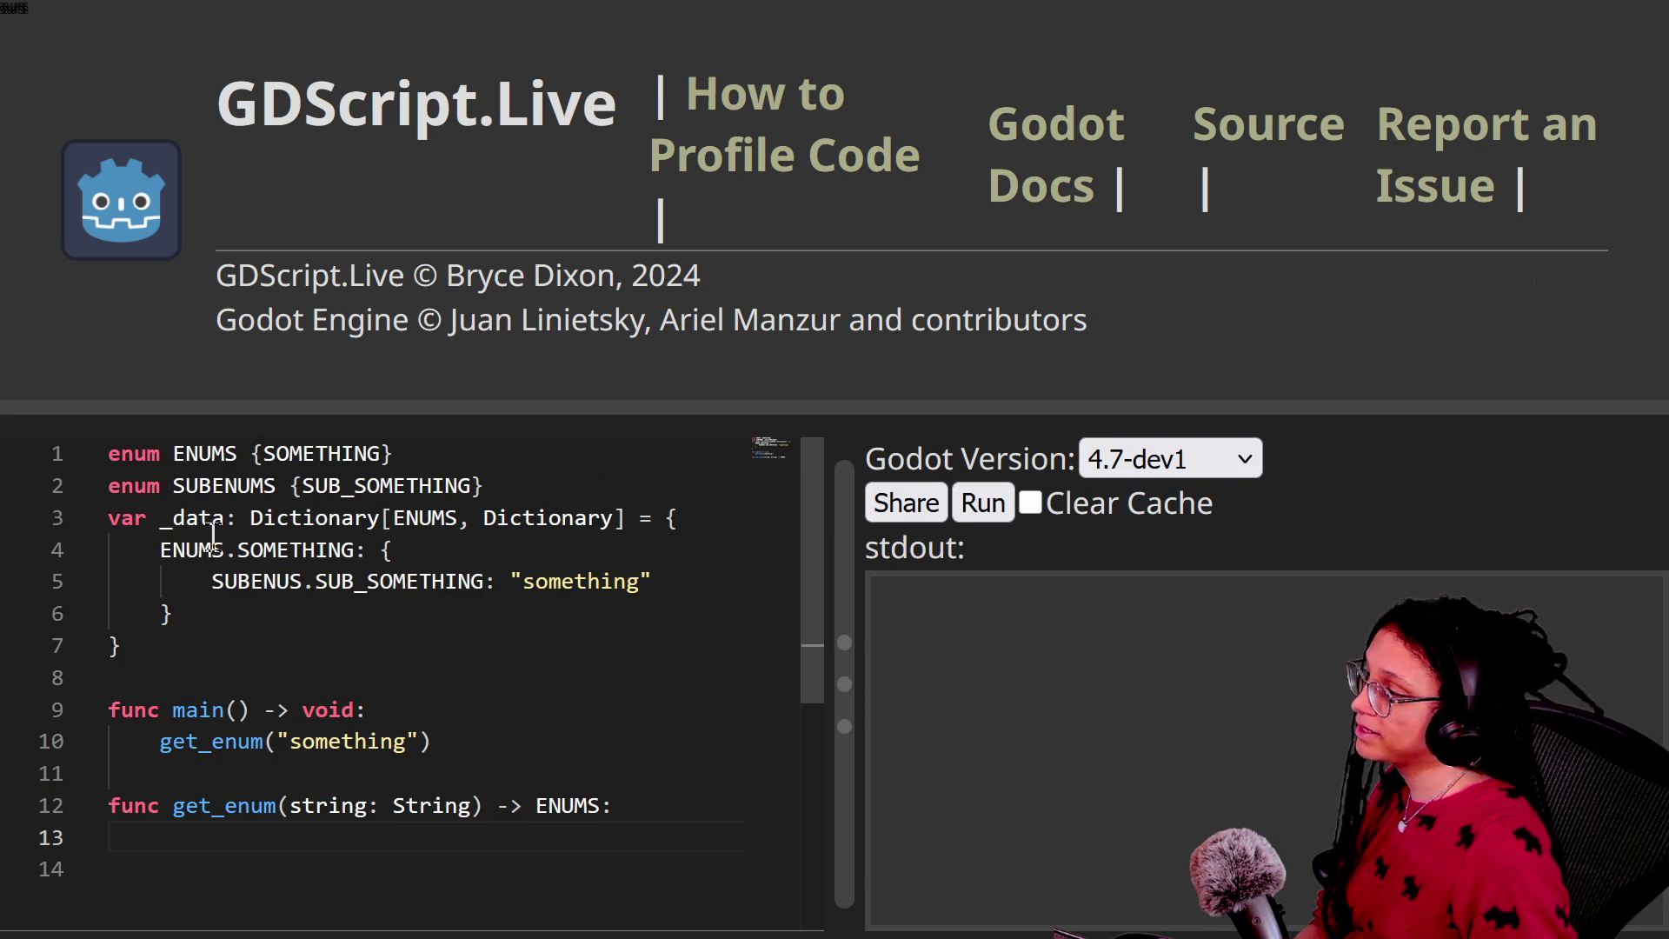
{"action": "left_click_drag", "start_coordinate": [246, 456], "coordinate": [407, 487]}
{"action": "left_click", "coordinate": [316, 801]}
{"action": "left_click_drag", "start_coordinate": [295, 805], "coordinate": [372, 826]}
{"action": "left_click", "coordinate": [386, 837]}
{"action": "scroll", "coordinate": [403, 835], "scroll_direction": "down", "scroll_amount": 1}
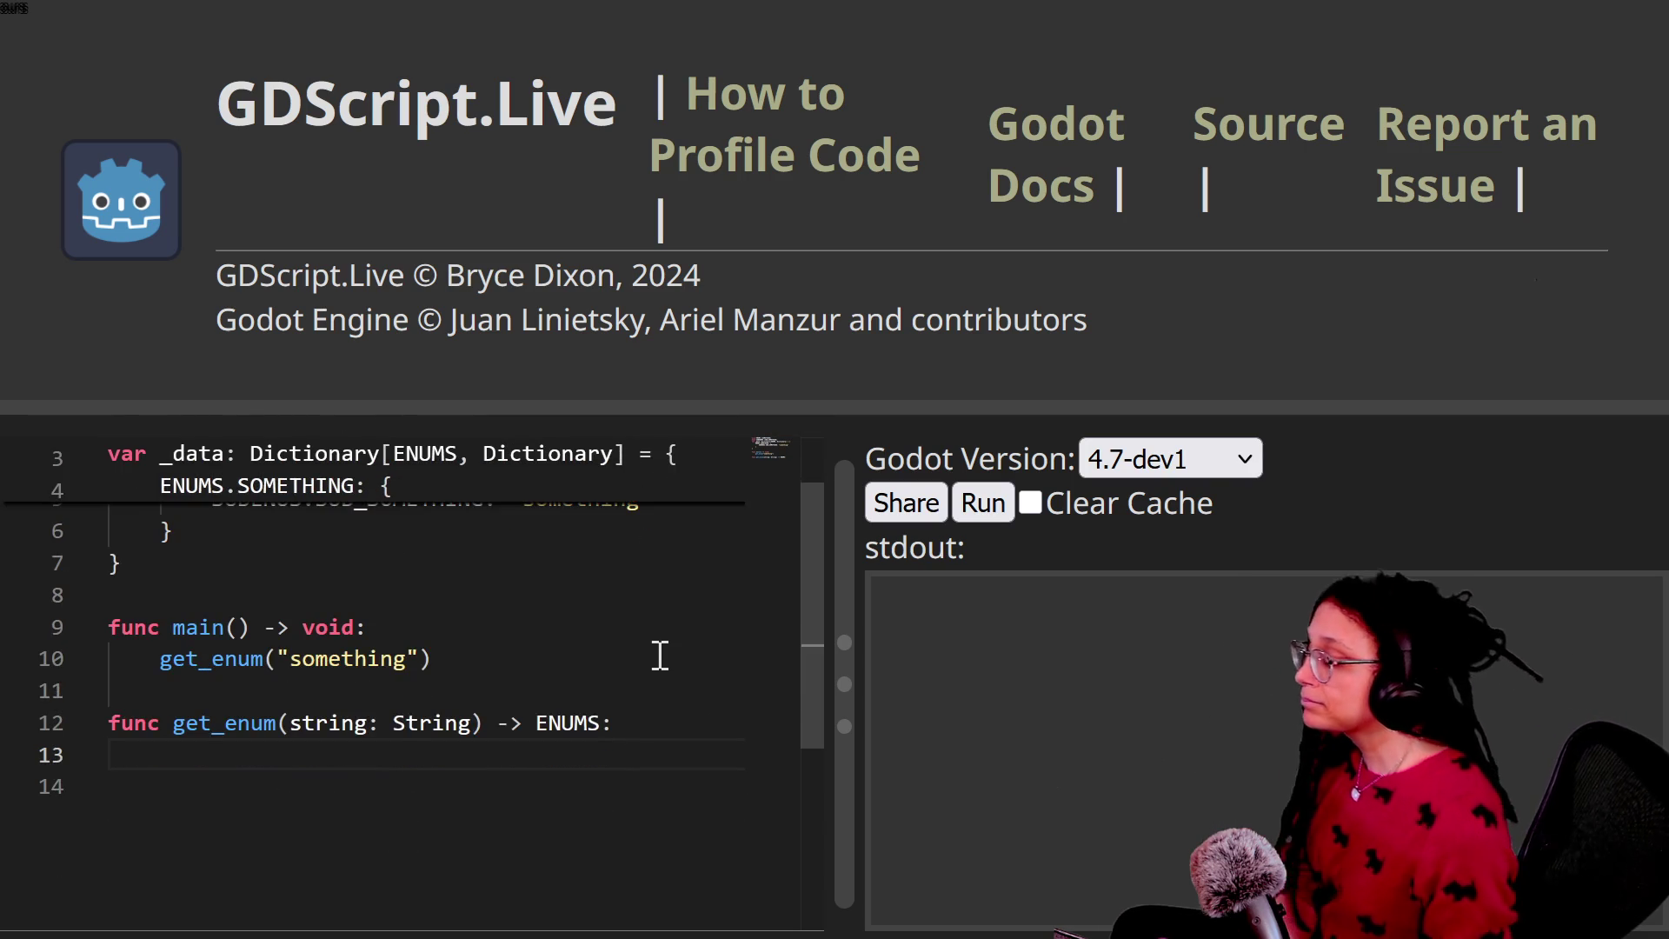
{"action": "scroll", "coordinate": [697, 700], "scroll_direction": "up", "scroll_amount": 1}
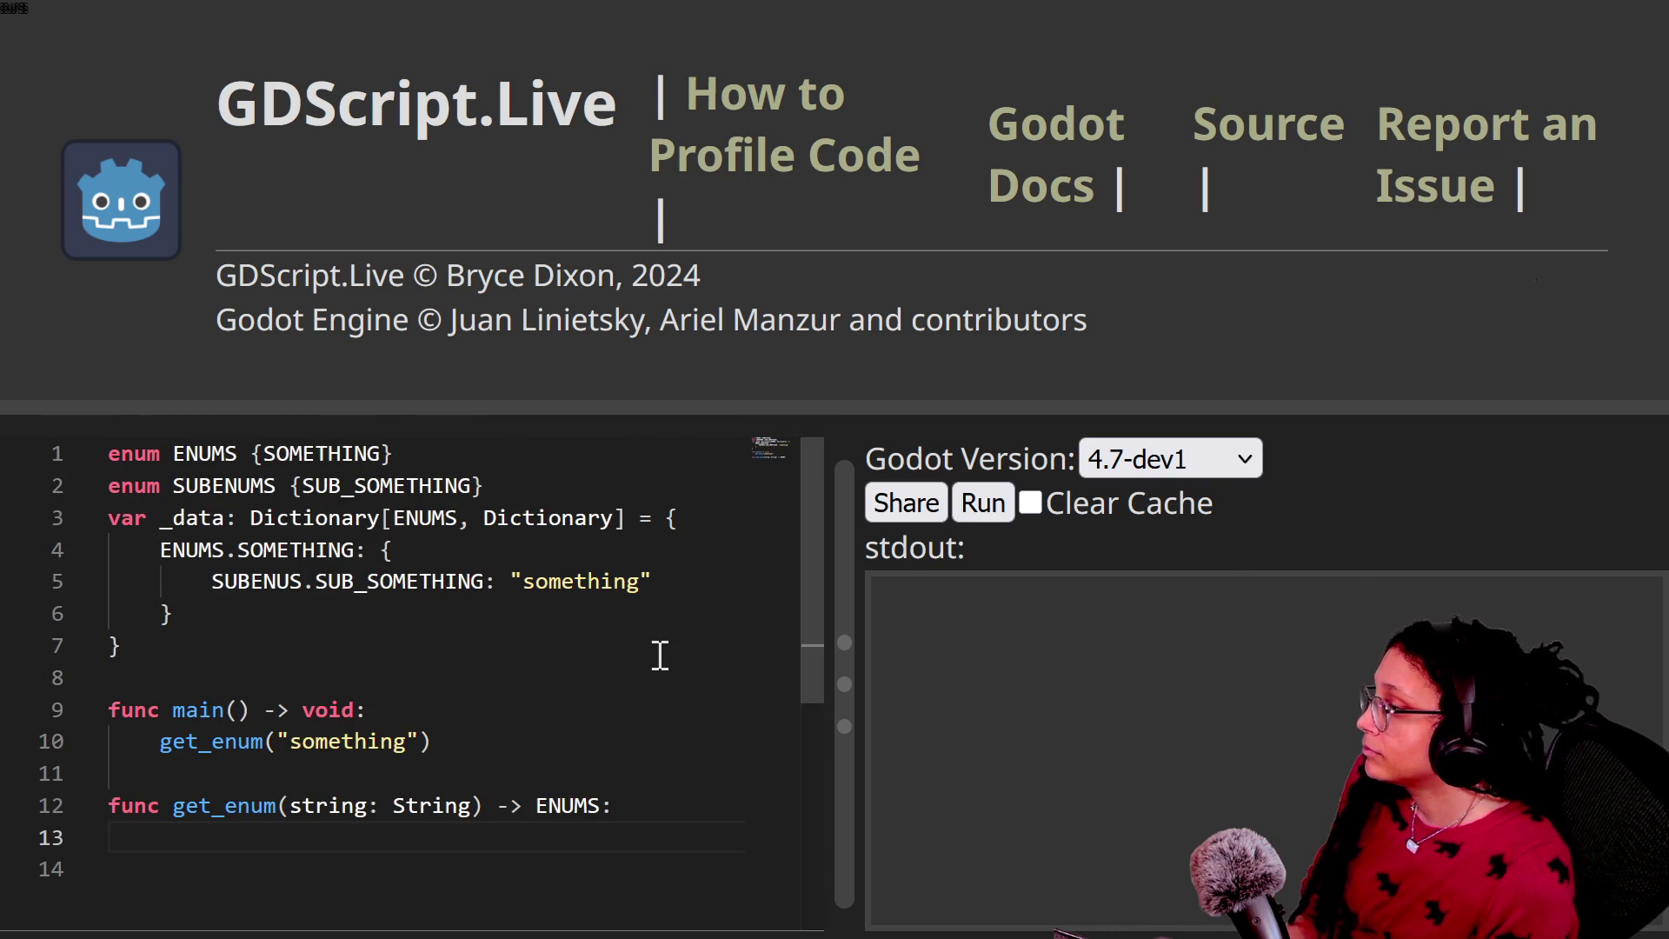
Step: Append _ENUM to SOMETHING on line 1, dismissing the Save As dialog from Ctrl+S
{"action": "left_click", "coordinate": [379, 454]}
{"action": "type", "text": "_ENUM"}
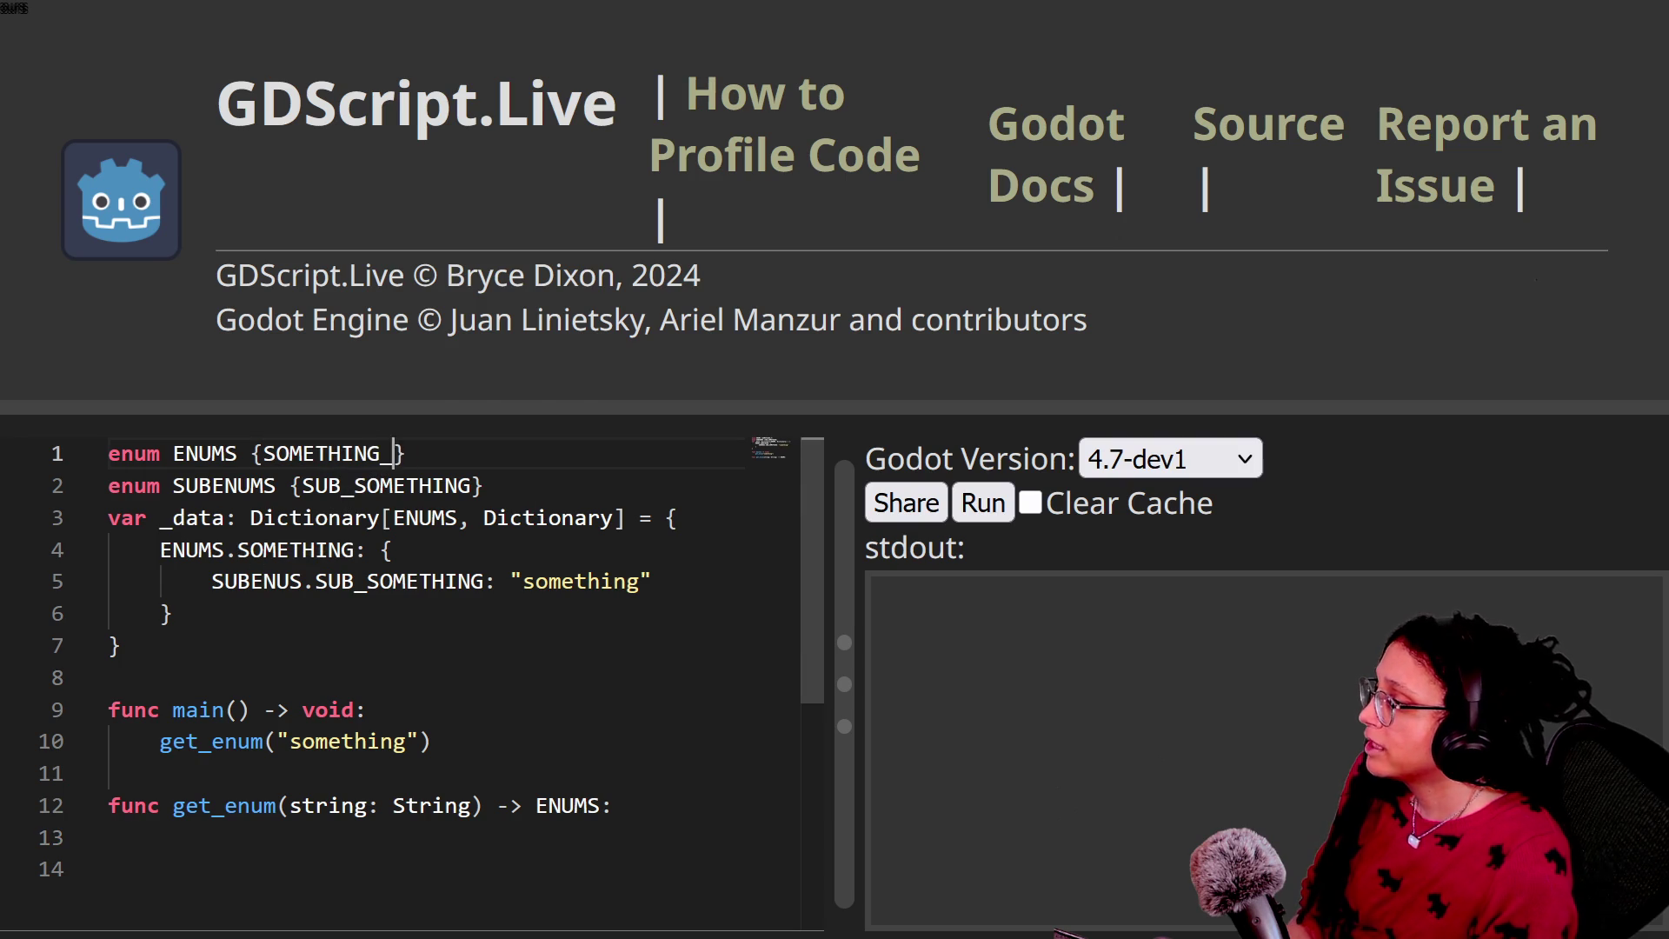
{"action": "left_click_drag", "start_coordinate": [240, 454], "coordinate": [438, 489]}
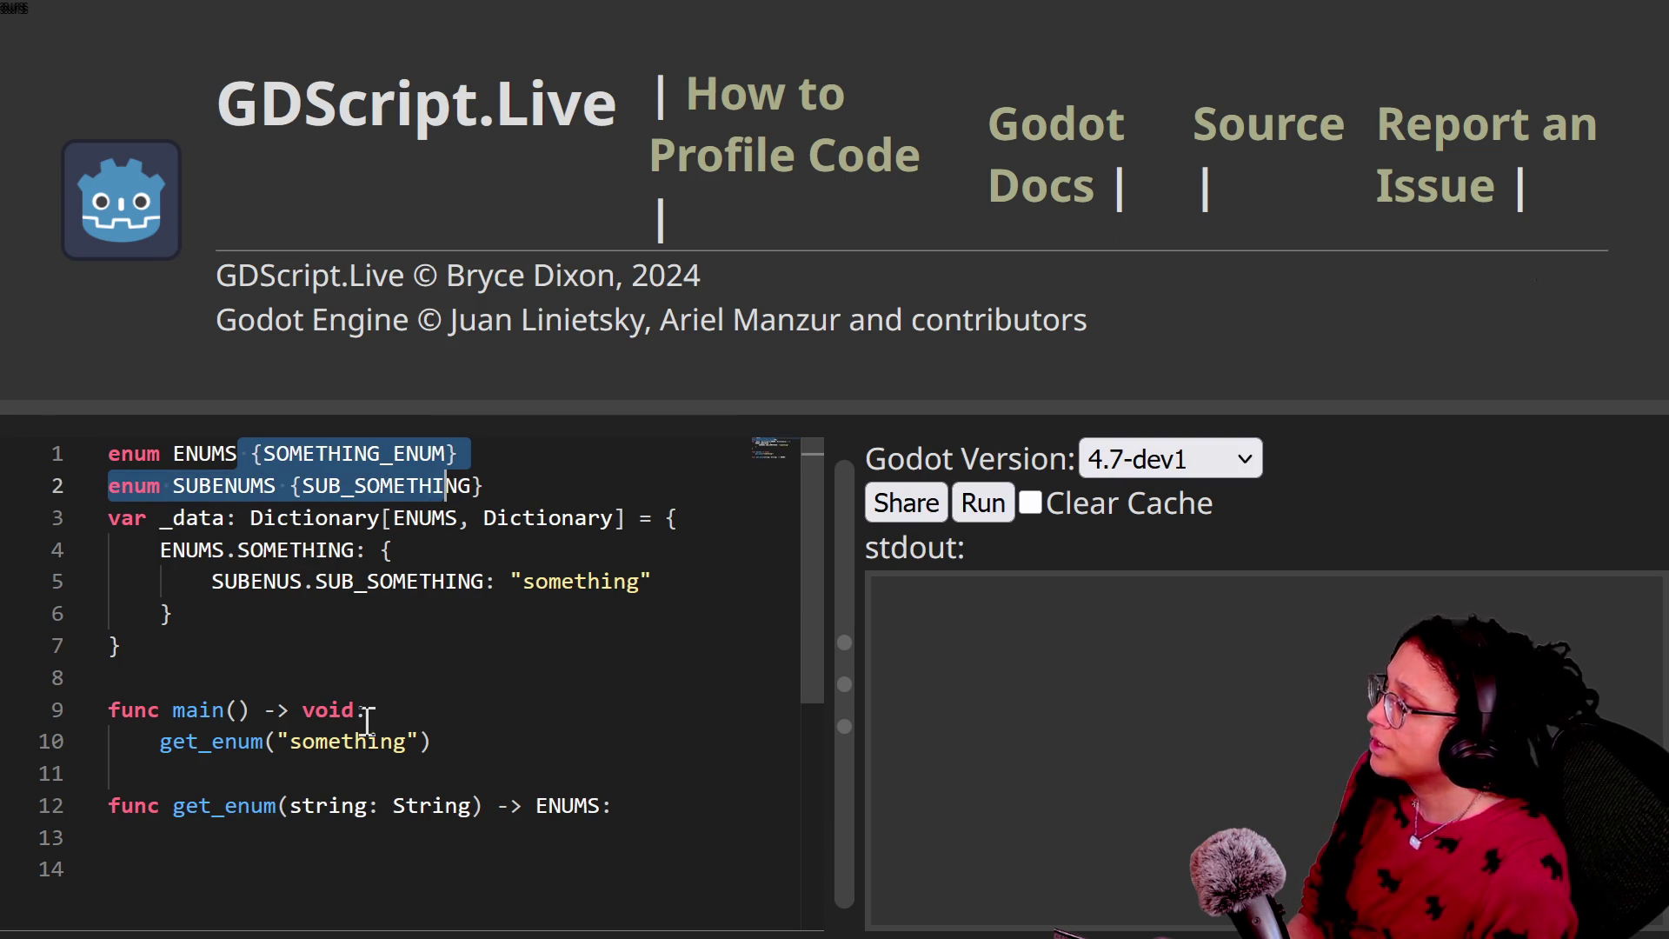
{"action": "left_click", "coordinate": [567, 805]}
{"action": "key", "text": "ctrl+s"}
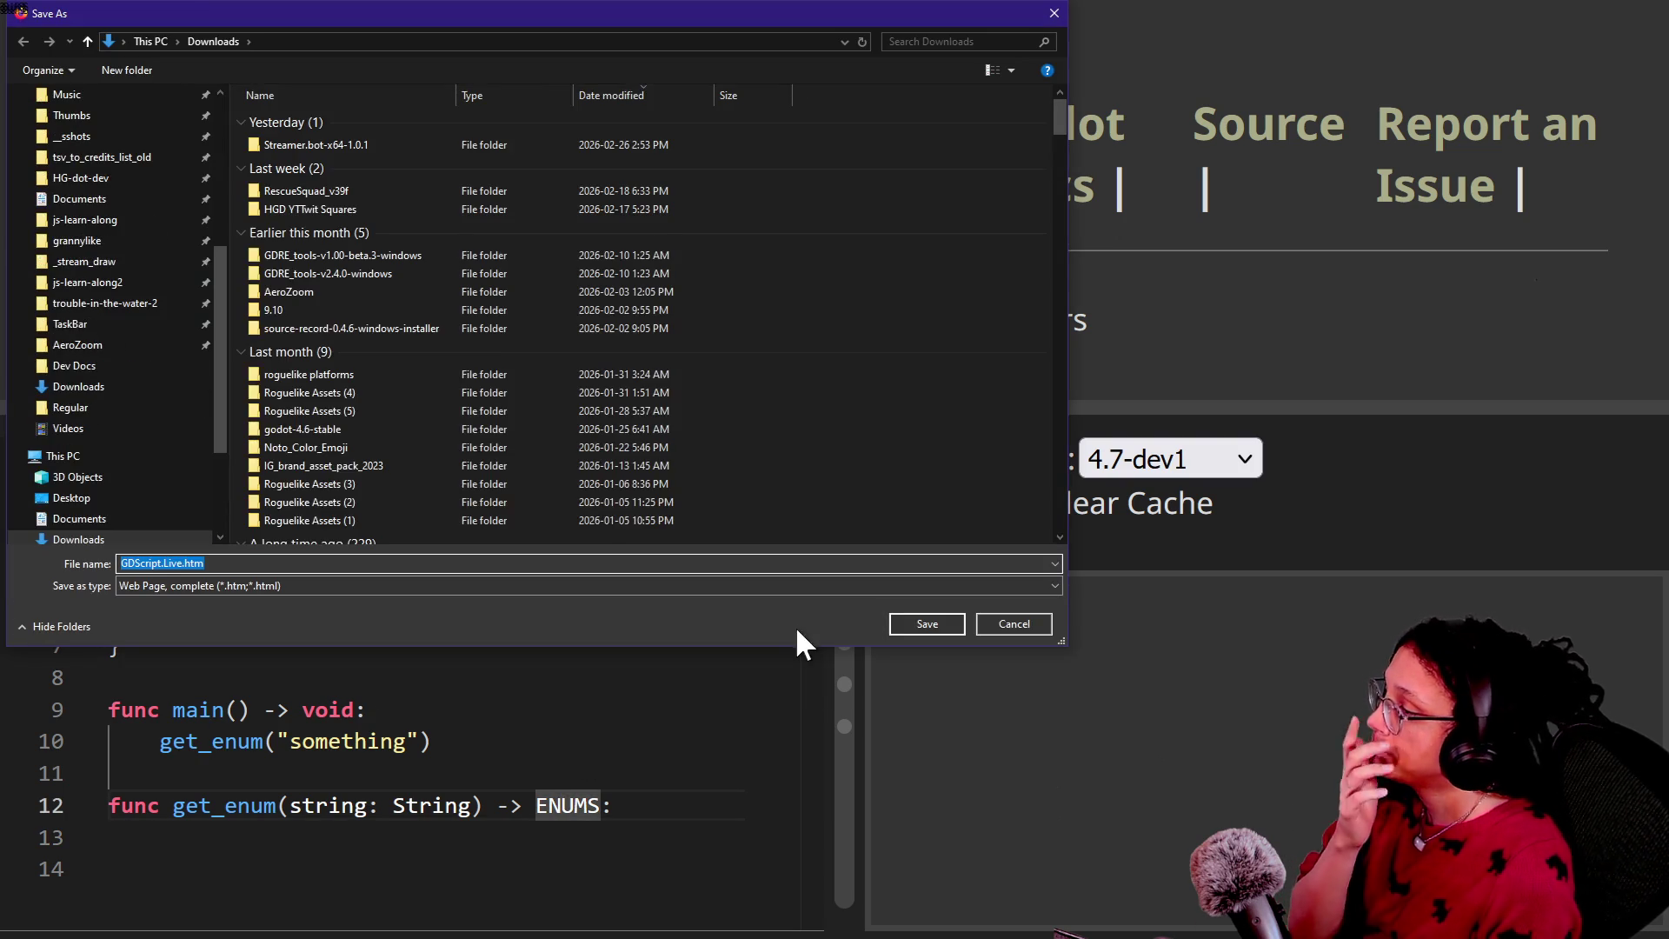
{"action": "left_click", "coordinate": [1014, 624]}
{"action": "left_click", "coordinate": [432, 870]}
{"action": "left_click", "coordinate": [451, 851]}
{"action": "left_click", "coordinate": [954, 634]}
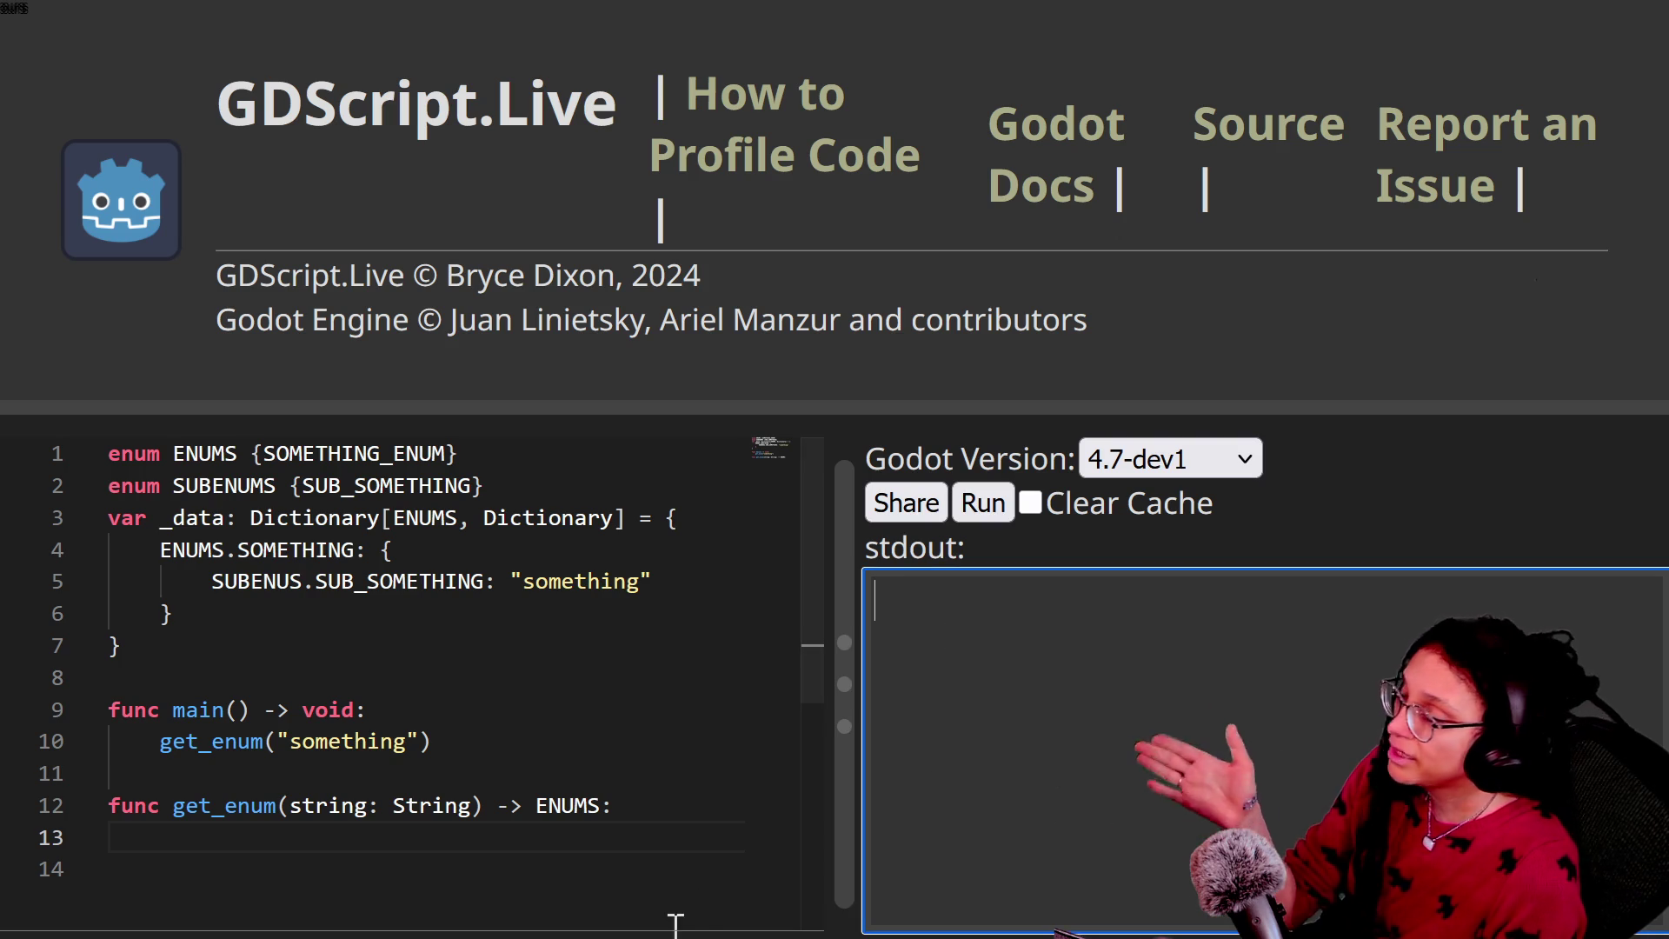
{"action": "left_click", "coordinate": [553, 885]}
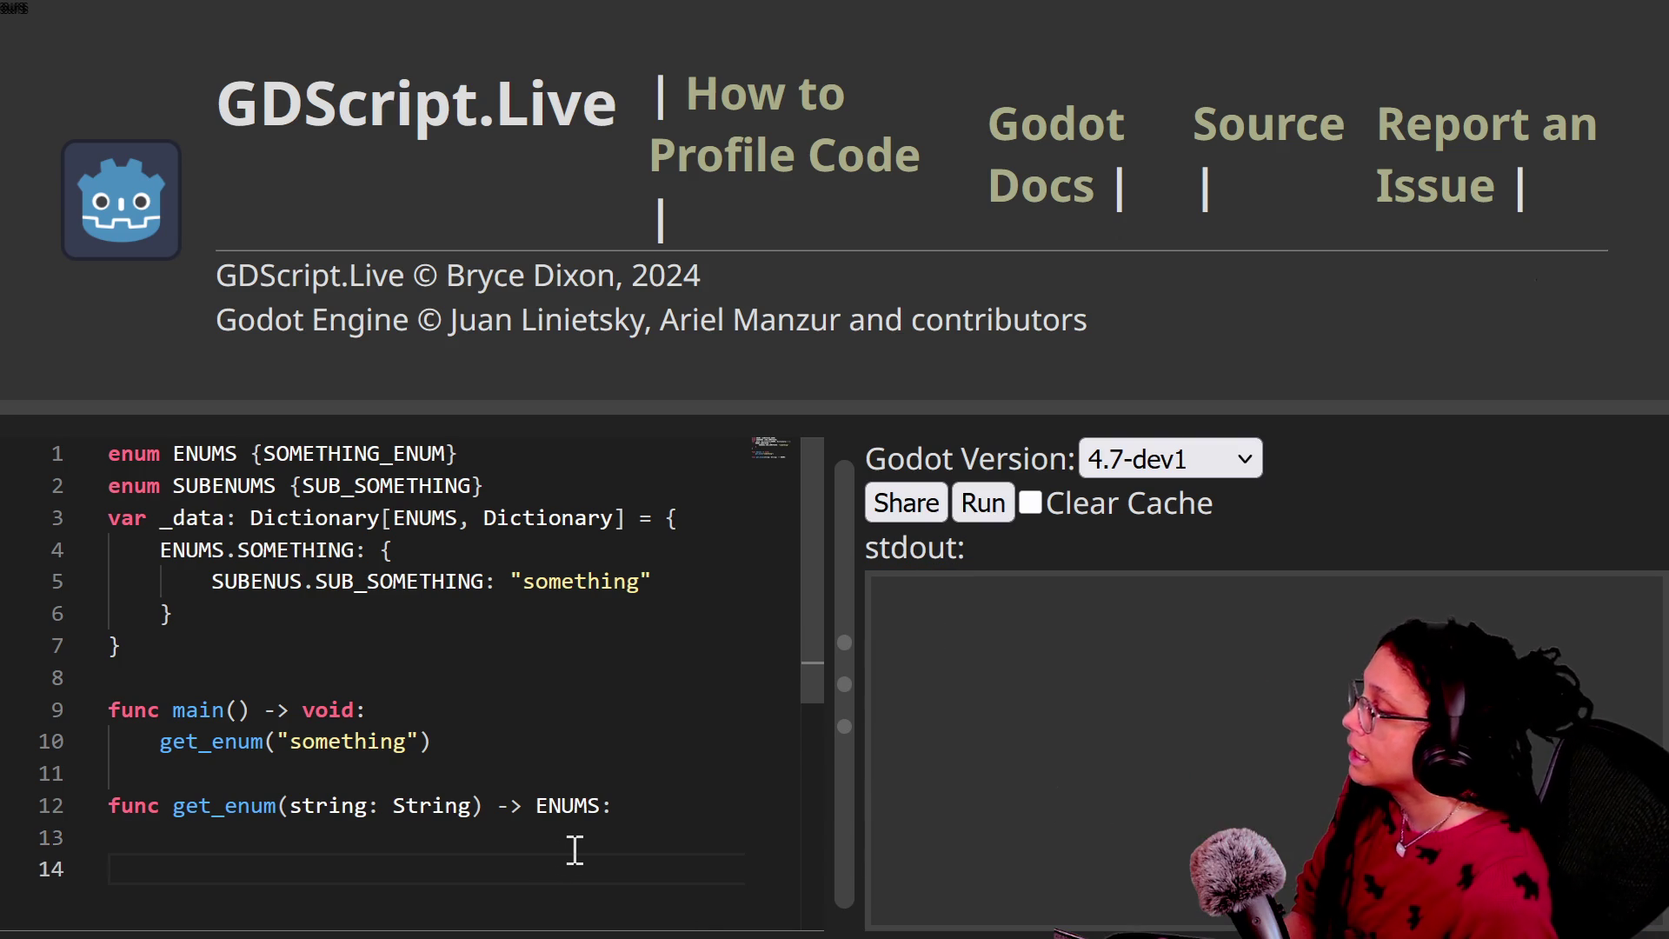
Step: Add a 'for dictionary: Dictionary in _data' loop with print(dictionary), then run the script
{"action": "left_click", "coordinate": [577, 836]}
{"action": "scroll", "coordinate": [577, 834], "scroll_direction": "down", "scroll_amount": 1}
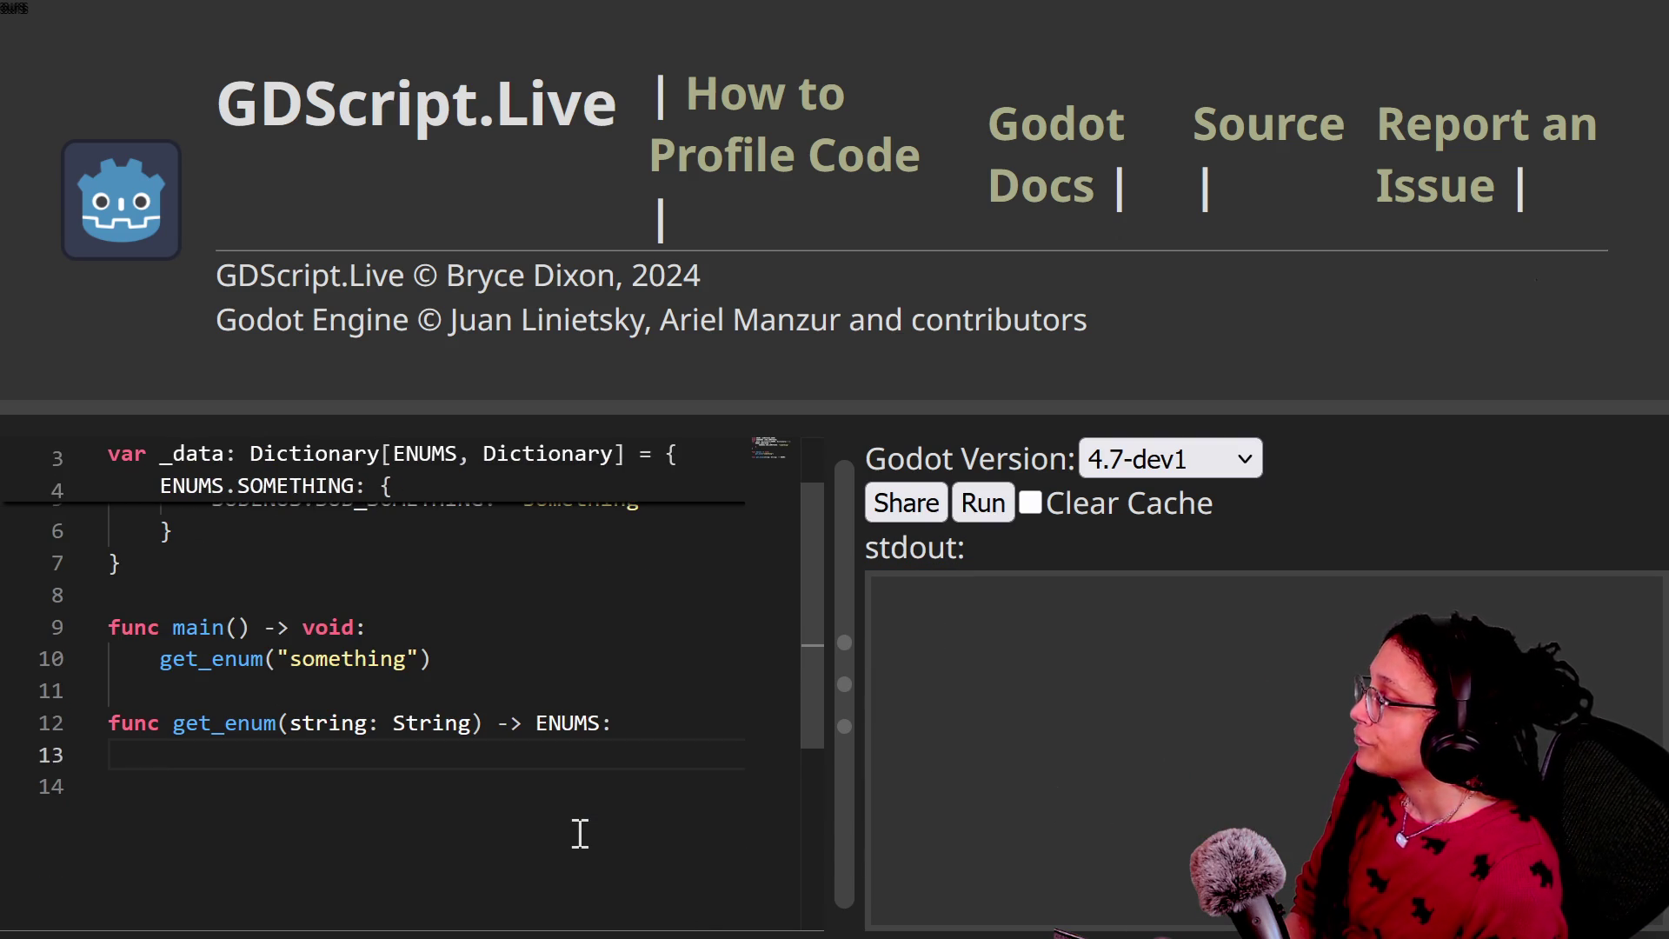
{"action": "scroll", "coordinate": [580, 833], "scroll_direction": "up", "scroll_amount": 1}
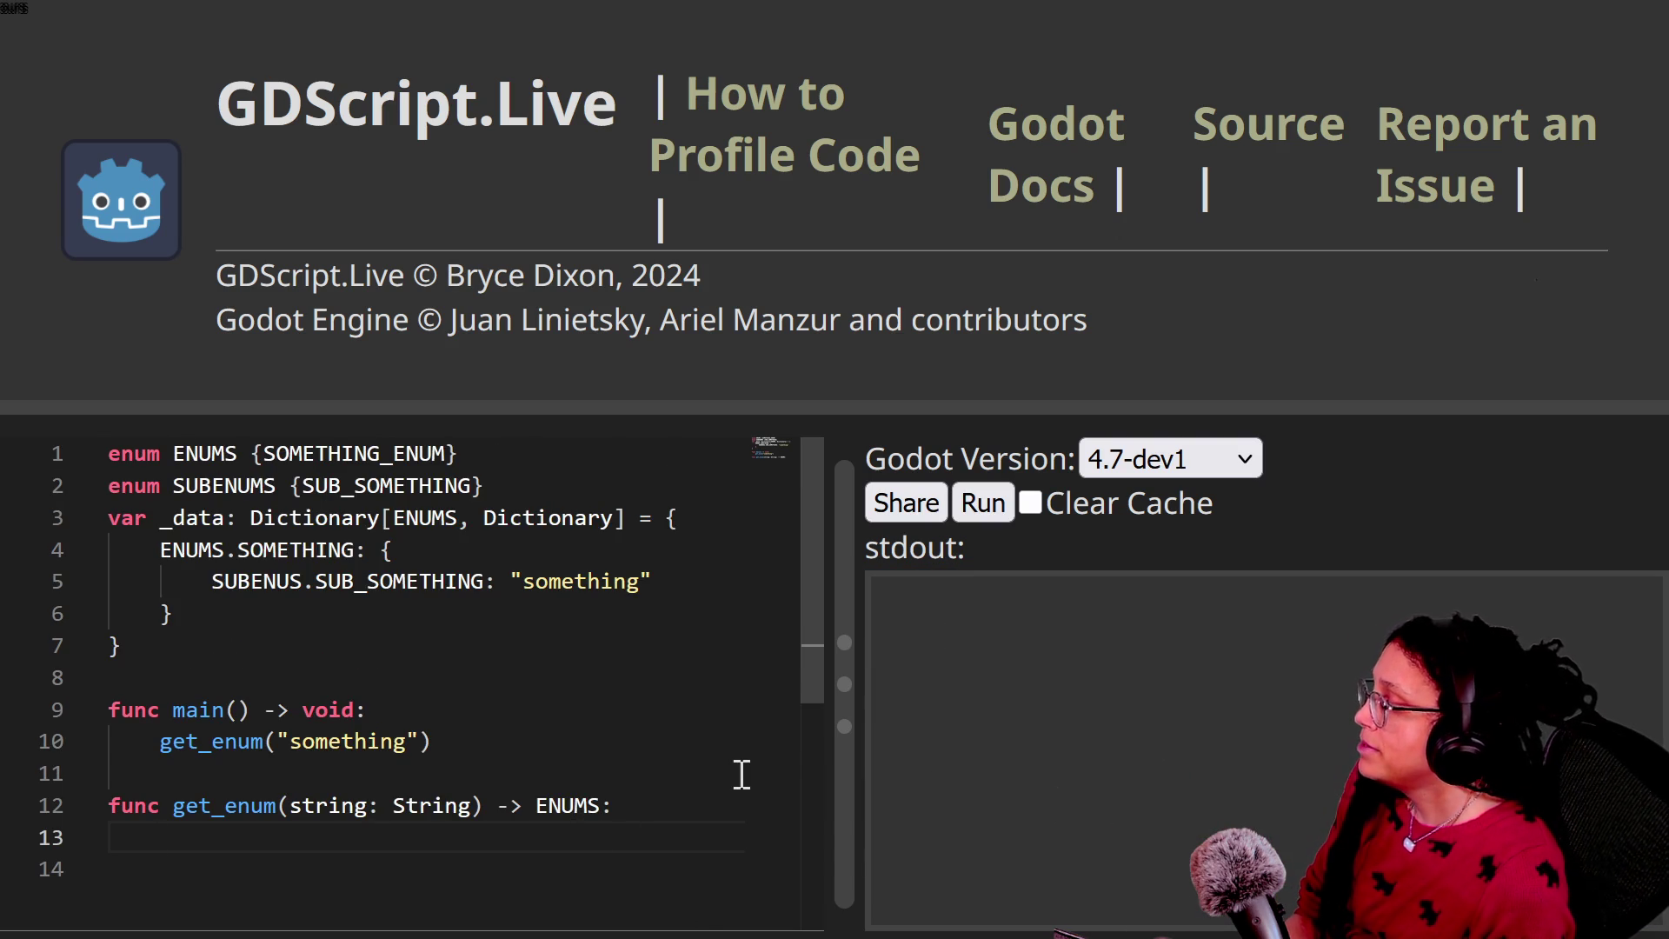
{"action": "scroll", "coordinate": [742, 773], "scroll_direction": "down", "scroll_amount": 1}
{"action": "type", "text": "for "}
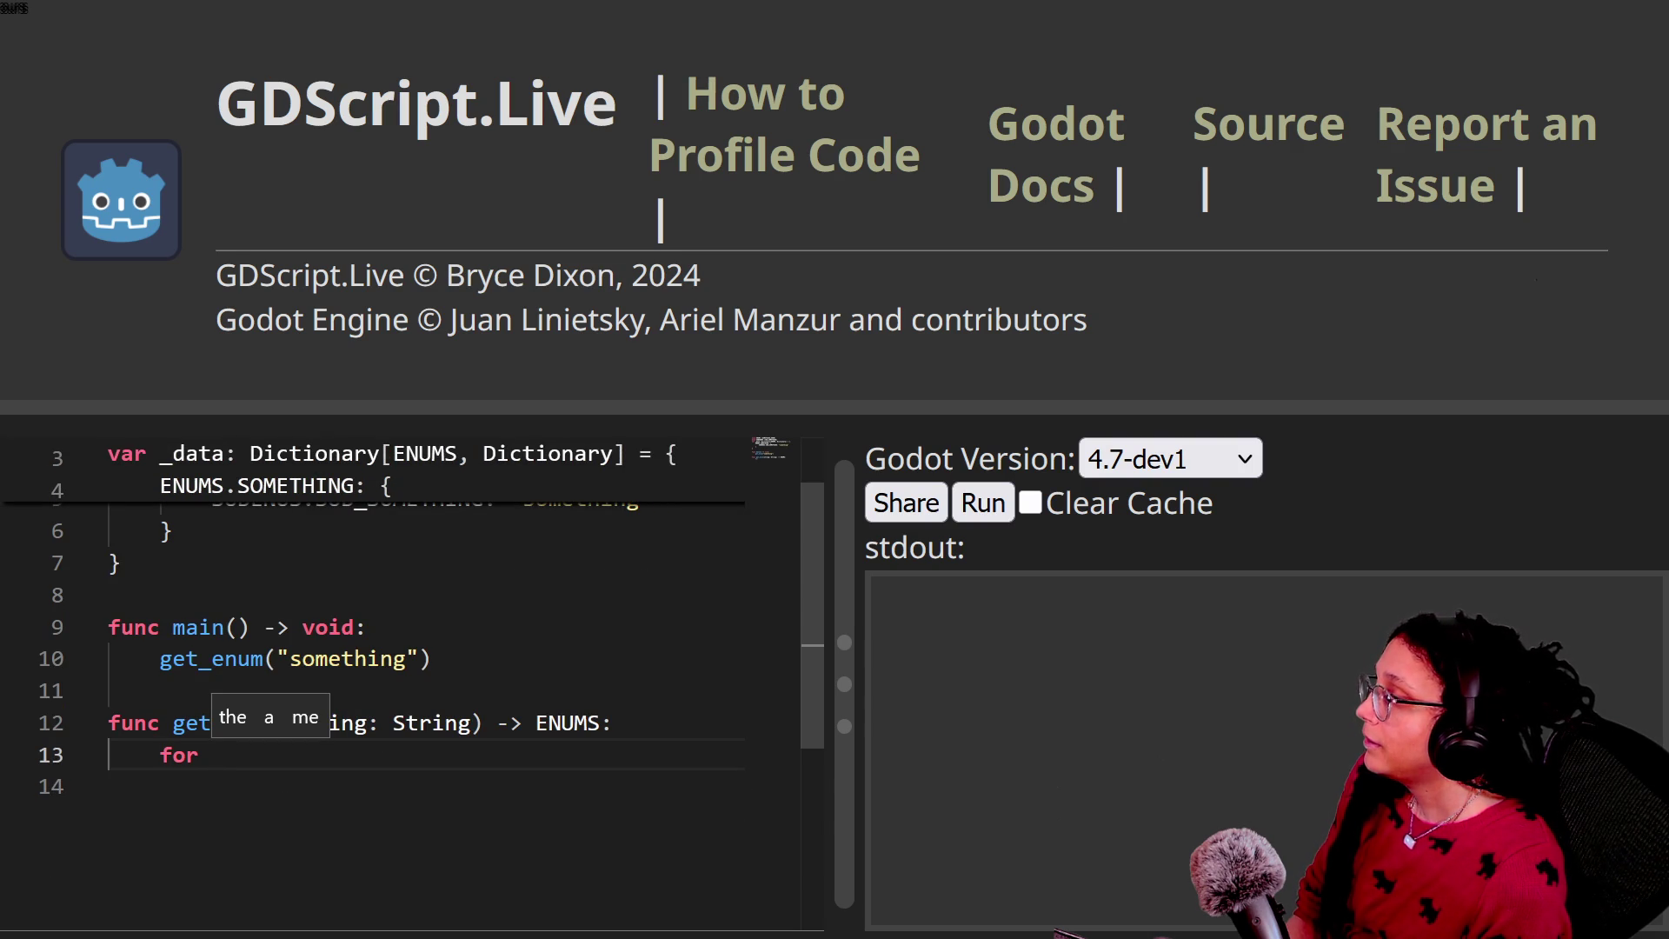
{"action": "type", "text": "dicti"}
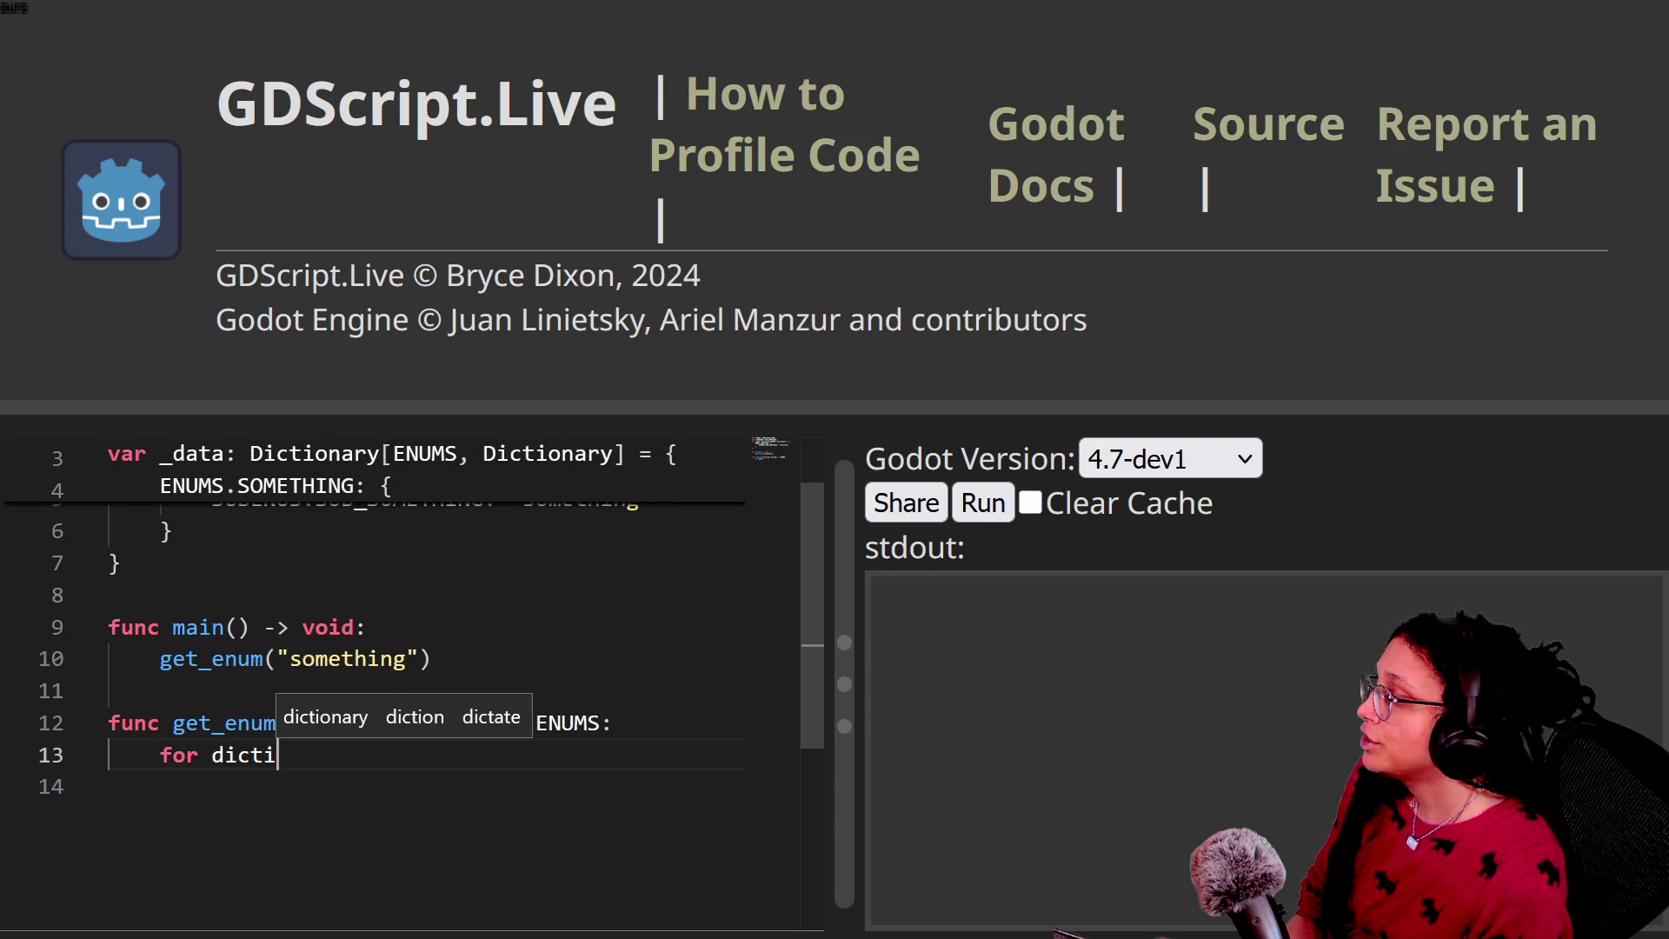
{"action": "type", "text": "onary: "}
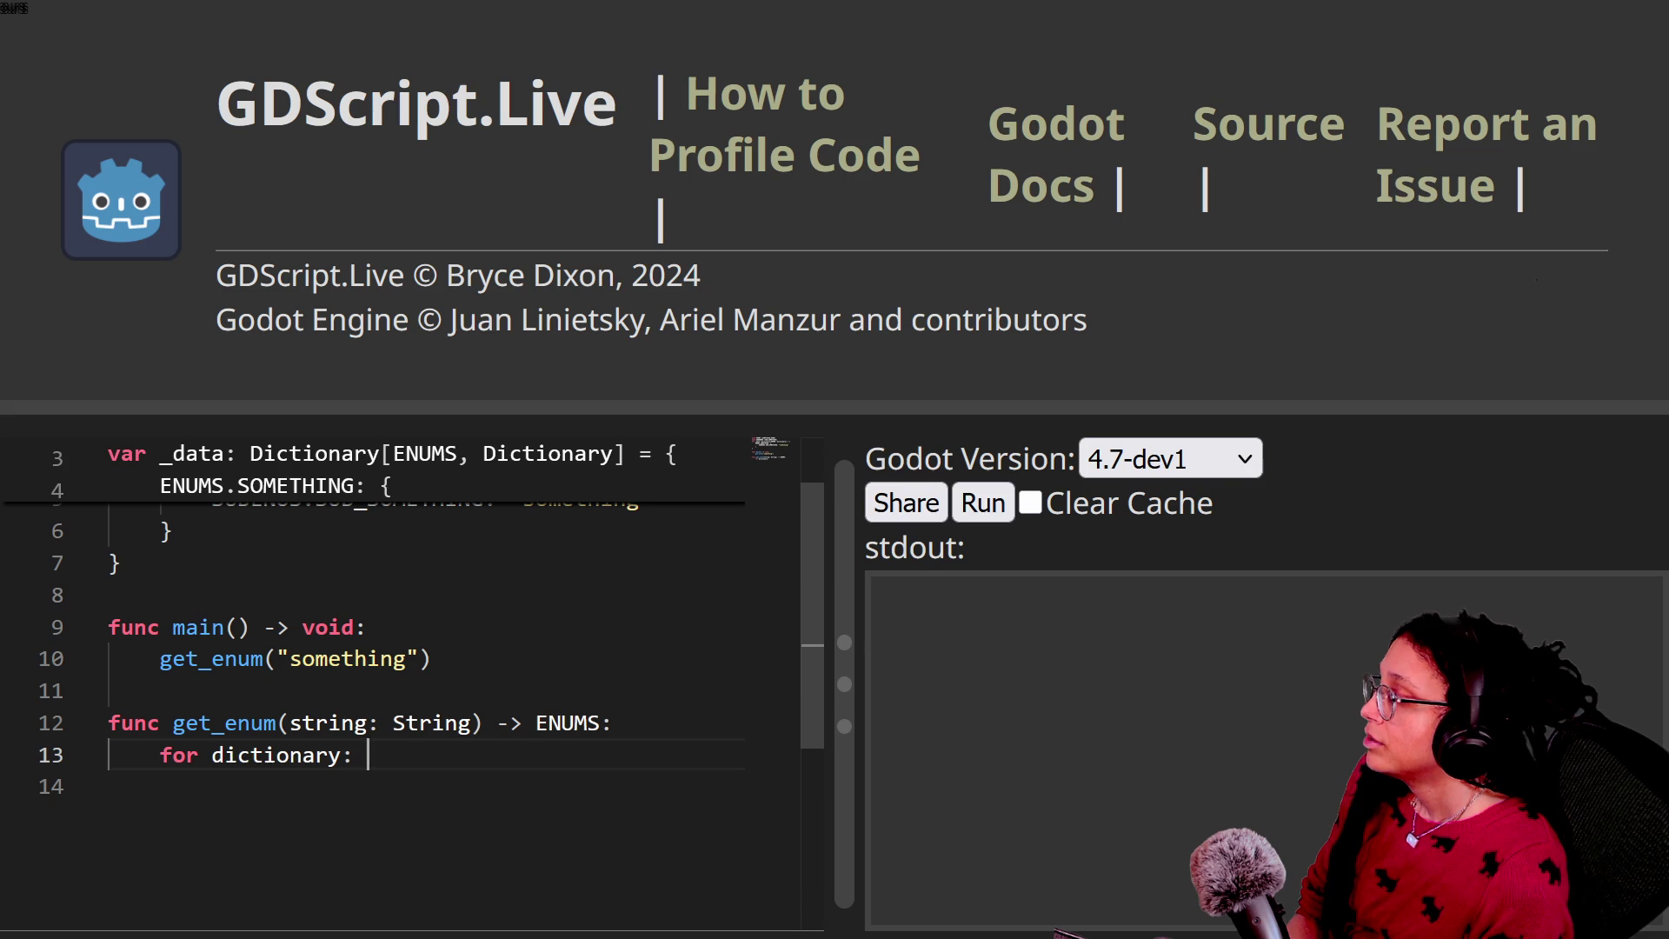
{"action": "type", "text": "Dictionary"}
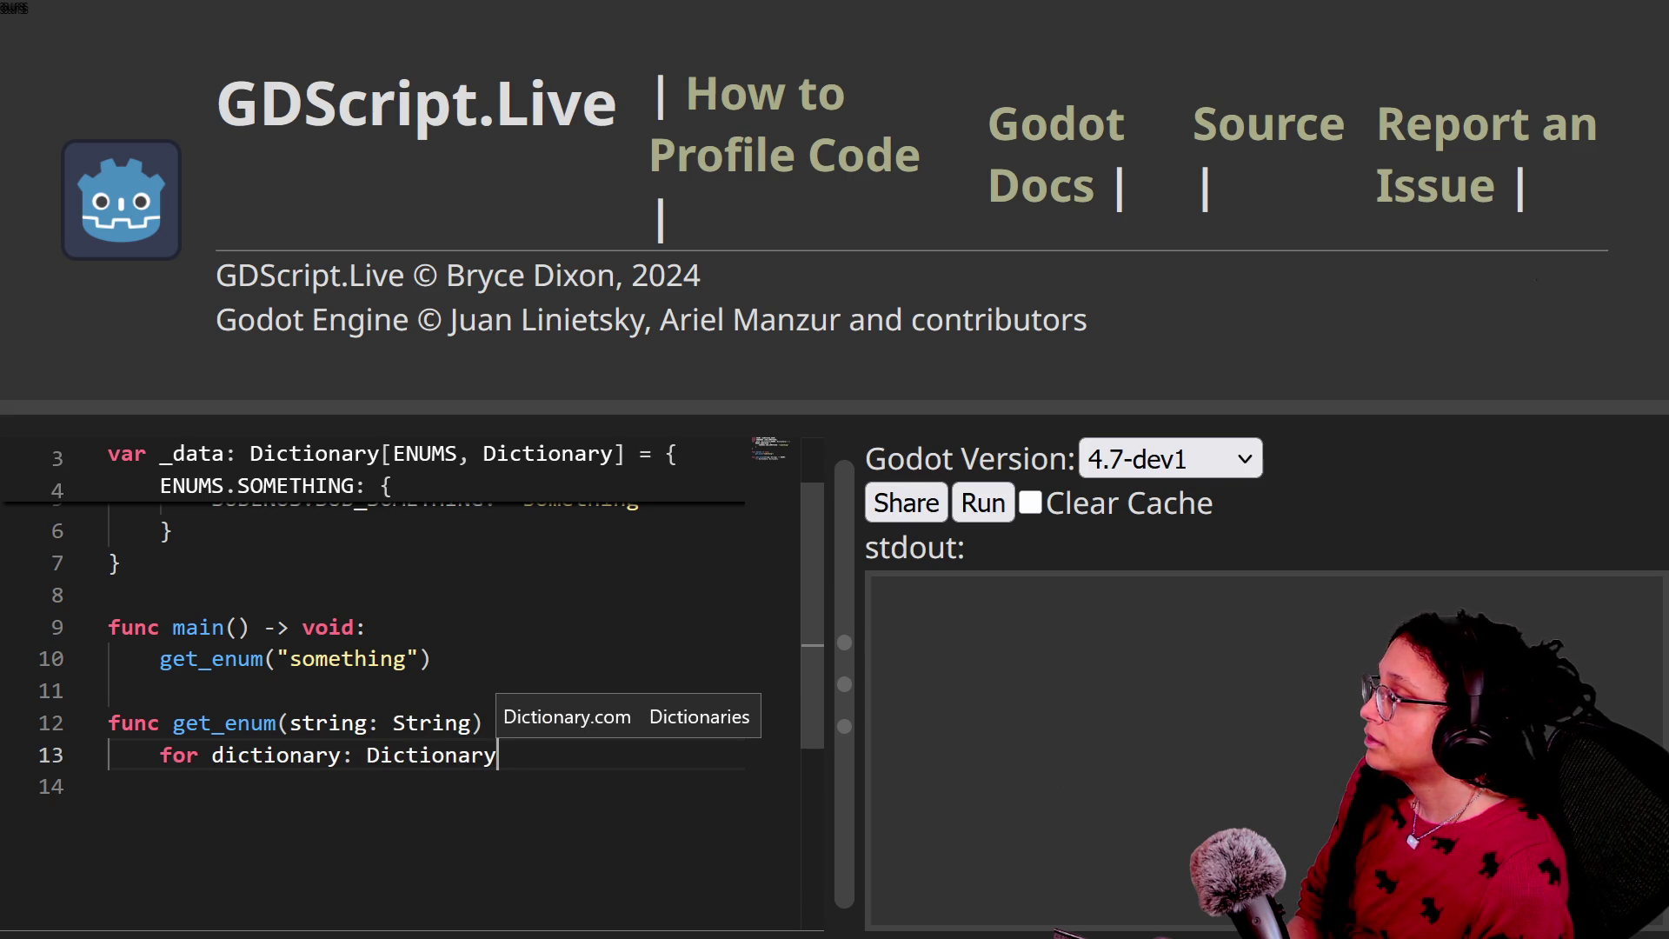
{"action": "type", "text": " in _data:"}
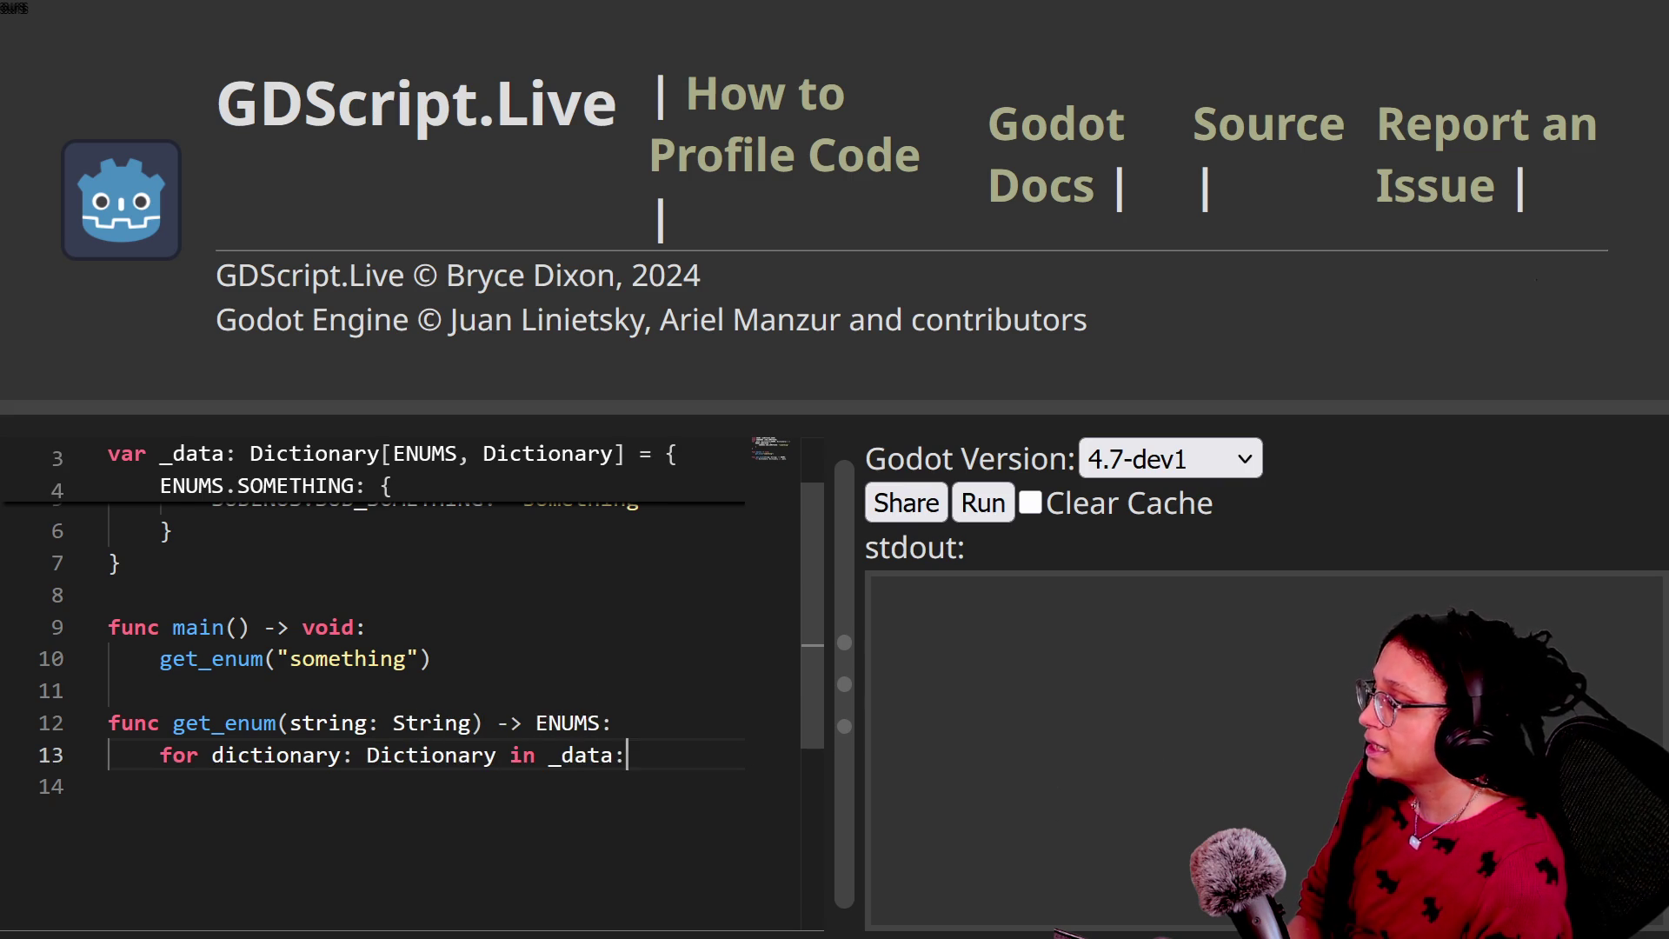
{"action": "key", "text": "Return"}
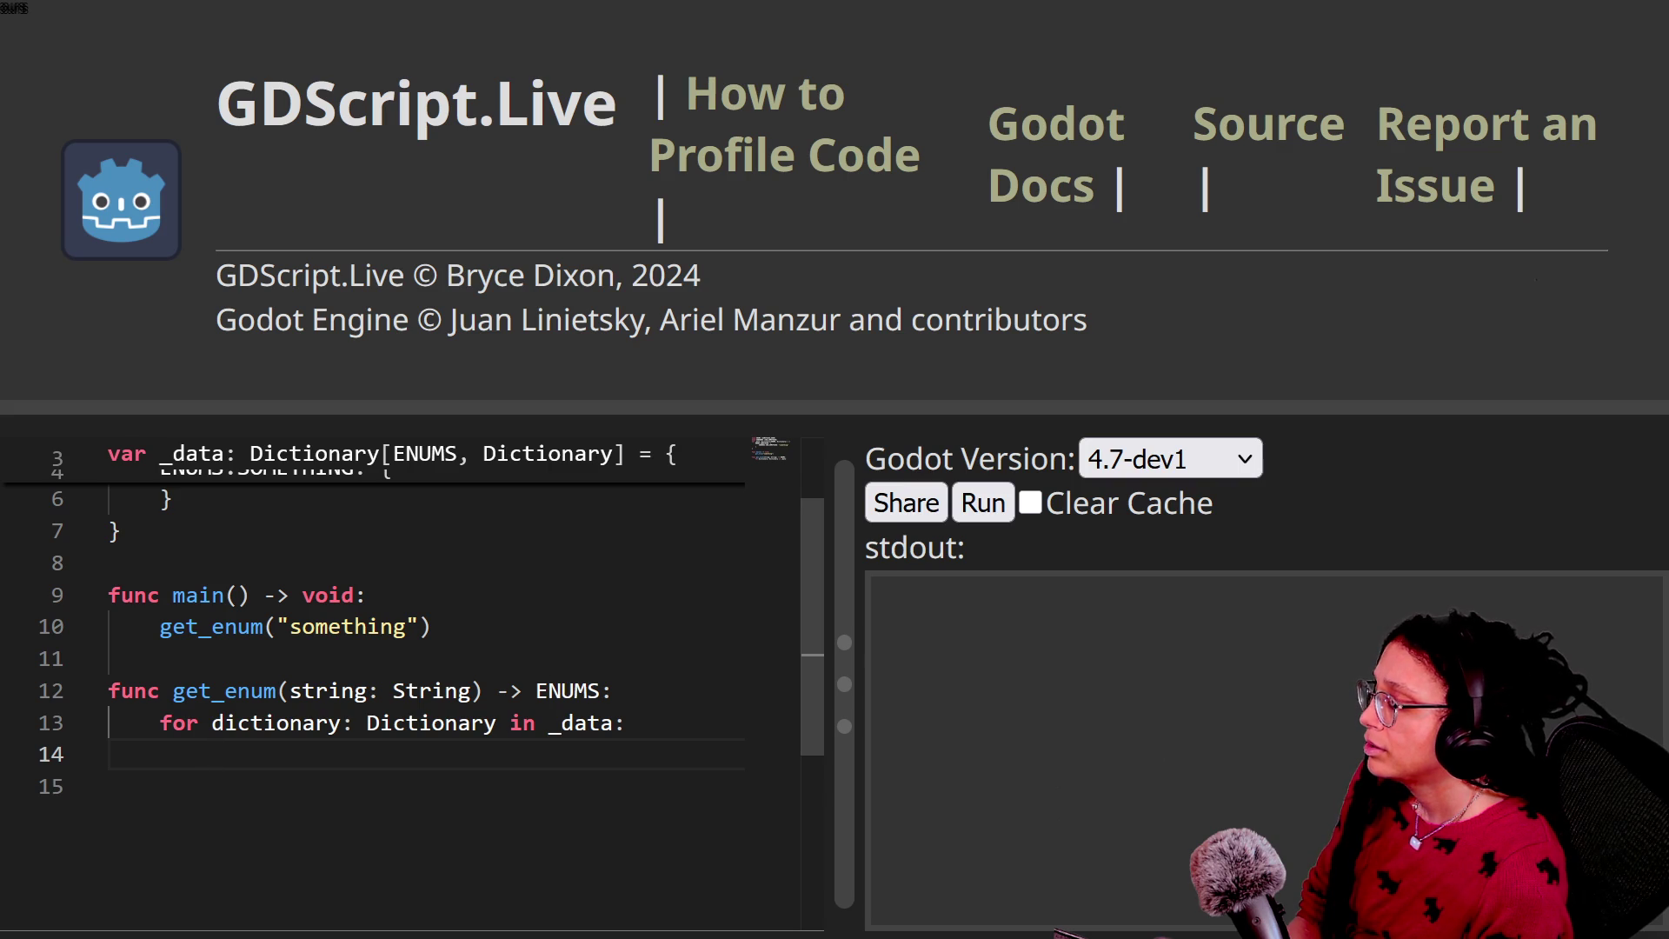
{"action": "scroll", "coordinate": [341, 797], "scroll_direction": "up", "scroll_amount": 2}
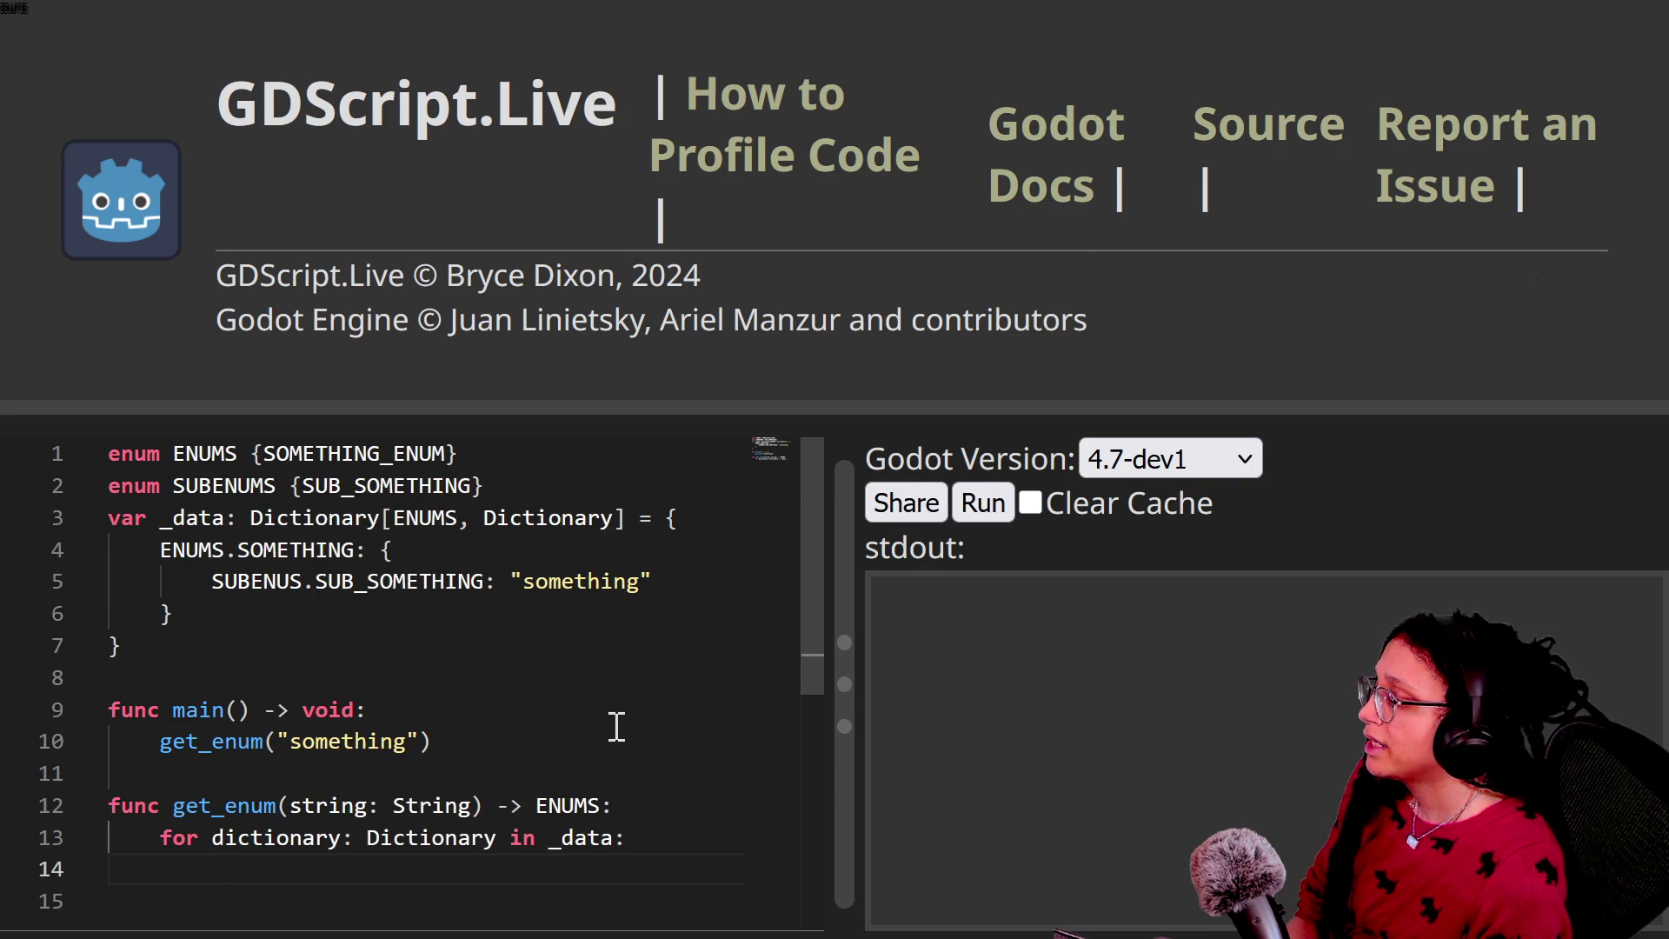
{"action": "type", "text": "print("}
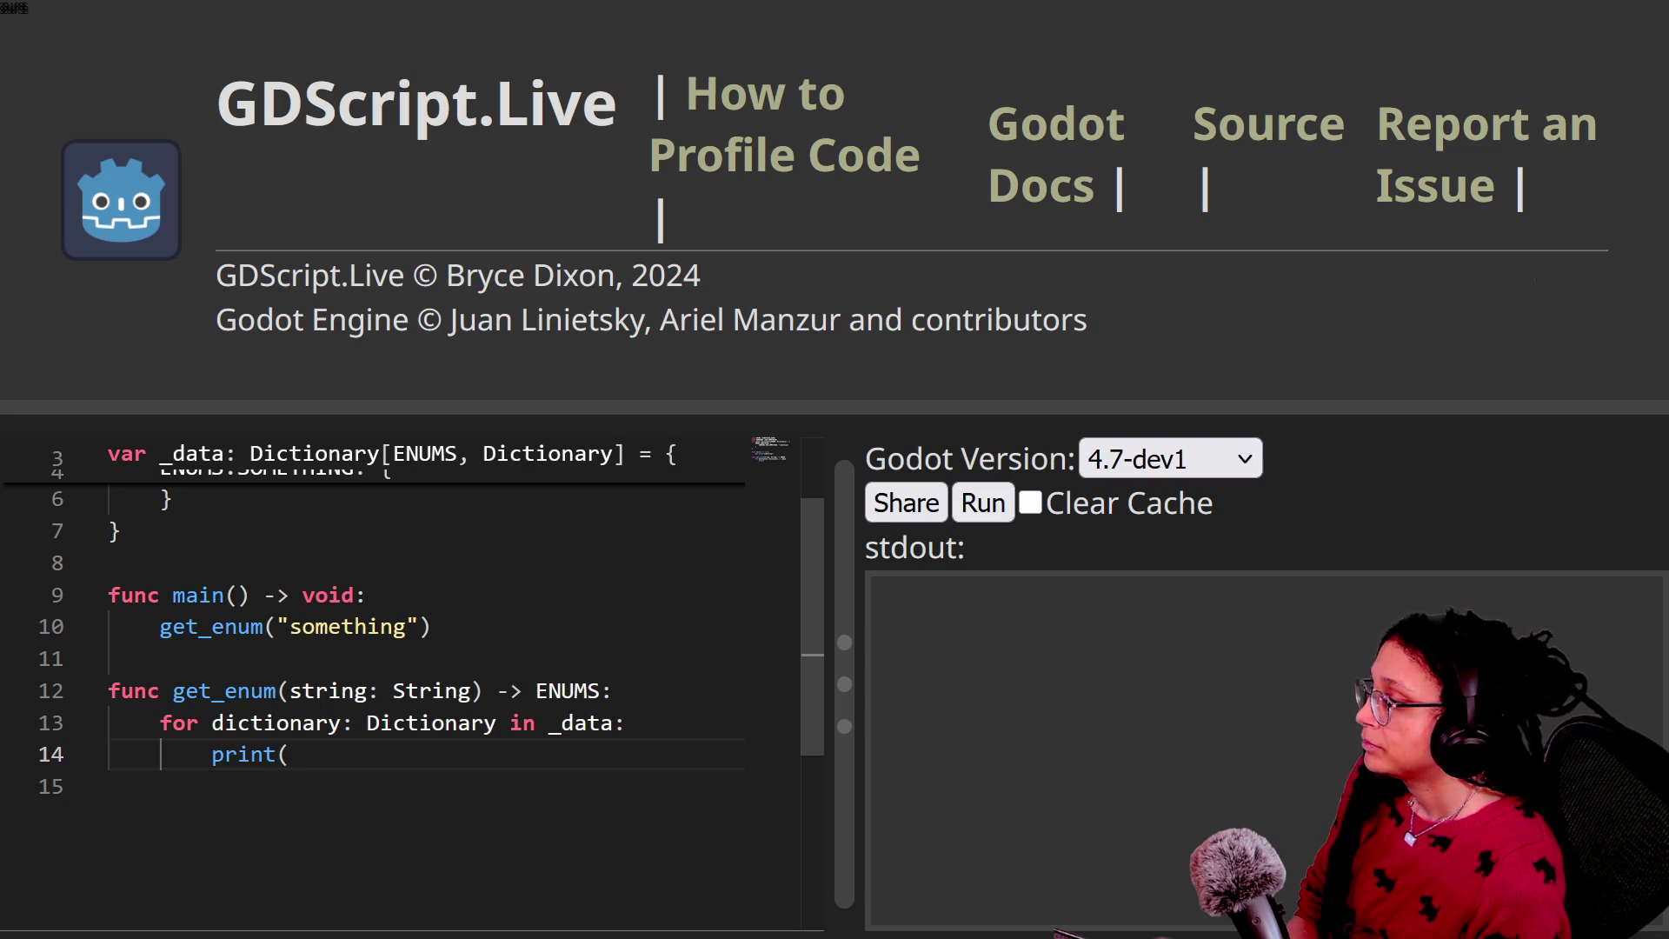
{"action": "type", "text": "dictionary)"}
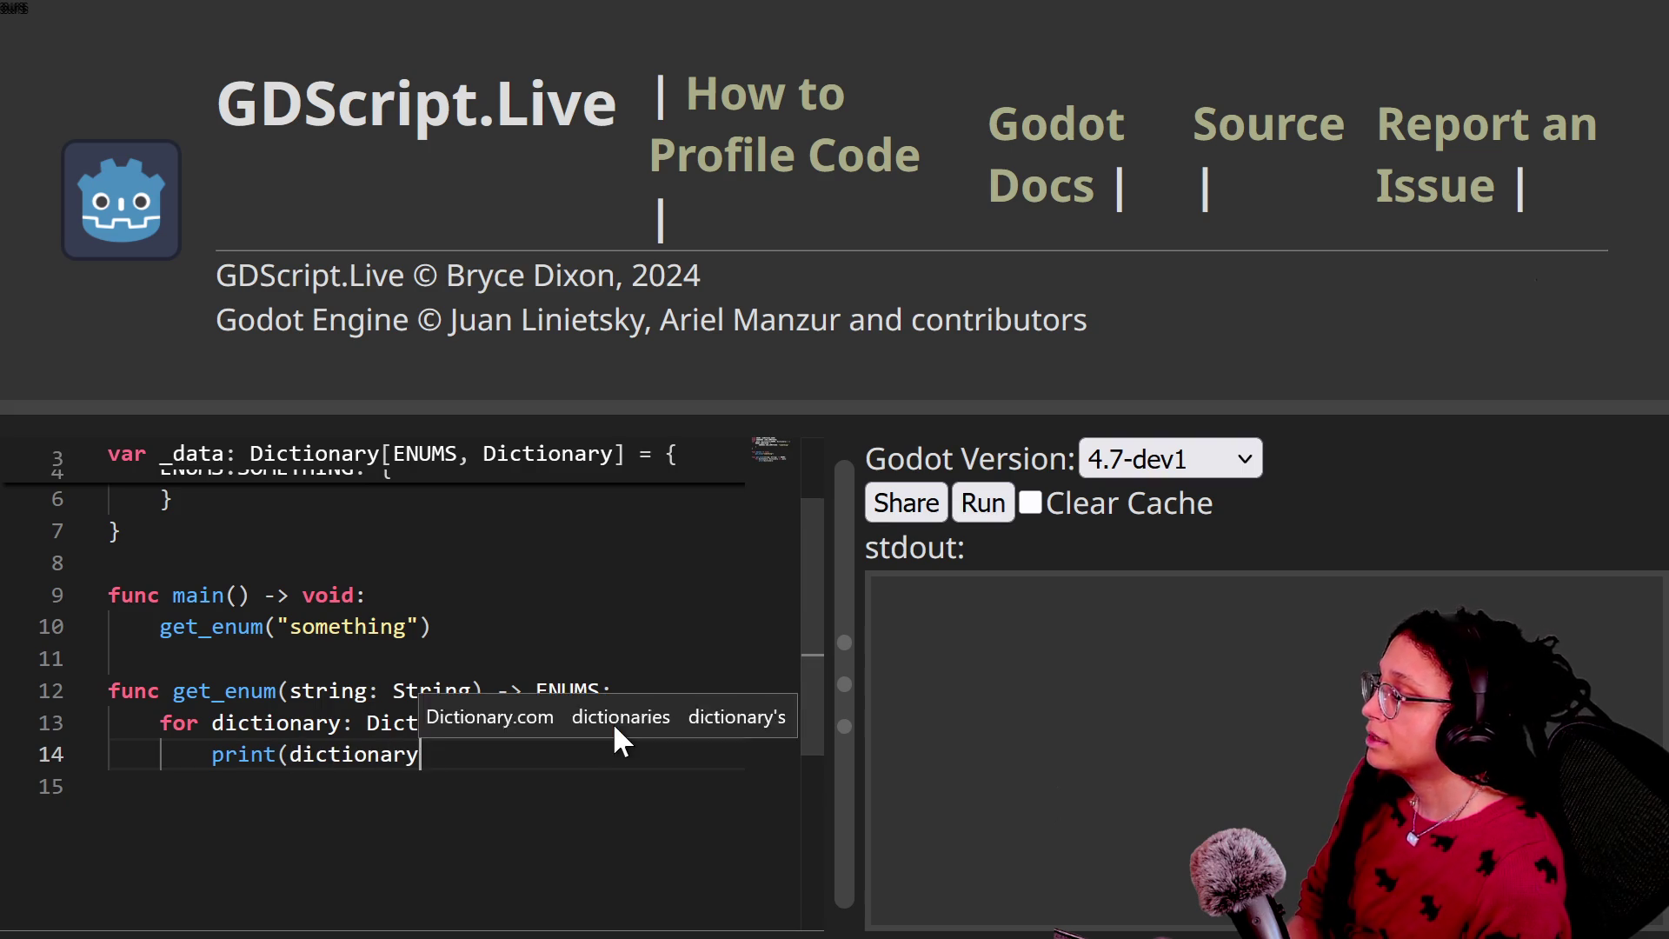
{"action": "left_click", "coordinate": [983, 503]}
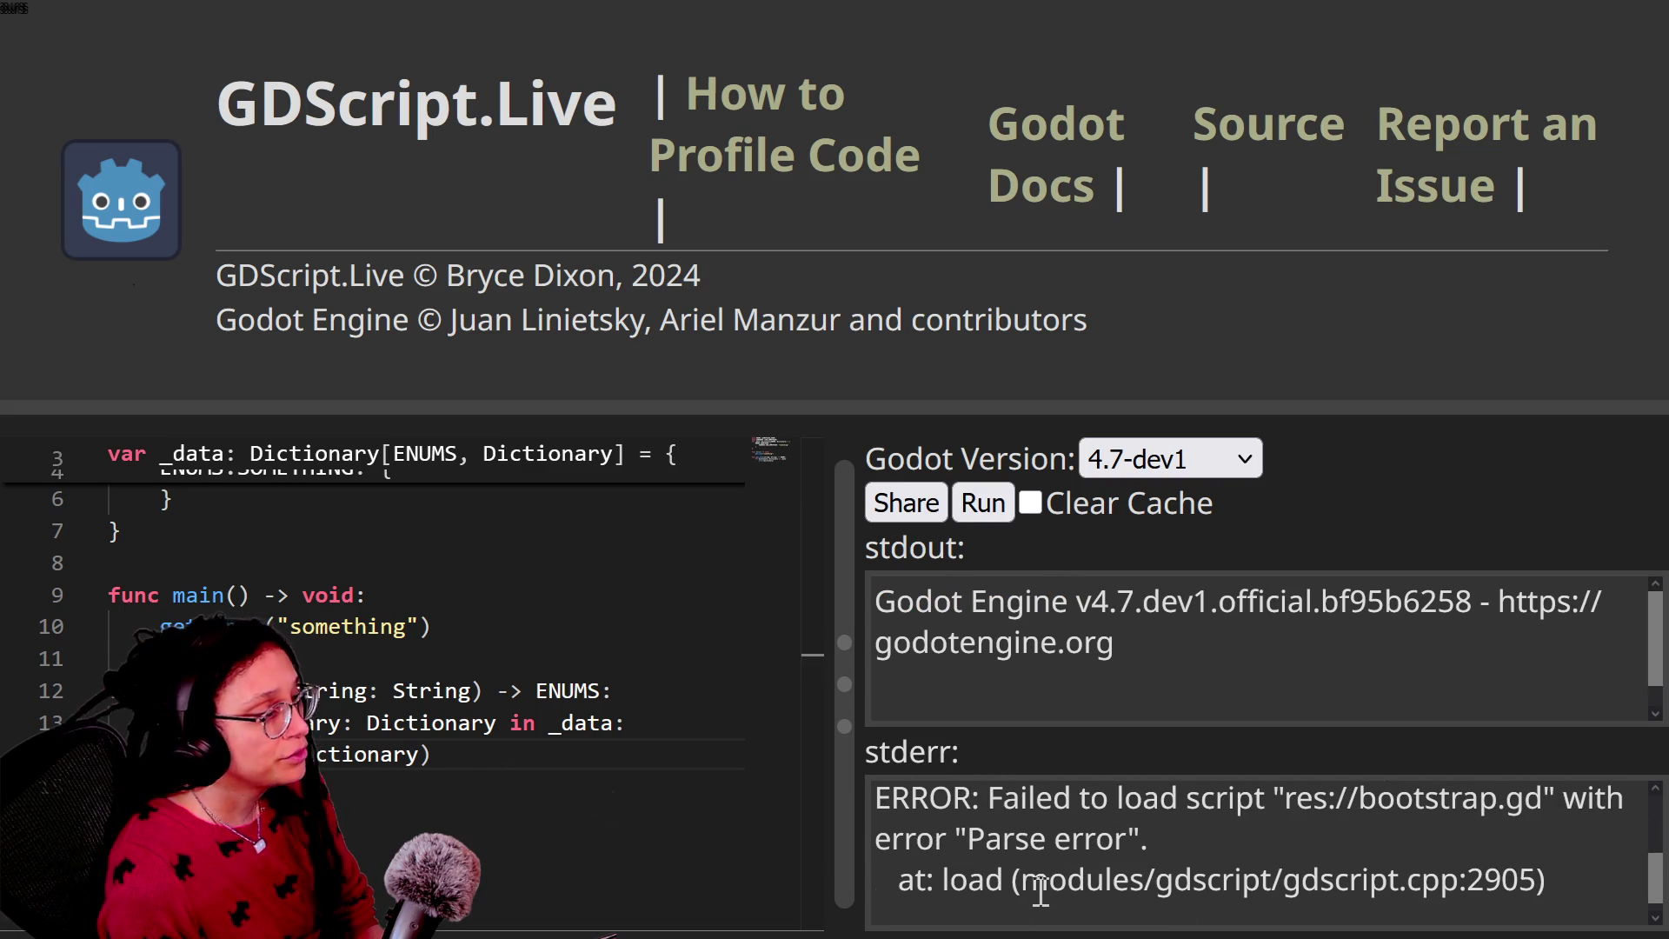
{"action": "scroll", "coordinate": [680, 693], "scroll_direction": "down", "scroll_amount": 1}
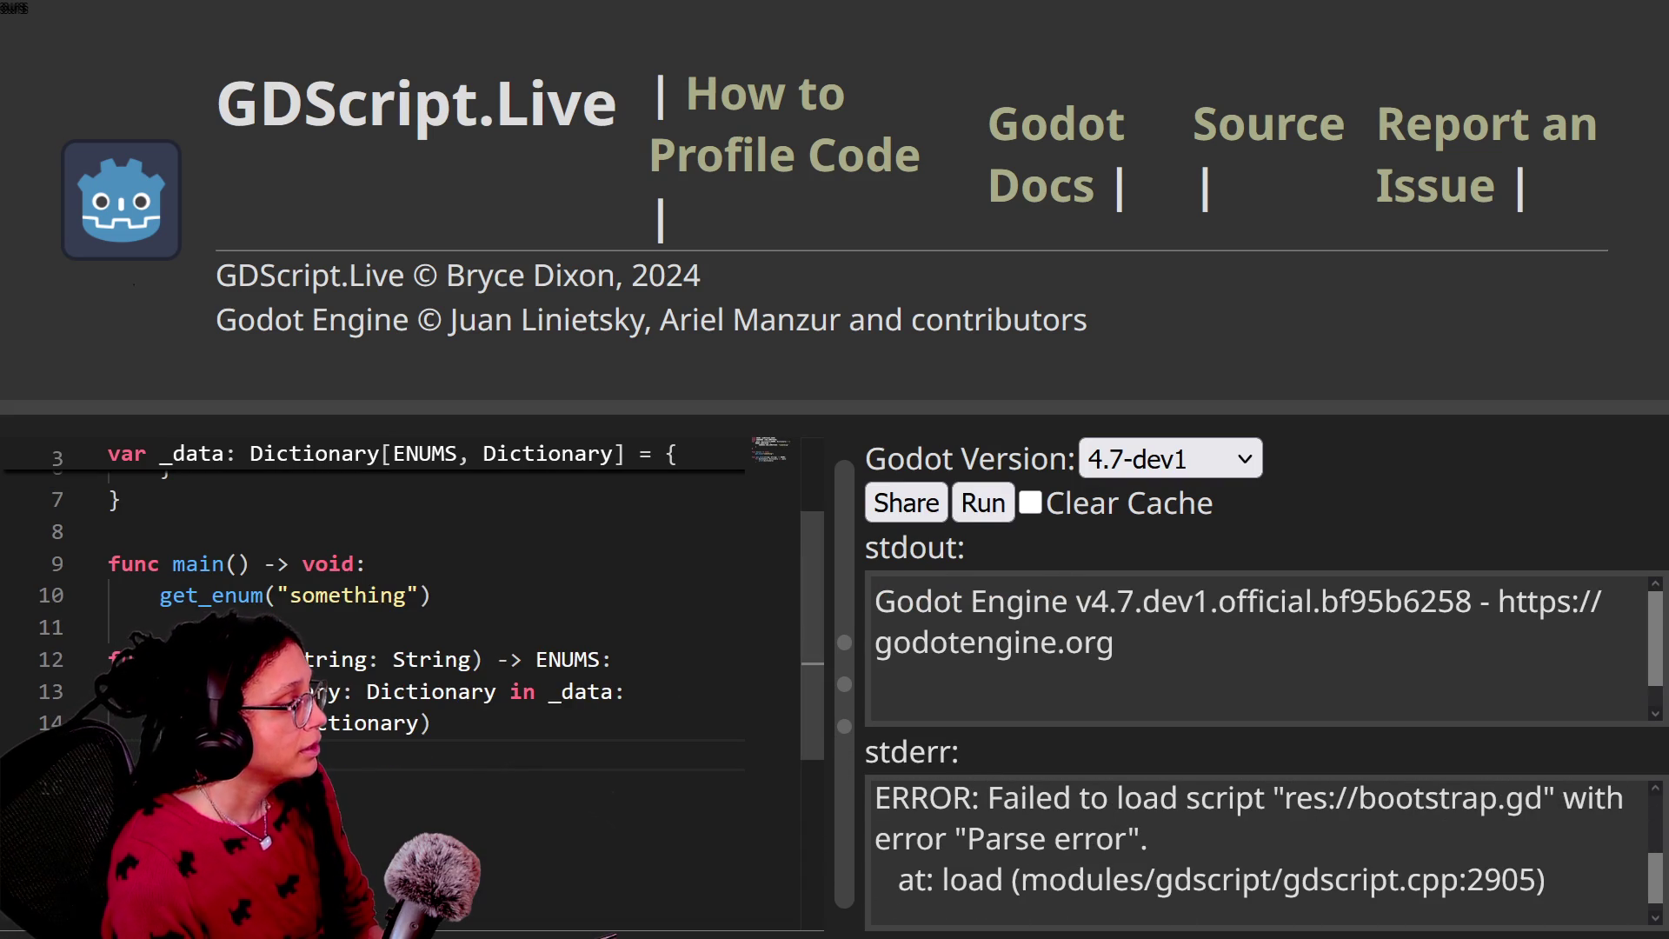
{"action": "mouse_move", "coordinate": [480, 731]}
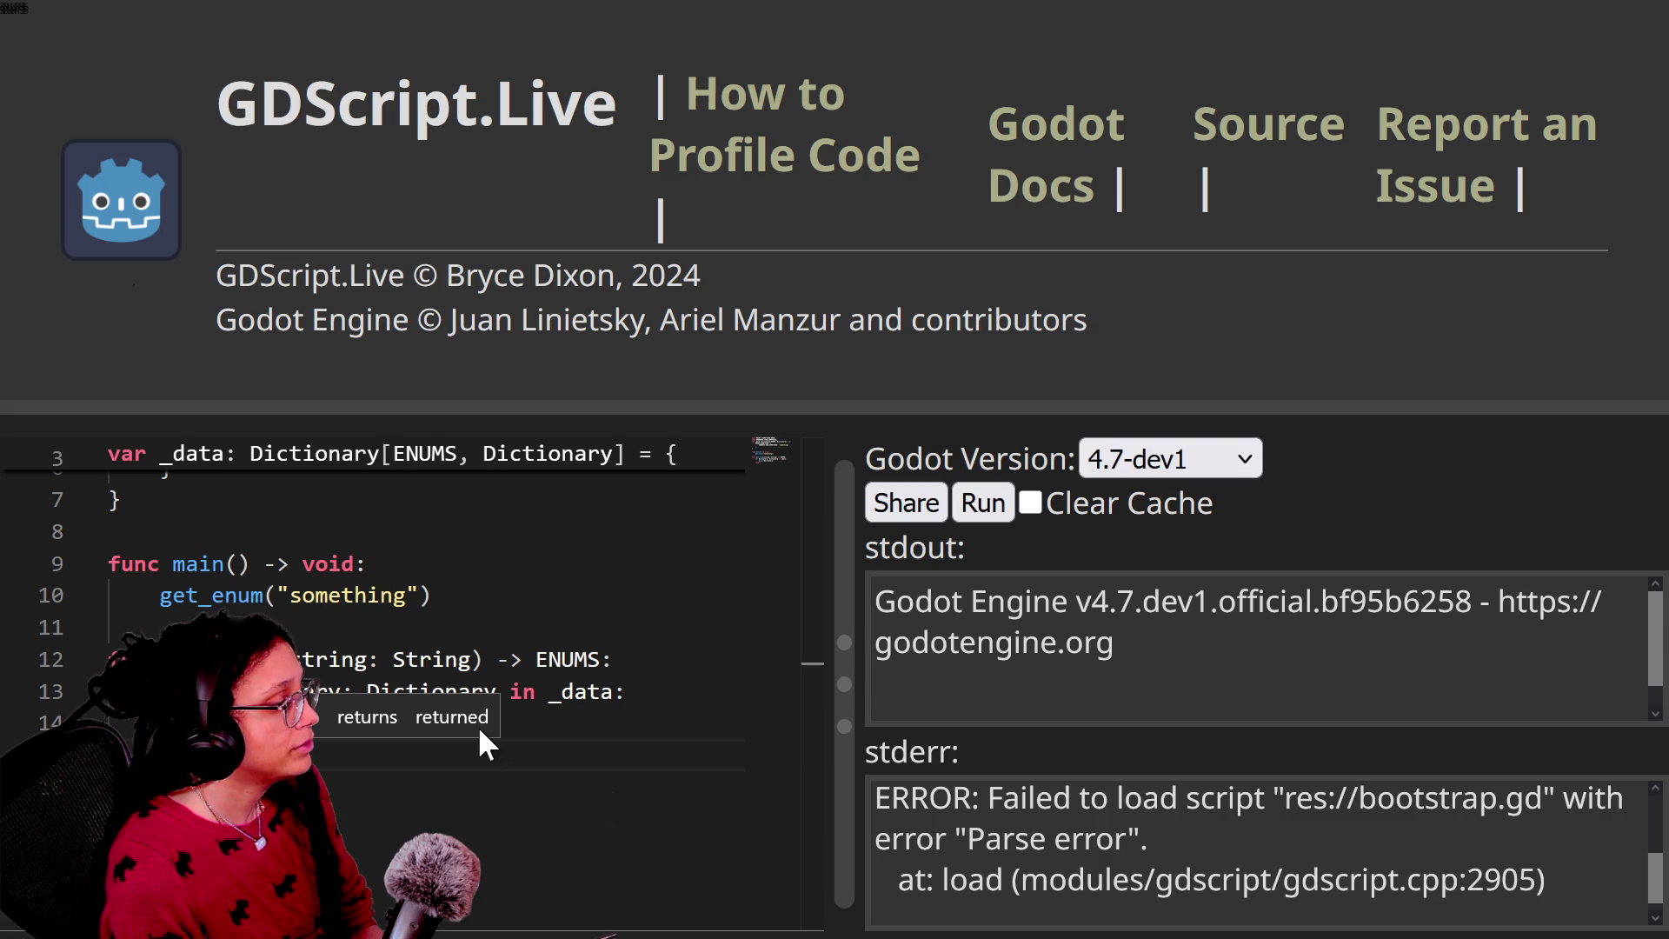
{"action": "scroll", "coordinate": [214, 564], "scroll_direction": "up", "scroll_amount": 3}
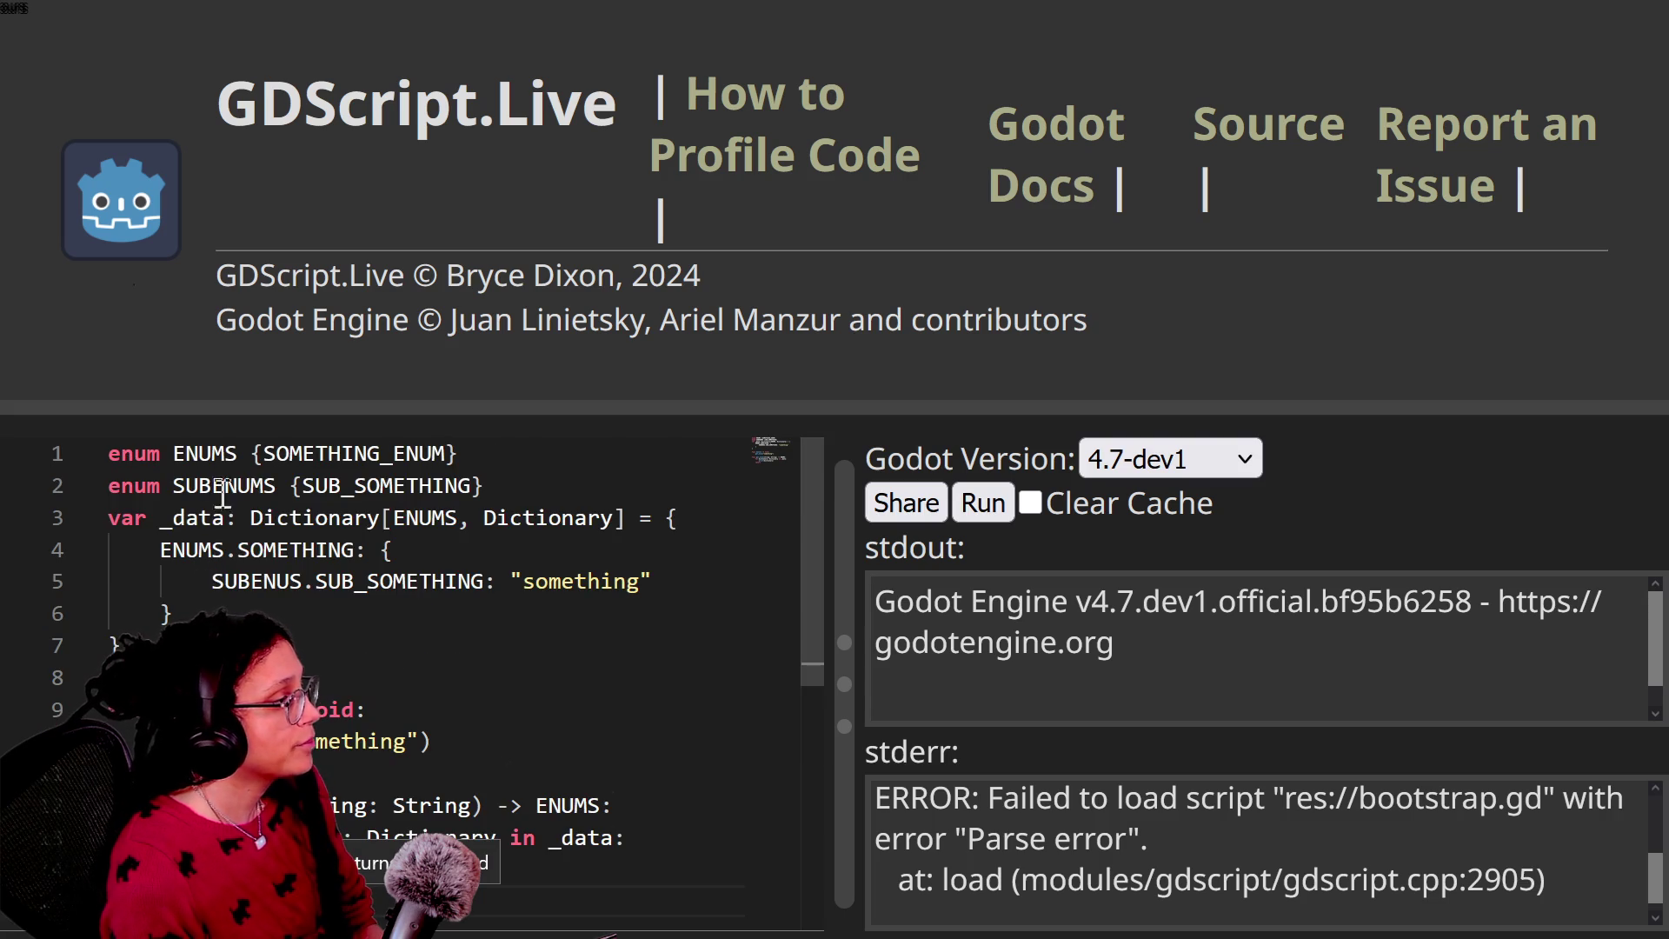
{"action": "left_click", "coordinate": [301, 485]}
{"action": "left_click", "coordinate": [261, 453]}
{"action": "type", "text": "NULL,"}
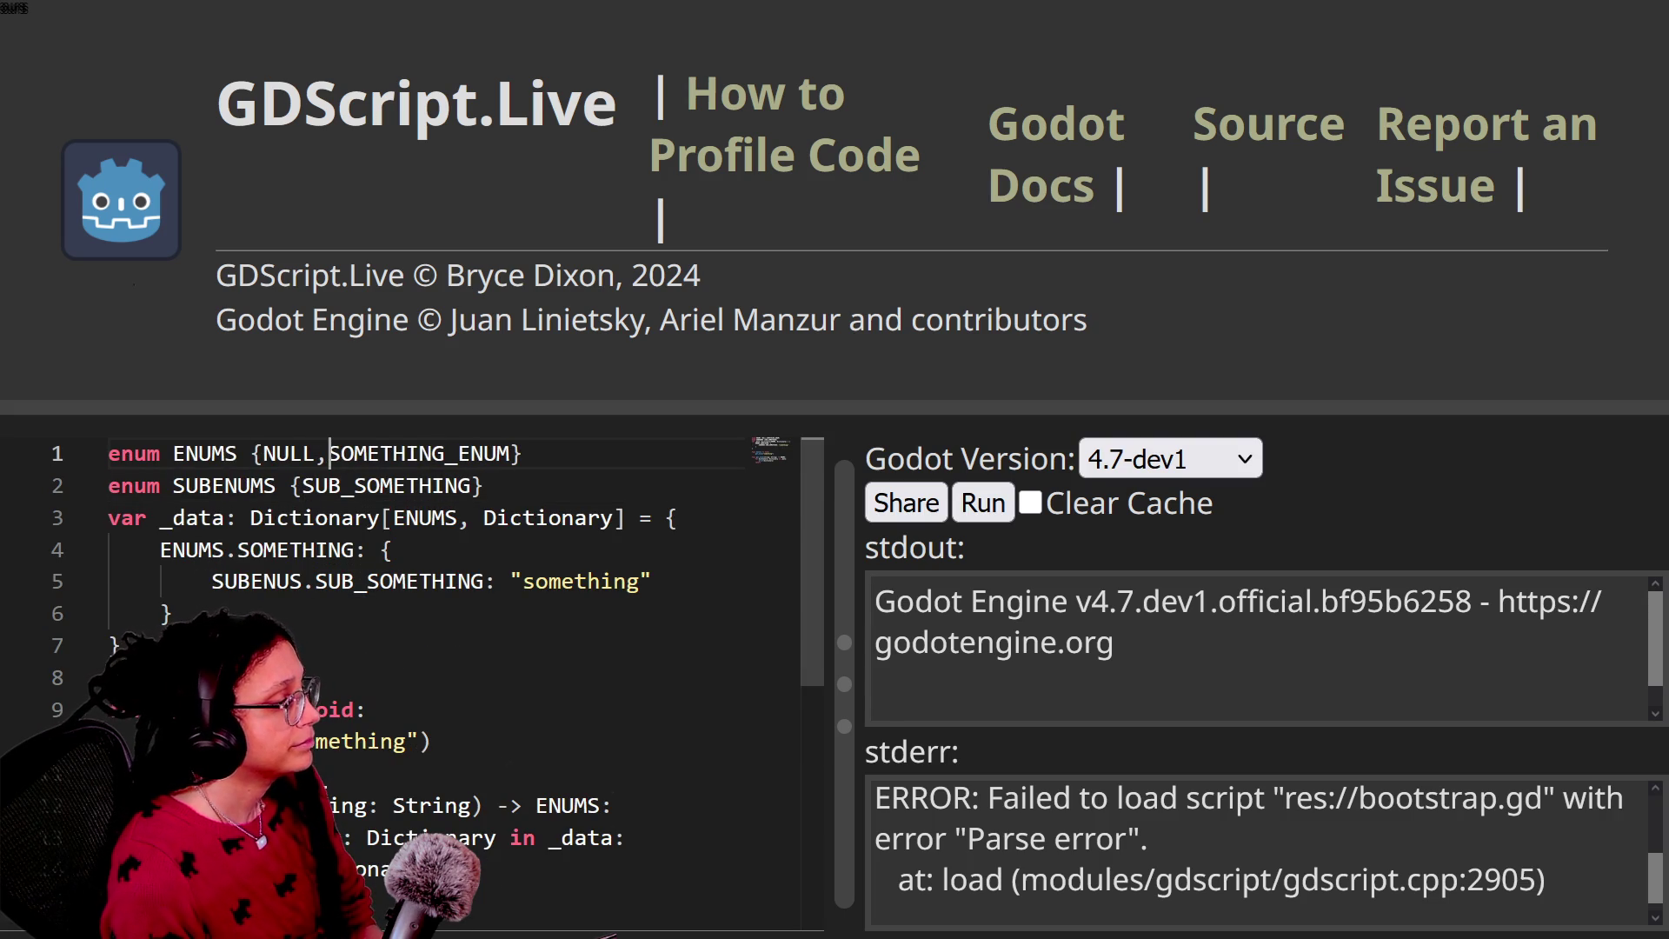
{"action": "scroll", "coordinate": [400, 678], "scroll_direction": "down", "scroll_amount": 3}
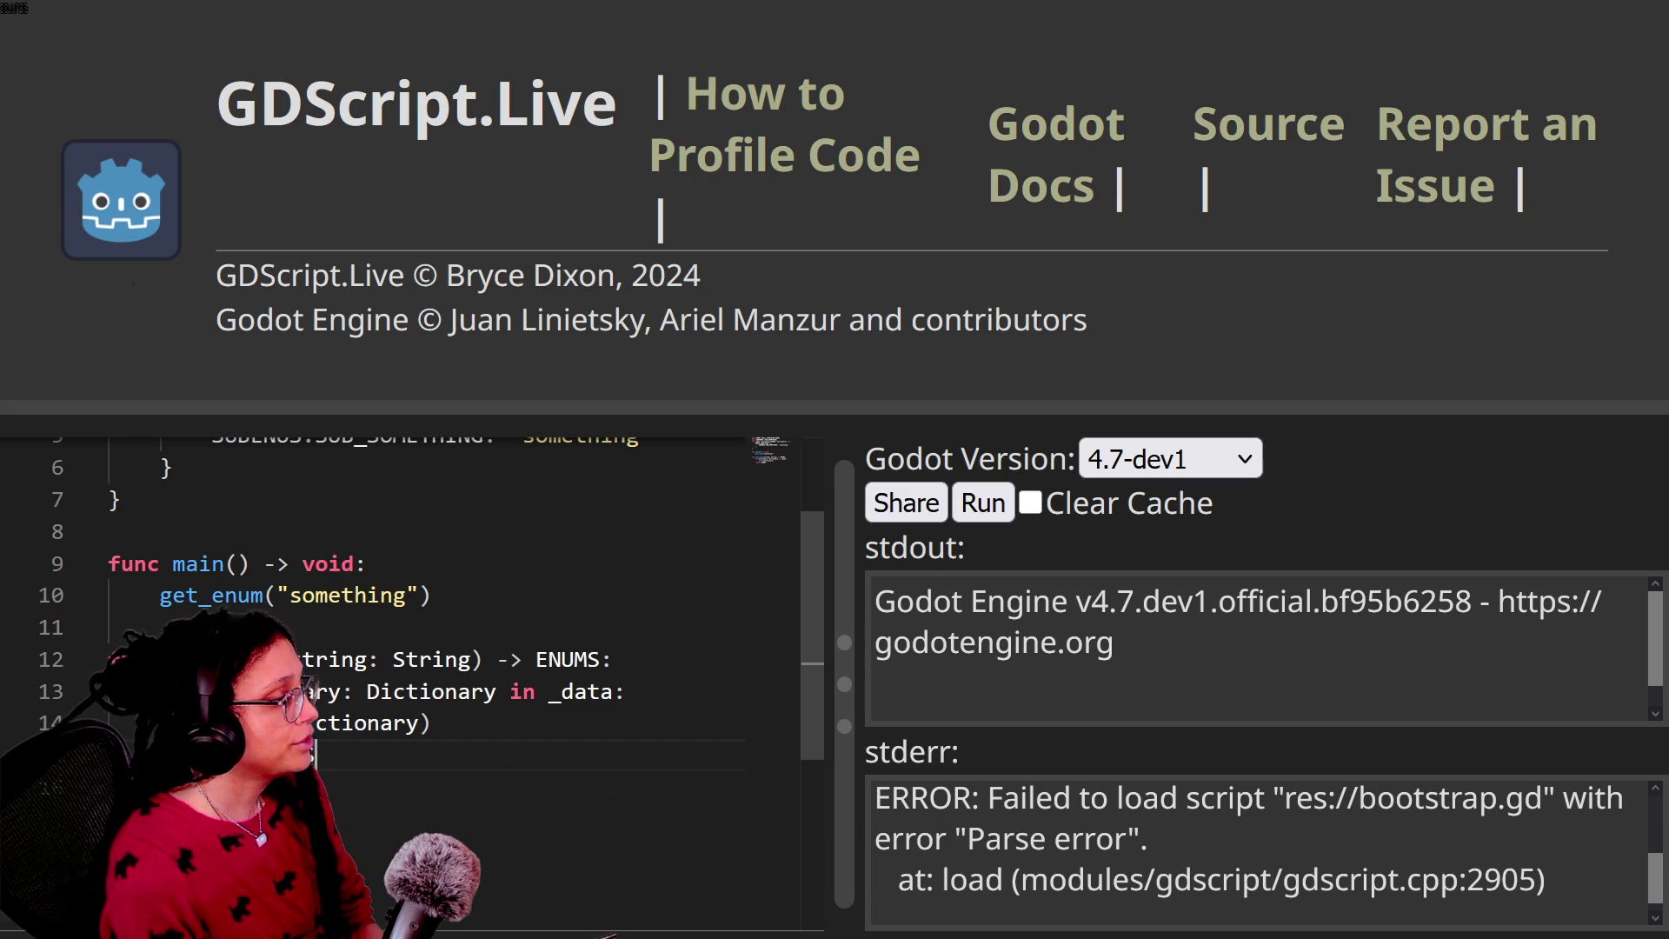
{"action": "type", "text": ".NULL"}
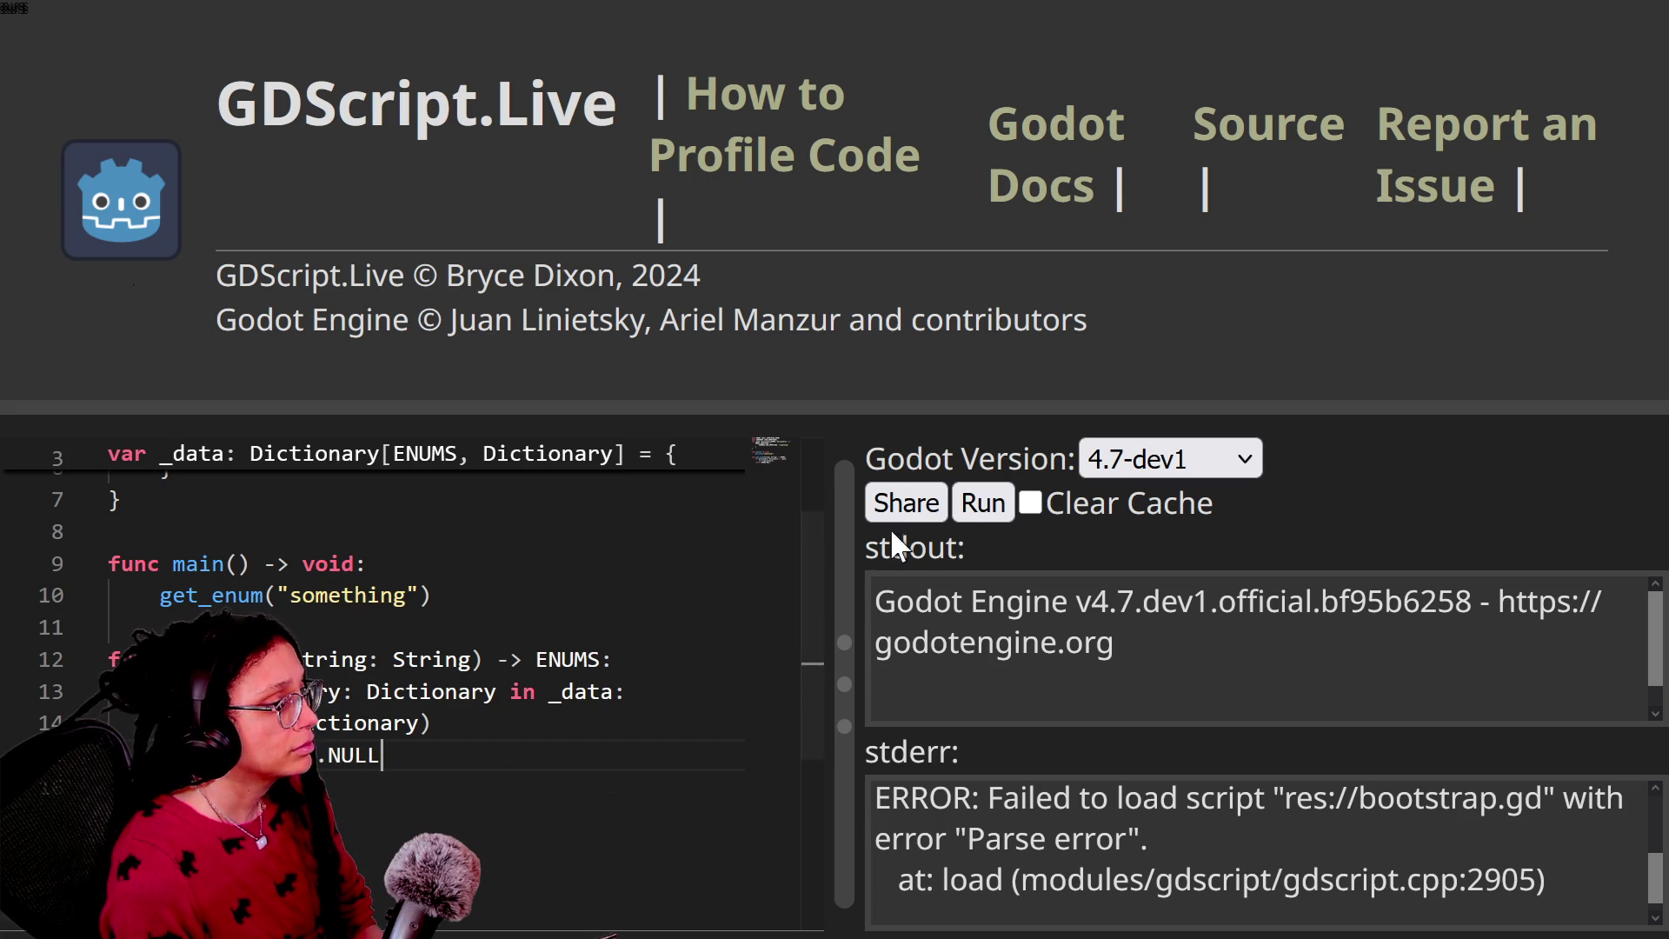
{"action": "left_click", "coordinate": [983, 513]}
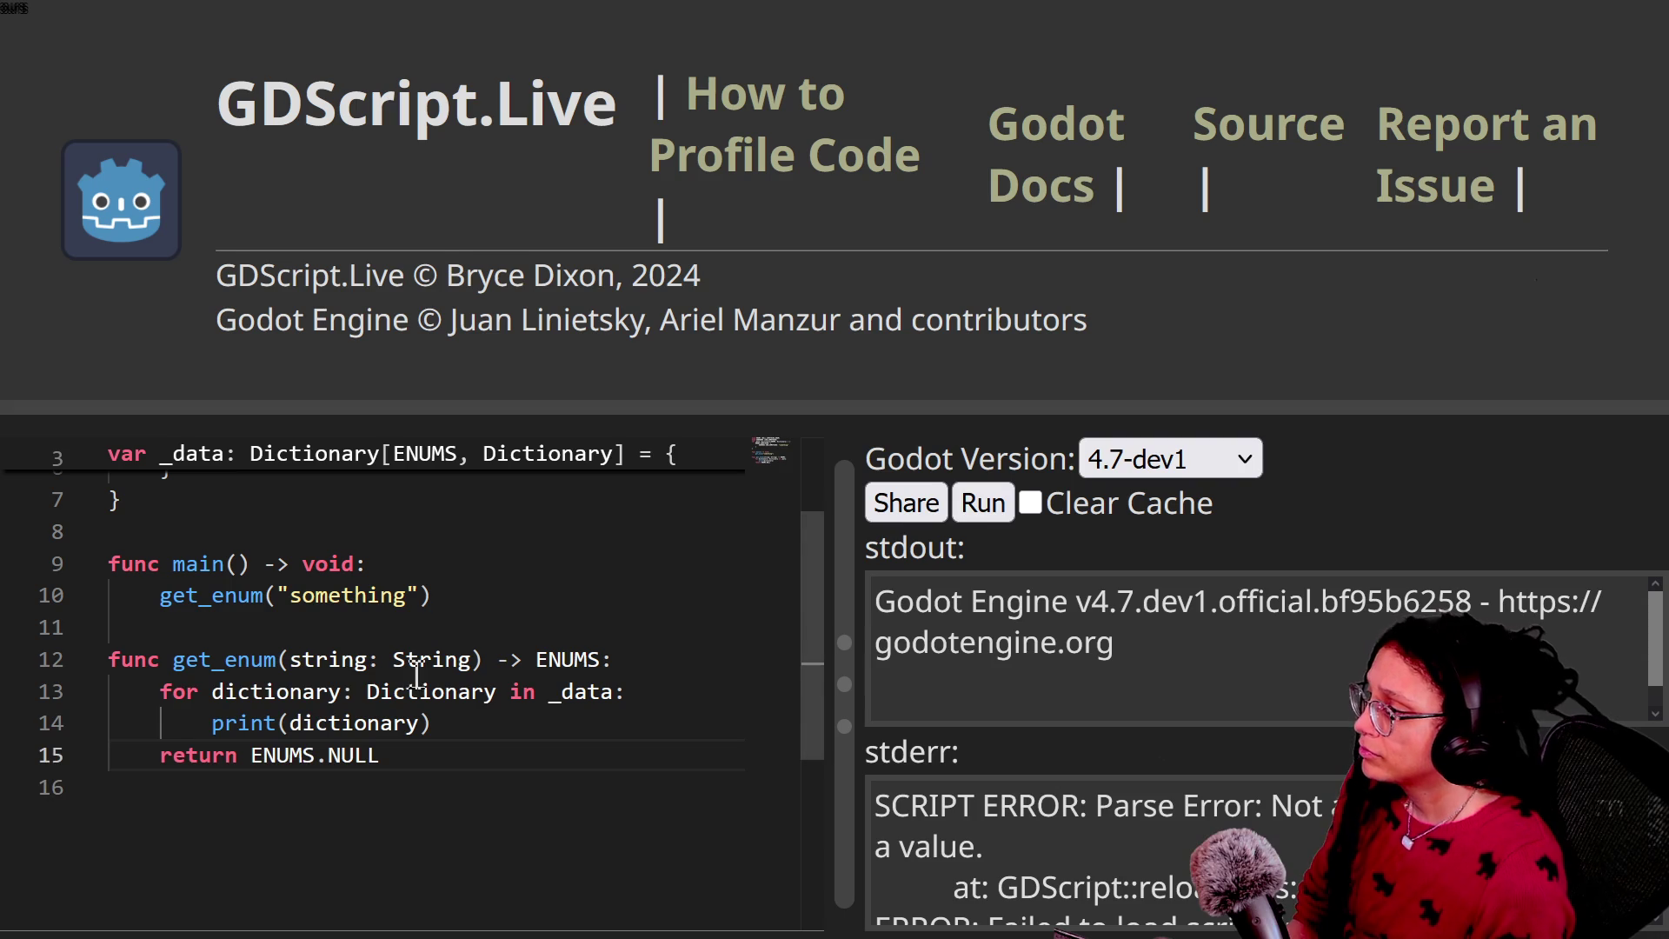
{"action": "left_click", "coordinate": [530, 725]}
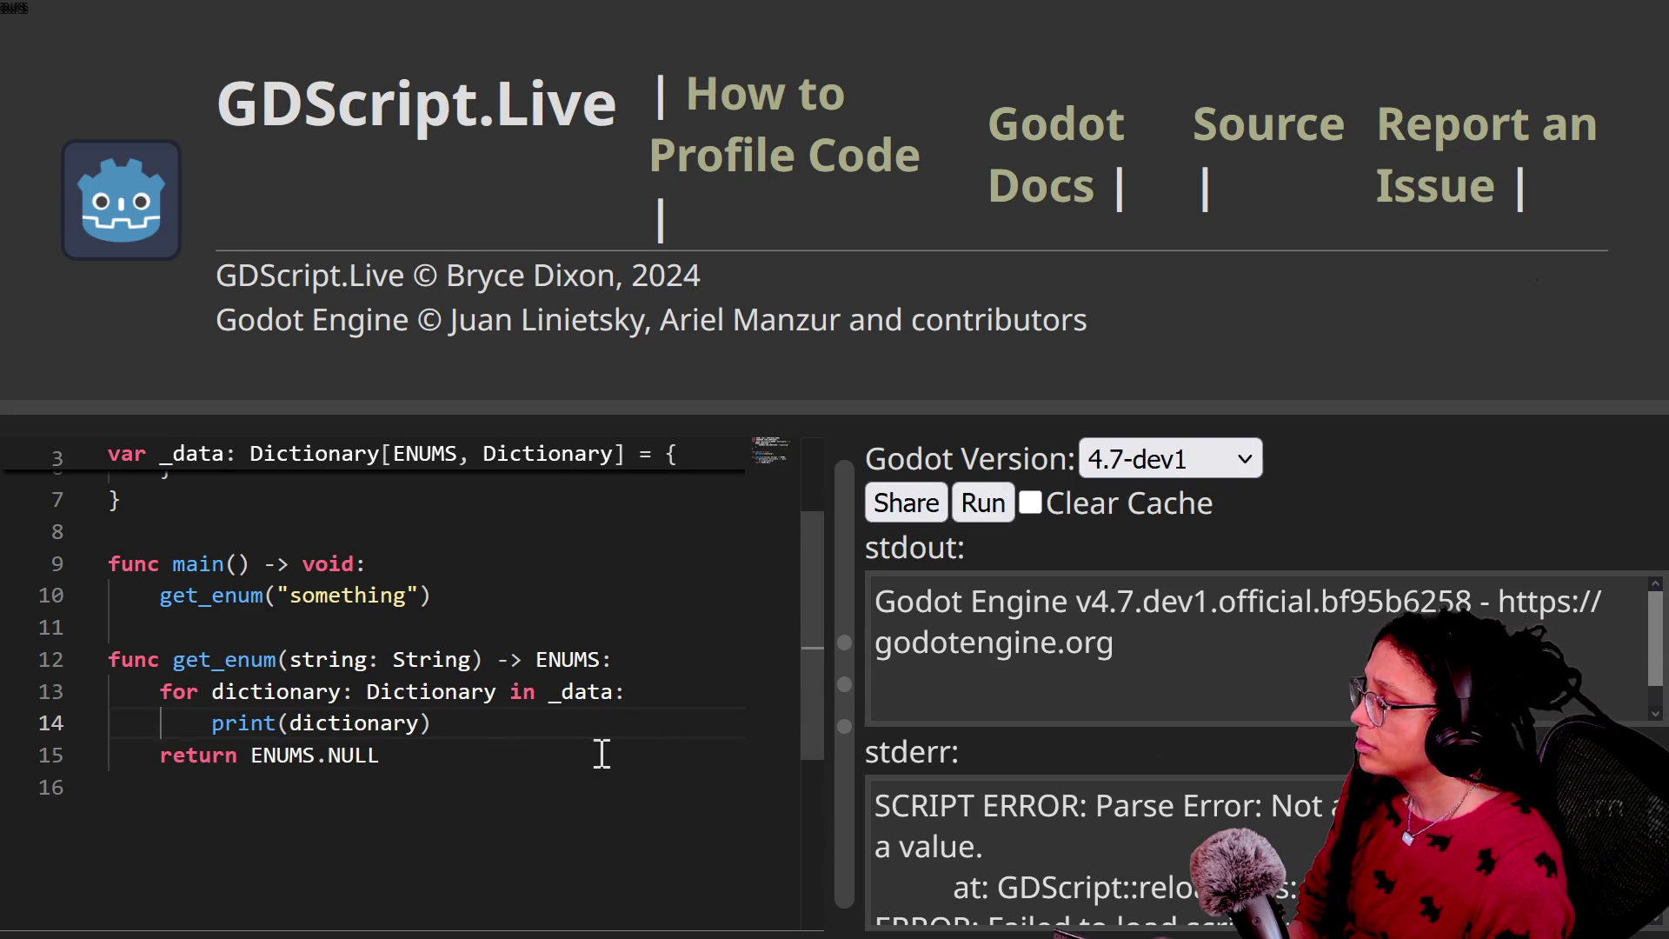
{"action": "key", "text": "Down"}
{"action": "key", "text": "ctrl+shift+Left"}
{"action": "scroll", "coordinate": [1017, 821], "scroll_direction": "down", "scroll_amount": 2}
{"action": "scroll", "coordinate": [1017, 821], "scroll_direction": "up", "scroll_amount": 2}
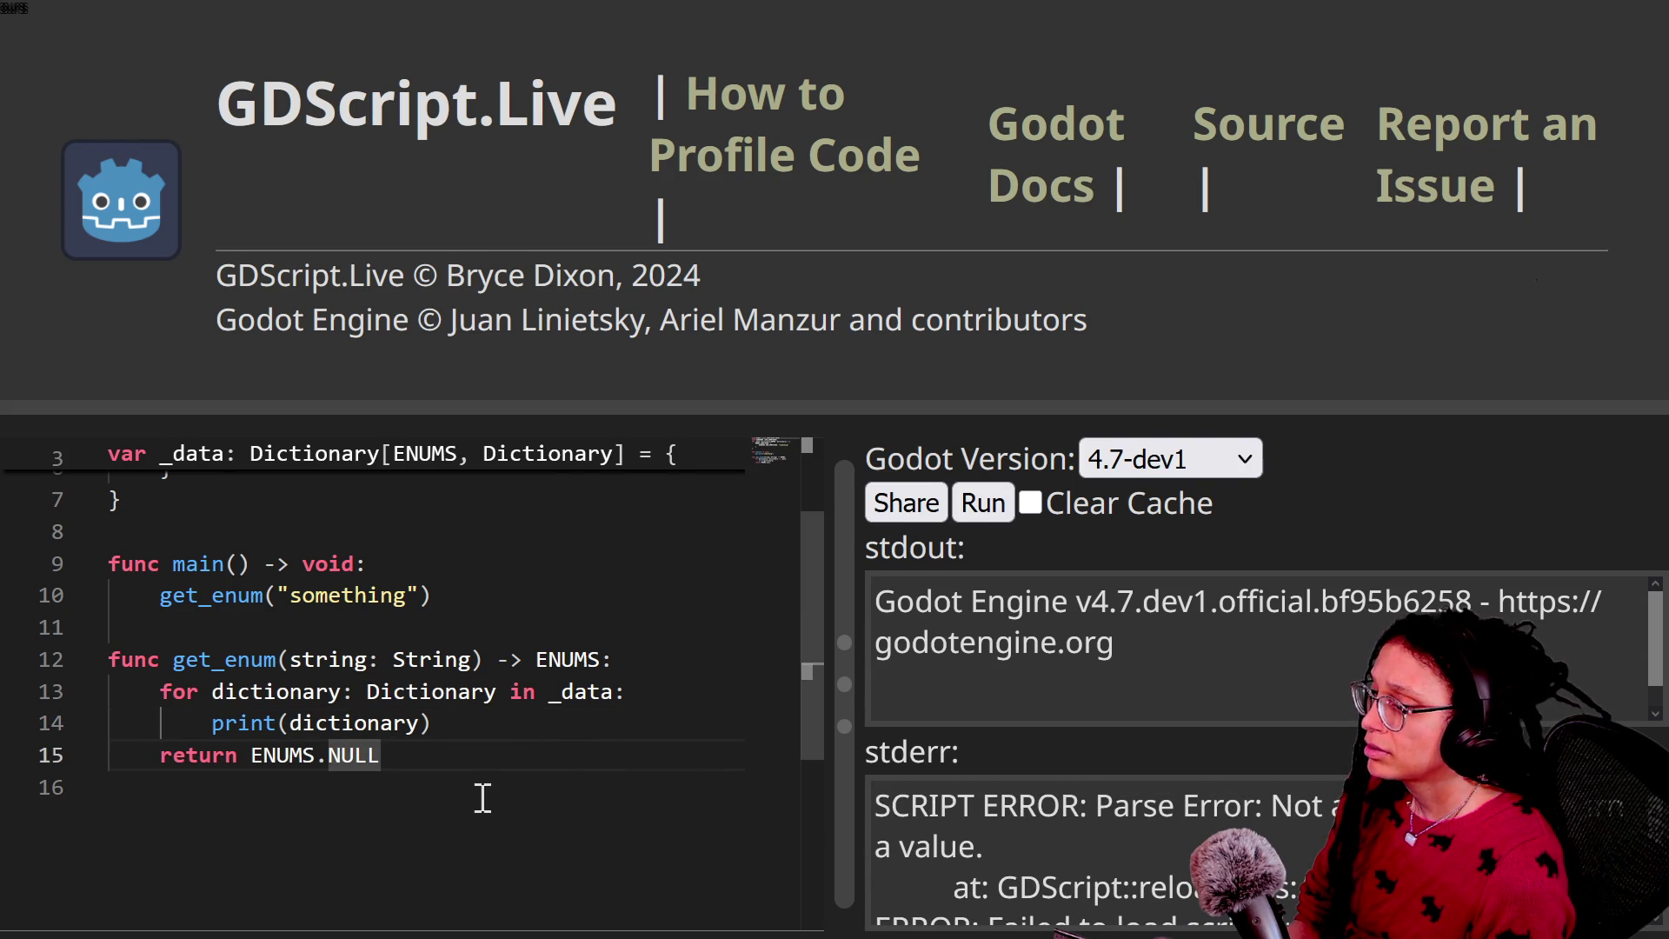
{"action": "scroll", "coordinate": [1146, 918], "scroll_direction": "down", "scroll_amount": 2}
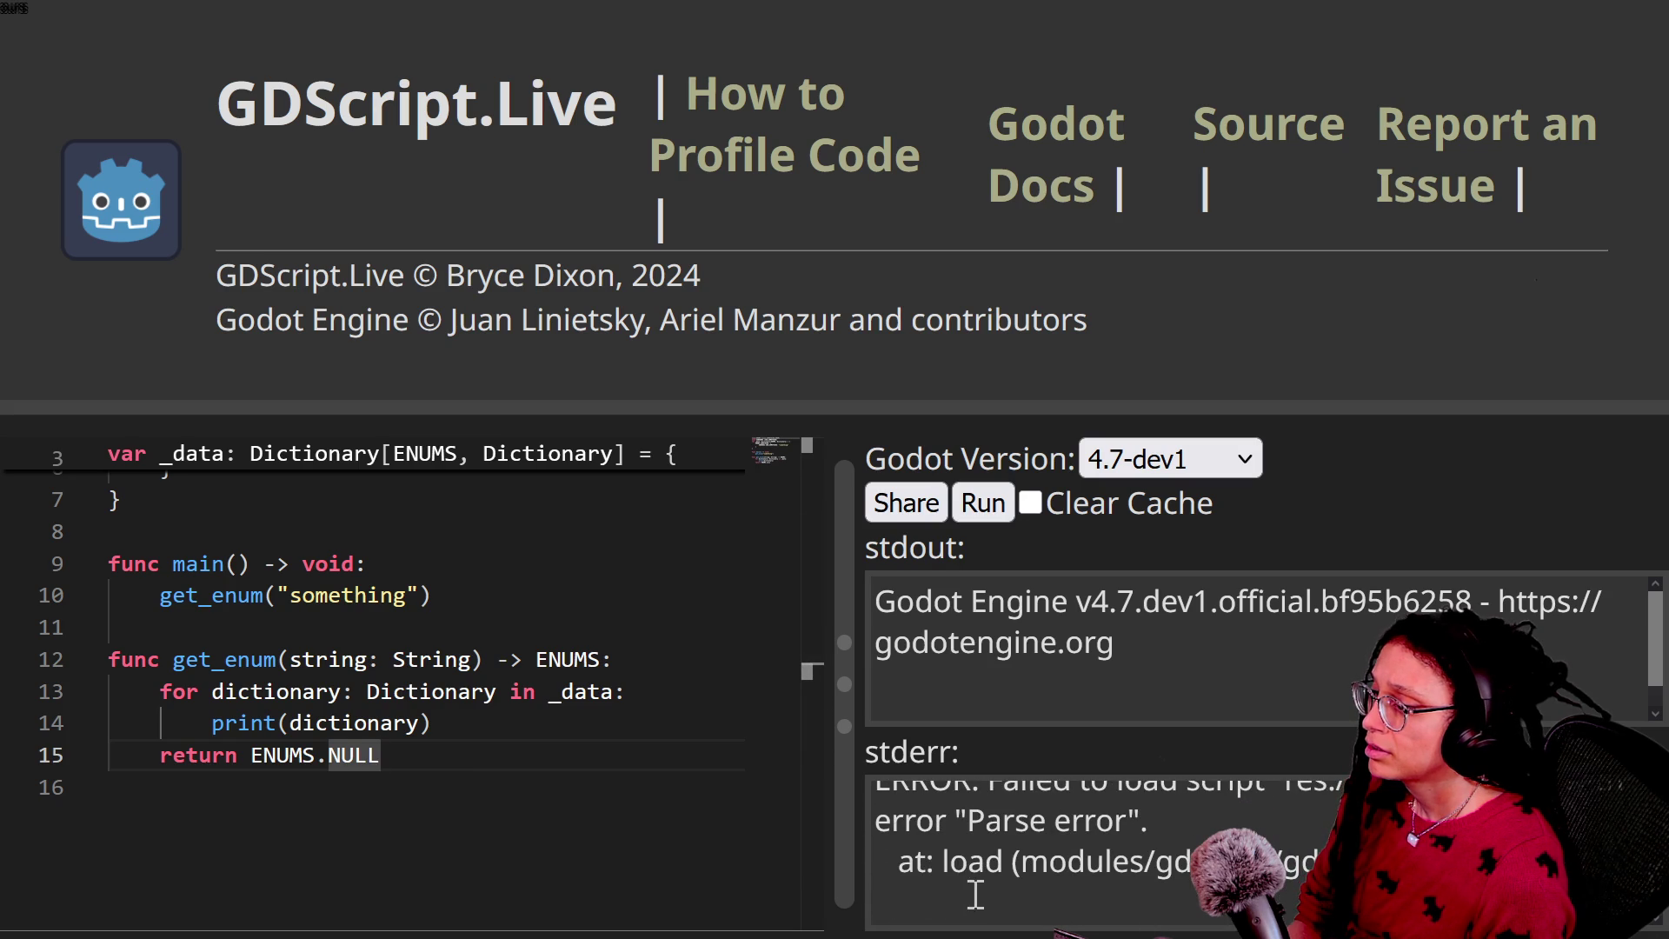
{"action": "scroll", "coordinate": [538, 842], "scroll_direction": "up", "scroll_amount": 2}
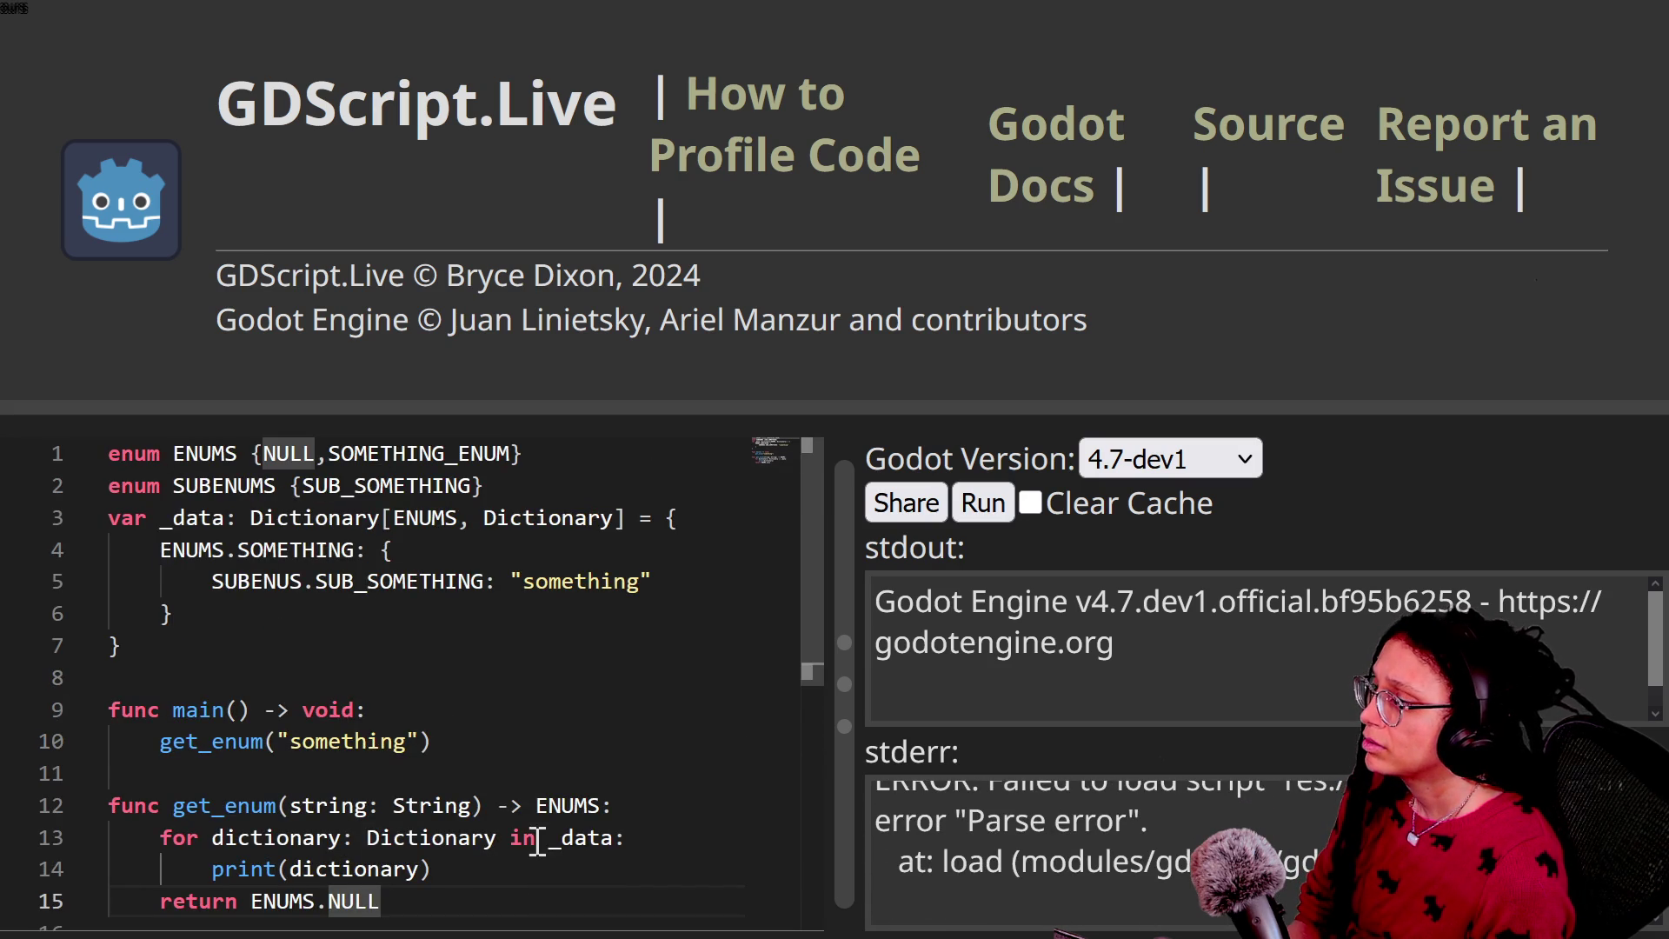
{"action": "left_click_drag", "start_coordinate": [195, 917], "coordinate": [432, 905]}
{"action": "left_click", "coordinate": [432, 905]}
{"action": "left_click", "coordinate": [209, 912]}
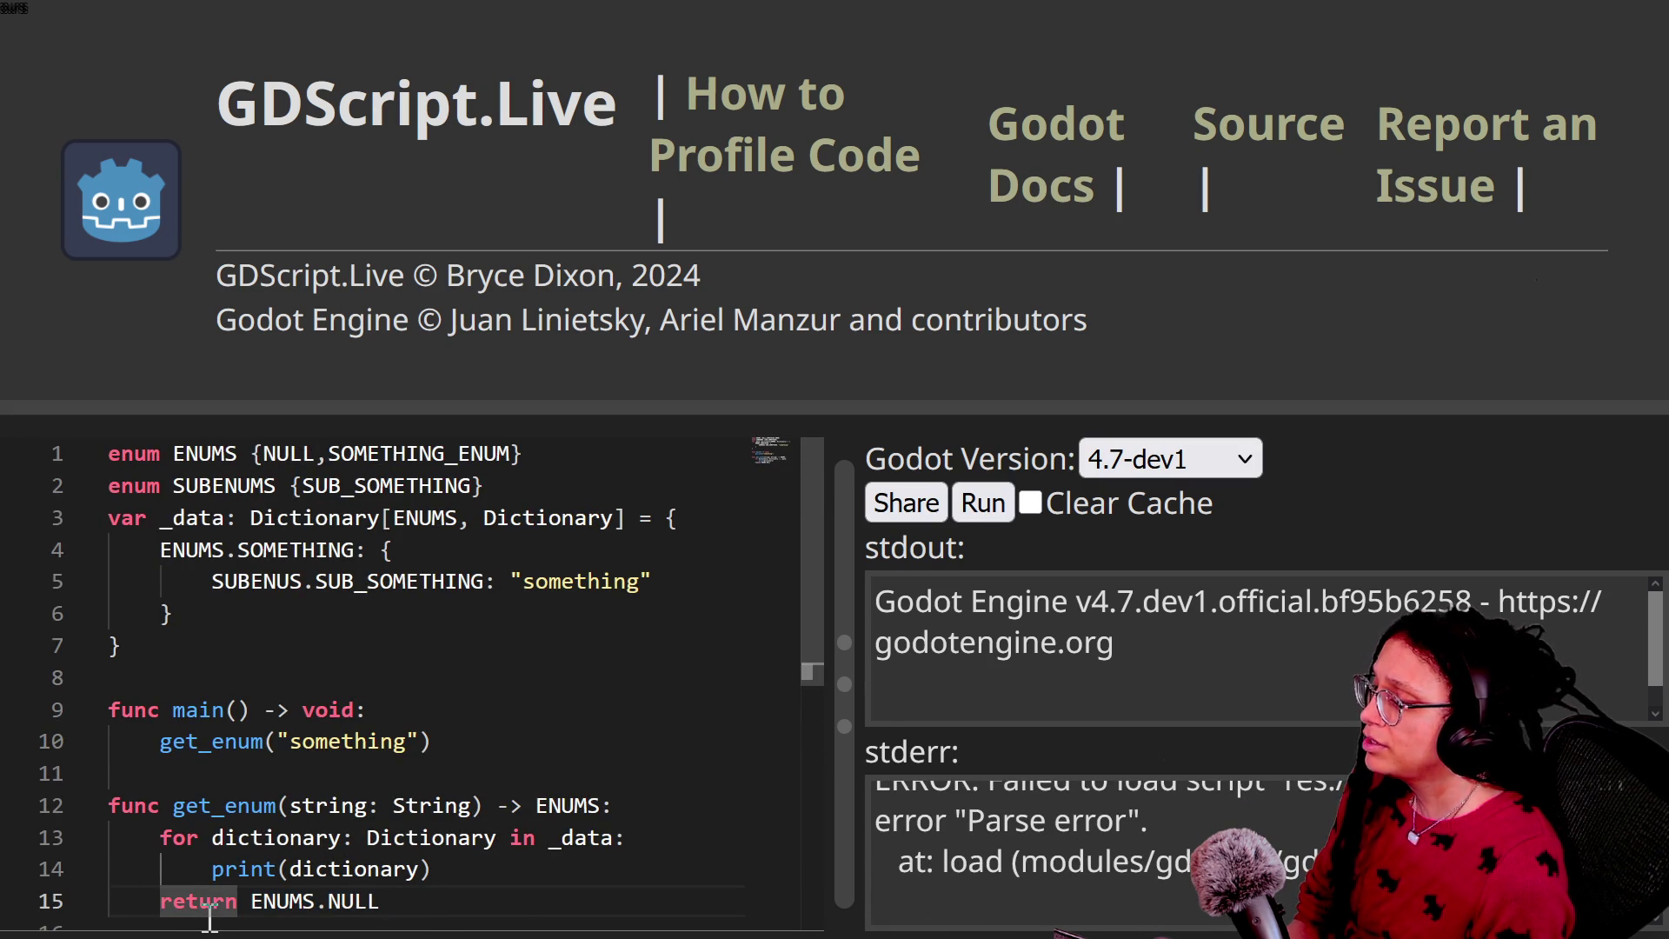
{"action": "left_click", "coordinate": [654, 865]}
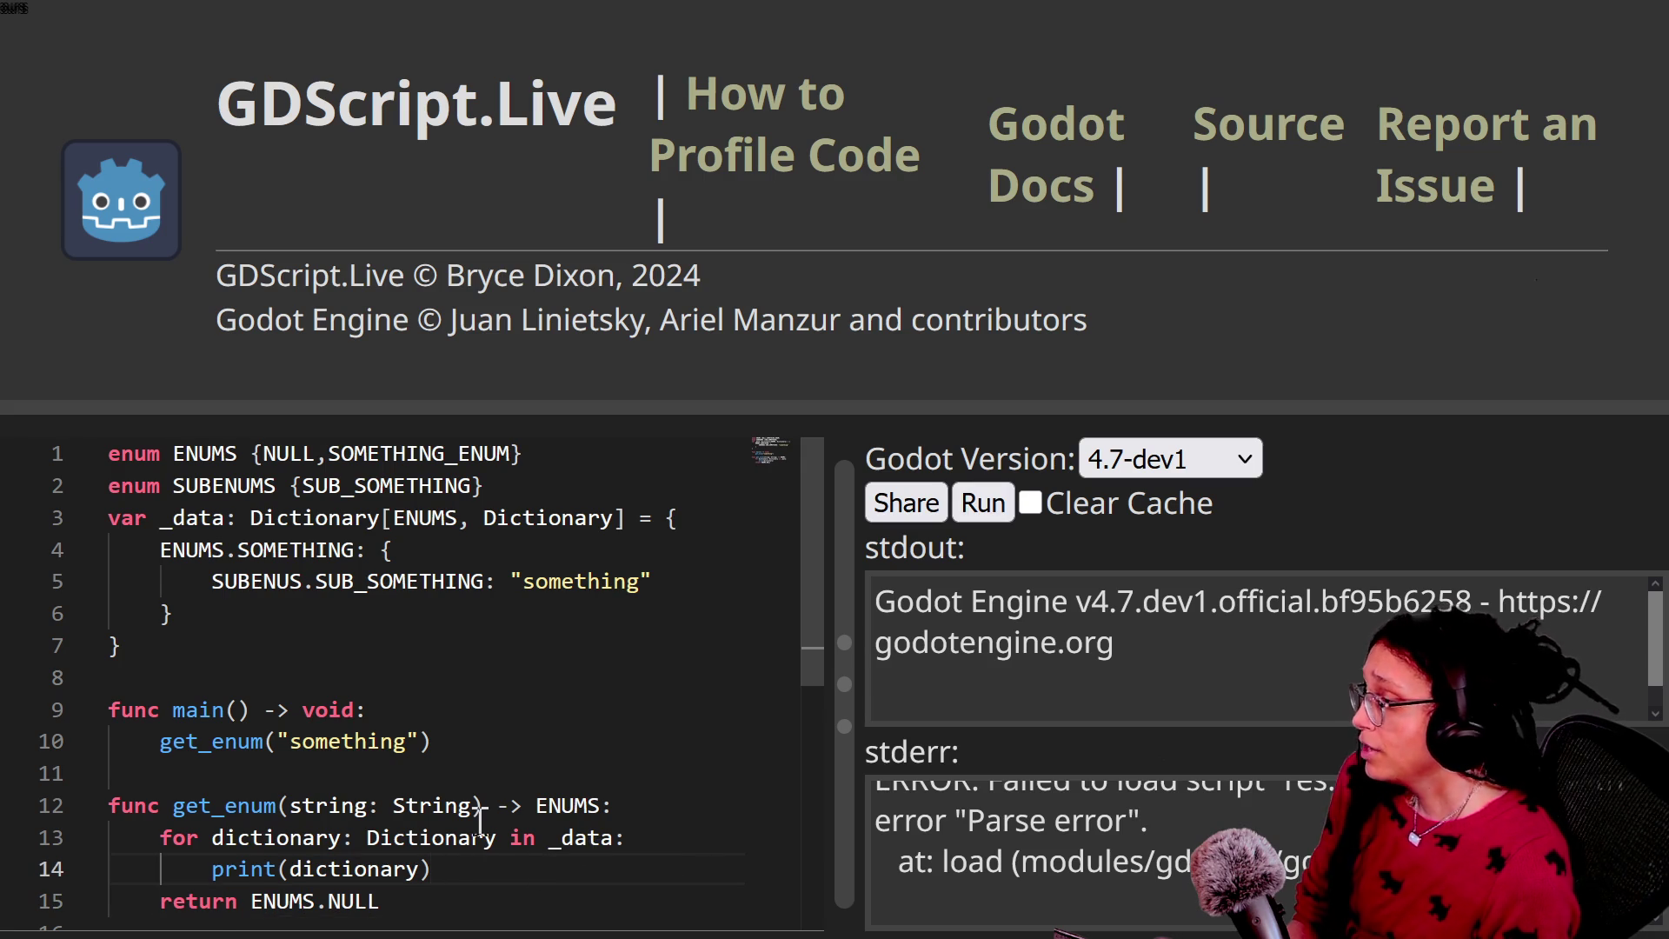
{"action": "scroll", "coordinate": [487, 782], "scroll_direction": "down", "scroll_amount": 1}
{"action": "key", "text": "Return"}
Step: Add 'return ENUMS.NULL' after print(dictionary), run the script and review the output
{"action": "type", "text": "return ENUMS.NULL"}
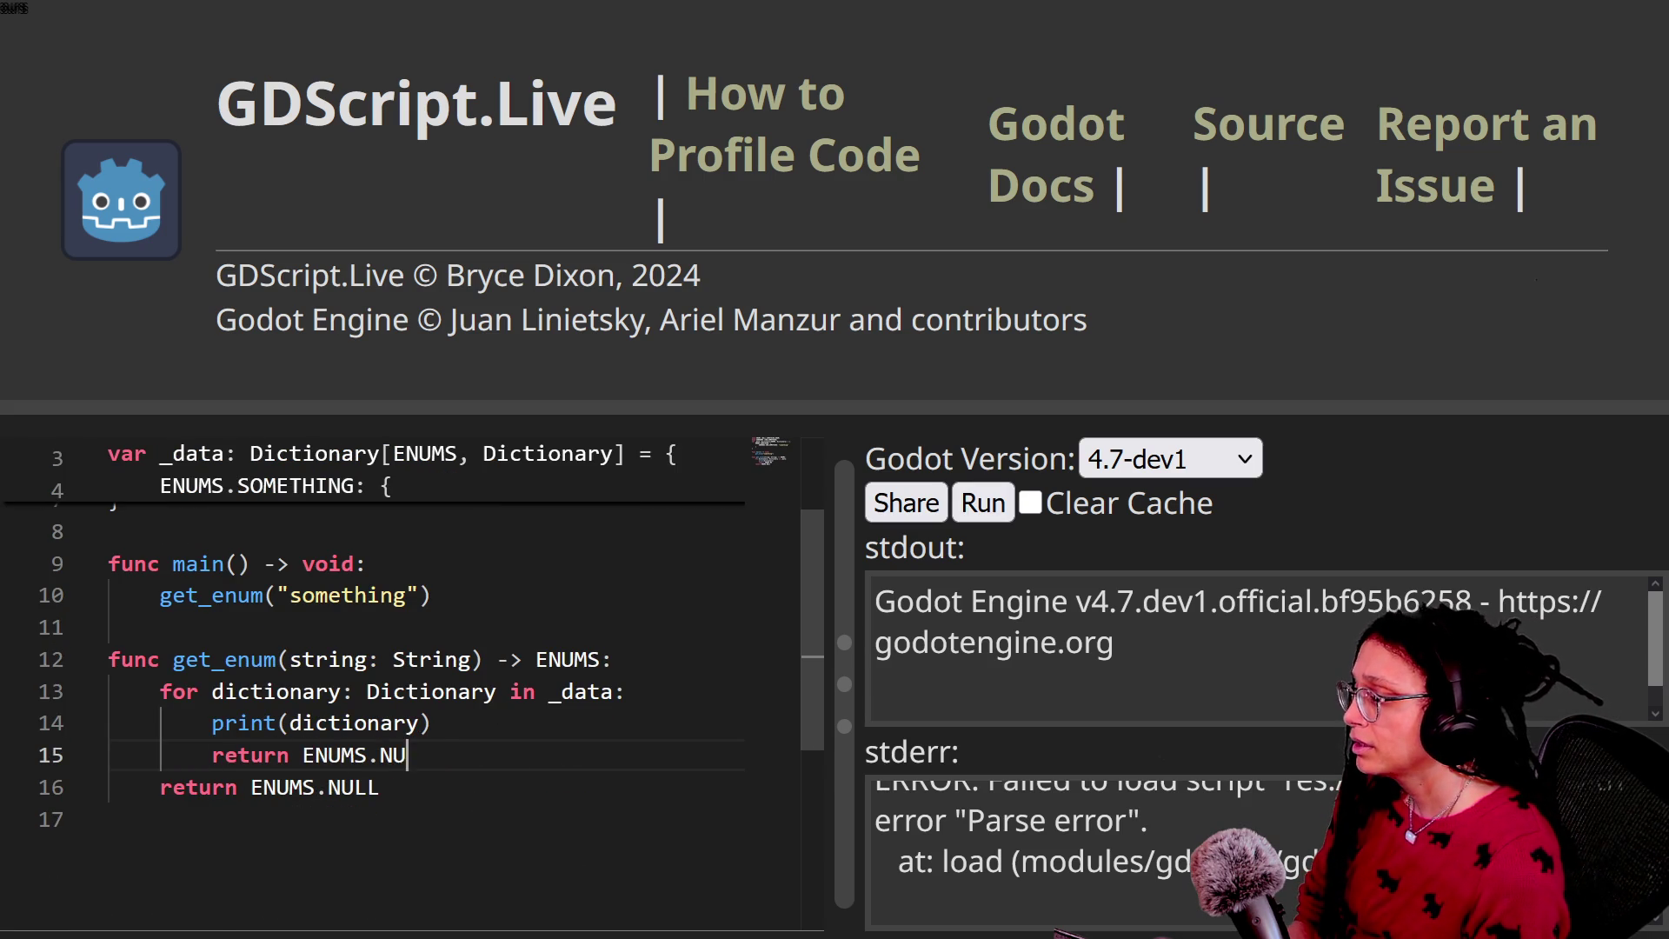
{"action": "left_click", "coordinate": [1009, 511]}
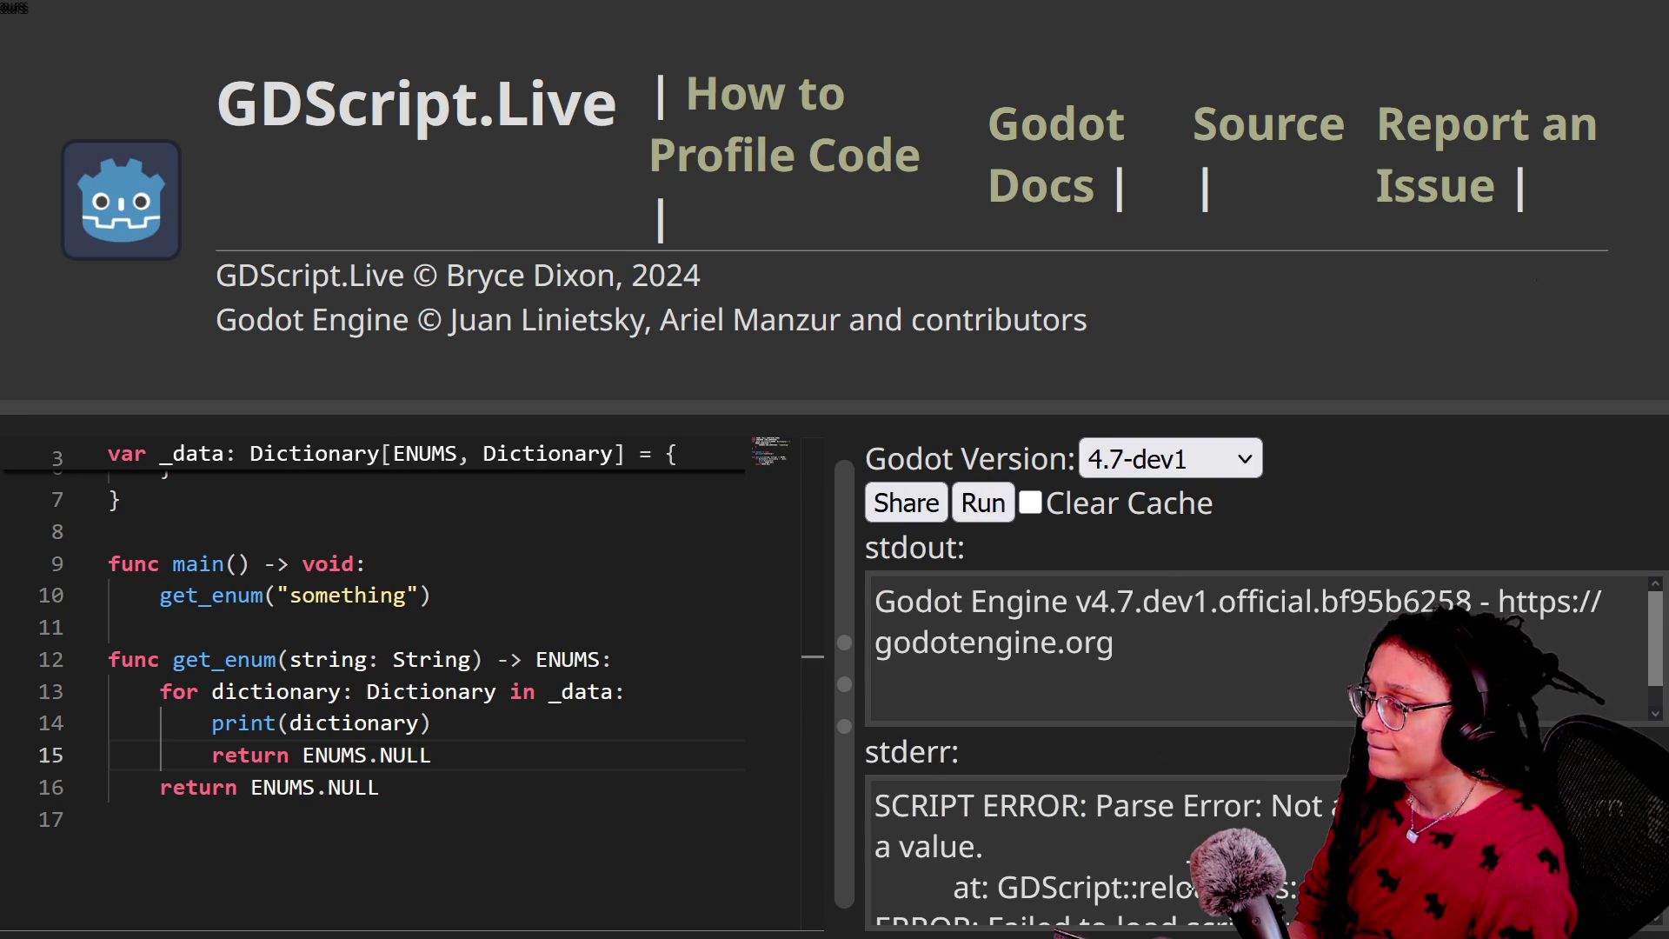
{"action": "scroll", "coordinate": [771, 815], "scroll_direction": "up", "scroll_amount": 2}
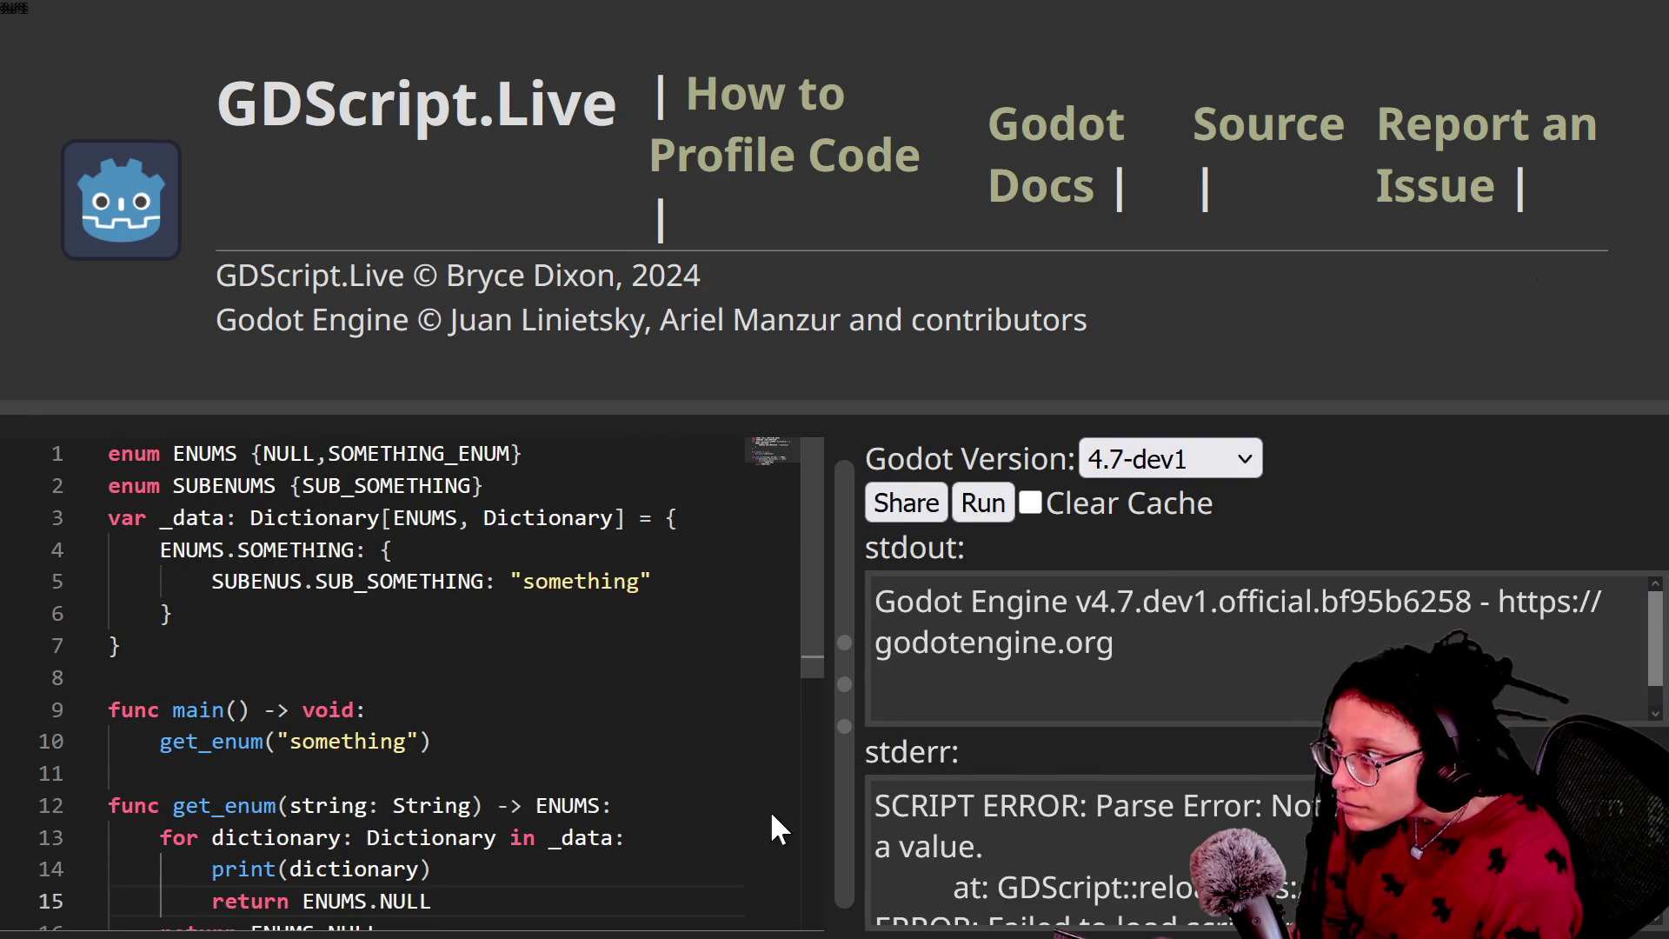
{"action": "scroll", "coordinate": [771, 815], "scroll_direction": "down", "scroll_amount": 2}
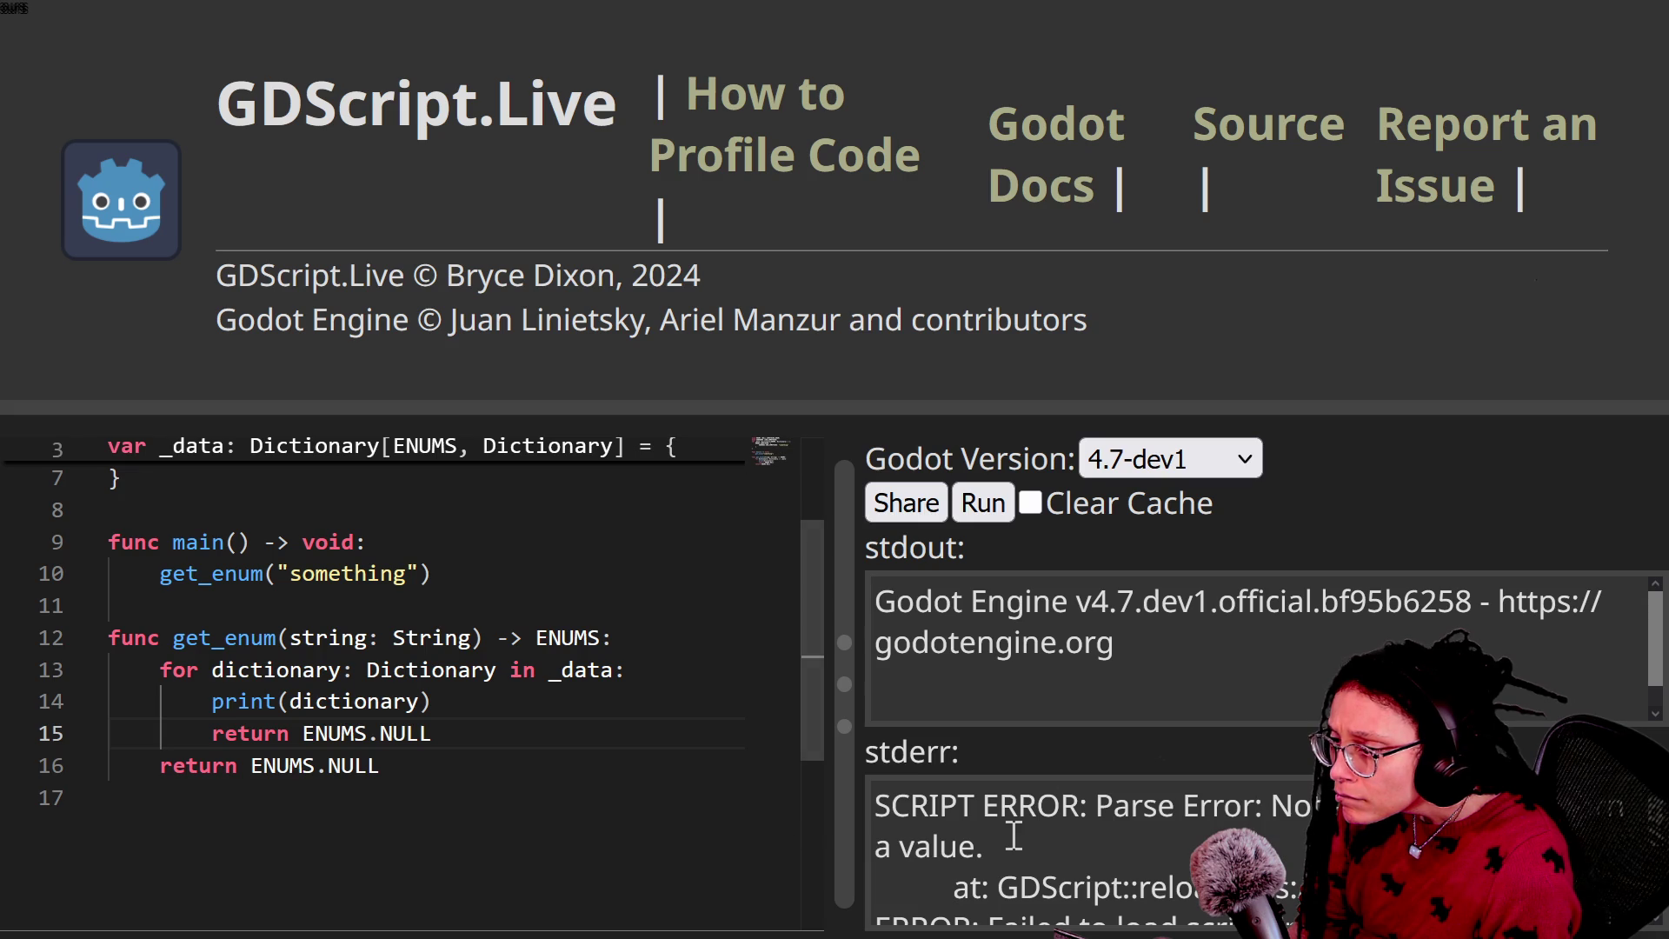
{"action": "scroll", "coordinate": [1013, 836], "scroll_direction": "down", "scroll_amount": 3}
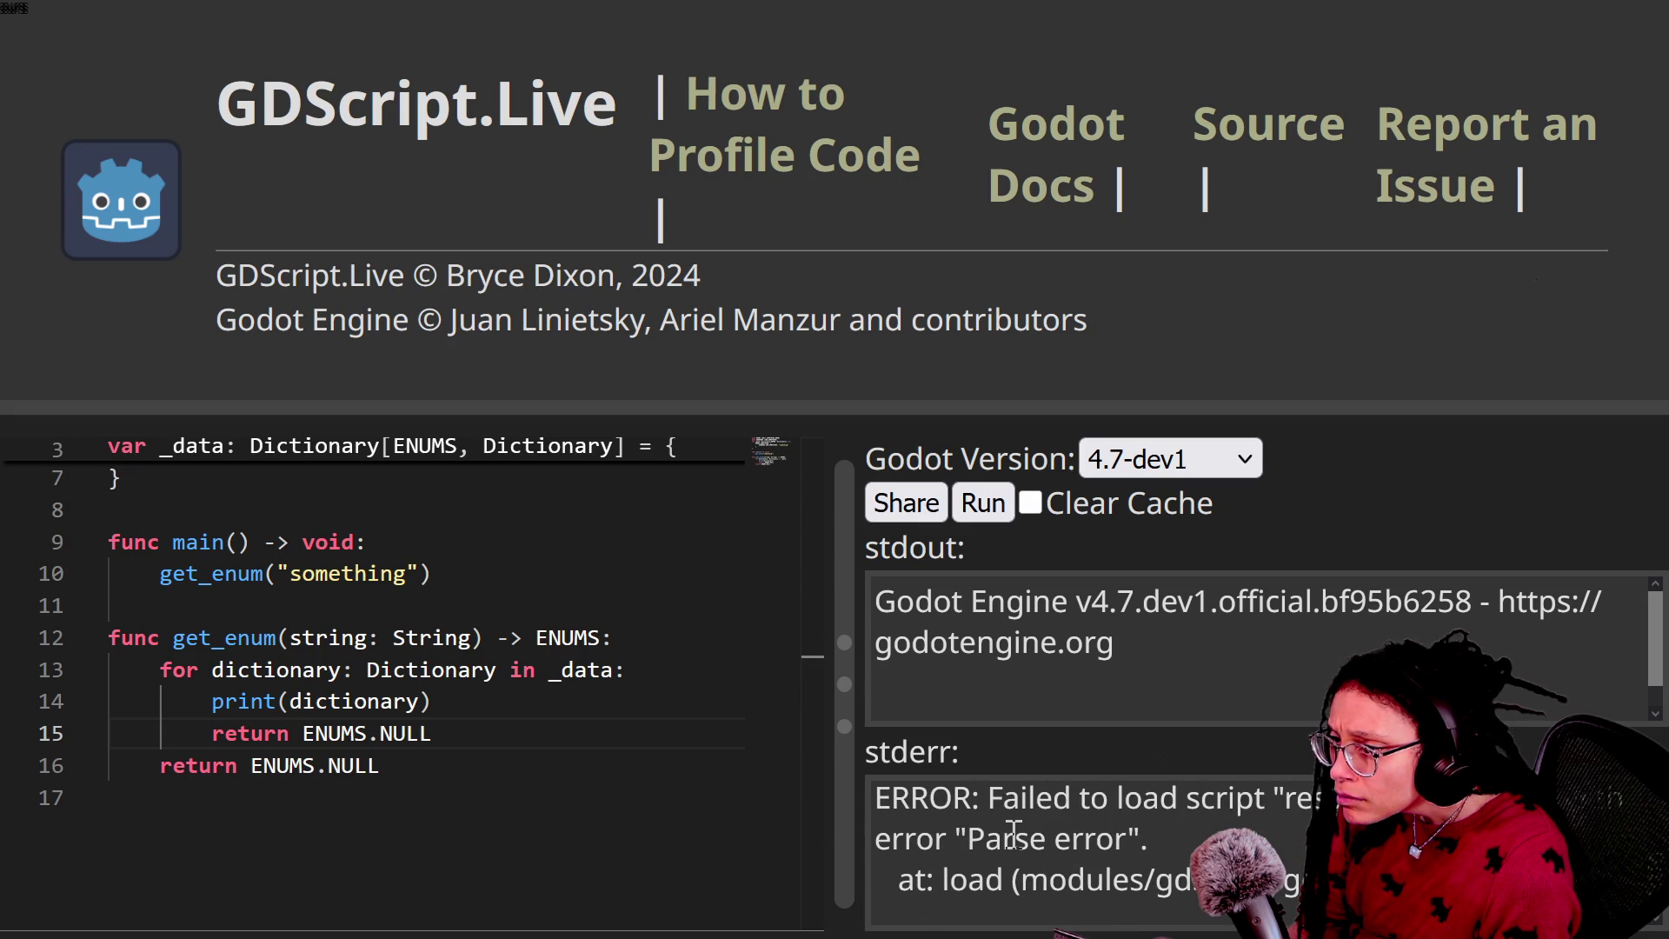
{"action": "scroll", "coordinate": [1013, 831], "scroll_direction": "up", "scroll_amount": 3}
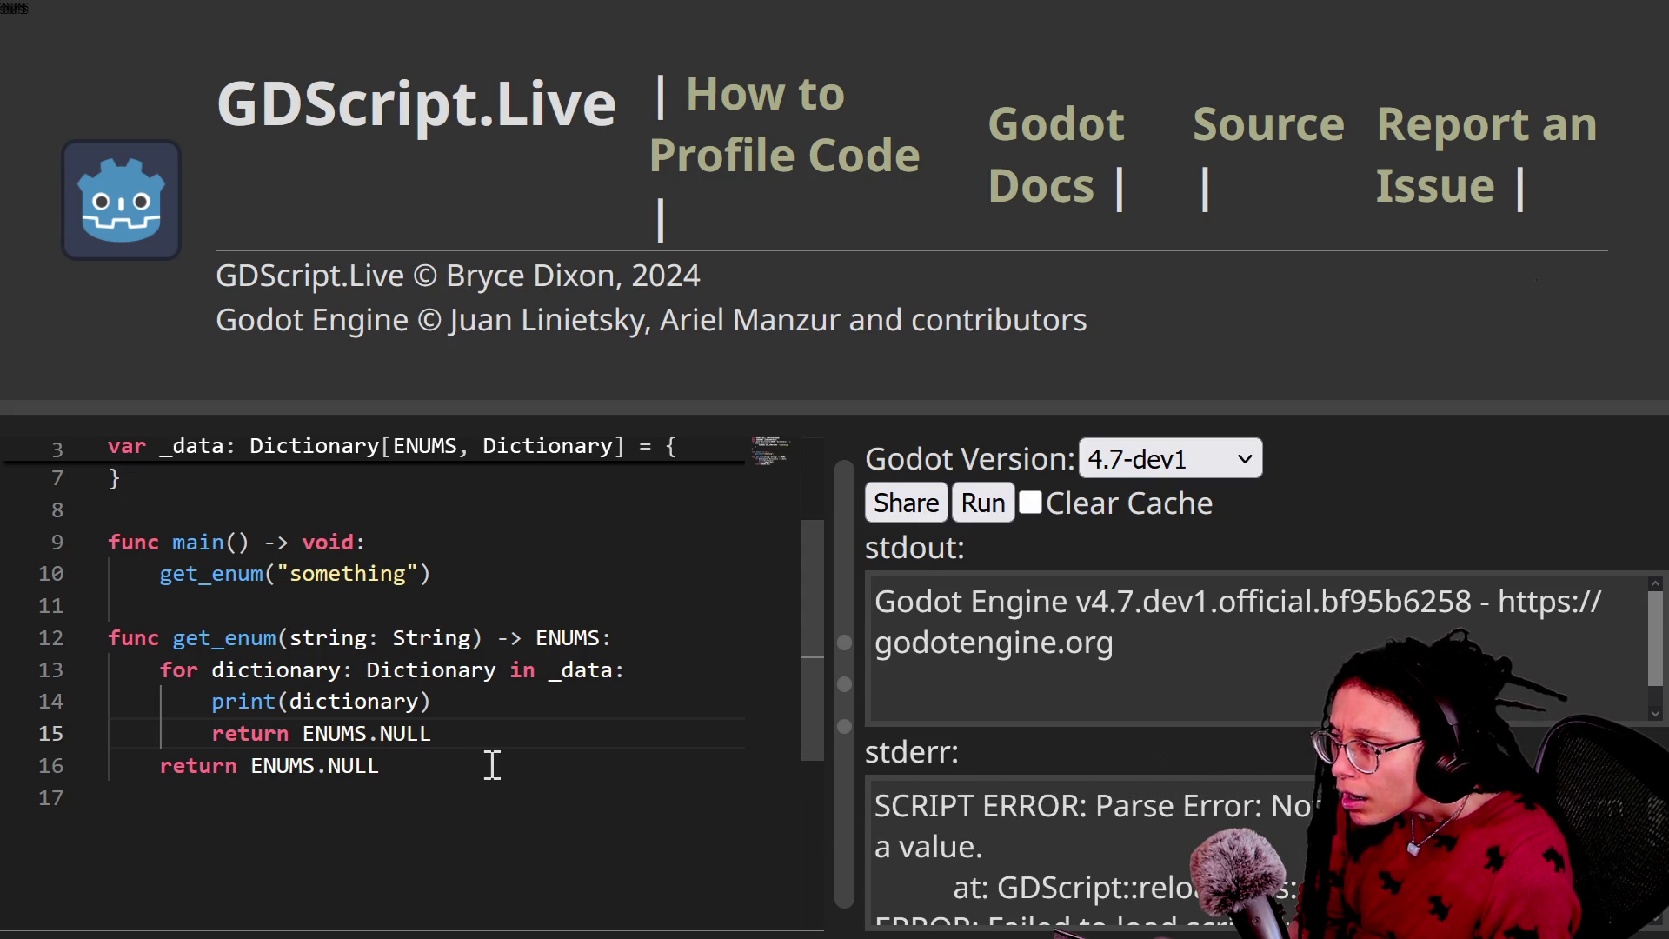
{"action": "scroll", "coordinate": [494, 765], "scroll_direction": "up", "scroll_amount": 1}
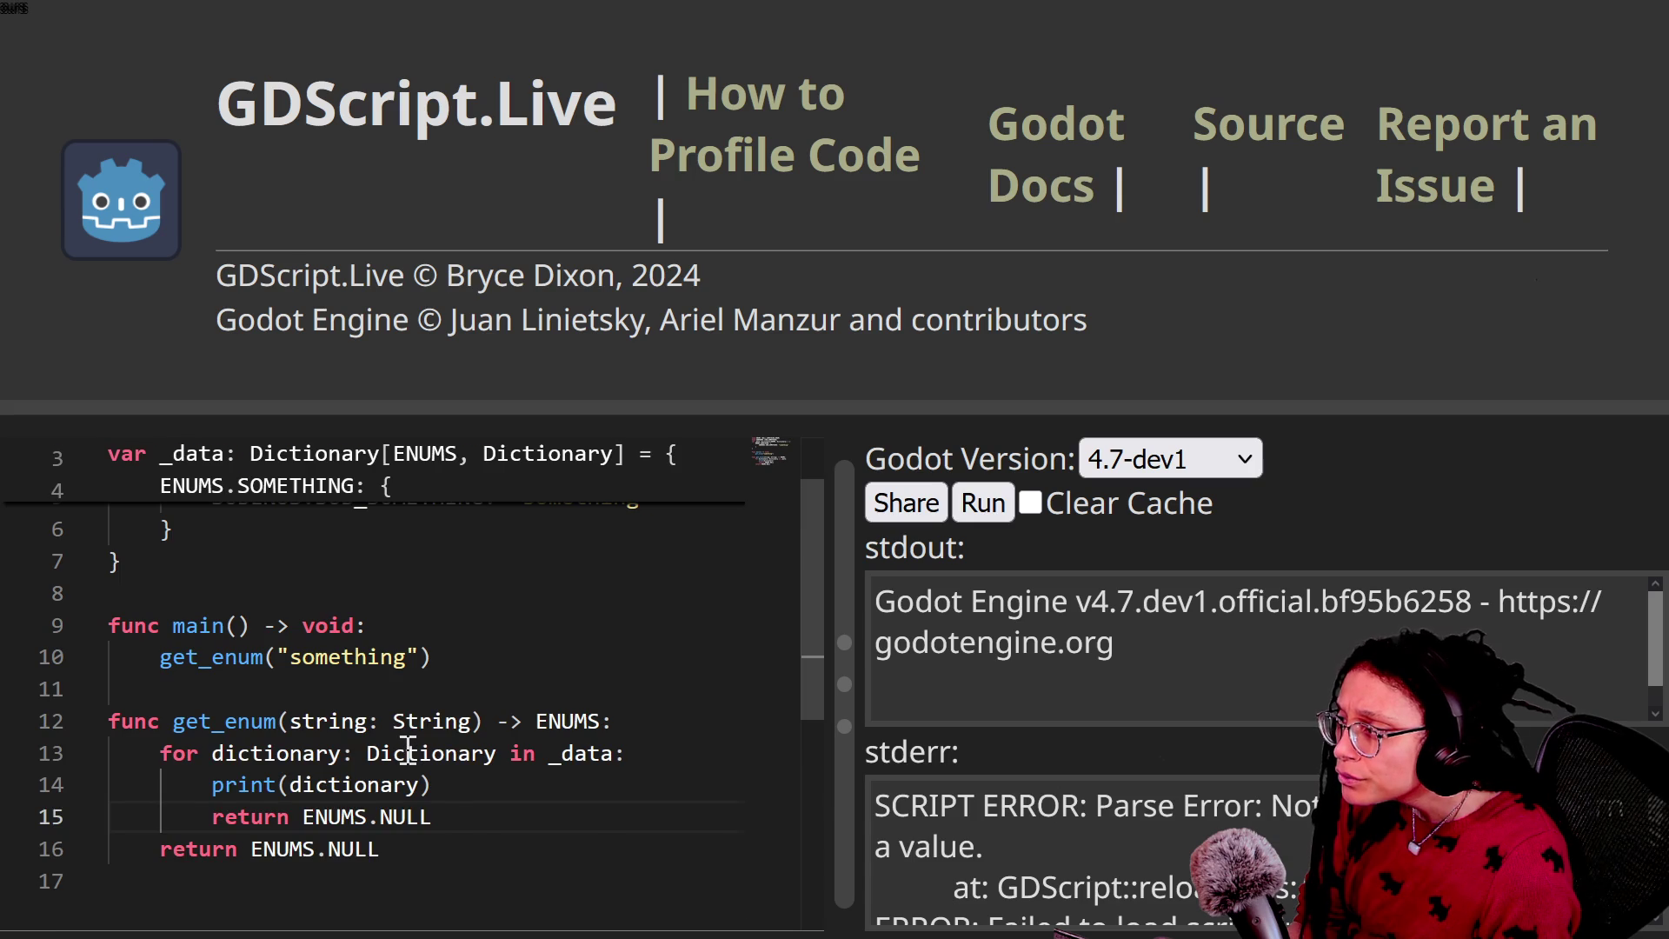
{"action": "scroll", "coordinate": [408, 750], "scroll_direction": "up", "scroll_amount": 1}
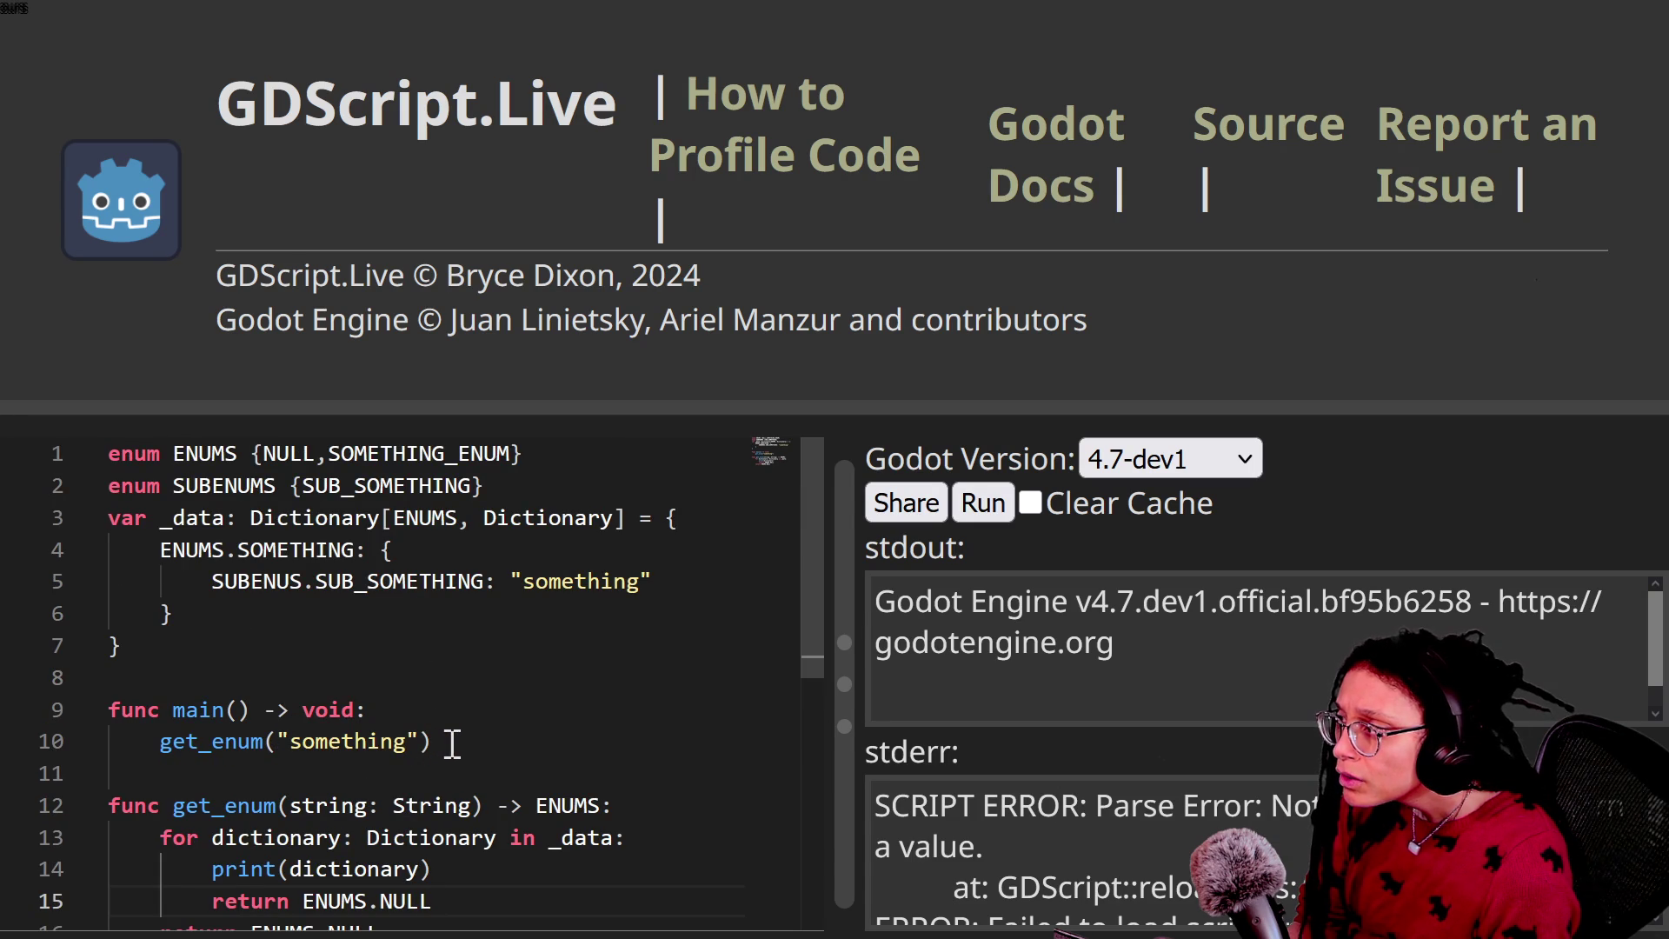
{"action": "mouse_move", "coordinate": [470, 712]}
{"action": "left_mouse_down"}
{"action": "mouse_move", "coordinate": [533, 920]}
{"action": "mouse_move", "coordinate": [585, 913]}
{"action": "mouse_move", "coordinate": [533, 809]}
{"action": "left_mouse_up"}
Step: Replace main's body with a print("hello") test and run it
{"action": "key", "text": "Delete"}
{"action": "key", "text": "Return"}
{"action": "type", "text": "pri"}
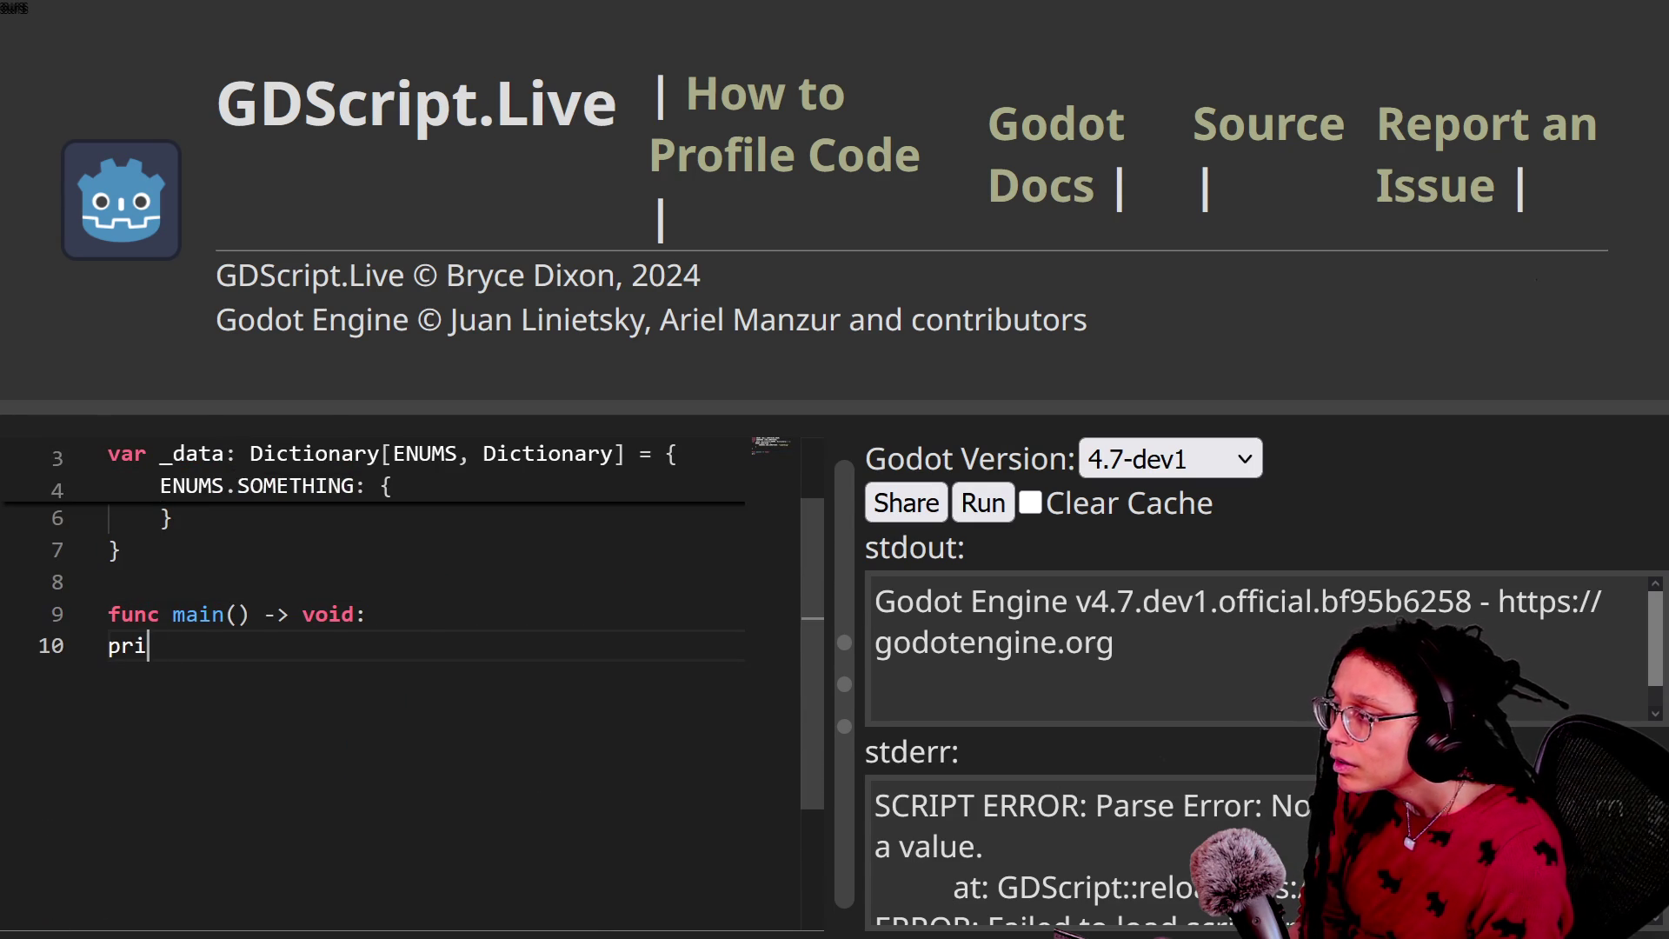
{"action": "type", "text": "nt(\"hello)"}
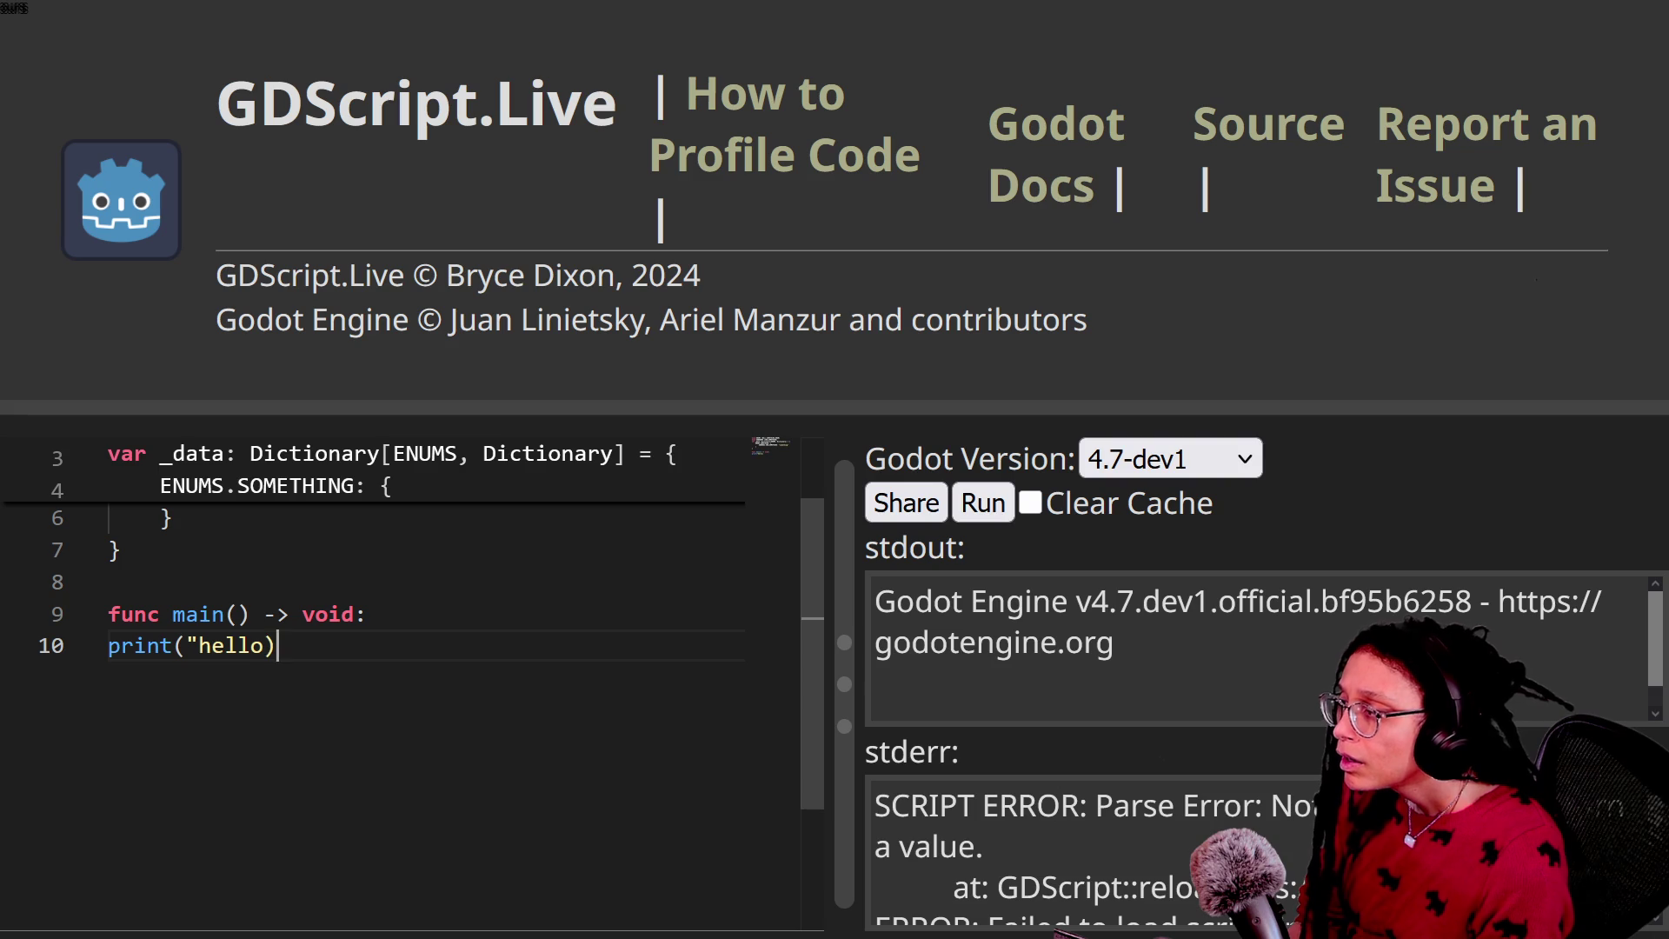
{"action": "left_click", "coordinate": [976, 512]}
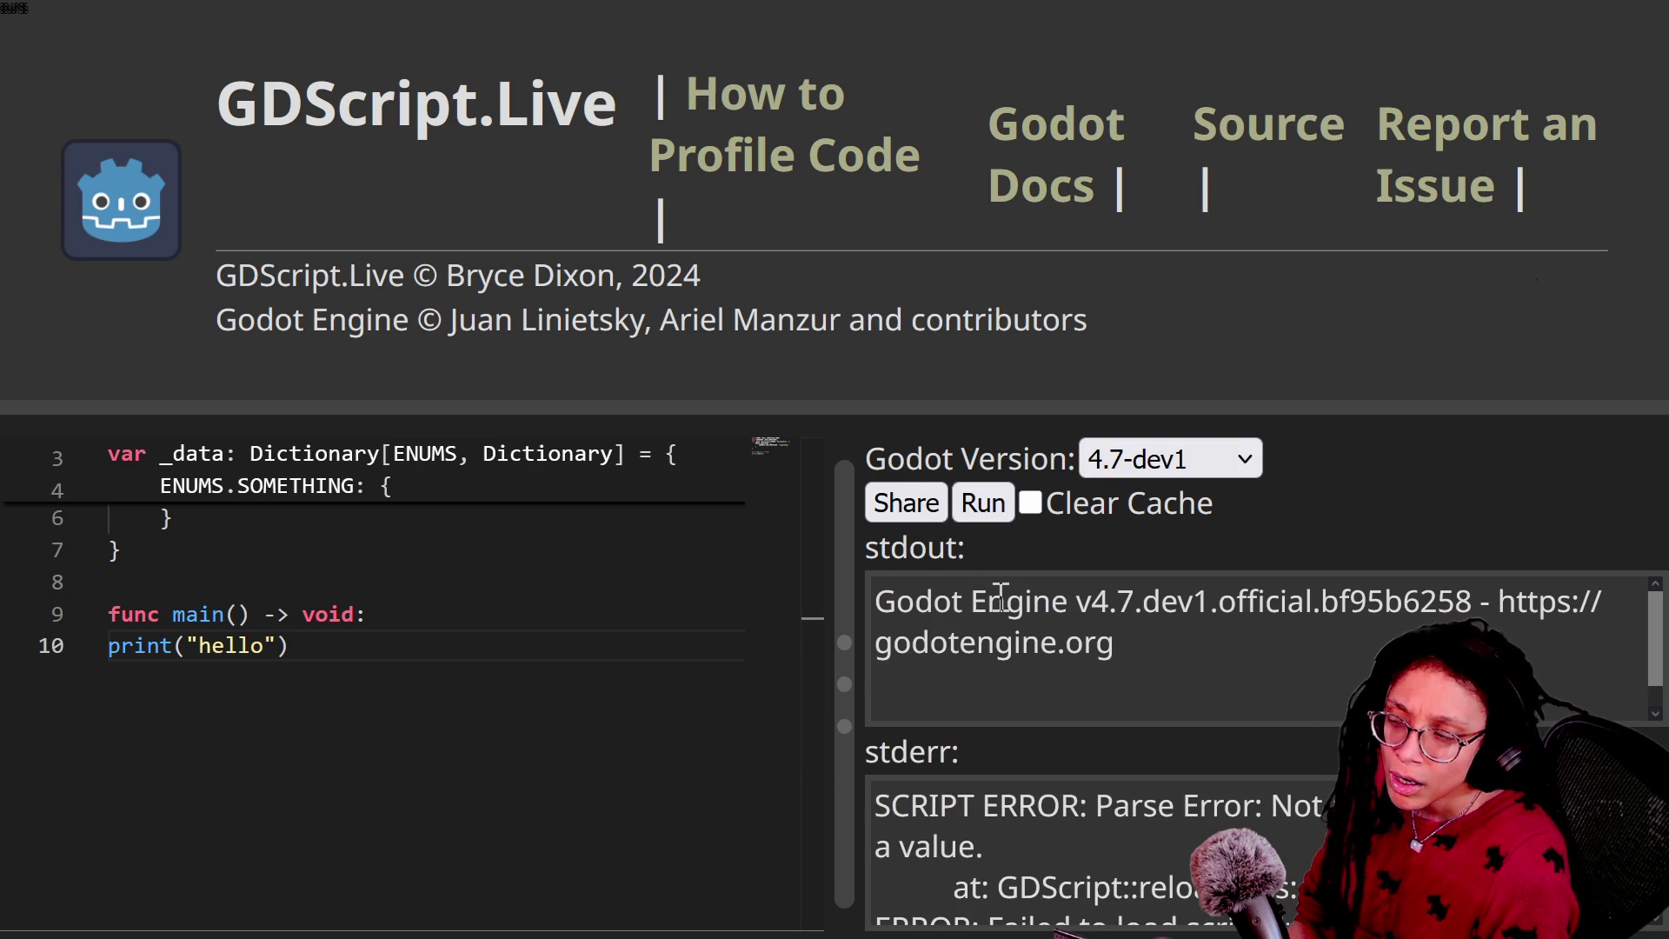
{"action": "scroll", "coordinate": [943, 796], "scroll_direction": "down", "scroll_amount": 2}
{"action": "scroll", "coordinate": [946, 800], "scroll_direction": "up", "scroll_amount": 2}
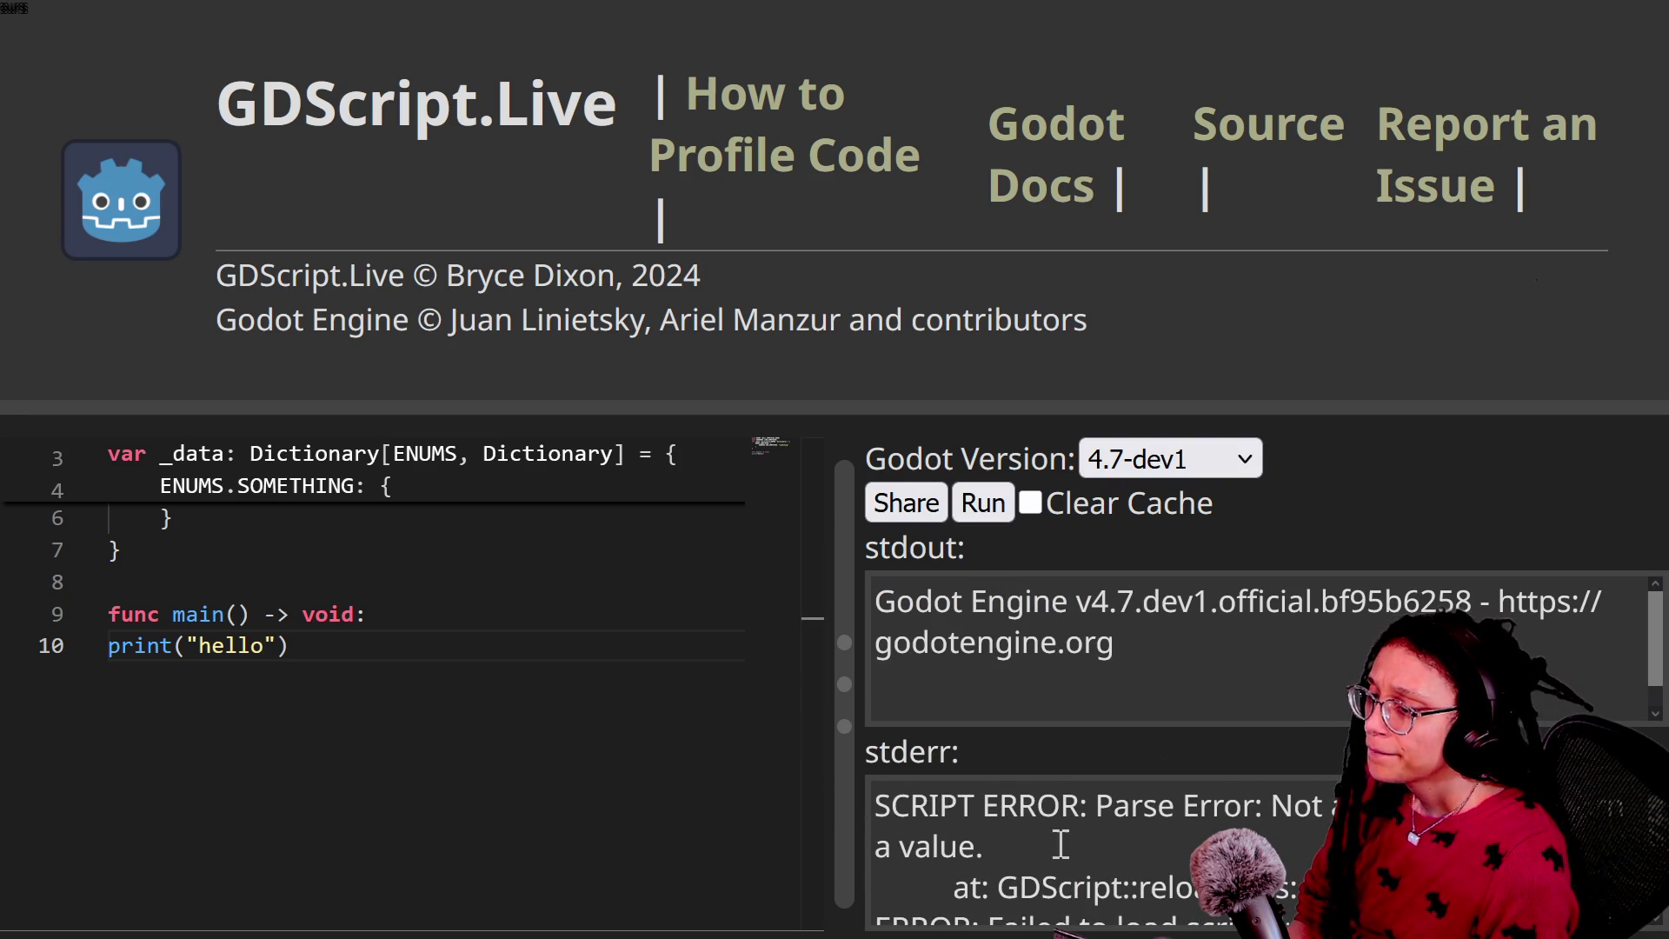
{"action": "scroll", "coordinate": [1154, 868], "scroll_direction": "down", "scroll_amount": 2}
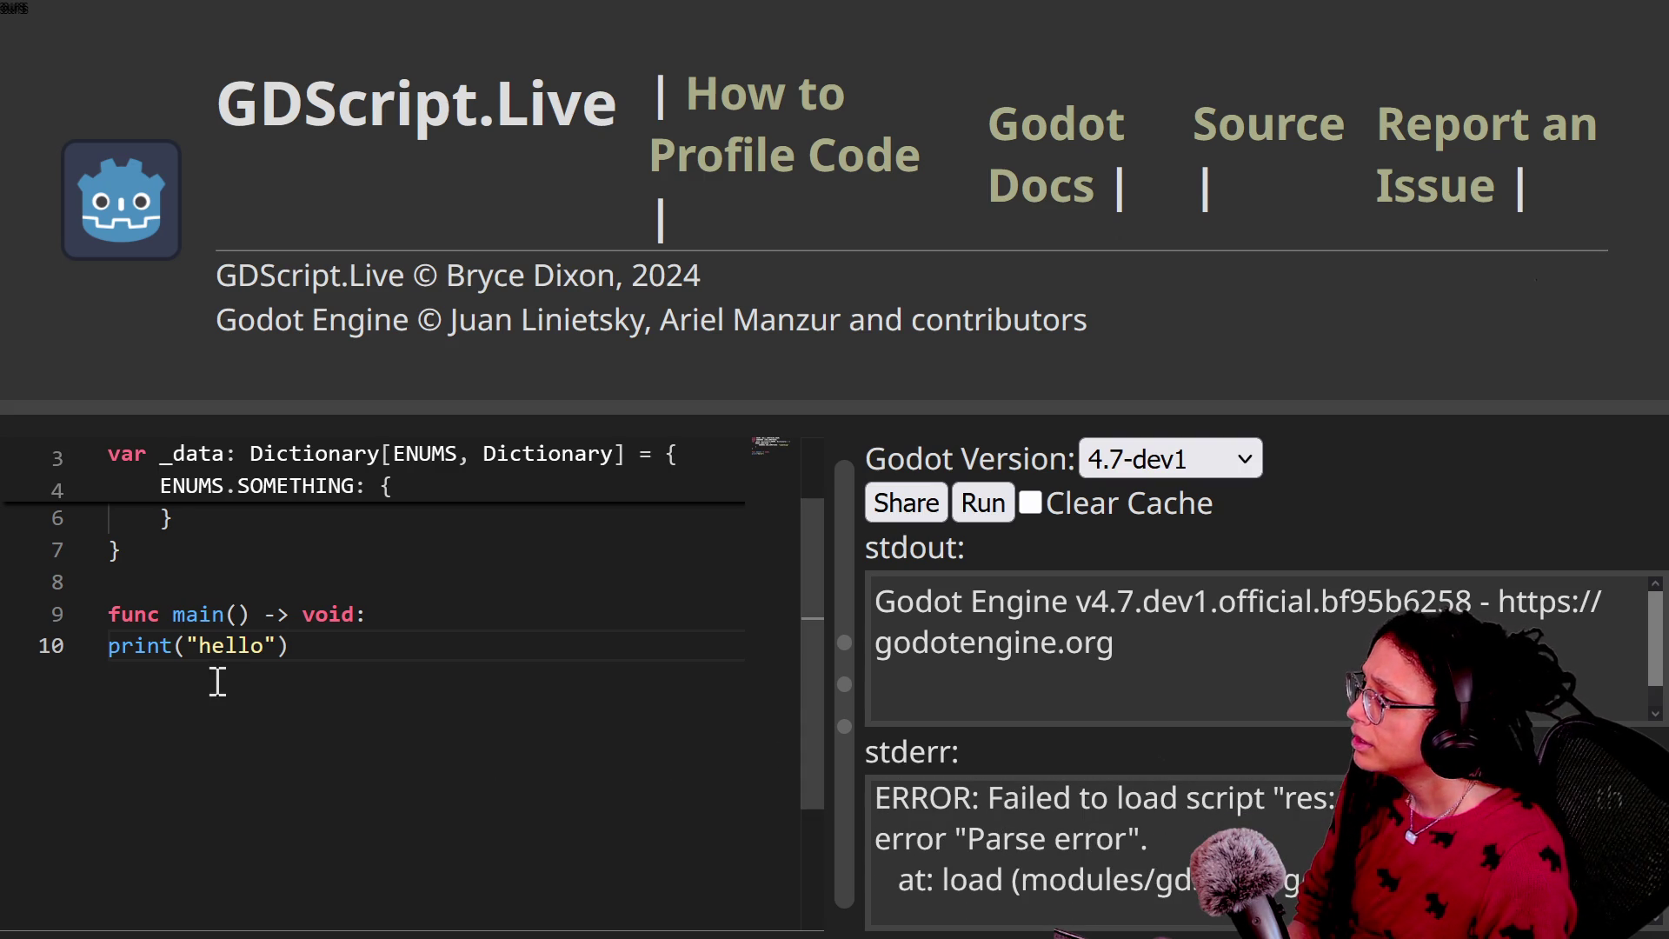
Step: Restore the original get_enum code with main renamed to _main, rerun, and open a new tab
{"action": "left_click", "coordinate": [173, 615]}
{"action": "type", "text": "_"}
{"action": "left_click", "coordinate": [348, 658]}
{"action": "key", "text": "ctrl+z"}
{"action": "key", "text": "ctrl+z"}
{"action": "key", "text": "ctrl+z"}
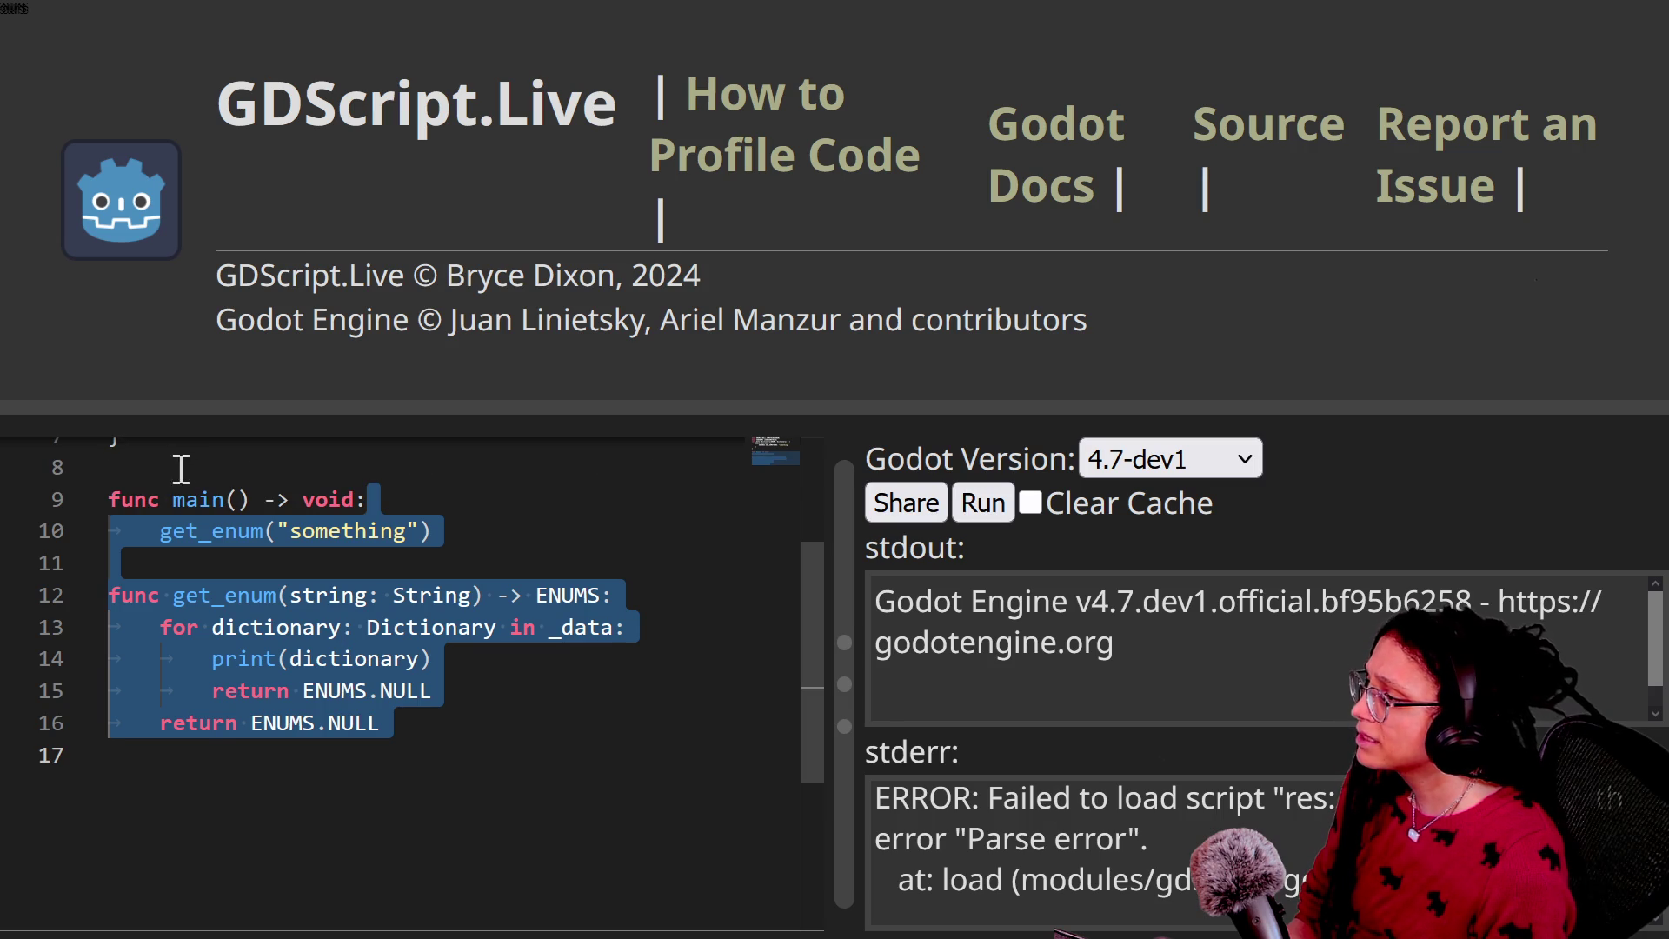
{"action": "key", "text": "ctrl+z"}
{"action": "key", "text": "ctrl+z"}
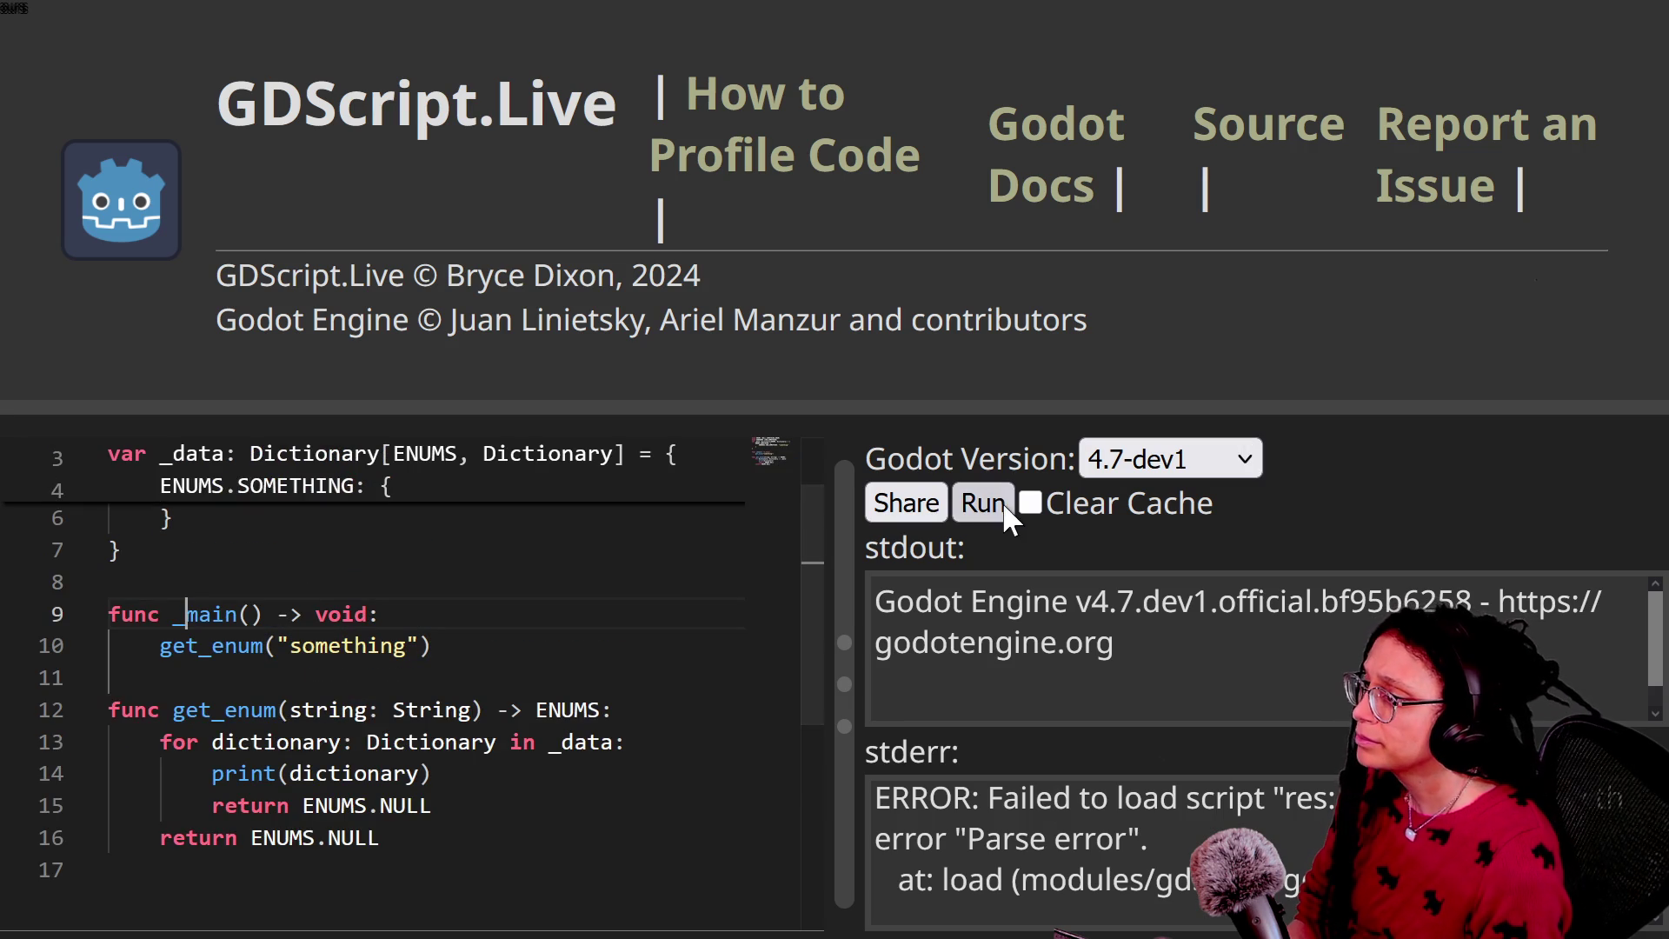
{"action": "left_click", "coordinate": [1002, 503]}
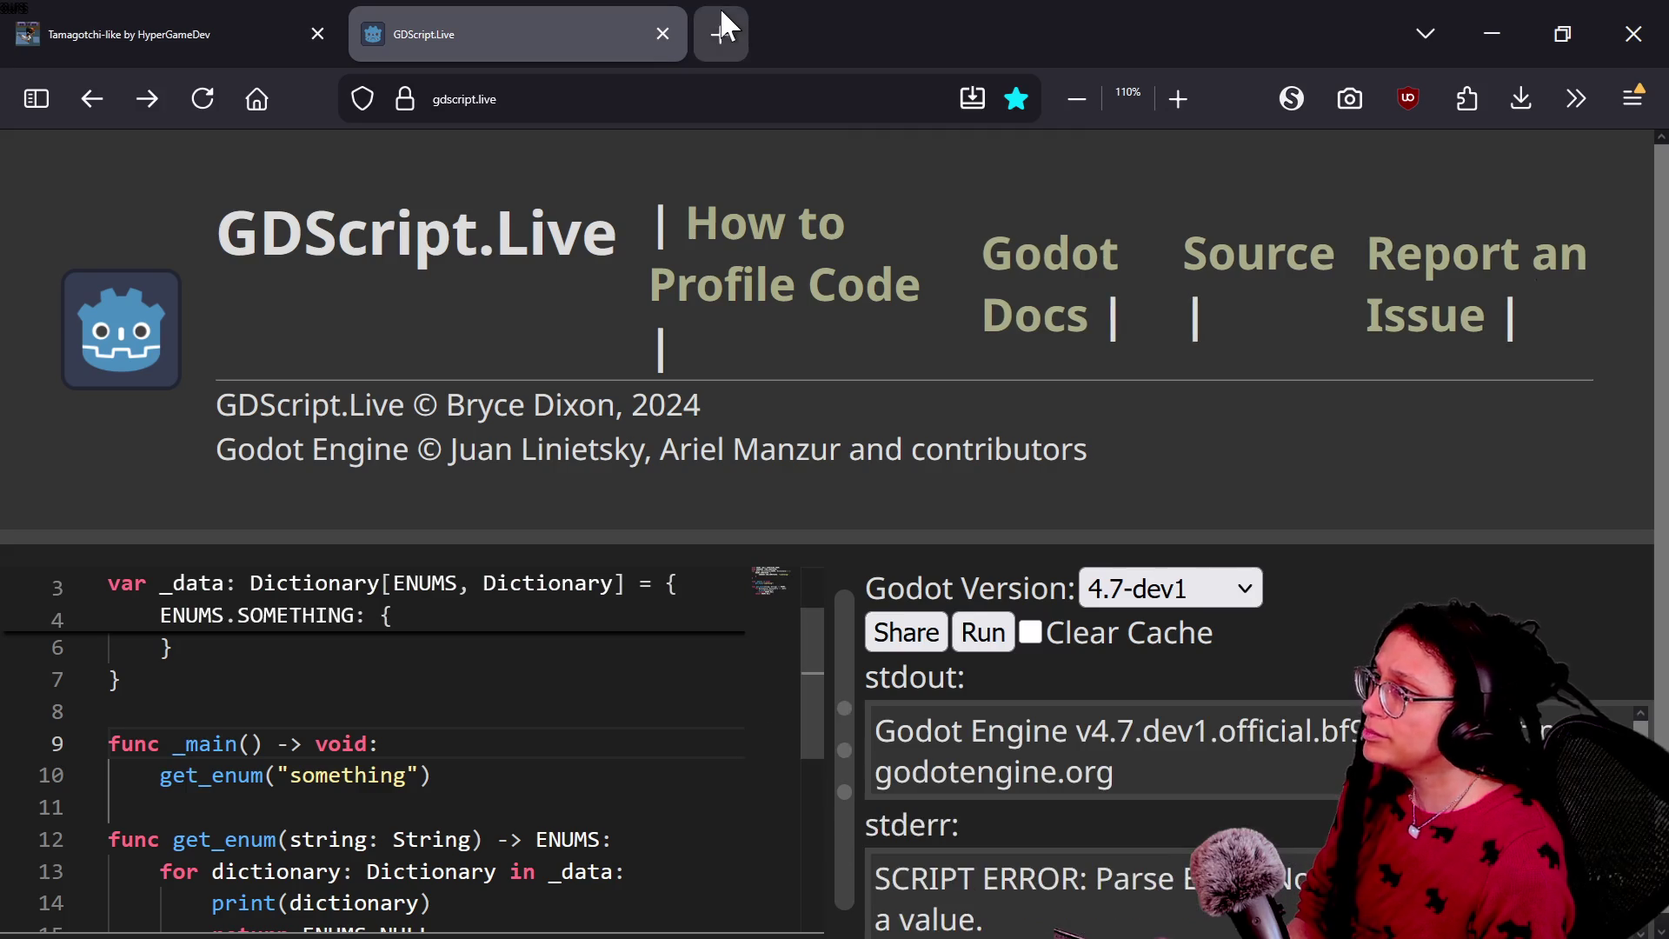
{"action": "left_click", "coordinate": [720, 27]}
Step: Load gdscript.live in the new tab and put Firefox in fullscreen
{"action": "type", "text": "gdscript.live/"}
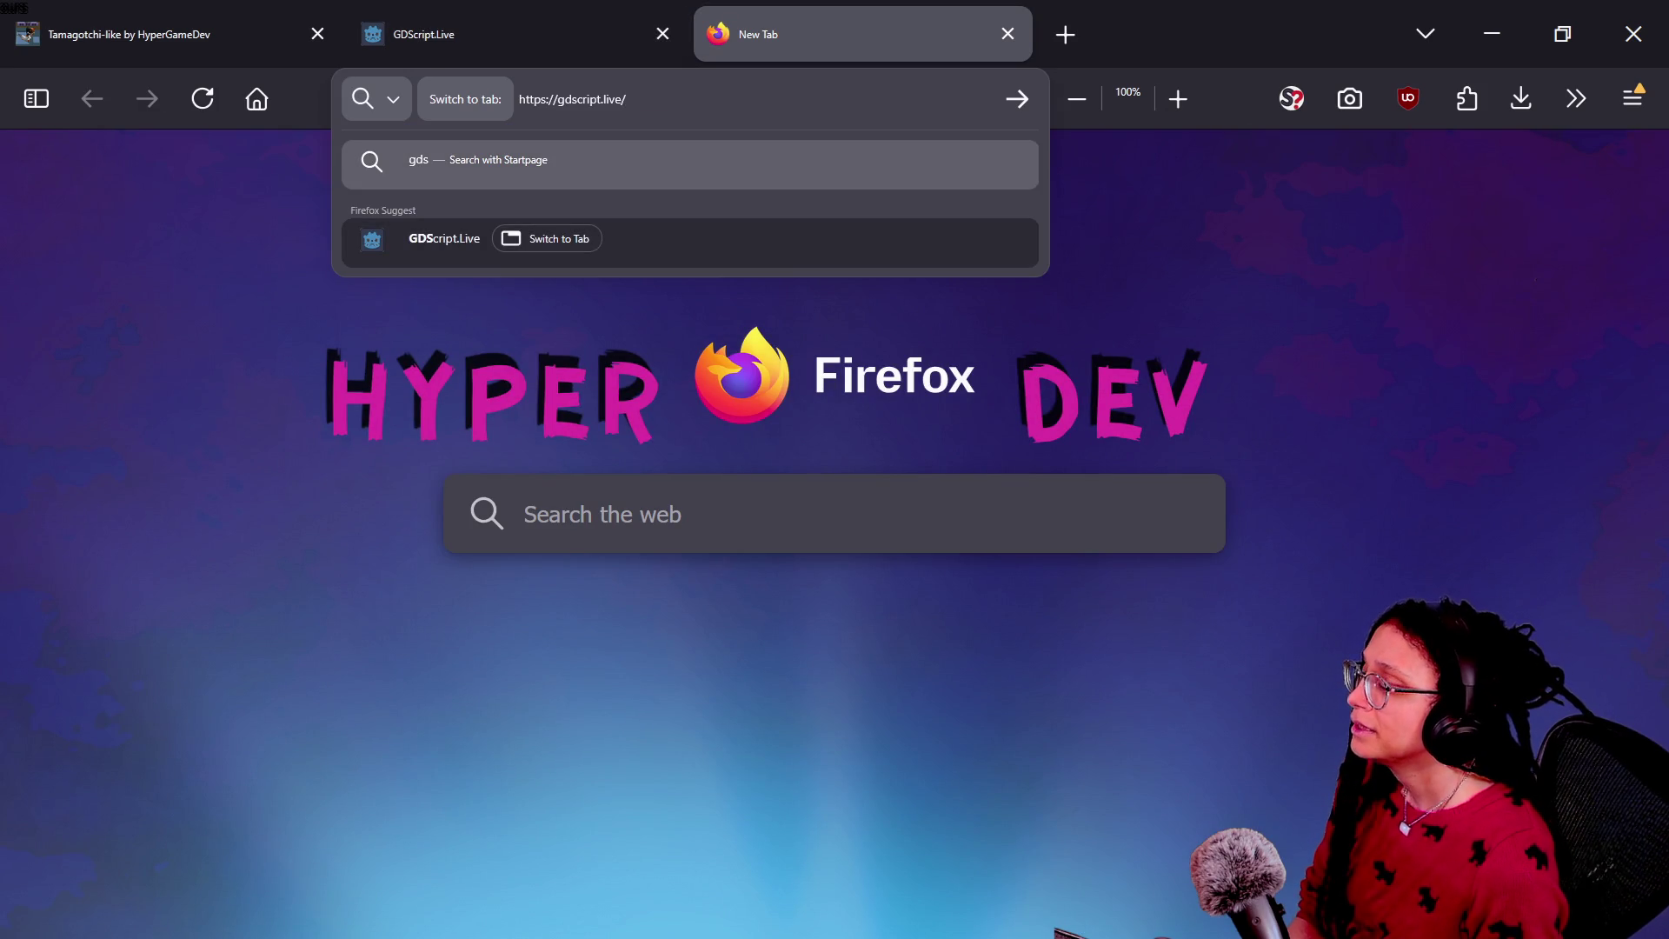
{"action": "key", "text": "Right"}
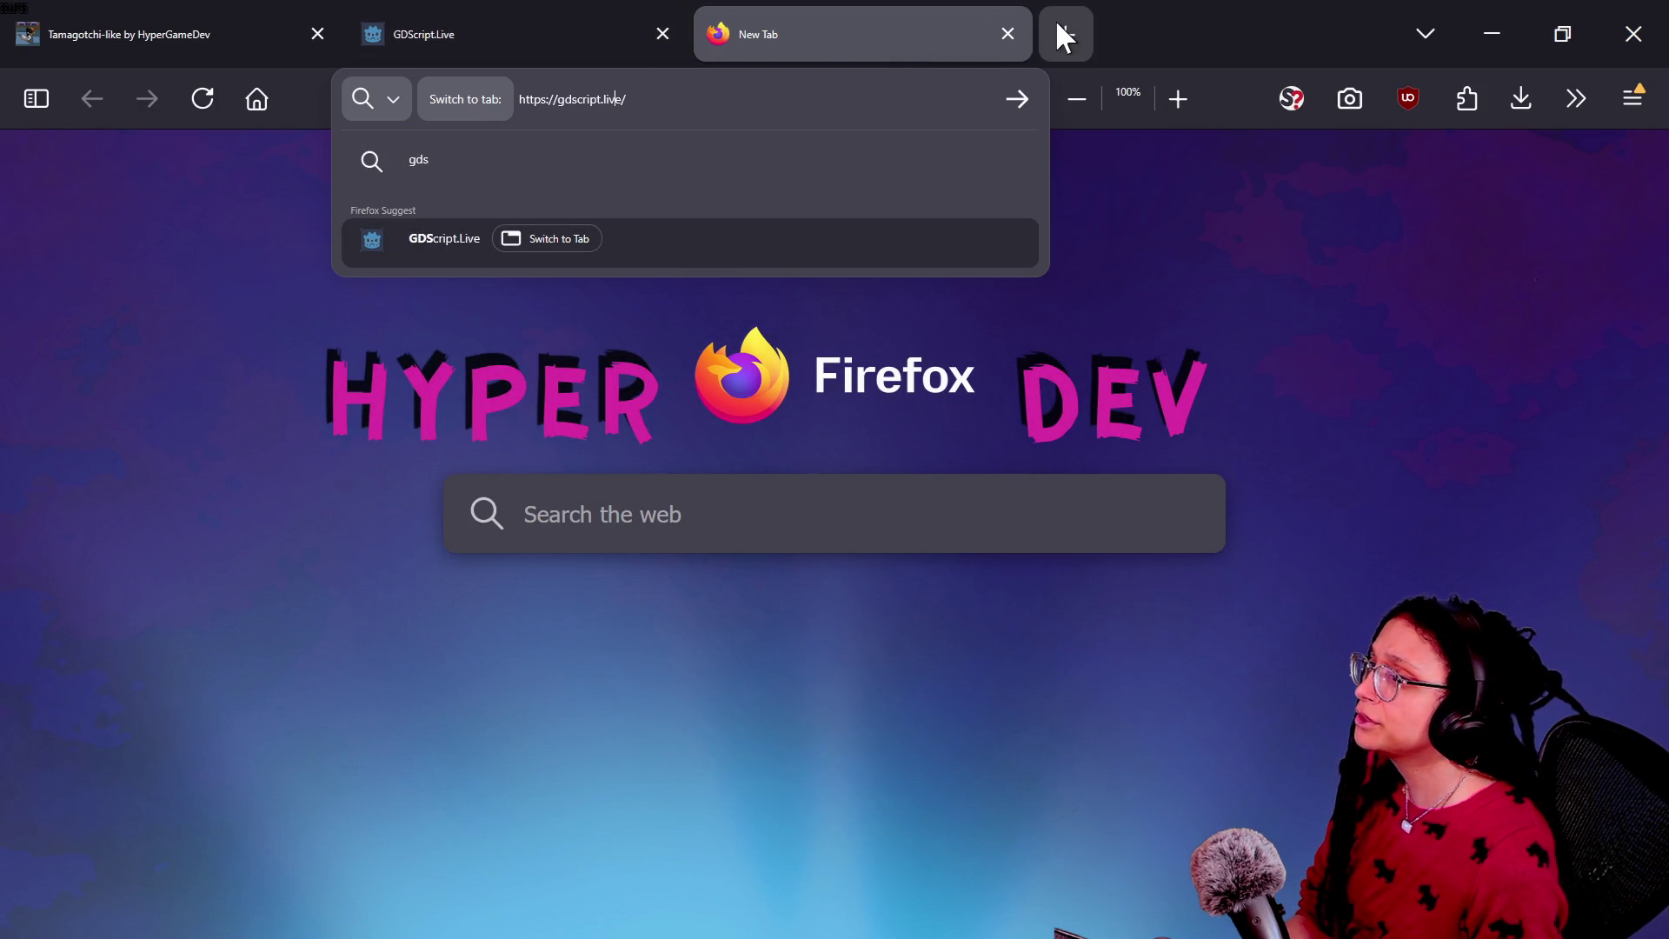
{"action": "key", "text": "ctrl+a"}
{"action": "type", "text": "gde"}
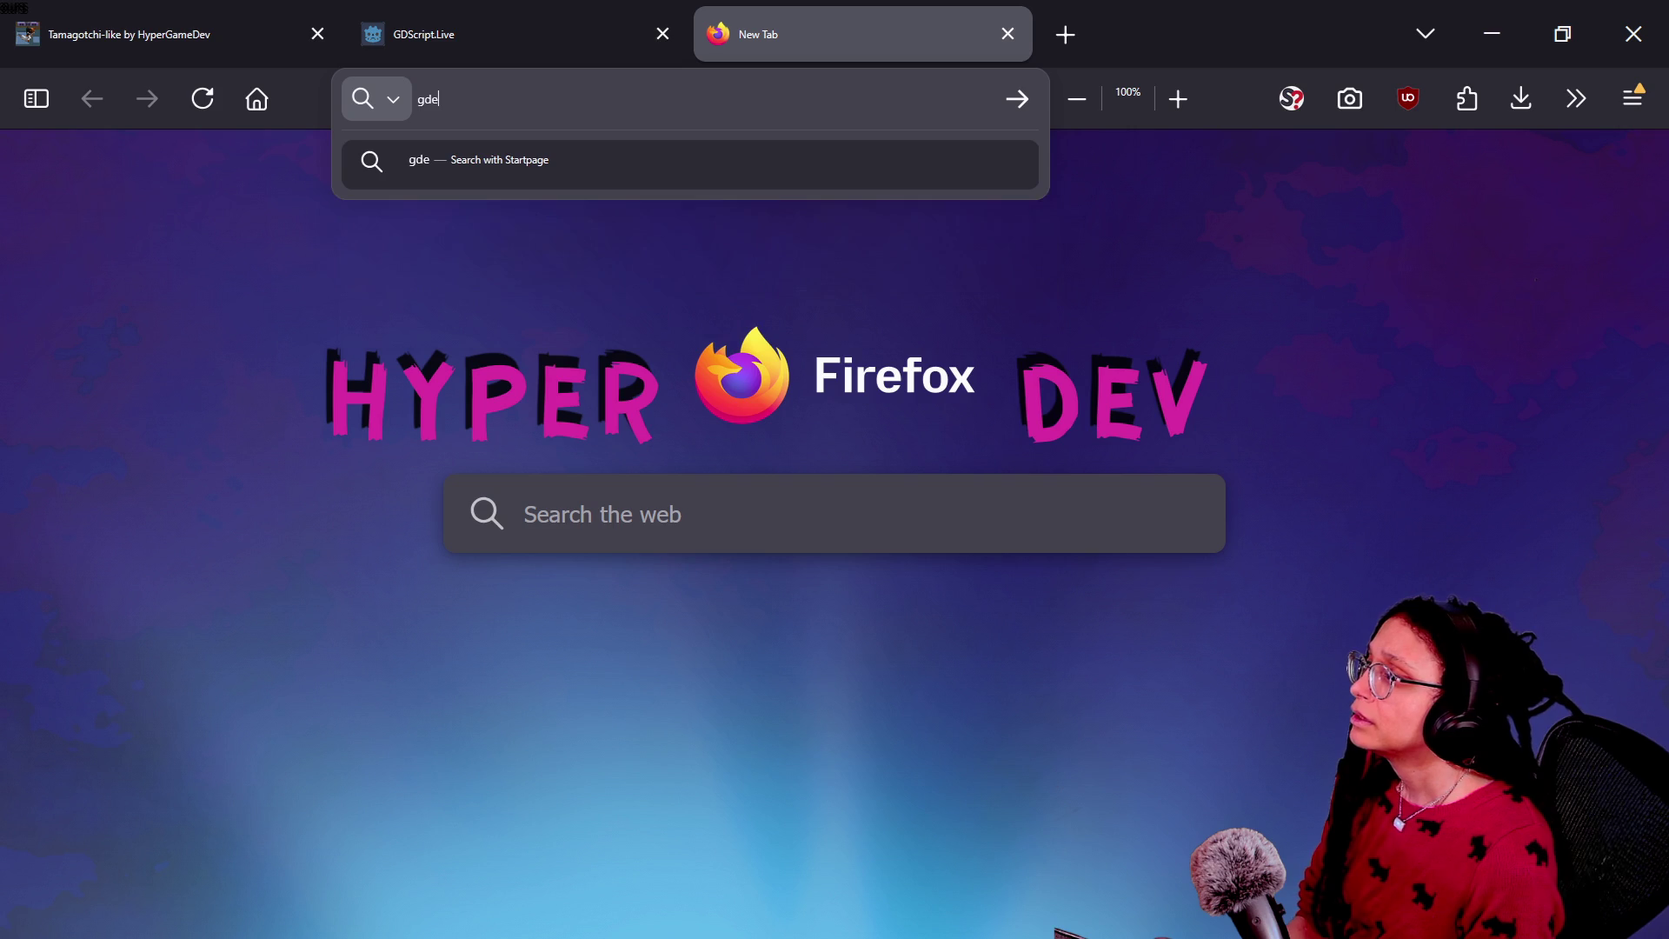
{"action": "type", "text": "script.live"}
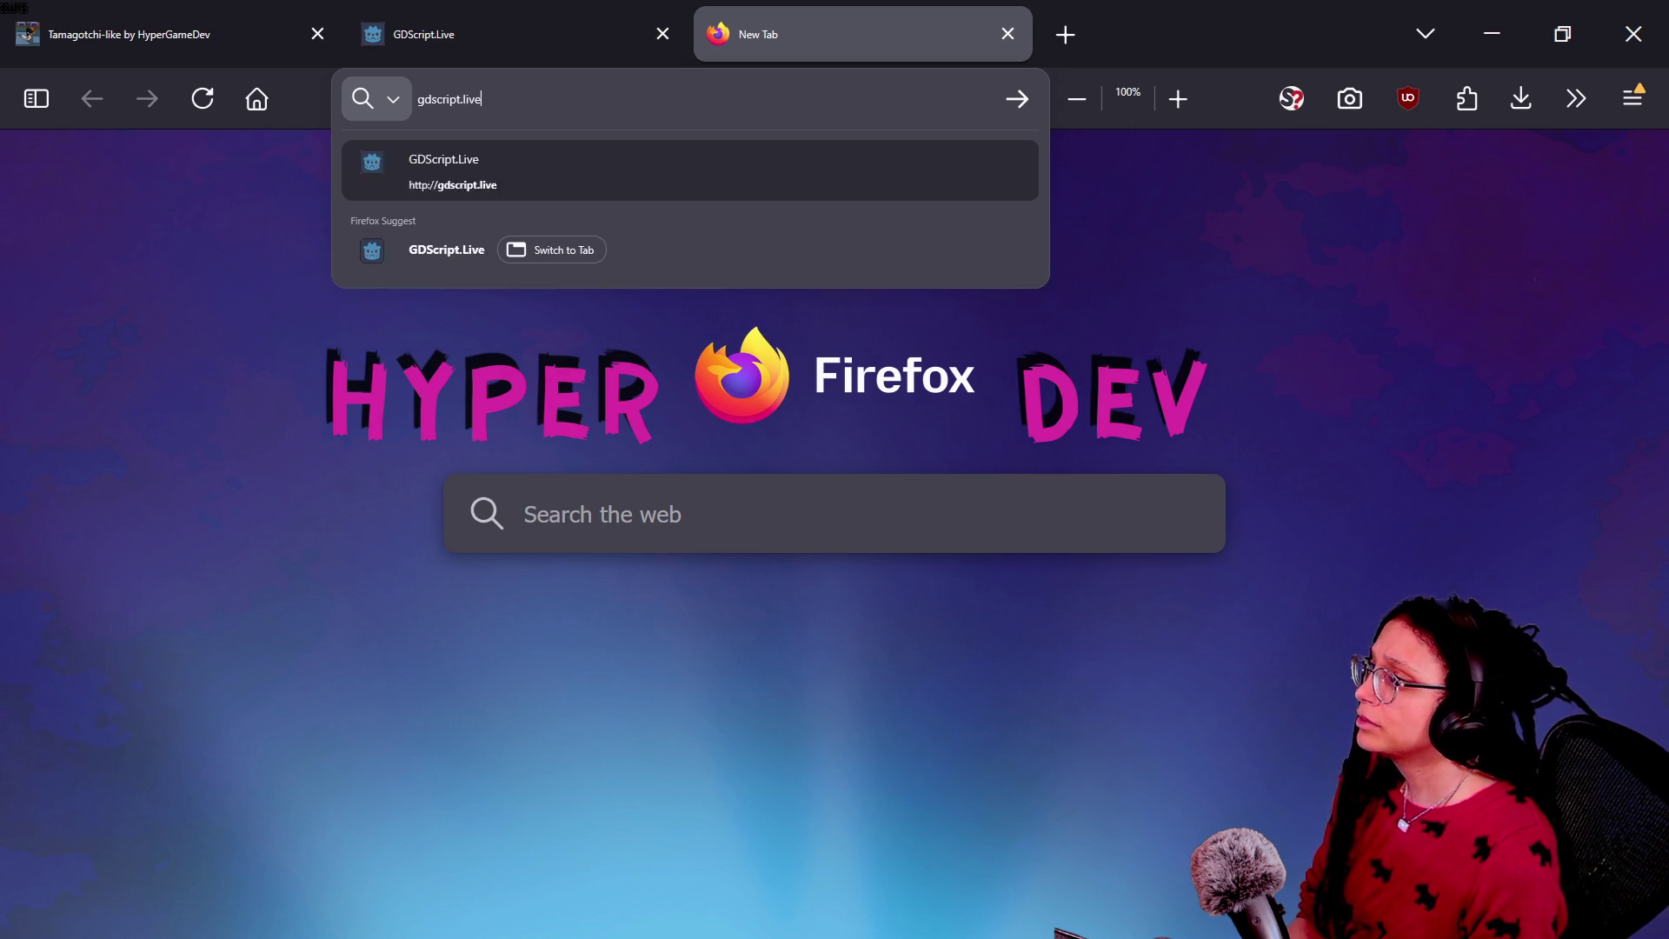
{"action": "key", "text": "Return"}
{"action": "key", "text": "F11"}
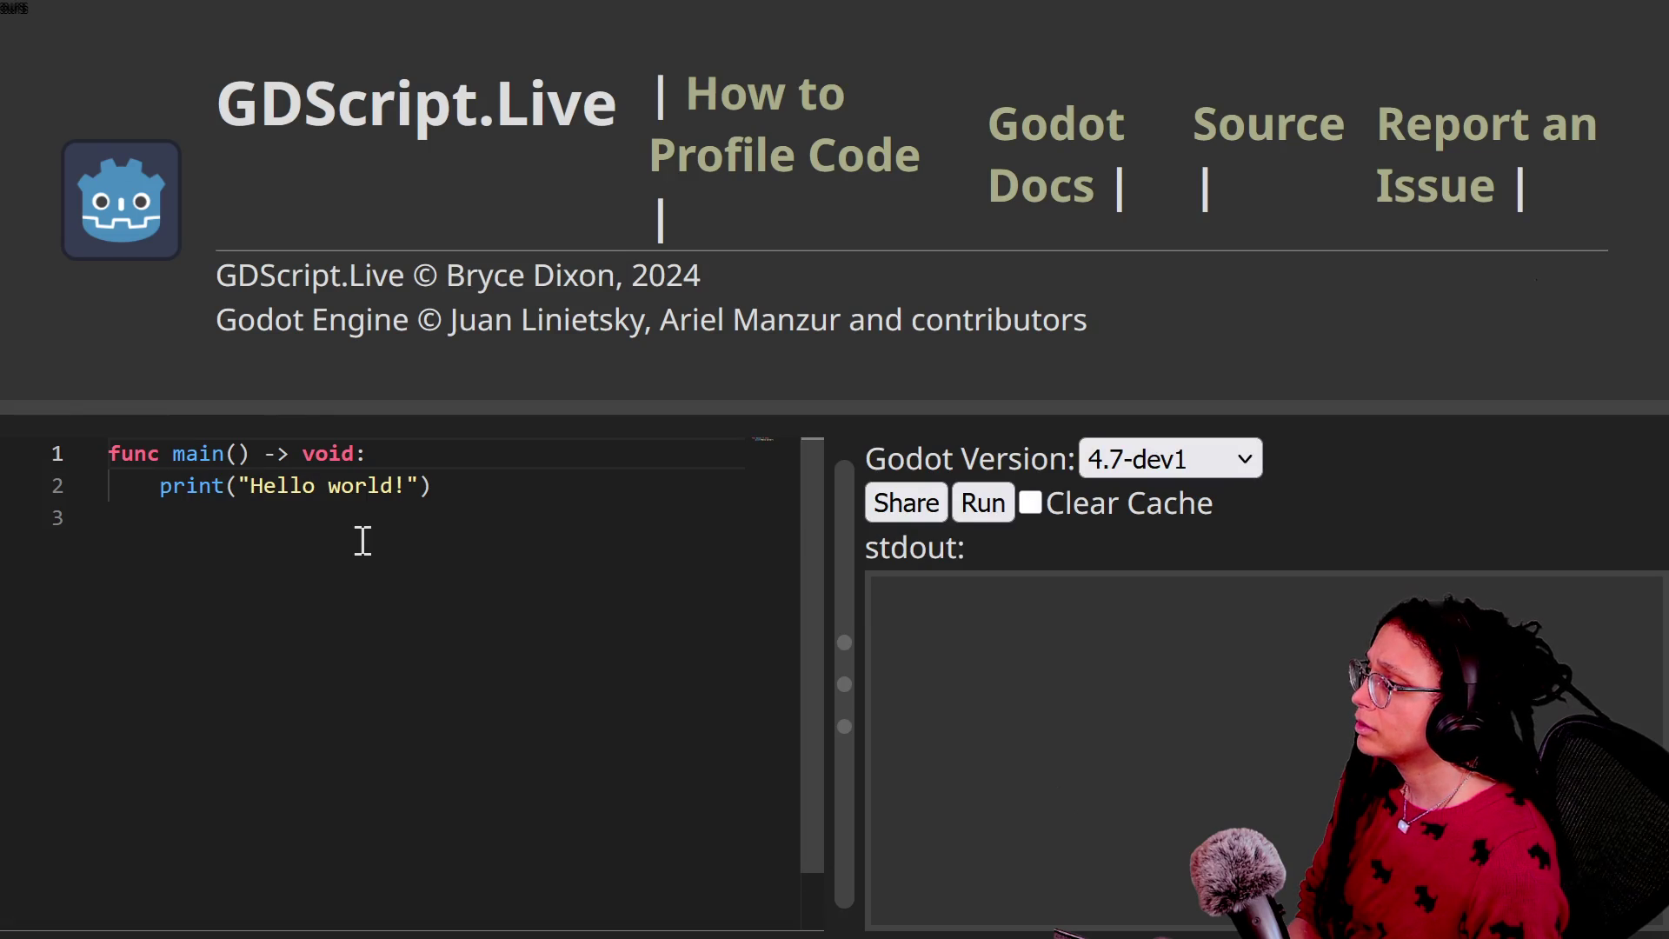
Step: Compare the fresh tab with the enum-code tab, reviewing its dictionary and get_enum lines
{"action": "left_click", "coordinate": [495, 487]}
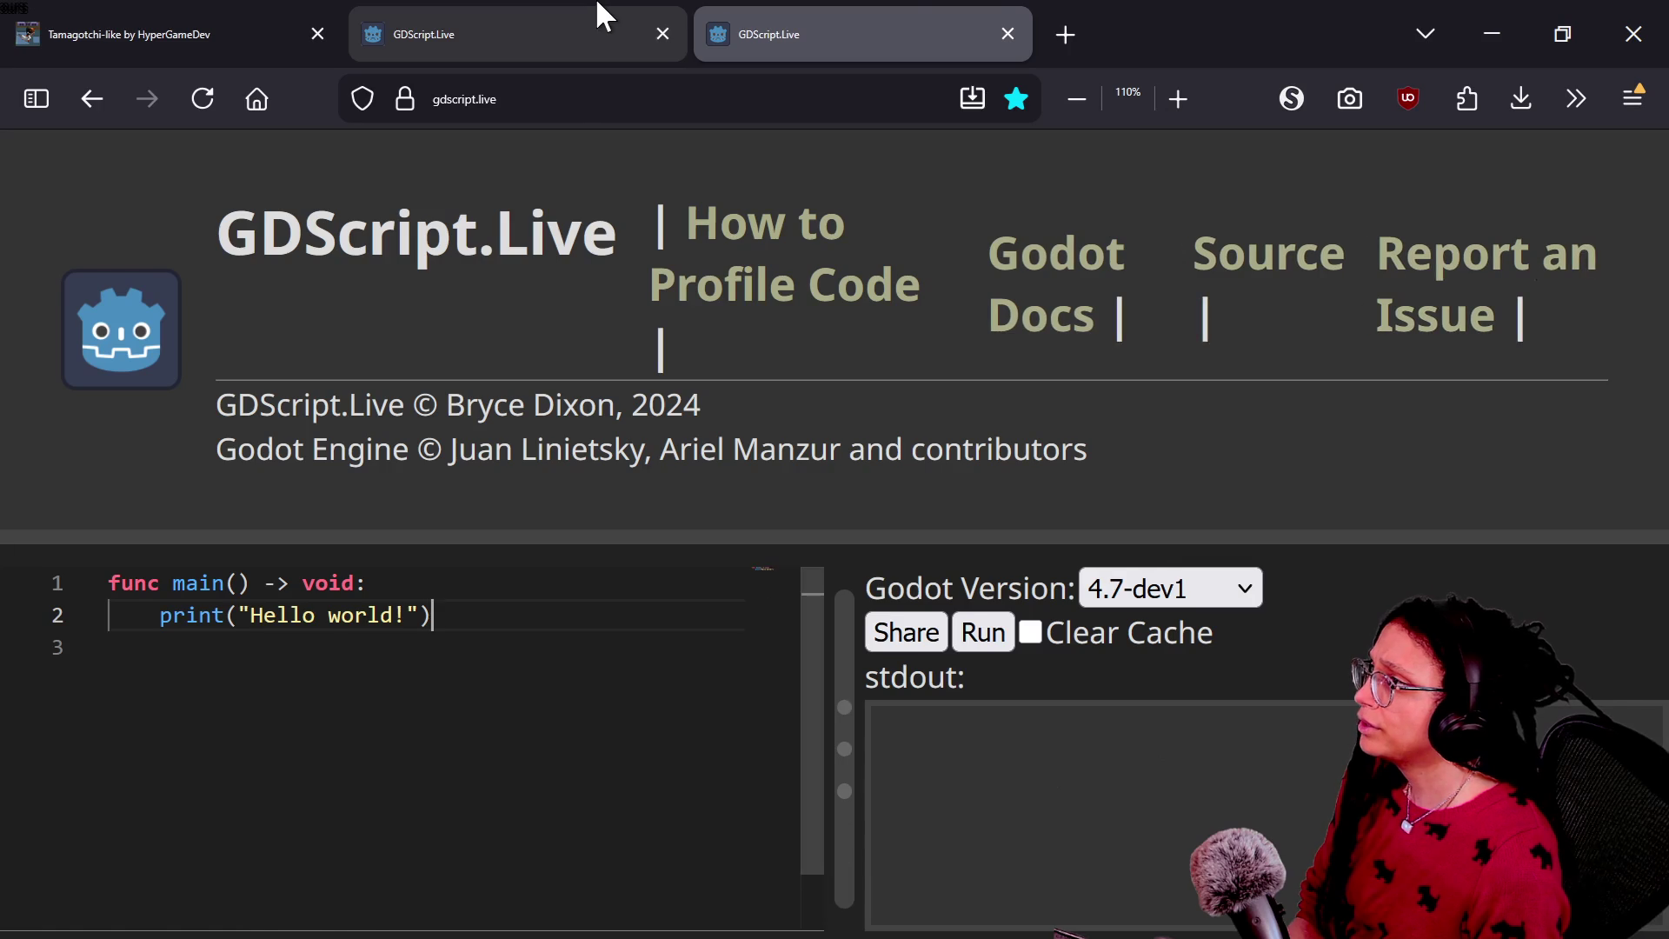
{"action": "left_click", "coordinate": [586, 2]}
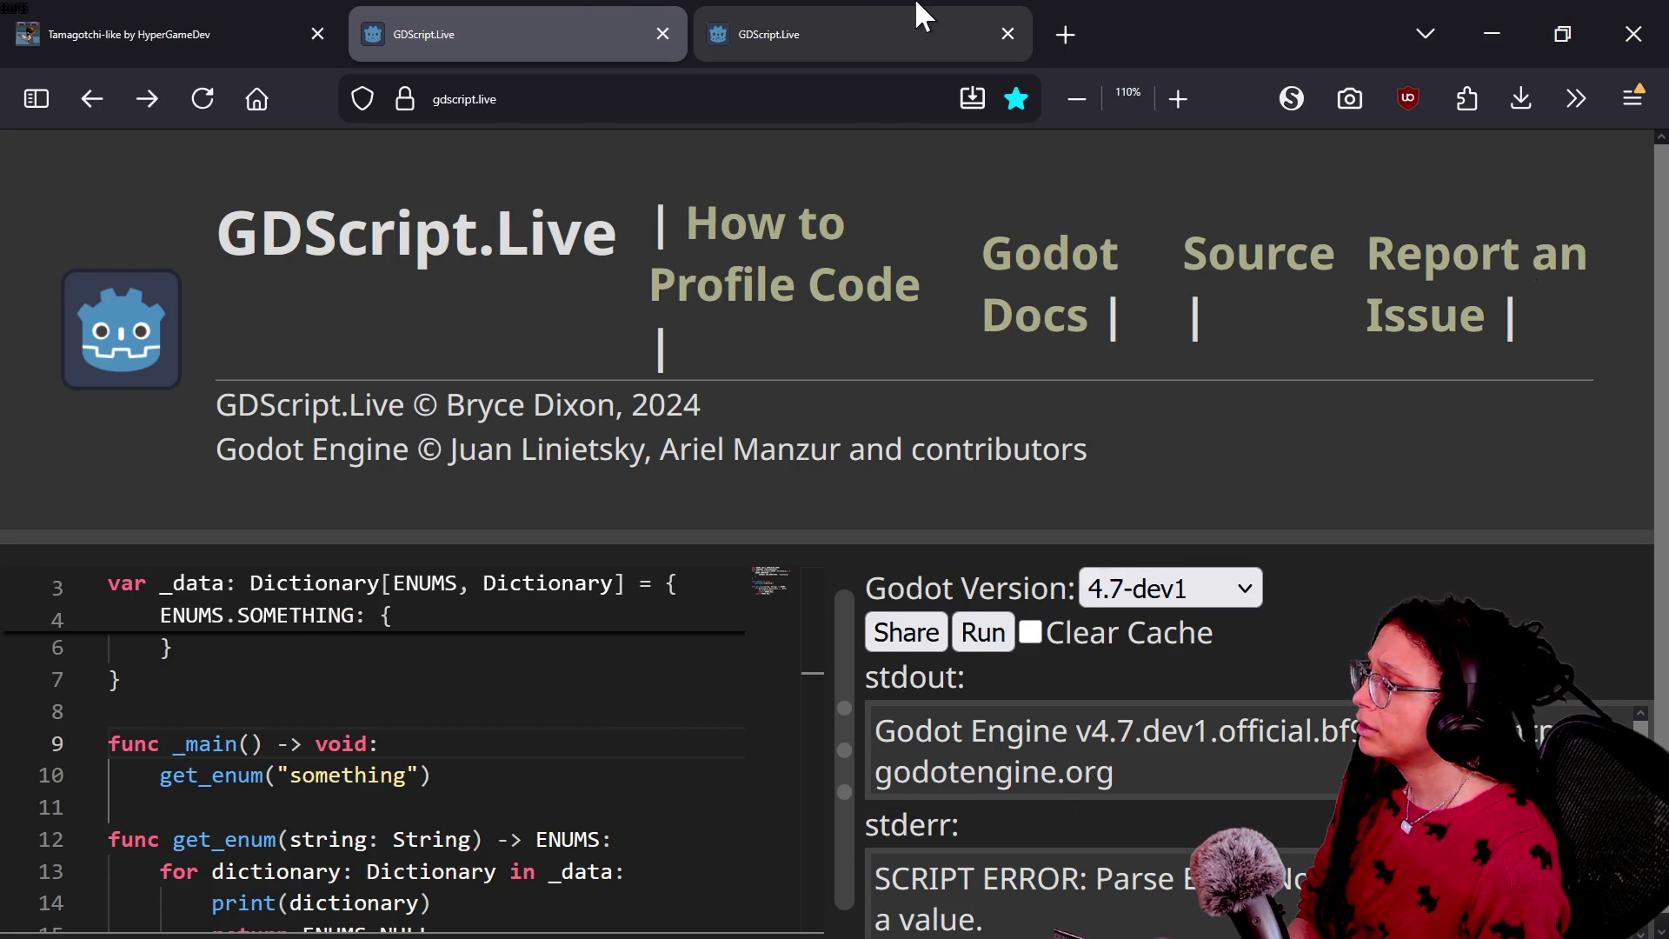
{"action": "left_click", "coordinate": [923, 15]}
{"action": "left_click", "coordinate": [507, 15]}
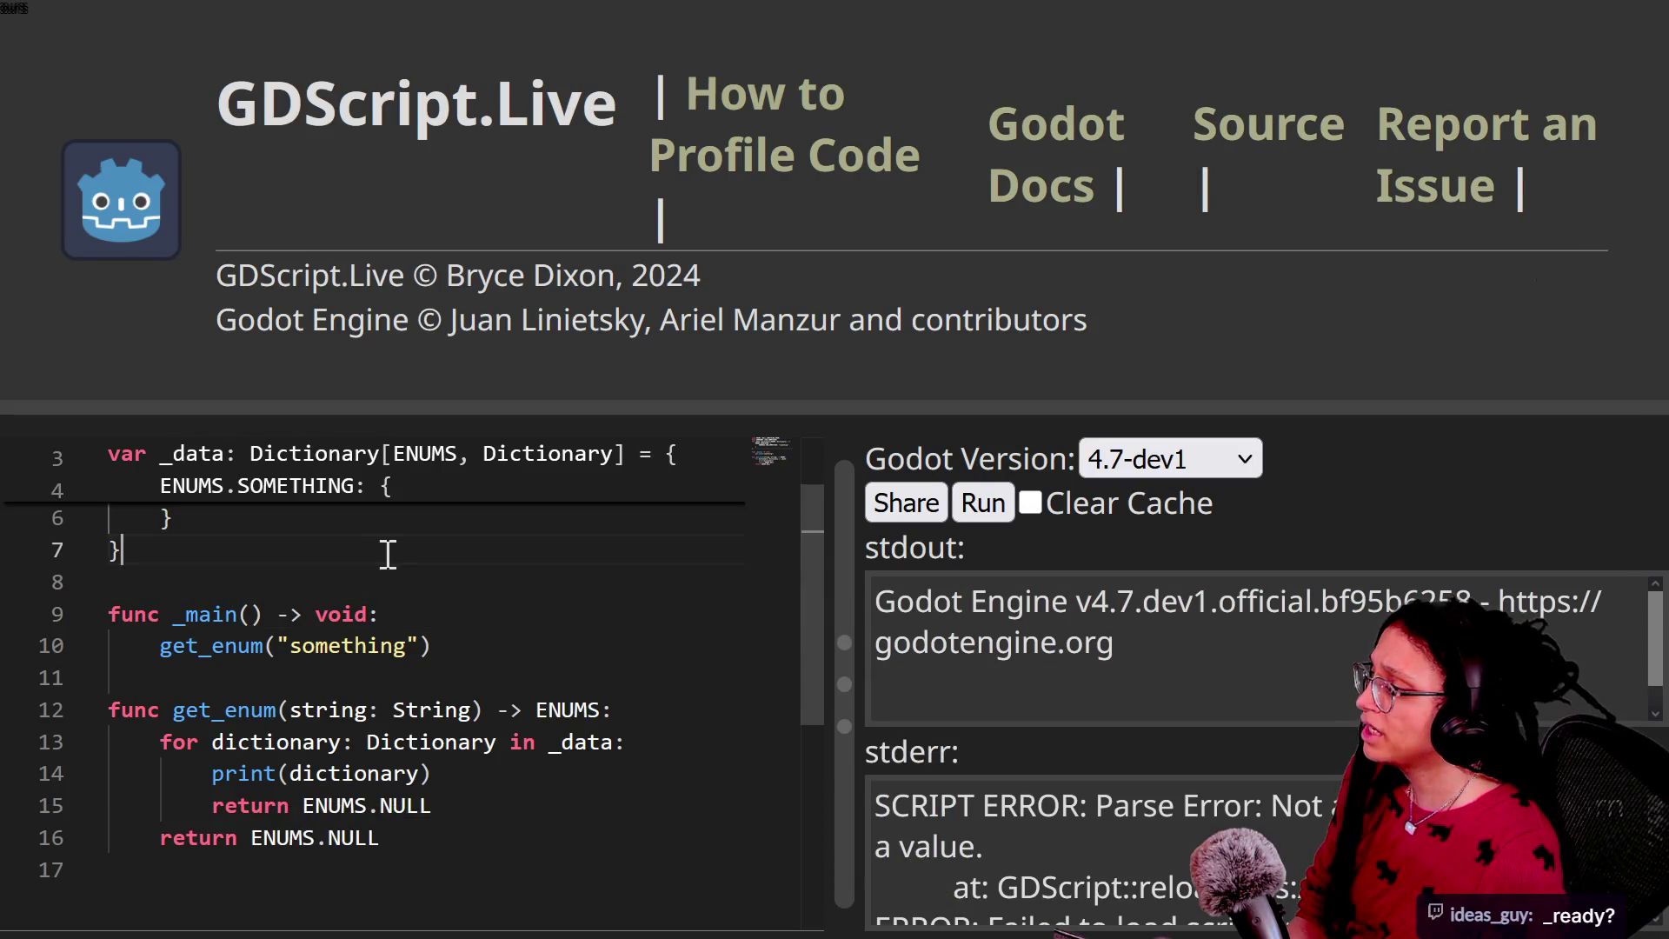
{"action": "left_click", "coordinate": [466, 684]}
{"action": "left_click", "coordinate": [451, 578]}
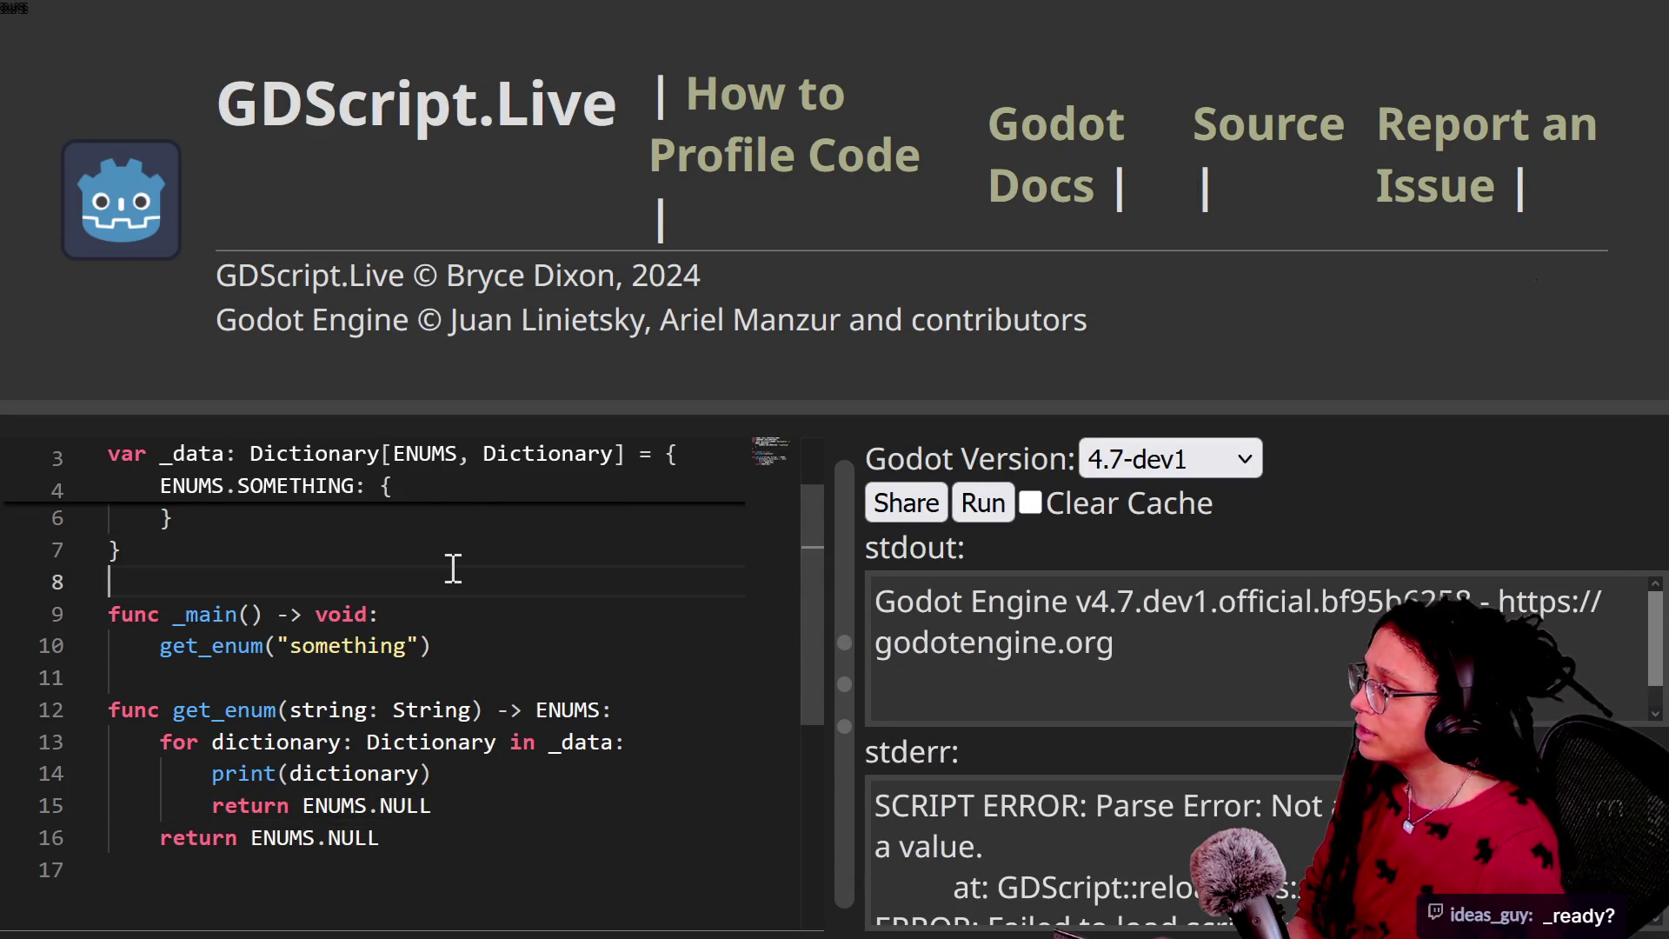
{"action": "key", "text": "ctrl+shift+bracketright"}
{"action": "scroll", "coordinate": [452, 567], "scroll_direction": "up", "scroll_amount": 1}
{"action": "key", "text": "Up"}
{"action": "key", "text": "Up"}
{"action": "key", "text": "Up"}
{"action": "key", "text": "Down"}
{"action": "key", "text": "Down"}
{"action": "key", "text": "Down"}
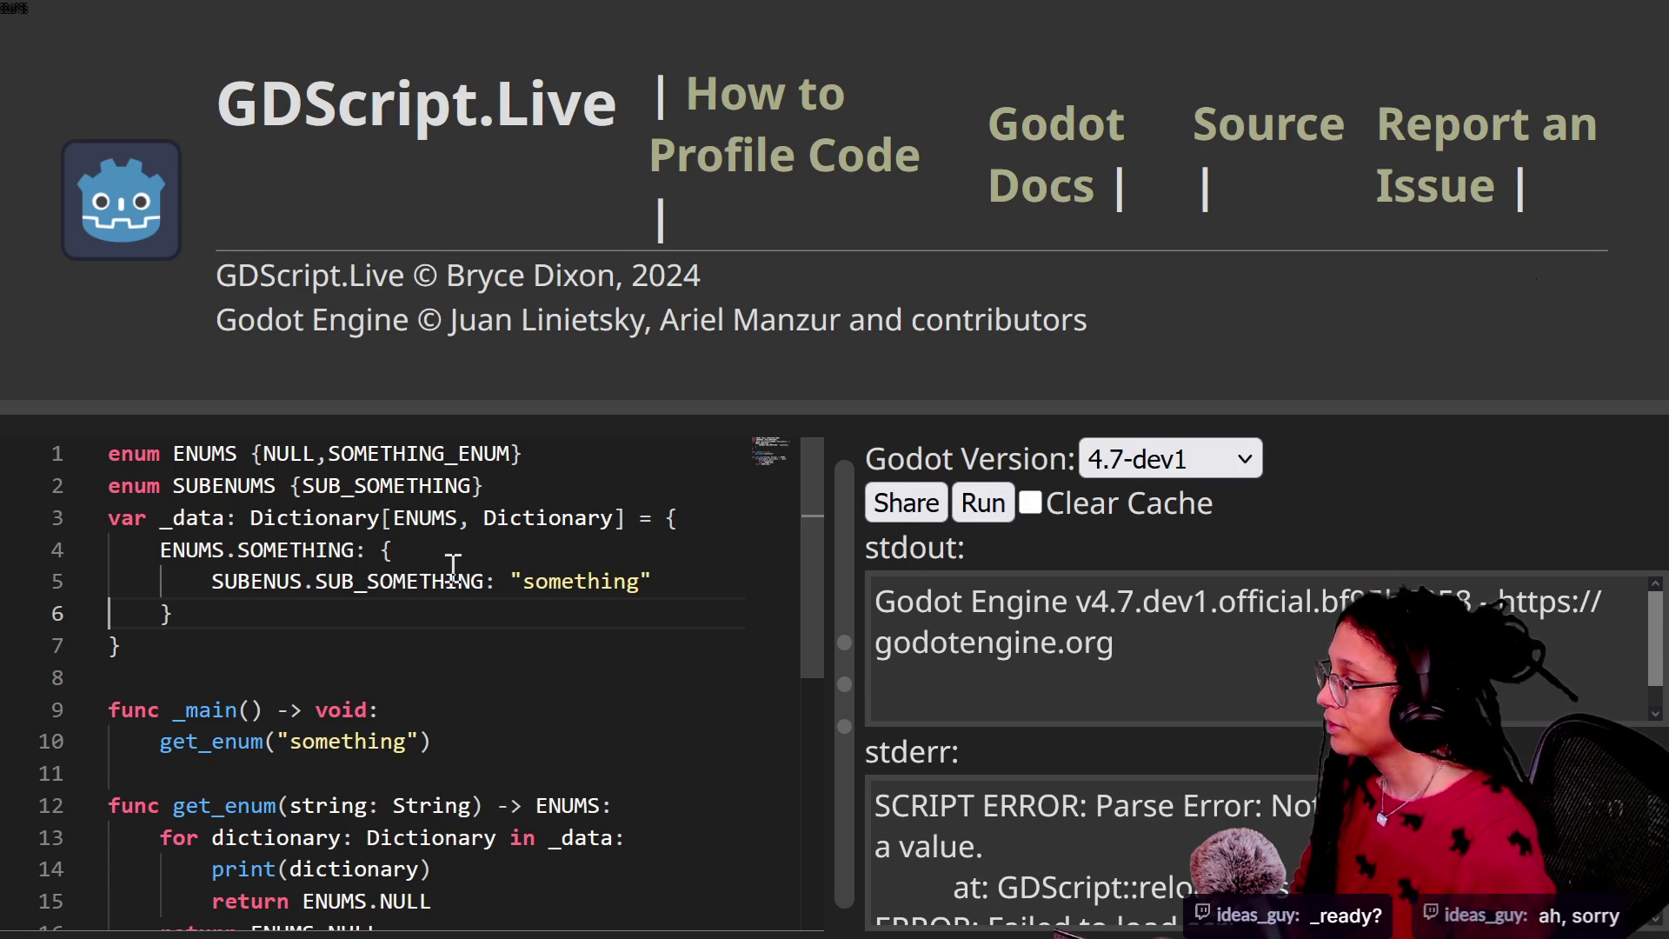
{"action": "key", "text": "Down"}
{"action": "key", "text": "Down"}
{"action": "key", "text": "Down"}
{"action": "scroll", "coordinate": [186, 561], "scroll_direction": "down", "scroll_amount": 1}
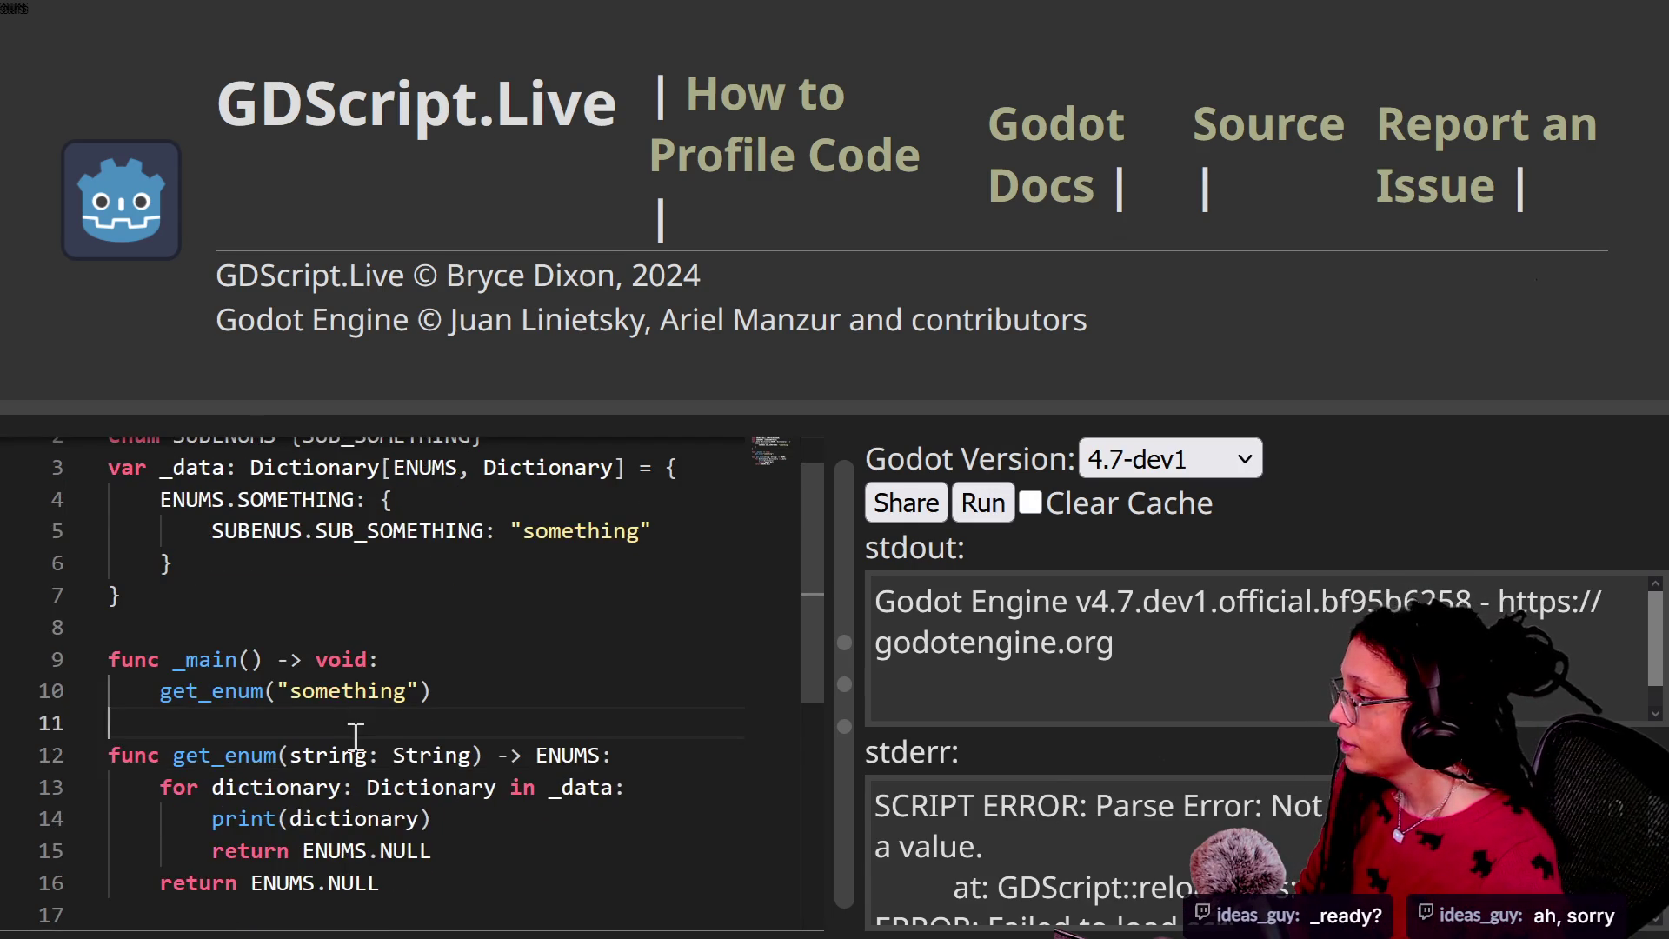
{"action": "key", "text": "Down"}
{"action": "key", "text": "Down"}
{"action": "key", "text": "Down"}
{"action": "key", "text": "Down"}
{"action": "key", "text": "Down"}
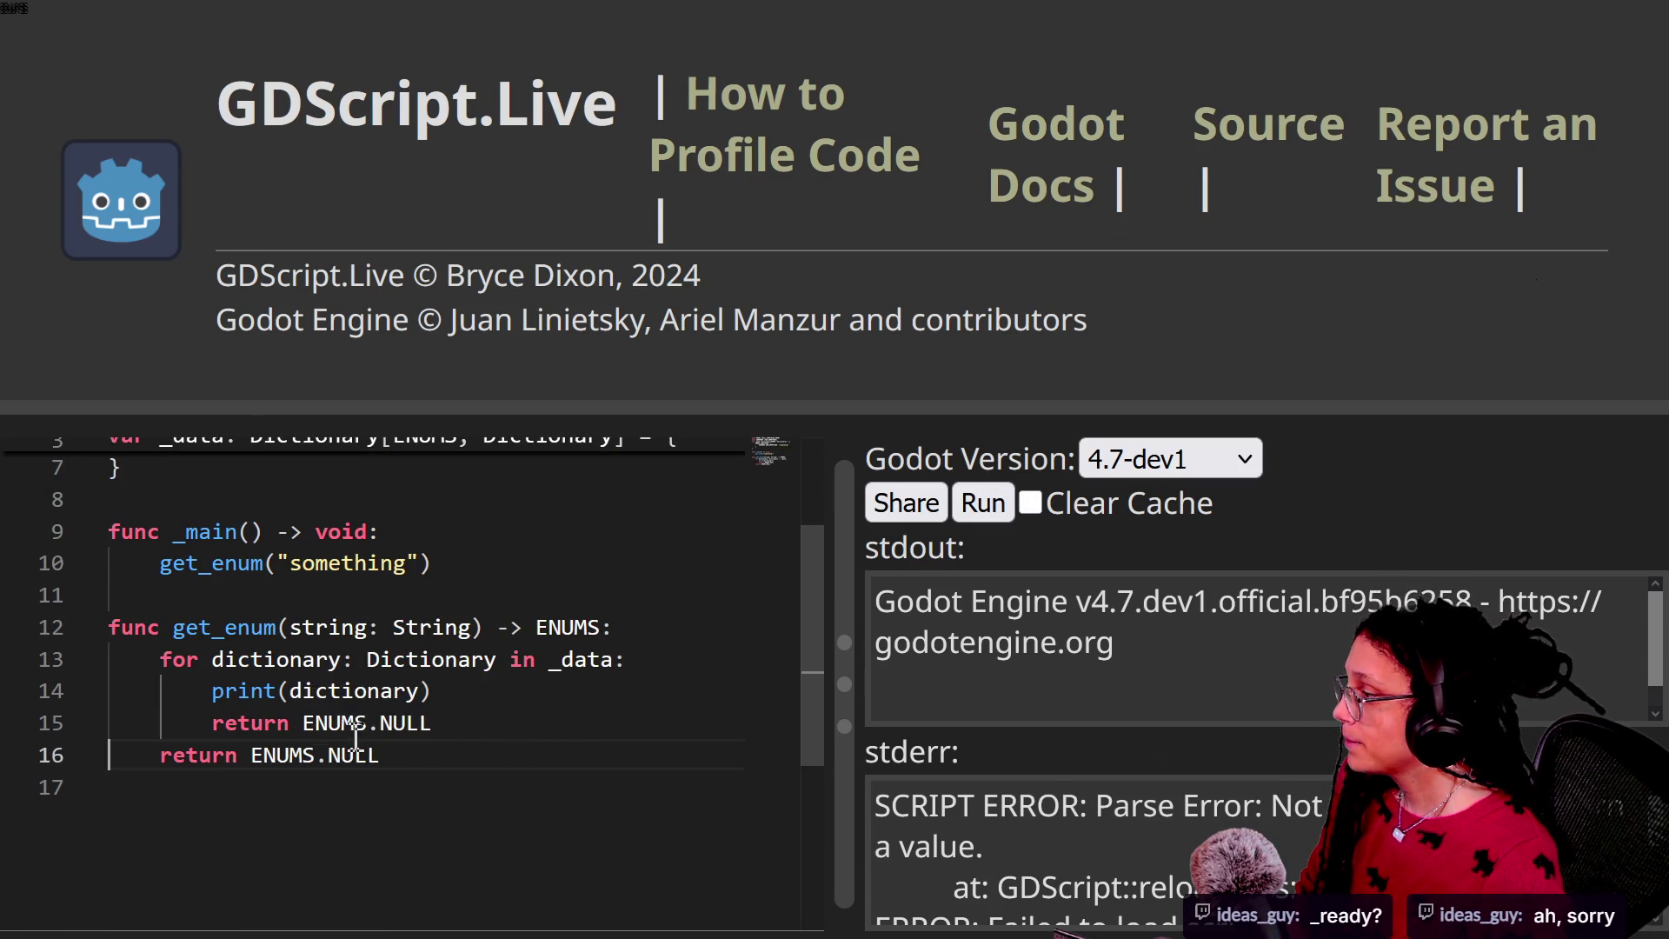
{"action": "left_click", "coordinate": [438, 598]}
{"action": "scroll", "coordinate": [438, 598], "scroll_direction": "up", "scroll_amount": 2}
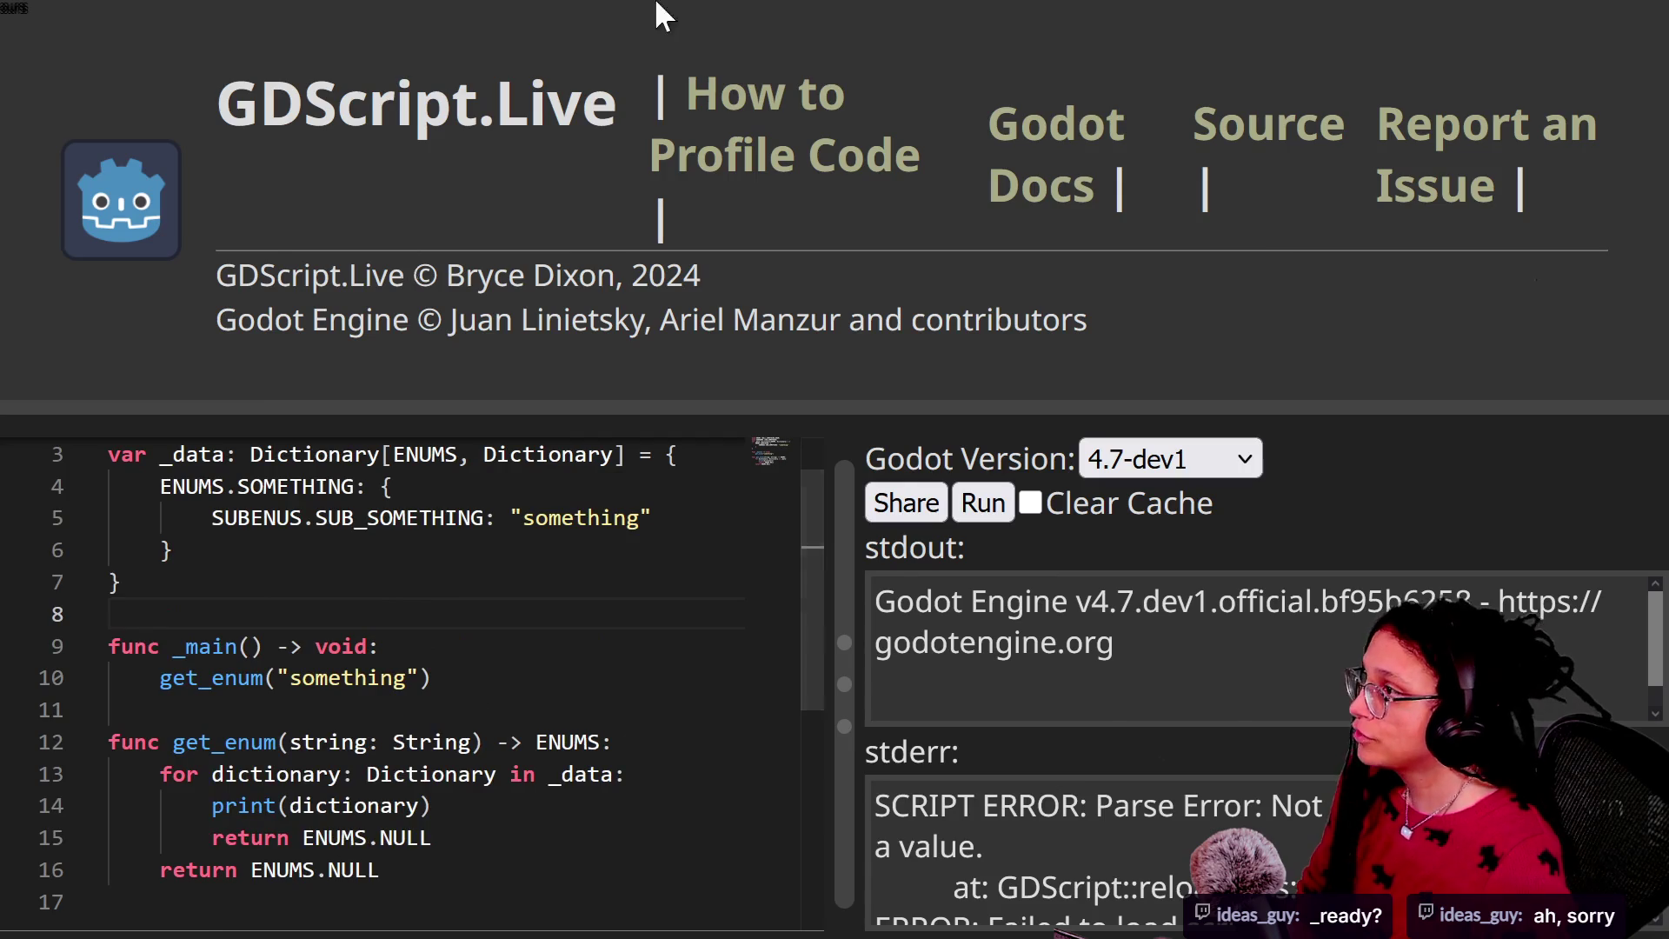
Step: Reload the page and run the default Hello world script
{"action": "key", "text": "F5"}
{"action": "key", "text": "ctrl+a"}
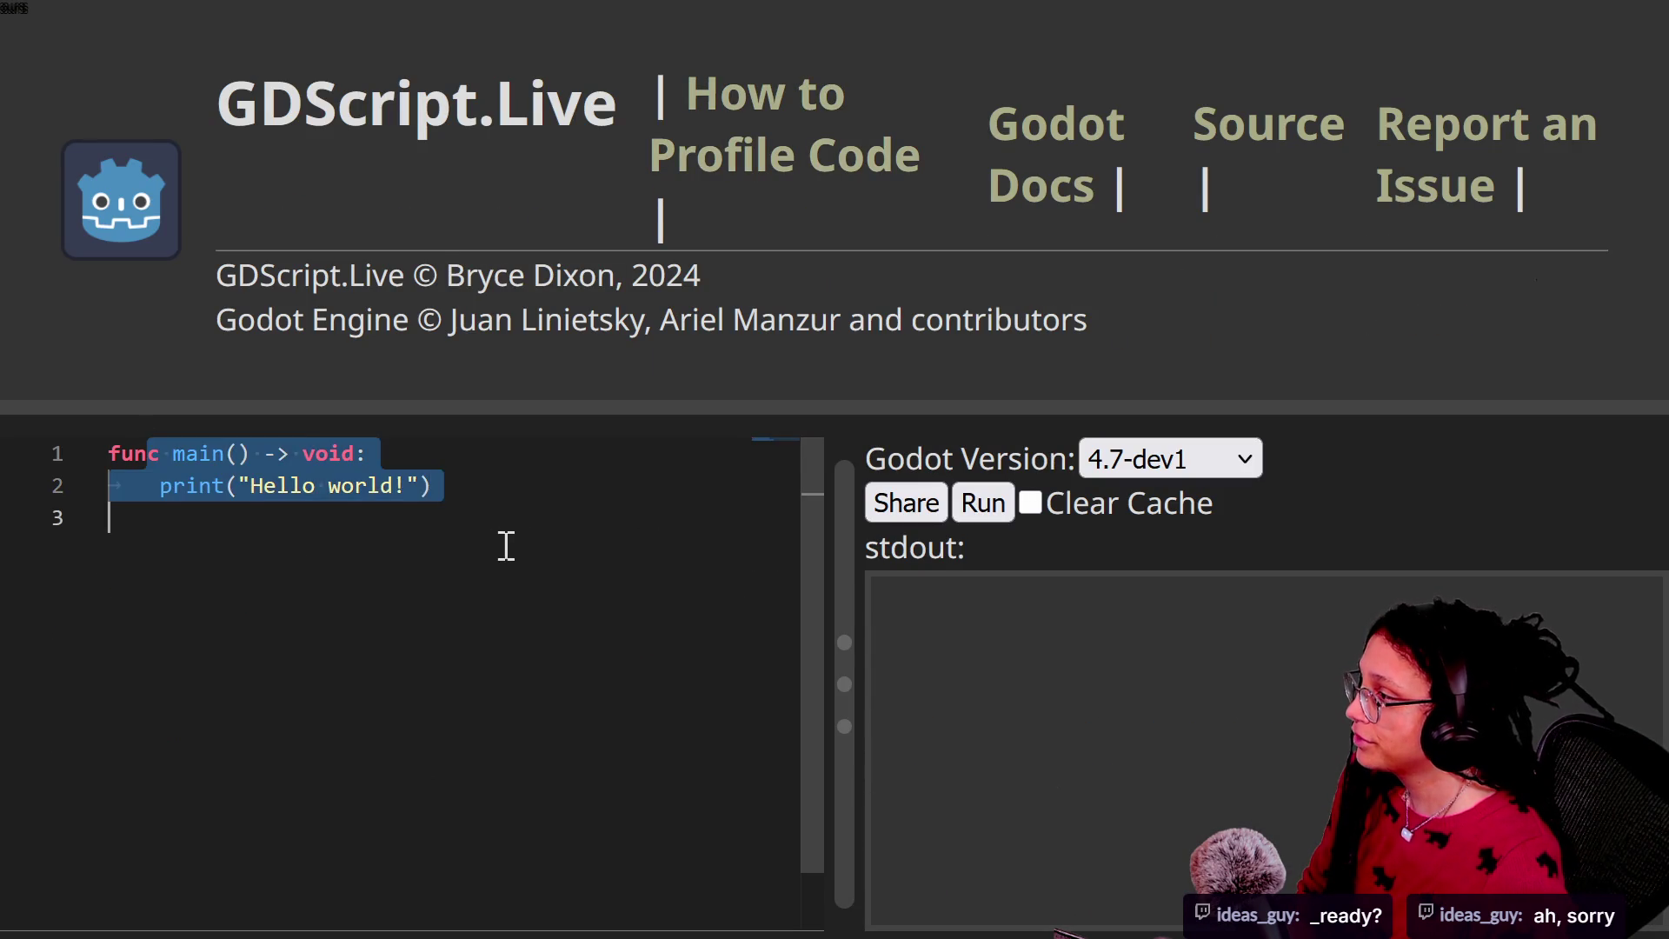
{"action": "left_click", "coordinate": [368, 522]}
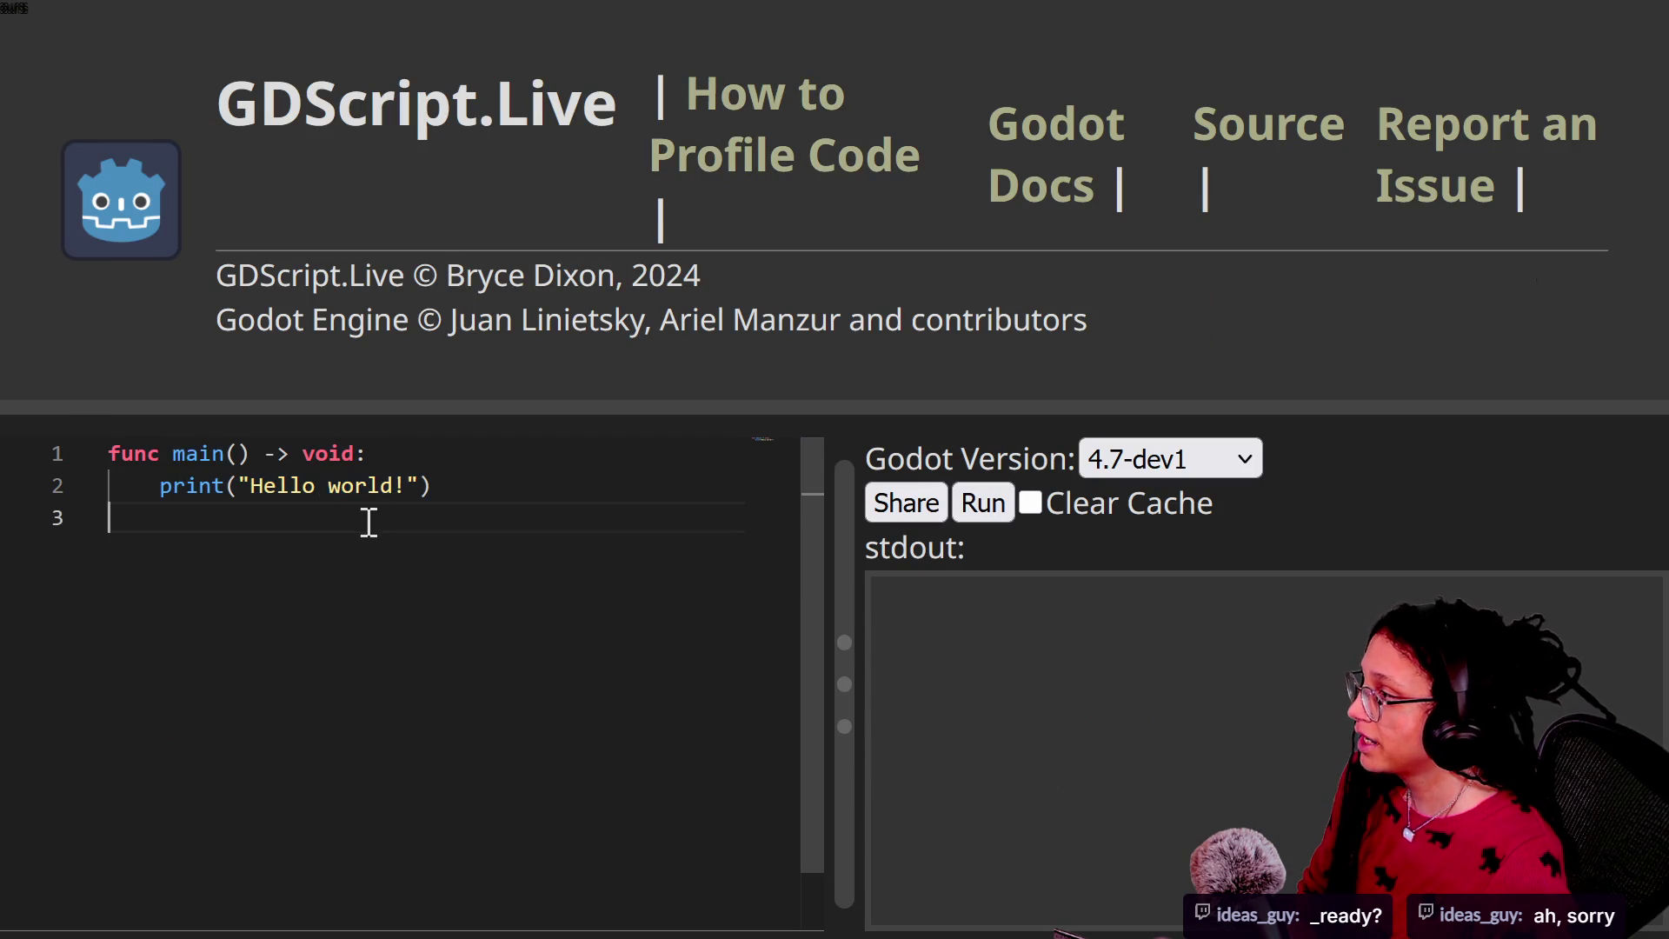
{"action": "left_click", "coordinate": [979, 504]}
{"action": "scroll", "coordinate": [1130, 817], "scroll_direction": "down", "scroll_amount": 2}
{"action": "scroll", "coordinate": [1133, 814], "scroll_direction": "up", "scroll_amount": 2}
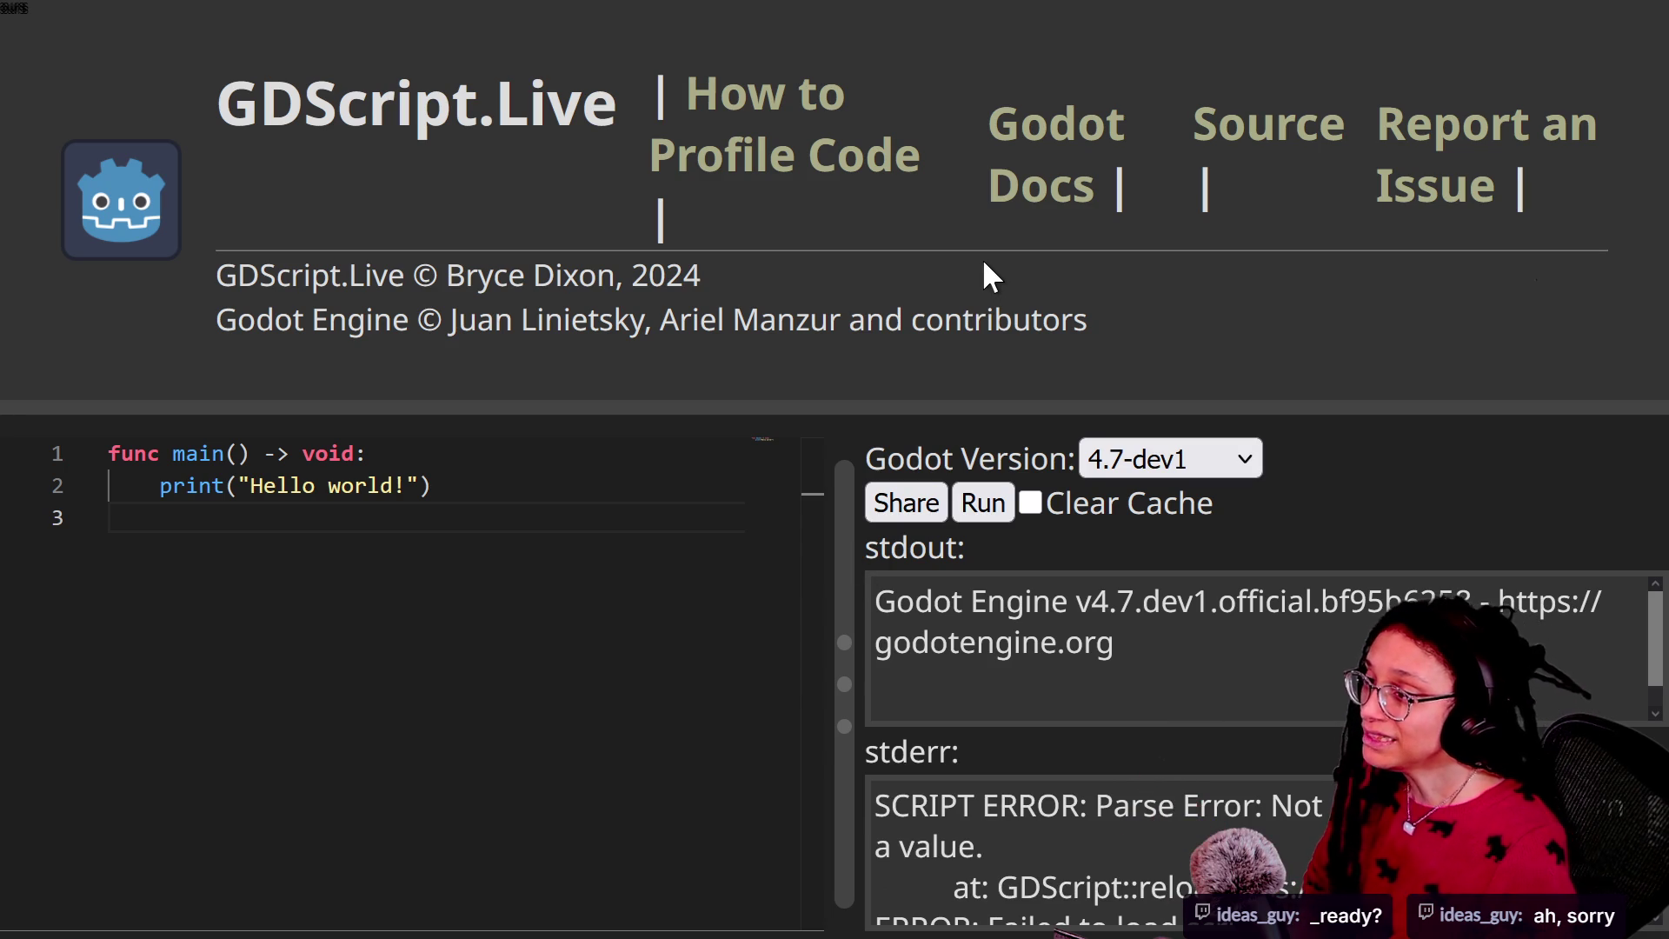
Step: Switch the Godot version to 4.5.1-stable and rerun, printing Hello world!
{"action": "left_click", "coordinate": [1208, 470]}
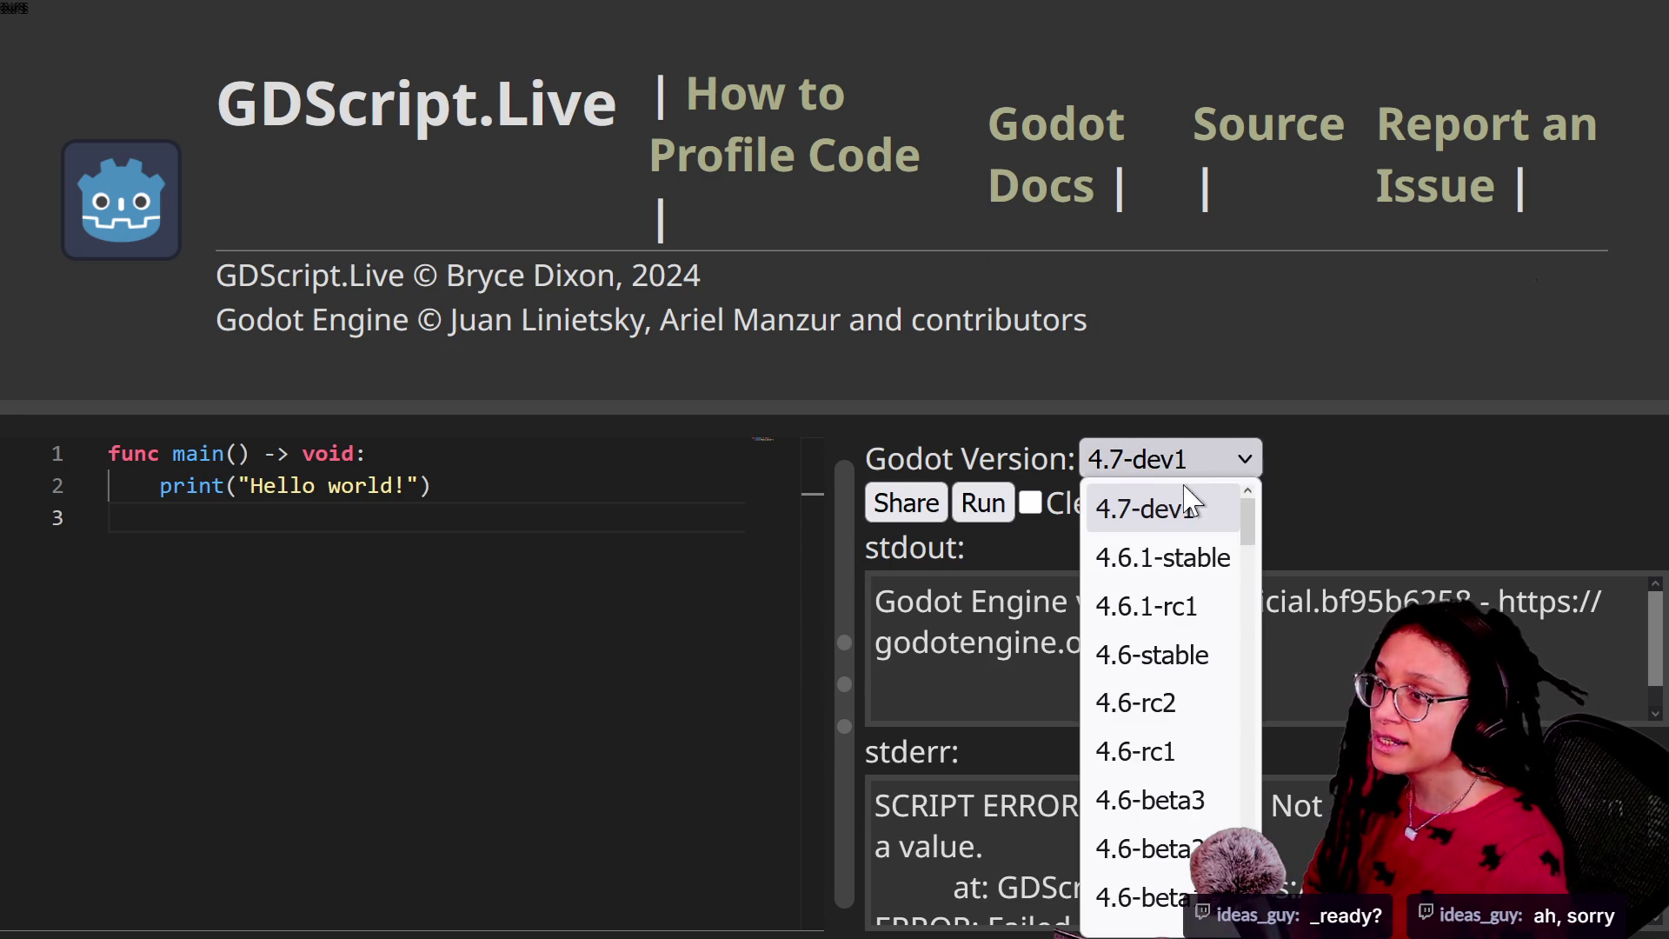
{"action": "scroll", "coordinate": [1208, 756], "scroll_direction": "down", "scroll_amount": 5}
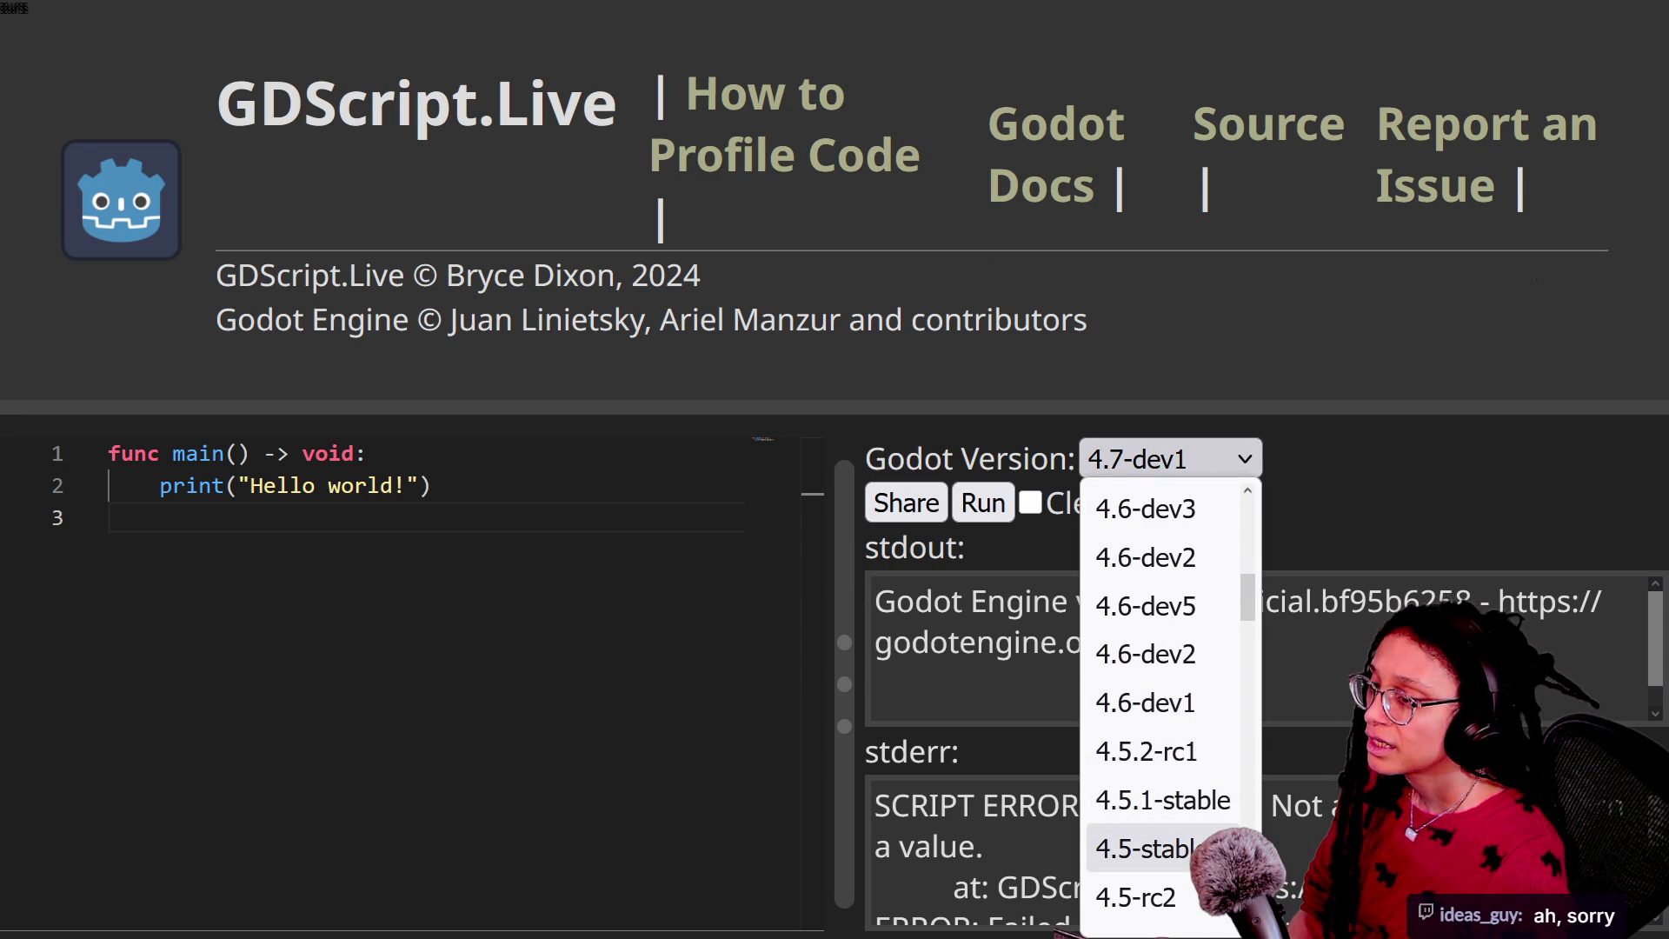
{"action": "left_click", "coordinate": [1203, 816]}
{"action": "left_click", "coordinate": [983, 504]}
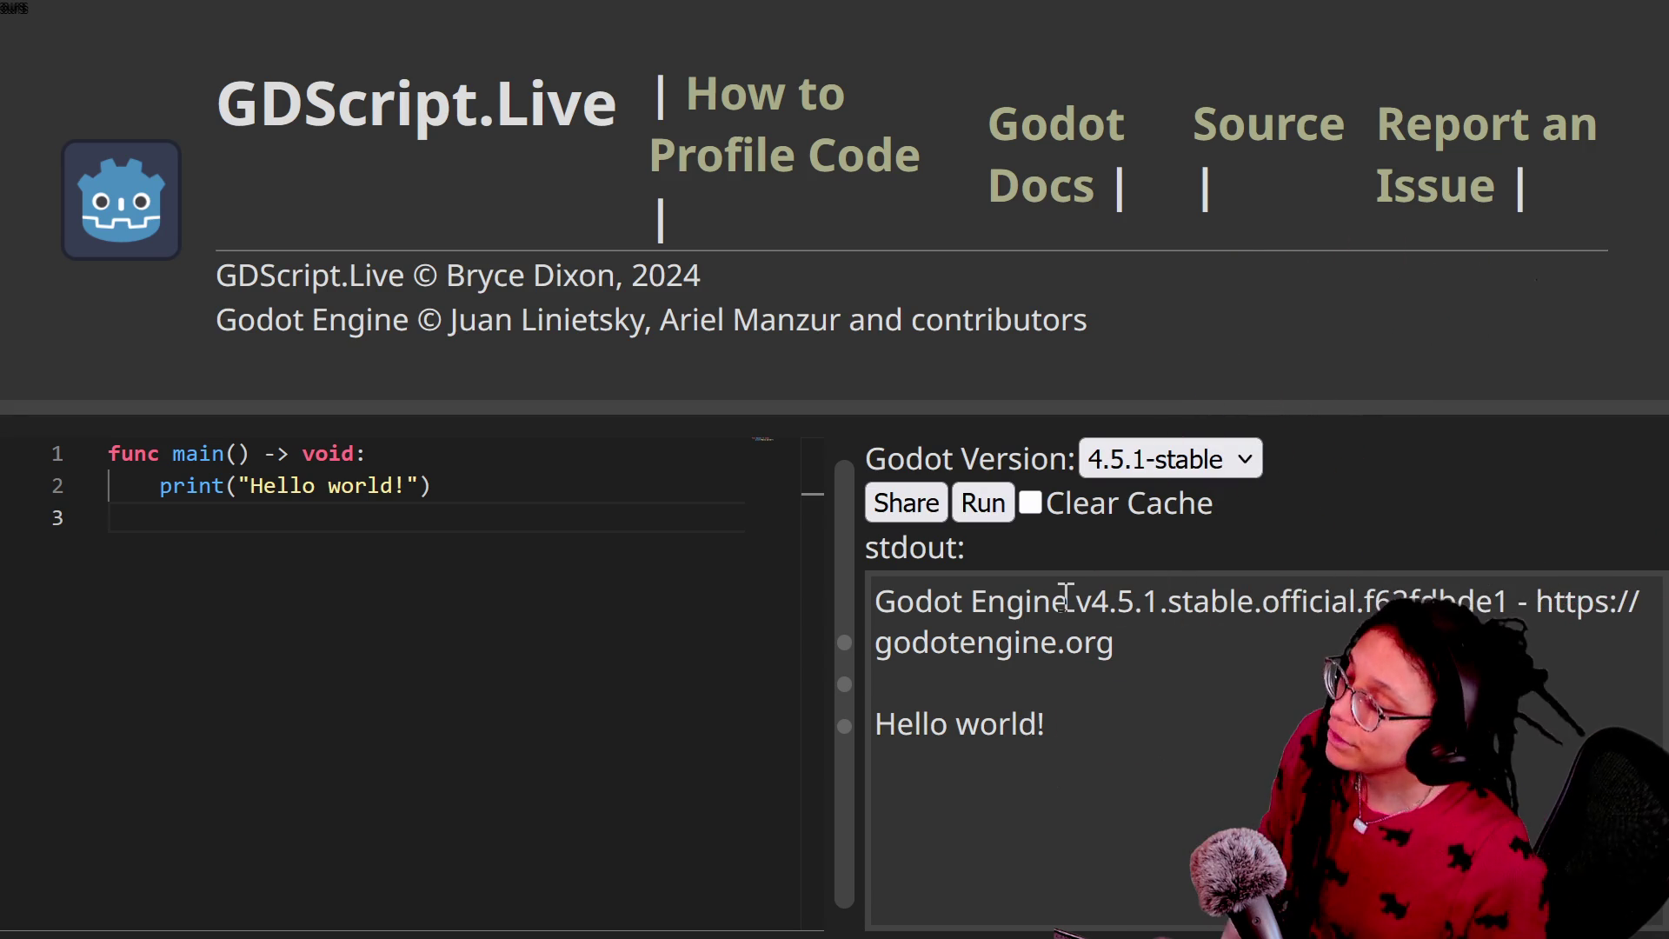
{"action": "left_click", "coordinate": [1157, 458]}
{"action": "scroll", "coordinate": [1164, 613], "scroll_direction": "up", "scroll_amount": 3}
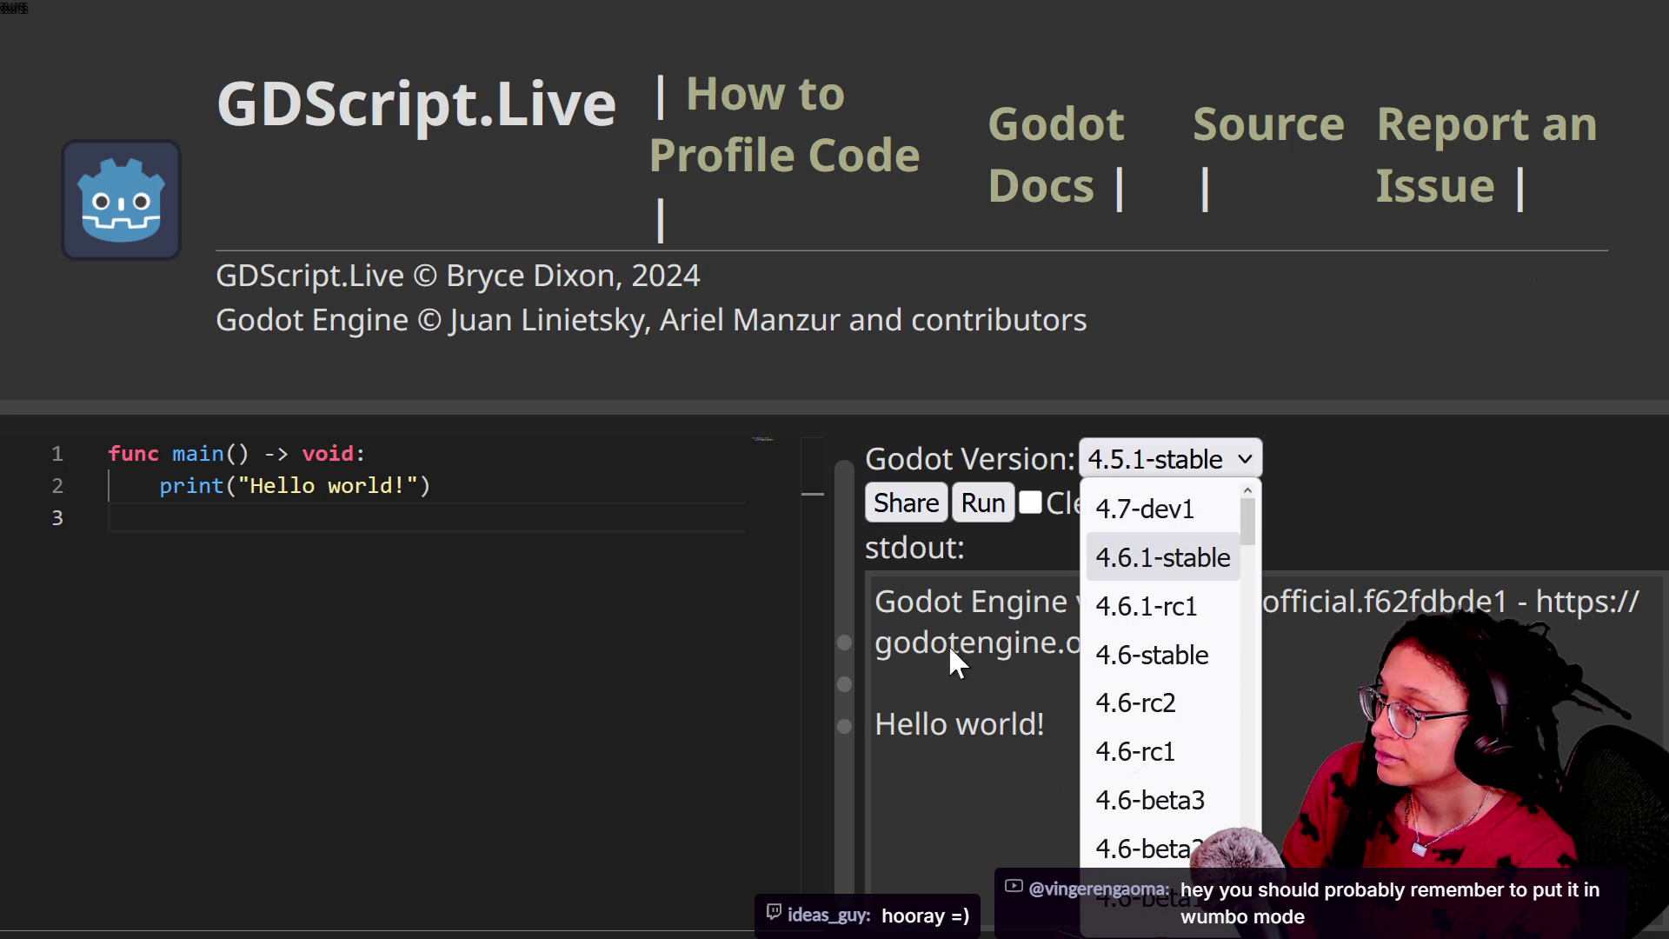
{"action": "left_click", "coordinate": [1036, 319]}
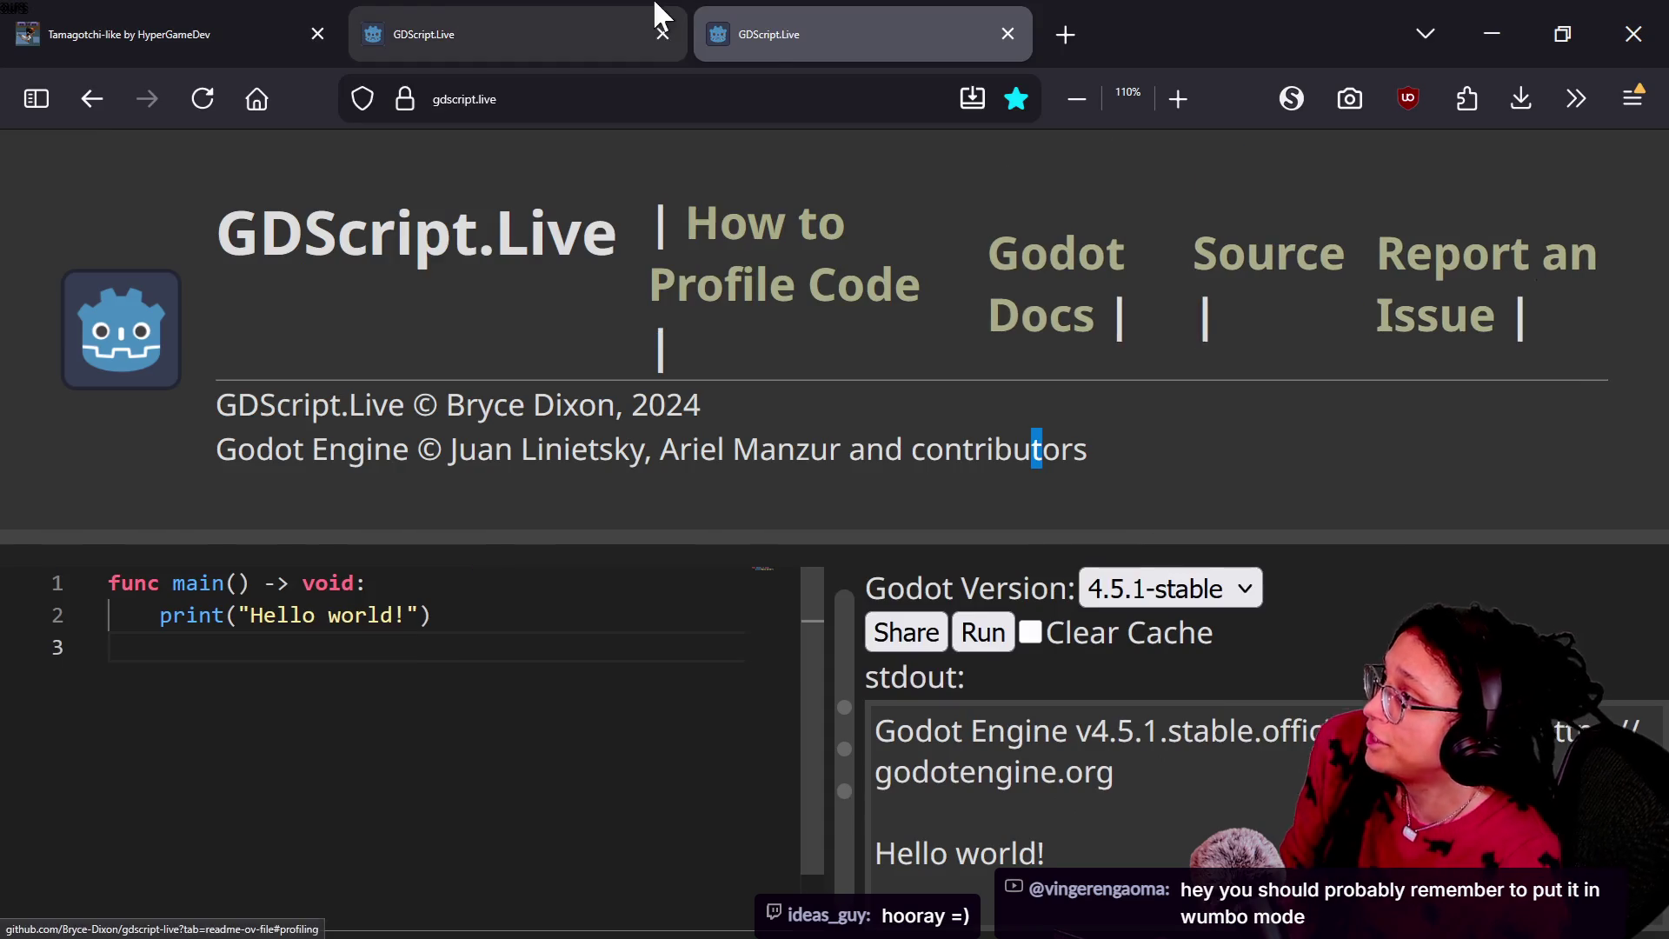
Step: Rerun the enum script in GDScript.Live with Godot version 4.5.1-stable selected
{"action": "left_click", "coordinate": [466, 17]}
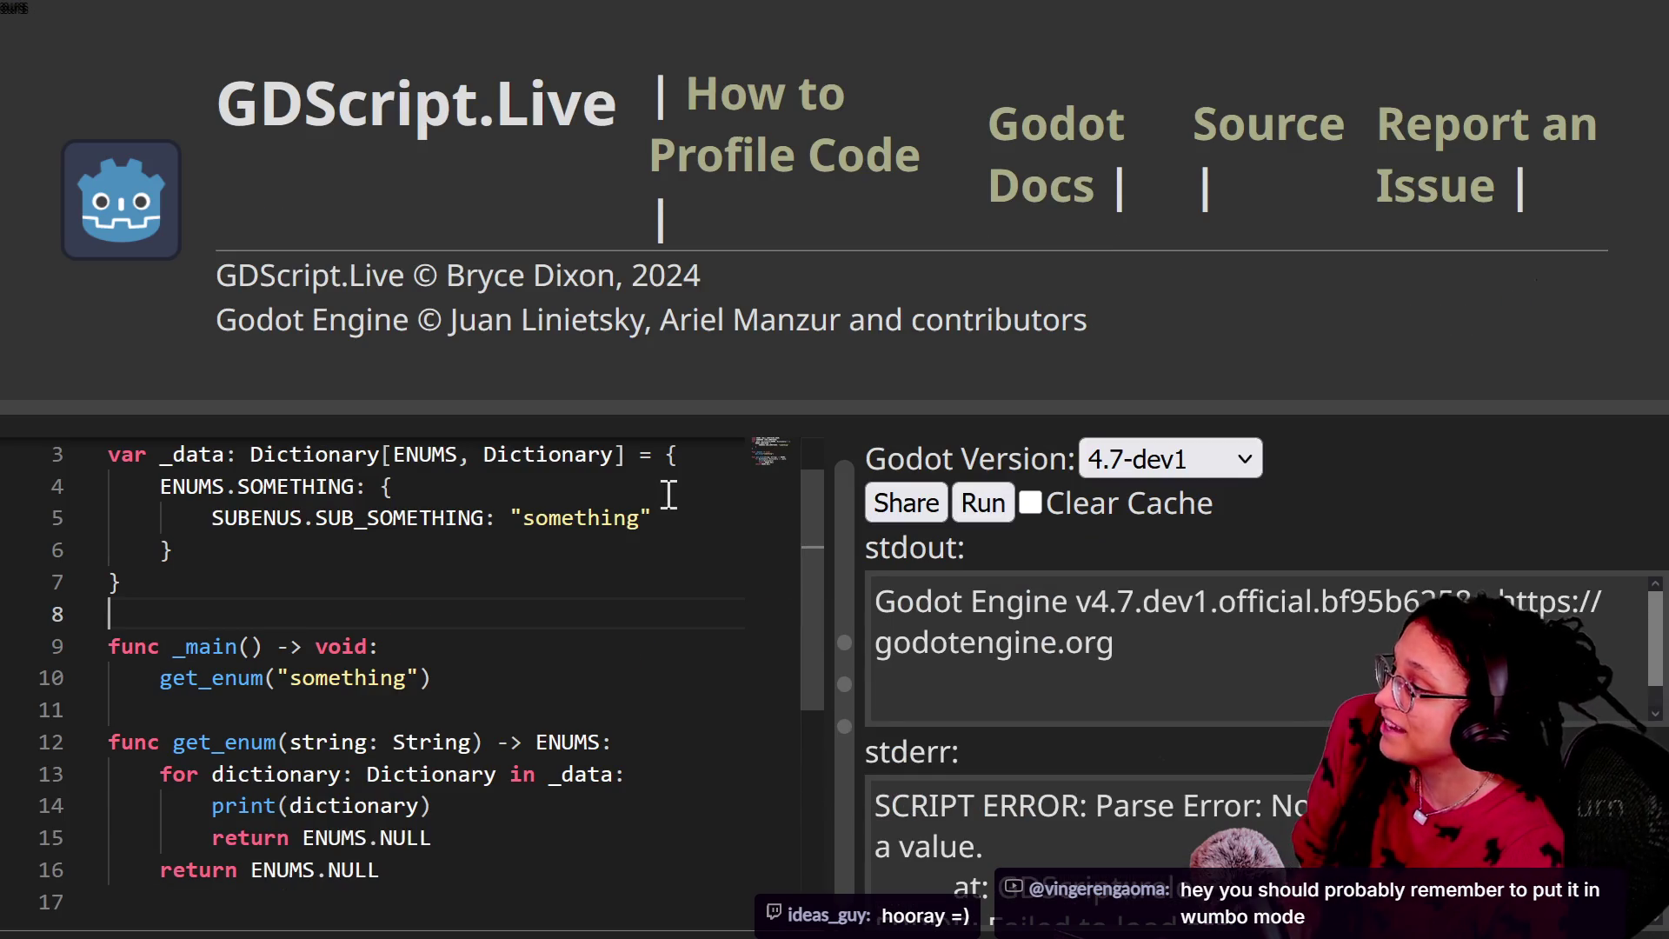
{"action": "left_click", "coordinate": [1233, 468]}
{"action": "scroll", "coordinate": [1226, 669], "scroll_direction": "down", "scroll_amount": 5}
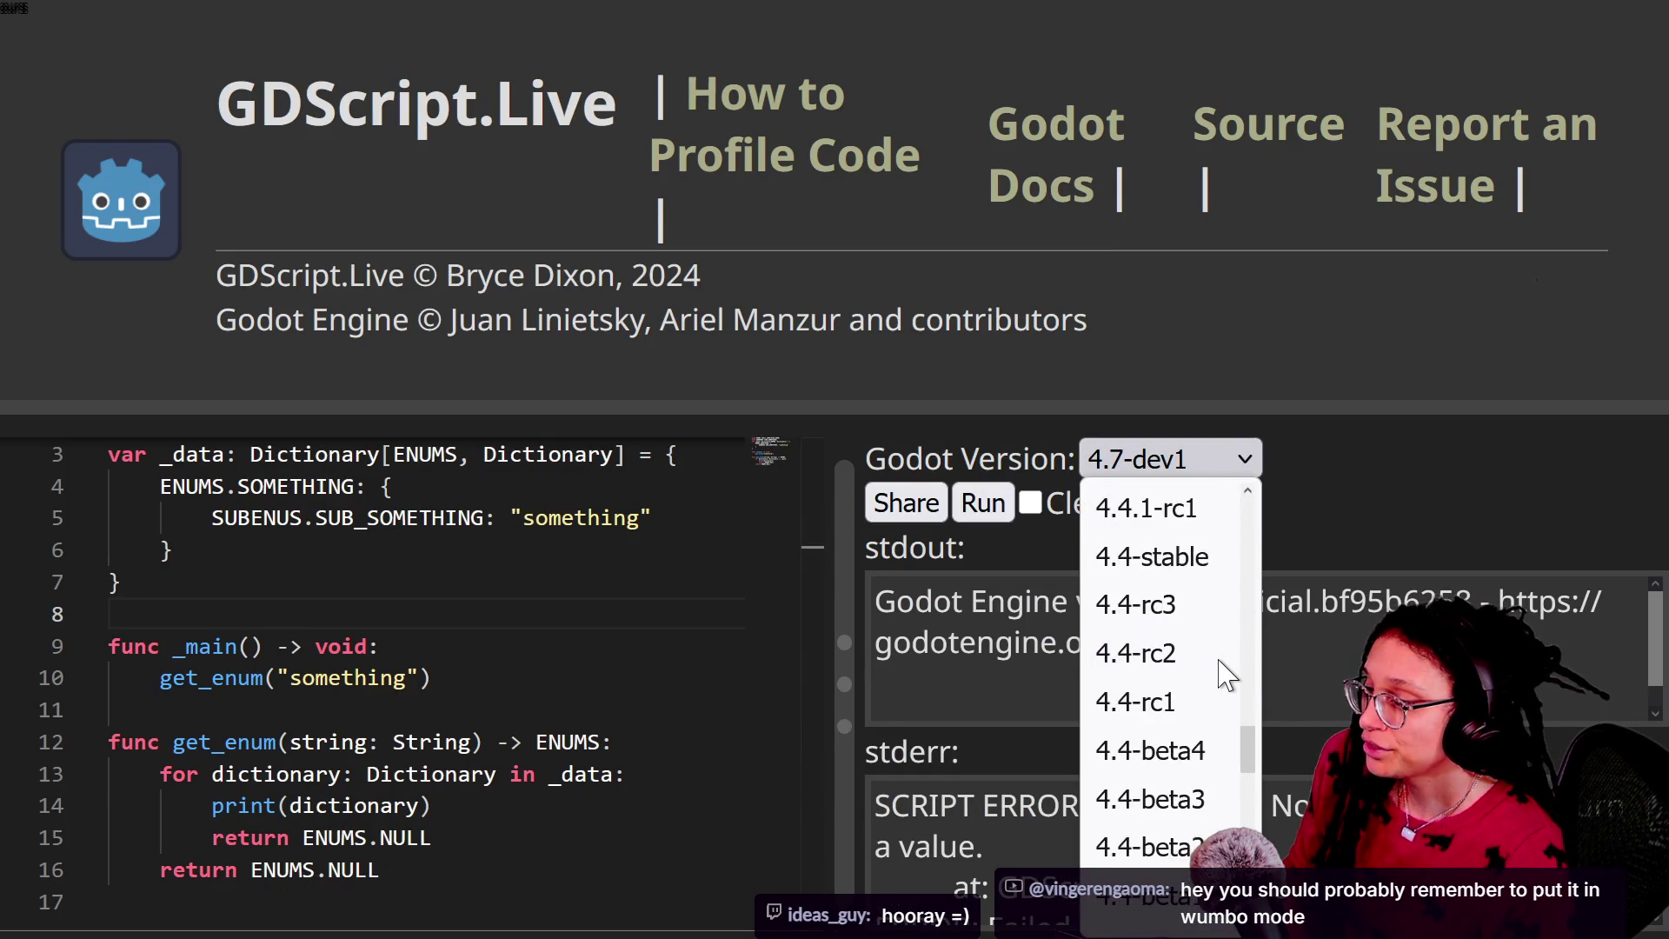
{"action": "scroll", "coordinate": [1225, 674], "scroll_direction": "up", "scroll_amount": 8}
{"action": "scroll", "coordinate": [1243, 665], "scroll_direction": "up", "scroll_amount": 3}
{"action": "left_click_drag", "start_coordinate": [1248, 647], "coordinate": [1245, 628]}
{"action": "mouse_move", "coordinate": [1248, 648]}
{"action": "left_mouse_down"}
{"action": "mouse_move", "coordinate": [1247, 563]}
{"action": "mouse_move", "coordinate": [1249, 634]}
{"action": "left_mouse_up"}
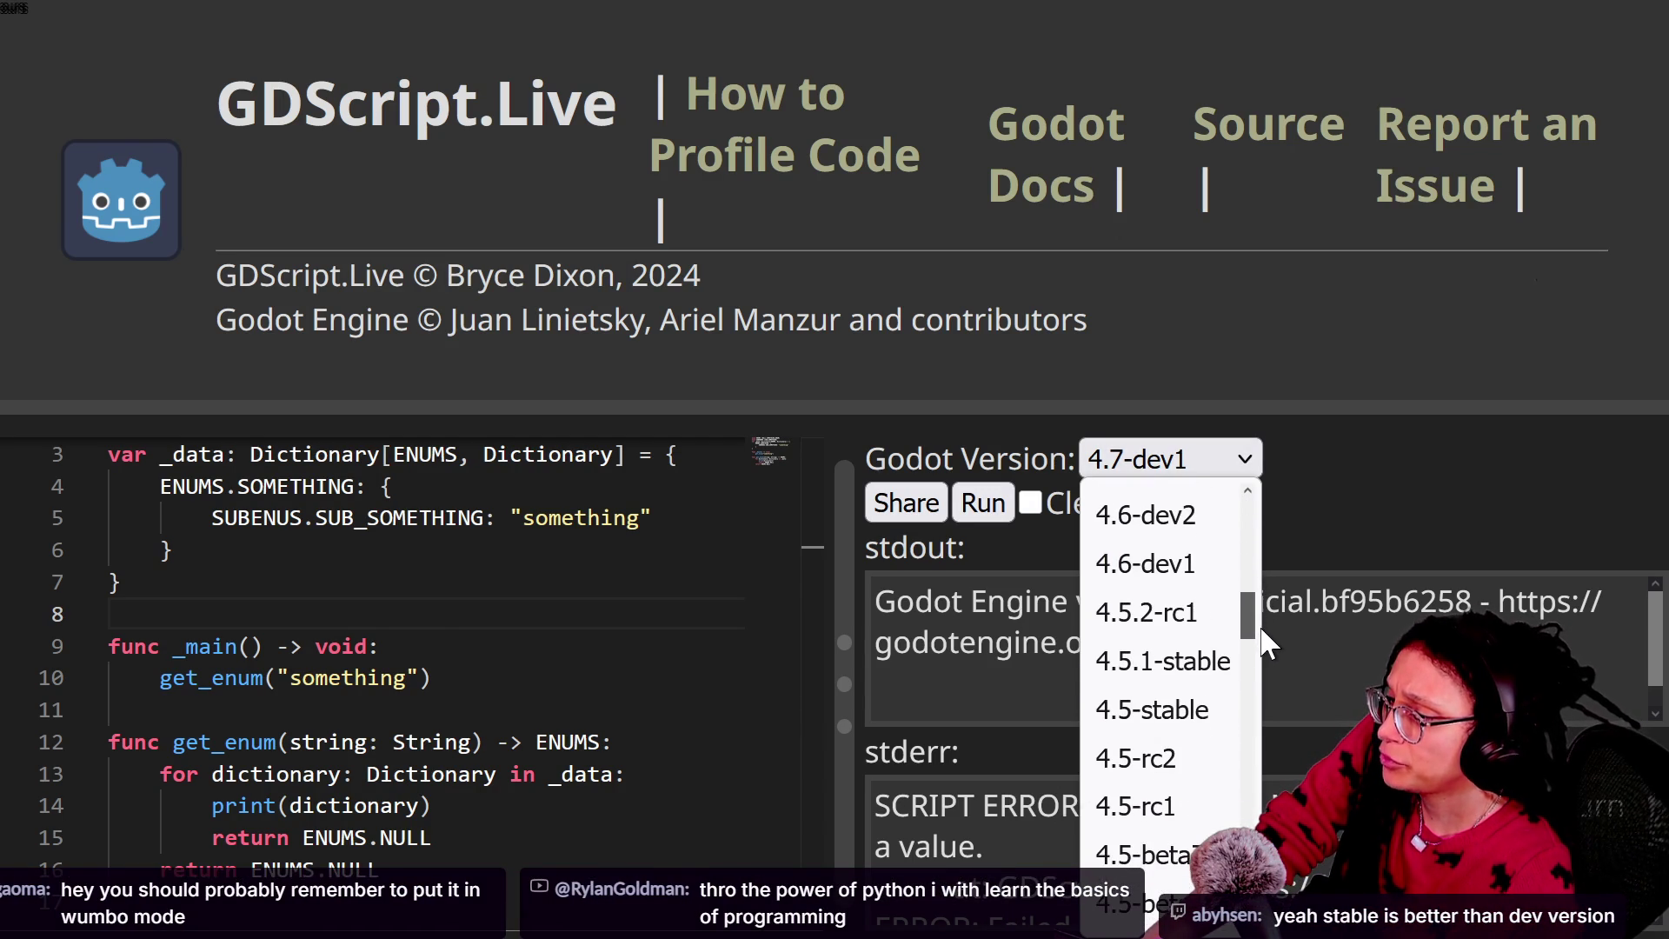
{"action": "left_click", "coordinate": [1225, 661]}
{"action": "left_click", "coordinate": [999, 504]}
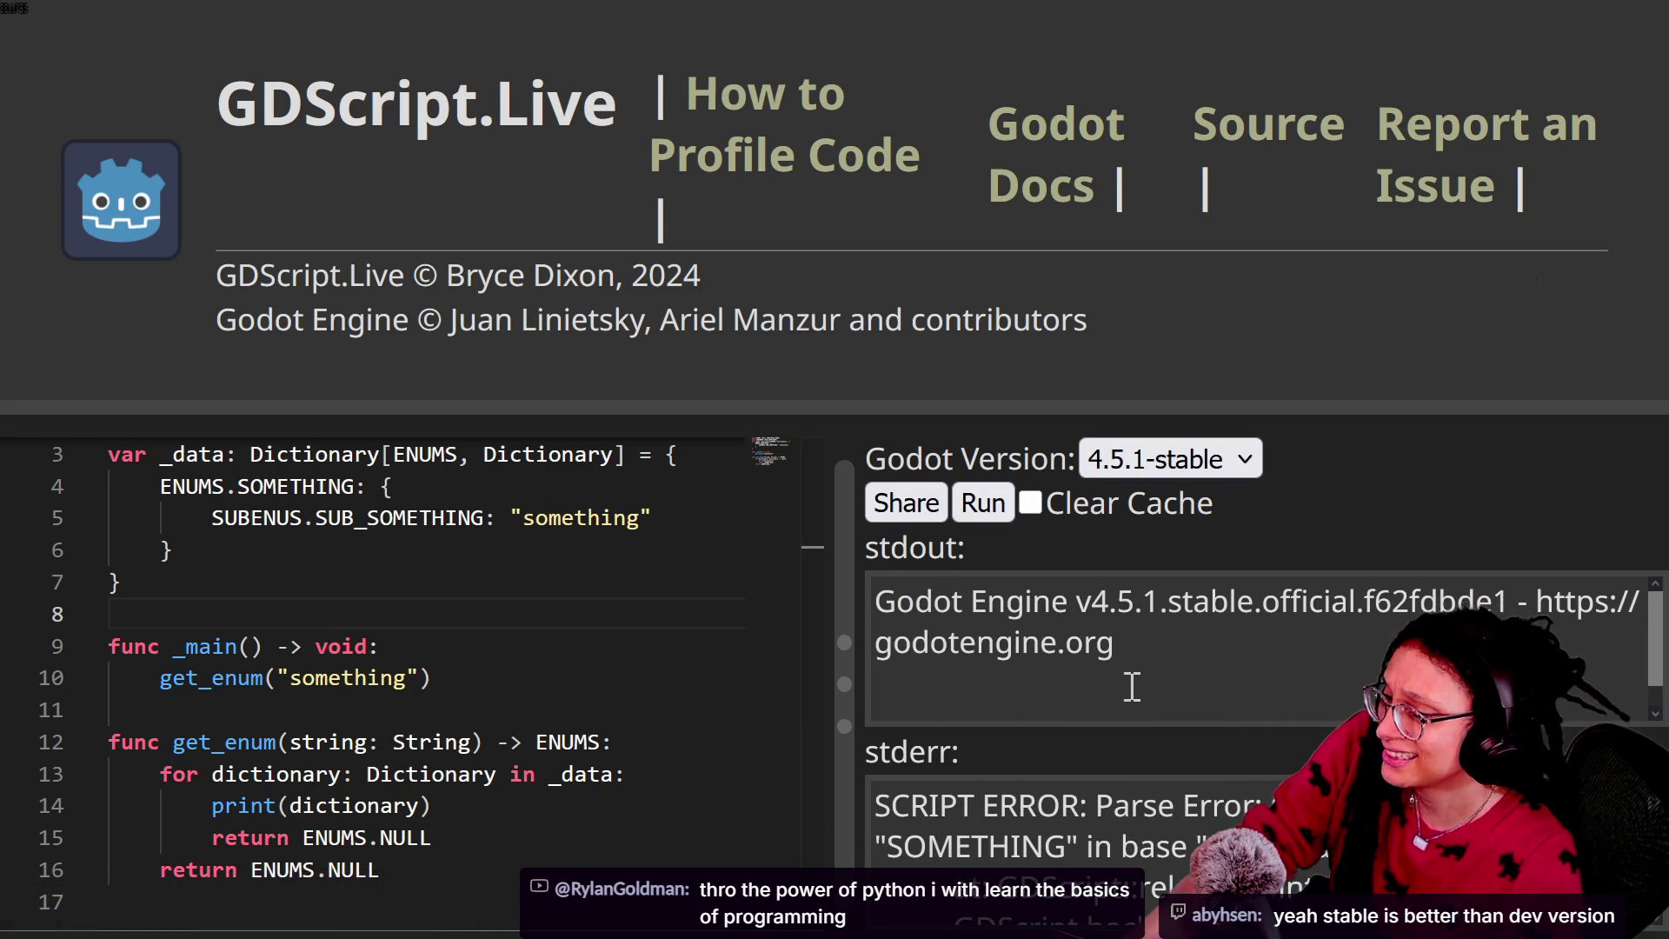
Step: Rename the line 4 key ENUMS.SOMETHING to ENUMS.SOMETHING_ENUM and rerun the script
{"action": "scroll", "coordinate": [817, 723], "scroll_direction": "down", "scroll_amount": 1}
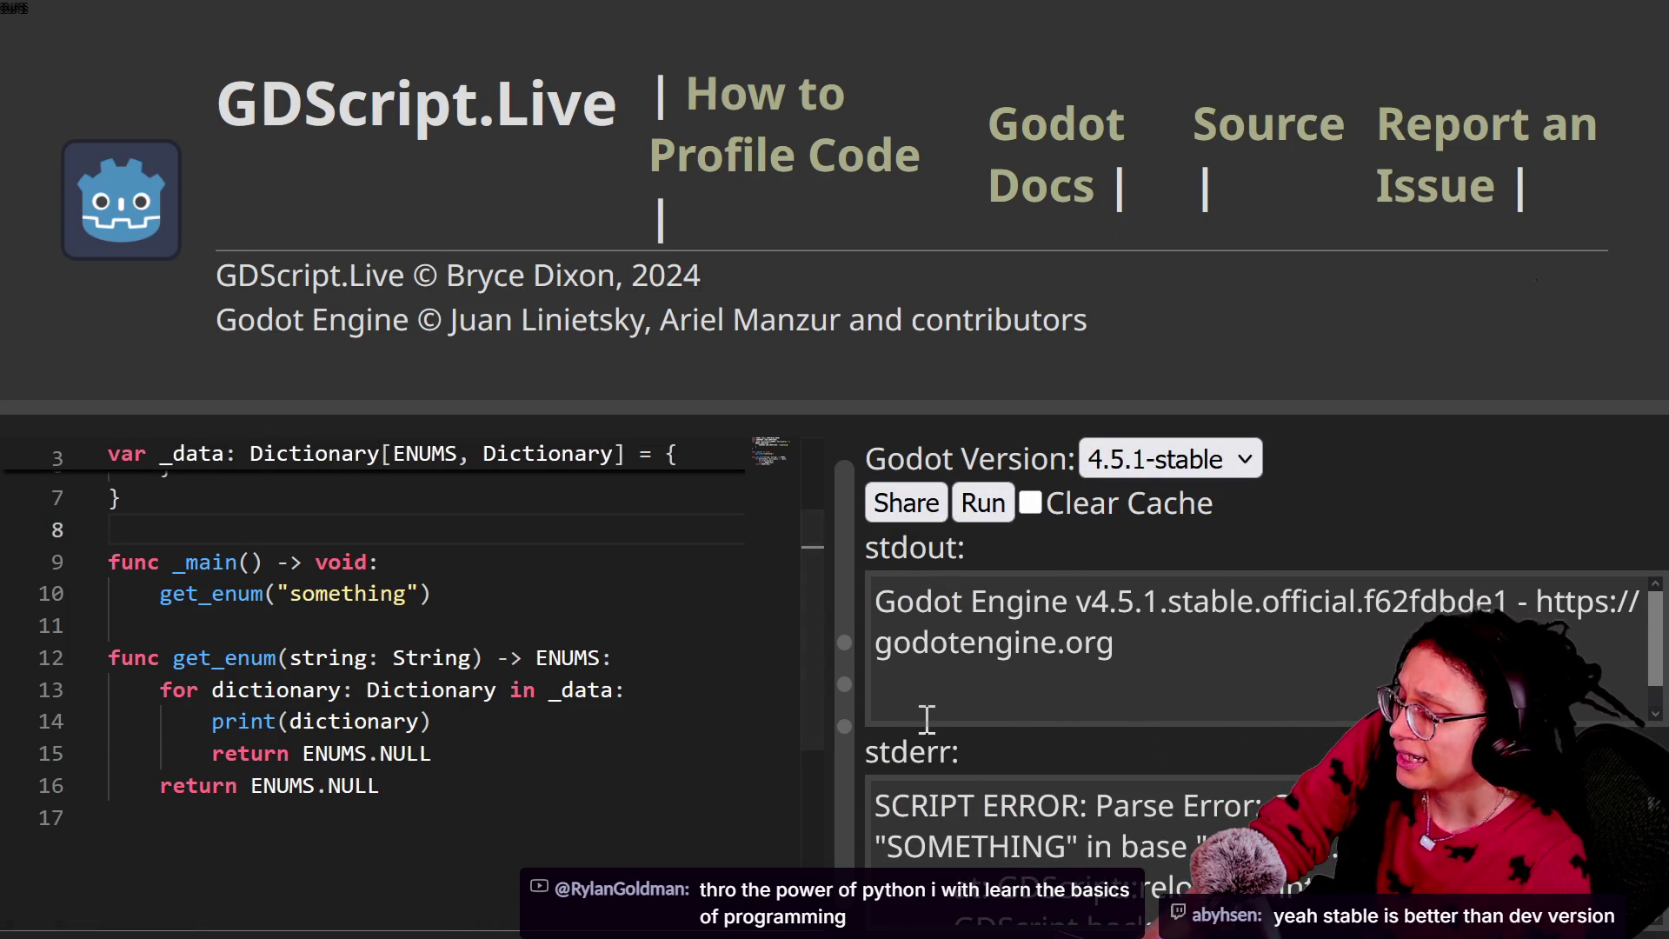
{"action": "scroll", "coordinate": [539, 776], "scroll_direction": "up", "scroll_amount": 2}
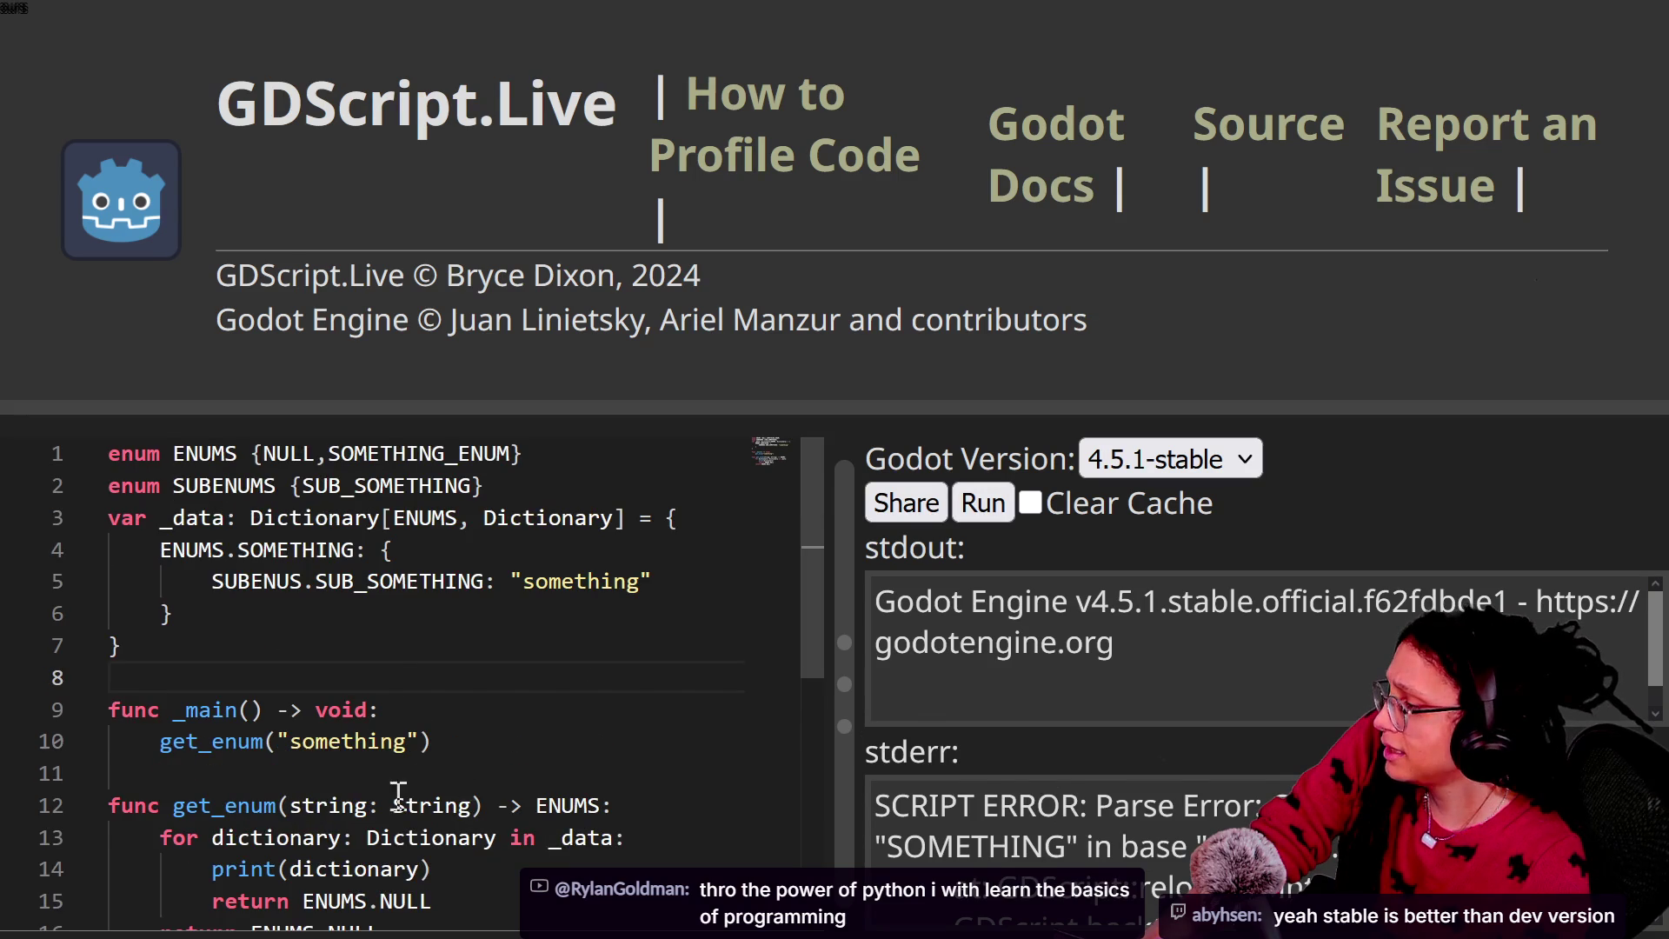
{"action": "scroll", "coordinate": [398, 793], "scroll_direction": "down", "scroll_amount": 1}
{"action": "scroll", "coordinate": [442, 786], "scroll_direction": "up", "scroll_amount": 1}
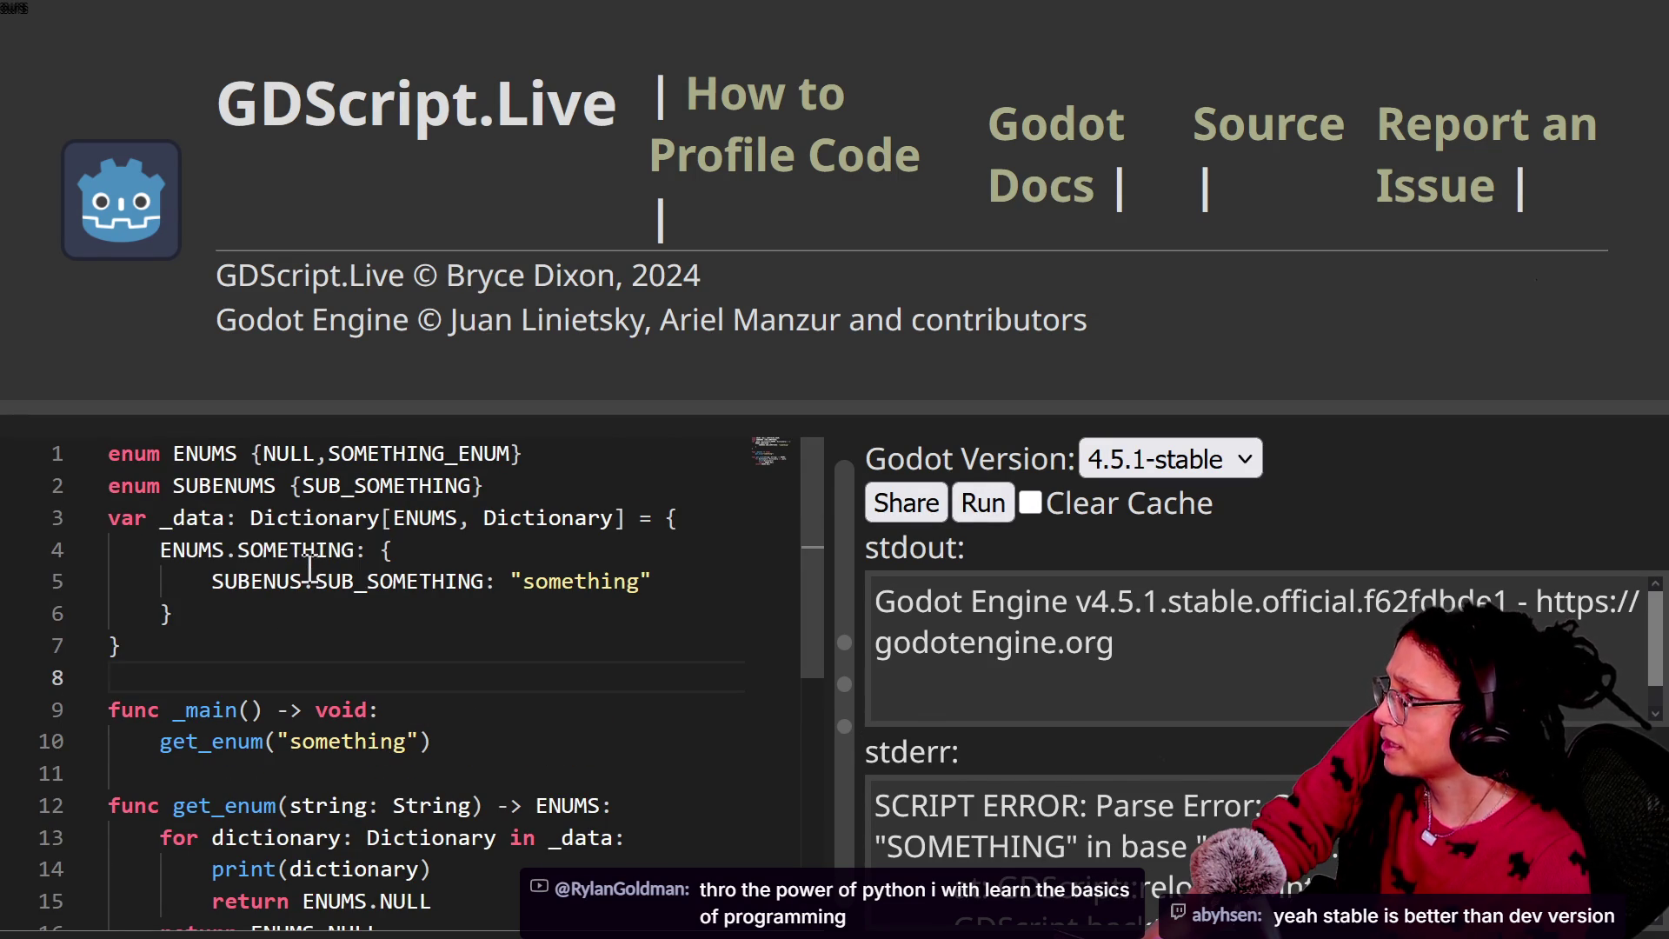
{"action": "left_click", "coordinate": [367, 549]}
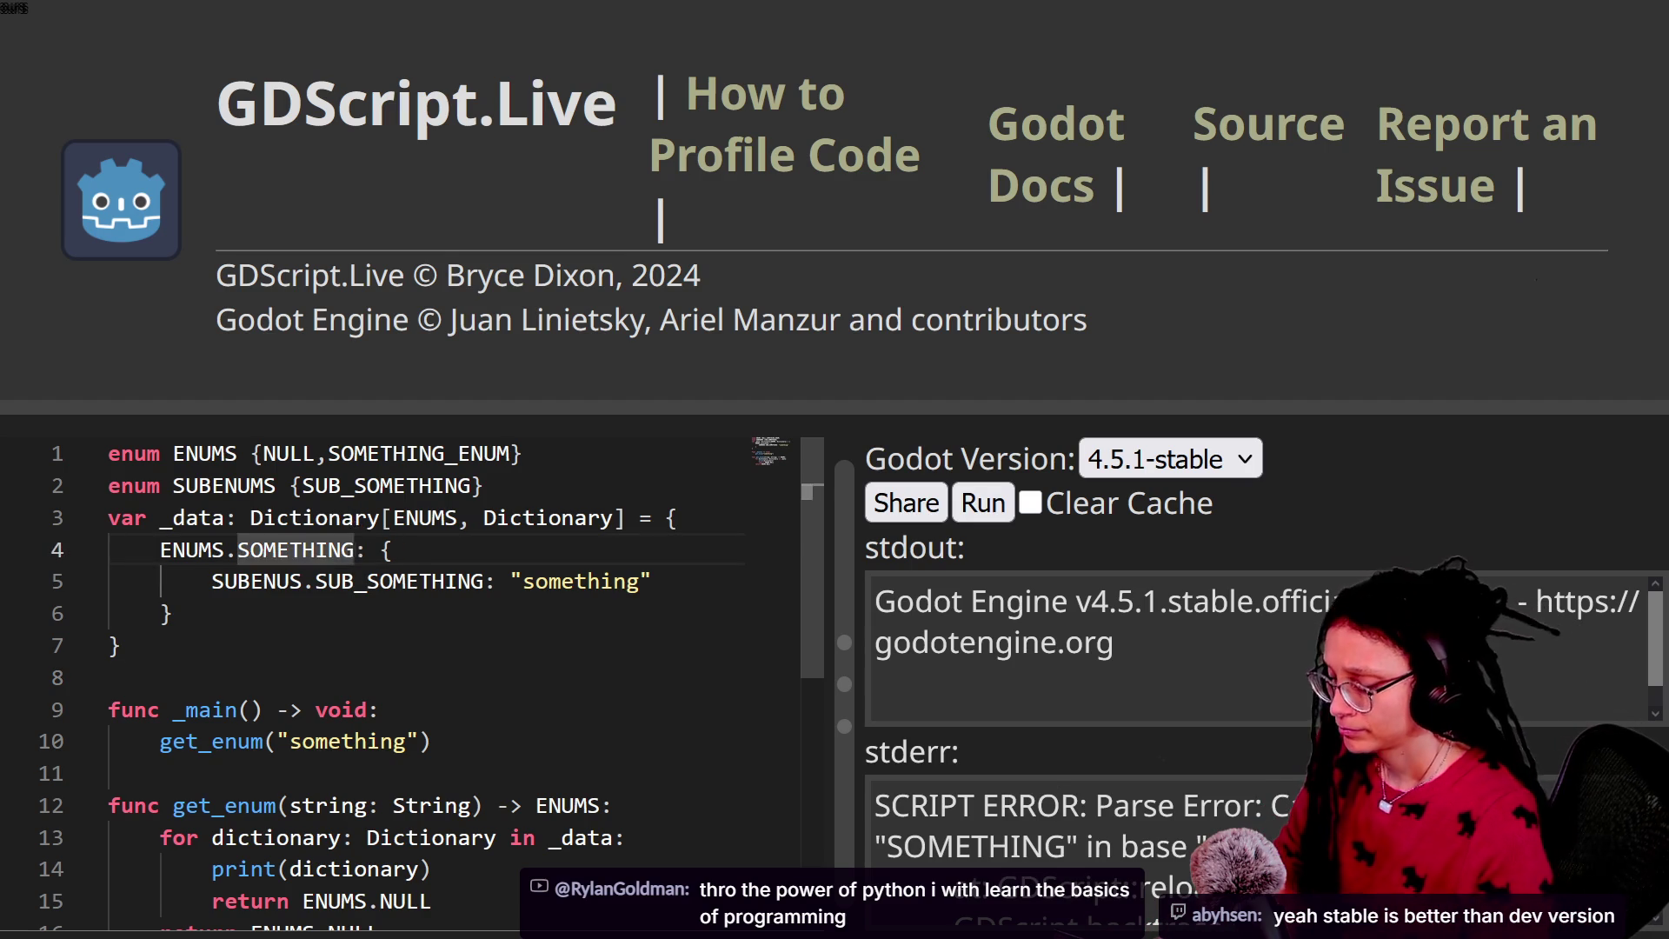
{"action": "type", "text": "_ENUM"}
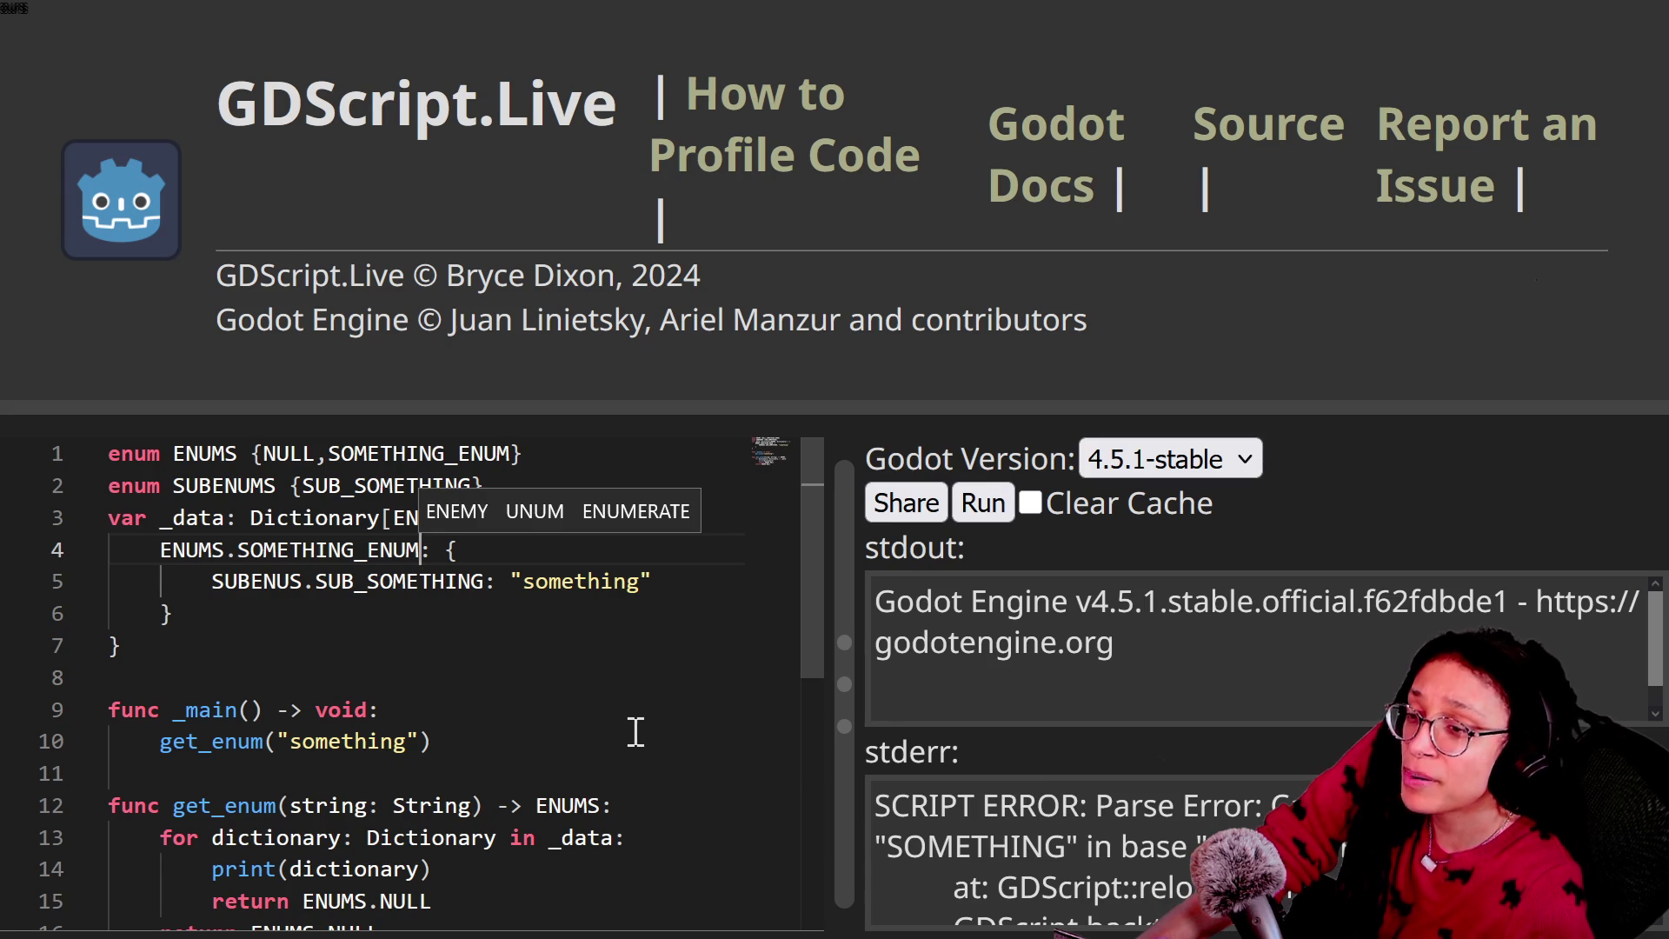
{"action": "left_click", "coordinate": [685, 642]}
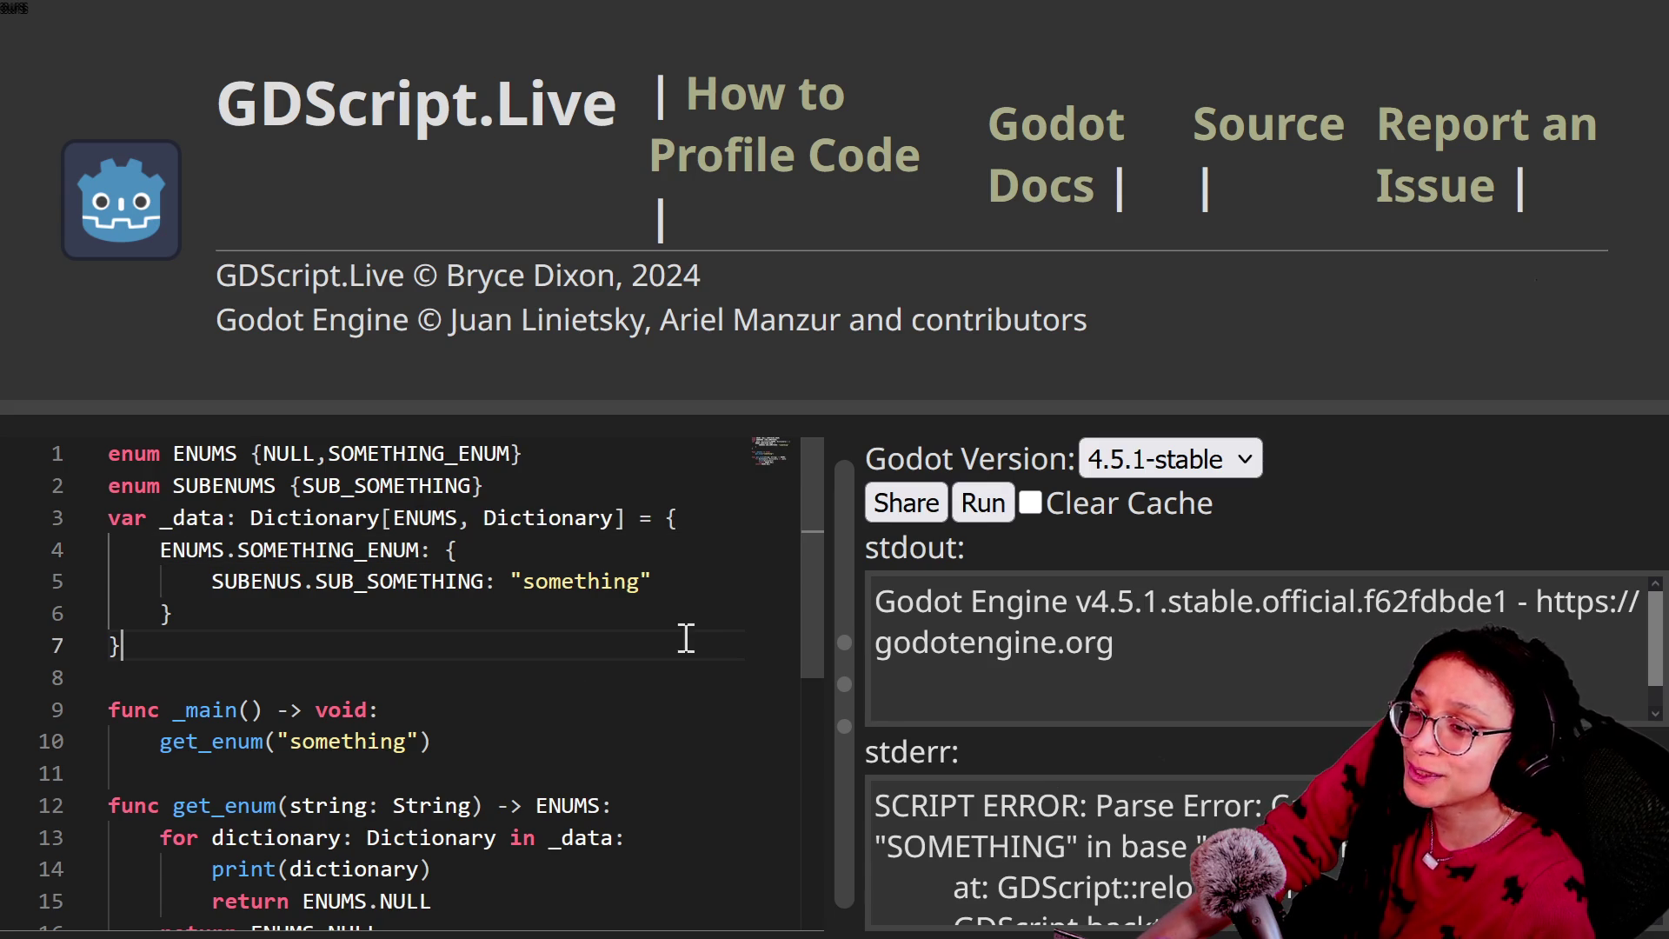
{"action": "left_click", "coordinate": [982, 503]}
Step: Correct SUBENUS to SUBENUMS on line 5 and rerun the script
{"action": "double_click", "coordinate": [588, 581]}
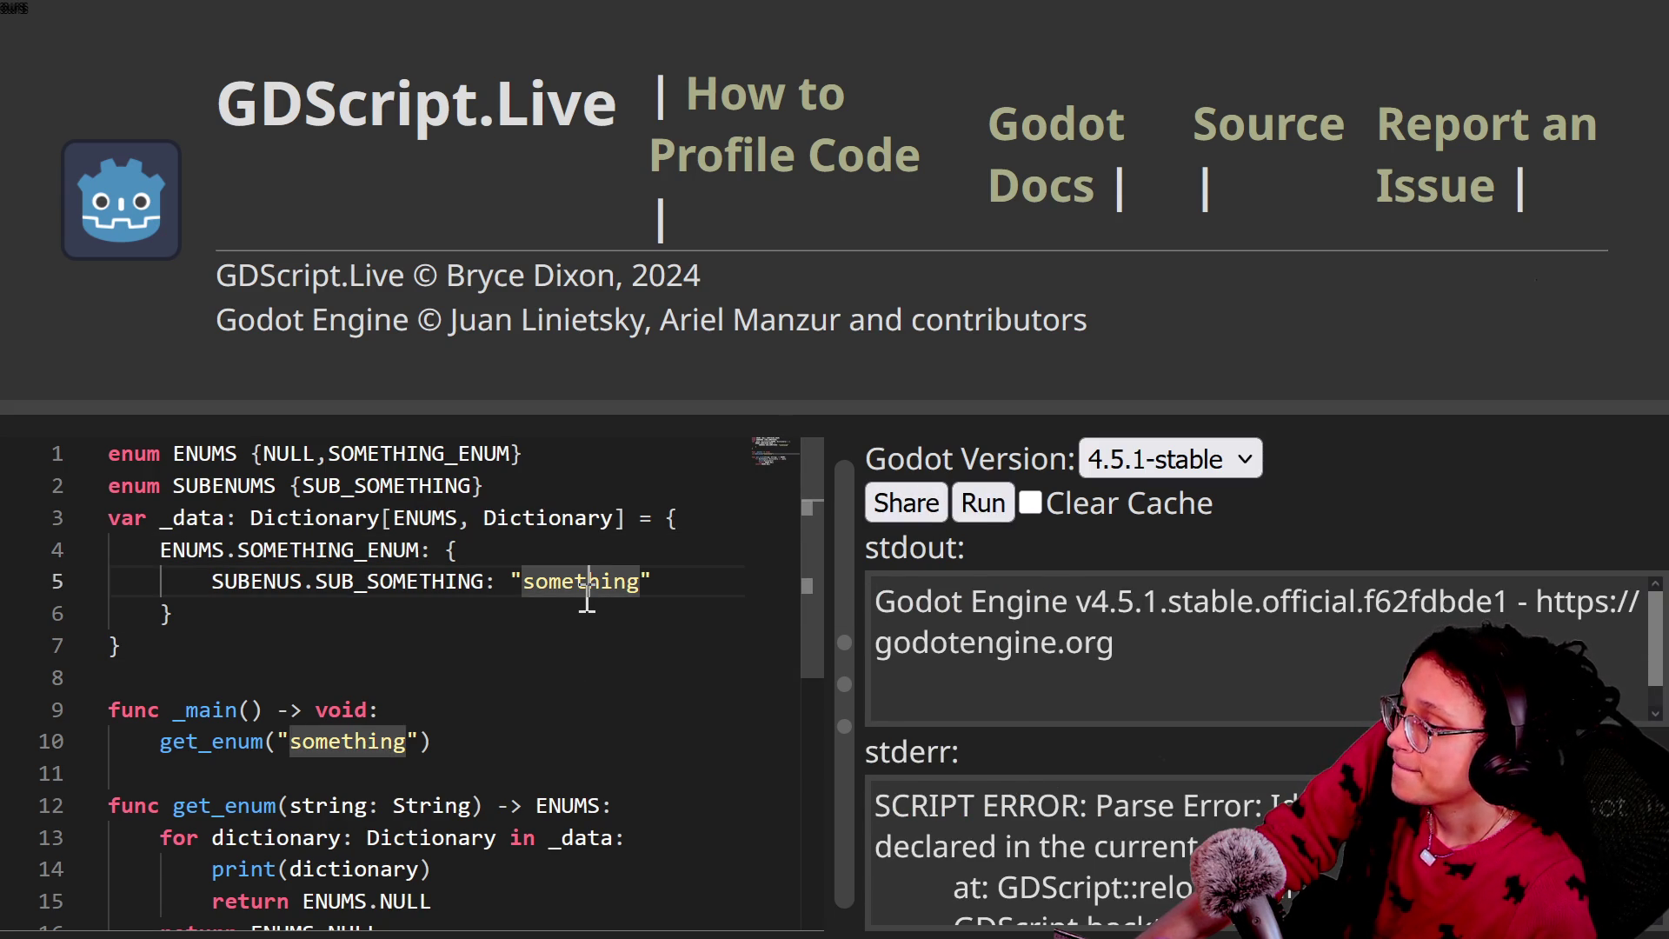
{"action": "left_click", "coordinate": [620, 614]}
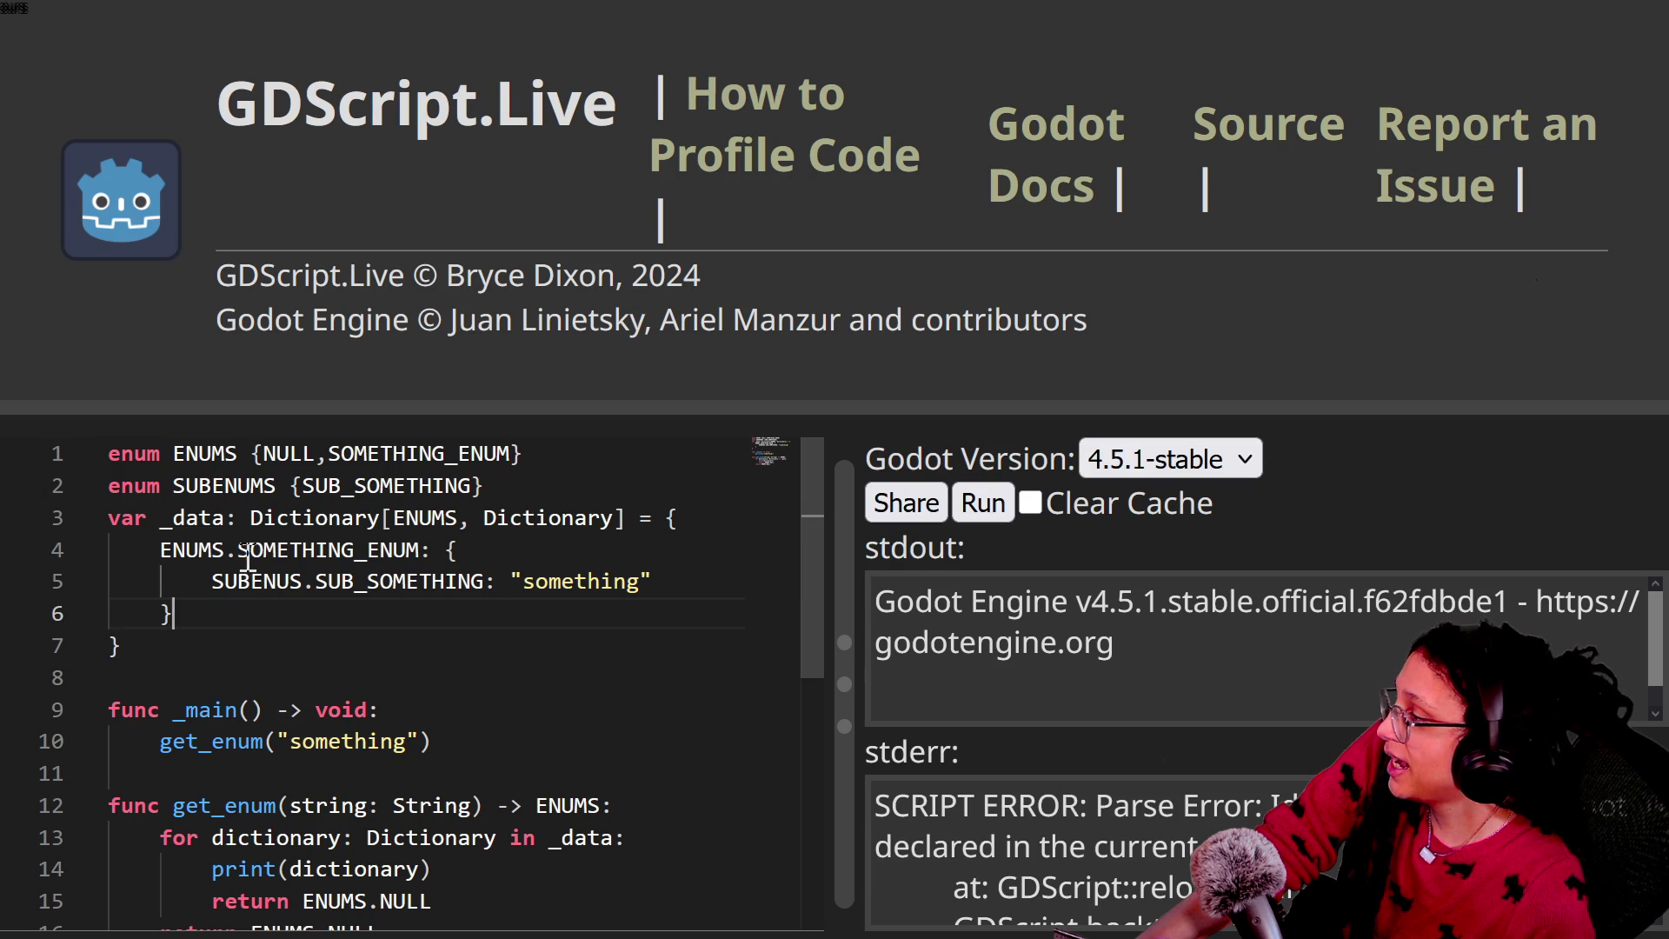
{"action": "double_click", "coordinate": [250, 581]}
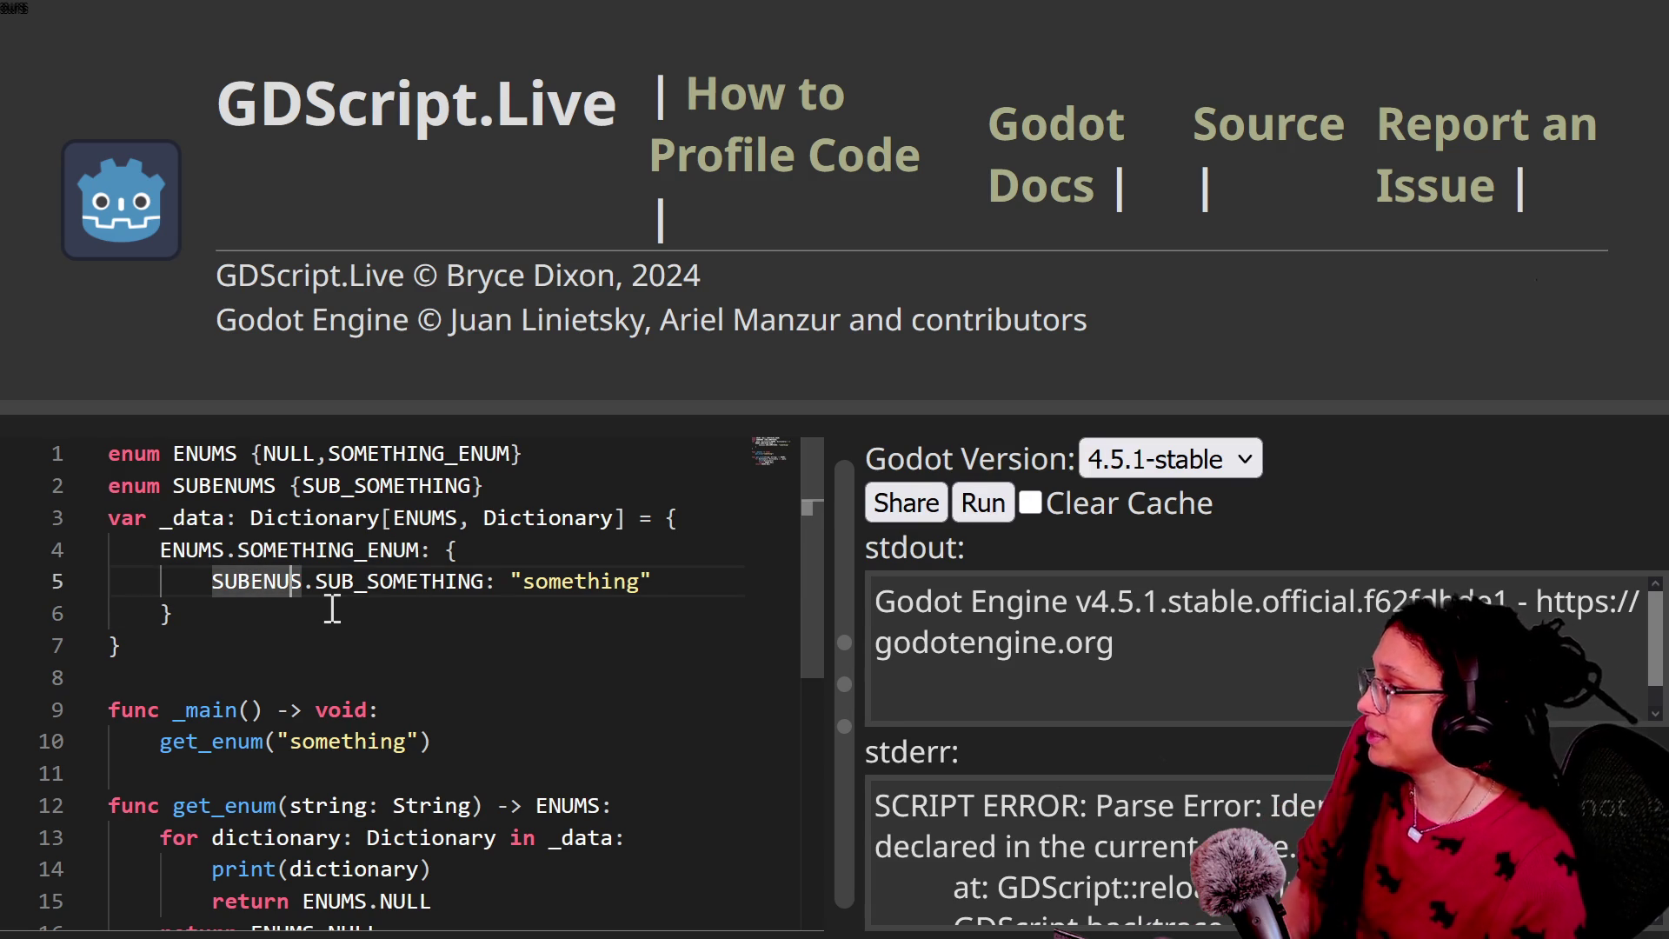
{"action": "type", "text": "SUBENUMS"}
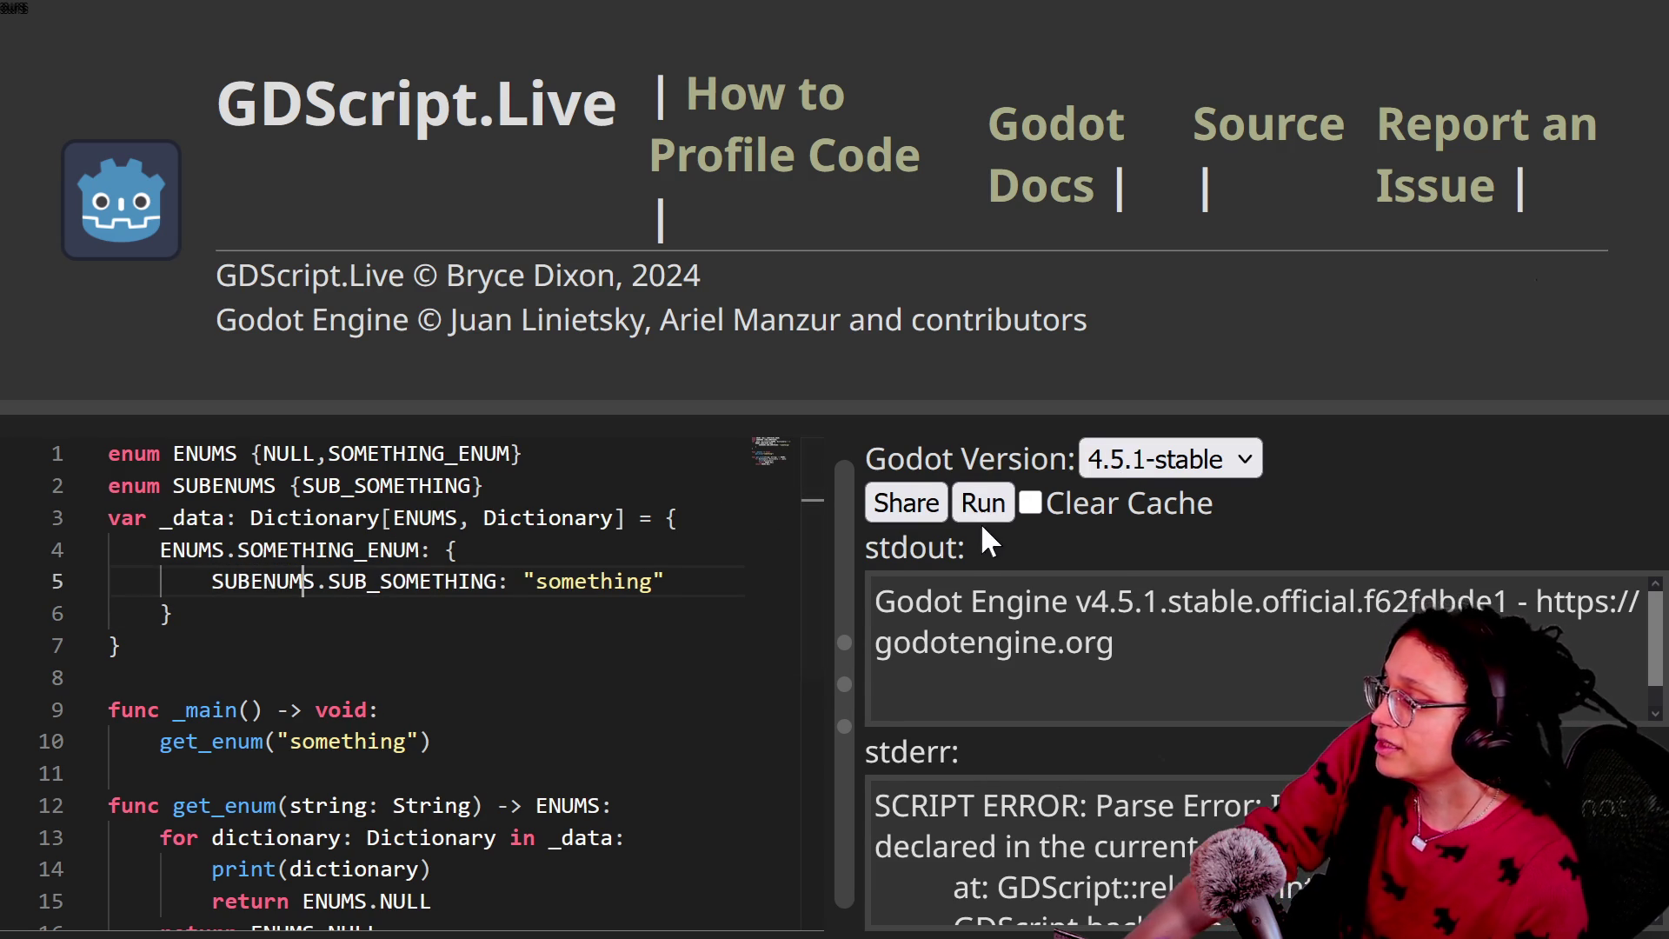
{"action": "left_click", "coordinate": [983, 512]}
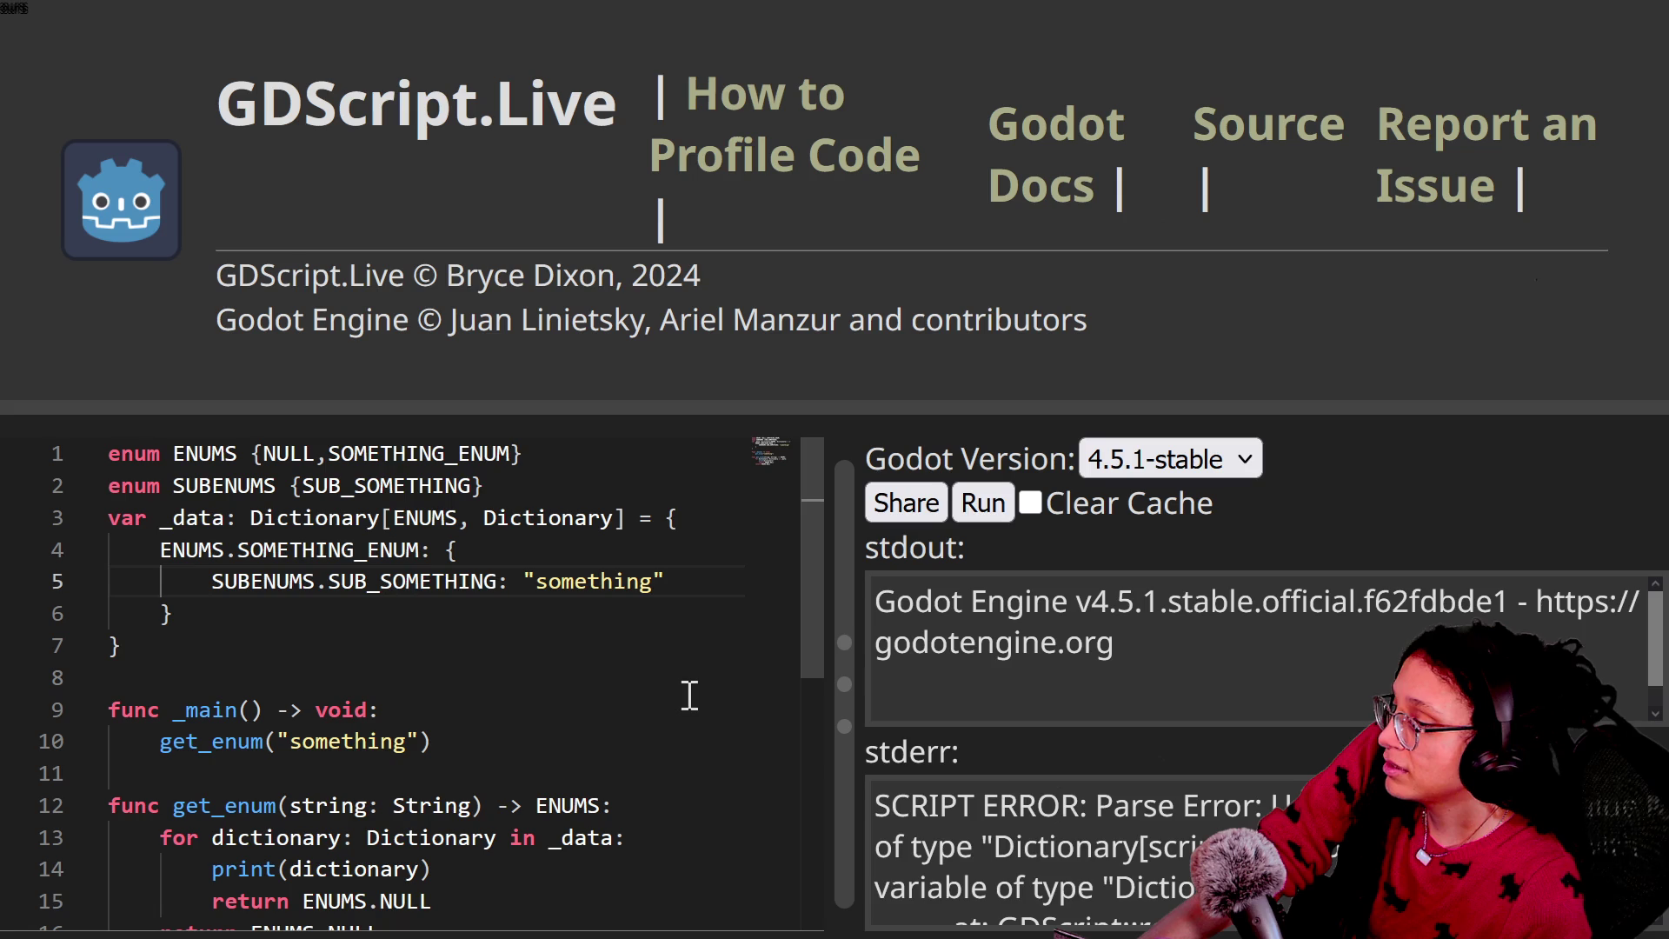
{"action": "scroll", "coordinate": [903, 829], "scroll_direction": "down", "scroll_amount": 2}
{"action": "scroll", "coordinate": [903, 828], "scroll_direction": "up", "scroll_amount": 2}
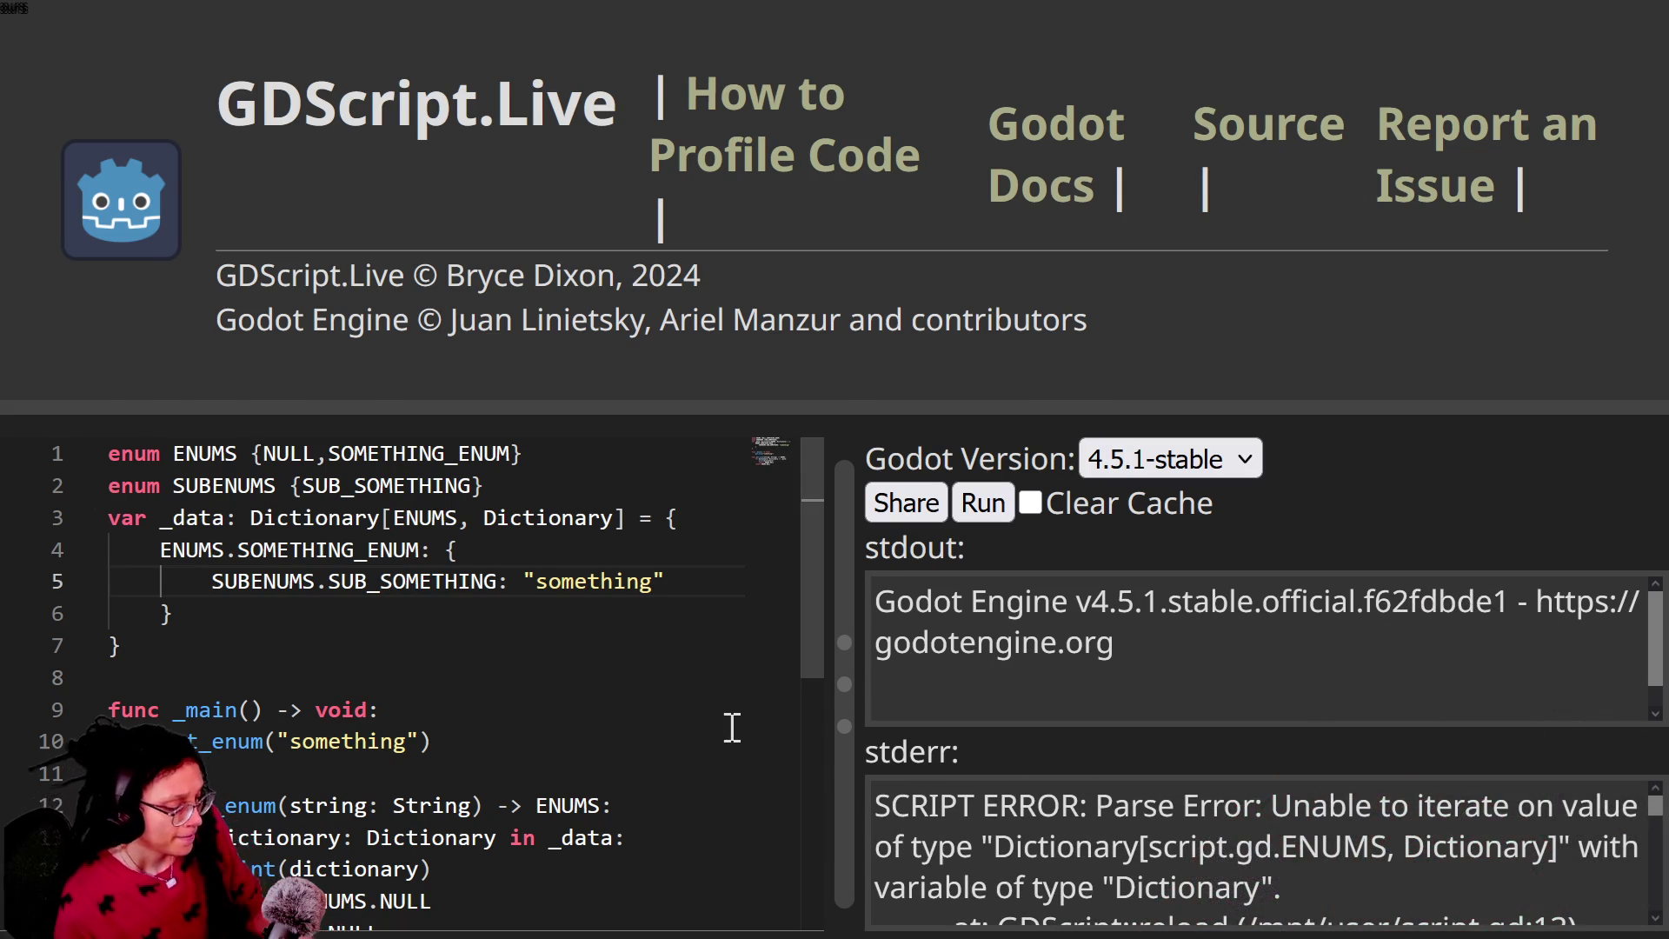
Step: Remove the : Dictionary type from the loop variable on line 13
{"action": "key", "text": "ctrl+minus"}
{"action": "key", "text": "ctrl+minus"}
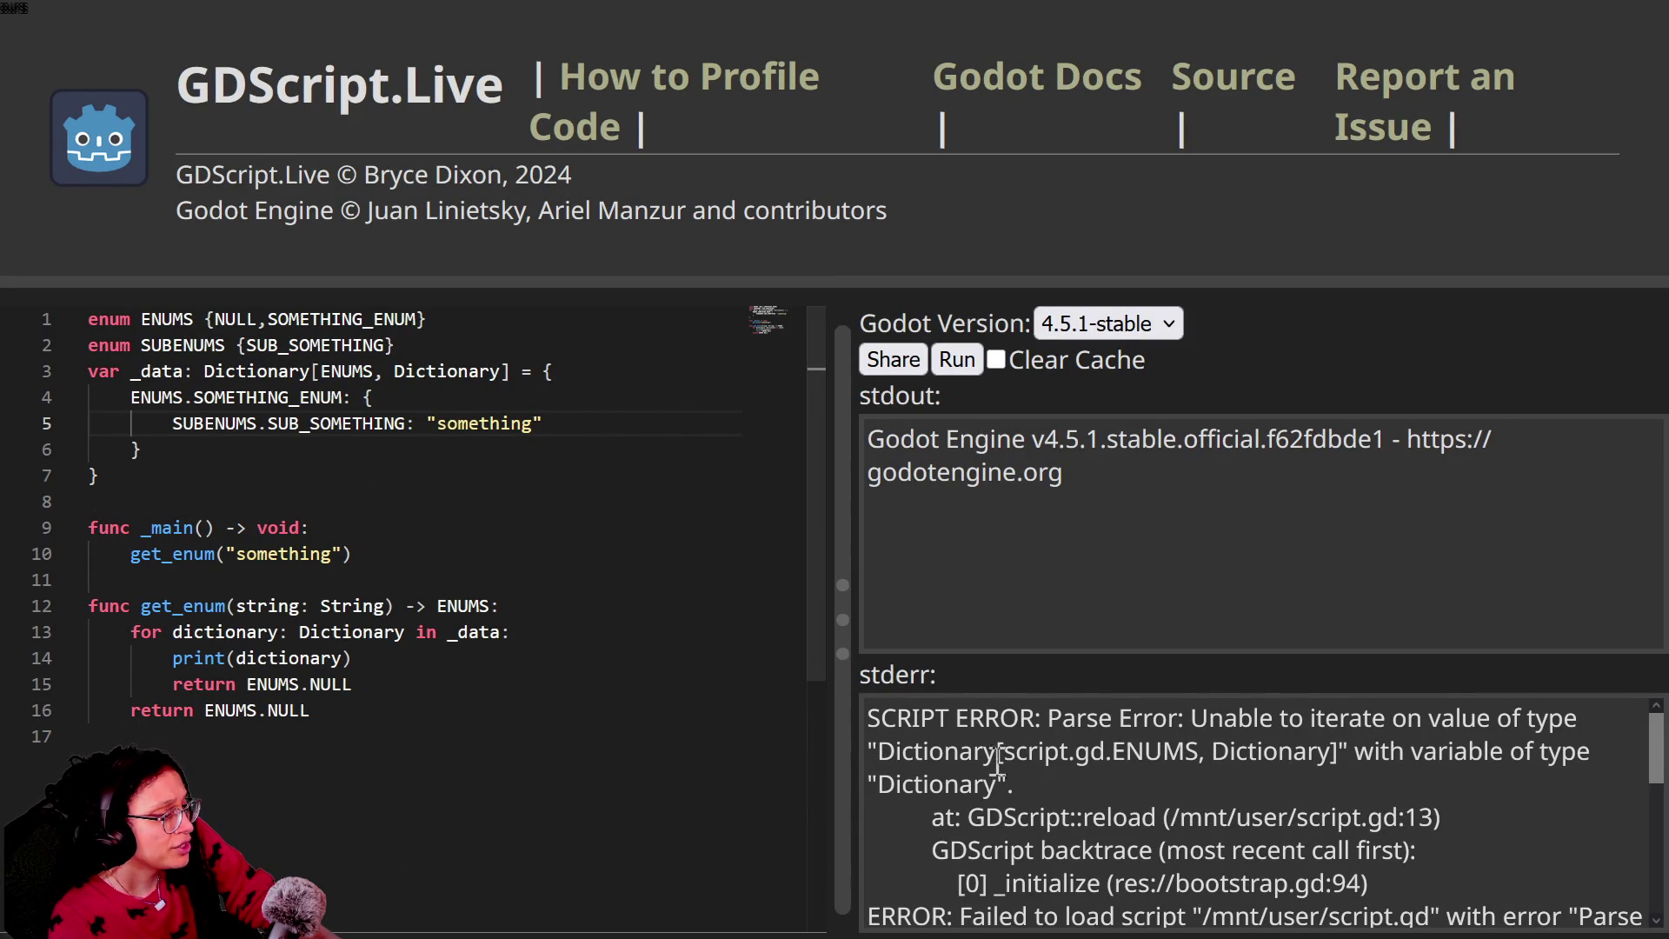
{"action": "scroll", "coordinate": [1030, 801], "scroll_direction": "down", "scroll_amount": 2}
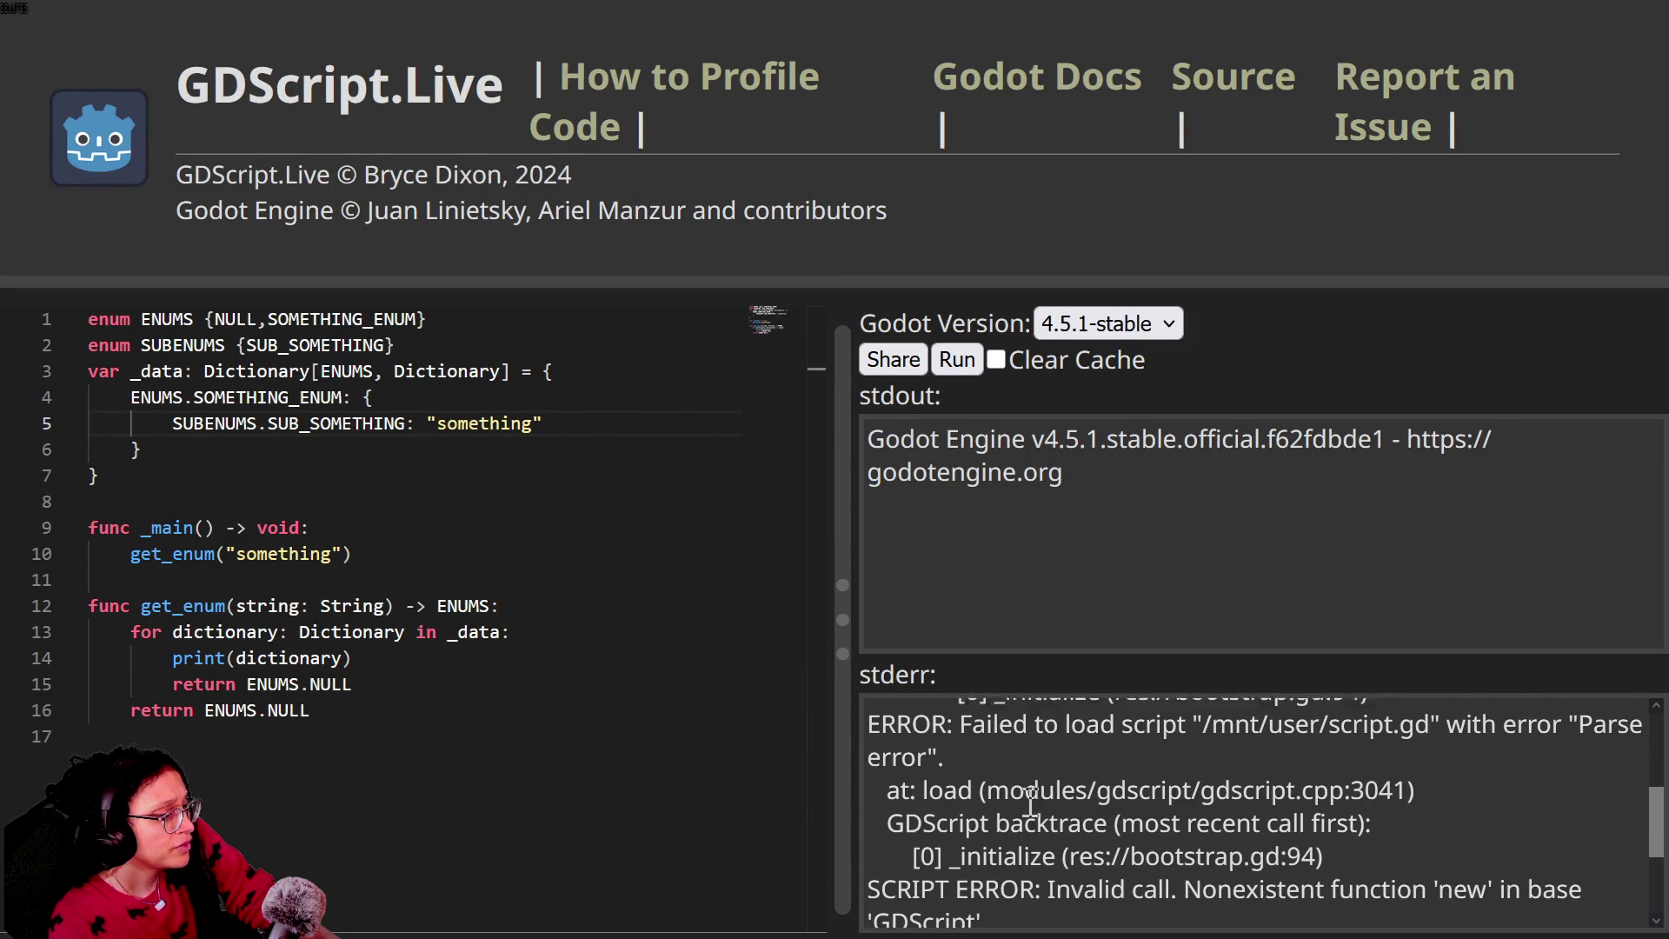
{"action": "scroll", "coordinate": [961, 790], "scroll_direction": "up", "scroll_amount": 2}
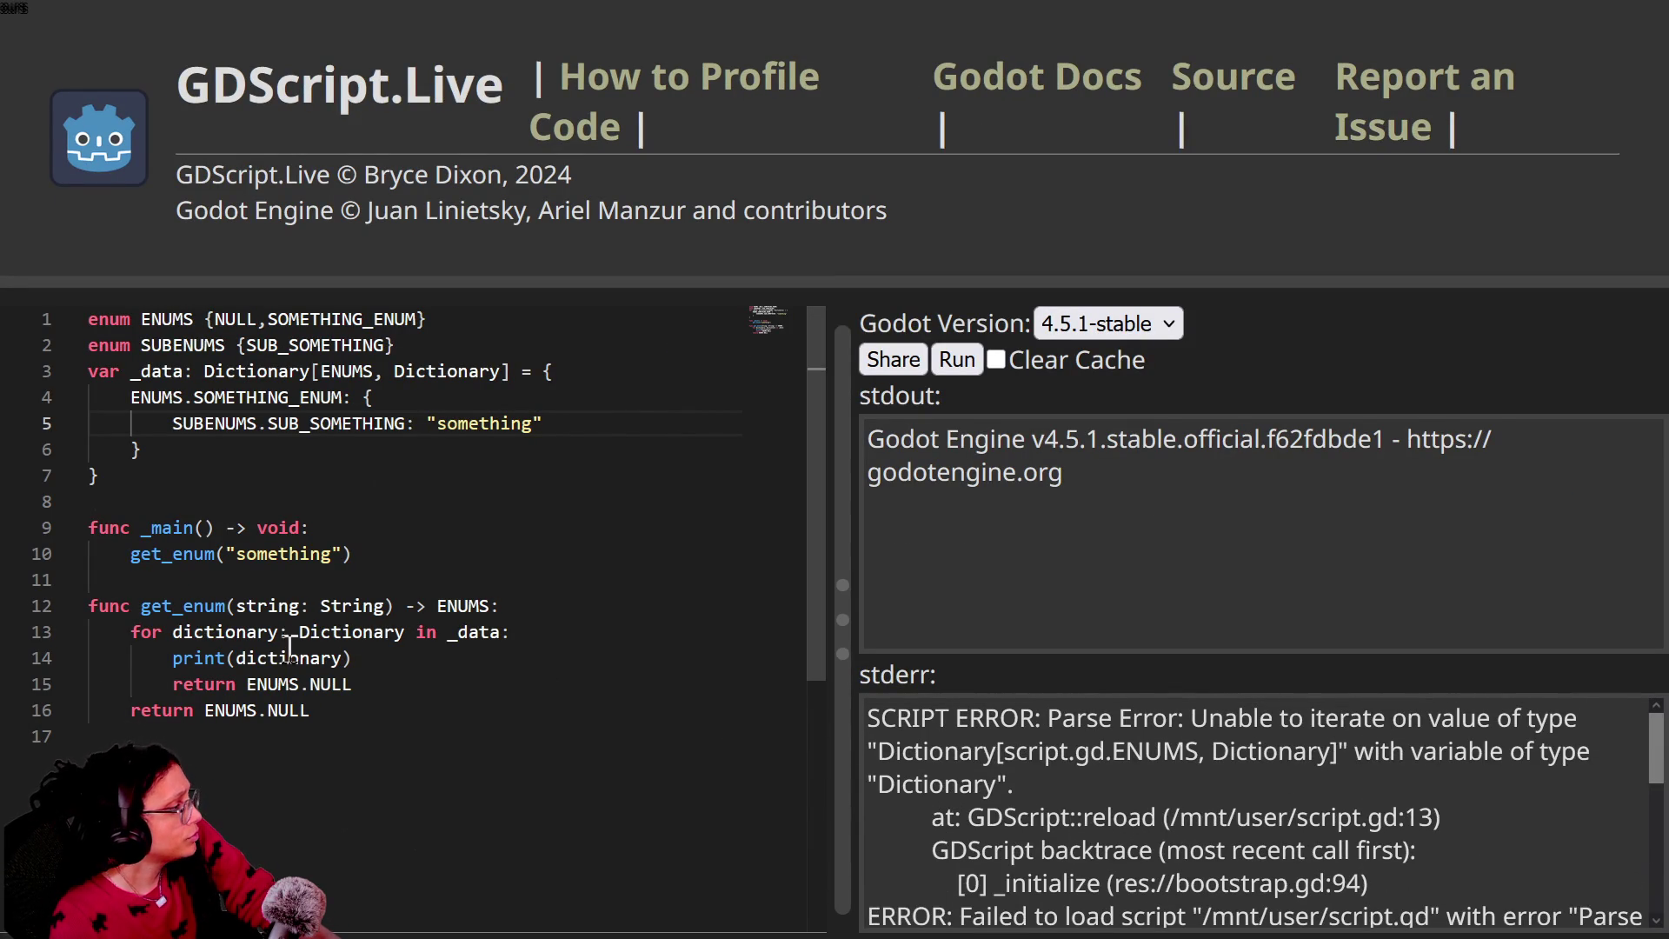
{"action": "left_click_drag", "start_coordinate": [281, 632], "coordinate": [405, 637]}
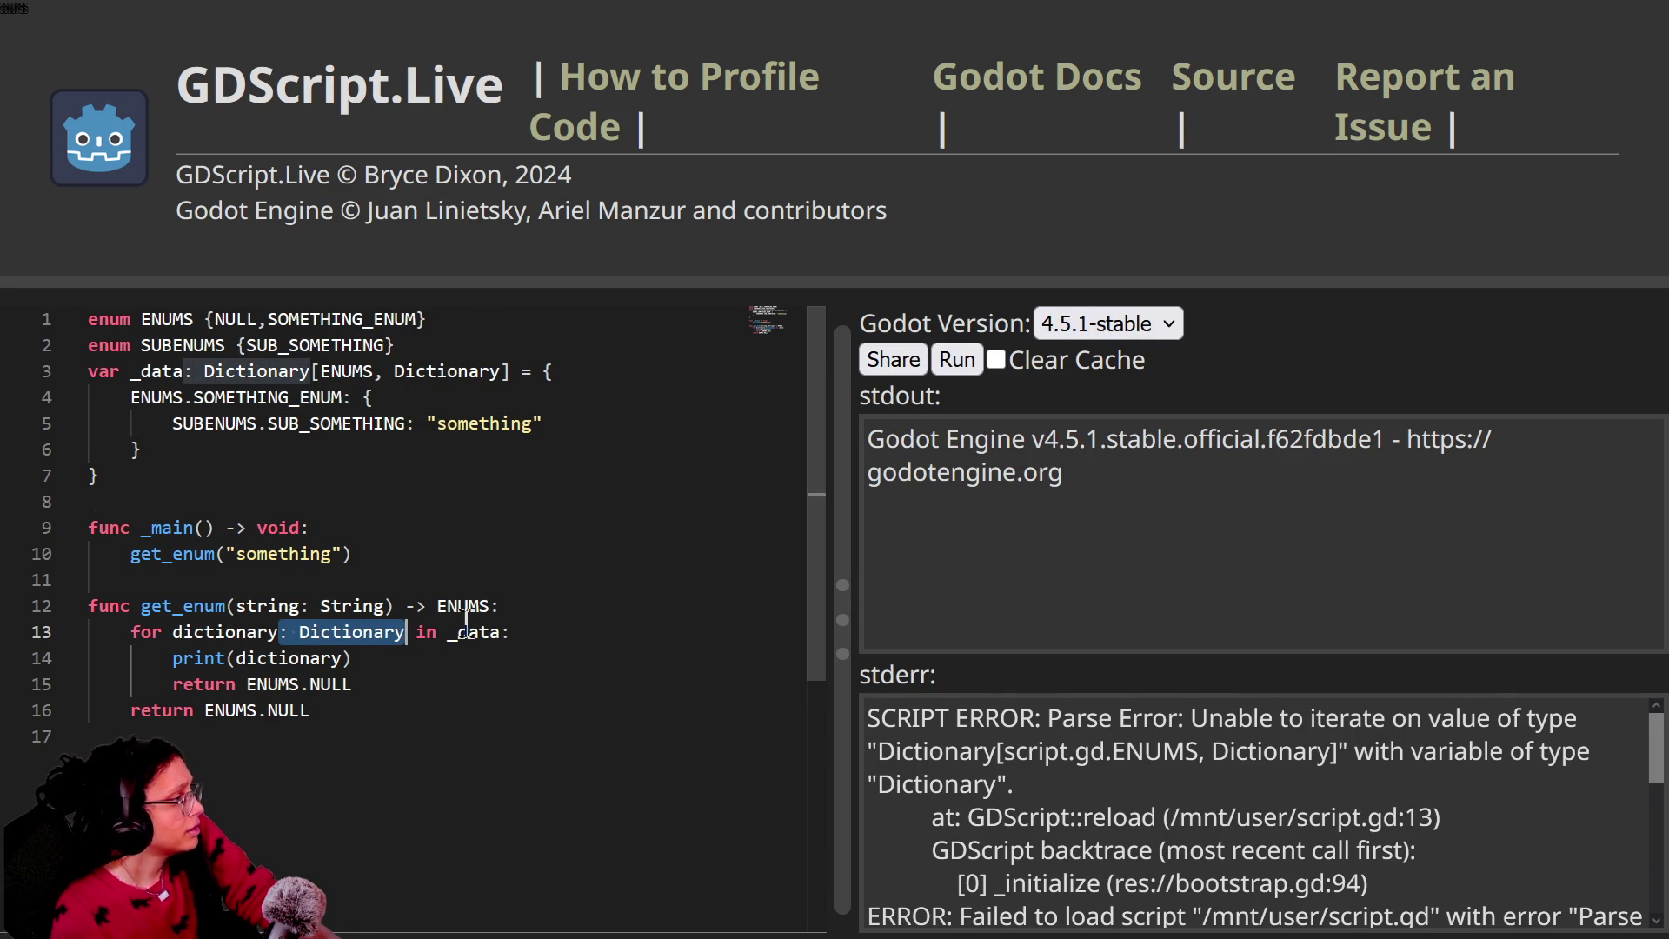
{"action": "key", "text": "Right"}
{"action": "key", "text": "BackSpace"}
{"action": "key", "text": "BackSpace"}
{"action": "key", "text": "BackSpace"}
{"action": "key", "text": "BackSpace"}
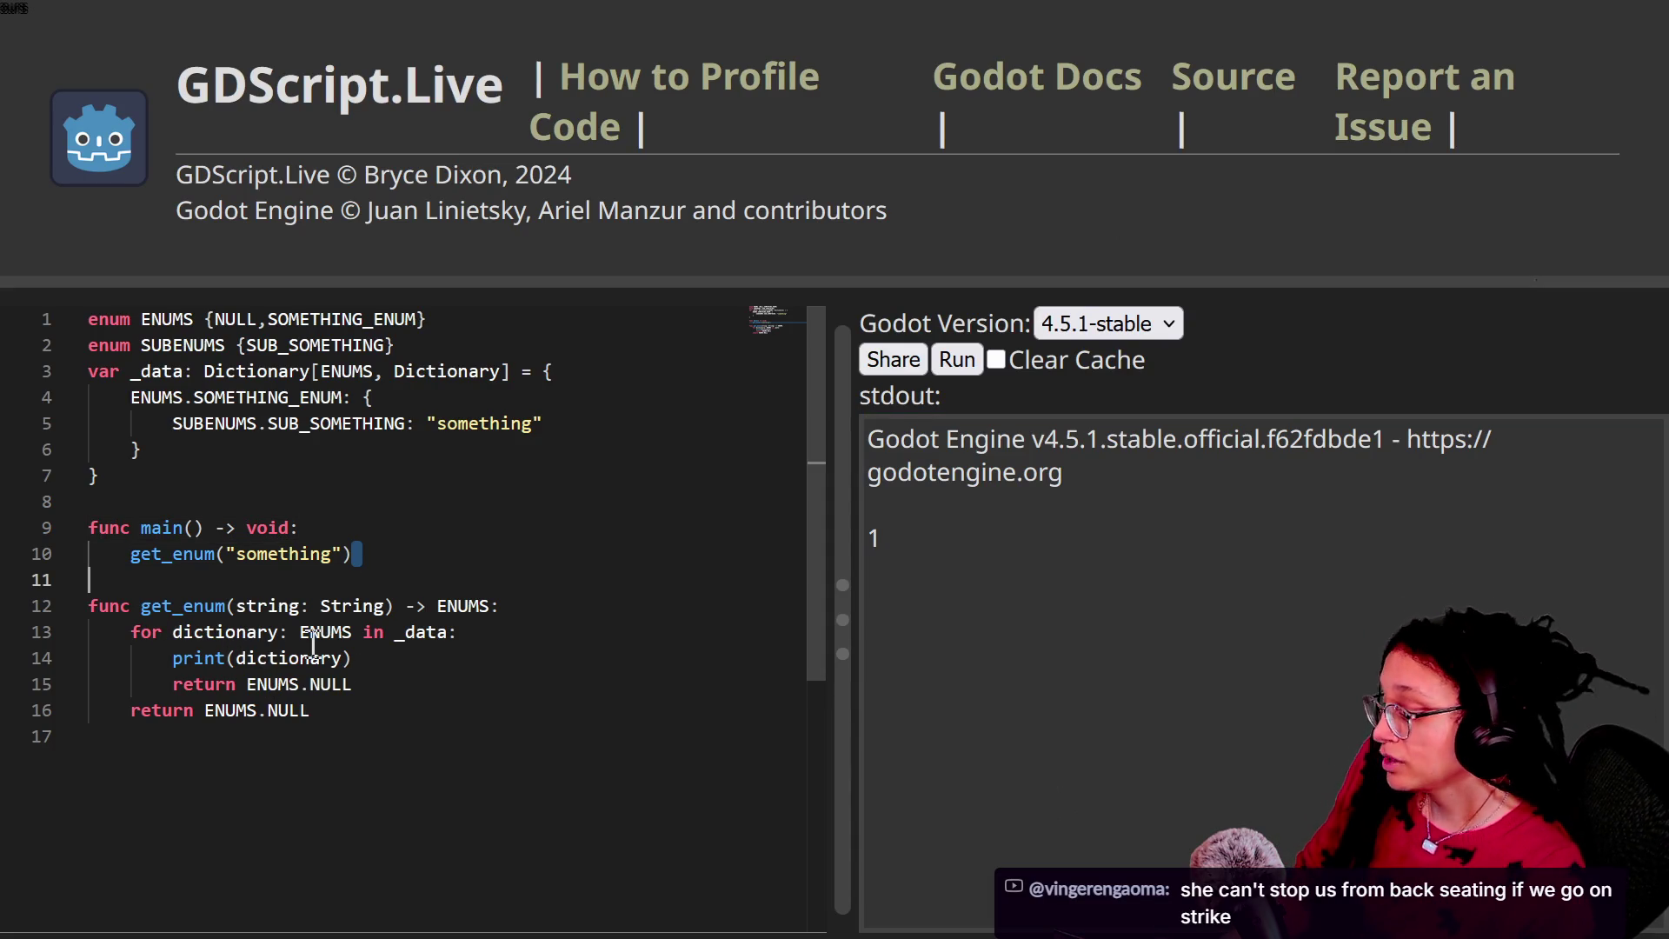
{"action": "key", "text": "ctrl+plus"}
{"action": "key", "text": "ctrl+plus"}
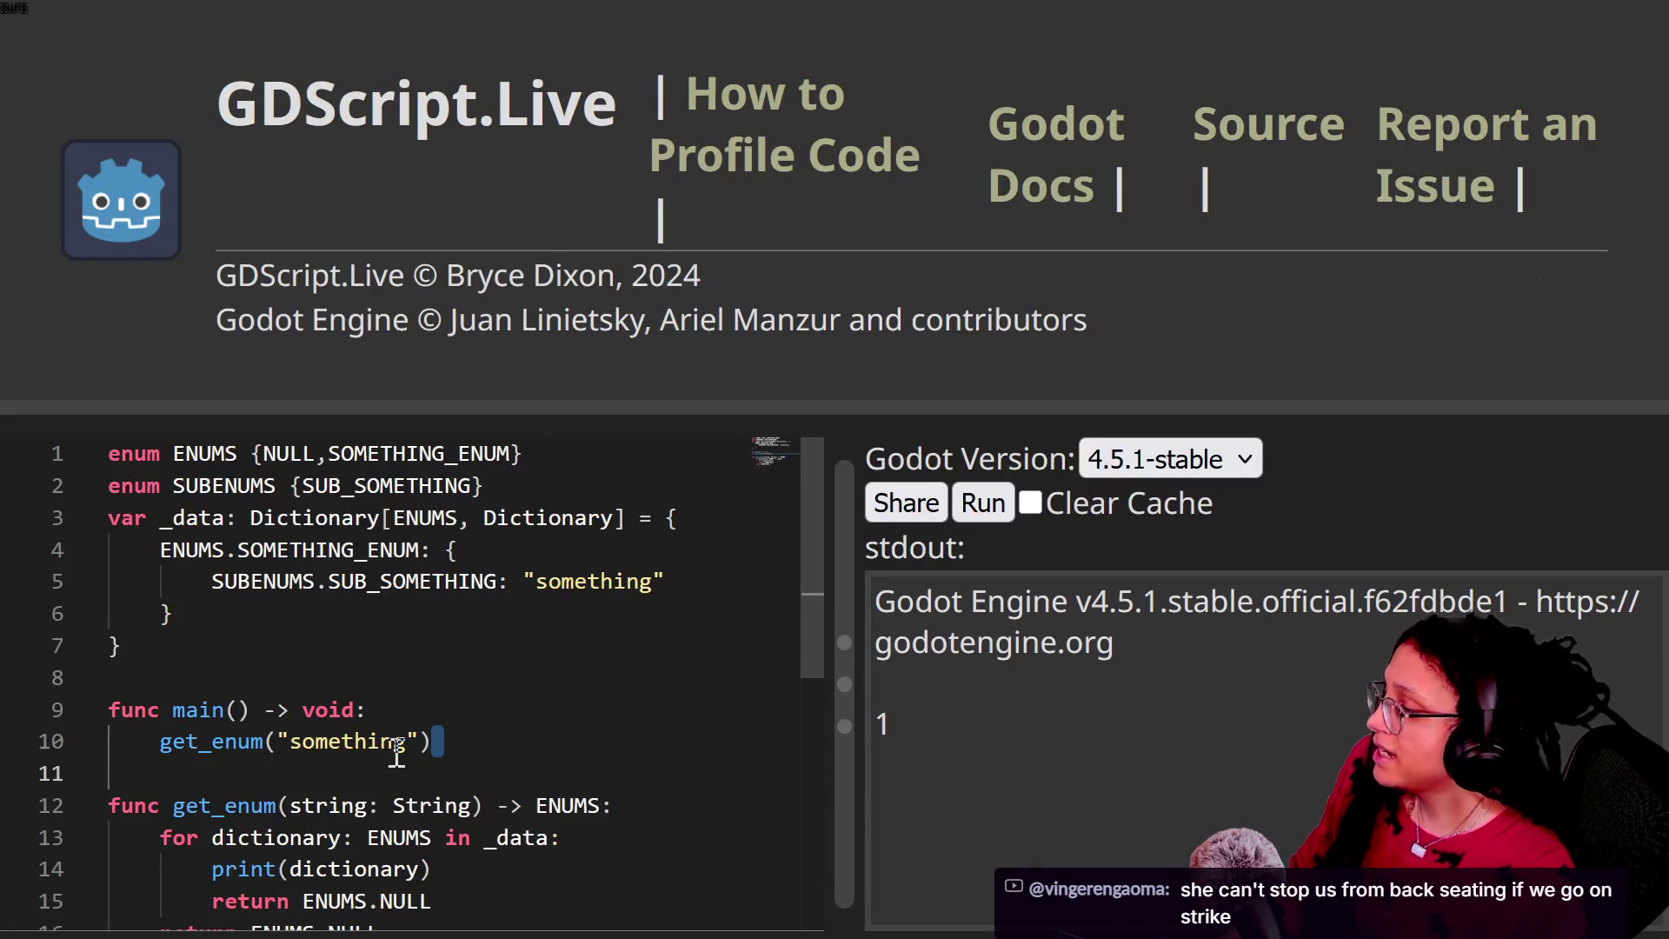
Step: Rename the loop variable and the print() argument to enums, then return to Godot
{"action": "scroll", "coordinate": [396, 753], "scroll_direction": "down", "scroll_amount": 1}
{"action": "double_click", "coordinate": [290, 753]}
{"action": "type", "text": "enums"}
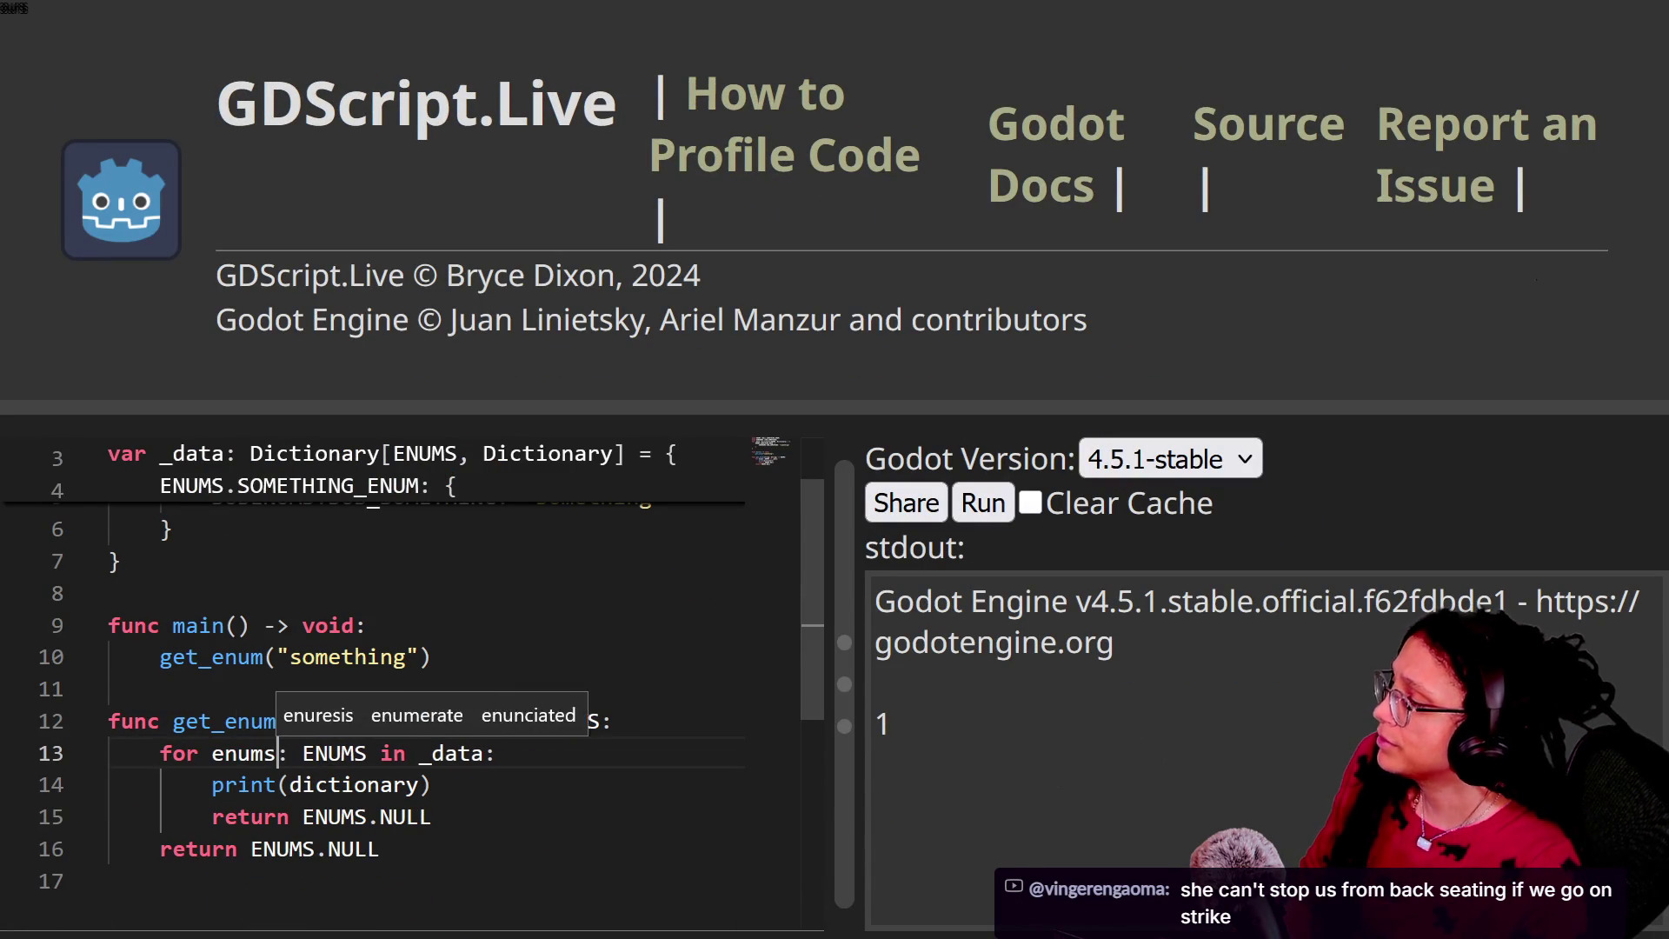
{"action": "double_click", "coordinate": [355, 784]}
{"action": "scroll", "coordinate": [356, 782], "scroll_direction": "down", "scroll_amount": 1}
{"action": "type", "text": "enums"}
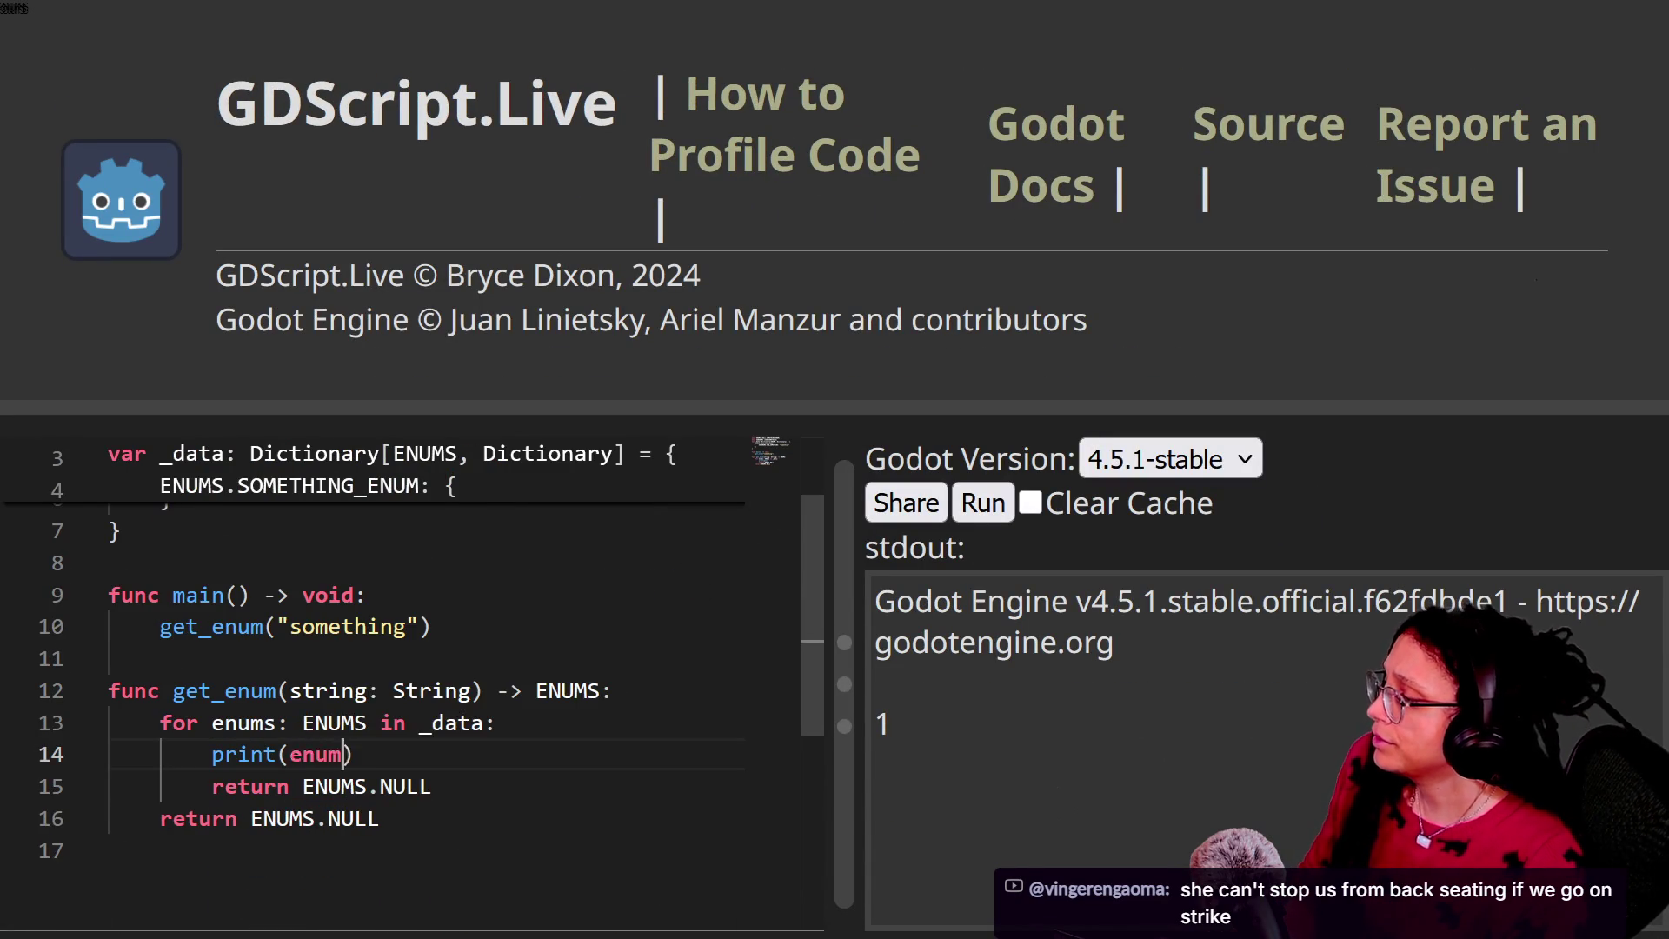
{"action": "left_click", "coordinate": [263, 786]}
{"action": "key", "text": "ctrl+s"}
{"action": "key", "text": "Escape"}
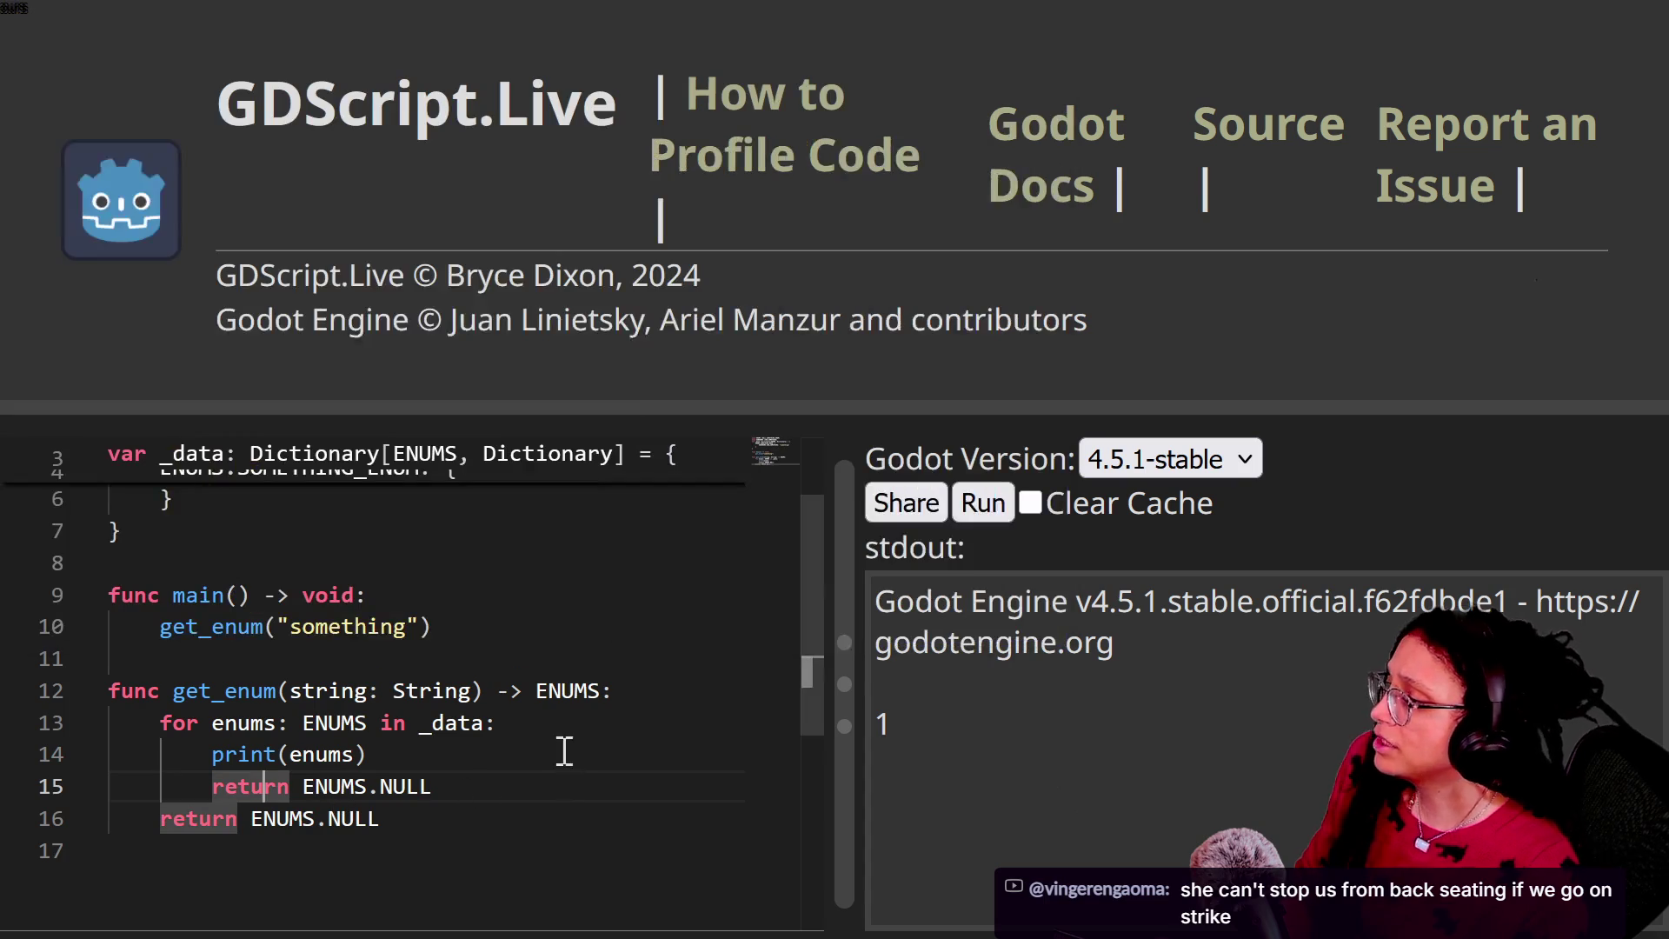
{"action": "key", "text": "alt+Tab"}
{"action": "left_click", "coordinate": [512, 544]}
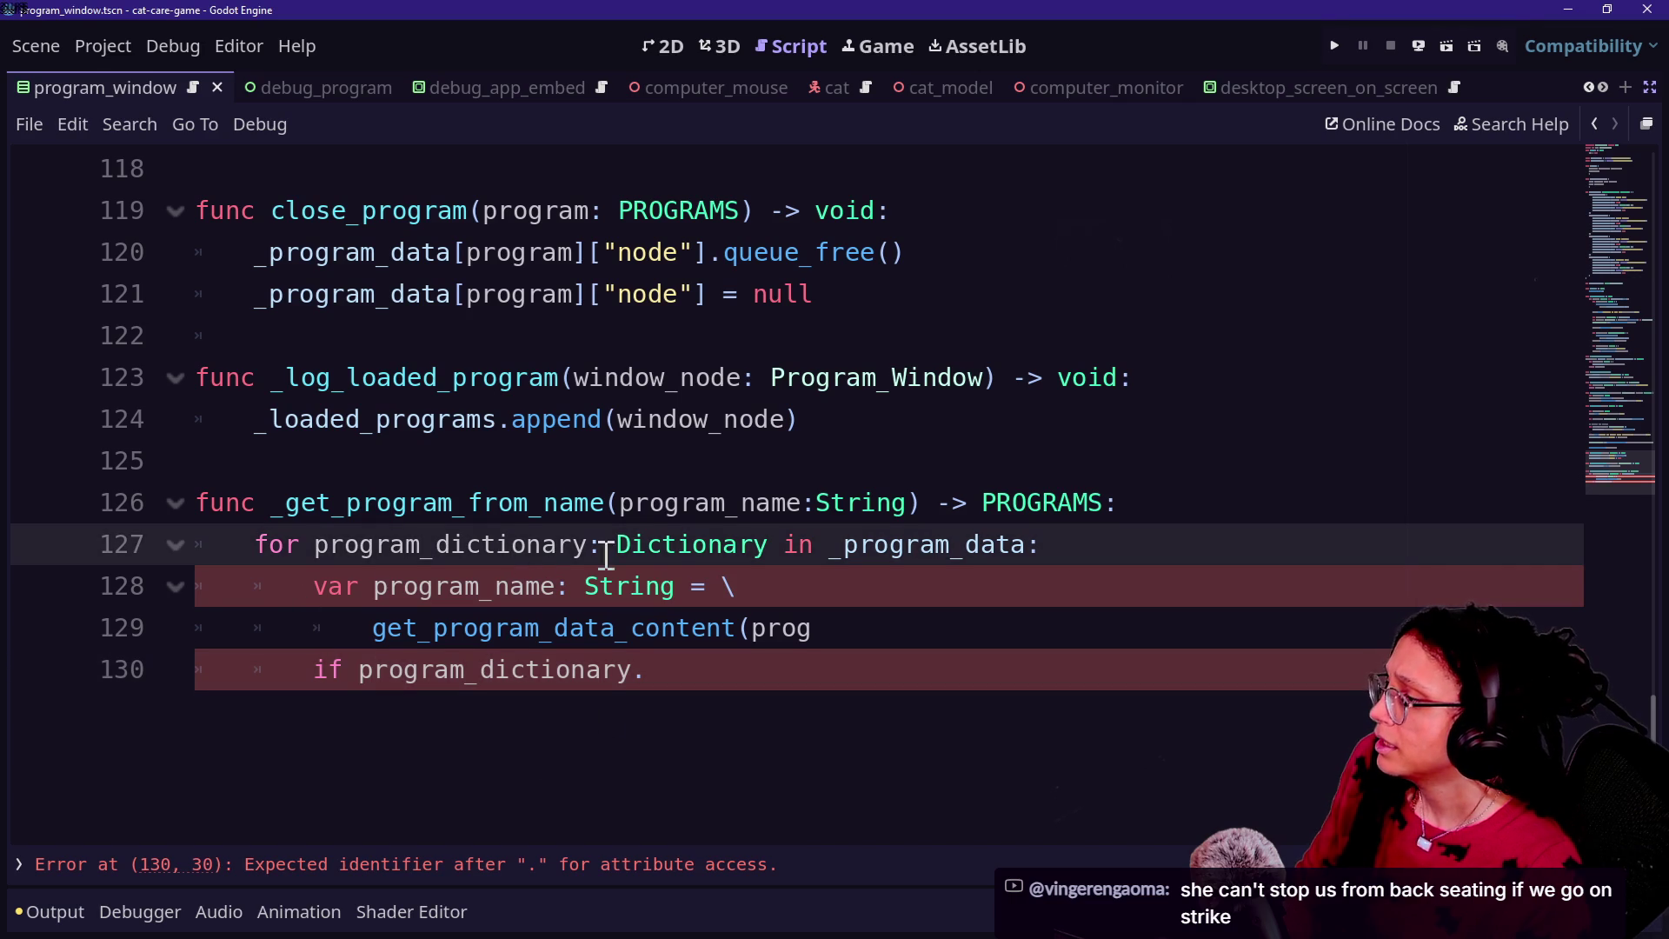
Step: Make line 127's loop variable program, typed as PROGRAMS
{"action": "mouse_move", "coordinate": [684, 545]}
{"action": "left_click_drag", "start_coordinate": [437, 544], "coordinate": [589, 544]}
{"action": "key", "text": "BackSpace"}
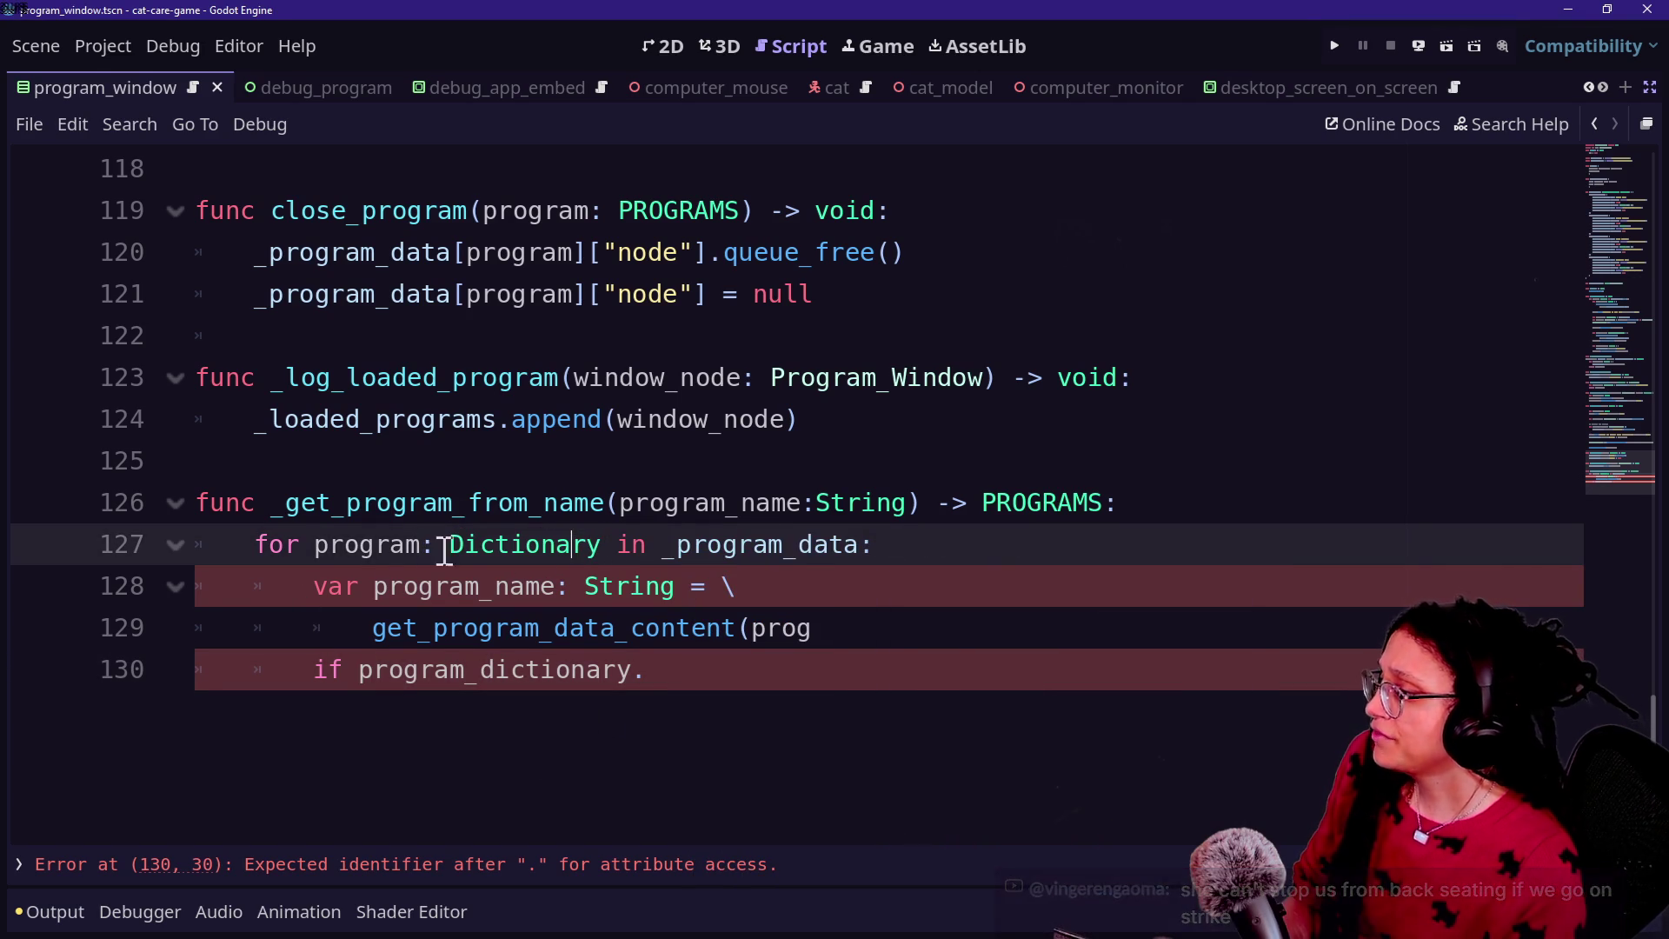
{"action": "double_click", "coordinate": [504, 559]}
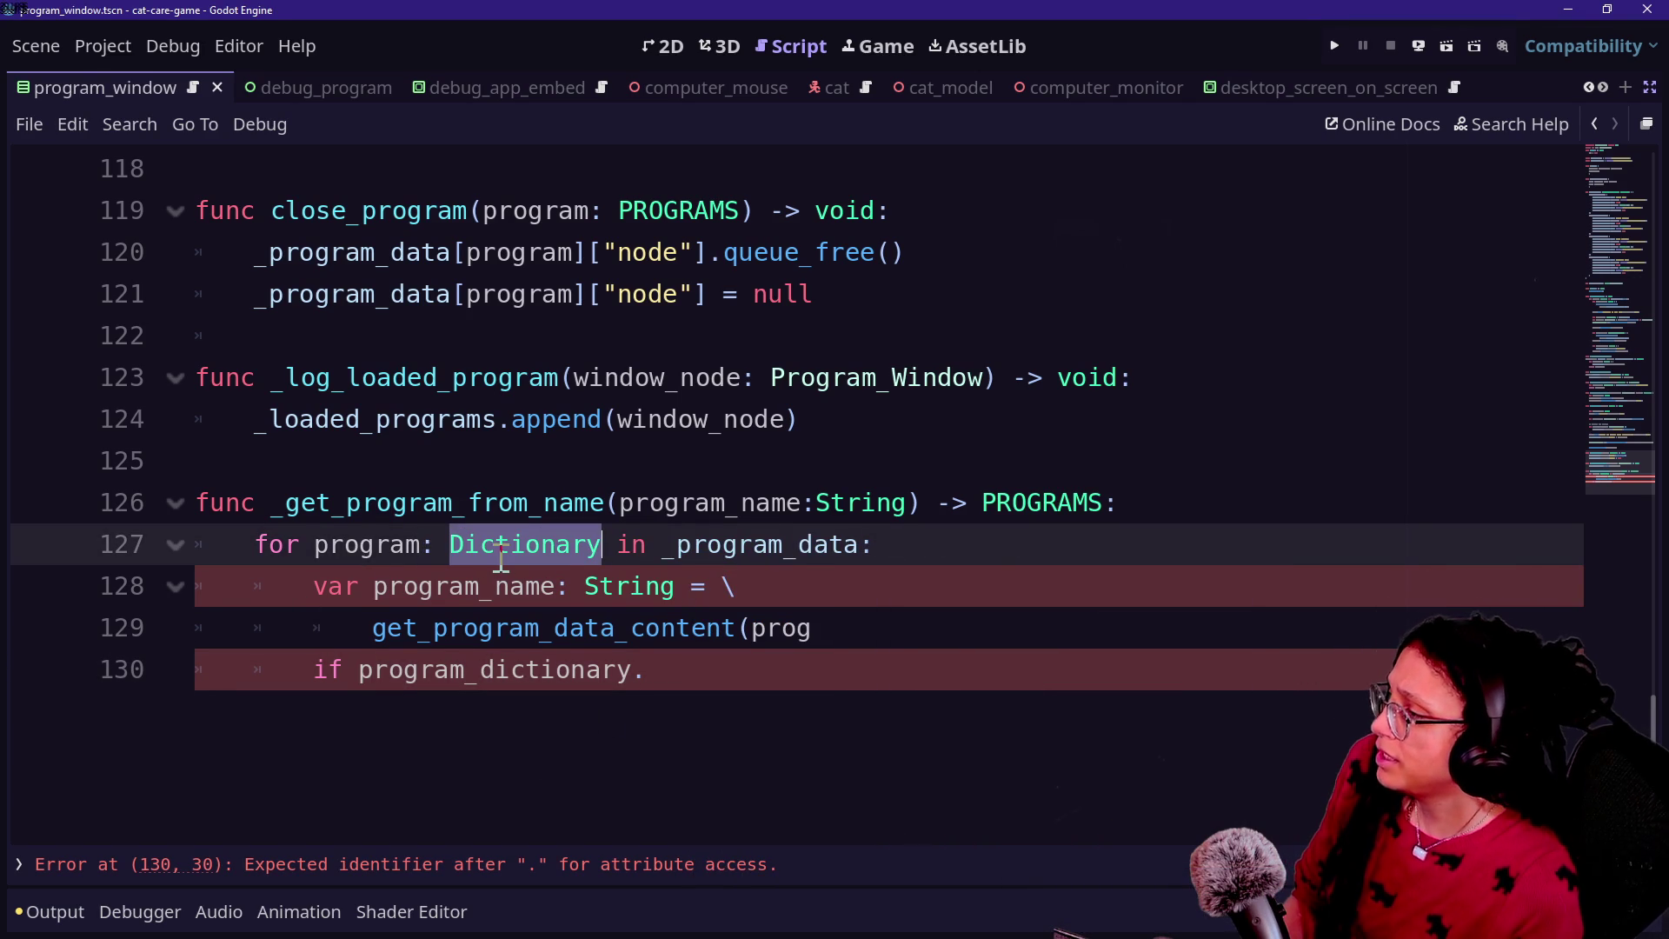
{"action": "type", "text": "progr"}
{"action": "key", "text": "BackSpace"}
{"action": "key", "text": "BackSpace"}
{"action": "key", "text": "BackSpace"}
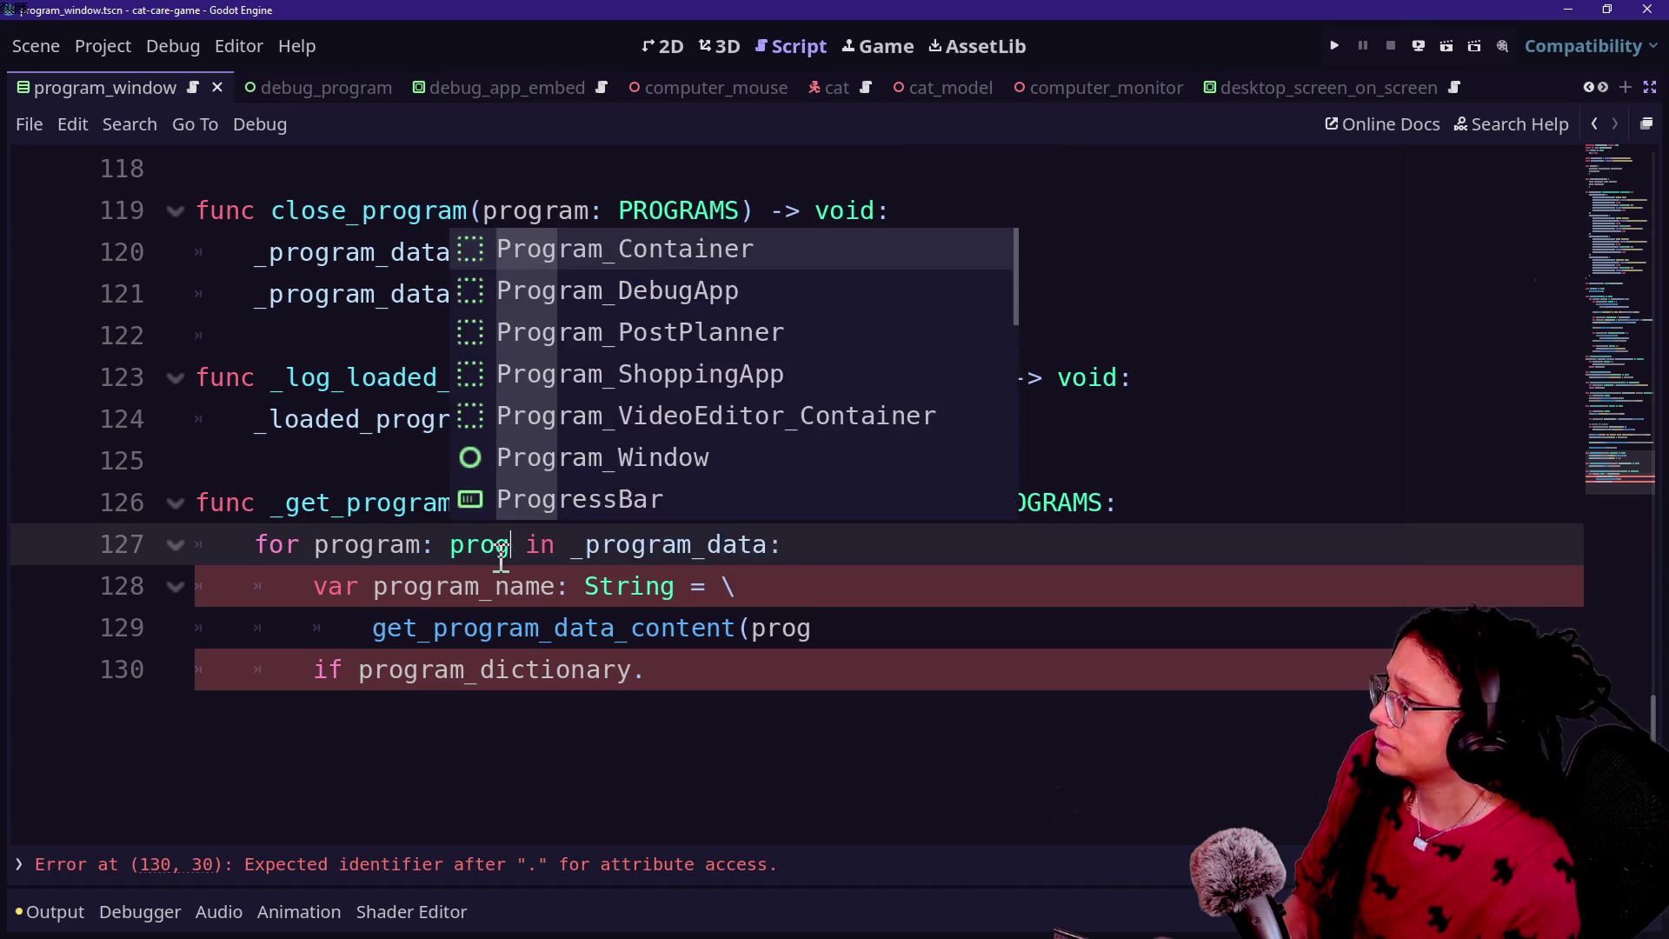
{"action": "type", "text": "PROGRAMS"}
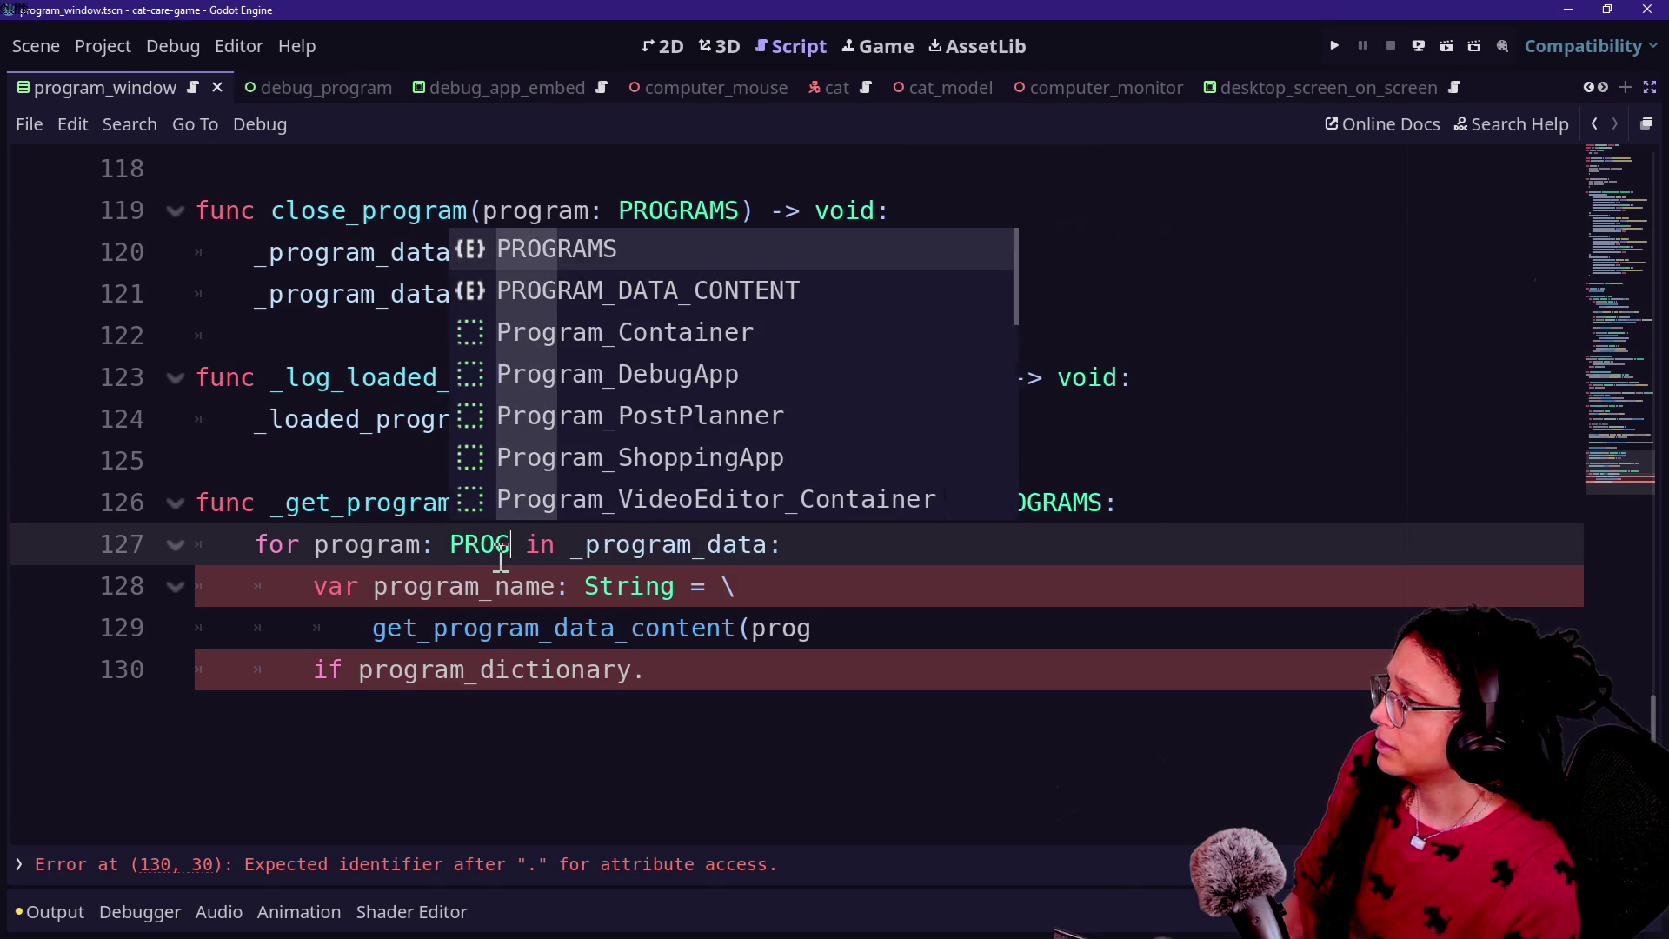
{"action": "left_click", "coordinate": [653, 519]}
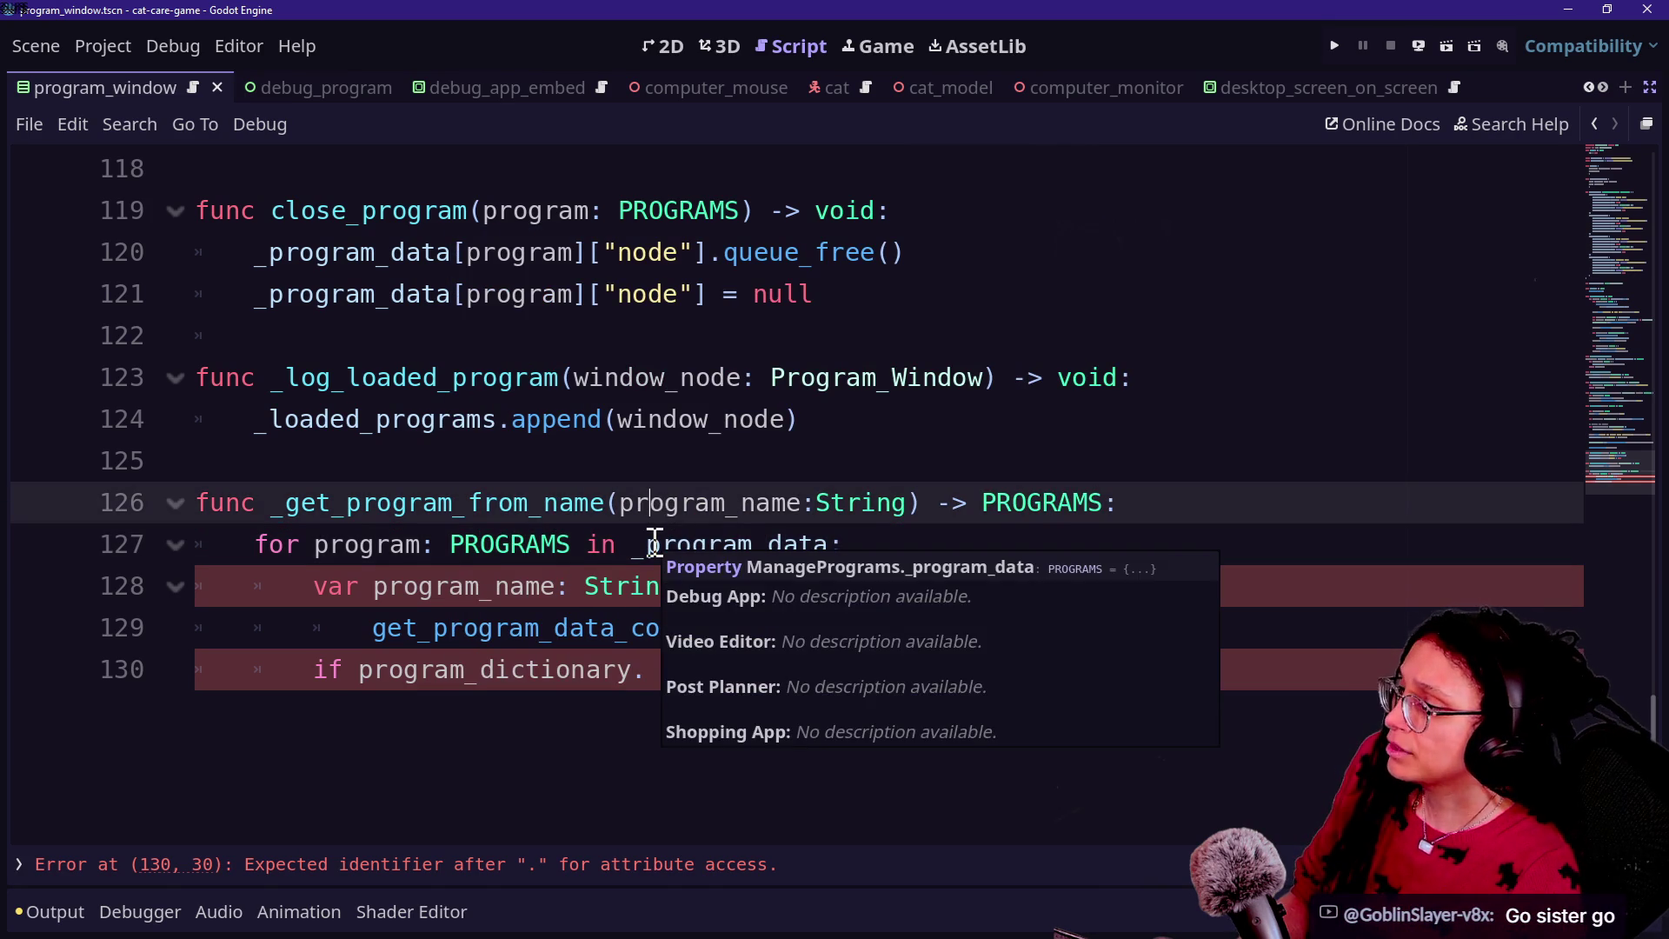
Step: Jump to and inspect the _program_data declaration
{"action": "left_click", "coordinate": [654, 545], "text": "ctrl"}
{"action": "scroll", "coordinate": [659, 545], "scroll_direction": "up", "scroll_amount": 3}
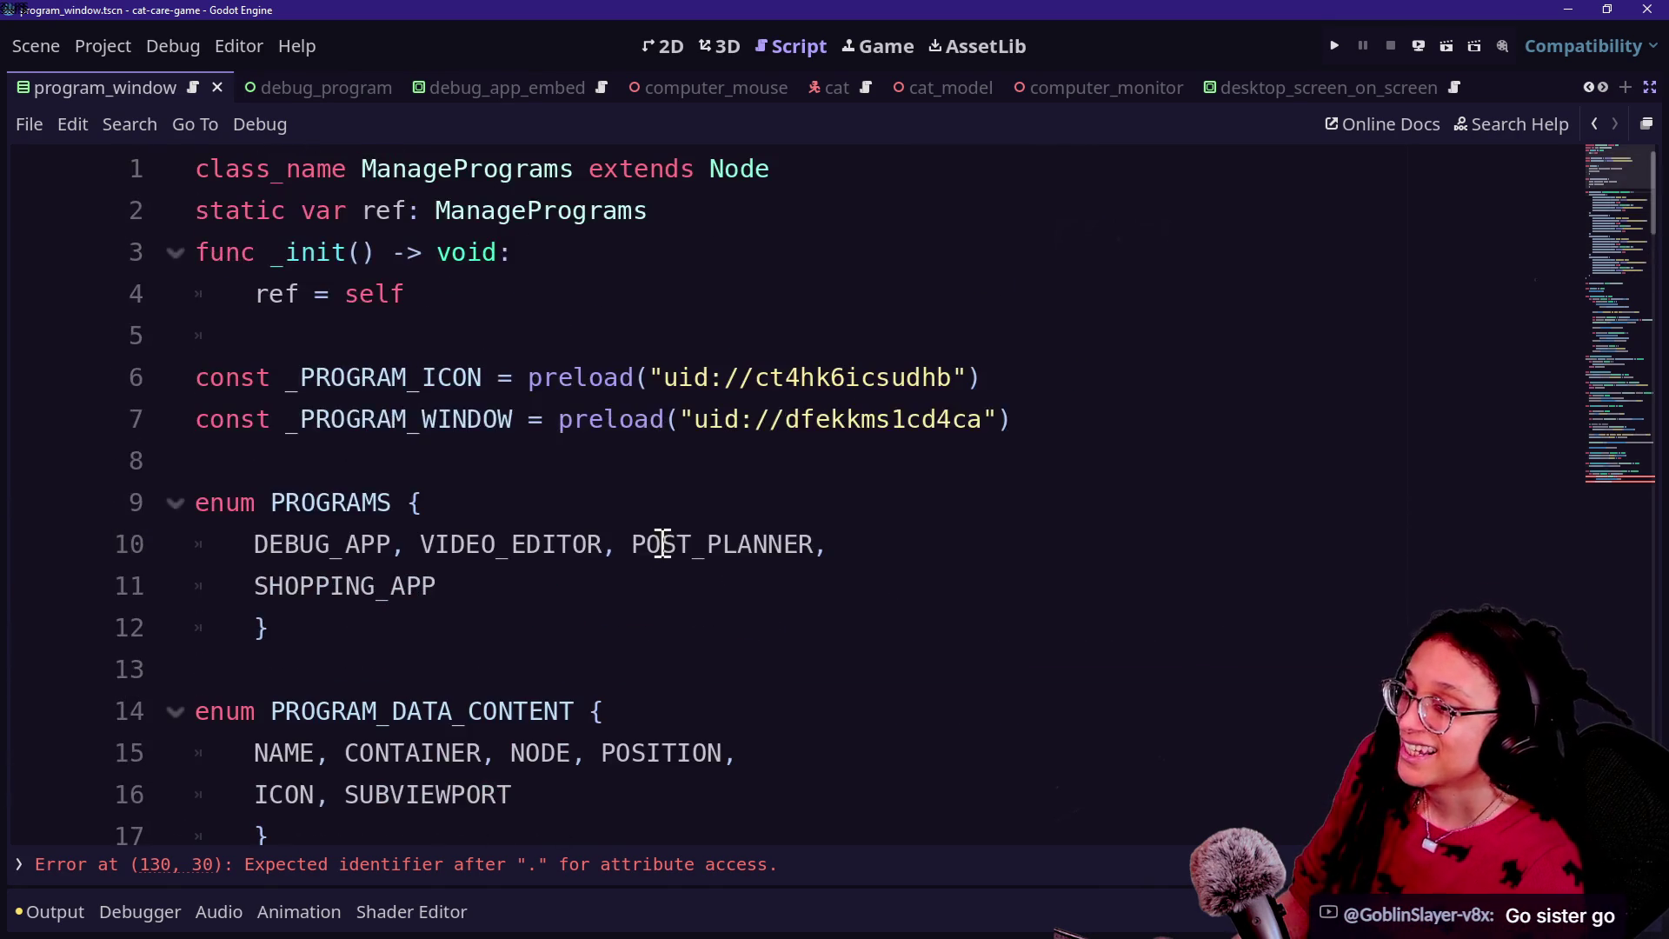
{"action": "scroll", "coordinate": [662, 544], "scroll_direction": "down", "scroll_amount": 1}
{"action": "scroll", "coordinate": [451, 498], "scroll_direction": "down", "scroll_amount": 3}
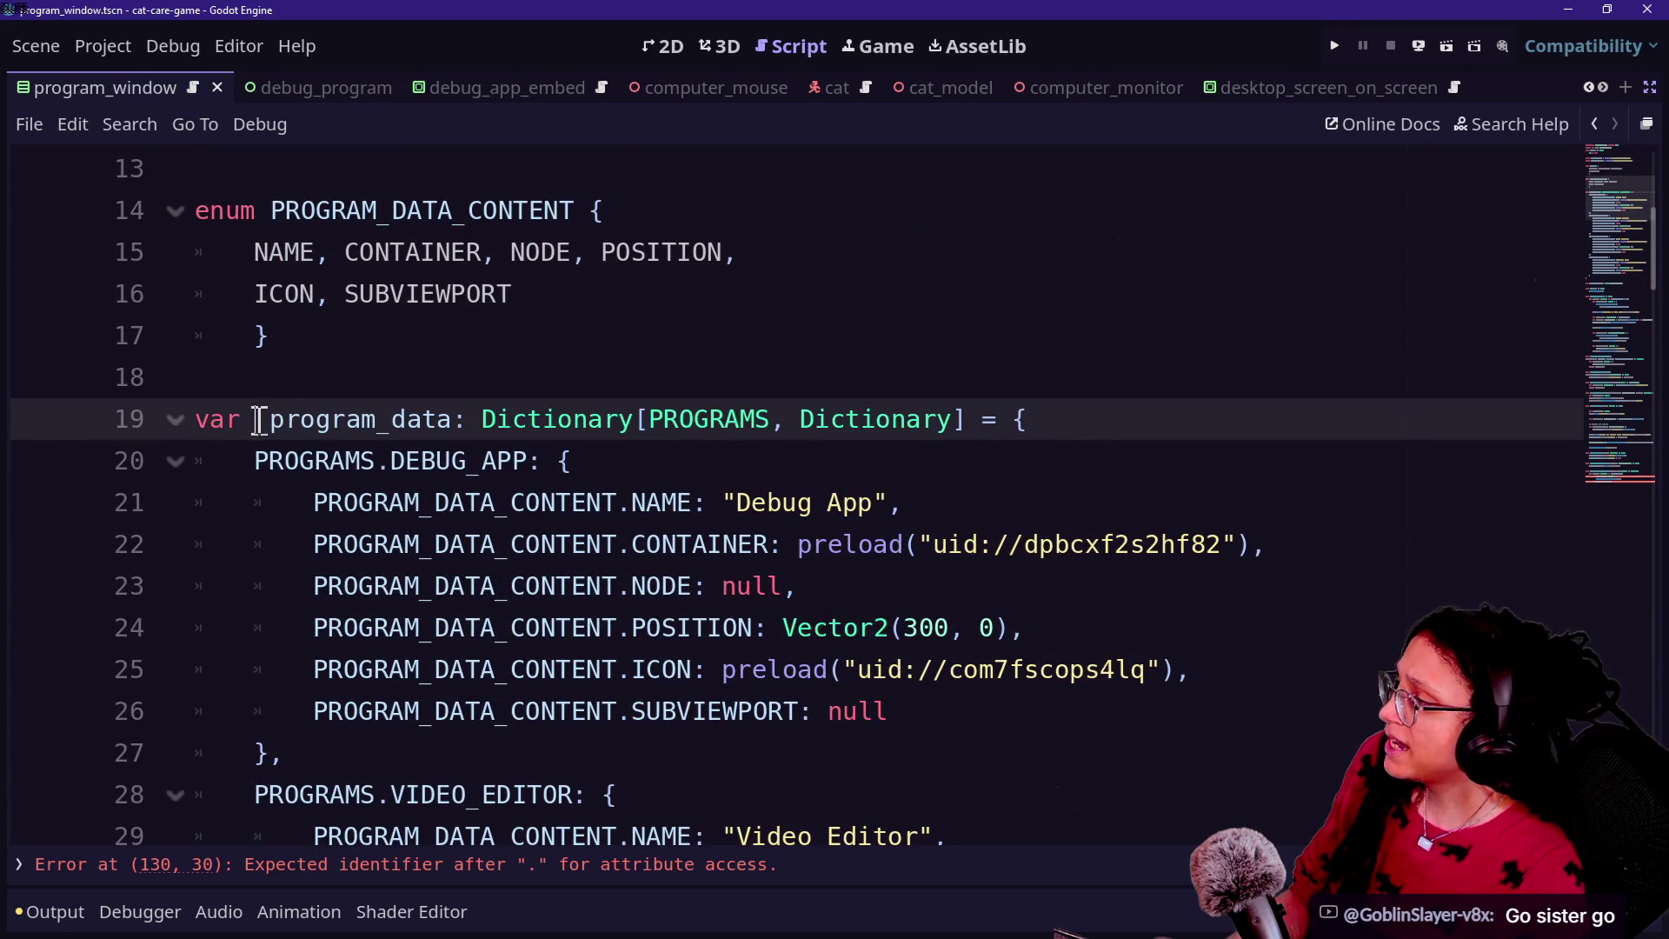
{"action": "left_click_drag", "start_coordinate": [258, 420], "coordinate": [467, 426]}
{"action": "left_click_drag", "start_coordinate": [650, 421], "coordinate": [770, 424]}
{"action": "scroll", "coordinate": [769, 423], "scroll_direction": "down", "scroll_amount": 1}
{"action": "scroll", "coordinate": [769, 423], "scroll_direction": "down", "scroll_amount": 5}
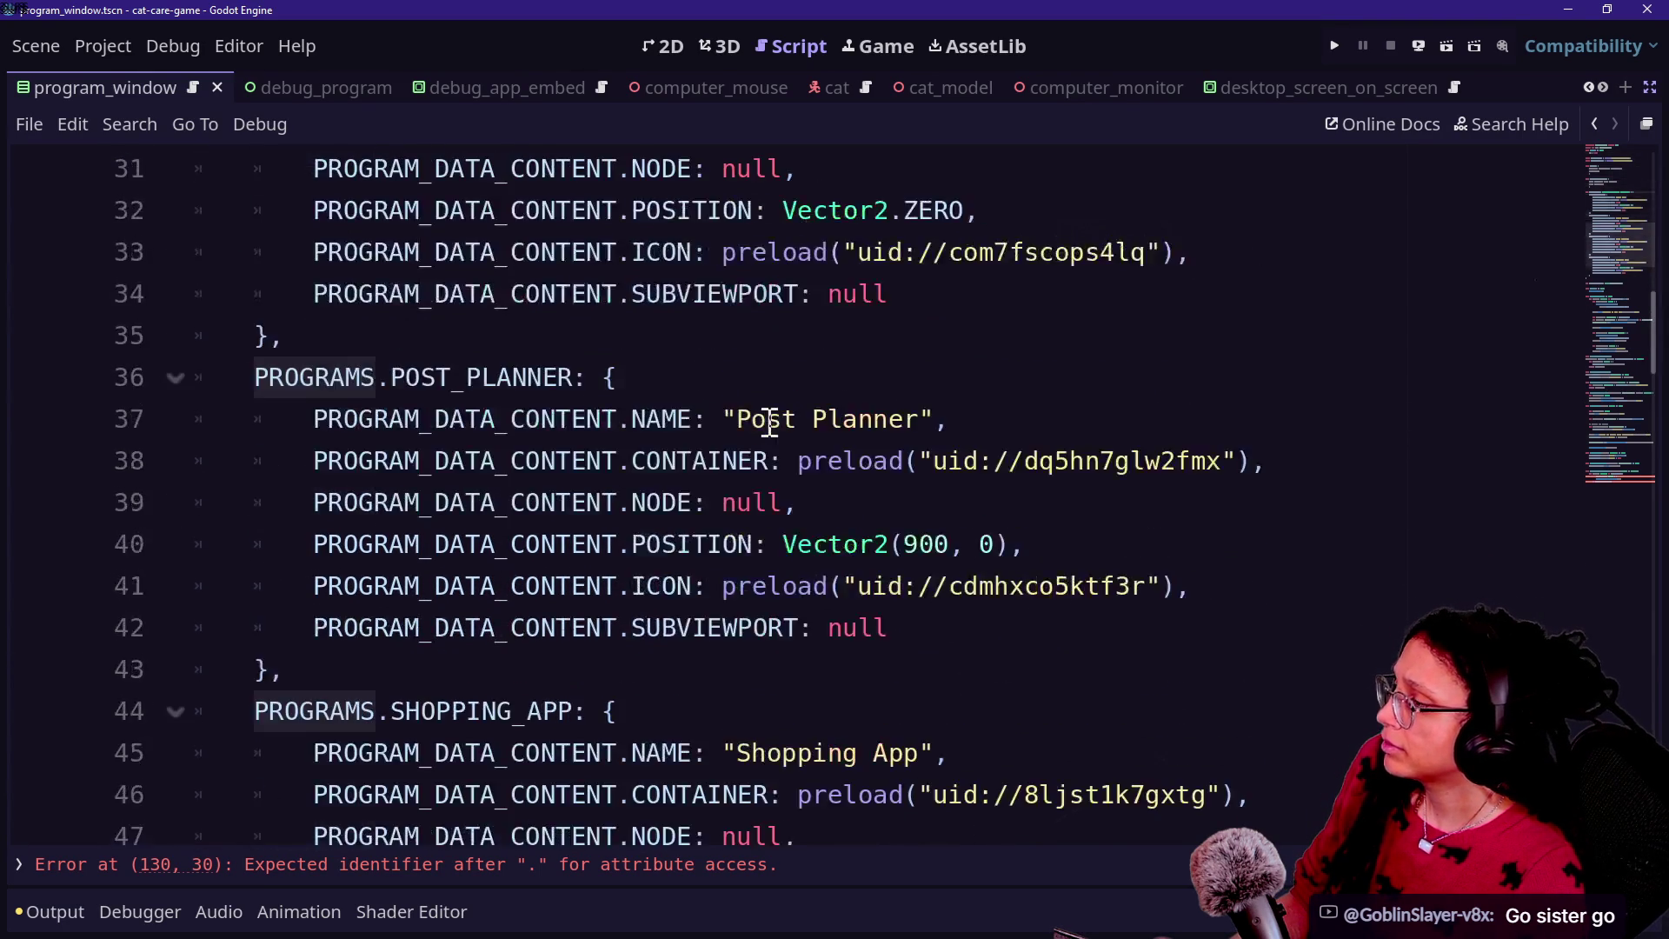
{"action": "scroll", "coordinate": [767, 421], "scroll_direction": "up", "scroll_amount": 10}
{"action": "scroll", "coordinate": [518, 563], "scroll_direction": "down", "scroll_amount": 7}
{"action": "scroll", "coordinate": [518, 564], "scroll_direction": "down", "scroll_amount": 20}
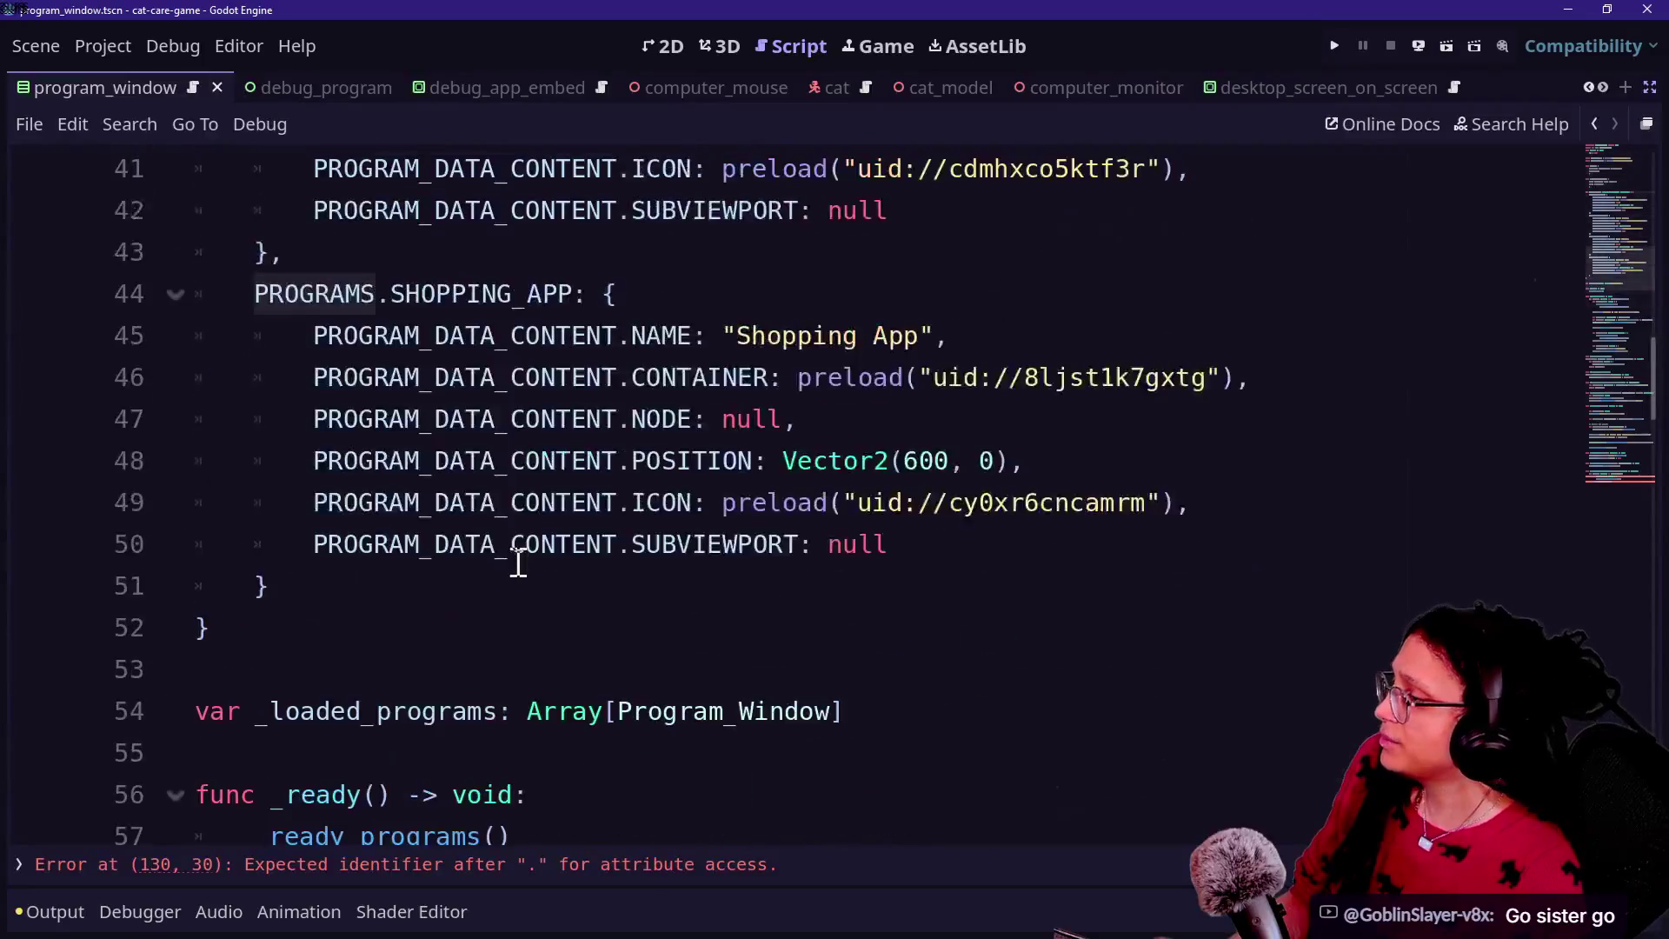
{"action": "scroll", "coordinate": [518, 564], "scroll_direction": "up", "scroll_amount": 20}
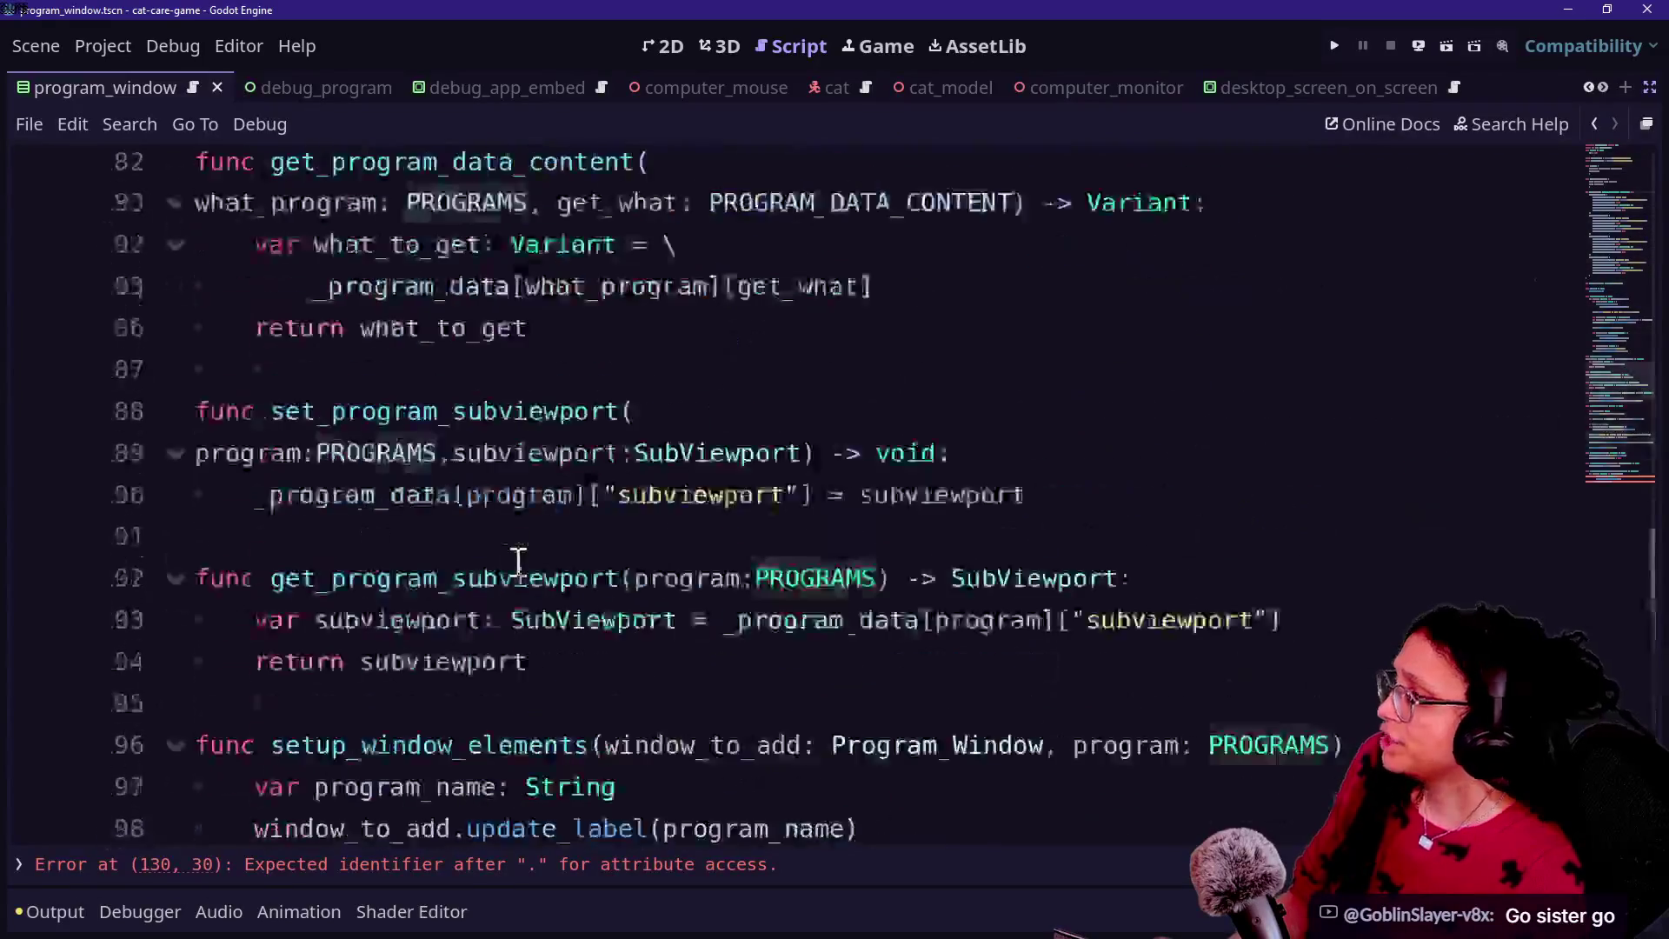
{"action": "scroll", "coordinate": [518, 564], "scroll_direction": "down", "scroll_amount": 3}
Step: Review the PROGRAMS.DEBUG_APP entry, return to line 128, and switch to manage_levels.gd on GitHub
{"action": "left_click", "coordinate": [704, 383]}
{"action": "scroll", "coordinate": [704, 383], "scroll_direction": "down", "scroll_amount": 3}
{"action": "left_click_drag", "start_coordinate": [267, 228], "coordinate": [626, 223]}
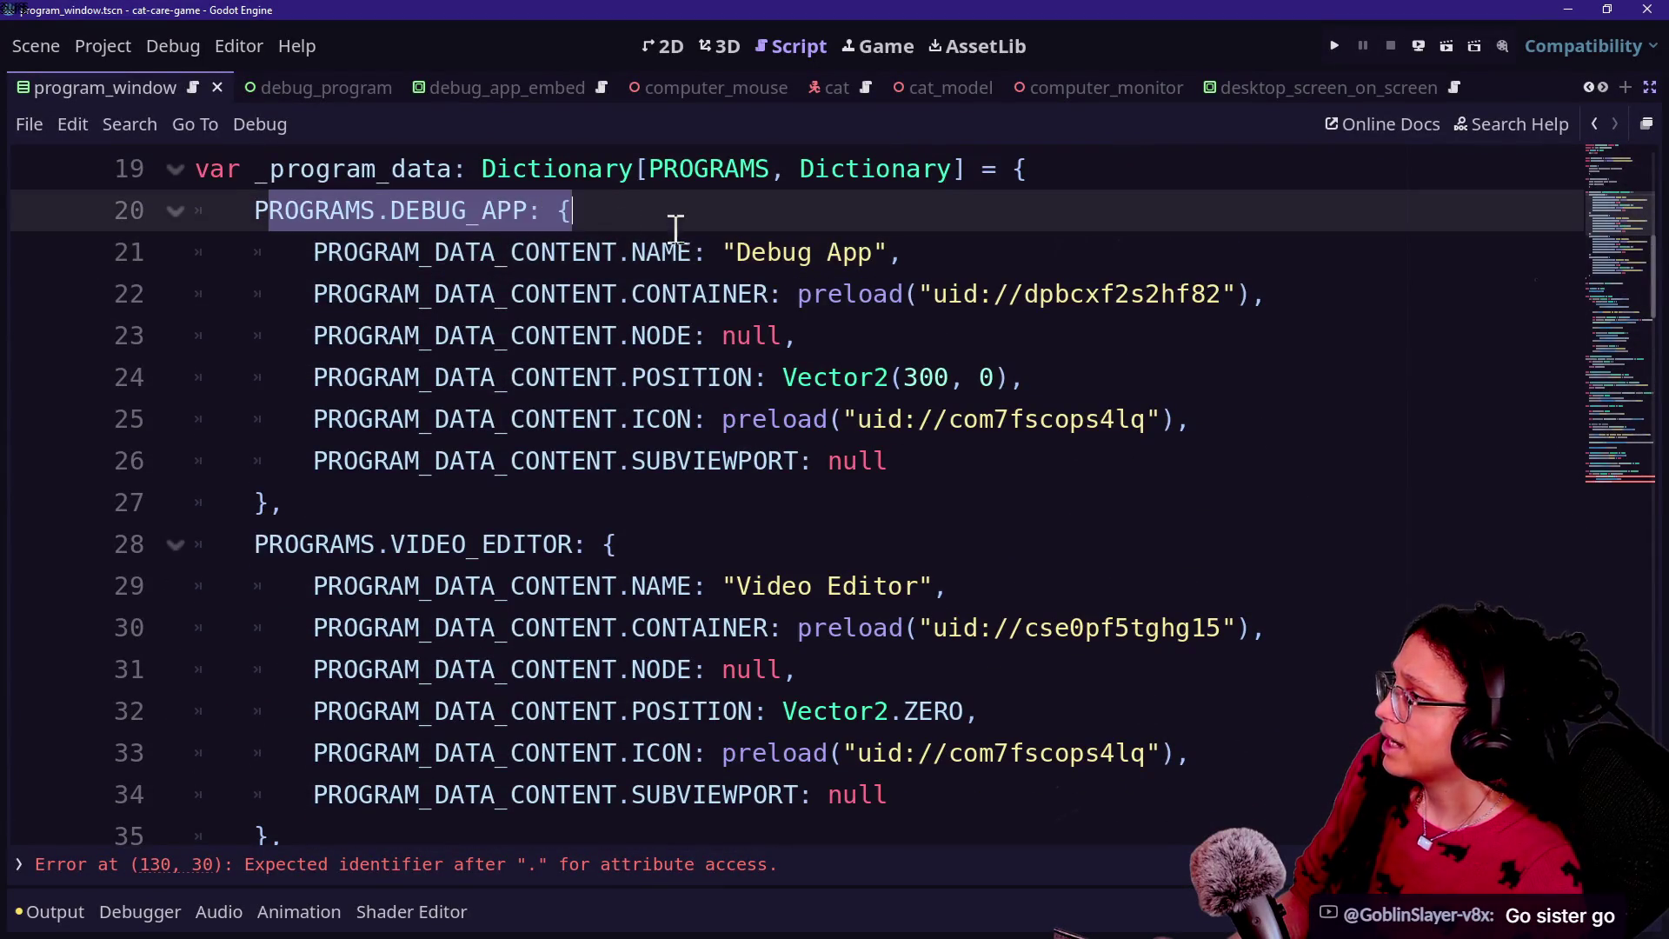
{"action": "left_click", "coordinate": [745, 193]}
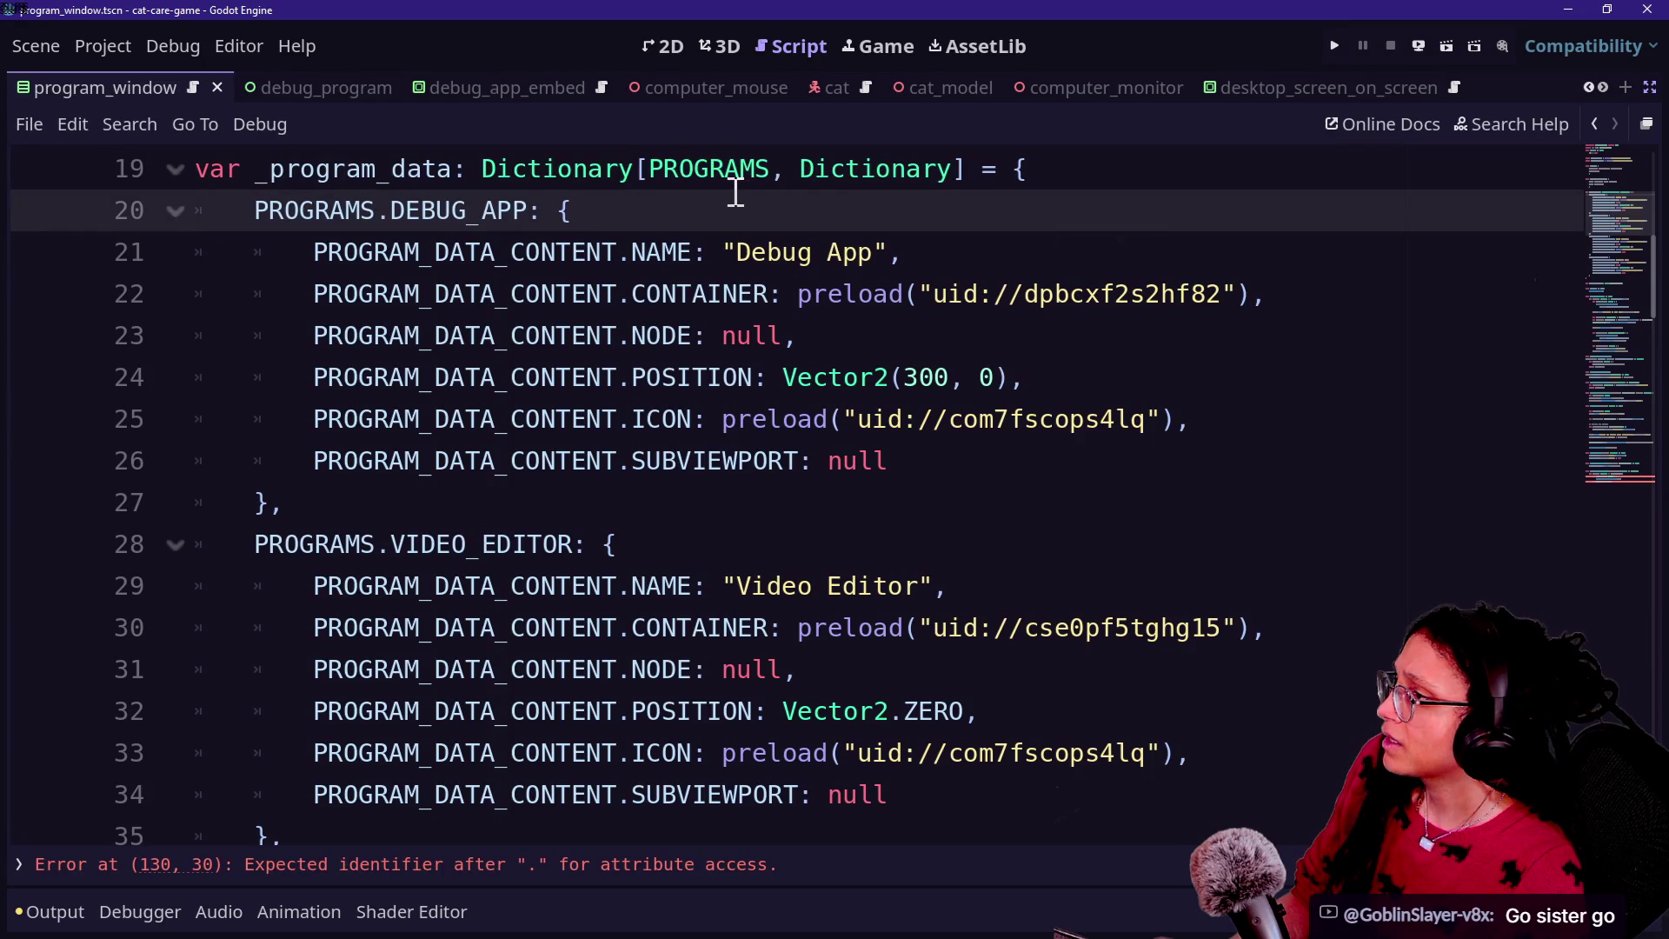
{"action": "scroll", "coordinate": [609, 165], "scroll_direction": "down", "scroll_amount": 20}
{"action": "scroll", "coordinate": [609, 166], "scroll_direction": "up", "scroll_amount": 3}
{"action": "left_click", "coordinate": [275, 376]}
{"action": "left_click", "coordinate": [787, 419]}
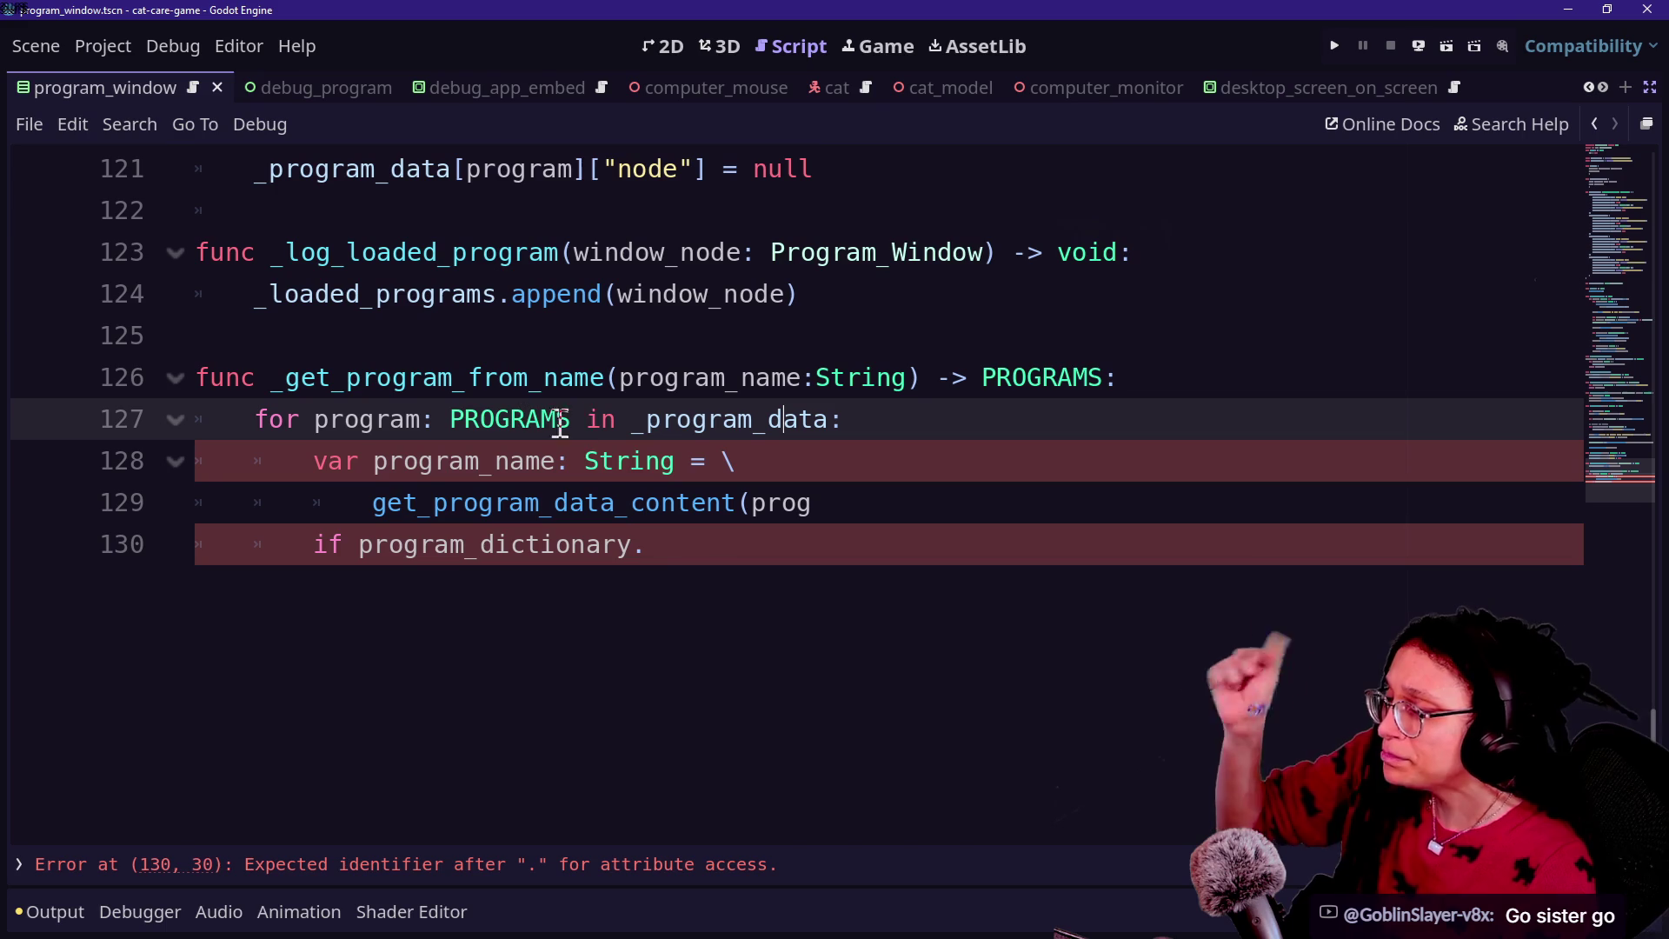
{"action": "left_click", "coordinate": [485, 451]}
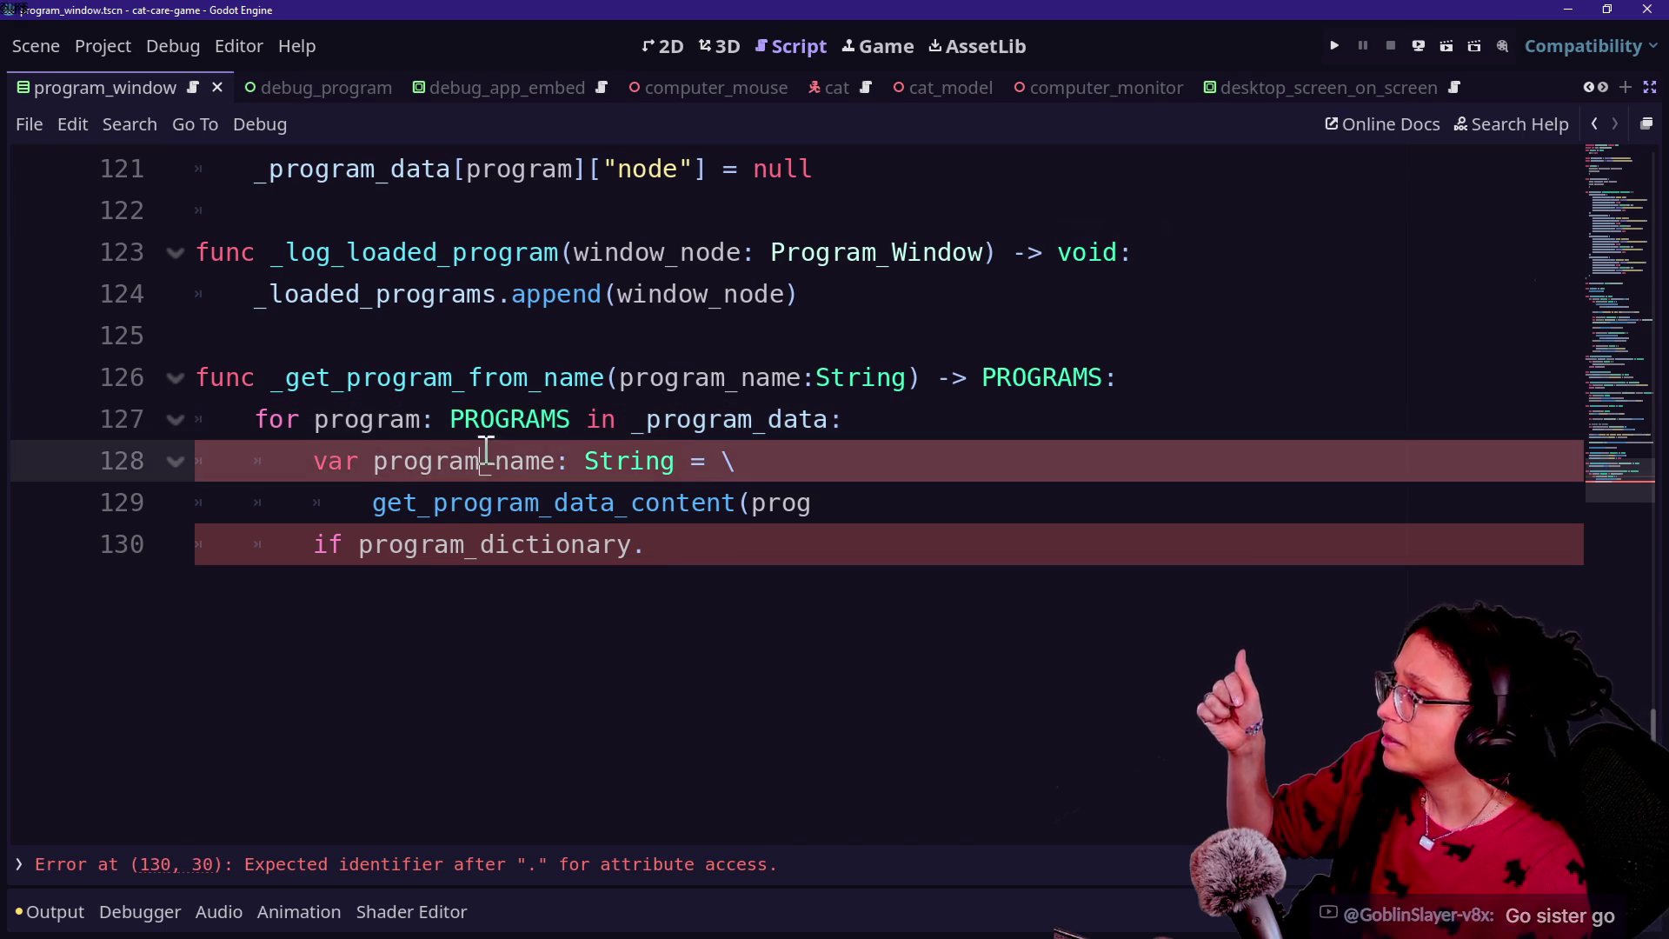
{"action": "left_click", "coordinate": [886, 435]}
{"action": "key", "text": "Down"}
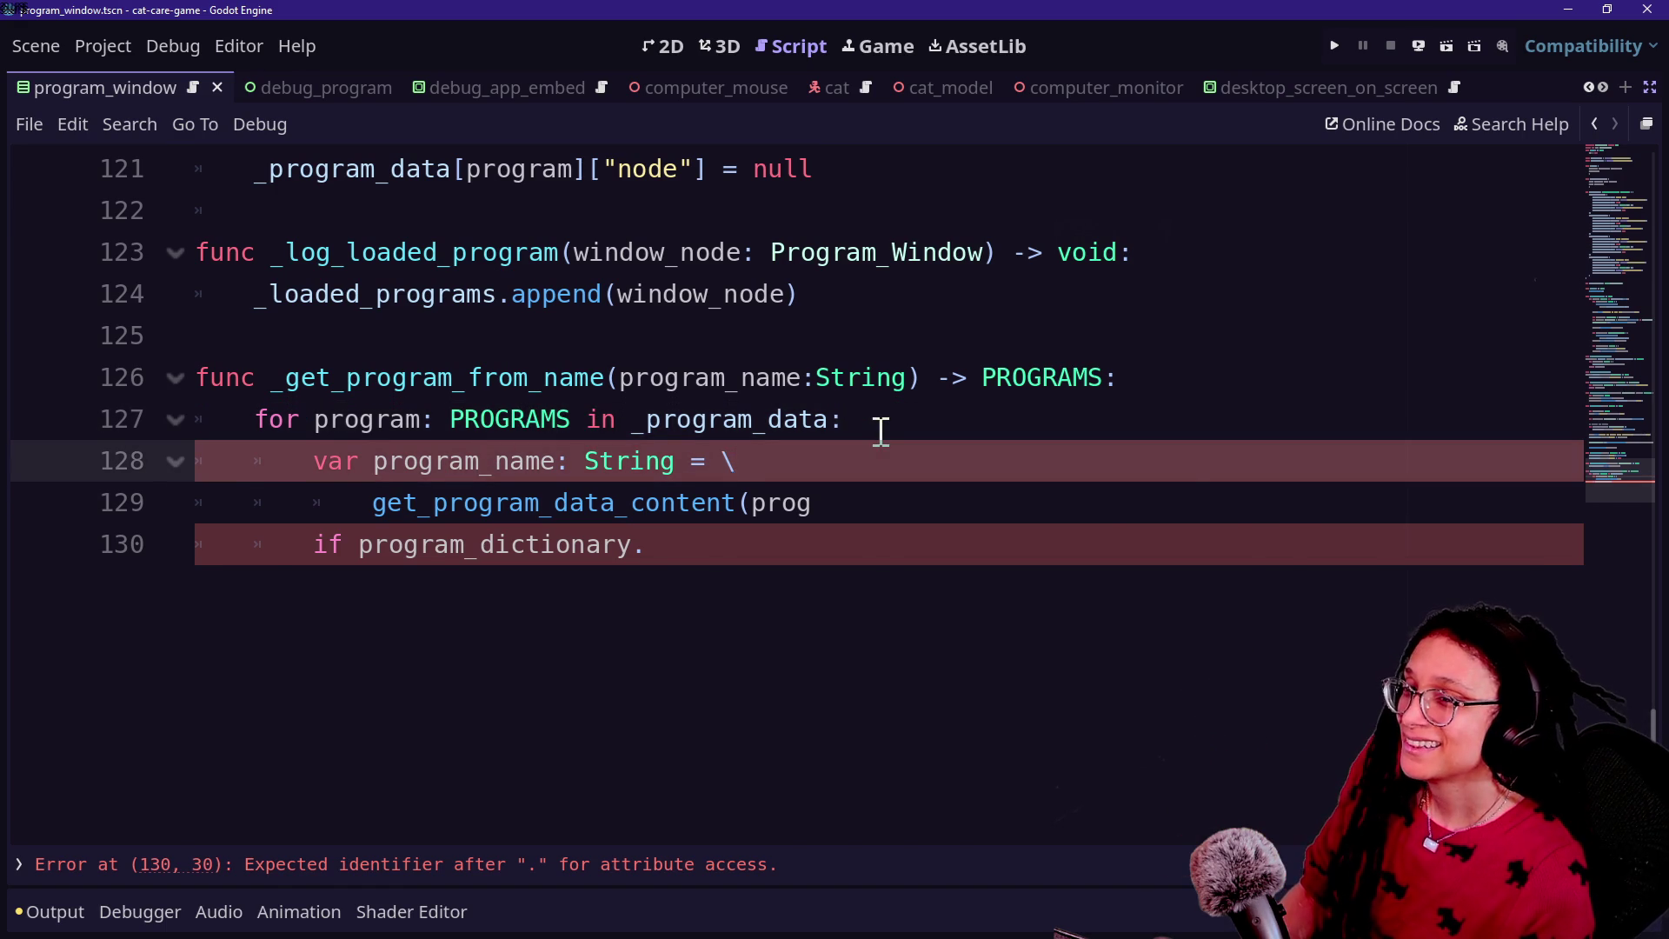
{"action": "key", "text": "alt+Tab"}
{"action": "scroll", "coordinate": [449, 511], "scroll_direction": "up", "scroll_amount": 2}
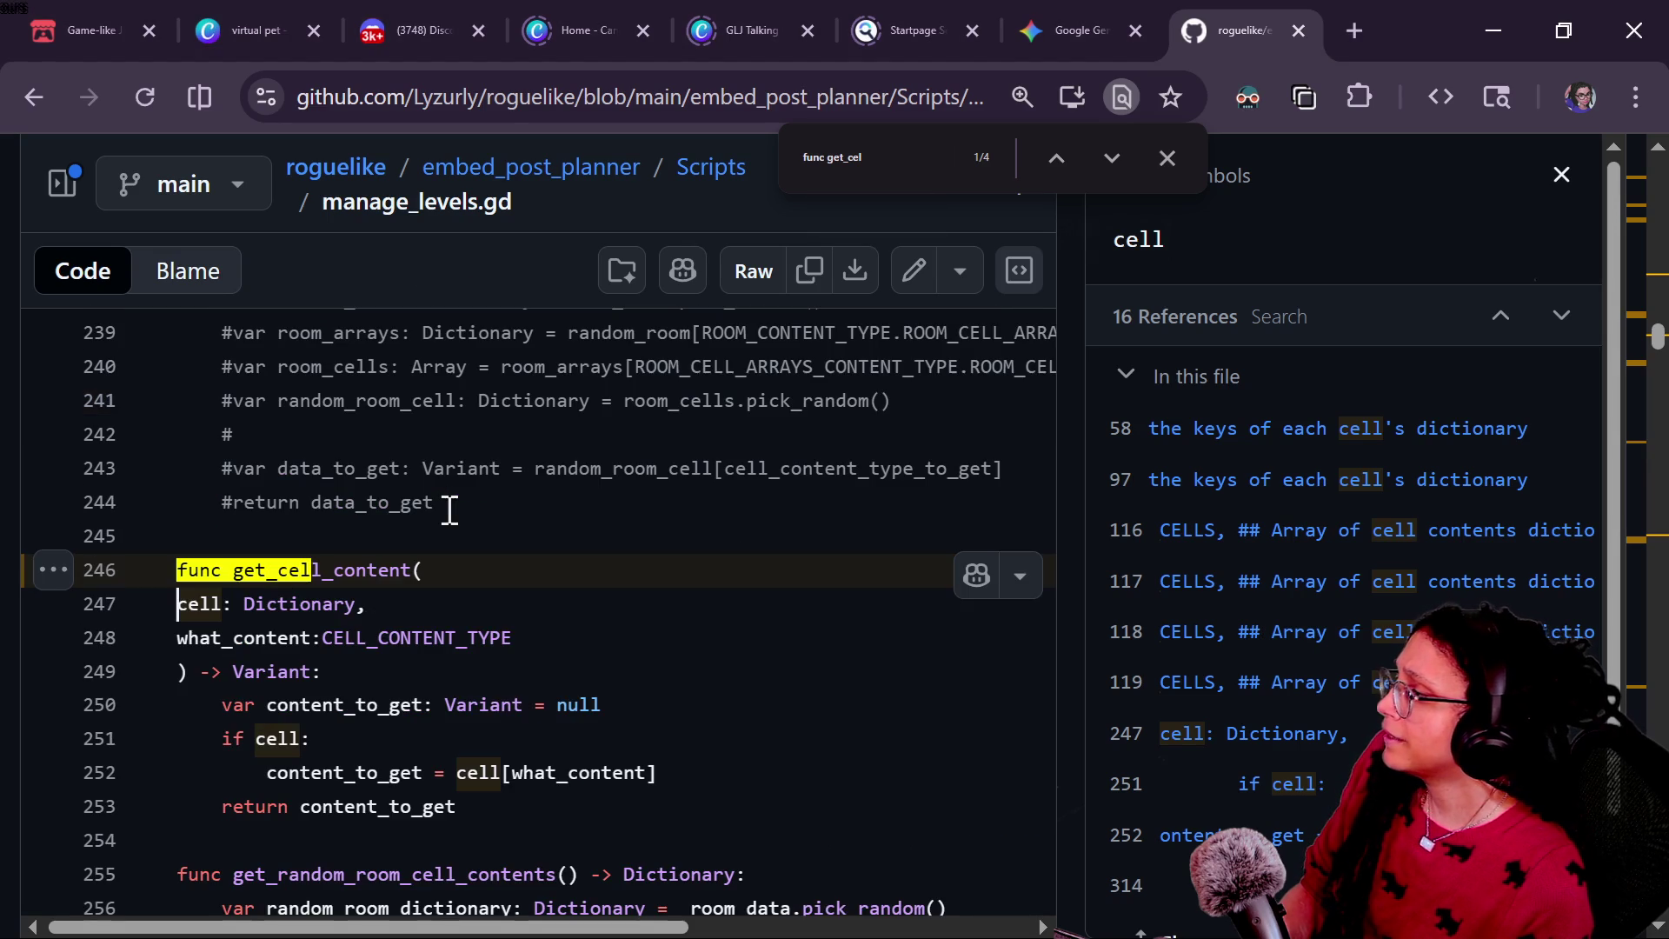
Step: Find the first _room_data match in manage_levels.gd
{"action": "key", "text": "ctrl+Home"}
{"action": "scroll", "coordinate": [449, 522], "scroll_direction": "down", "scroll_amount": 8}
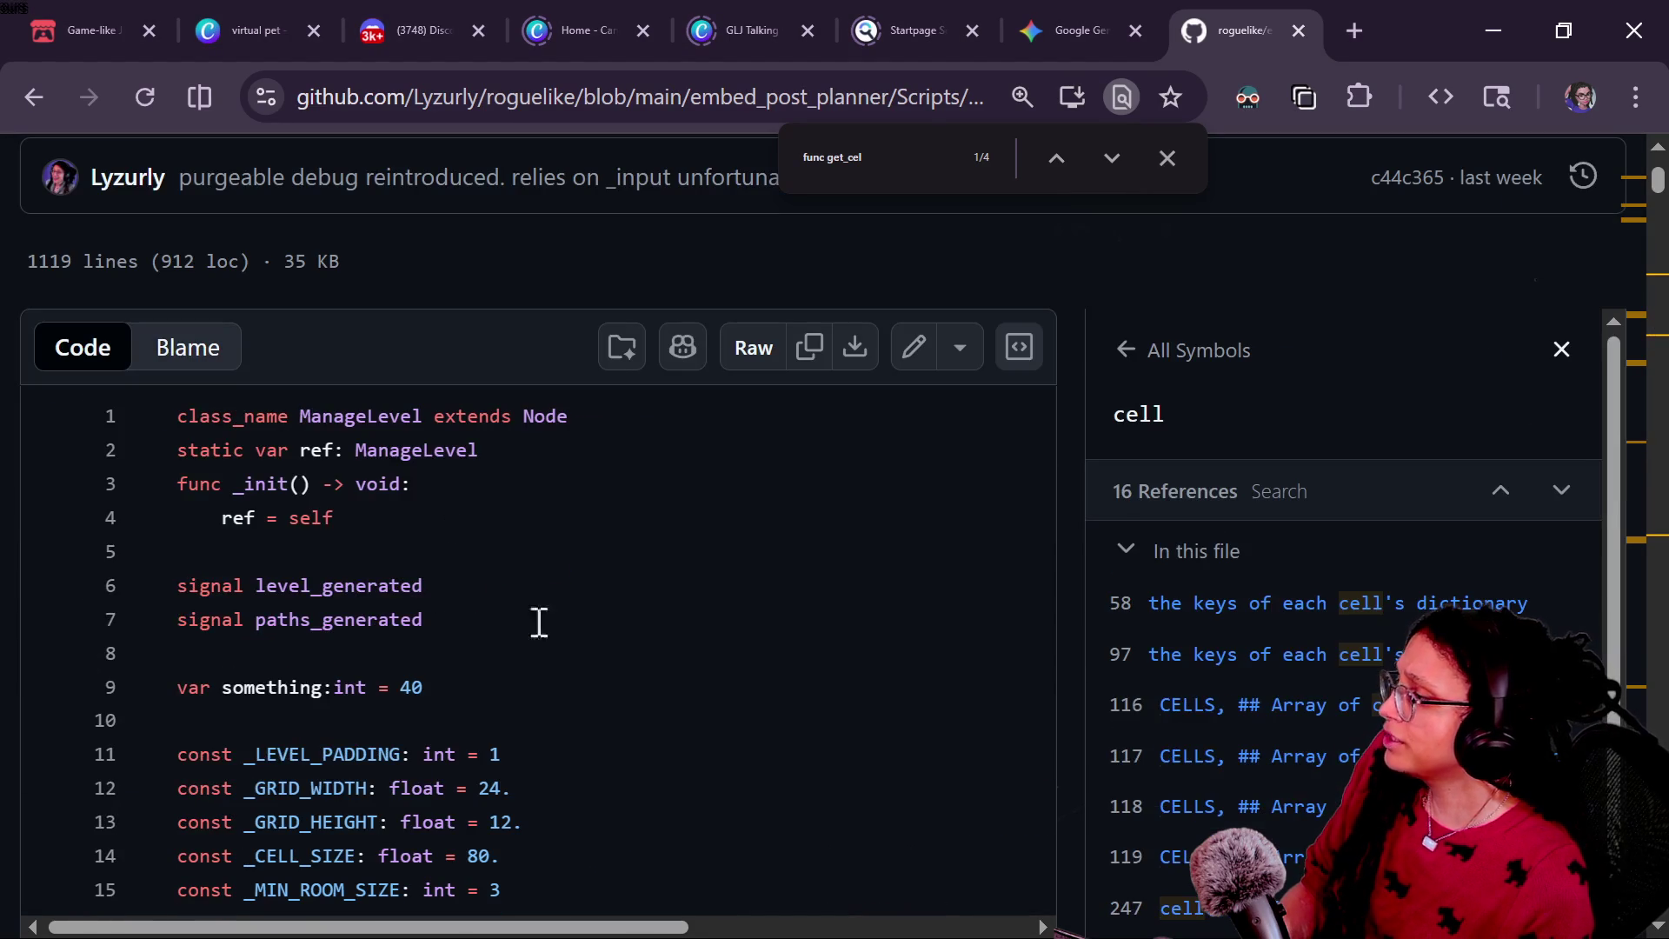
{"action": "scroll", "coordinate": [580, 666], "scroll_direction": "down", "scroll_amount": 6}
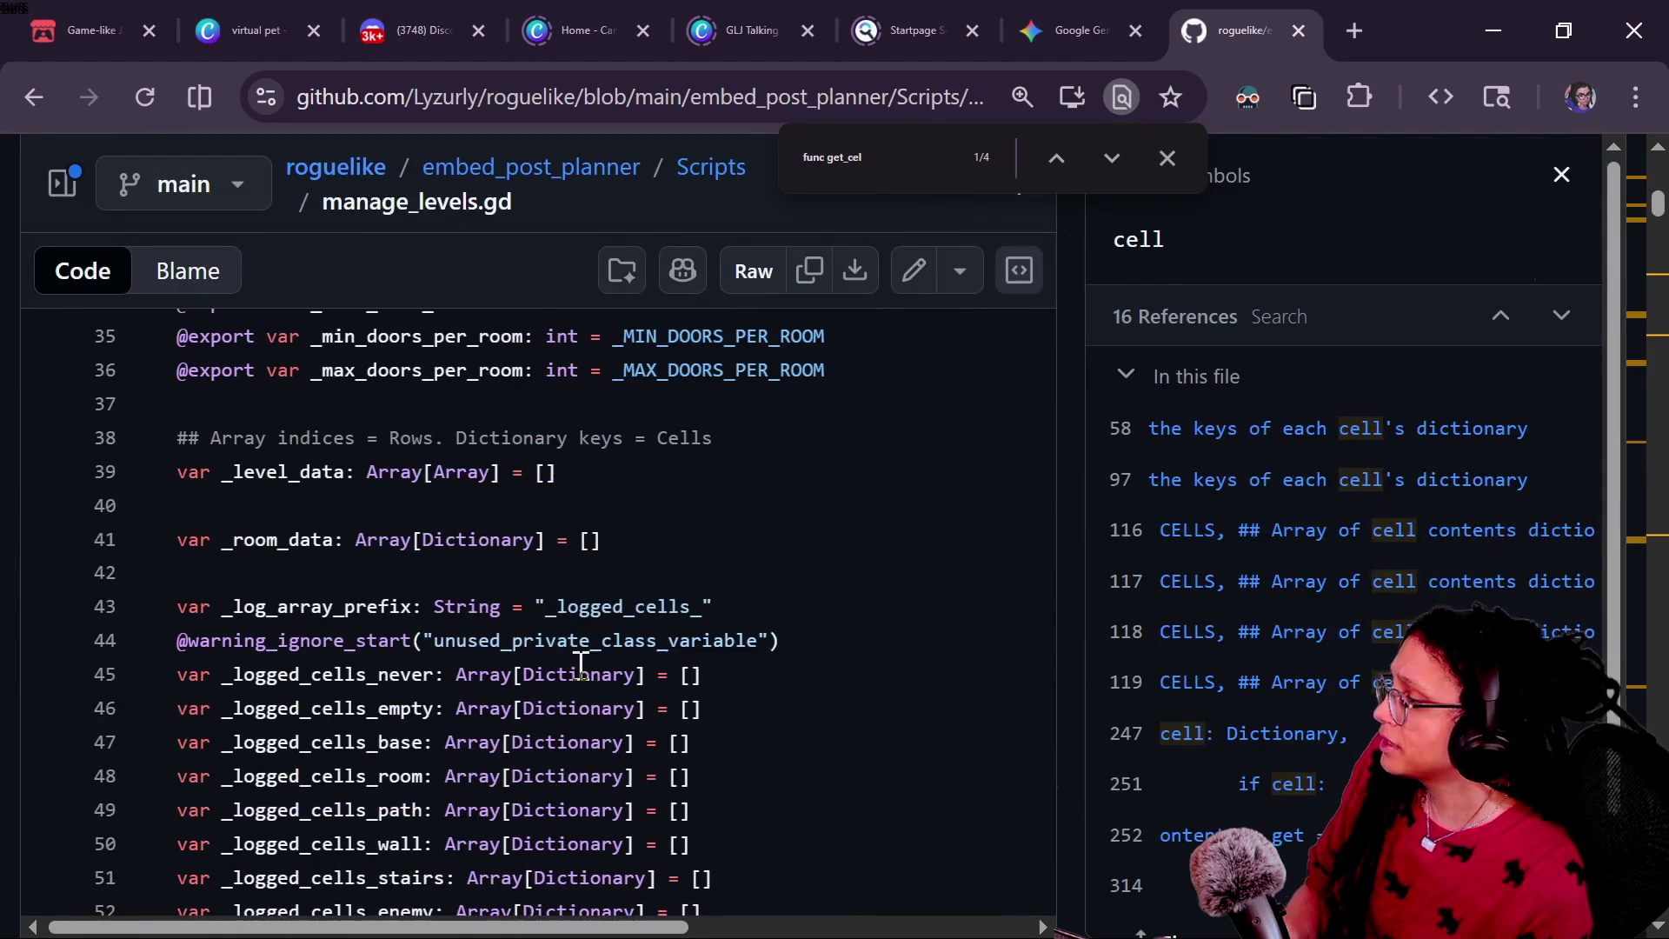
{"action": "scroll", "coordinate": [452, 630], "scroll_direction": "down", "scroll_amount": 12}
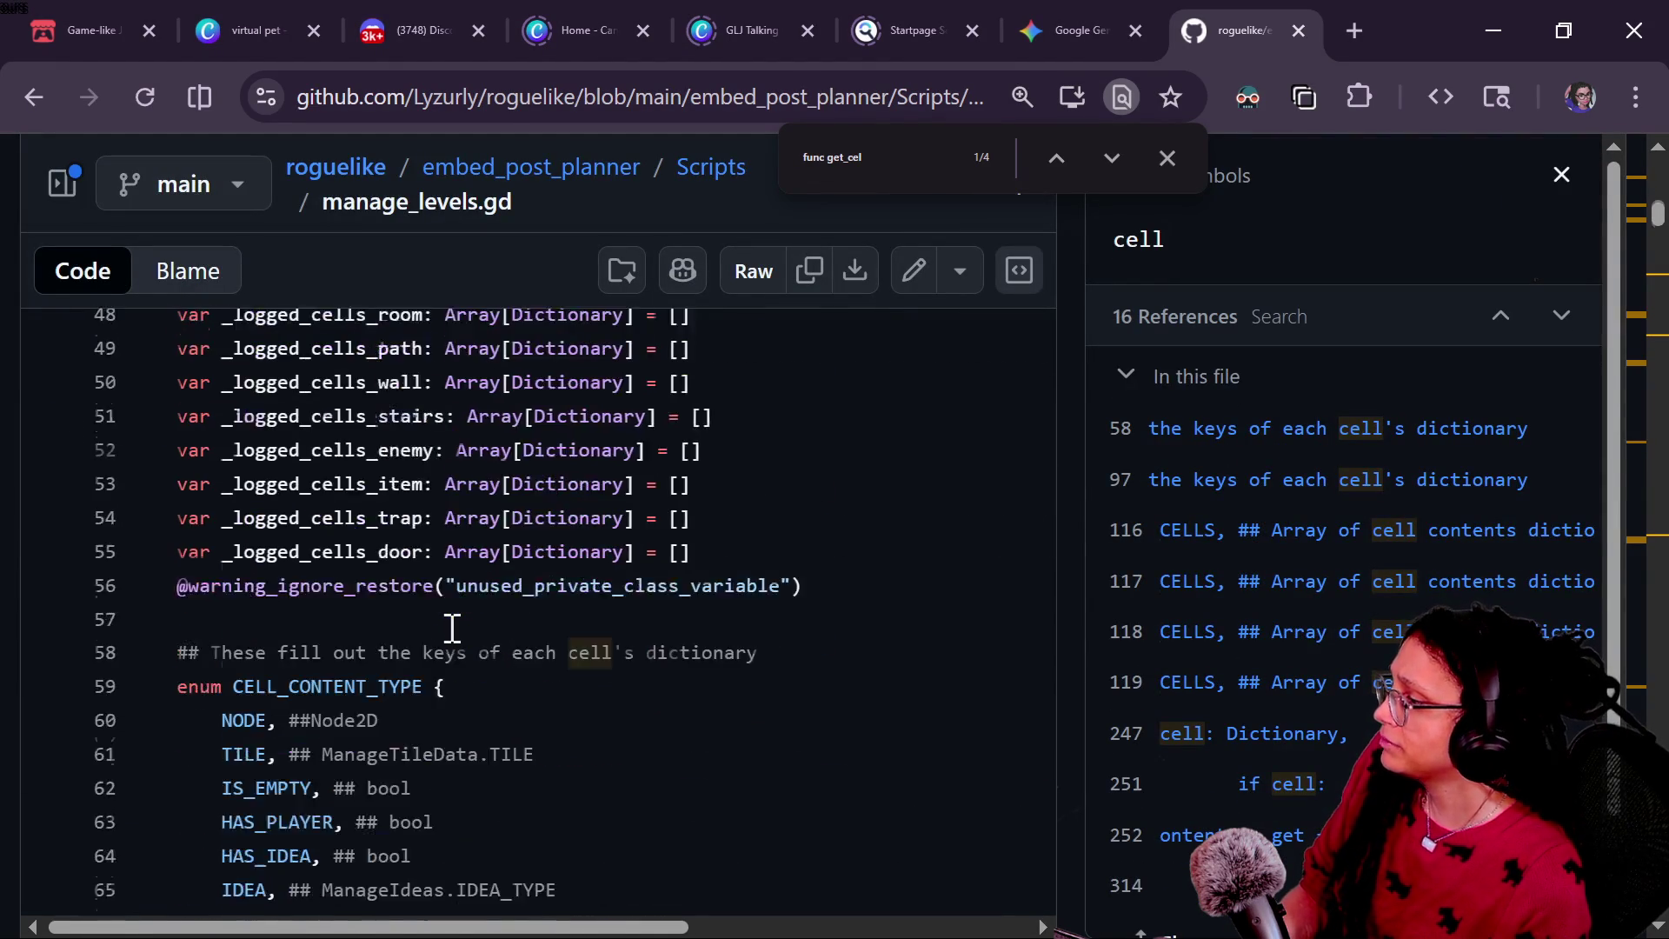
{"action": "scroll", "coordinate": [452, 628], "scroll_direction": "down", "scroll_amount": 20}
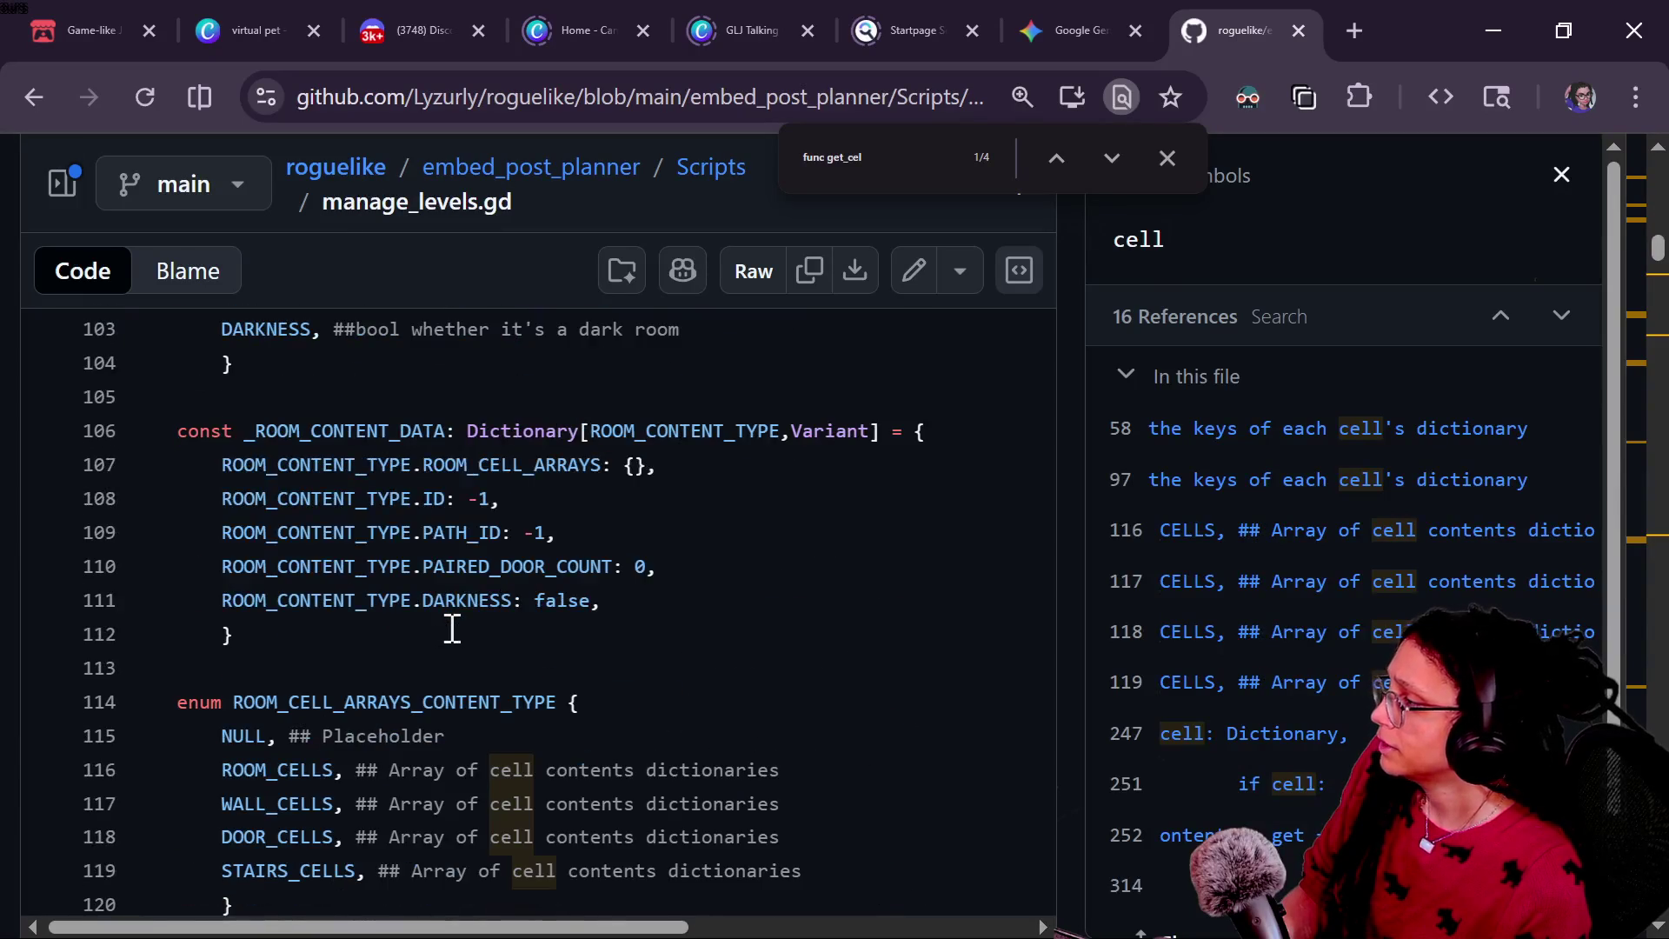
{"action": "key", "text": "ctrl+f"}
{"action": "type", "text": "_room_data"}
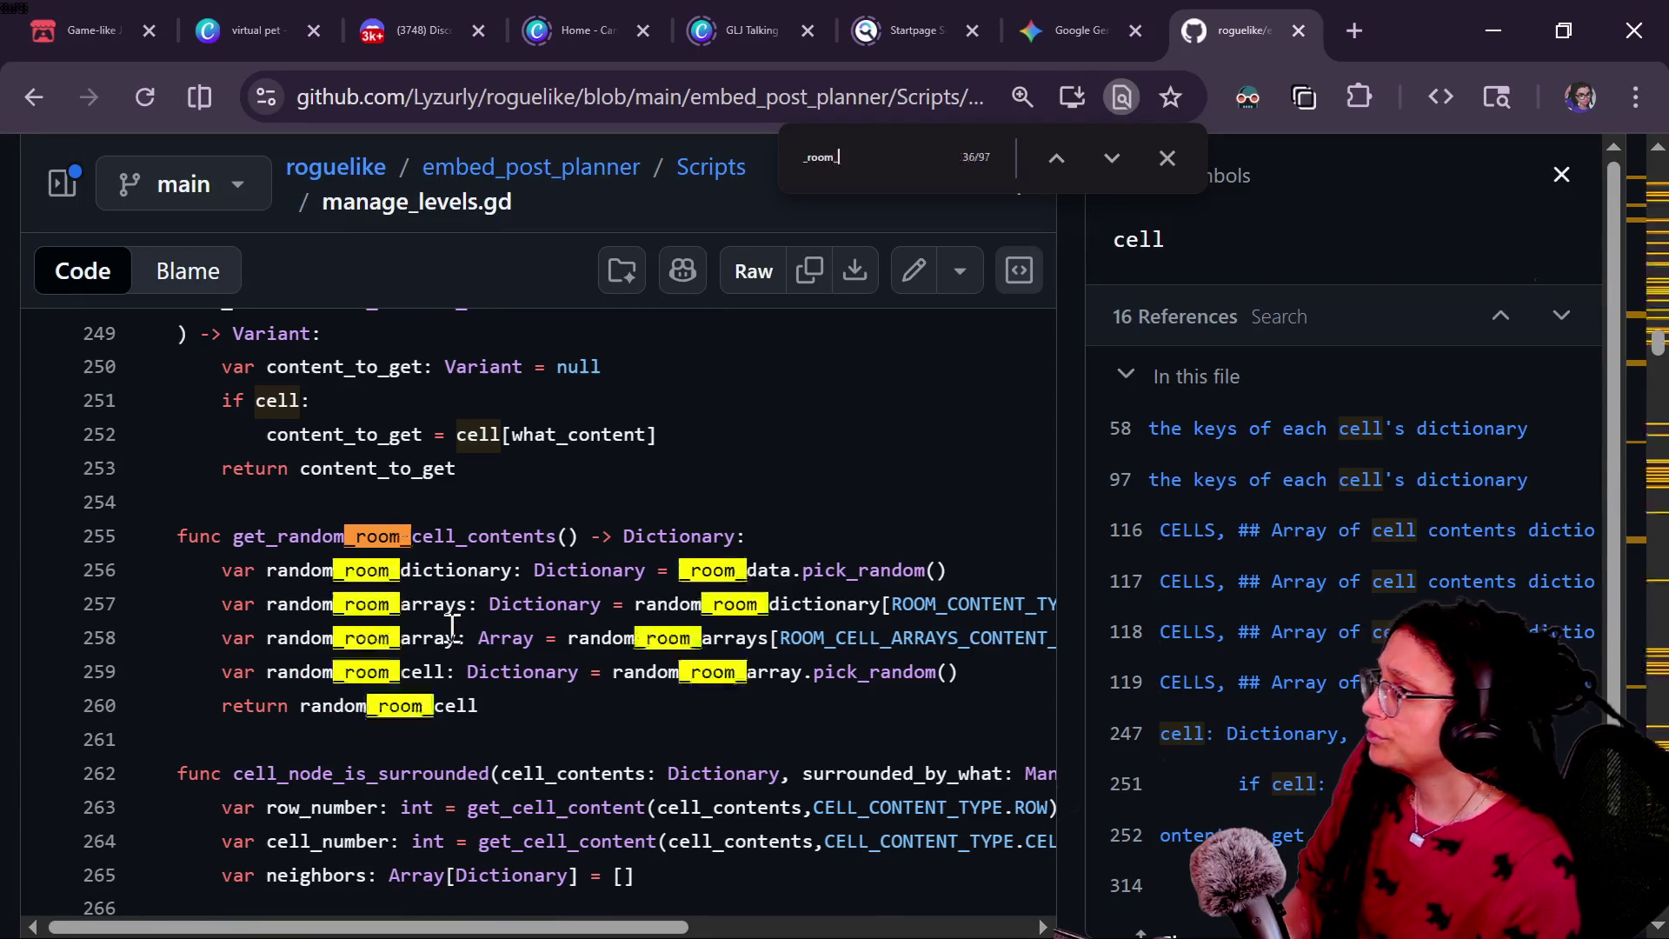
{"action": "key", "text": "shift+Return"}
{"action": "key", "text": "shift+Return"}
{"action": "key", "text": "shift+Return"}
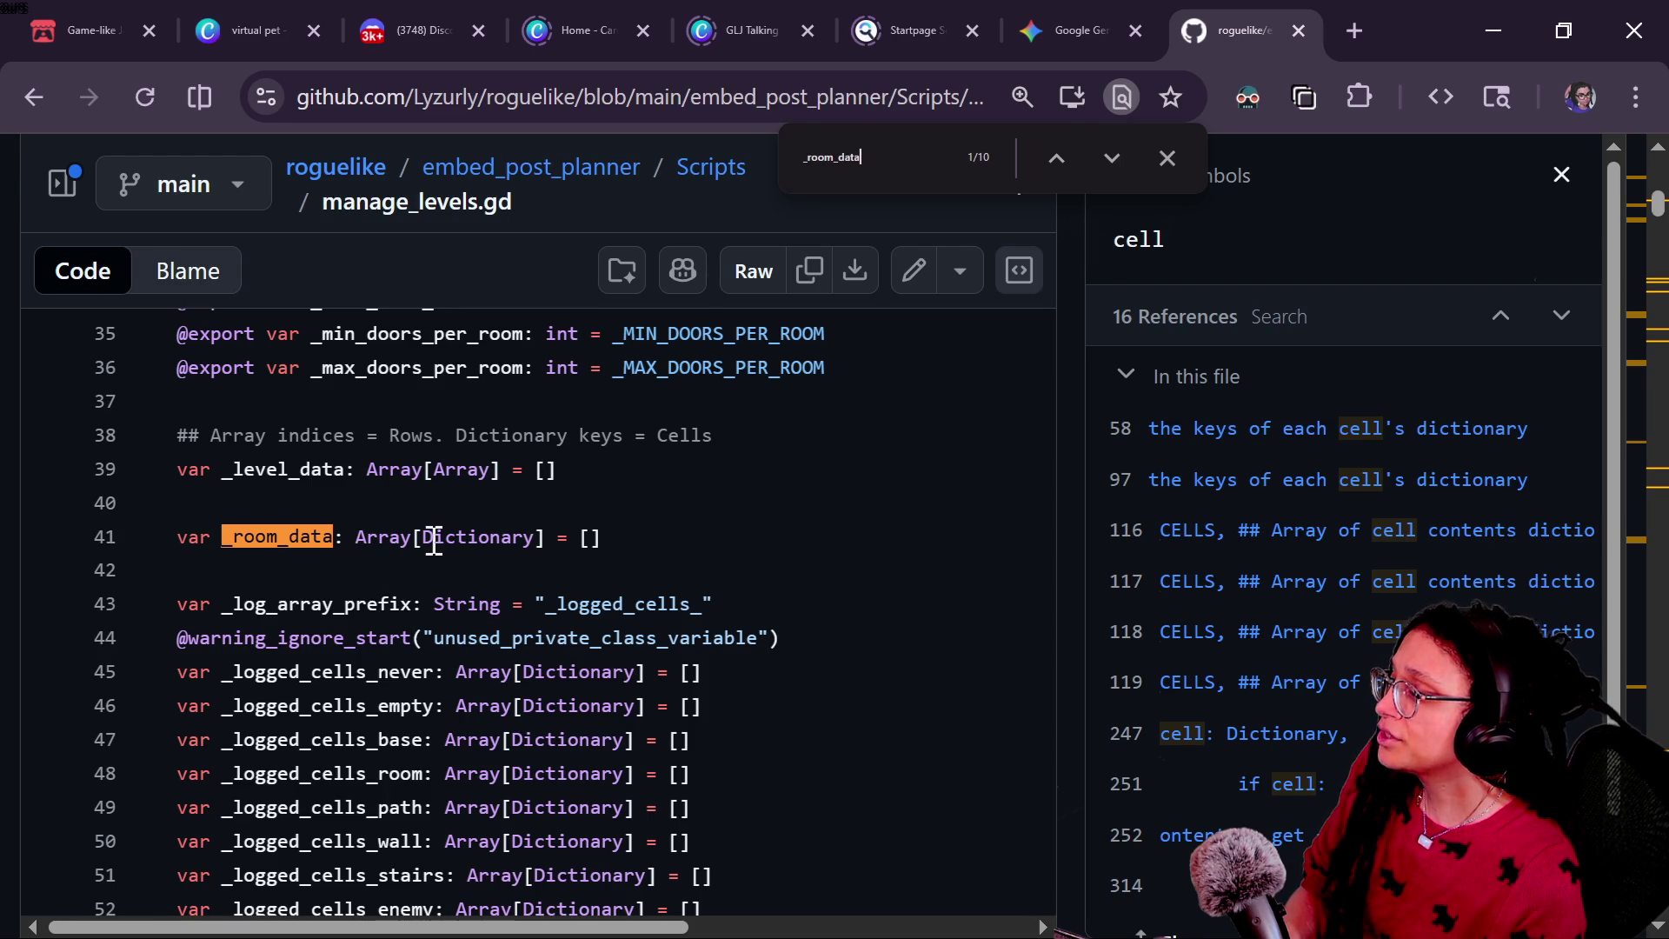
Step: Examine line 78's Dictionary[CELL_CONTENT_TYPE, Variant] type declaration
{"action": "scroll", "coordinate": [433, 539], "scroll_direction": "down", "scroll_amount": 10}
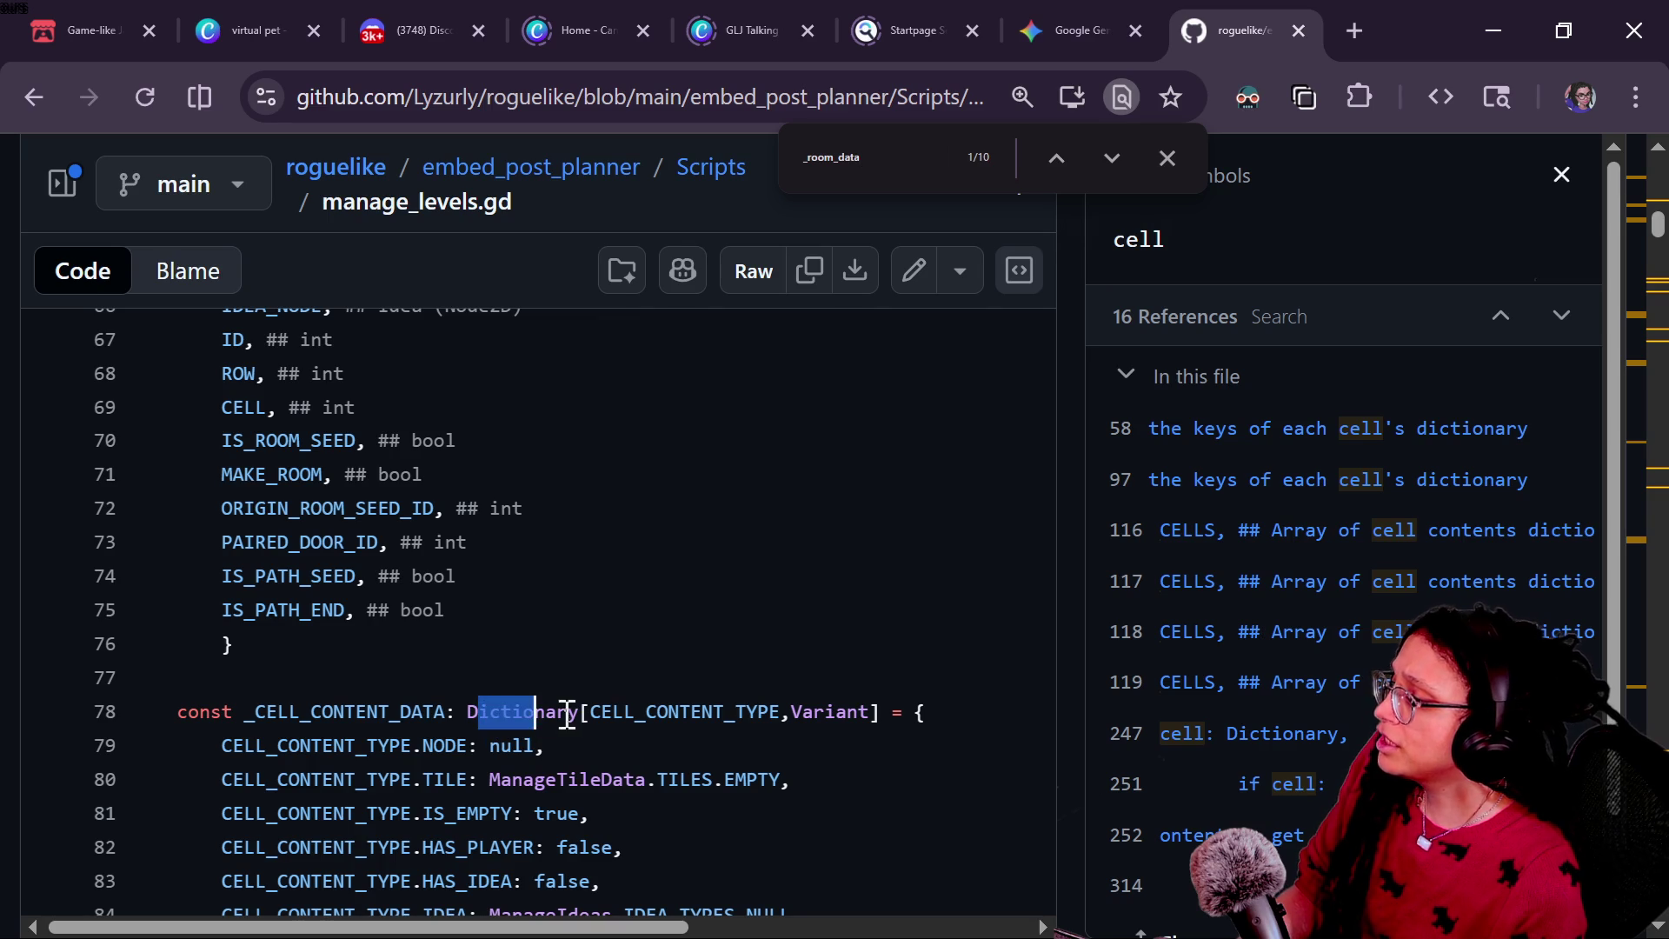
{"action": "left_click_drag", "start_coordinate": [590, 711], "coordinate": [758, 706]}
{"action": "left_click", "coordinate": [782, 711]}
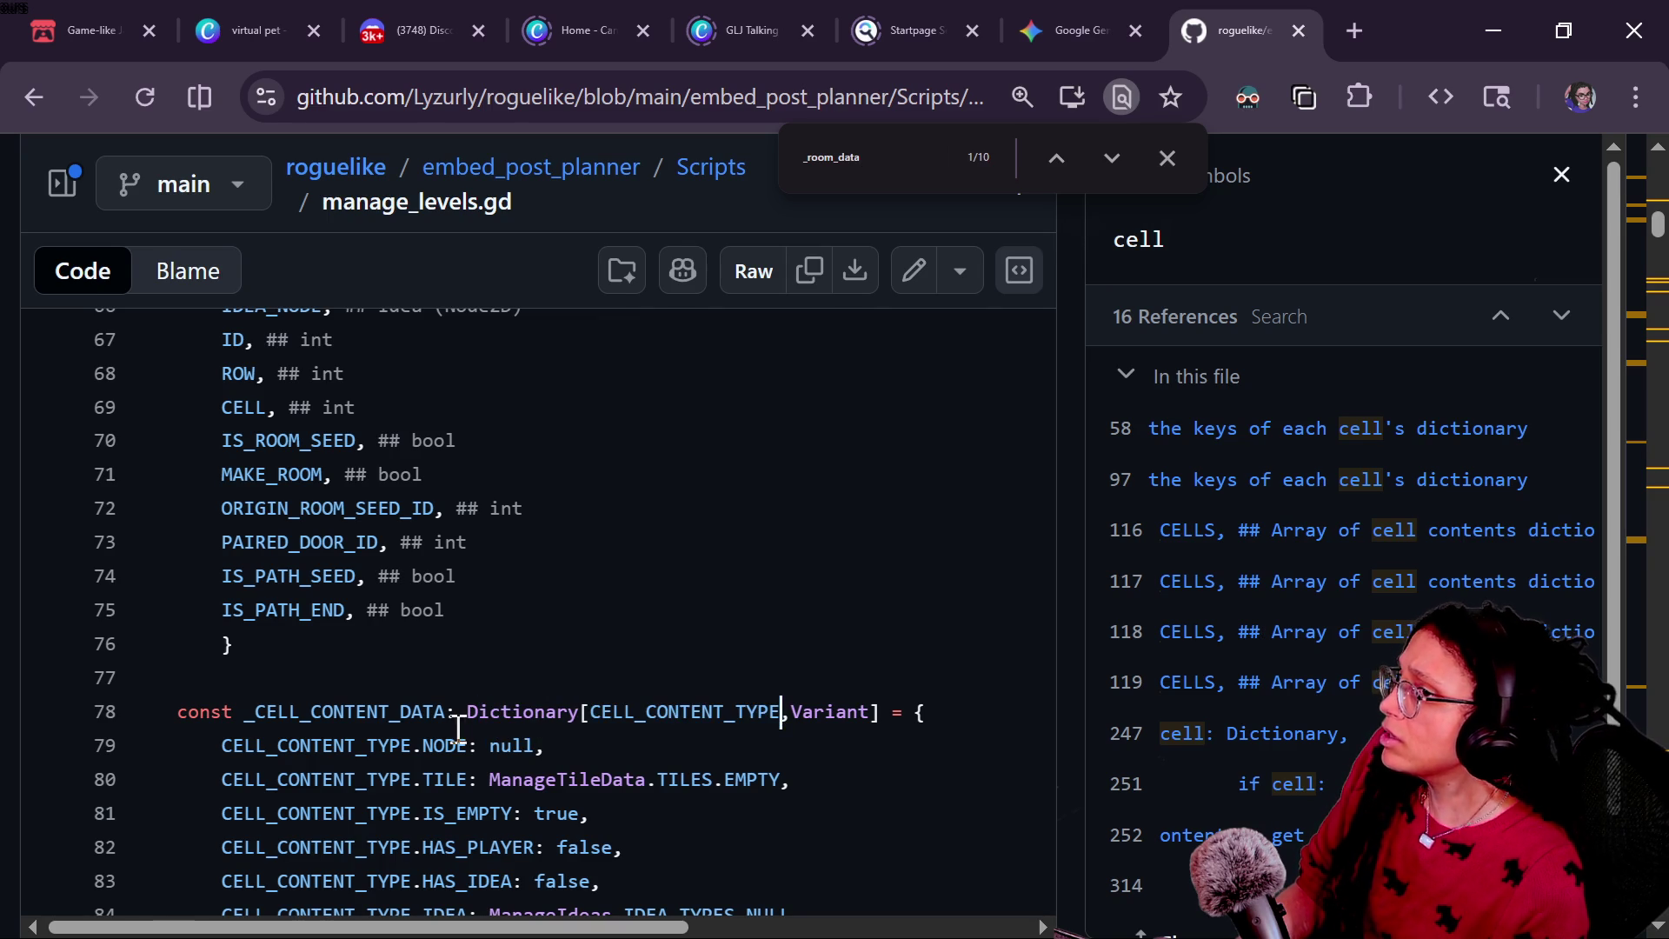
{"action": "left_click_drag", "start_coordinate": [461, 717], "coordinate": [775, 708]}
{"action": "left_click", "coordinate": [781, 711]}
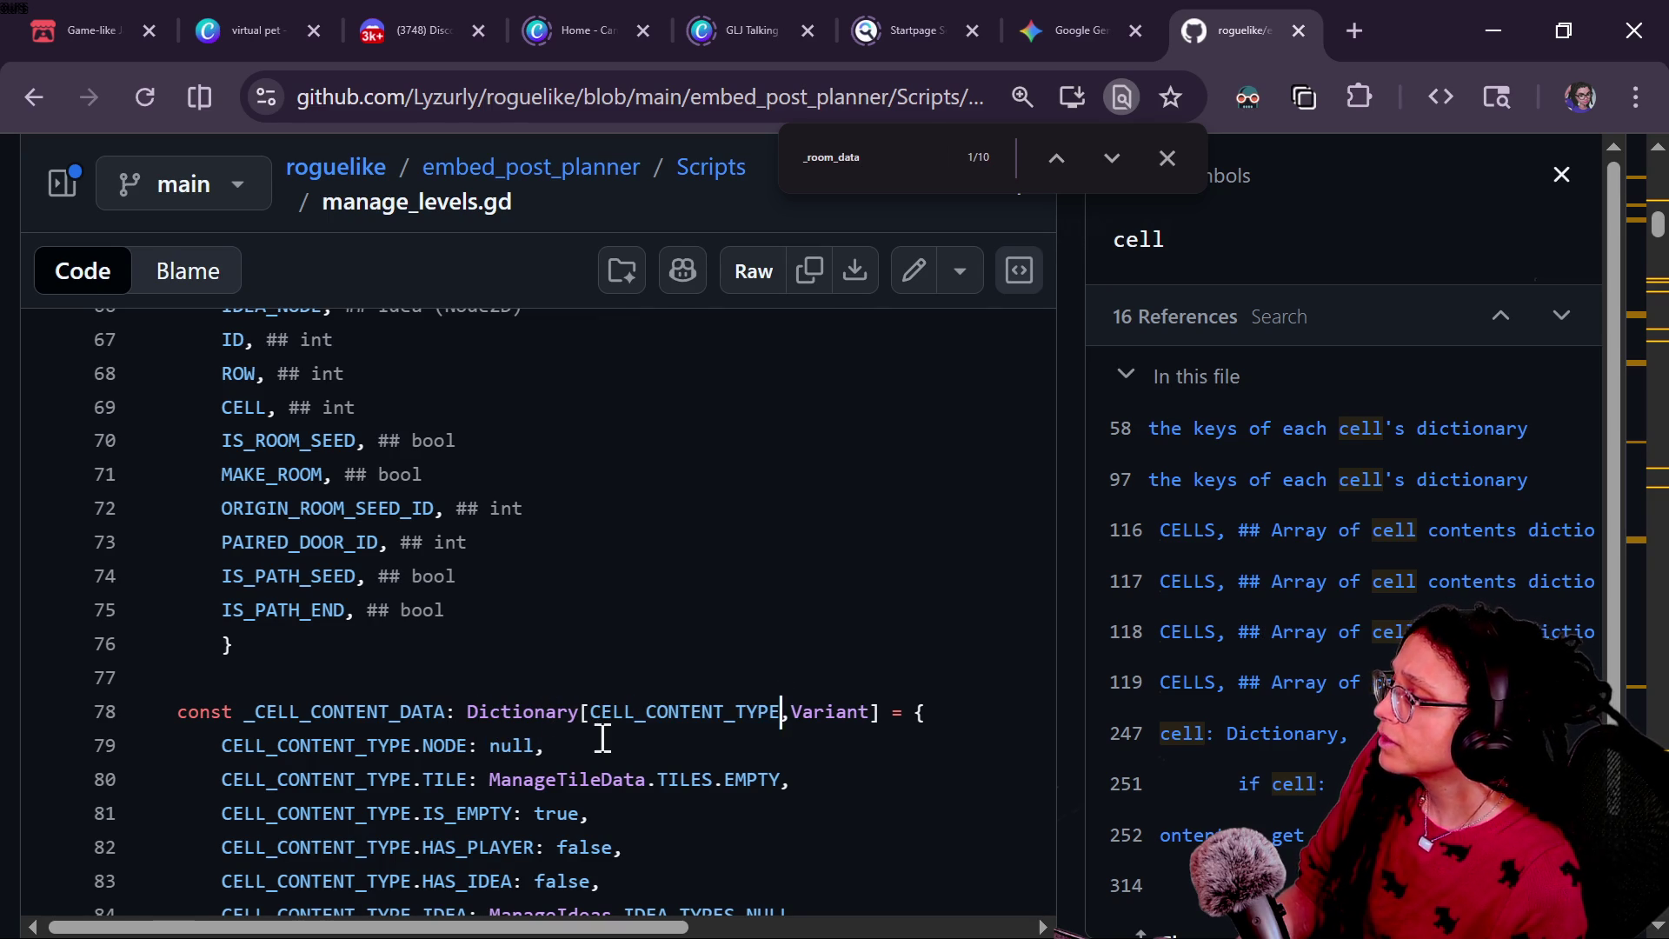
{"action": "left_click_drag", "start_coordinate": [461, 711], "coordinate": [767, 711]}
{"action": "left_click_drag", "start_coordinate": [801, 711], "coordinate": [882, 711]}
{"action": "left_click", "coordinate": [881, 711]}
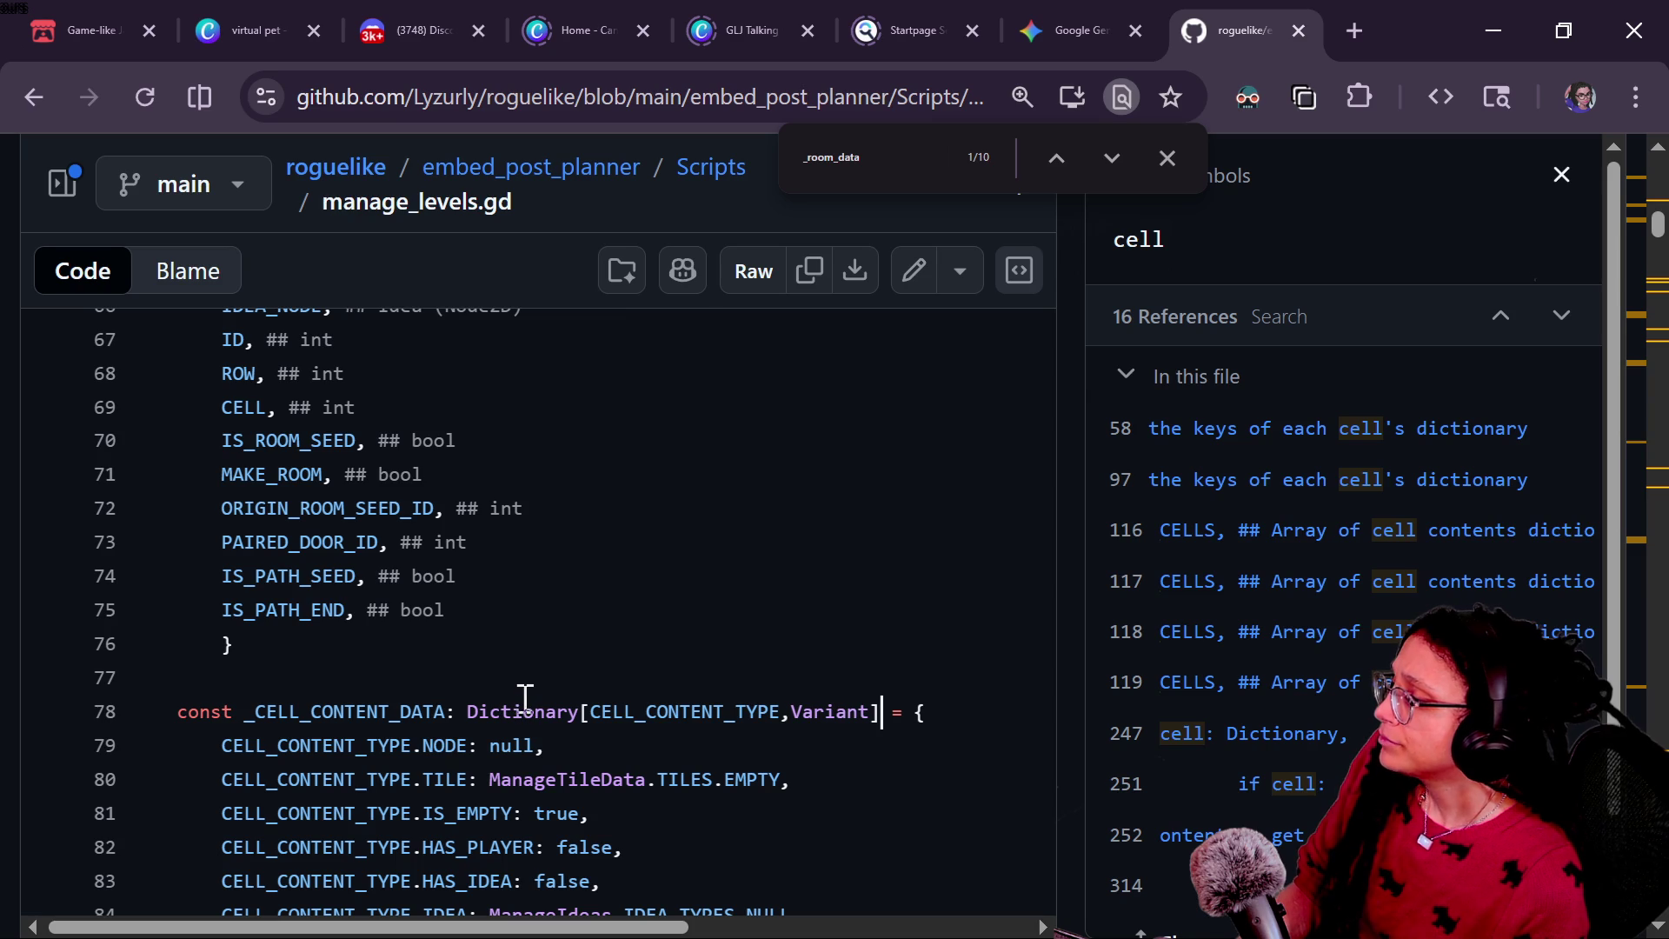
{"action": "scroll", "coordinate": [523, 702], "scroll_direction": "down", "scroll_amount": 2}
Step: Look up references for CELL_CONTENT_TYPE, Dictionary and Variant, then return to Godot's line 128
{"action": "left_click_drag", "start_coordinate": [590, 566], "coordinate": [781, 565]}
{"action": "left_click", "coordinate": [647, 564]}
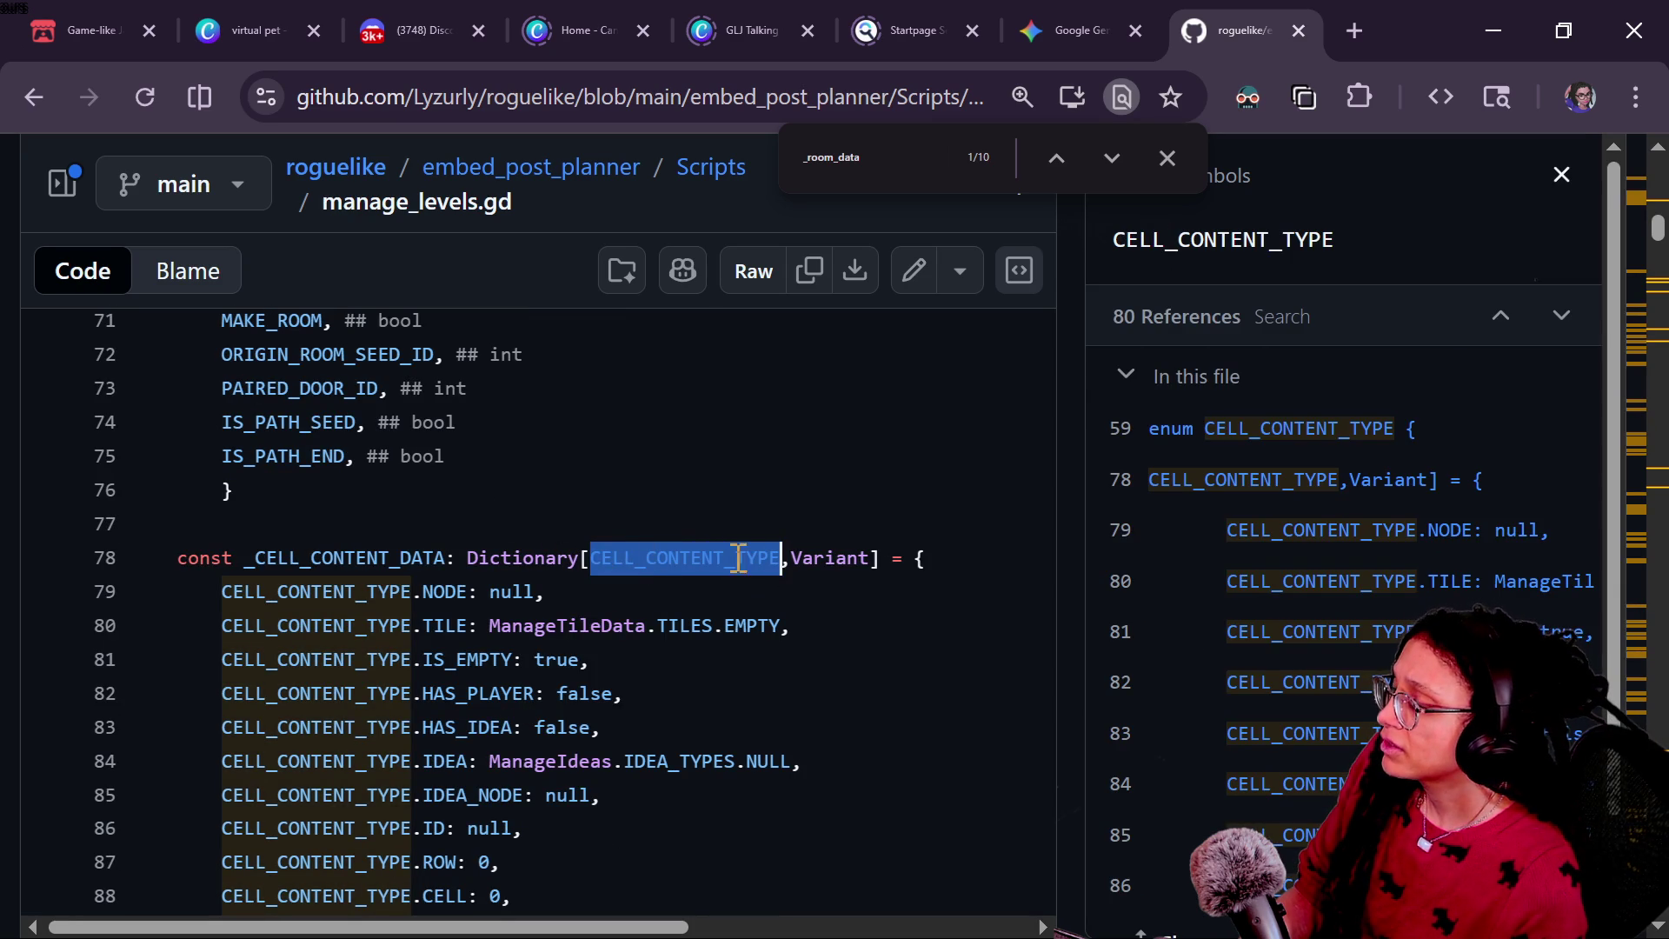
{"action": "left_click", "coordinate": [559, 557]}
{"action": "left_click_drag", "start_coordinate": [594, 557], "coordinate": [763, 558]}
{"action": "left_click", "coordinate": [758, 557]}
{"action": "left_click_drag", "start_coordinate": [579, 559], "coordinate": [873, 559]}
{"action": "left_click", "coordinate": [737, 557]}
{"action": "left_click", "coordinate": [812, 557]}
{"action": "scroll", "coordinate": [584, 591], "scroll_direction": "up", "scroll_amount": 5}
{"action": "scroll", "coordinate": [584, 591], "scroll_direction": "down", "scroll_amount": 5}
{"action": "left_click", "coordinate": [585, 591]}
{"action": "left_click_drag", "start_coordinate": [791, 557], "coordinate": [869, 563]}
{"action": "left_click_drag", "start_coordinate": [595, 557], "coordinate": [781, 578]}
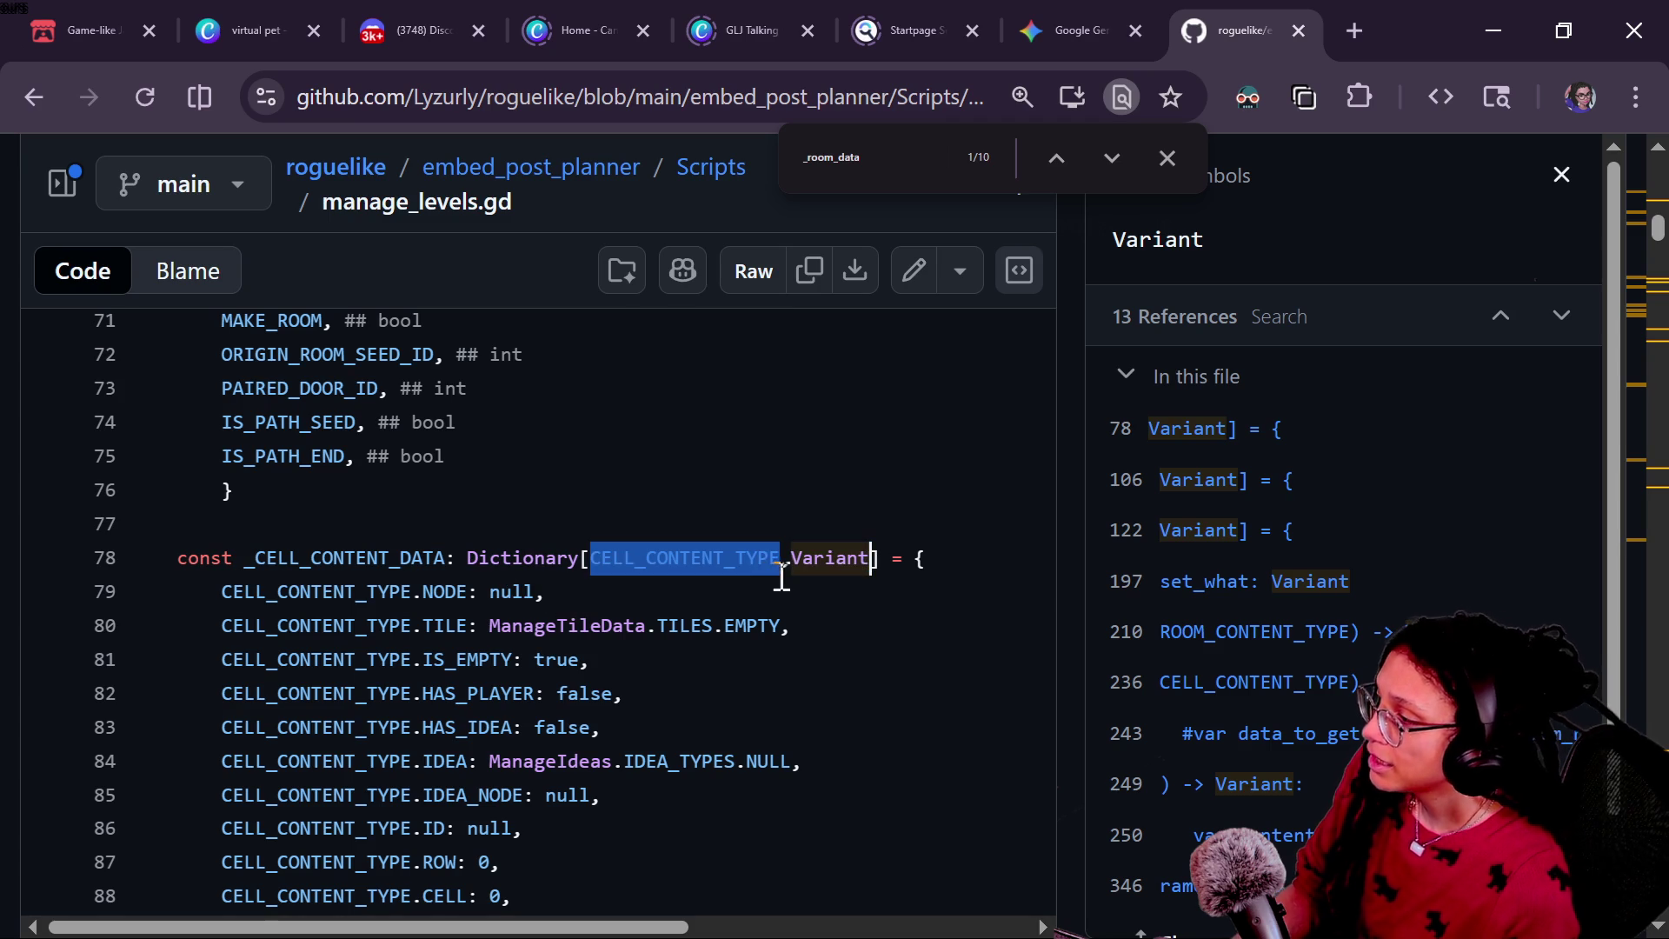
{"action": "left_click_drag", "start_coordinate": [590, 559], "coordinate": [864, 557]}
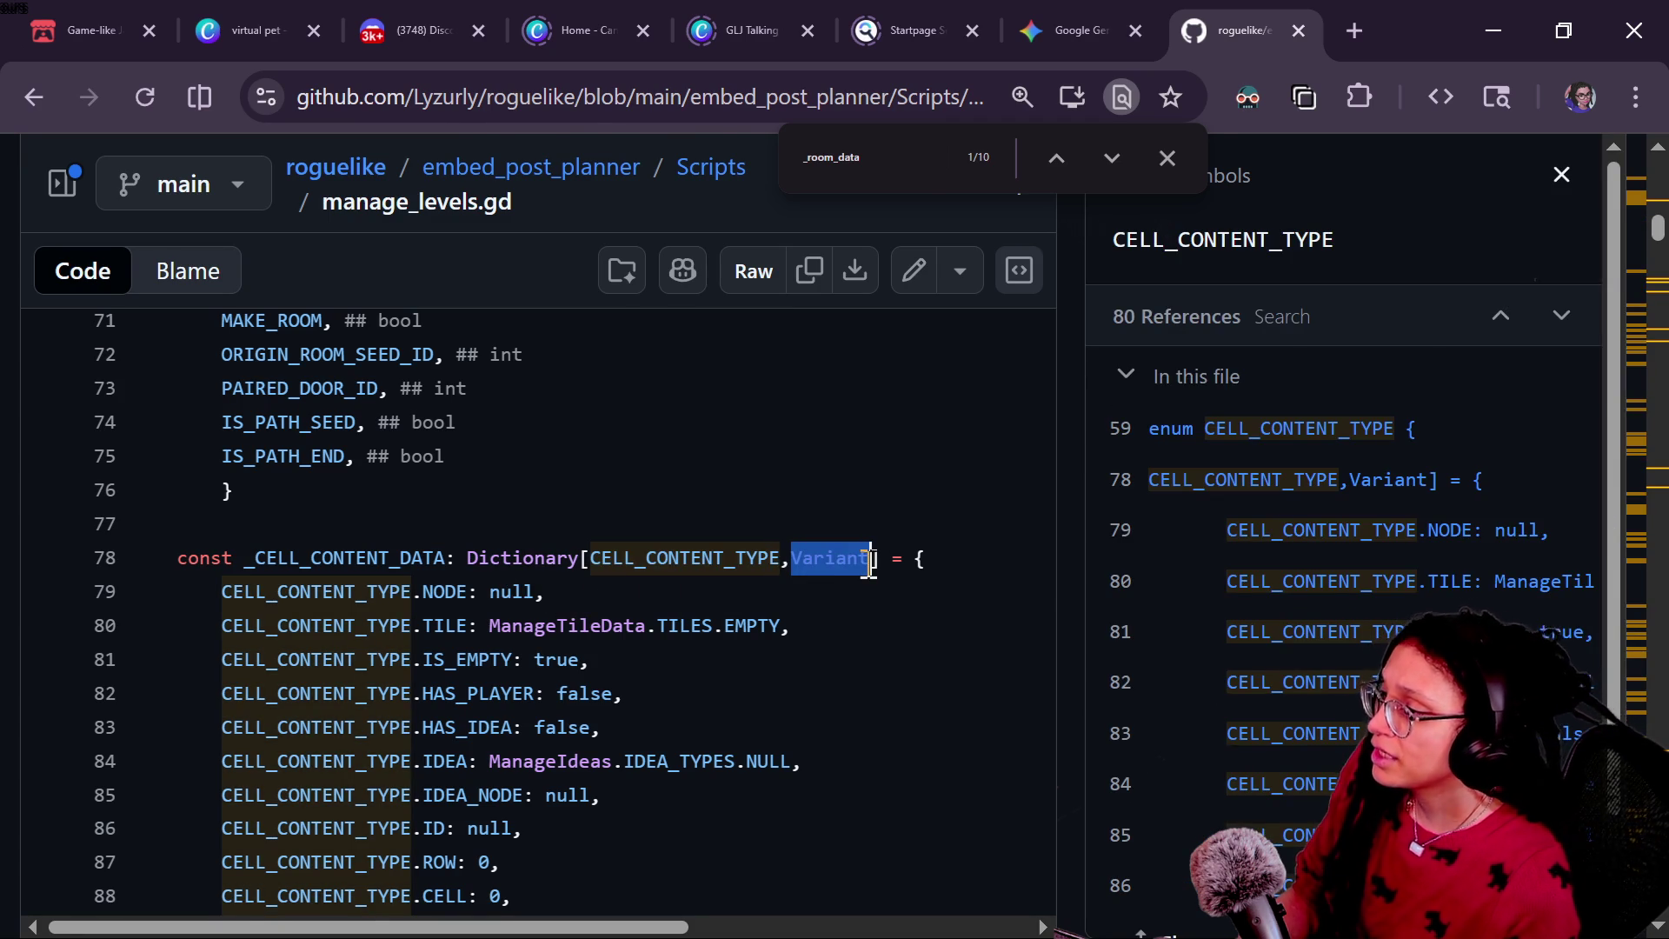
{"action": "left_click", "coordinate": [793, 508]}
{"action": "left_click", "coordinate": [761, 464]}
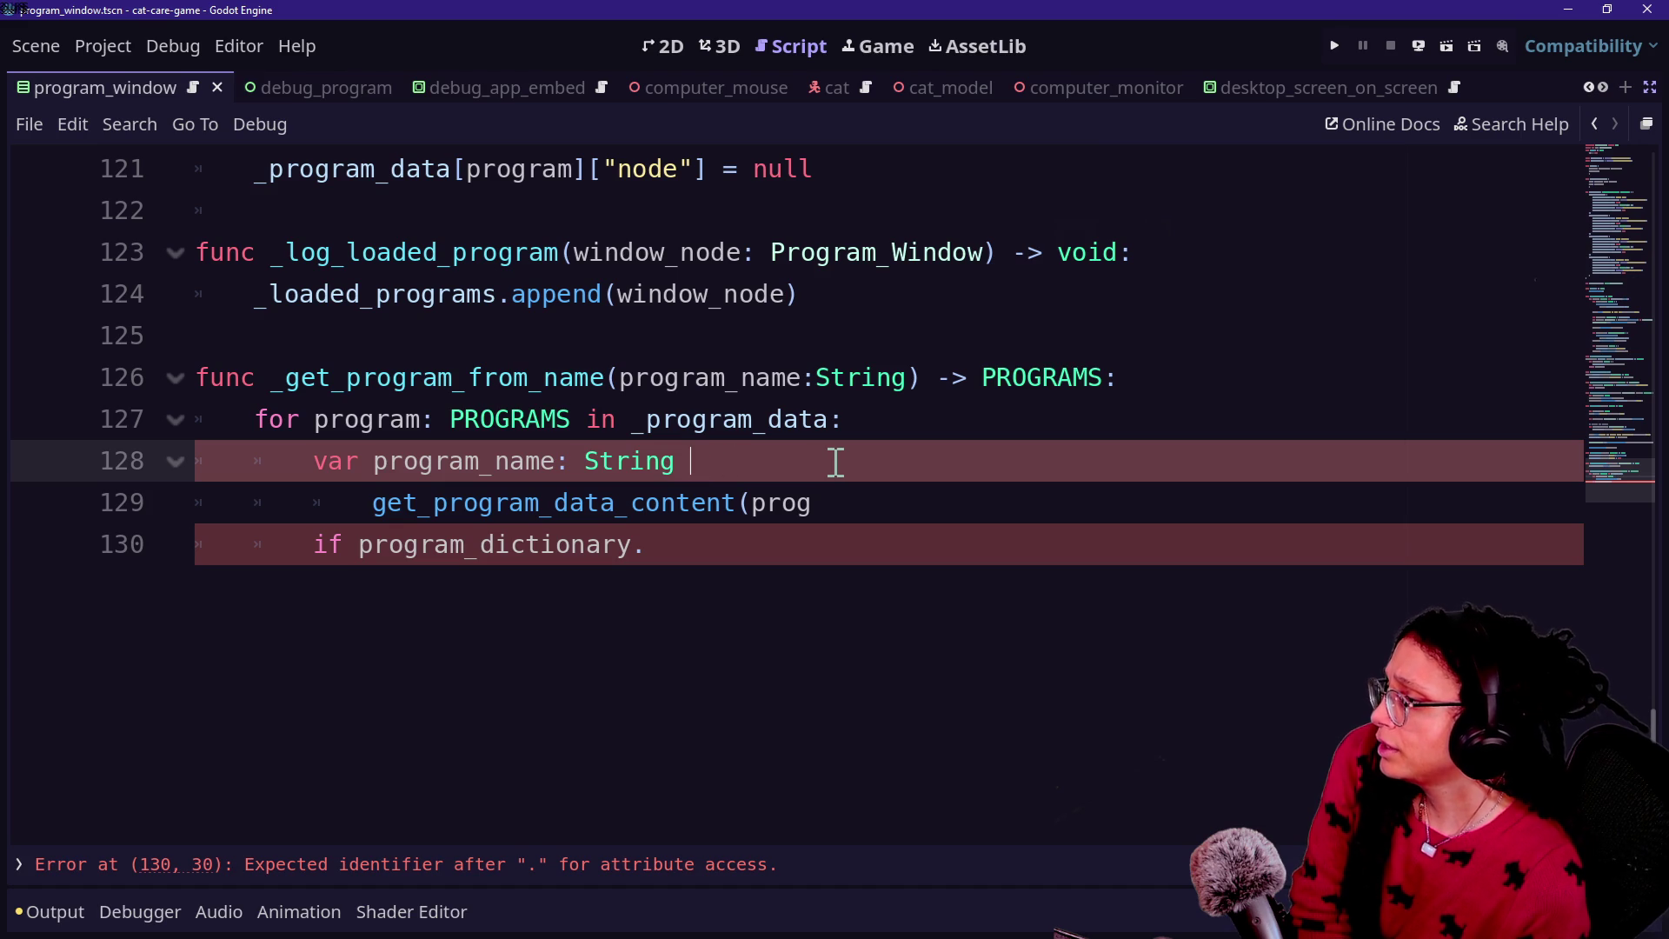
Step: Assign program_name = get_program_data_content(program, PROGRAM_DATA_CONTENT.NAME), wrapped across lines
{"action": "key", "text": "BackSpace"}
{"action": "type", "text": "= /"}
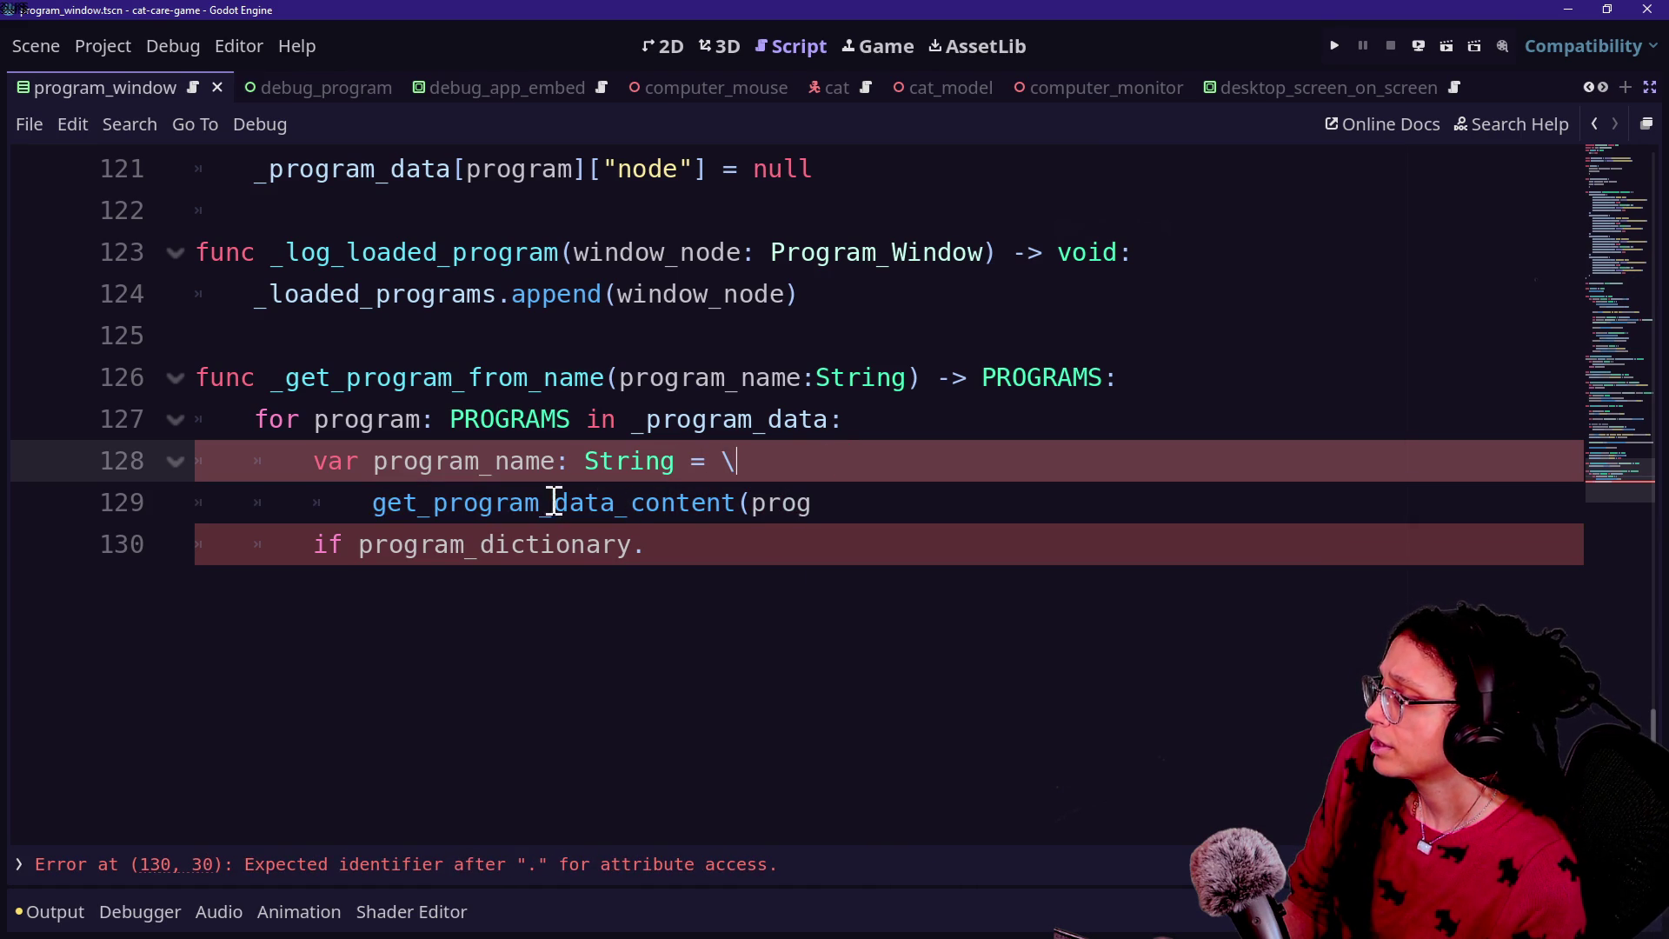
{"action": "left_click_drag", "start_coordinate": [355, 491], "coordinate": [769, 502]}
{"action": "left_click", "coordinate": [928, 520]}
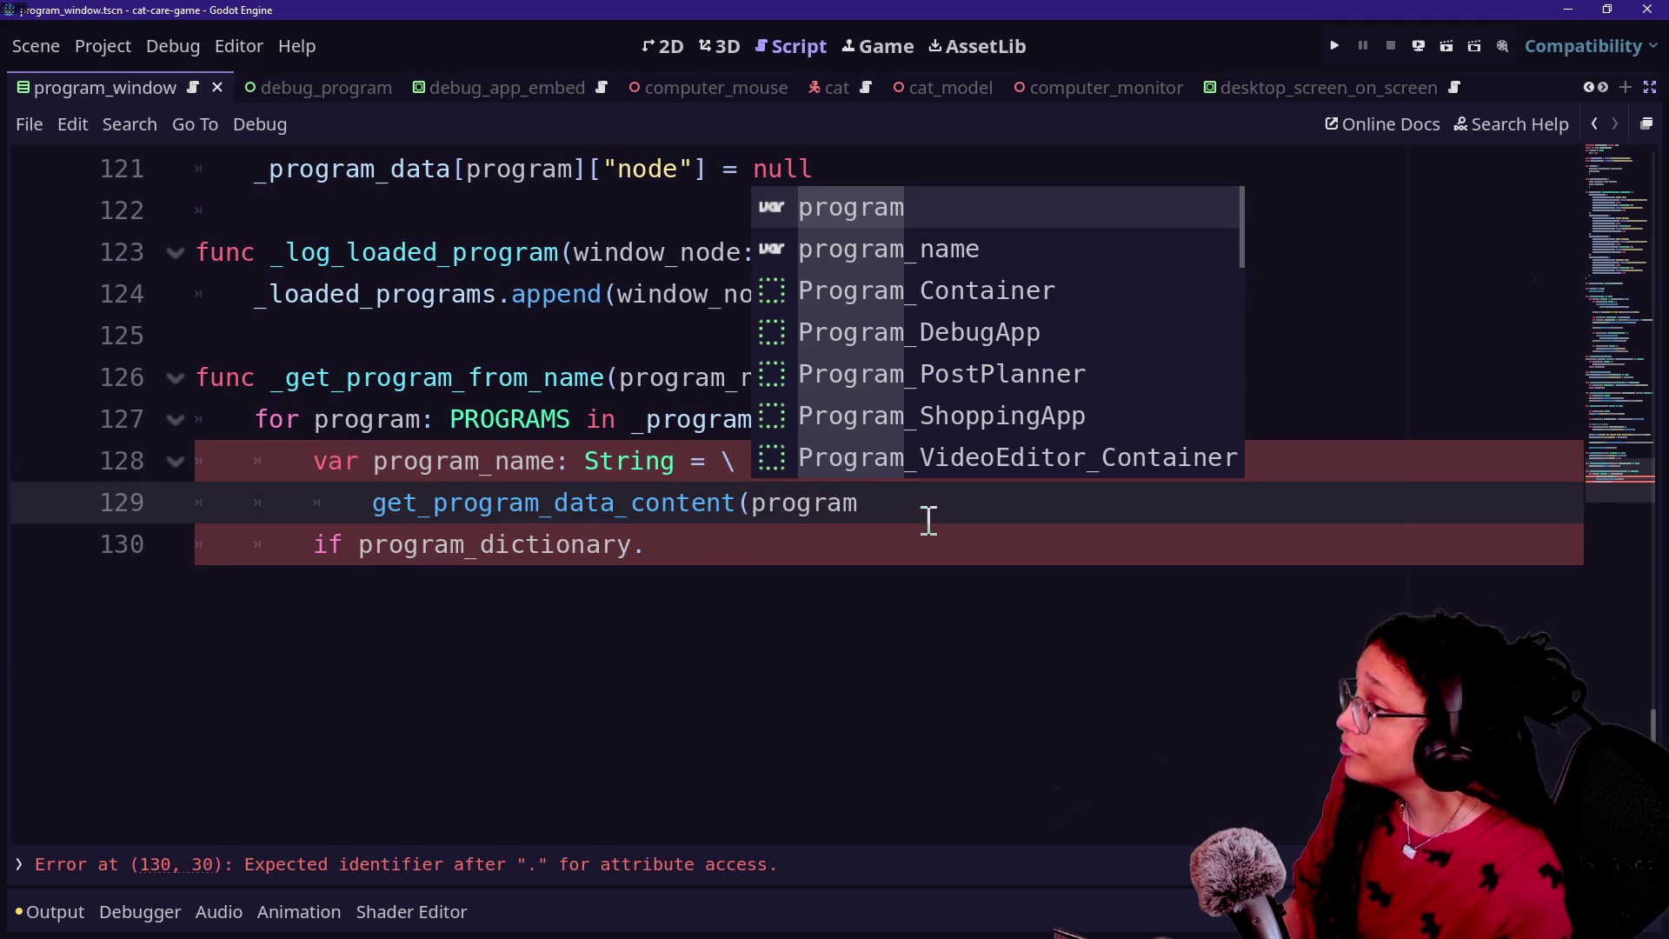
{"action": "left_click", "coordinate": [749, 520]}
{"action": "key", "text": "Return"}
{"action": "type", "text": ","}
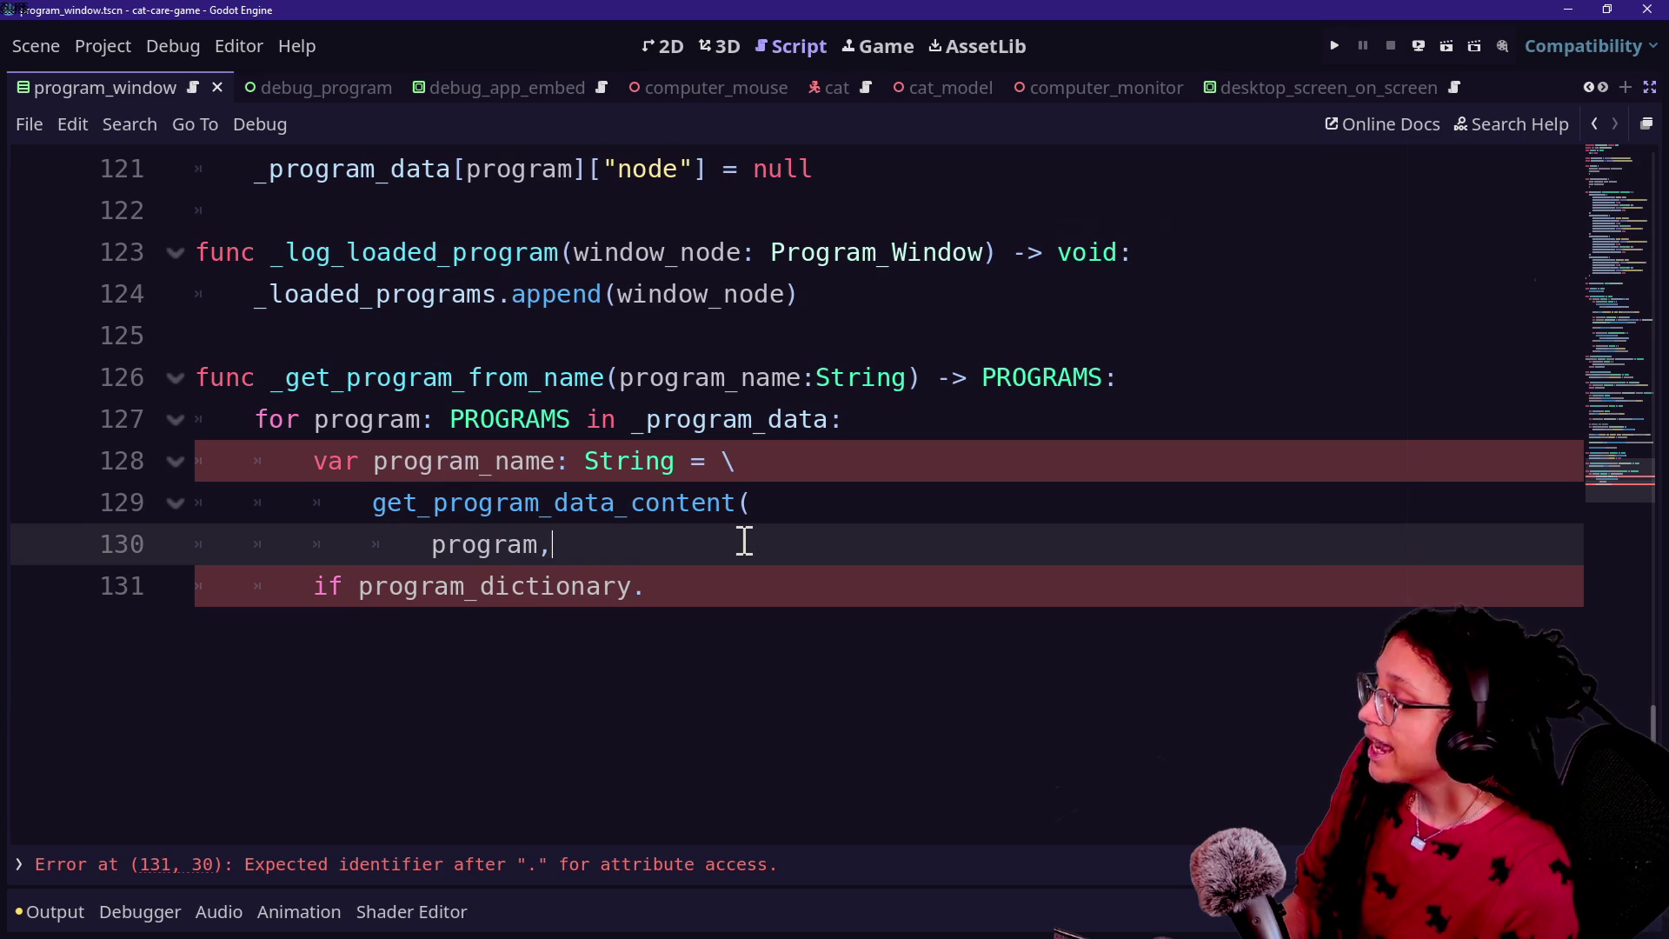
{"action": "type", "text": "PROG"}
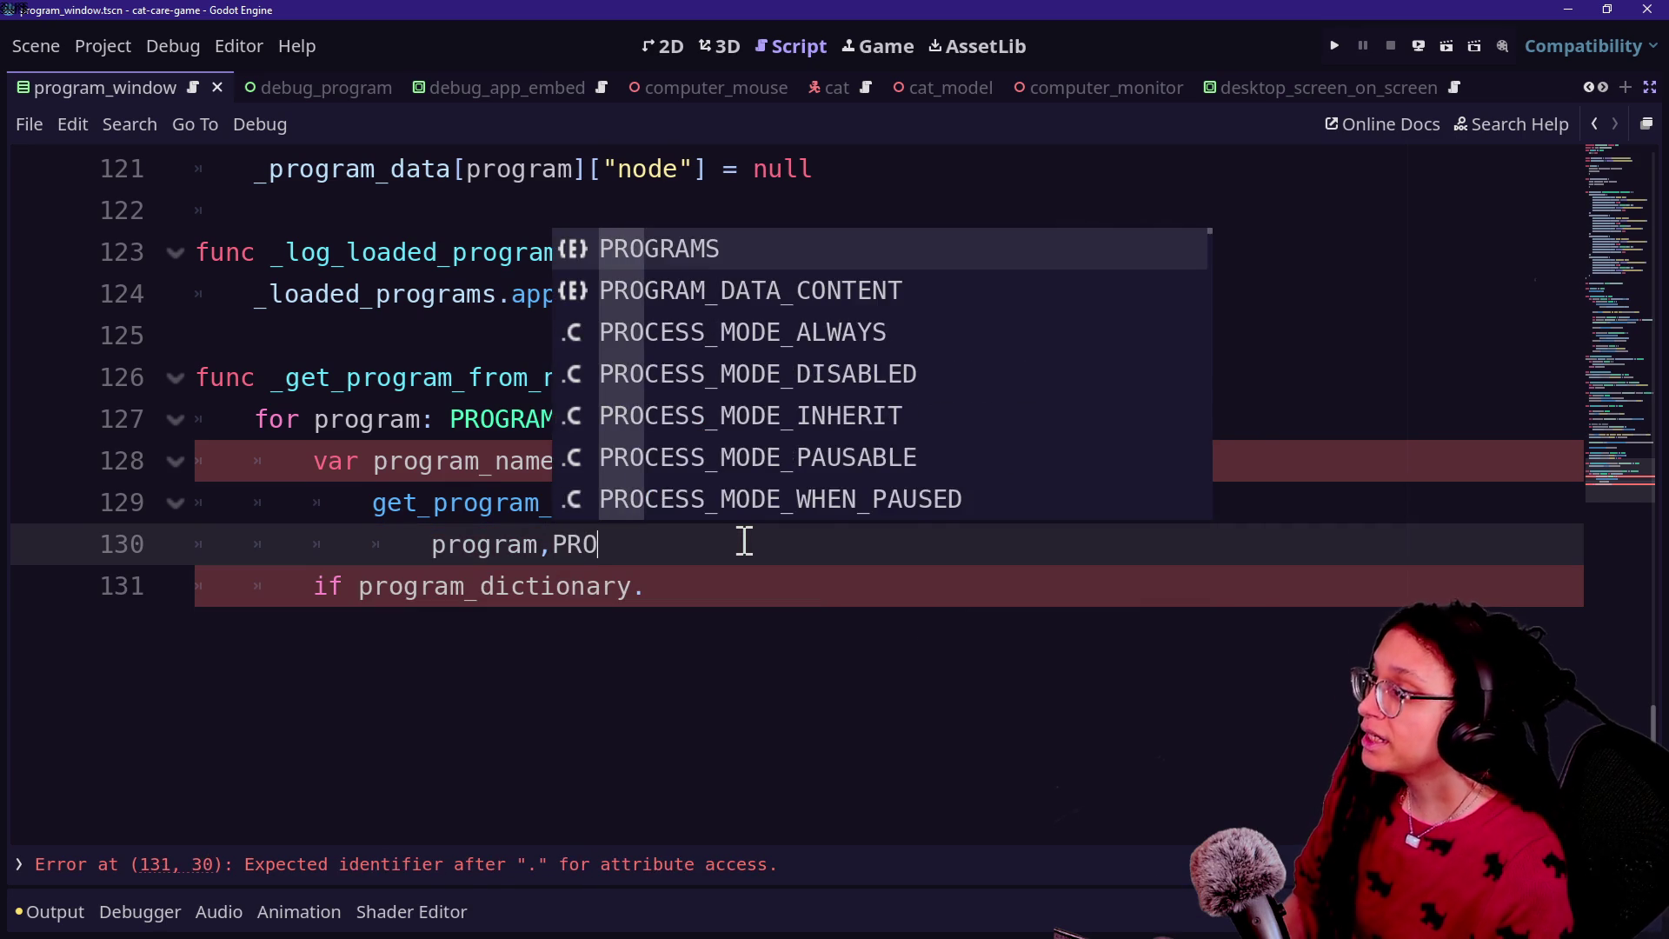
{"action": "key", "text": "Down"}
{"action": "key", "text": "Return"}
{"action": "type", "text": ".NA"}
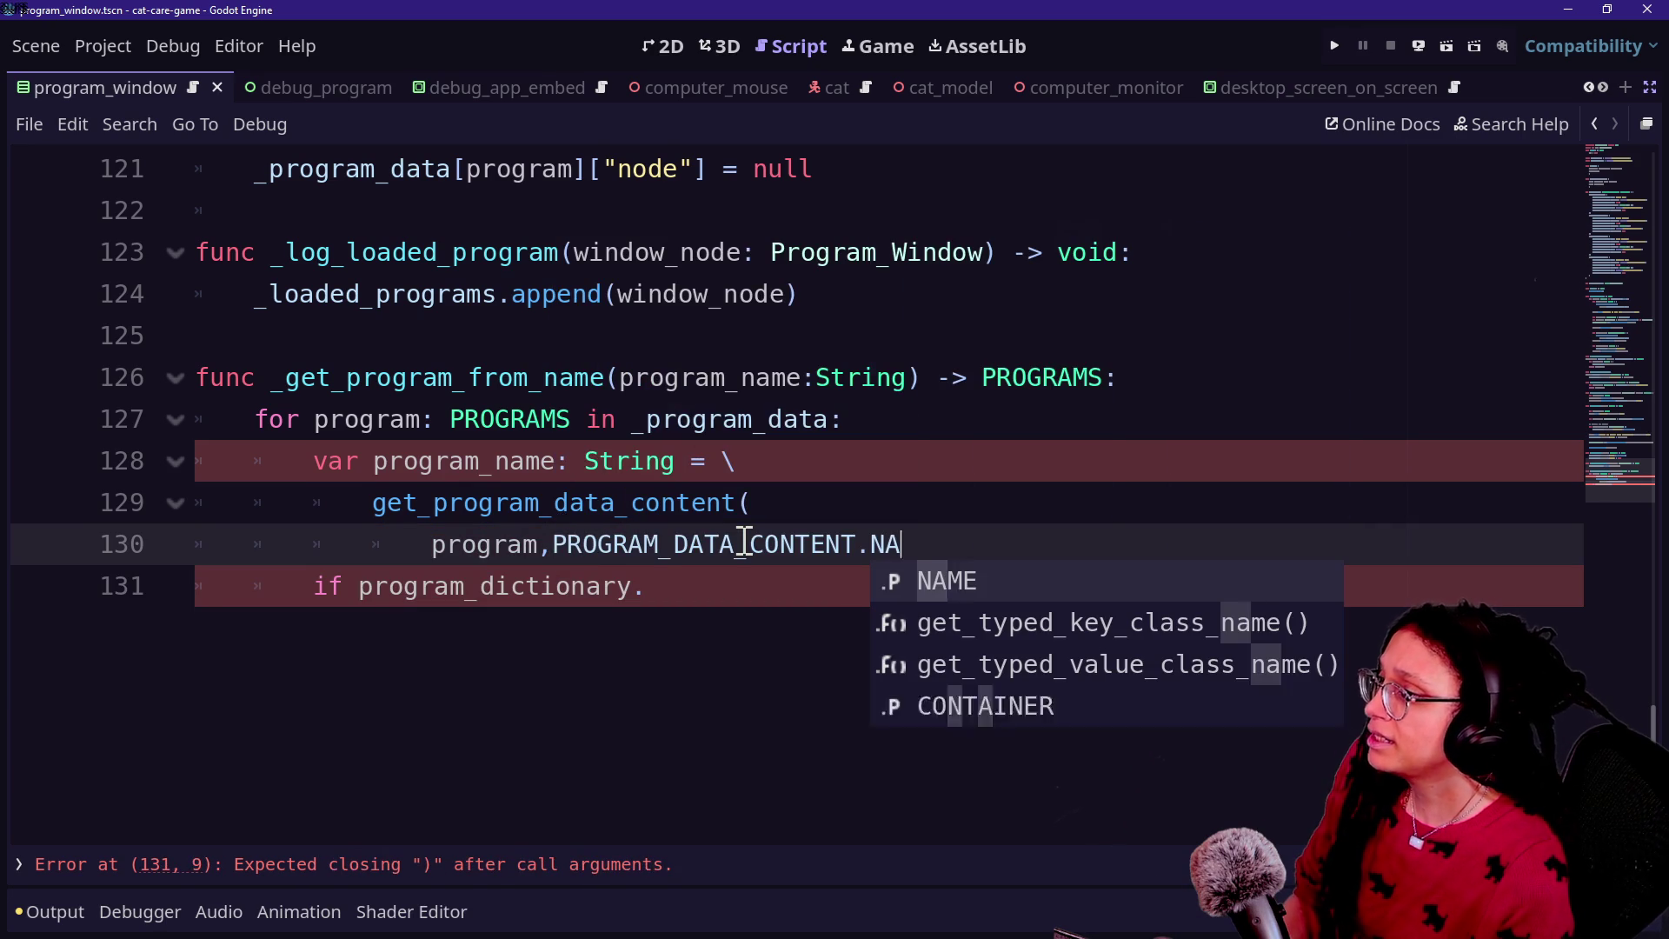
{"action": "type", "text": "ME)"}
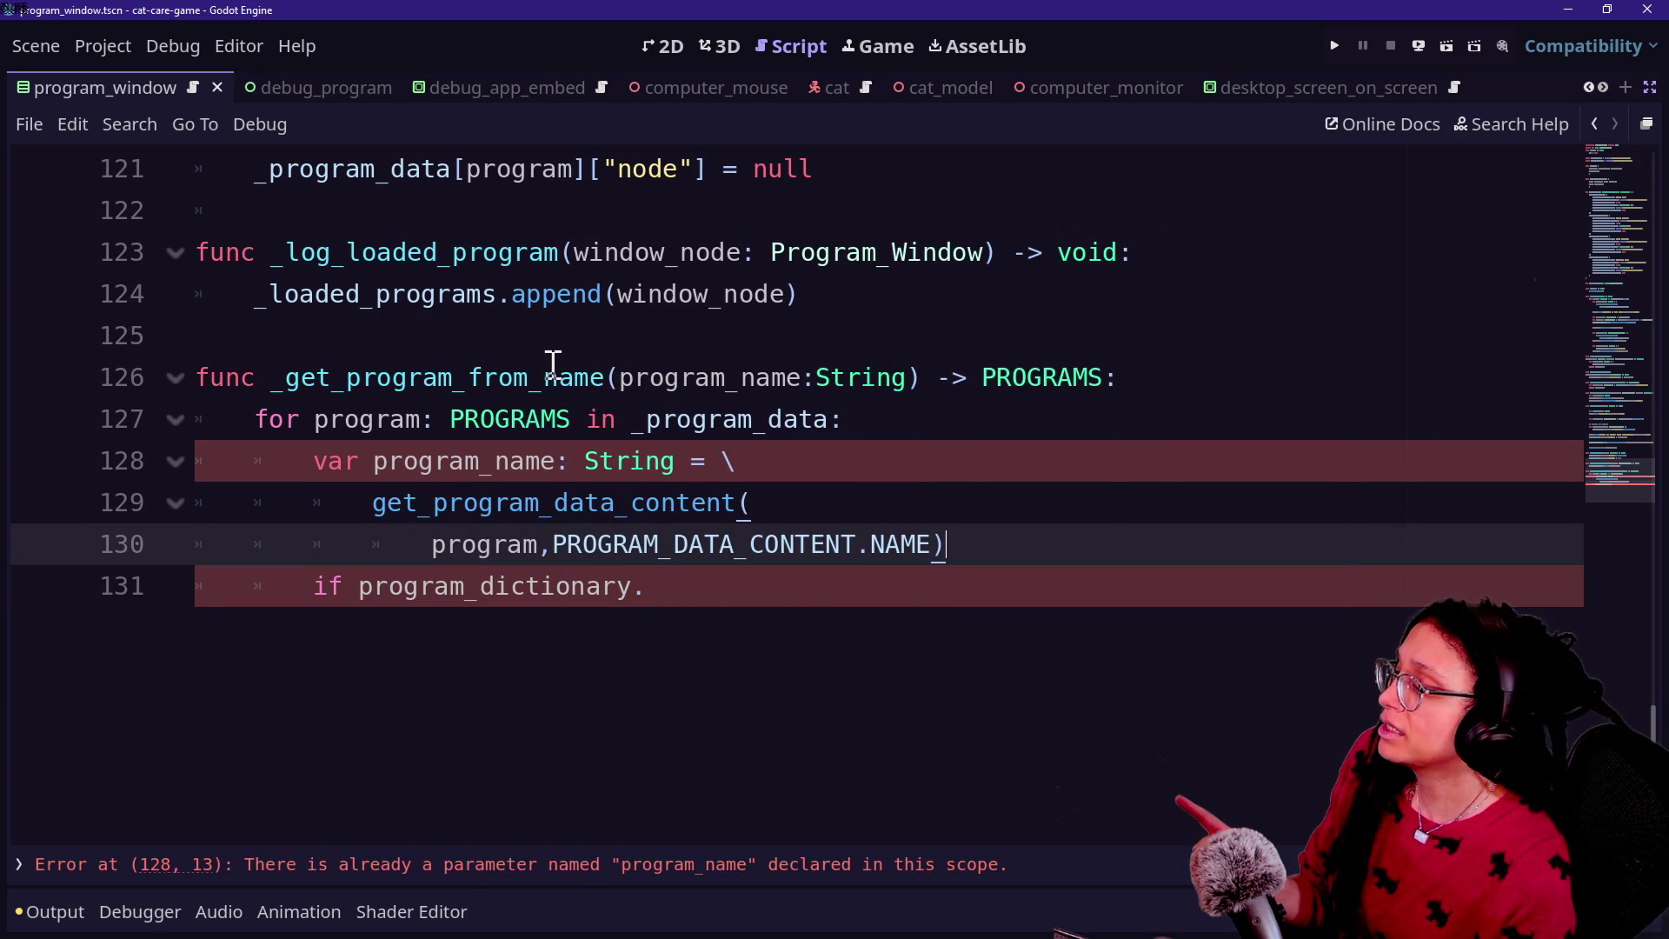
{"action": "key", "text": "BackSpace"}
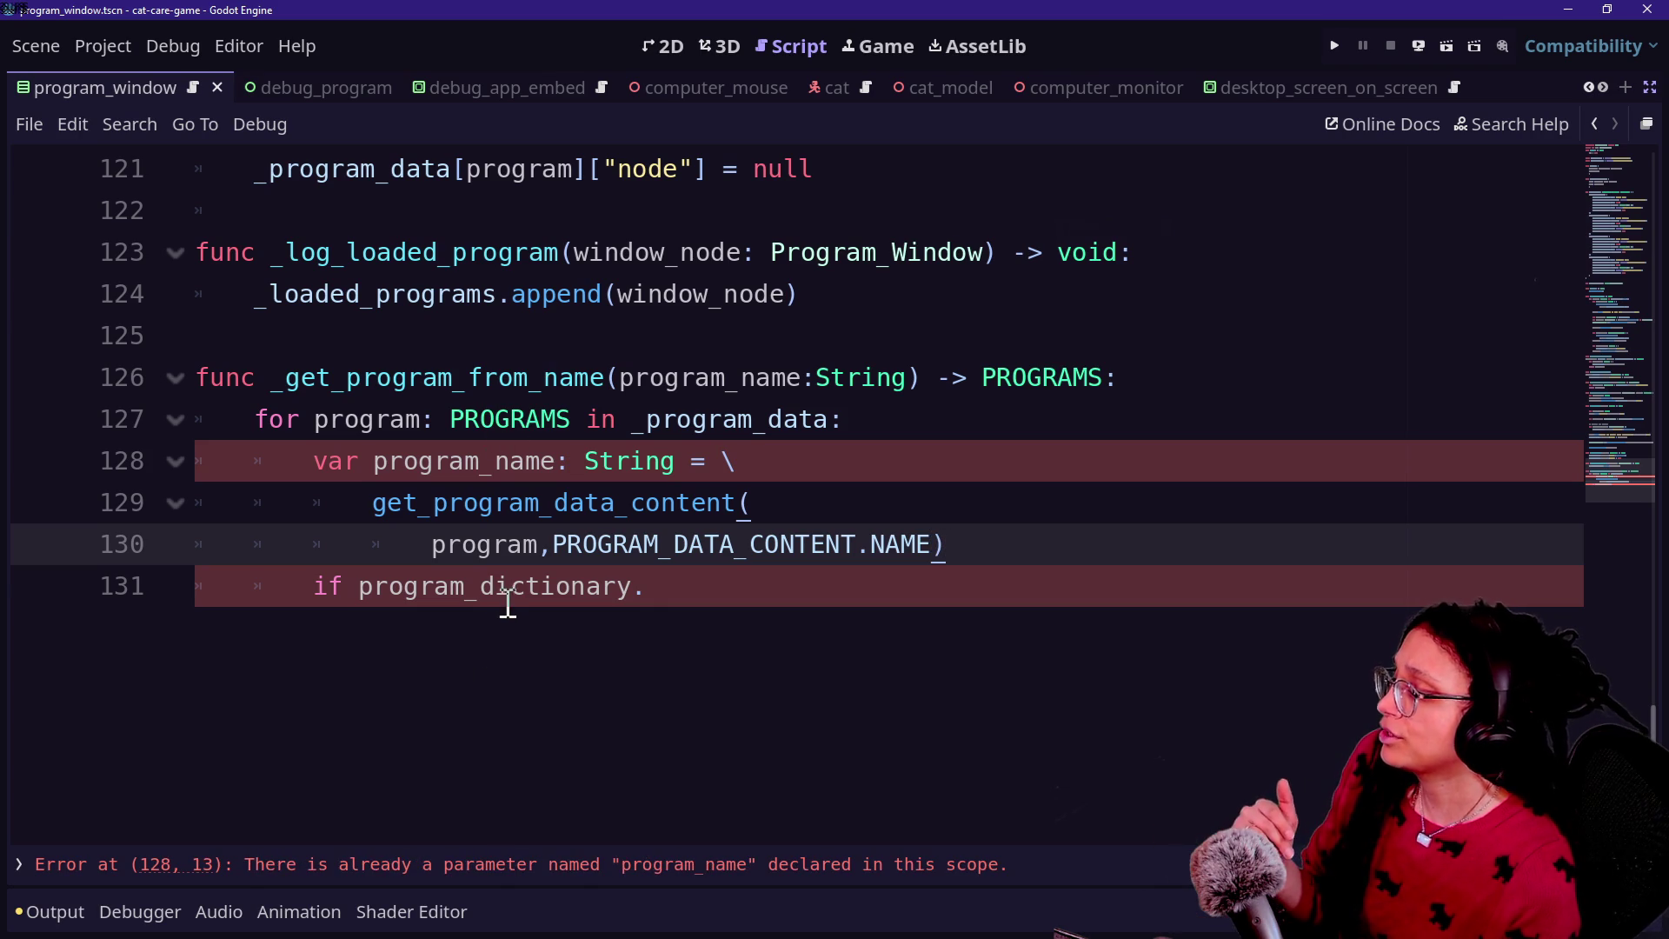
Step: Rename the loop variable to found_program_name and write 'if found_program_name == program_name:'
{"action": "mouse_move", "coordinate": [484, 556]}
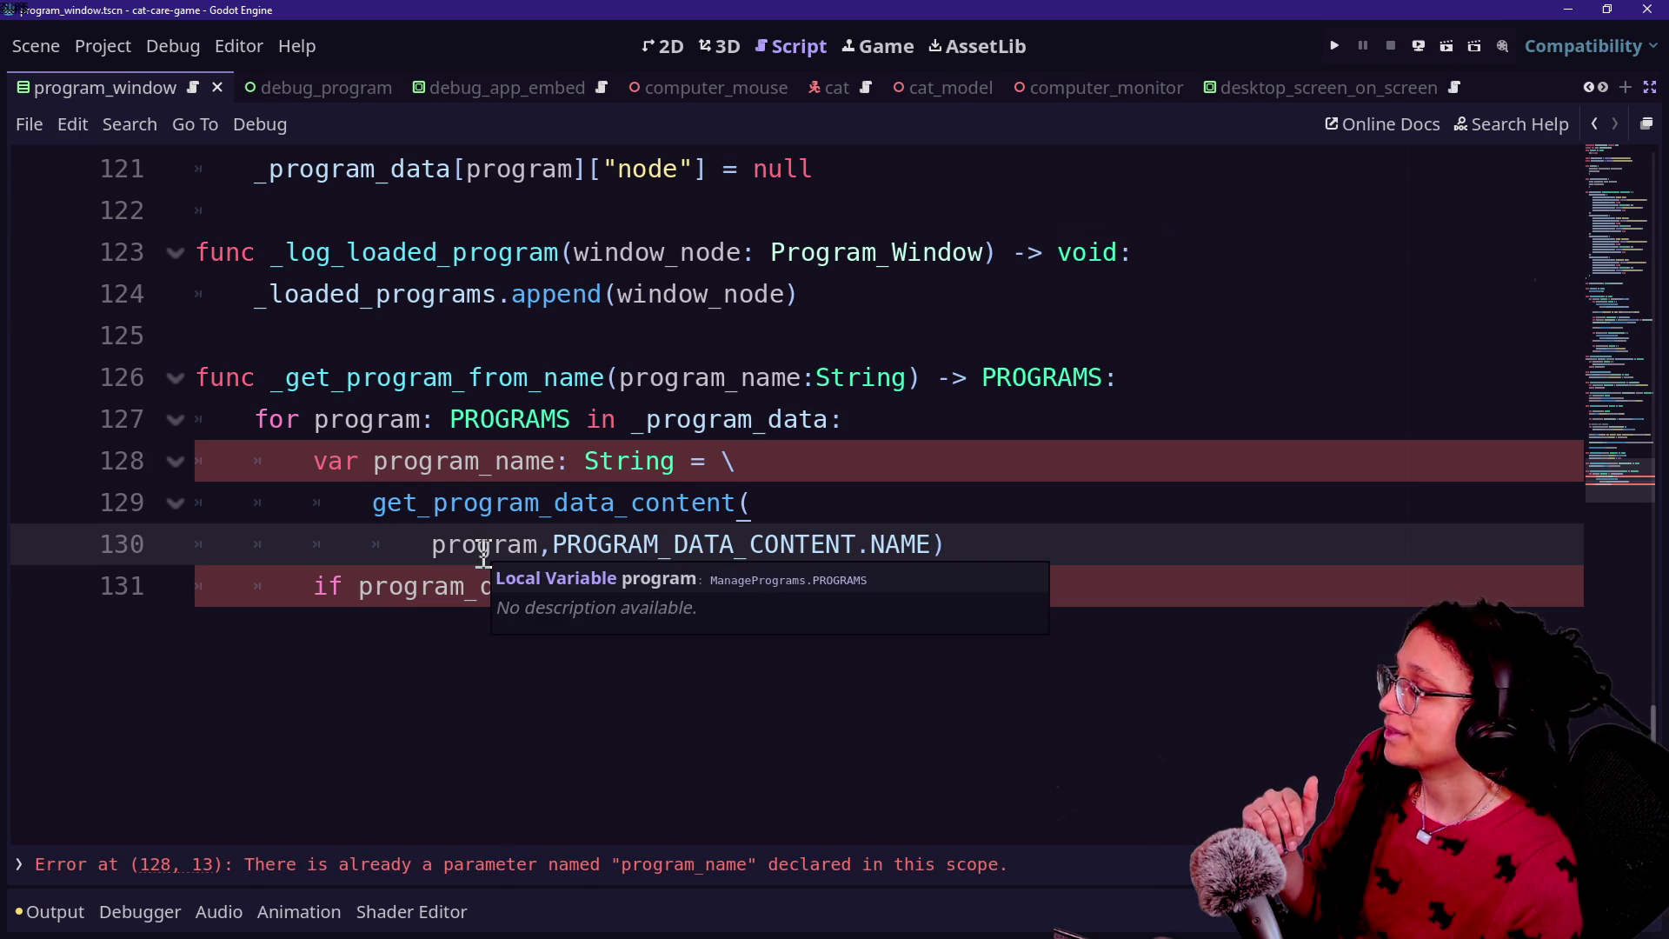
{"action": "key", "text": "Down"}
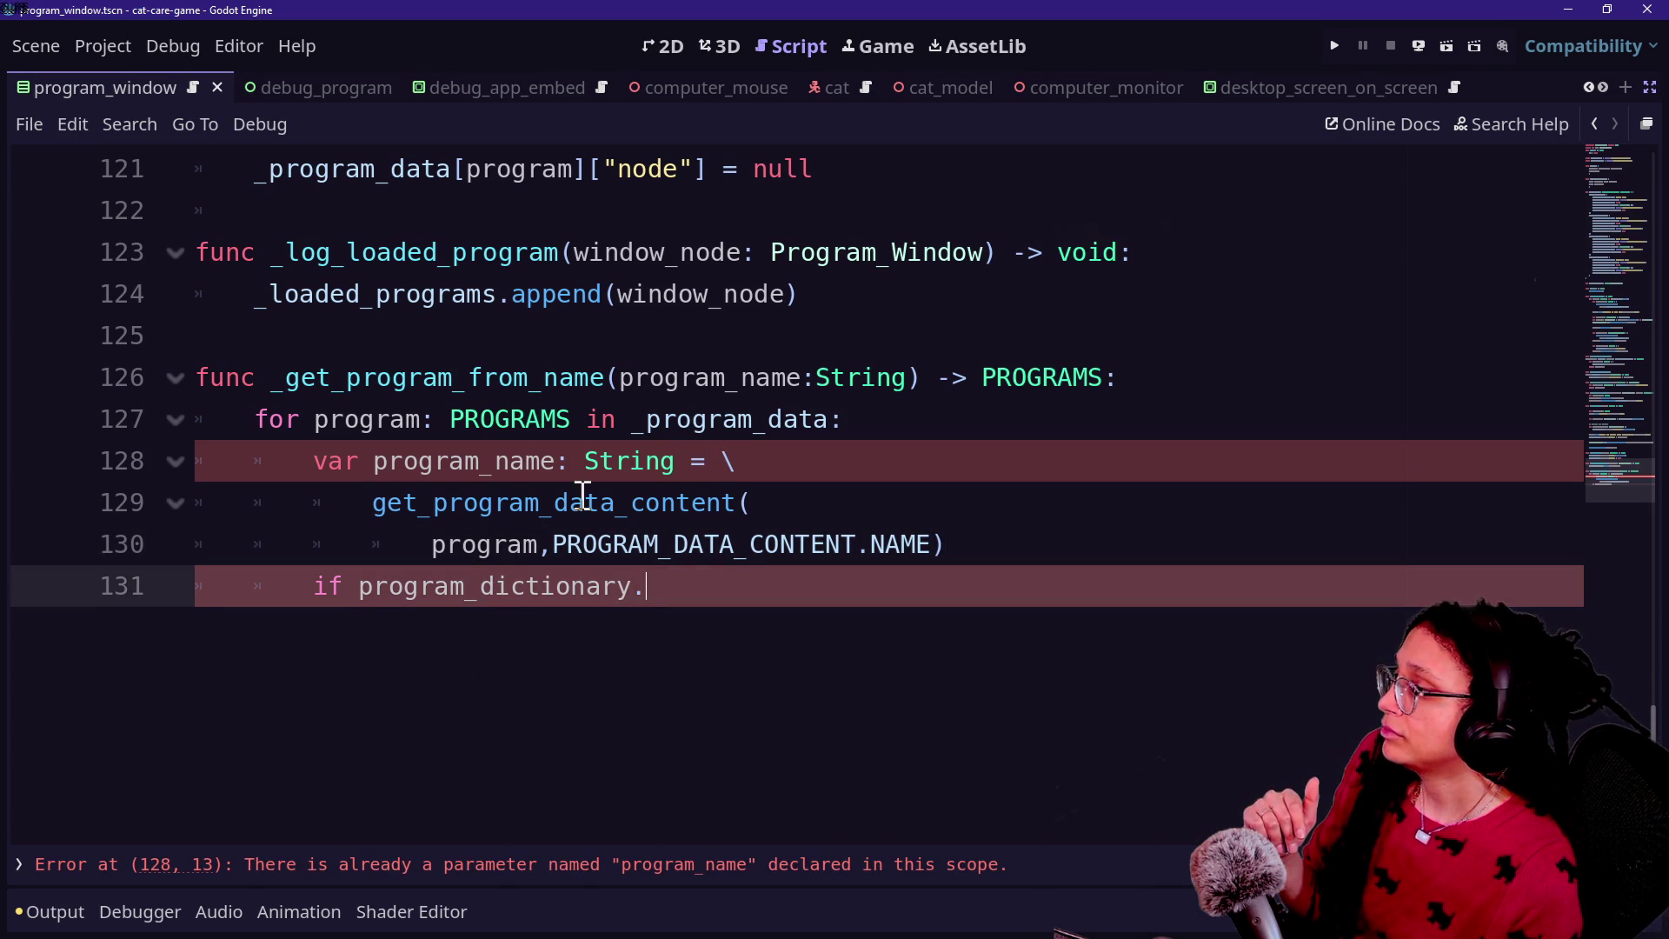
{"action": "left_click", "coordinate": [373, 460]}
{"action": "type", "text": "found_"}
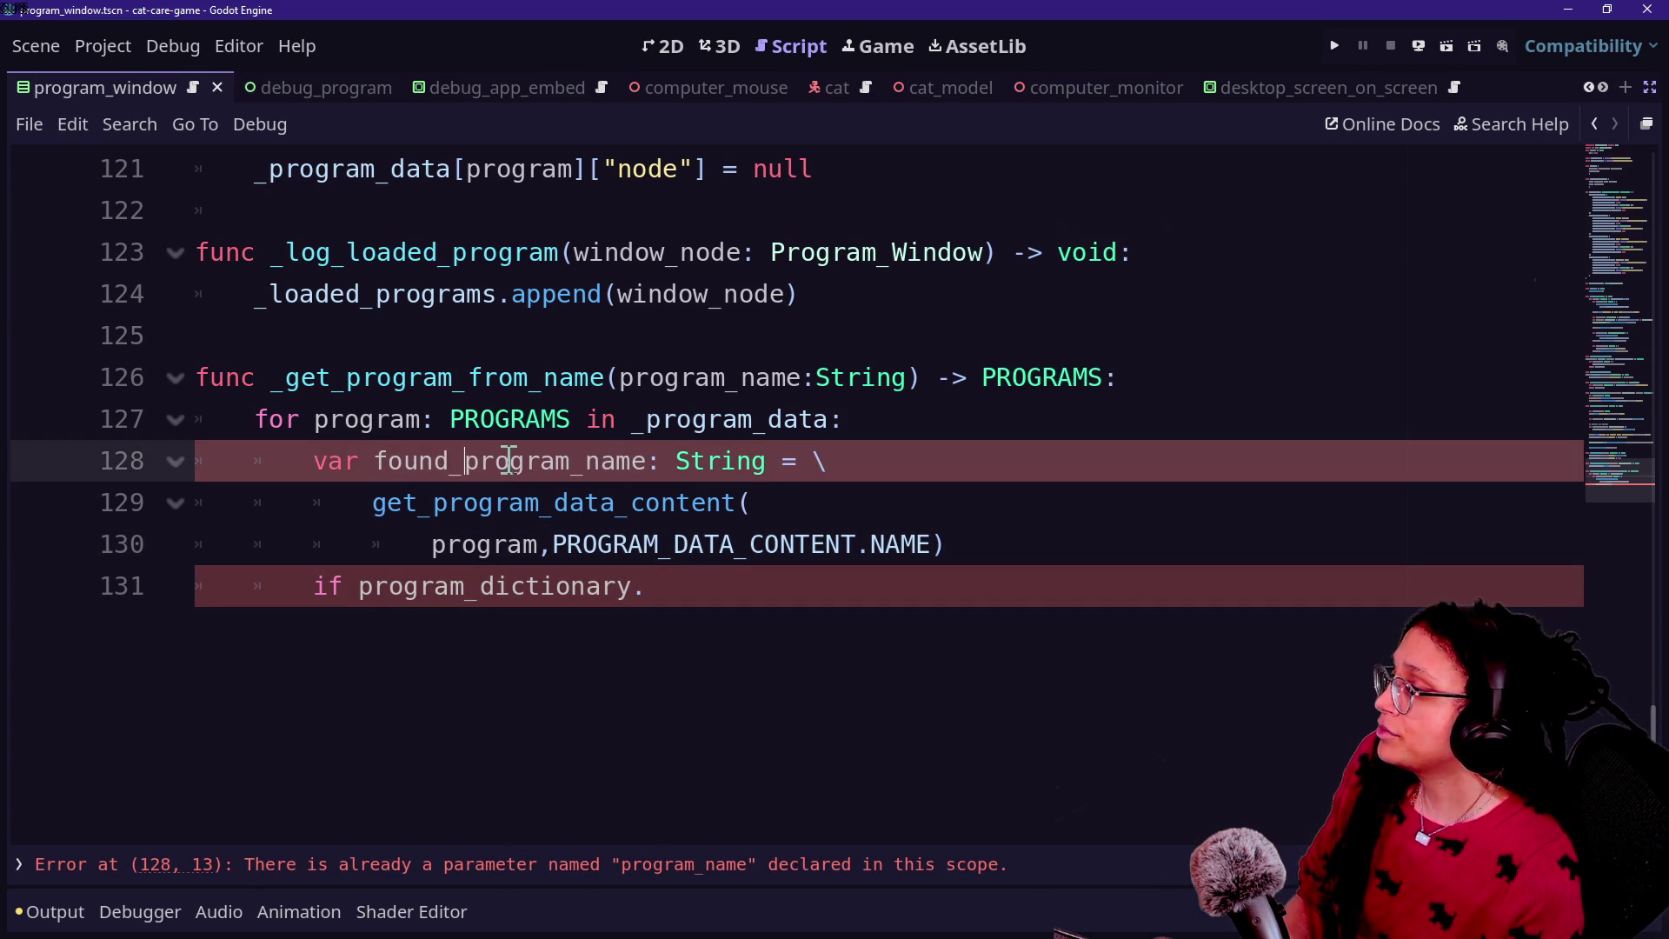
{"action": "left_click_drag", "start_coordinate": [376, 461], "coordinate": [764, 477]}
{"action": "left_click", "coordinate": [764, 477]}
{"action": "mouse_move", "coordinate": [695, 582]}
{"action": "left_mouse_down"}
{"action": "mouse_move", "coordinate": [317, 608]}
{"action": "mouse_move", "coordinate": [361, 597]}
{"action": "left_mouse_up"}
{"action": "key", "text": "BackSpace"}
{"action": "type", "text": "found"}
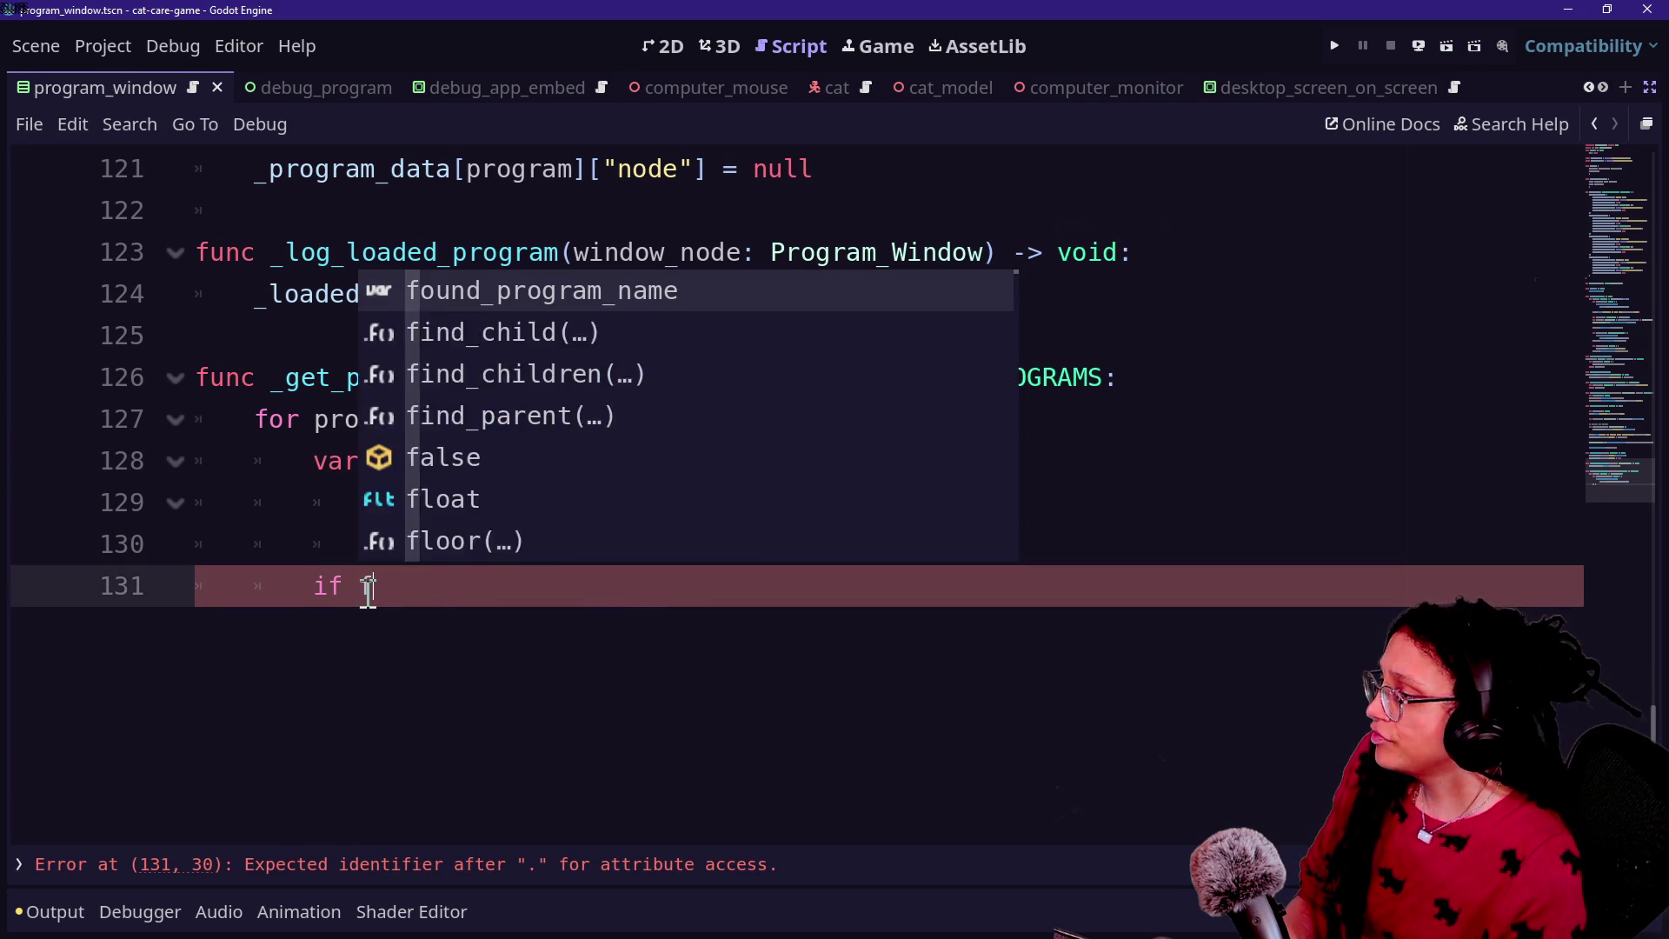
{"action": "key", "text": "Return"}
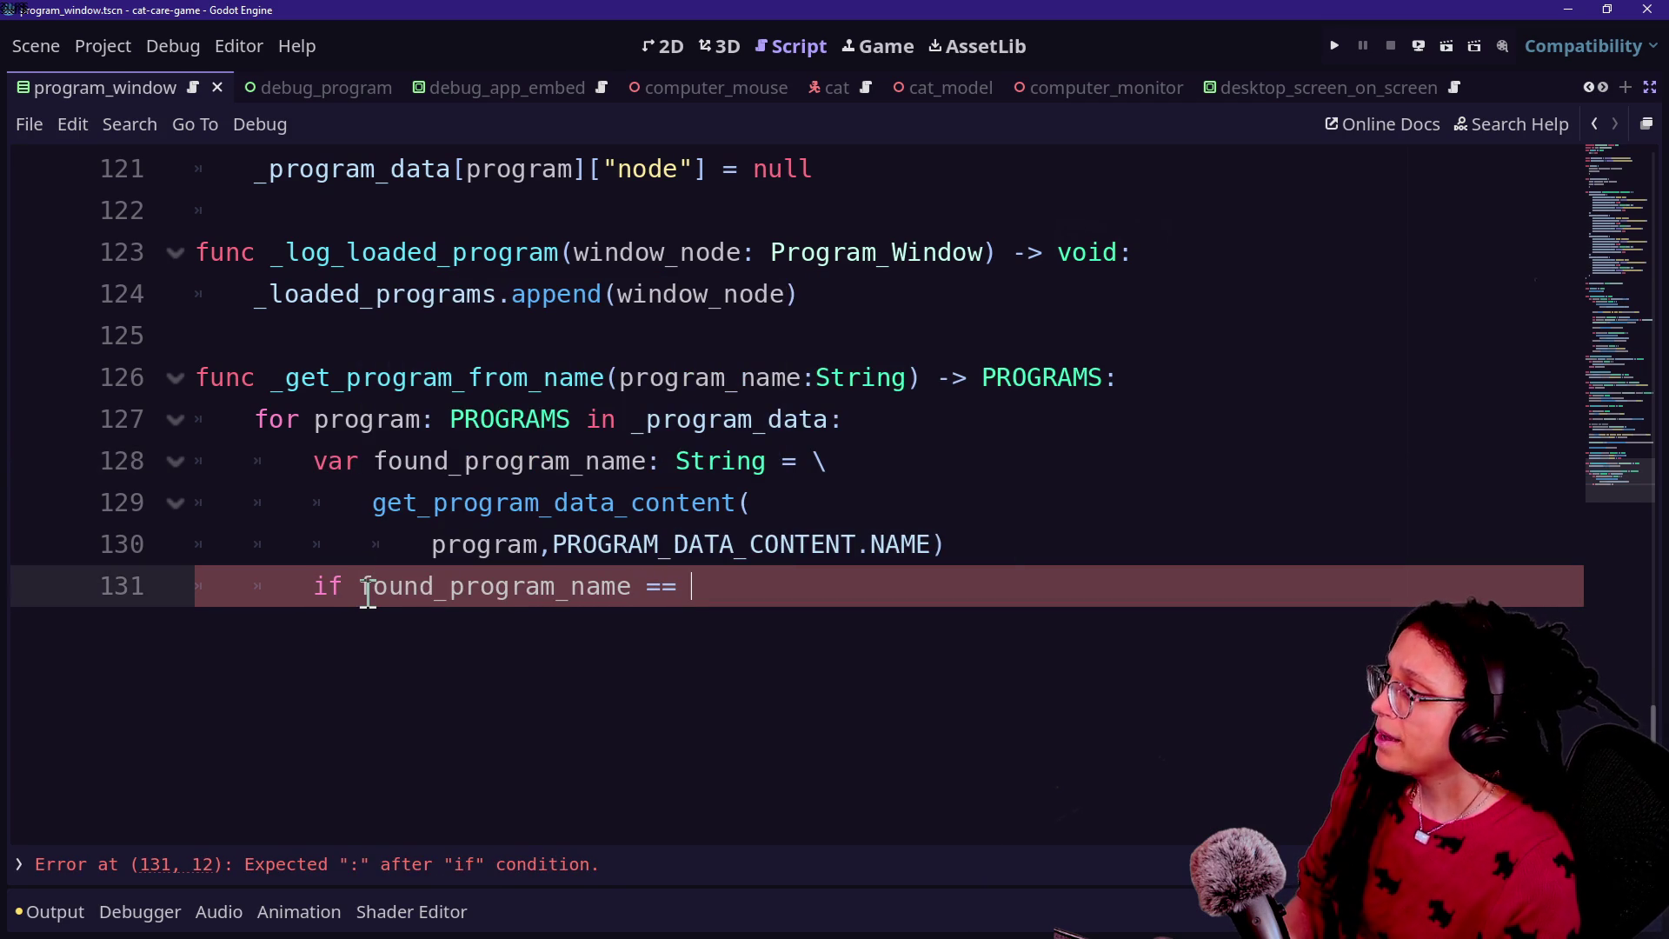
{"action": "type", "text": "program_name:"}
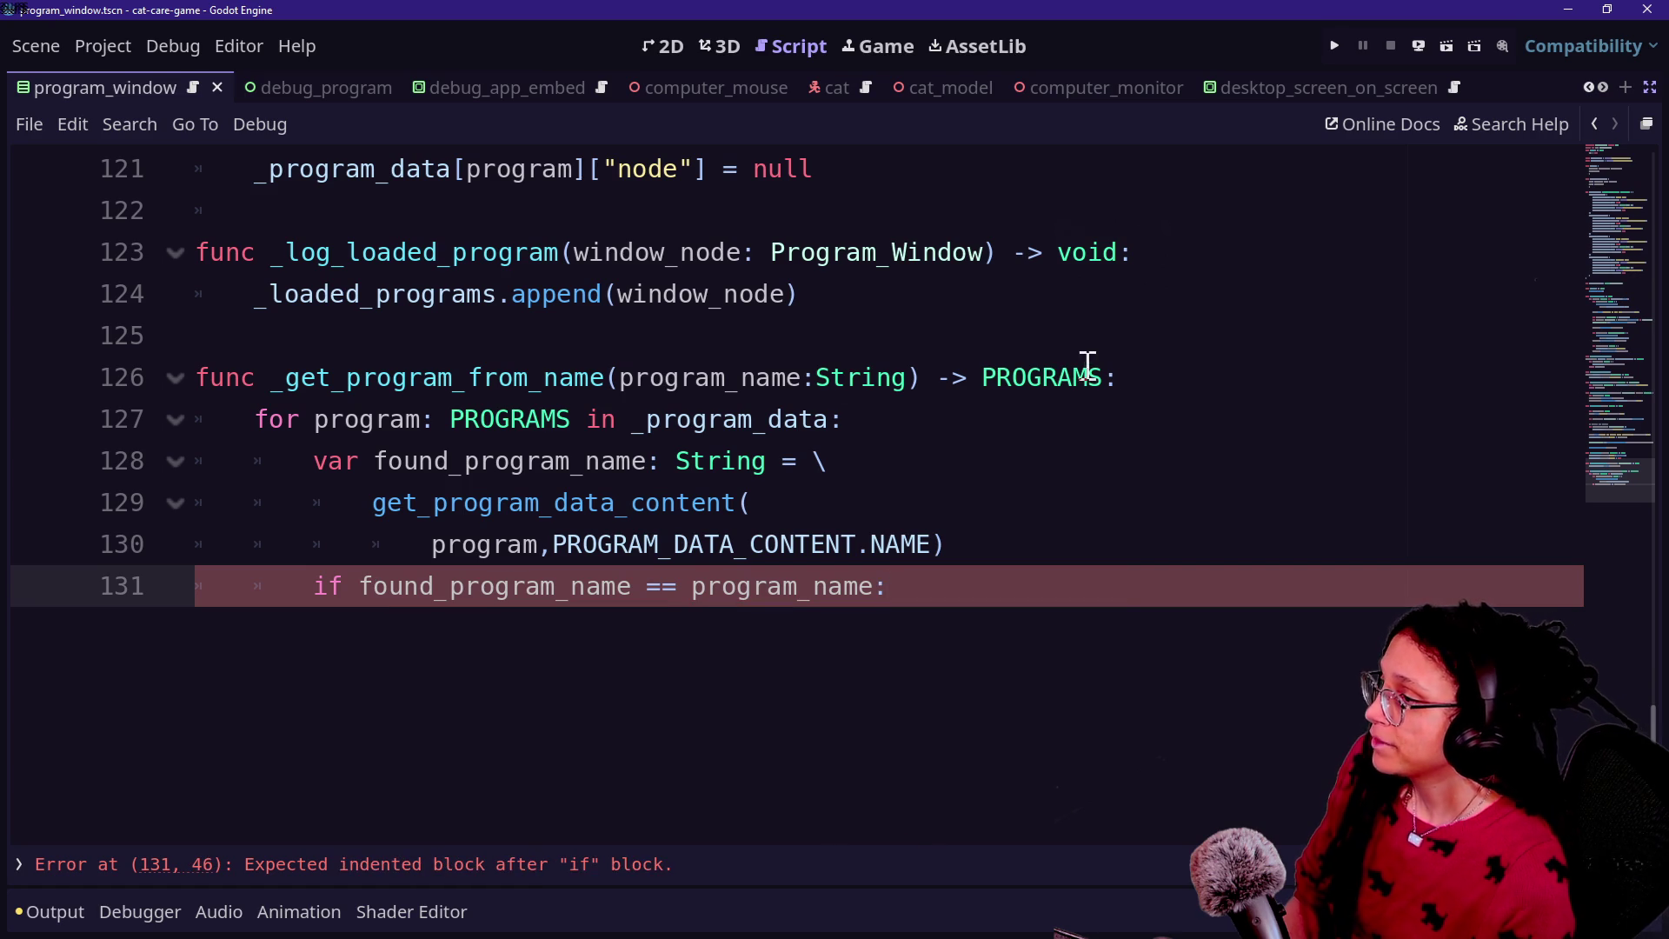
Step: Declare 'var program_to_return: PROGRAMS' at the top of _get_program_from_name
{"action": "left_click", "coordinate": [1188, 382]}
{"action": "key", "text": "Return"}
{"action": "type", "text": "var"}
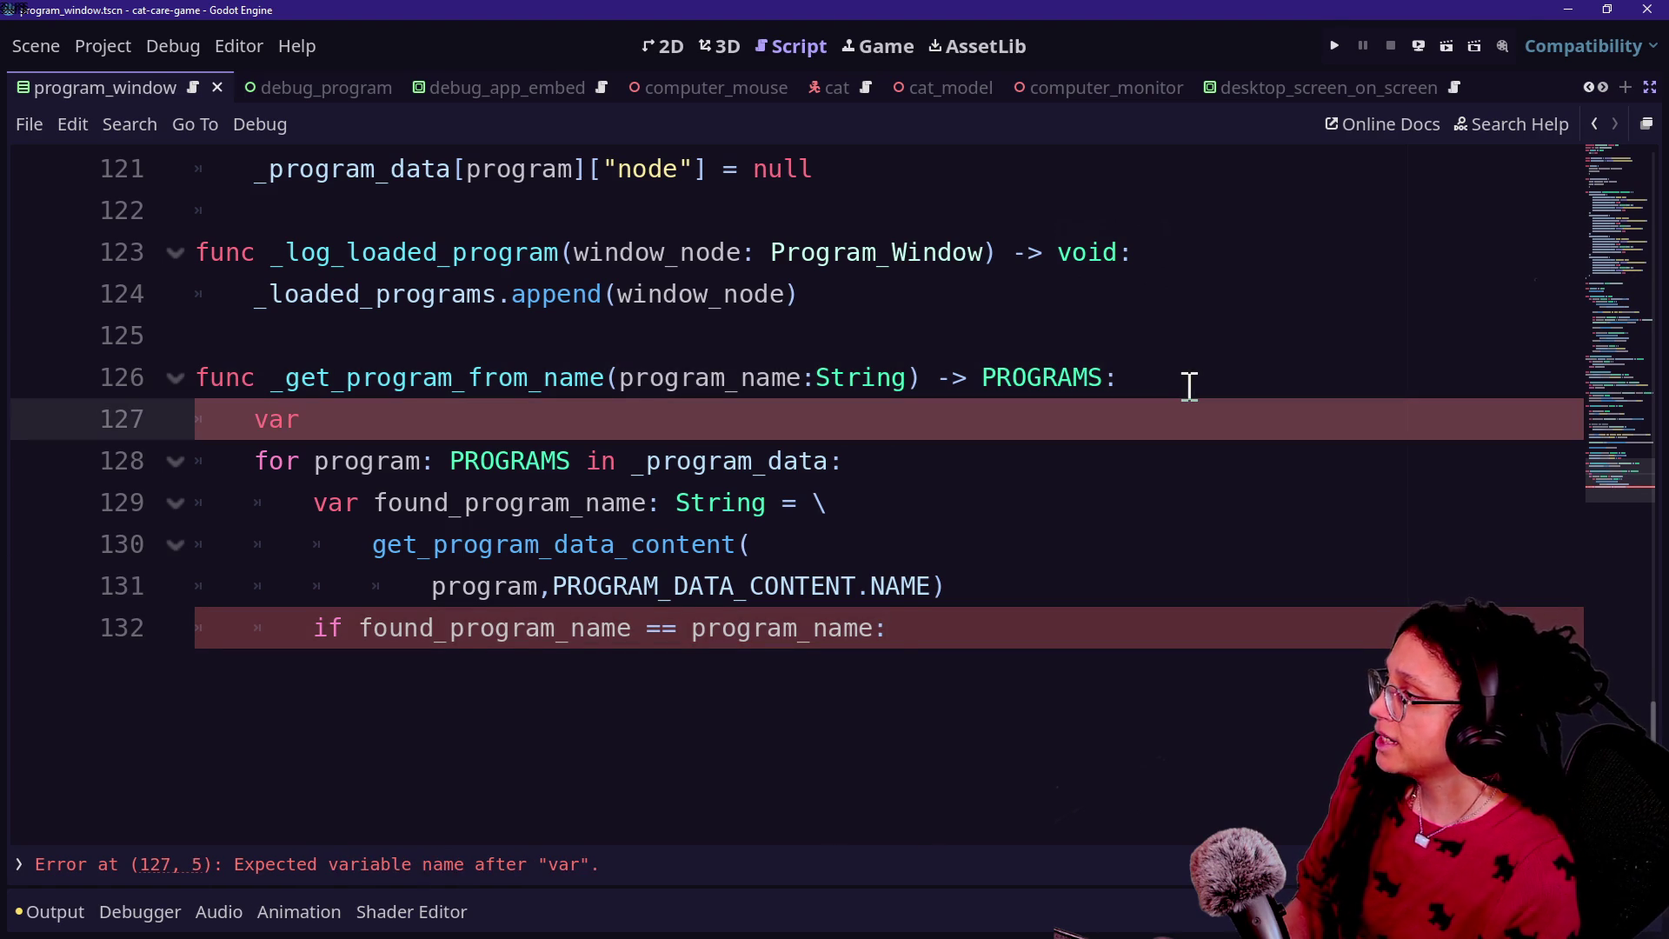
{"action": "type", "text": " program_to_return: PROGRAMS"}
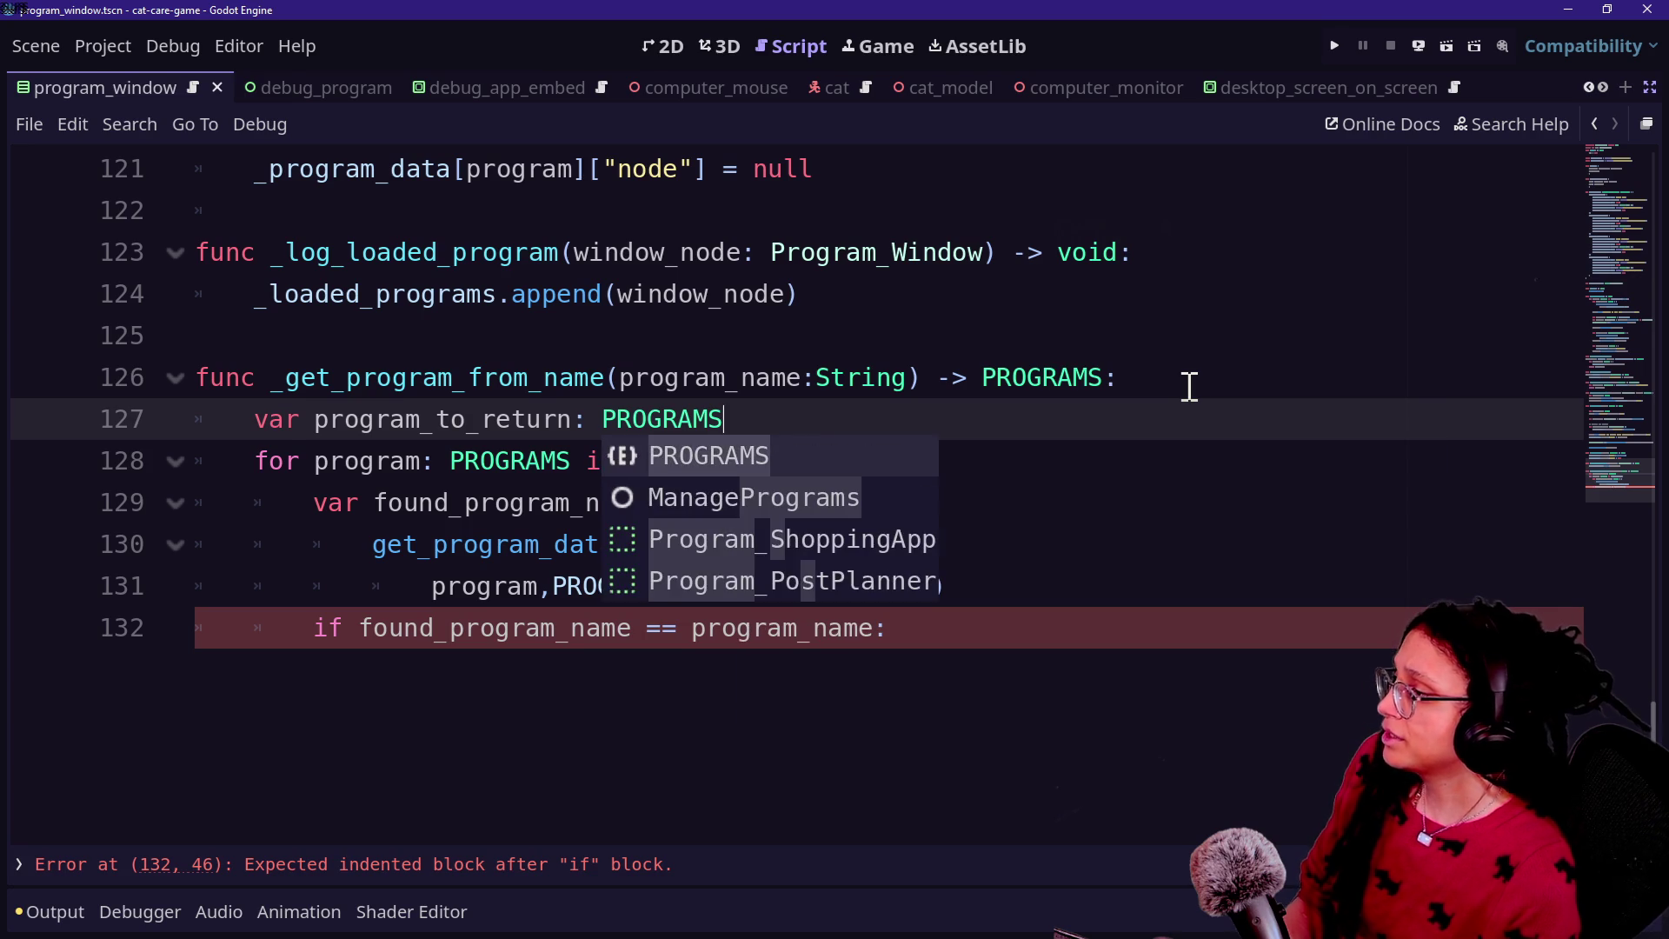
Step: Set program_to_return = program inside the if, return program_to_return, and save the script
{"action": "left_click", "coordinate": [1111, 624]}
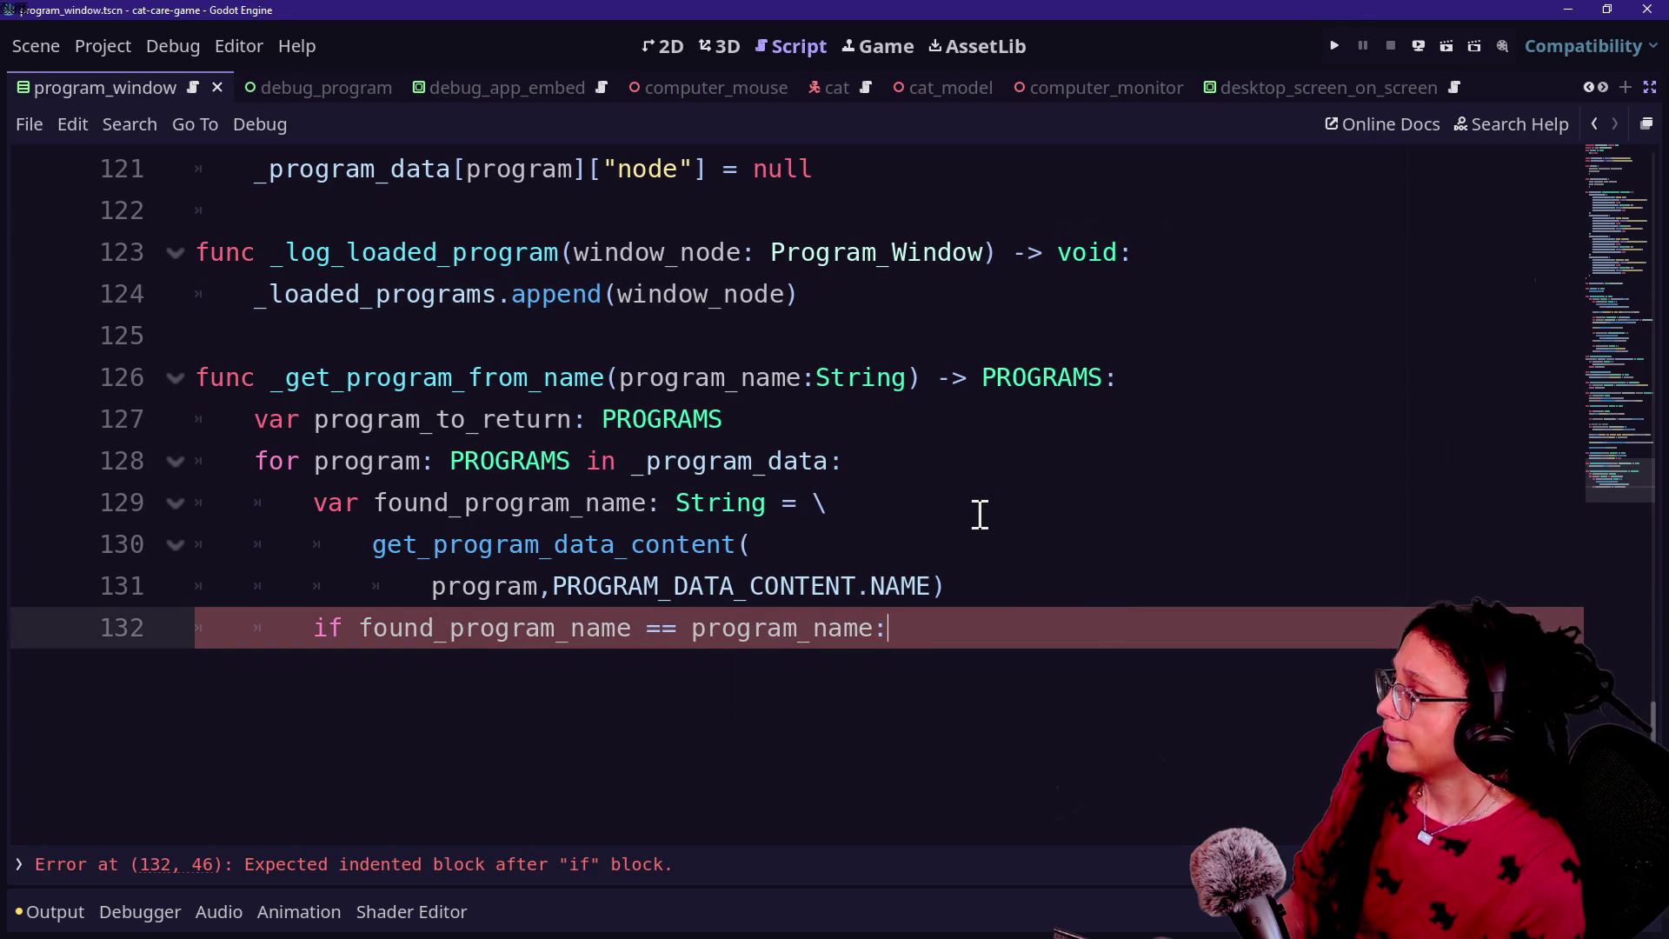
{"action": "key", "text": "Return"}
{"action": "key", "text": "BackSpace"}
{"action": "type", "text": "pro"}
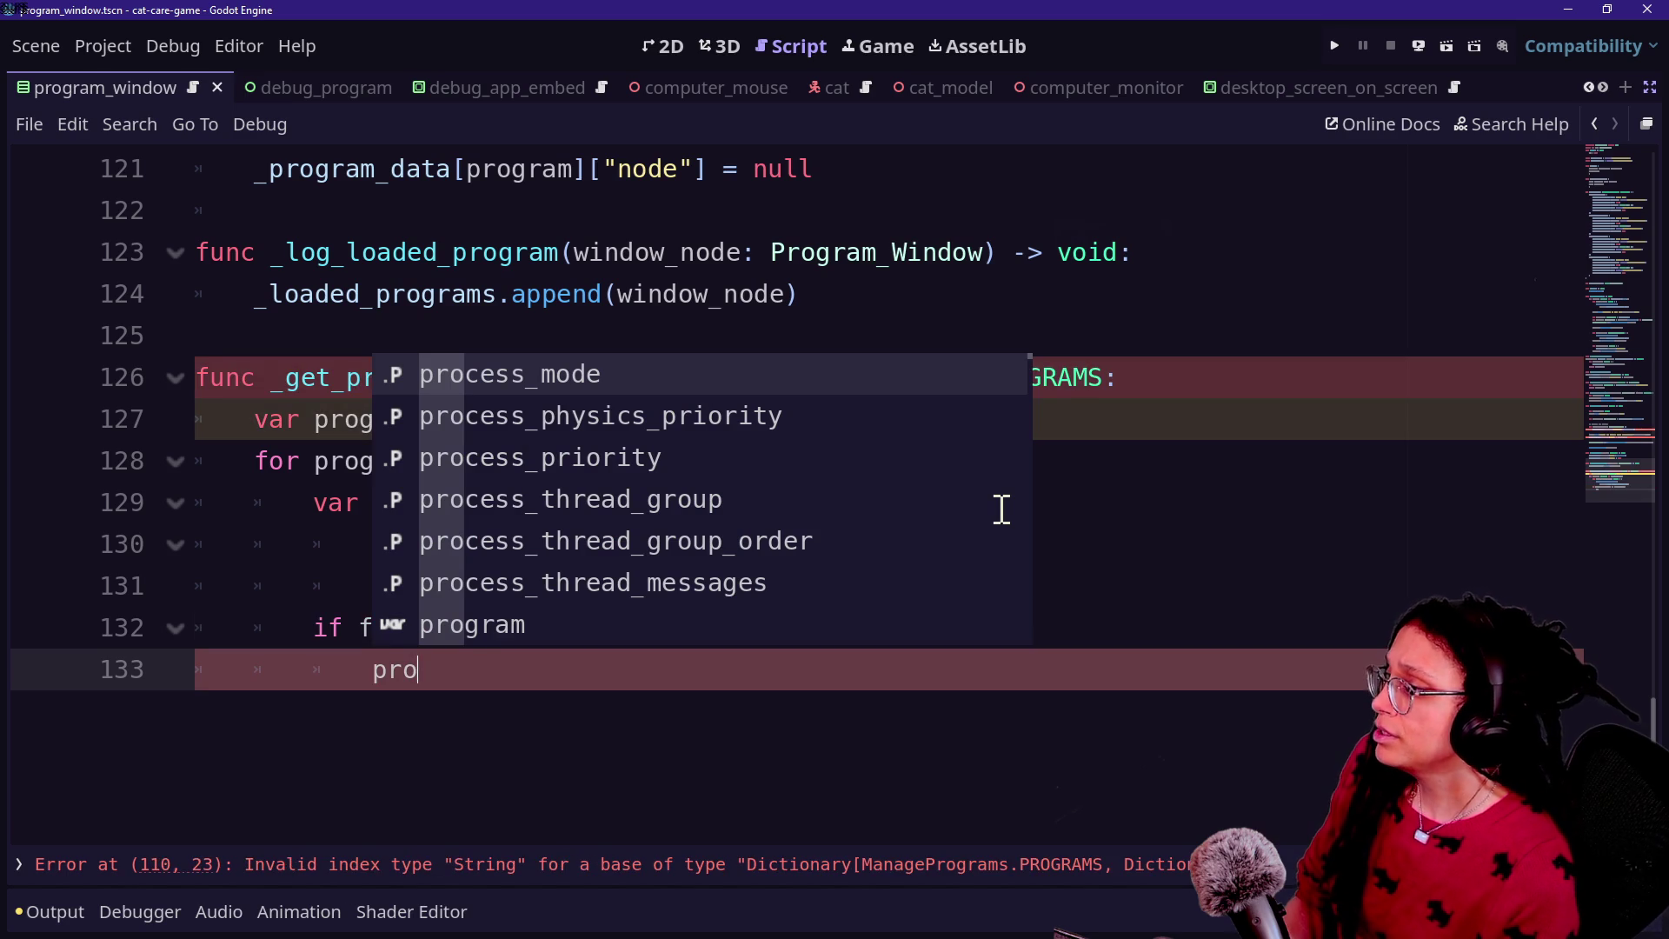
{"action": "type", "text": "0g"}
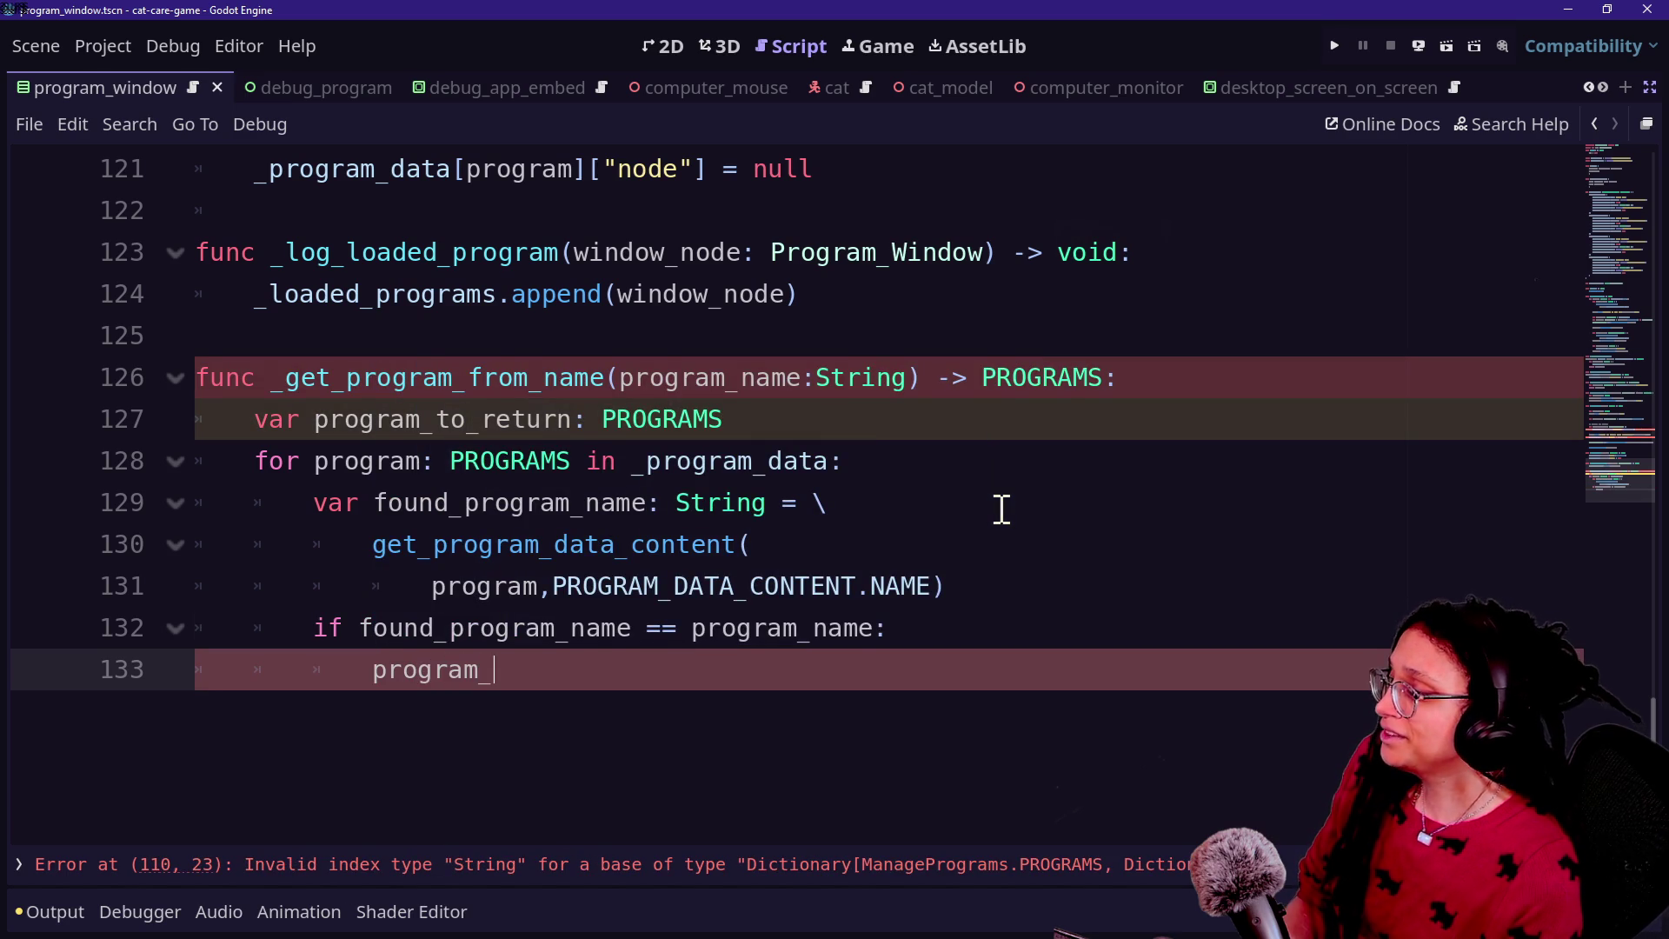
{"action": "type", "text": "to"}
{"action": "key", "text": "Return"}
{"action": "type", "text": "="}
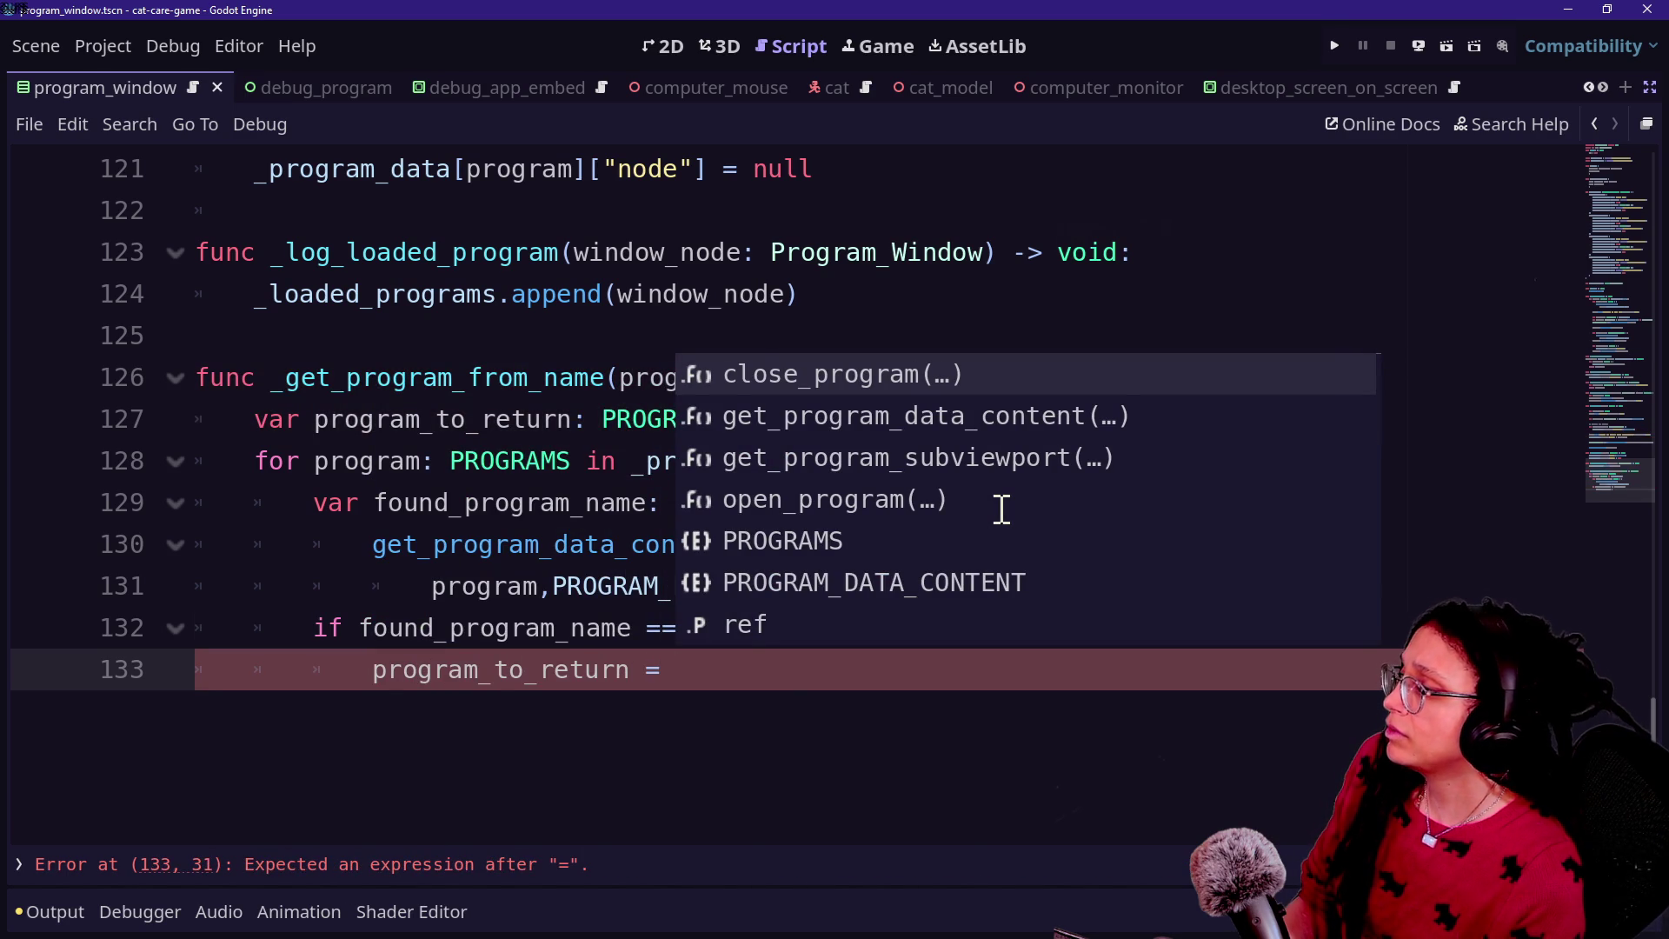
{"action": "type", "text": " program"}
{"action": "key", "text": "Return"}
{"action": "key", "text": "Return"}
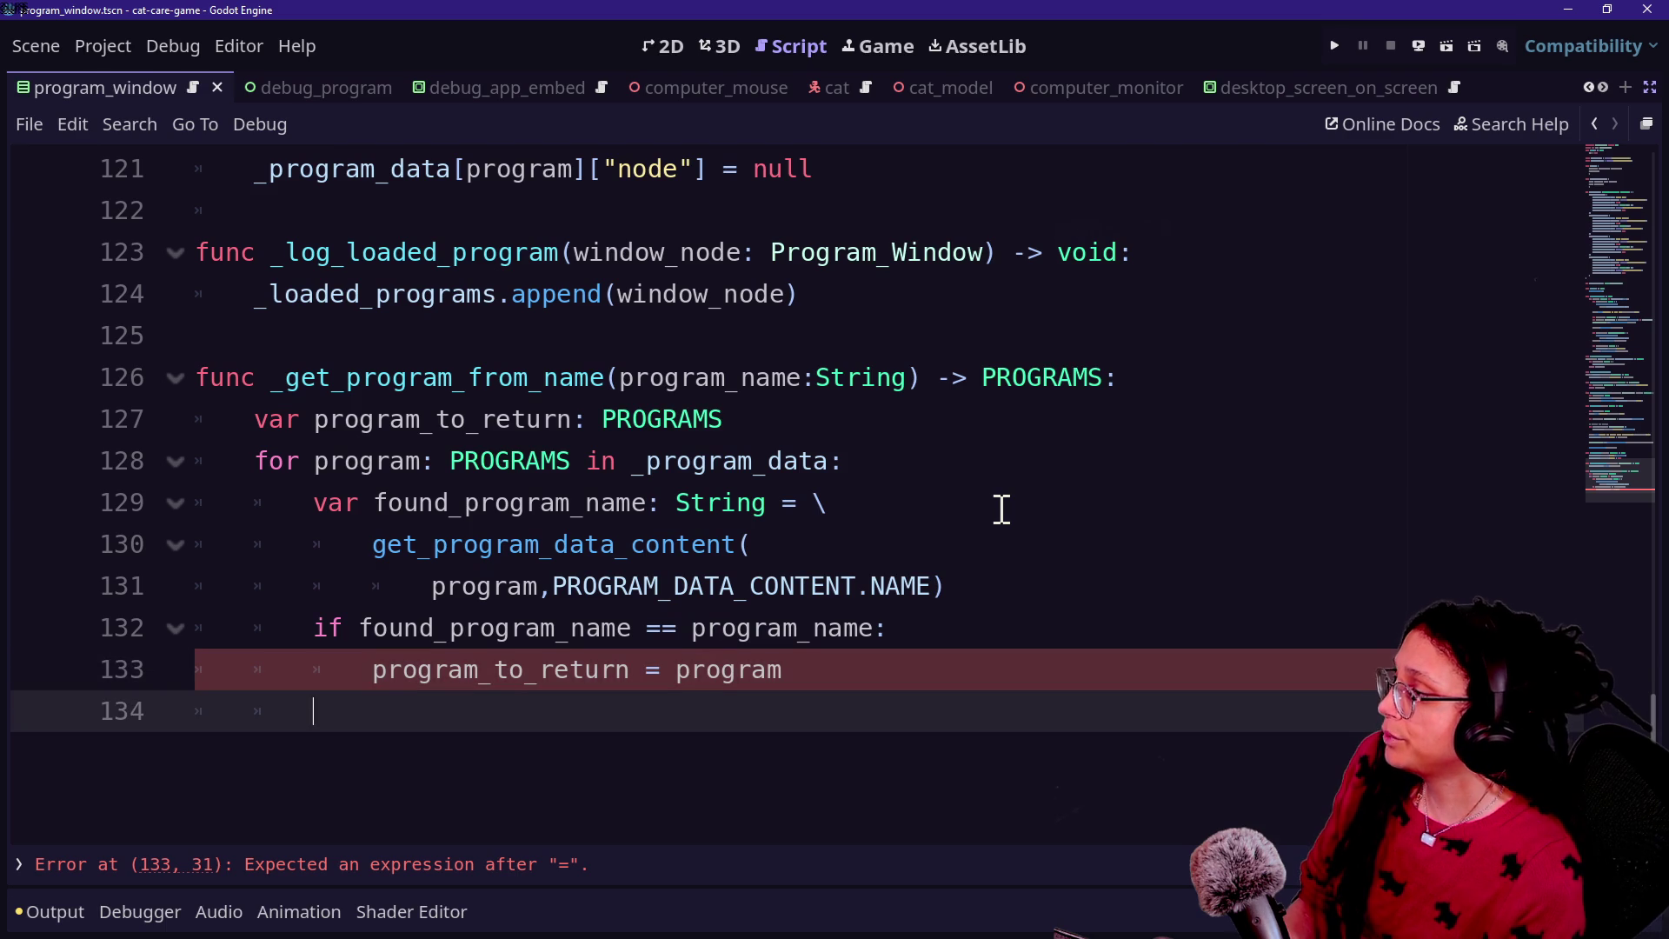
{"action": "type", "text": "return p"}
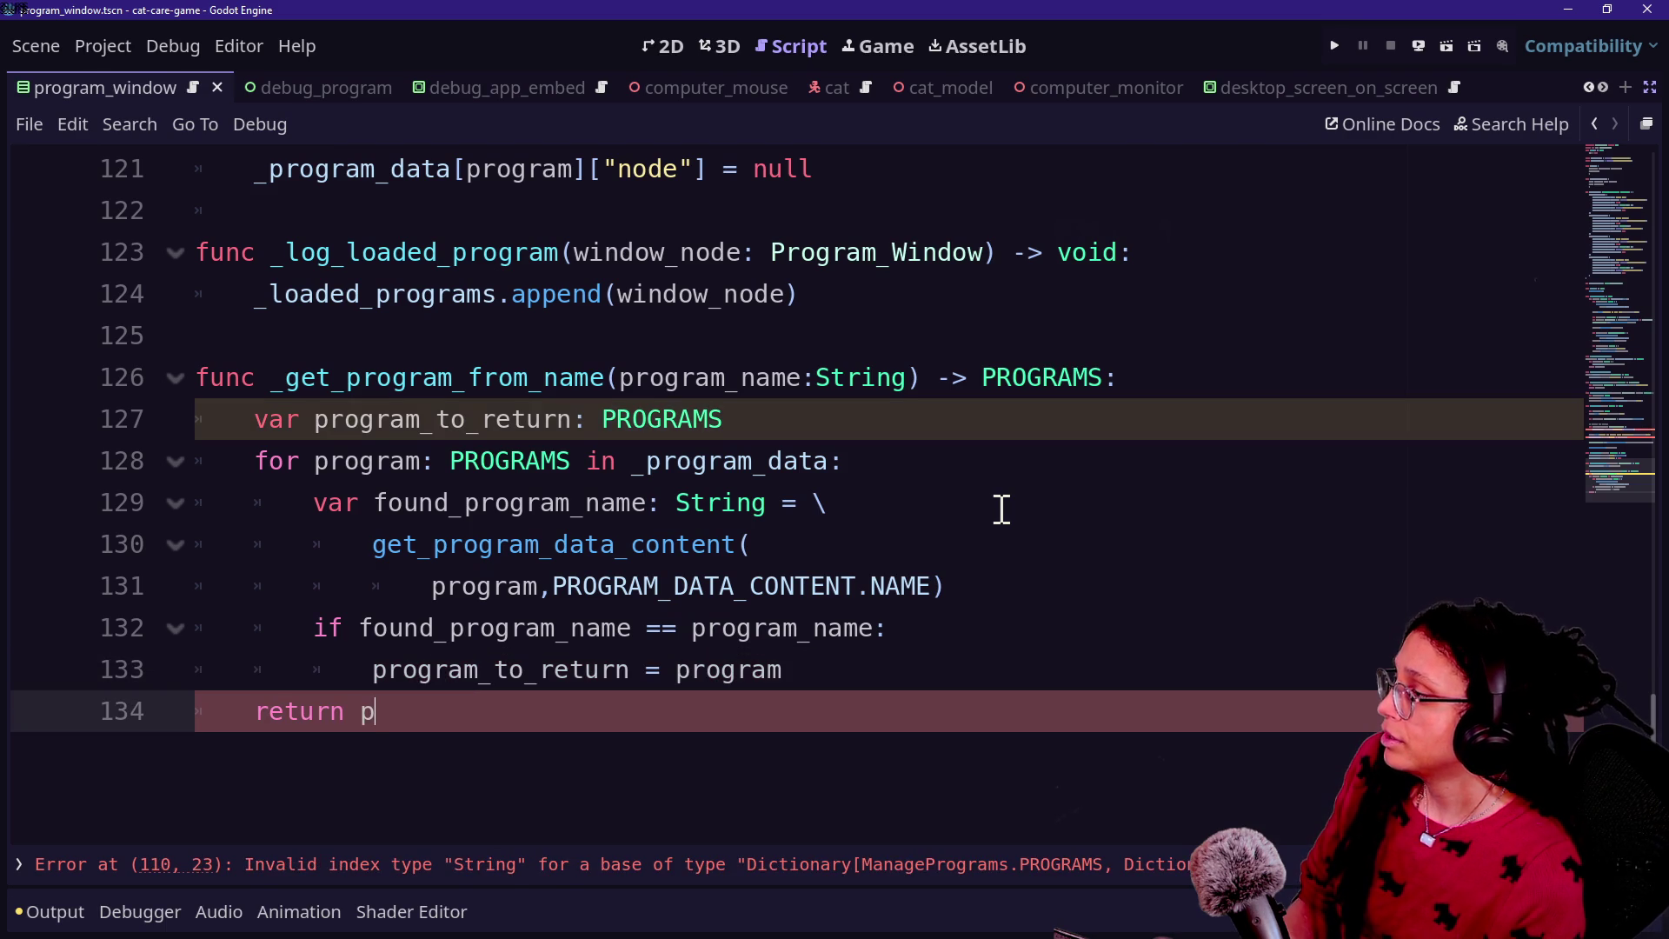
{"action": "type", "text": "rogram_to_return"}
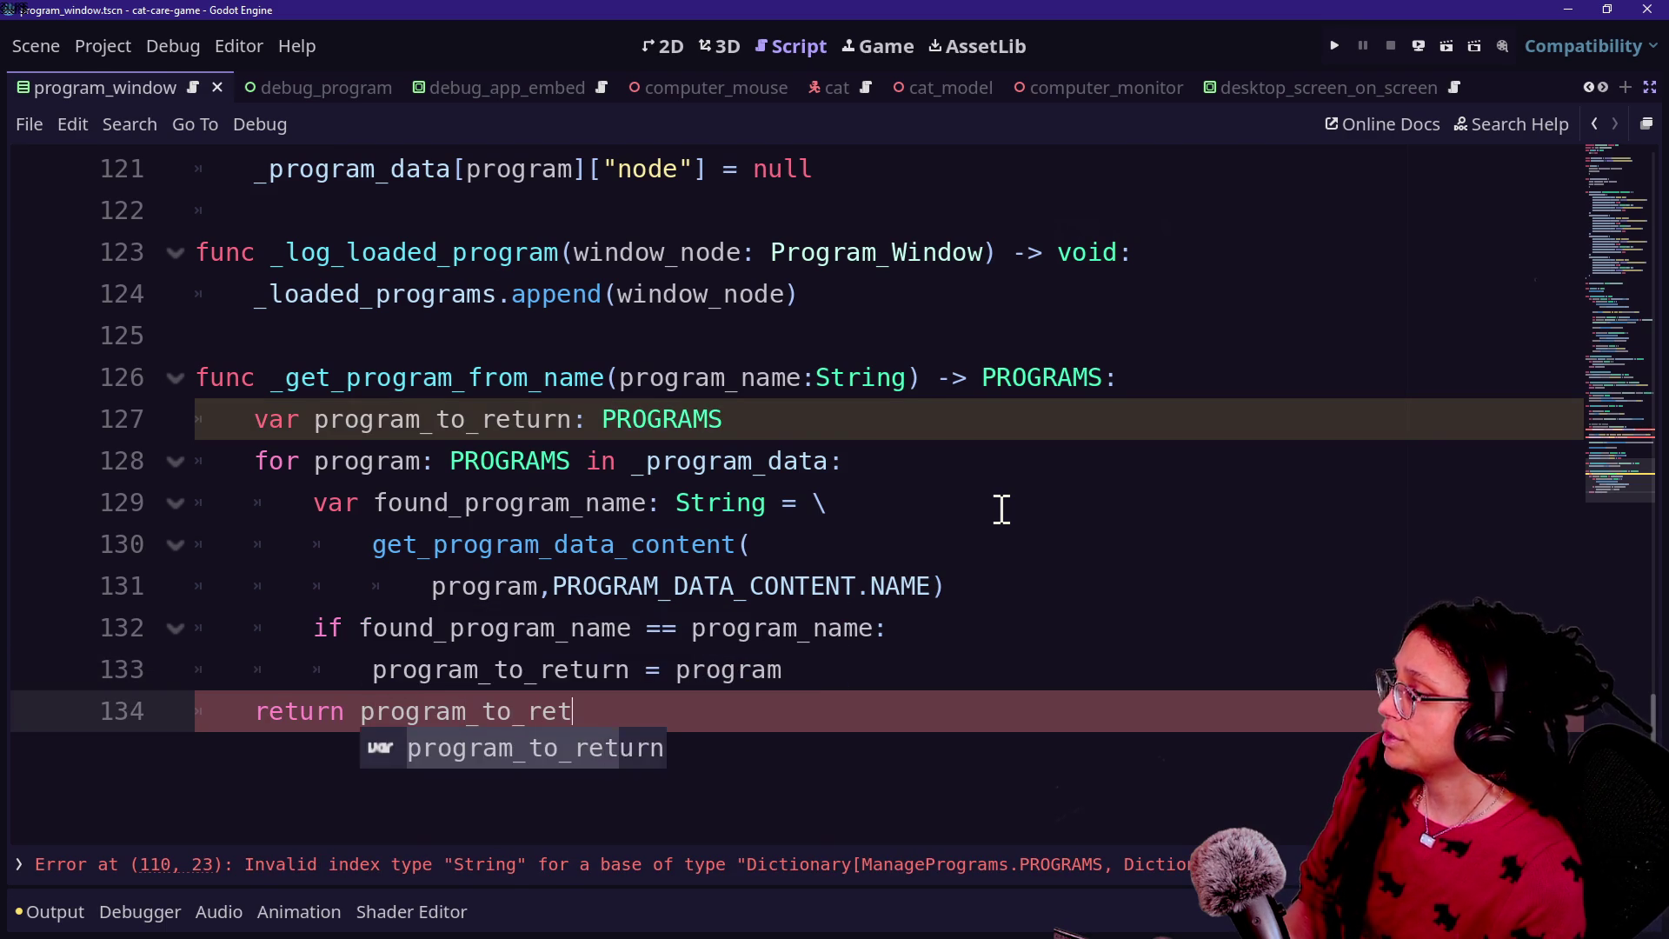
{"action": "left_click", "coordinate": [819, 587]}
{"action": "key", "text": "ctrl+s"}
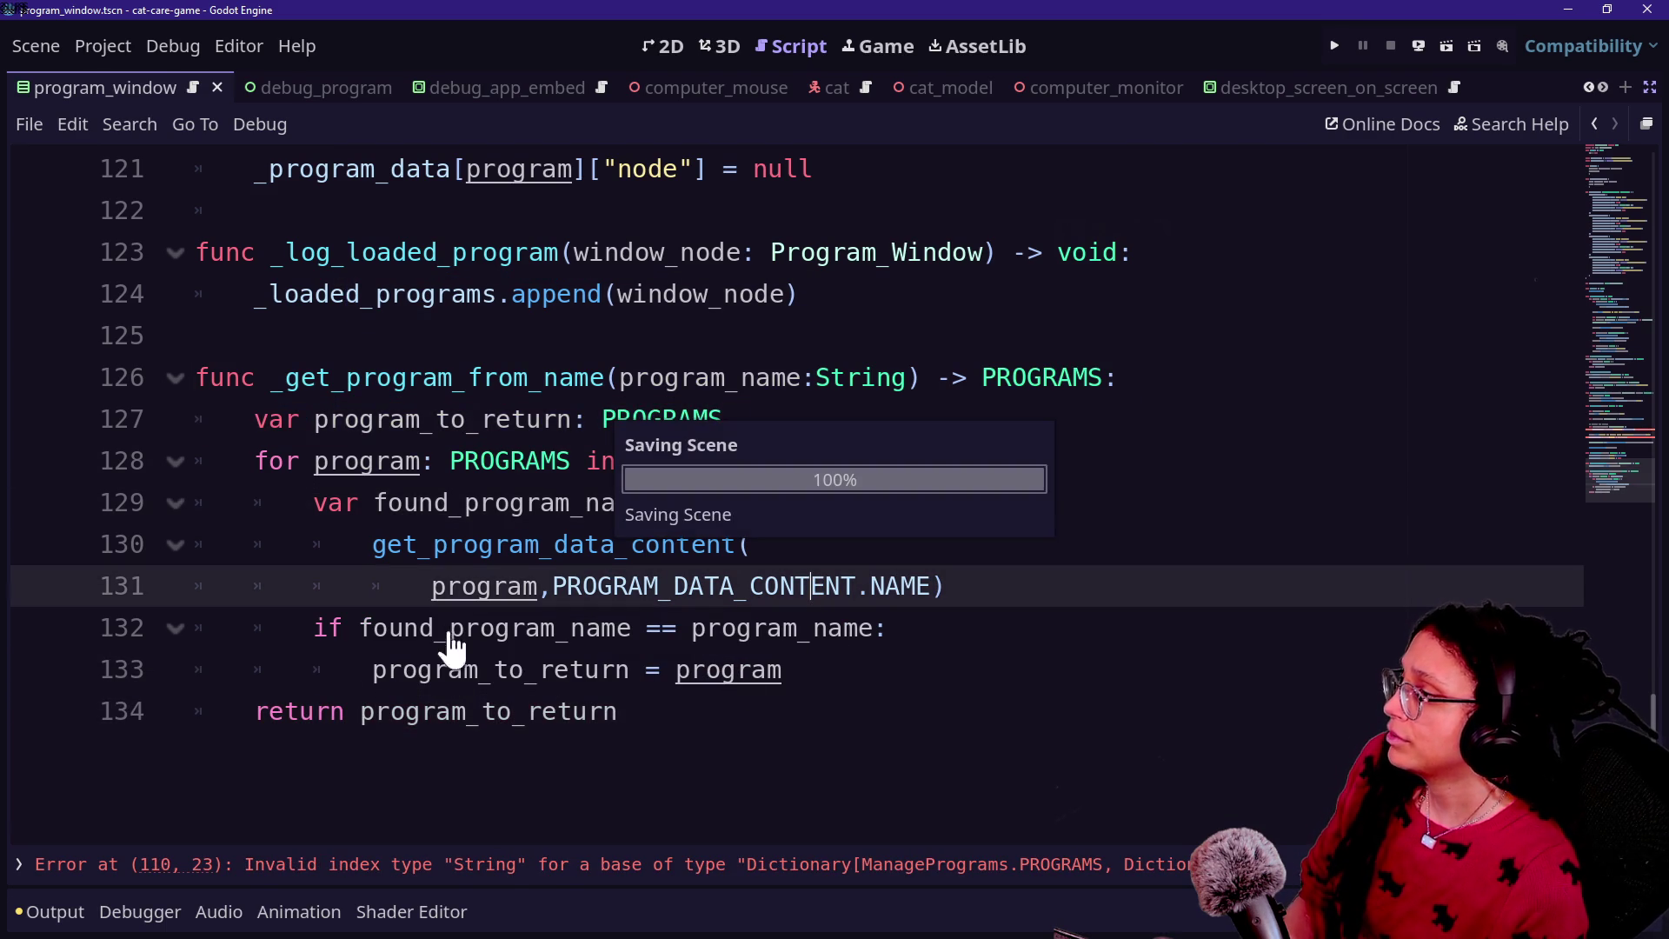
Step: Rename open_program's parameter from program to program_name
{"action": "scroll", "coordinate": [474, 580], "scroll_direction": "up", "scroll_amount": 1}
{"action": "scroll", "coordinate": [474, 581], "scroll_direction": "up", "scroll_amount": 6}
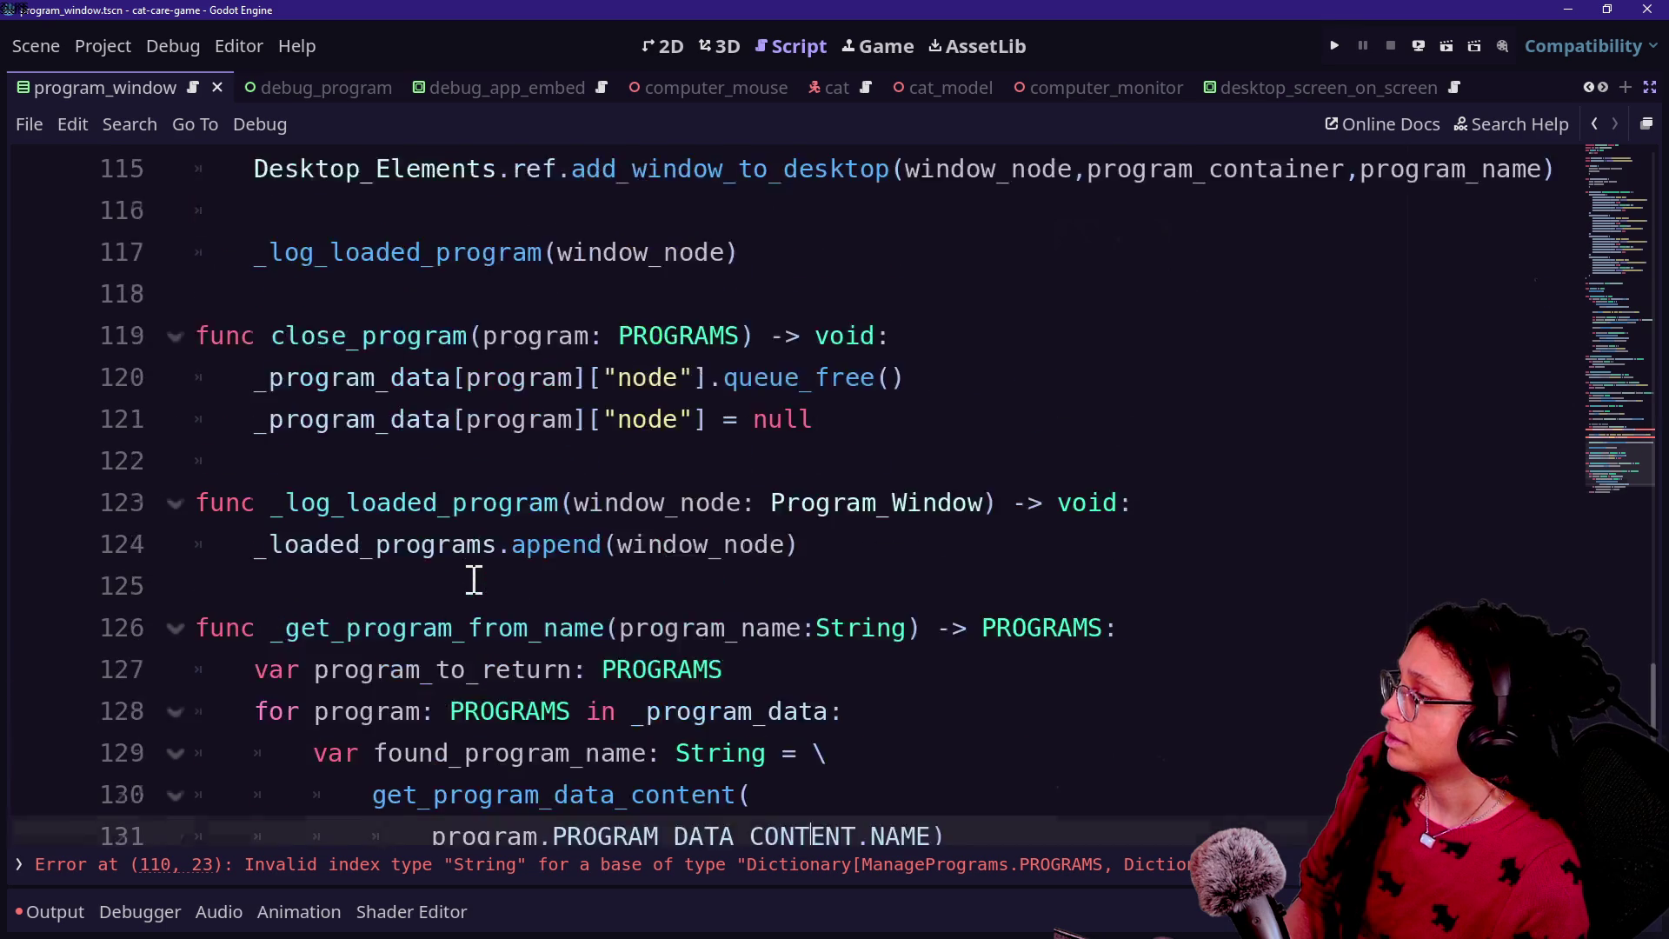
{"action": "scroll", "coordinate": [474, 581], "scroll_direction": "up", "scroll_amount": 2}
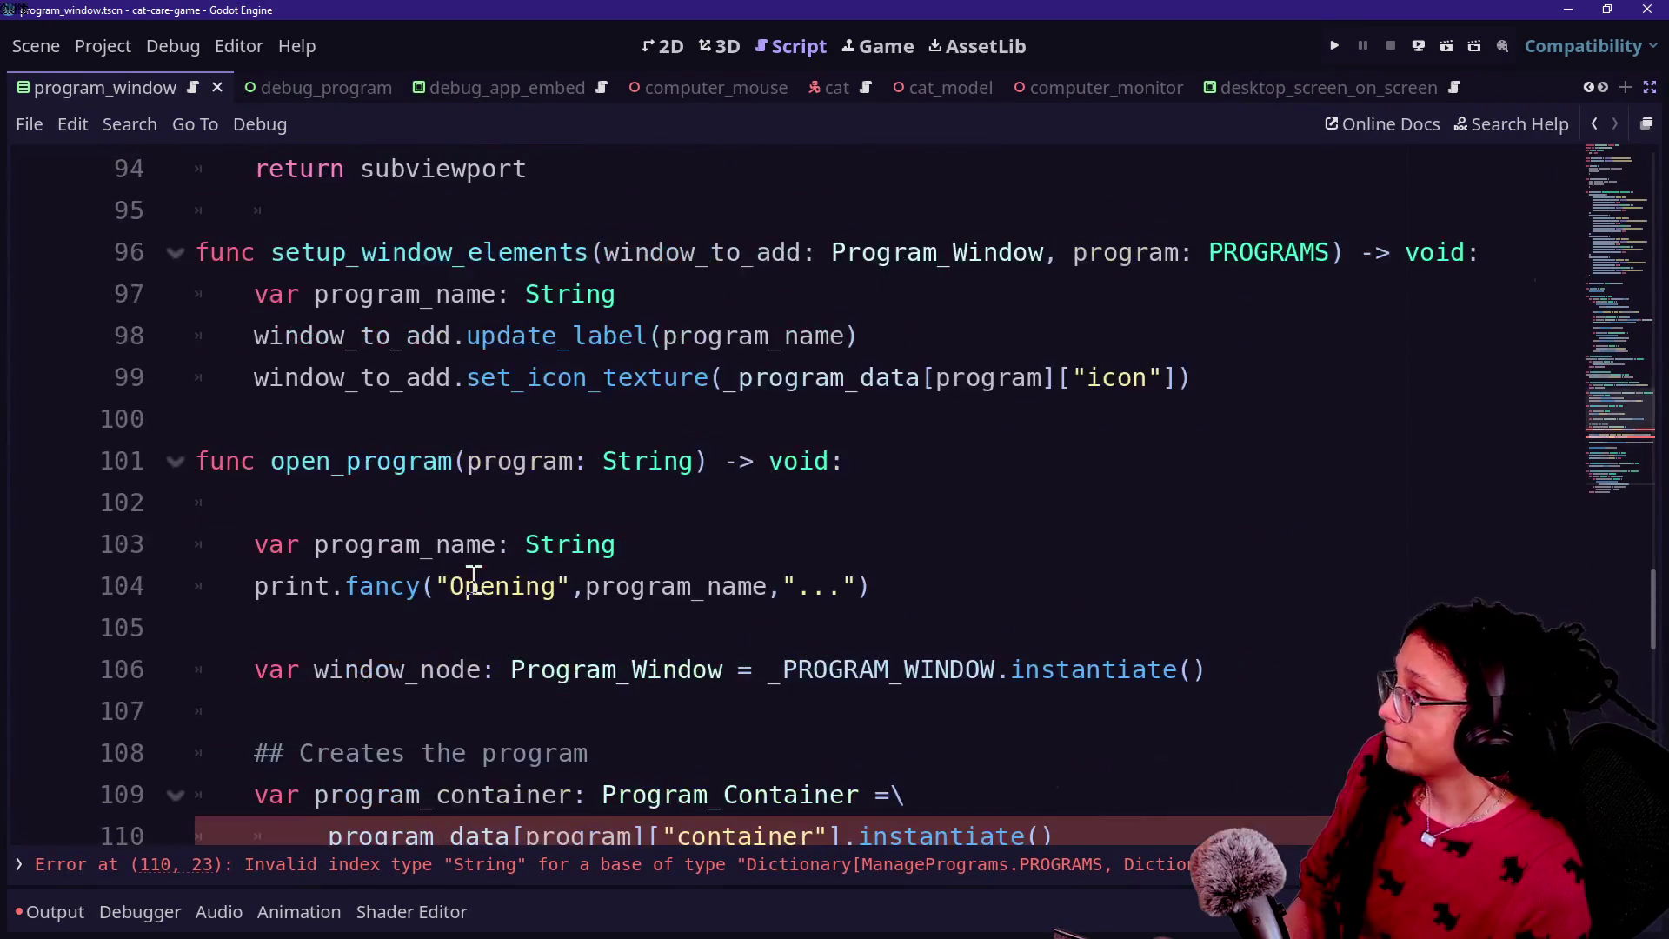
{"action": "left_click", "coordinate": [407, 495]}
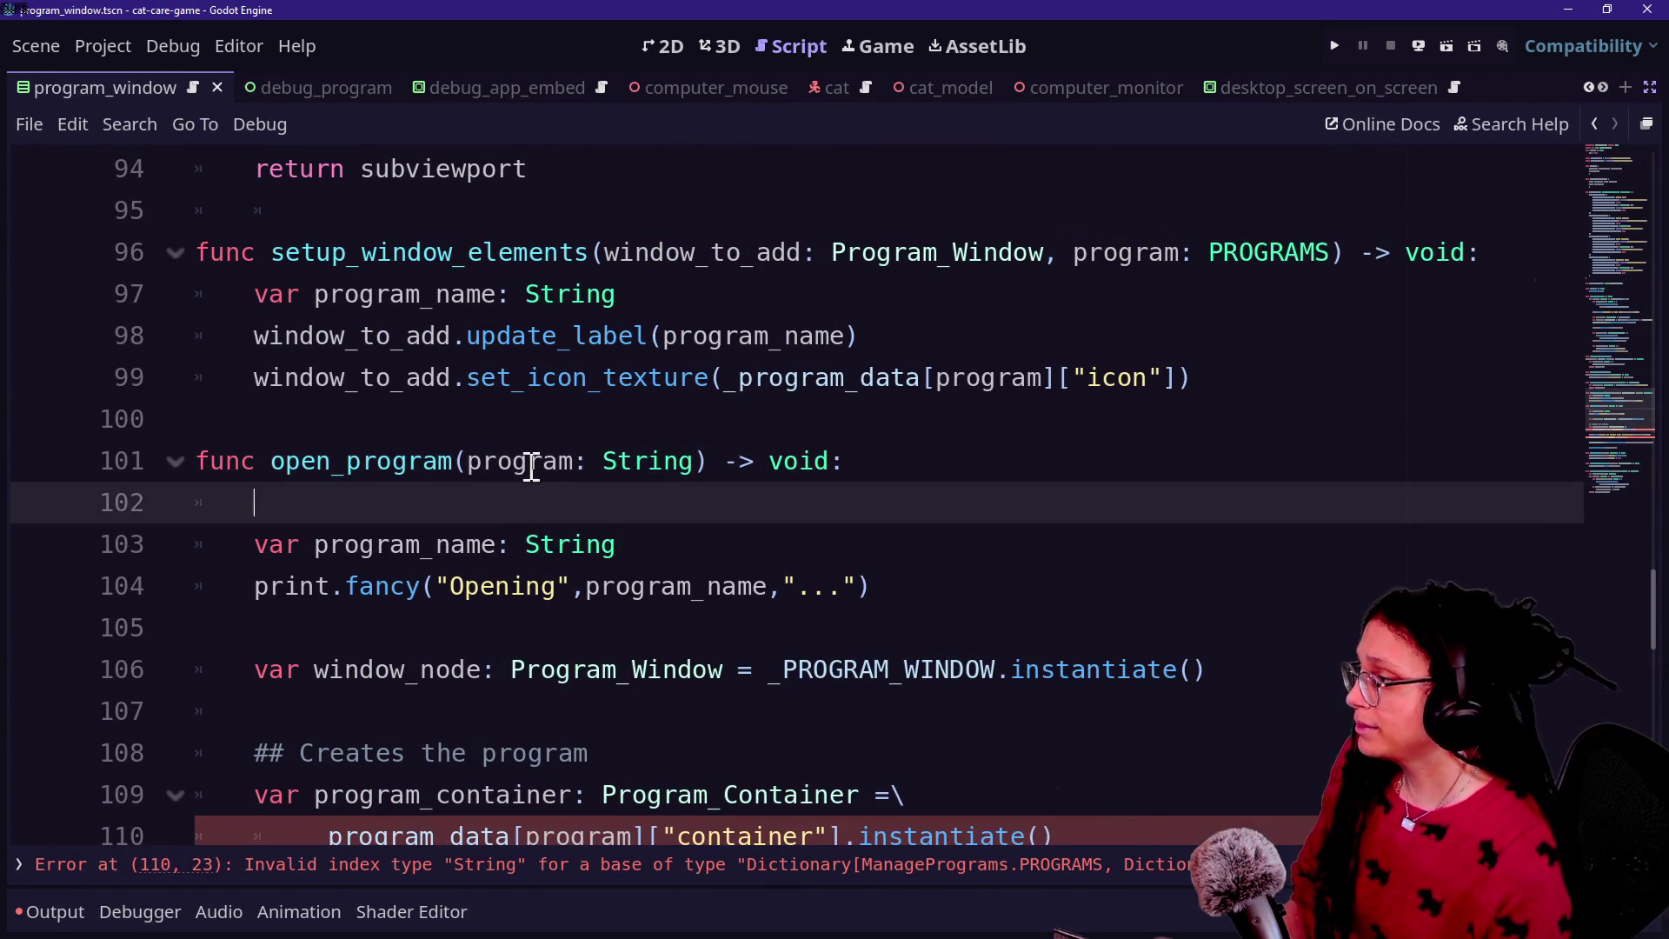
{"action": "left_click", "coordinate": [571, 462]}
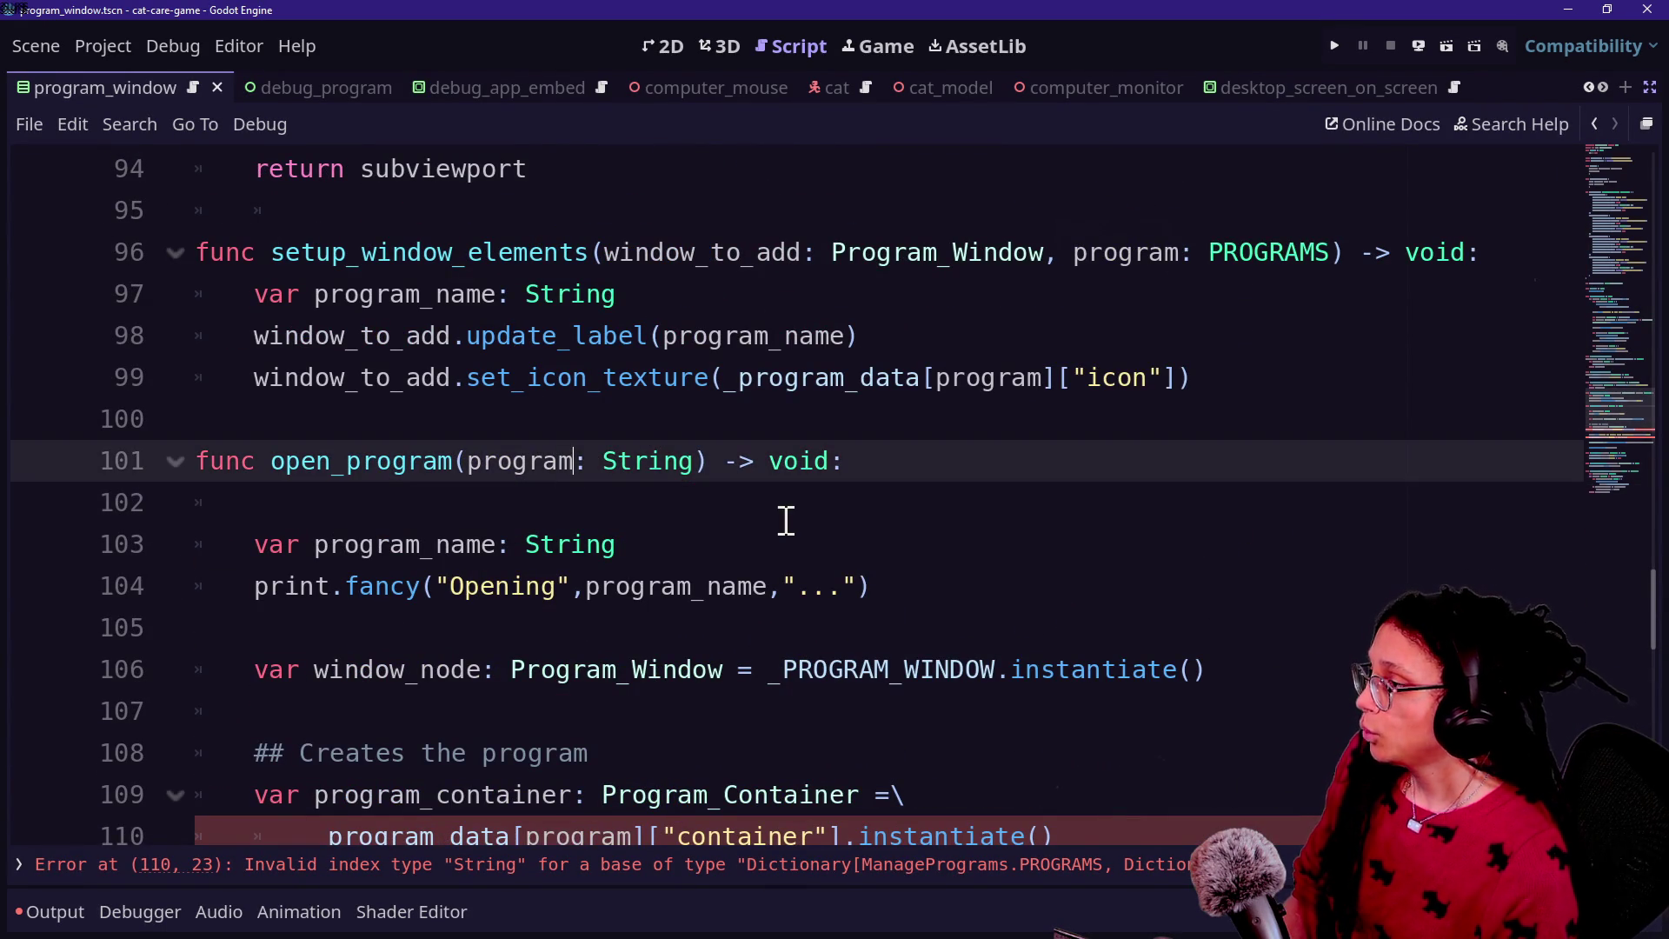
{"action": "type", "text": "_name"}
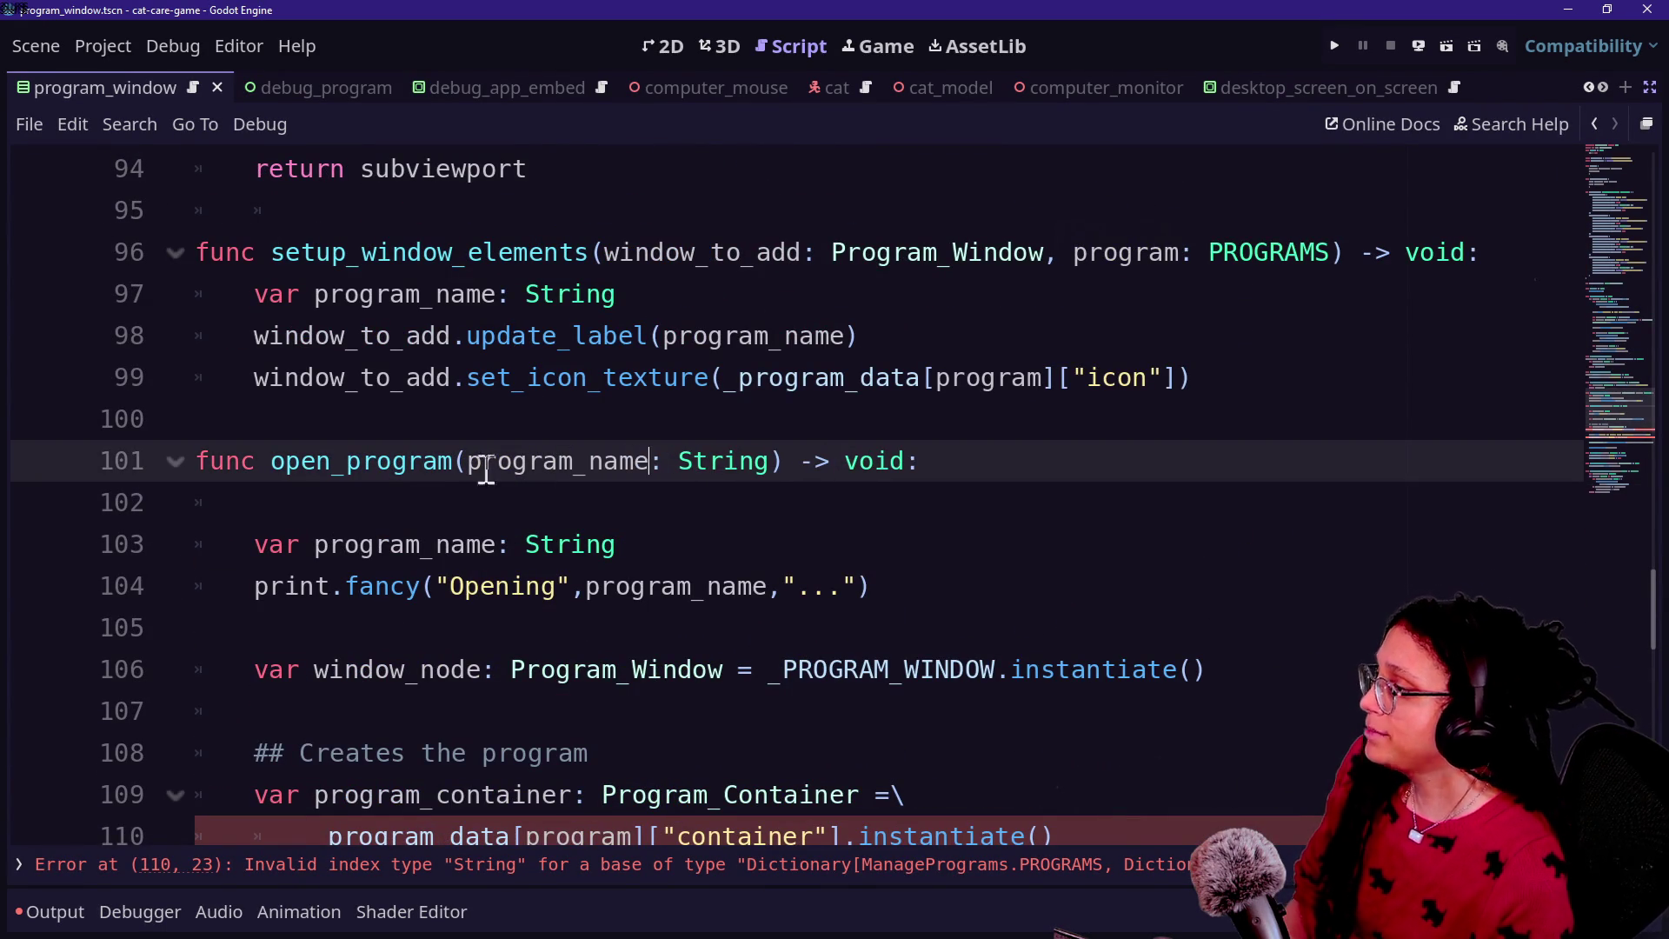
Step: Declare 'var program: PROGRAMS = \' continued with _get_program_from_name(program_name) in open_program
{"action": "left_click", "coordinate": [435, 506]}
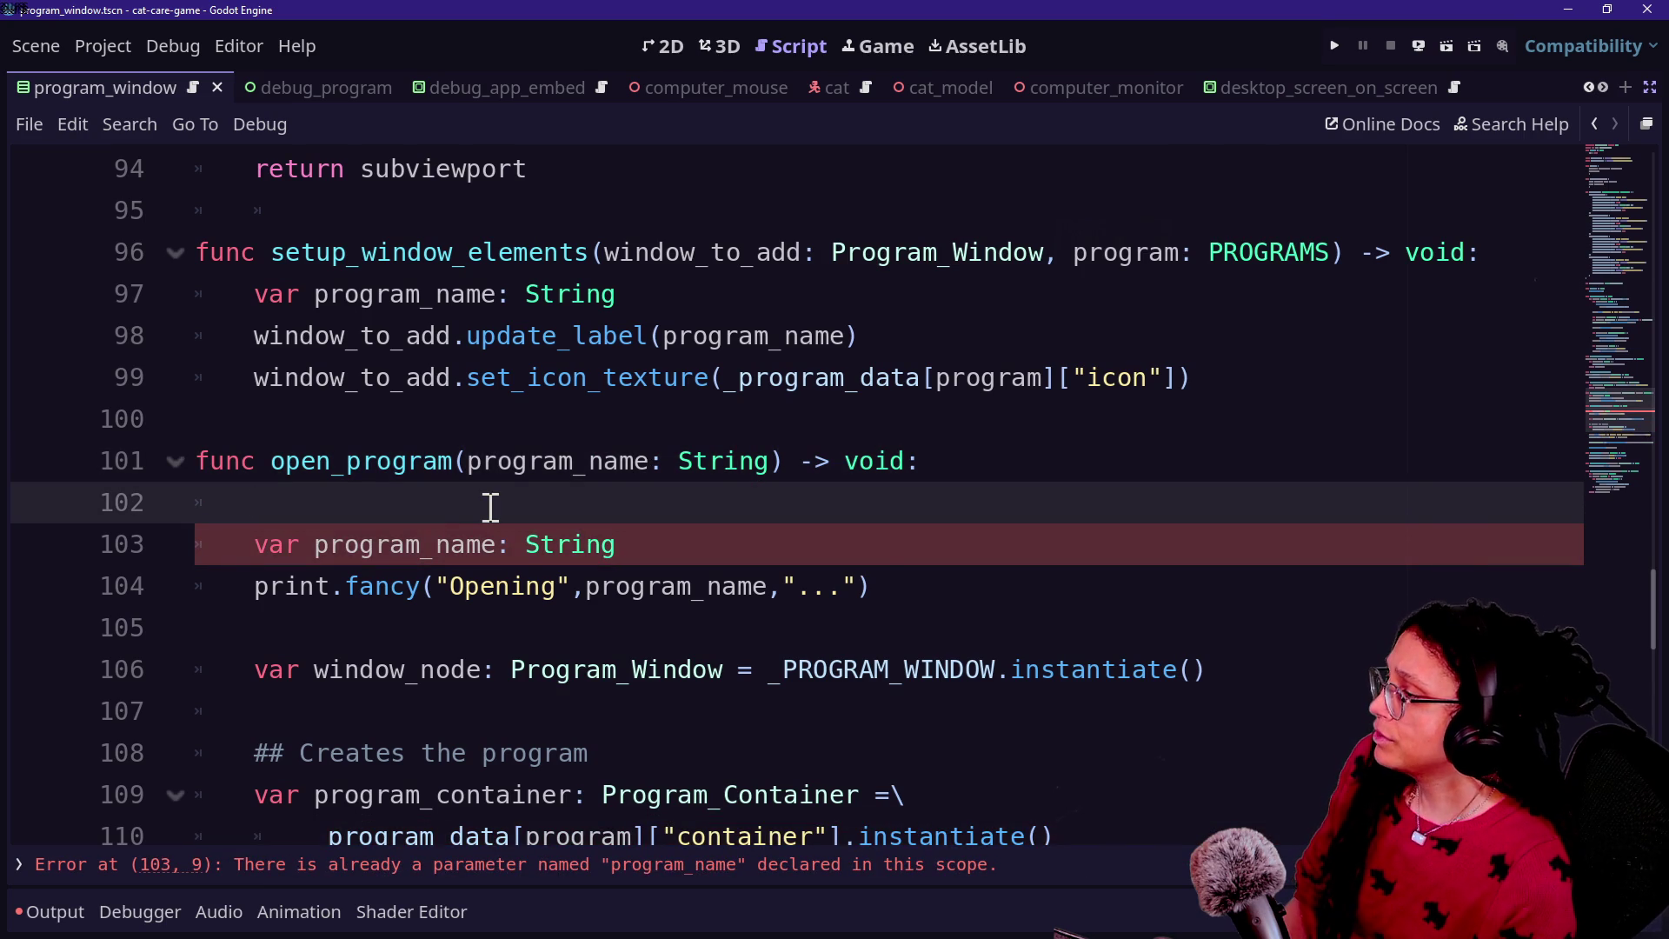
{"action": "type", "text": "var "}
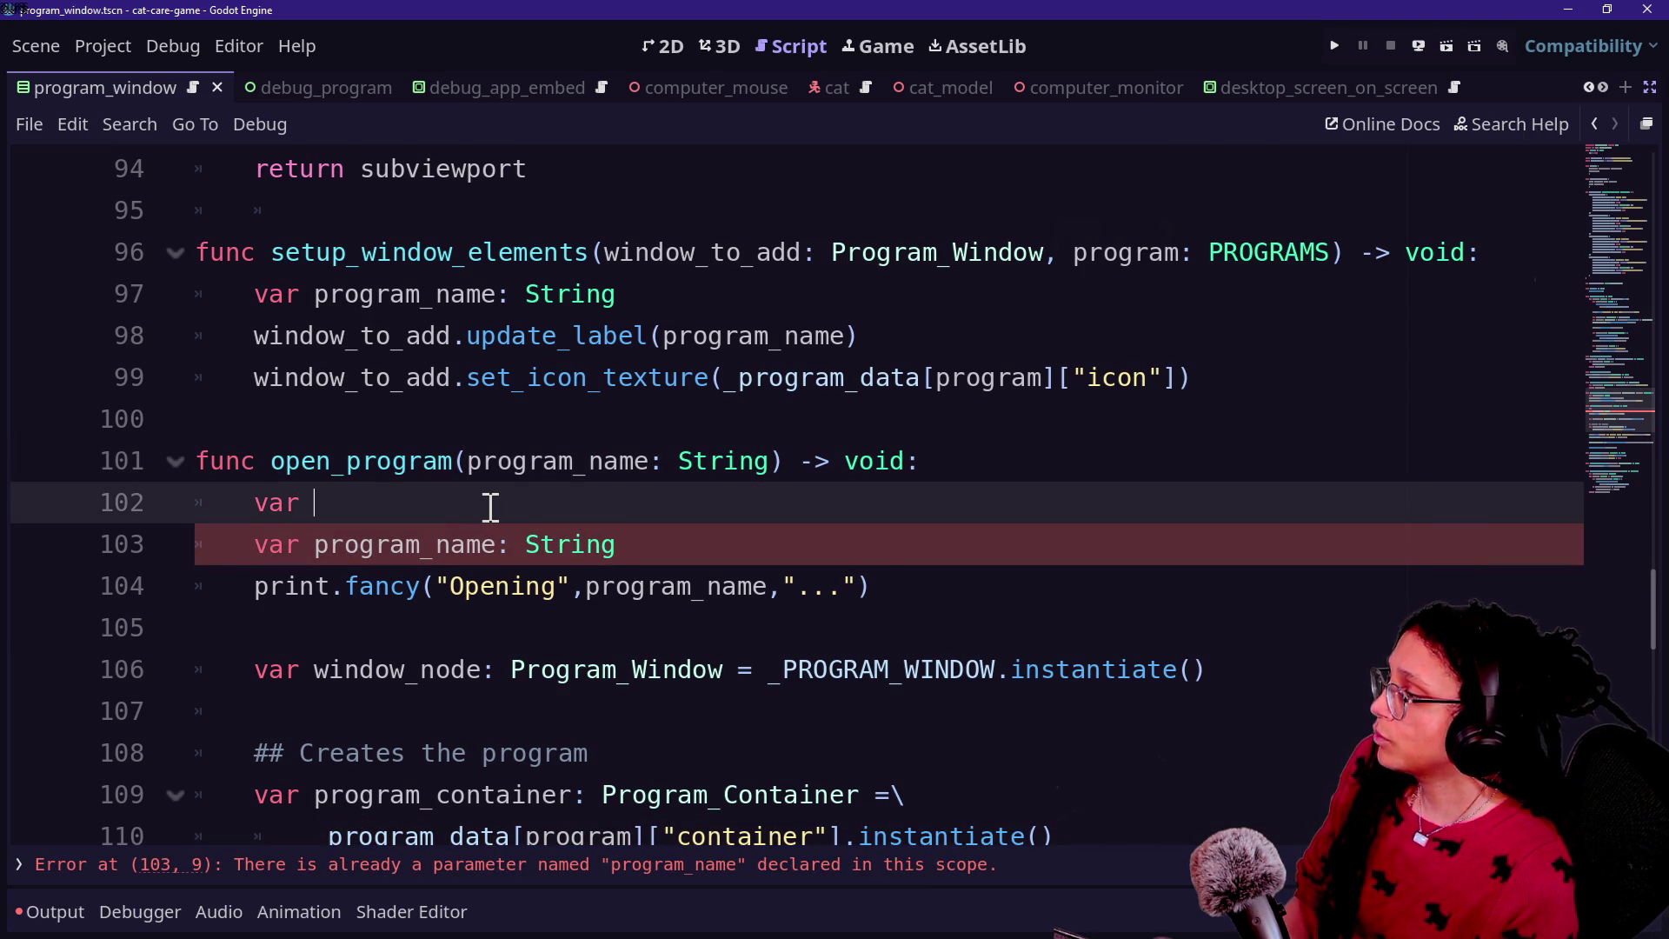
{"action": "type", "text": "program: PROGR"}
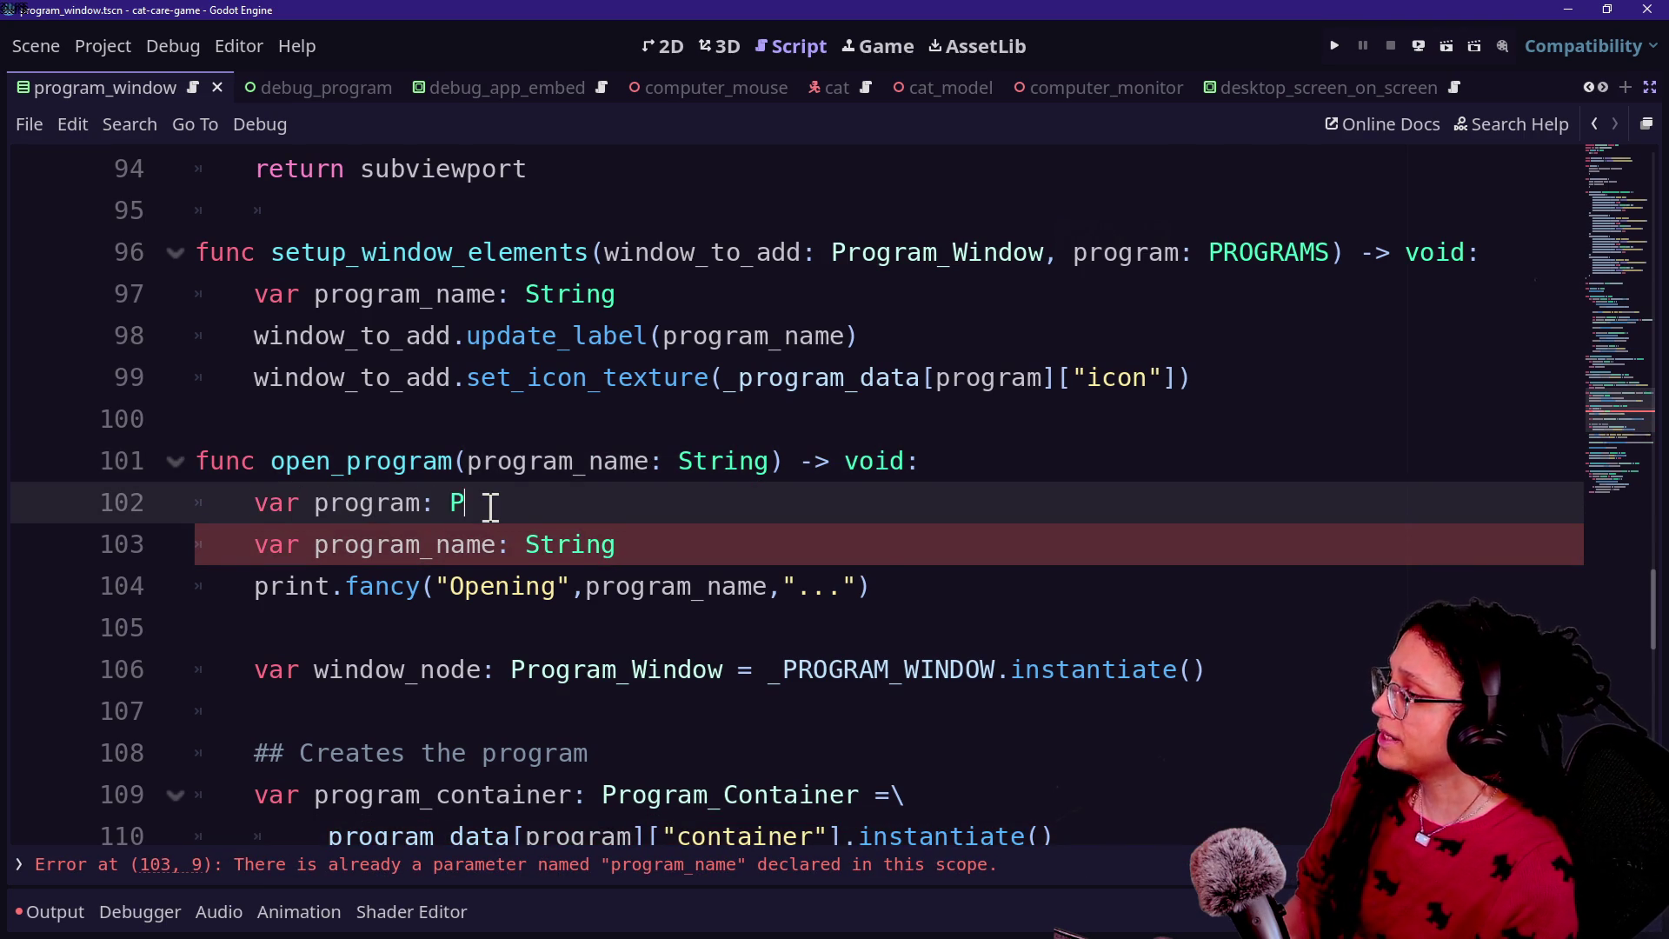
{"action": "key", "text": "Return"}
{"action": "type", "text": ":"}
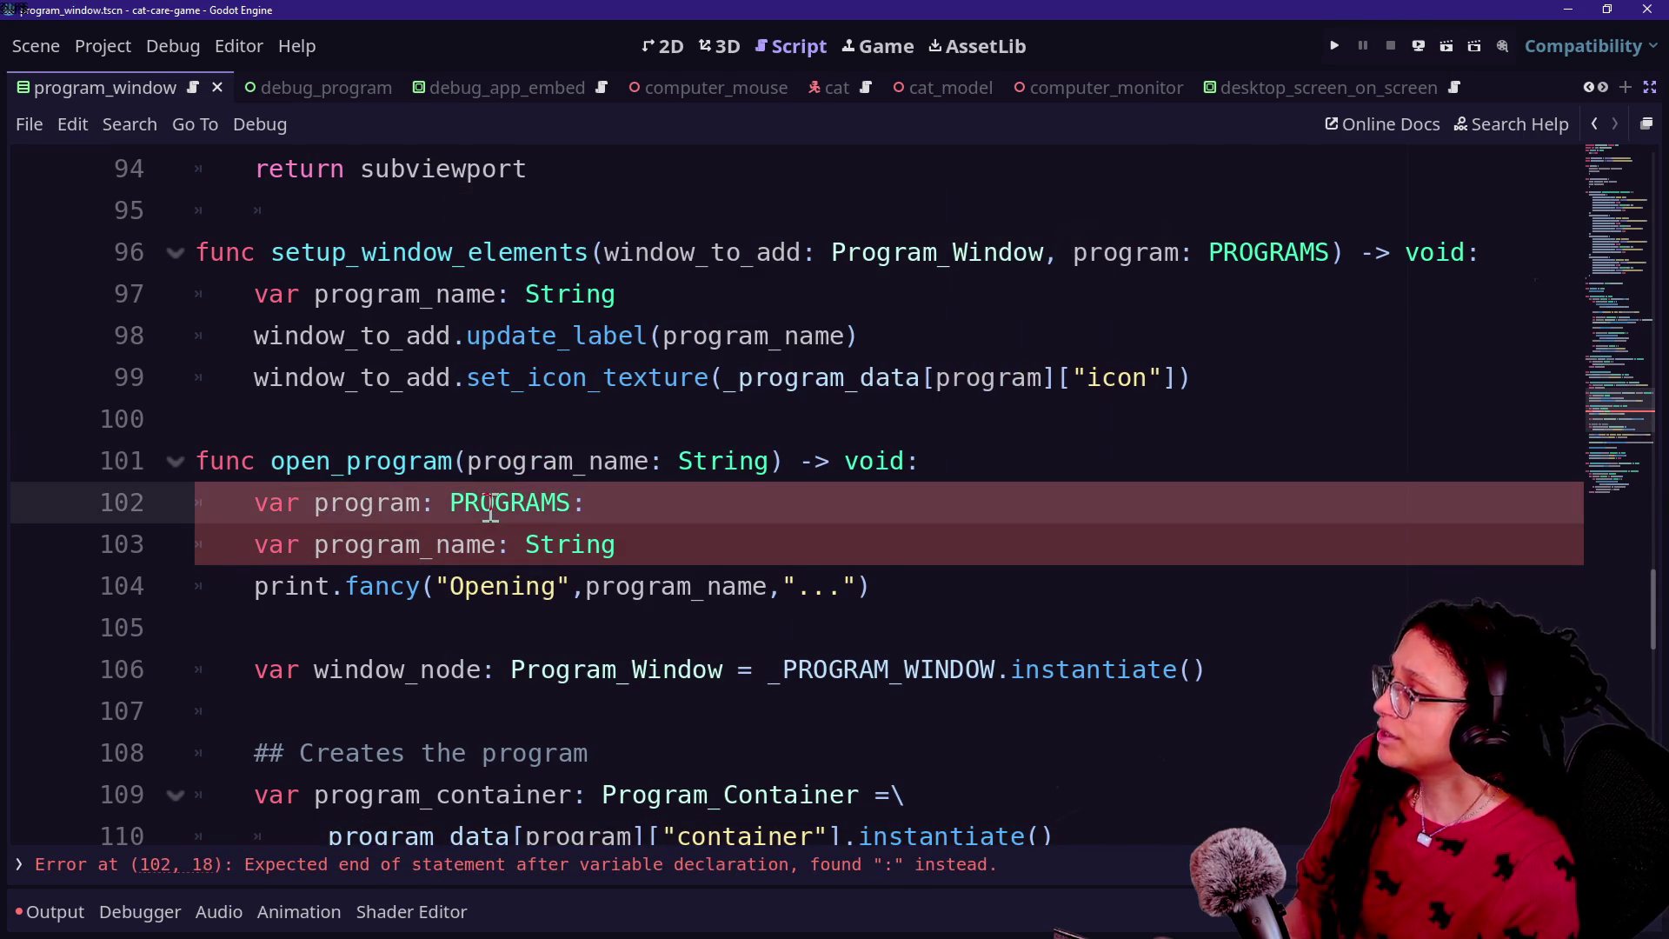
{"action": "type", "text": " = \\"}
{"action": "key", "text": "Return"}
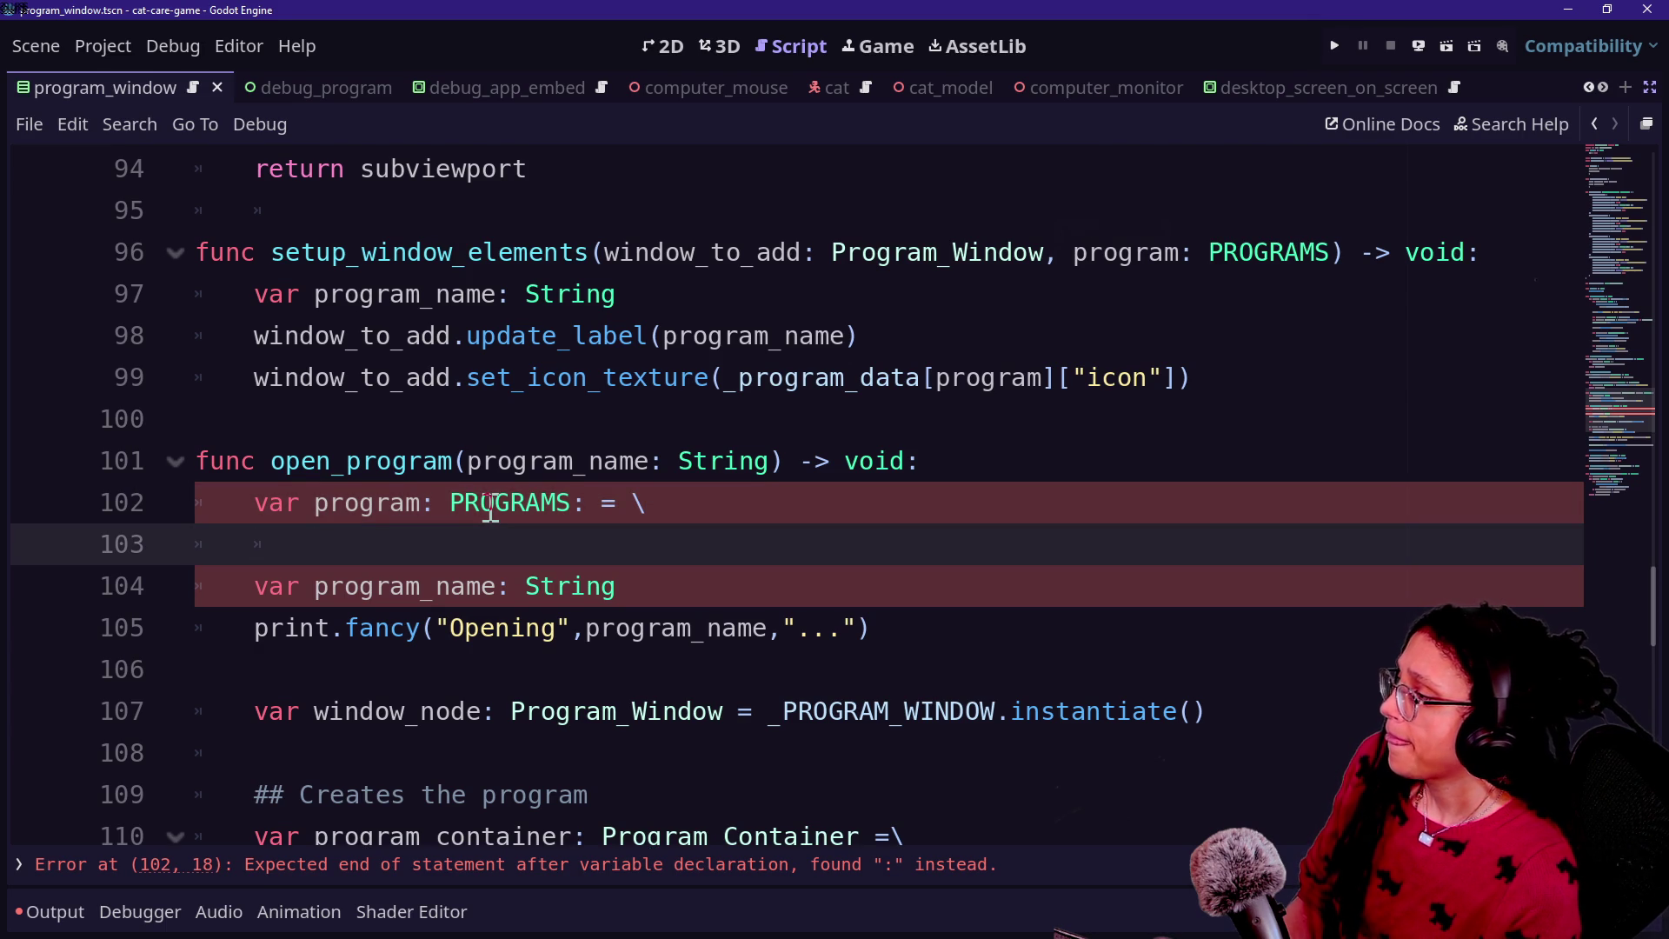
{"action": "type", "text": "_get_"}
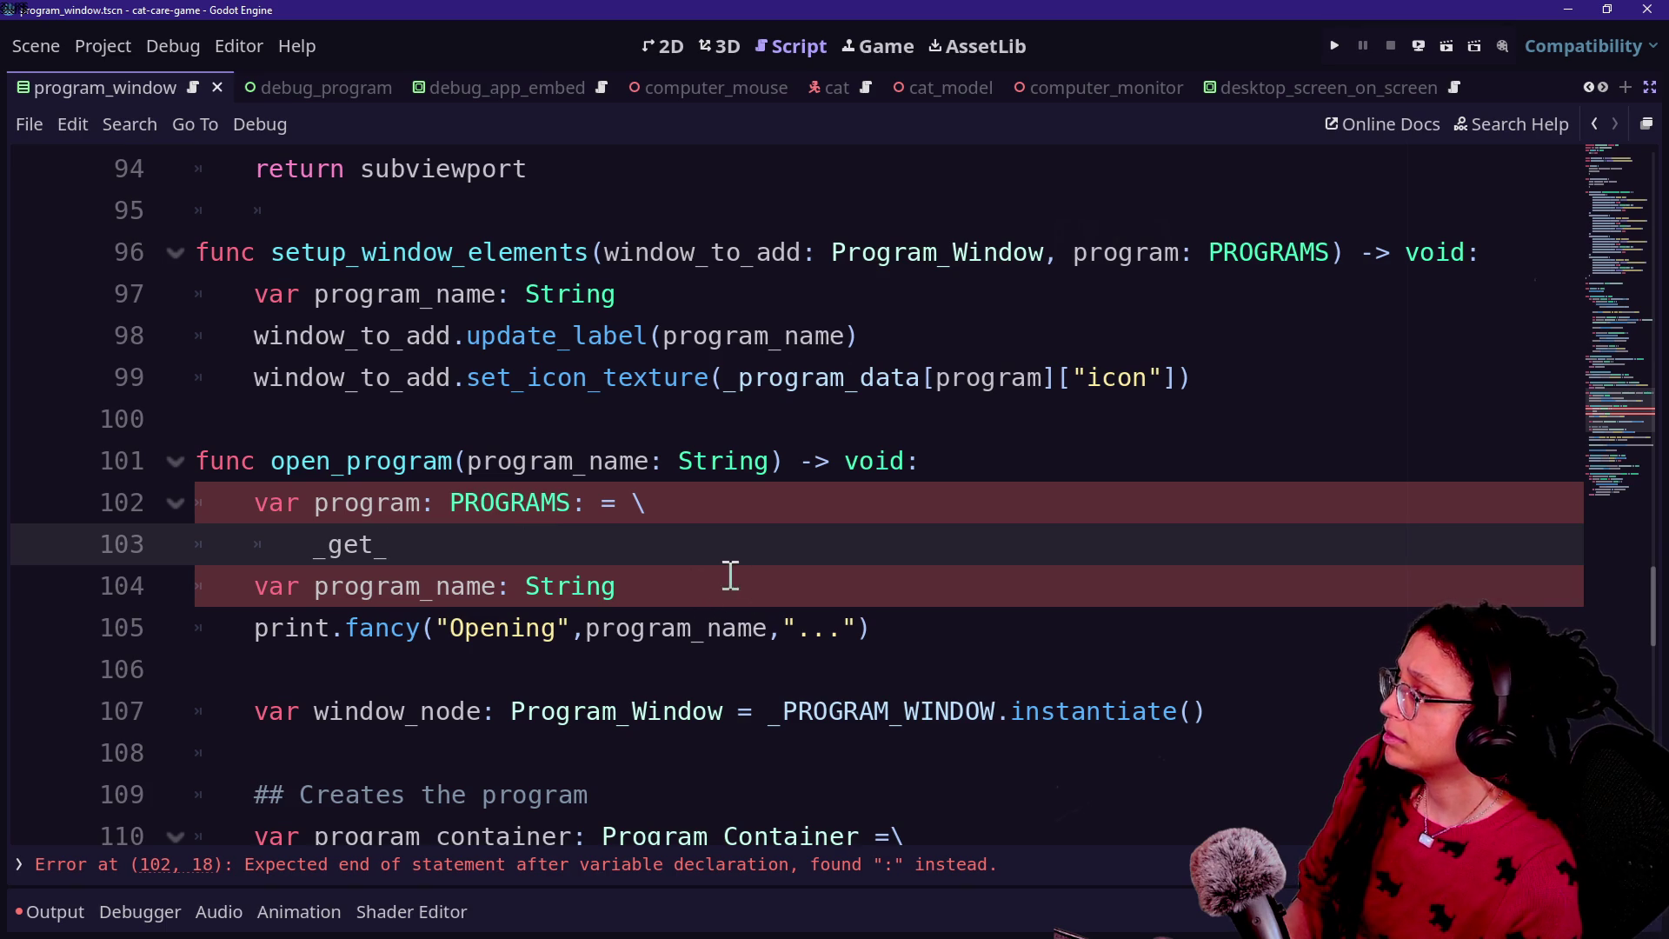
{"action": "left_click", "coordinate": [577, 508]}
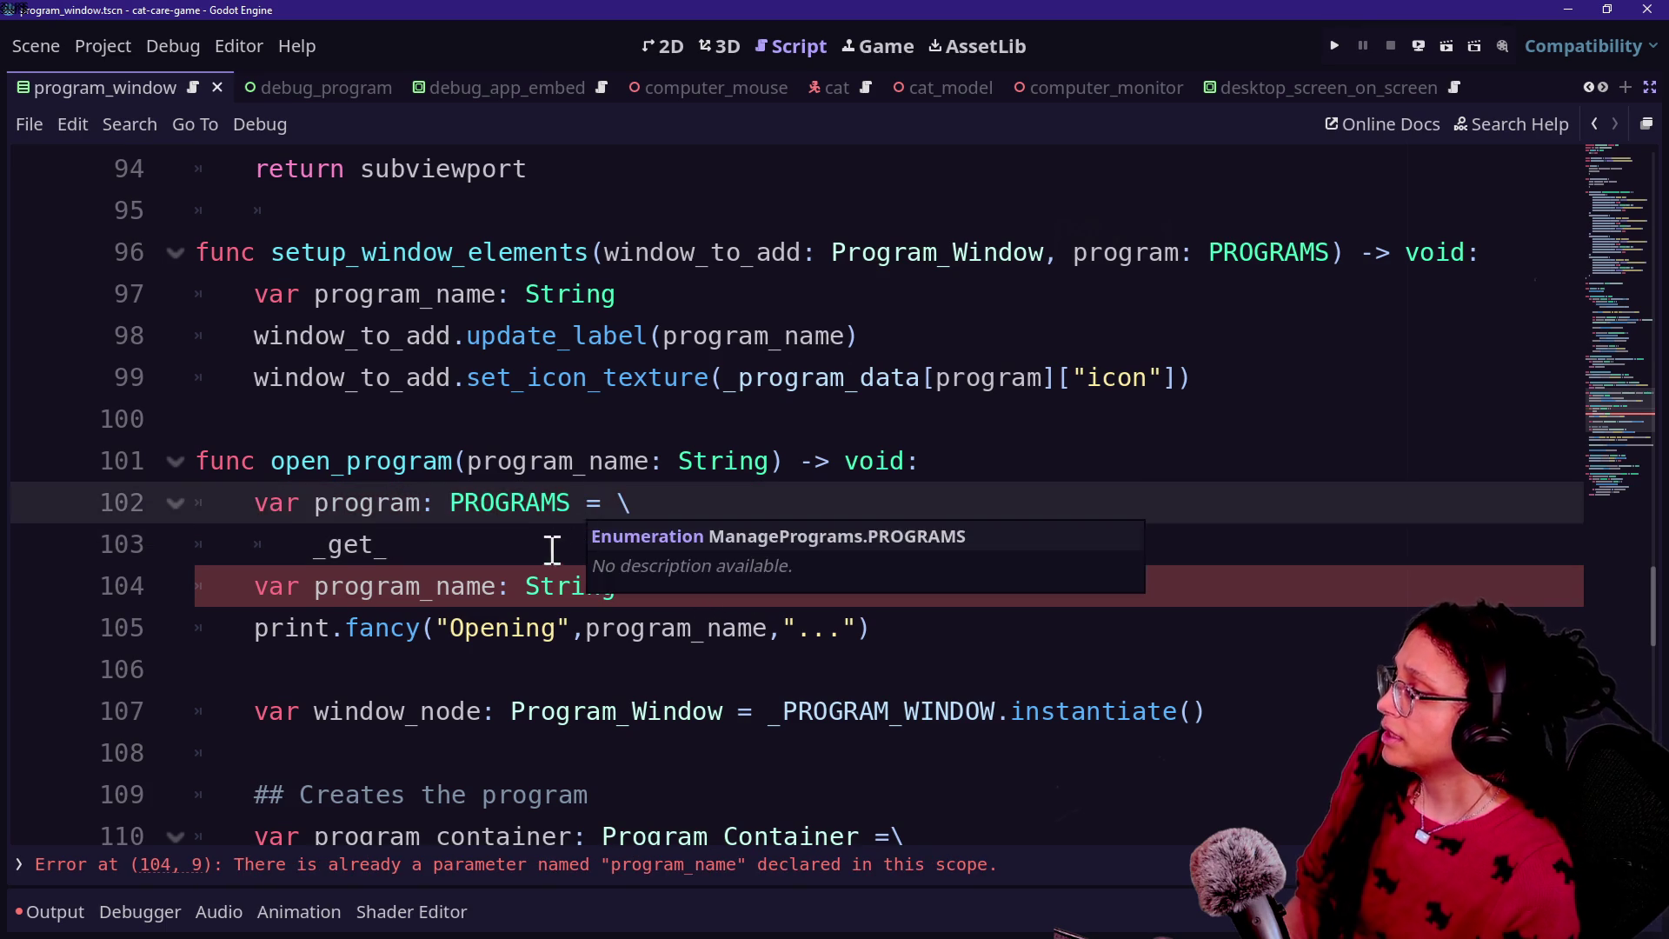
{"action": "left_click", "coordinate": [549, 540]}
{"action": "key", "text": "ctrl+space"}
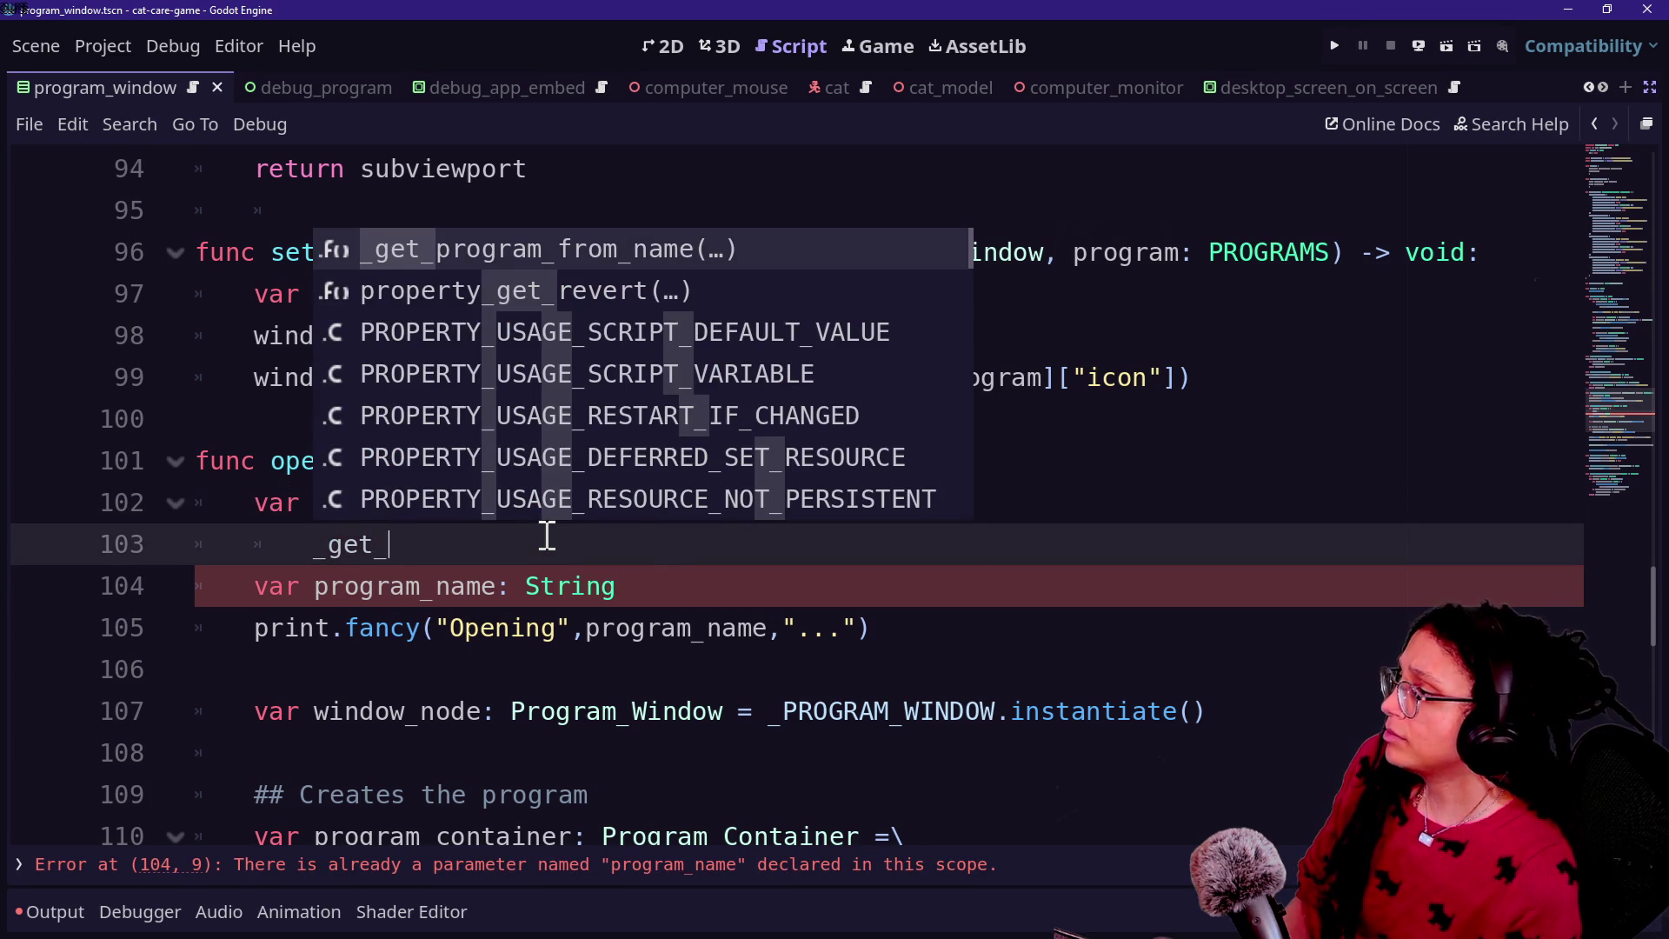
{"action": "key", "text": "Return"}
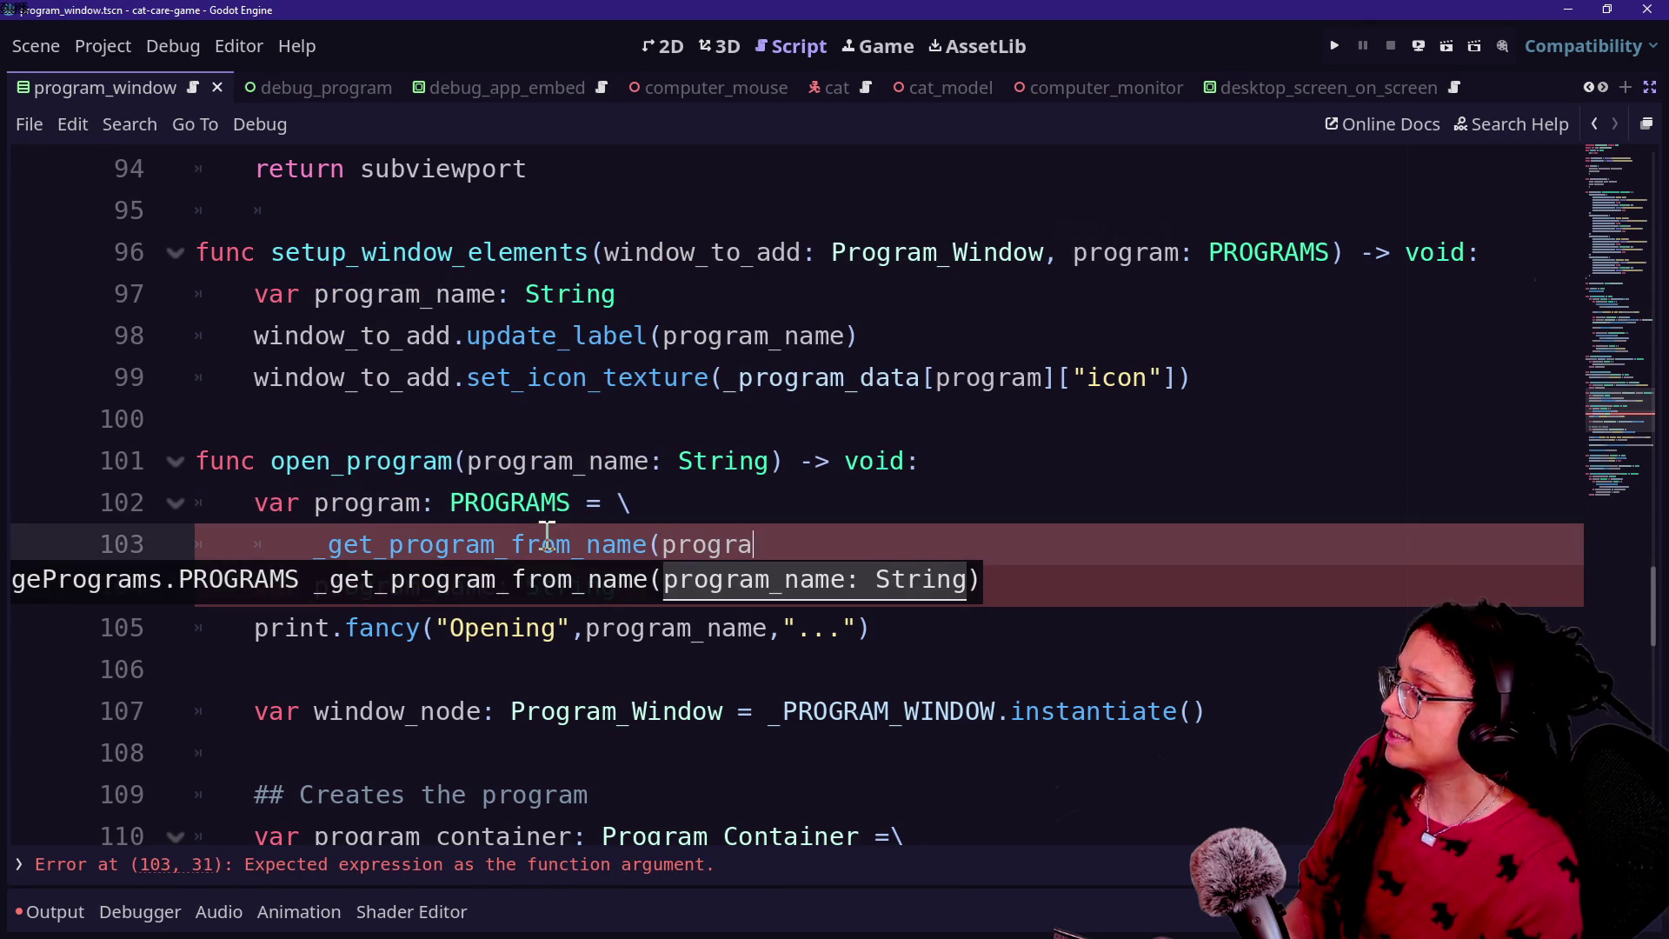
{"action": "key", "text": "BackSpace"}
{"action": "type", "text": ")"}
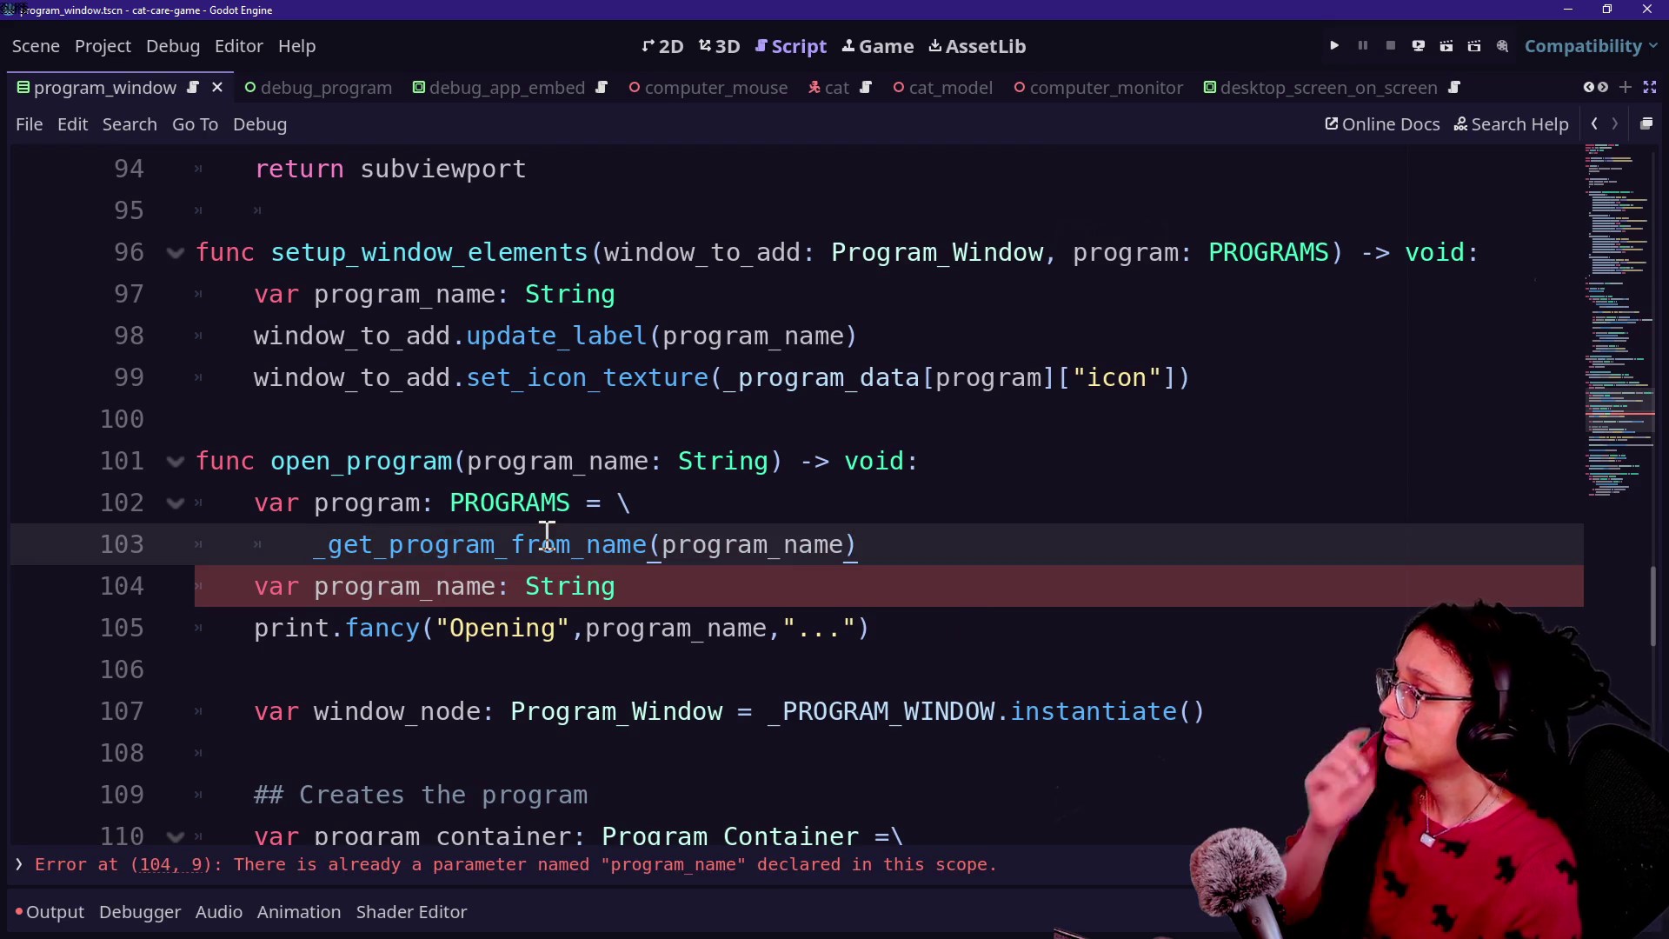
Step: Delete the redundant 'var program_name: String' line from open_program
{"action": "left_click", "coordinate": [693, 588]}
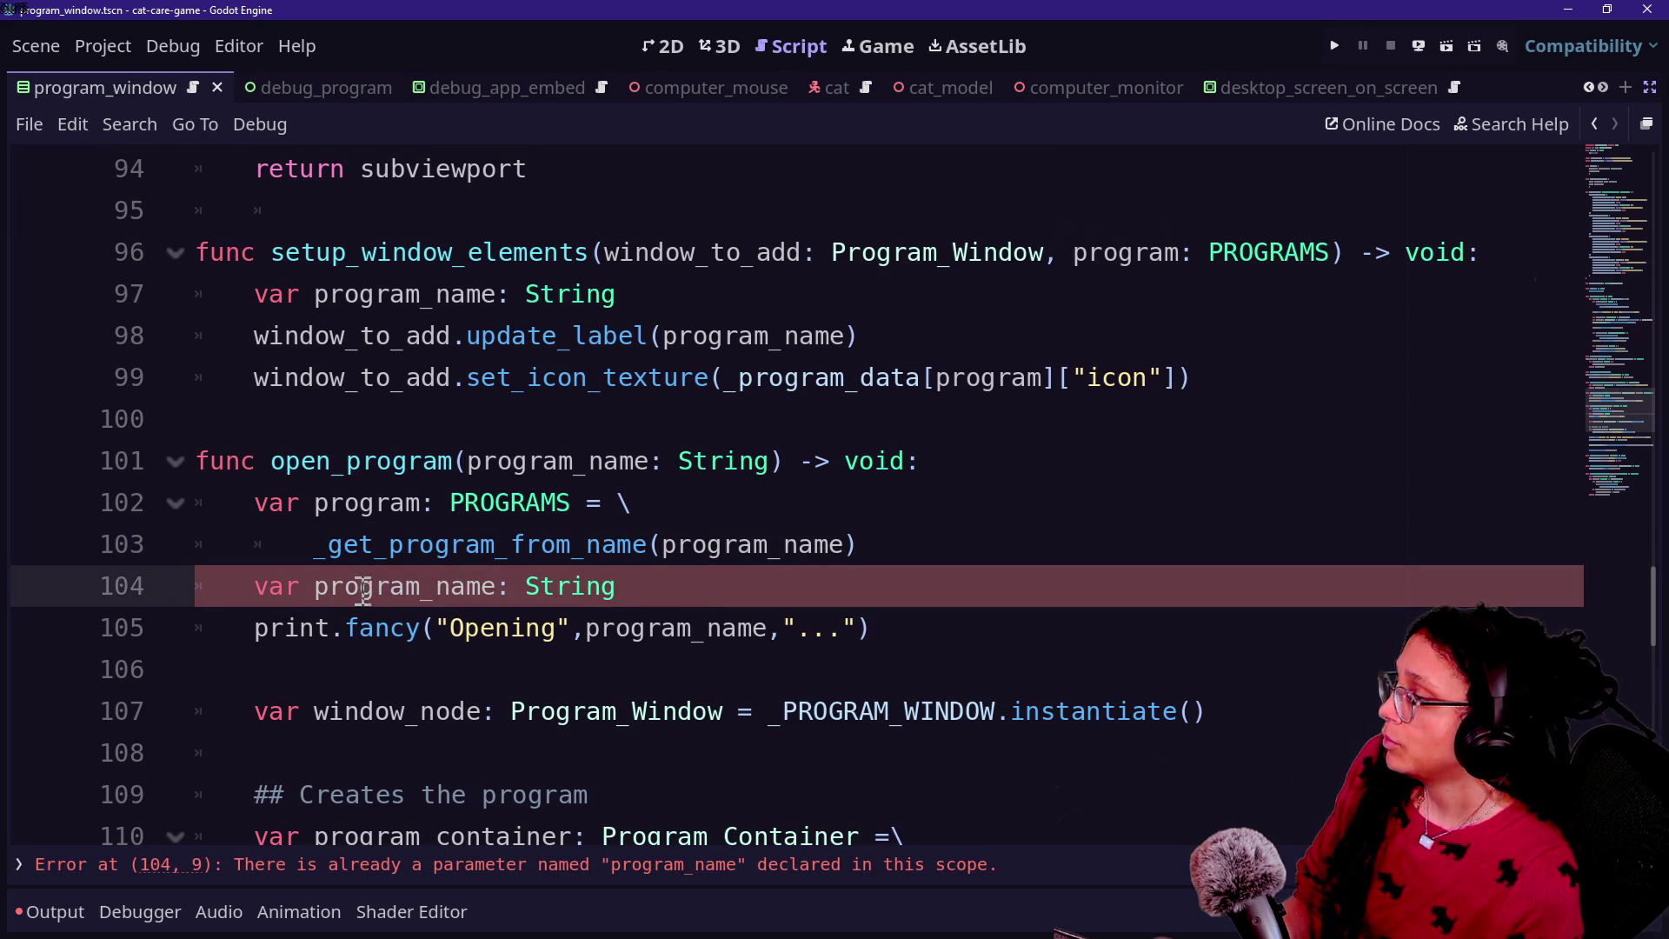
{"action": "mouse_move", "coordinate": [619, 586]}
{"action": "left_mouse_down"}
{"action": "mouse_move", "coordinate": [521, 628]}
{"action": "mouse_move", "coordinate": [224, 596]}
{"action": "left_mouse_up"}
{"action": "key", "text": "BackSpace"}
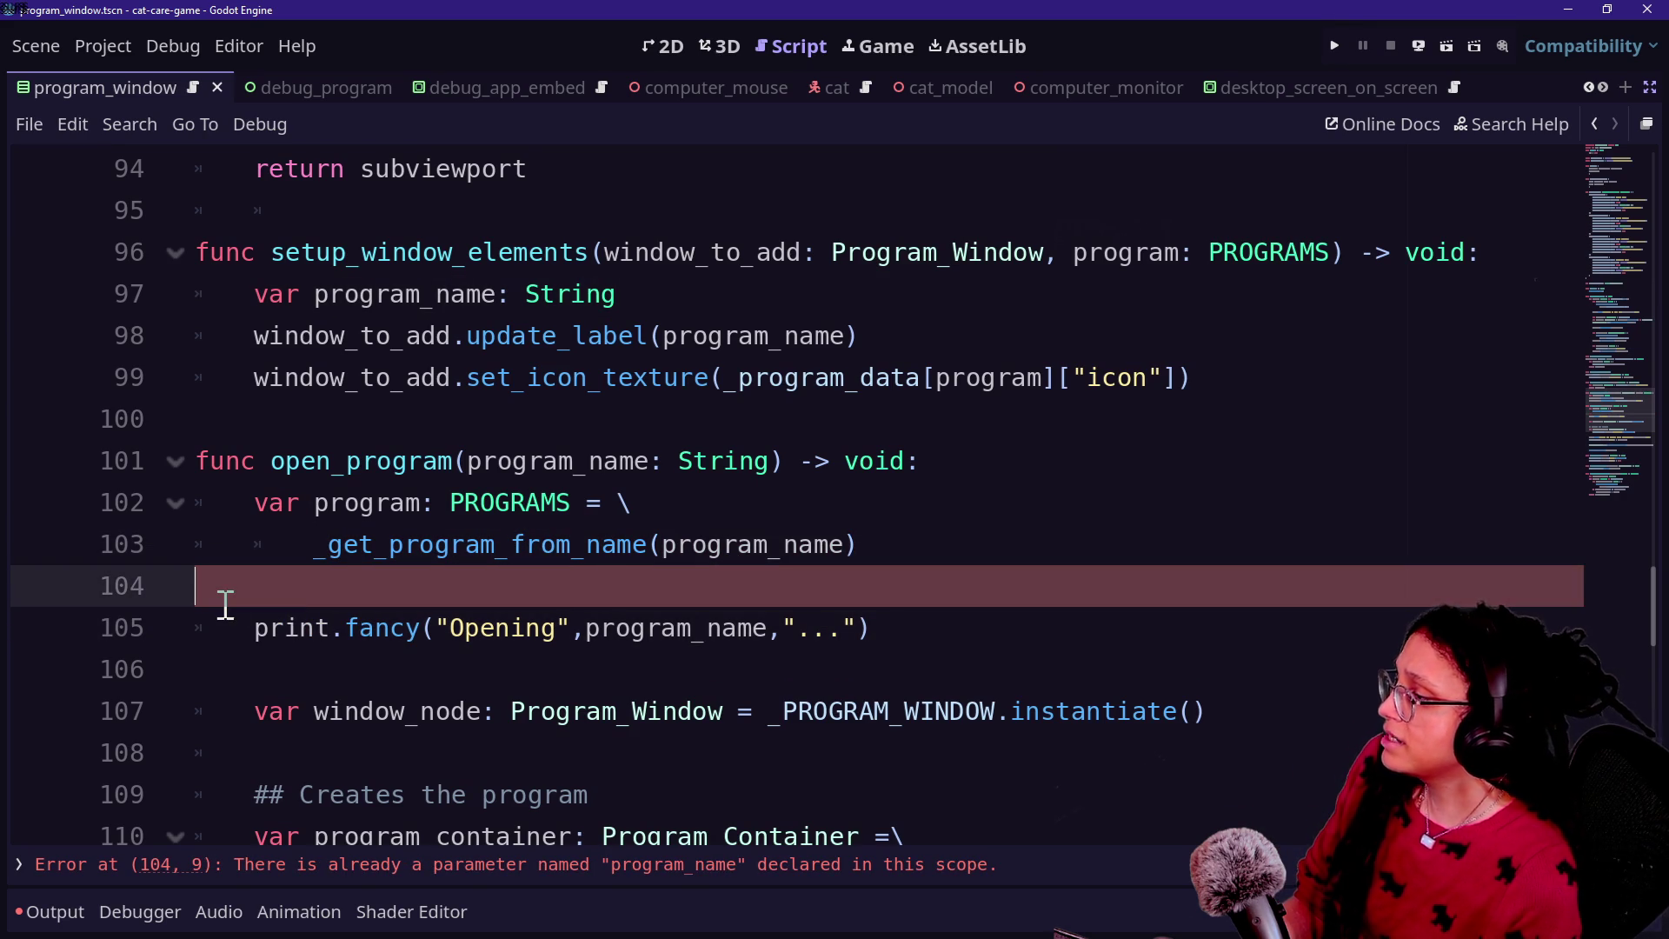
{"action": "scroll", "coordinate": [790, 544], "scroll_direction": "down", "scroll_amount": 4}
Step: Review the program_name argument in open_program and save the script
{"action": "scroll", "coordinate": [792, 545], "scroll_direction": "up", "scroll_amount": 3}
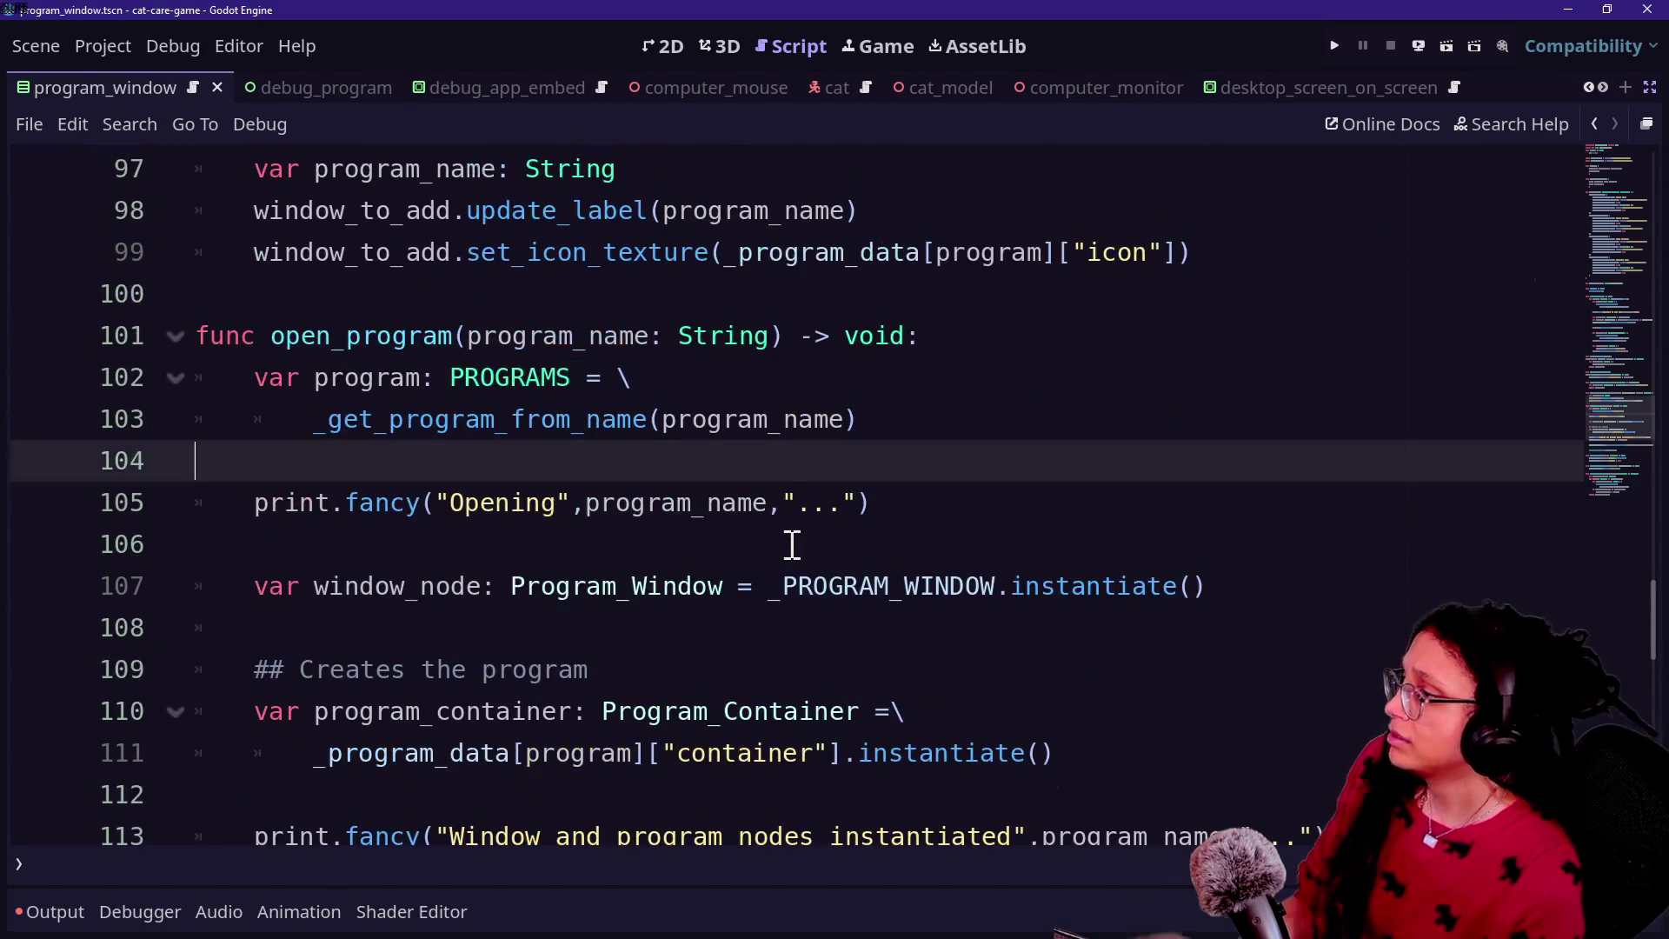
{"action": "left_click_drag", "start_coordinate": [662, 419], "coordinate": [662, 443]}
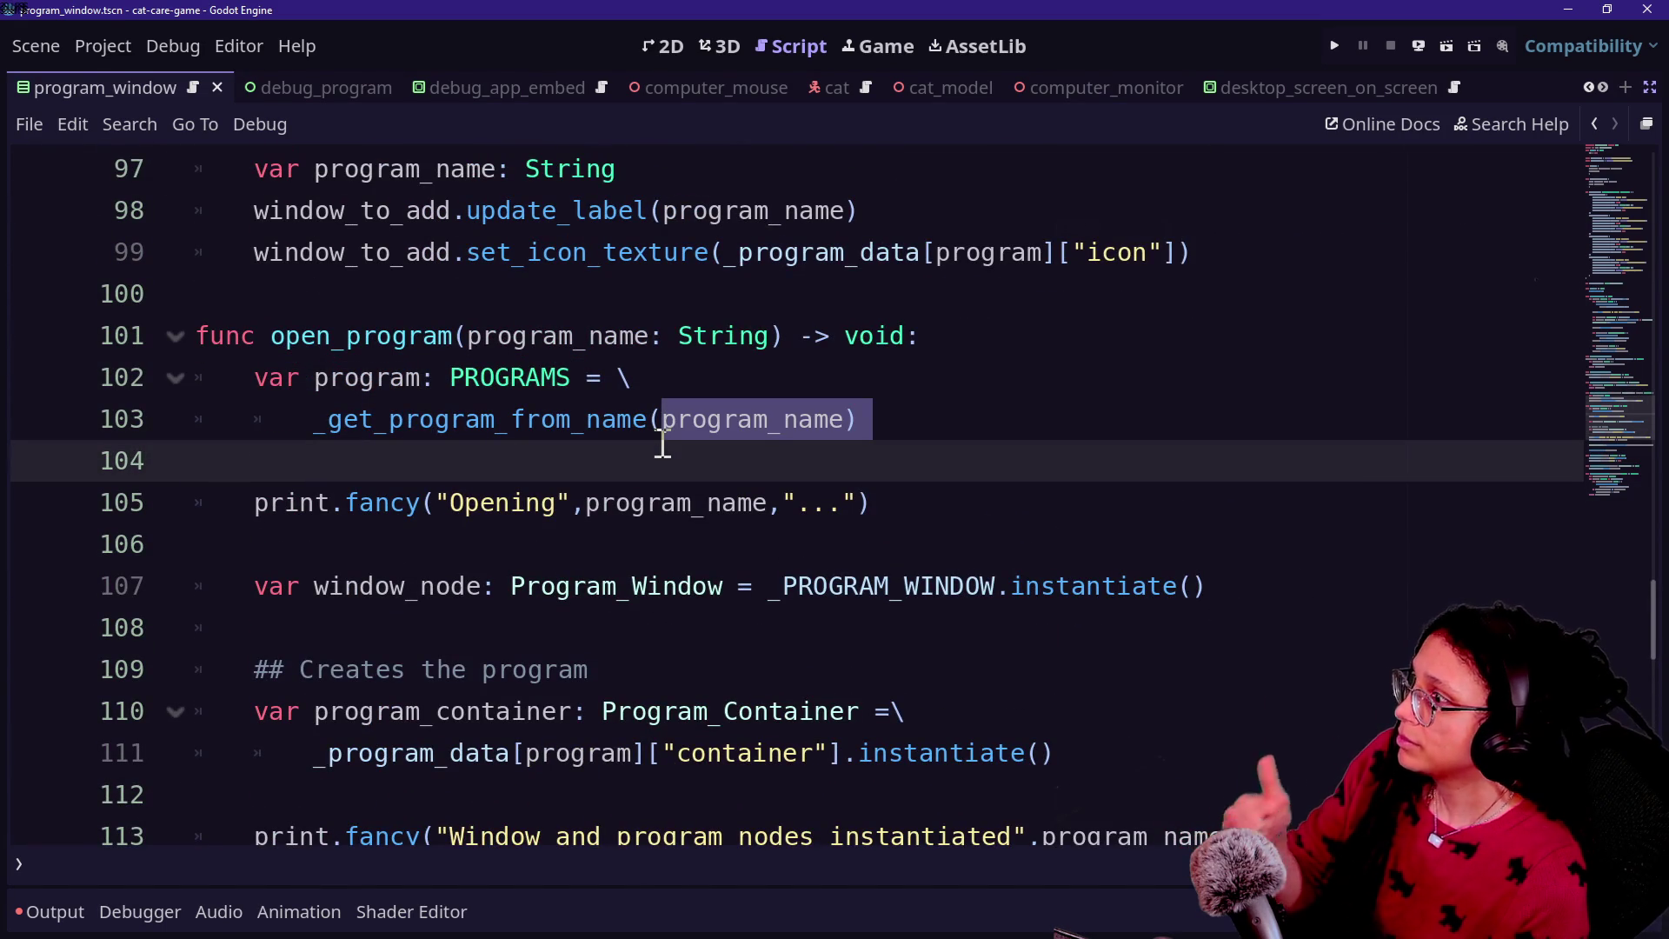
{"action": "scroll", "coordinate": [623, 552], "scroll_direction": "down", "scroll_amount": 4}
{"action": "scroll", "coordinate": [624, 551], "scroll_direction": "up", "scroll_amount": 4}
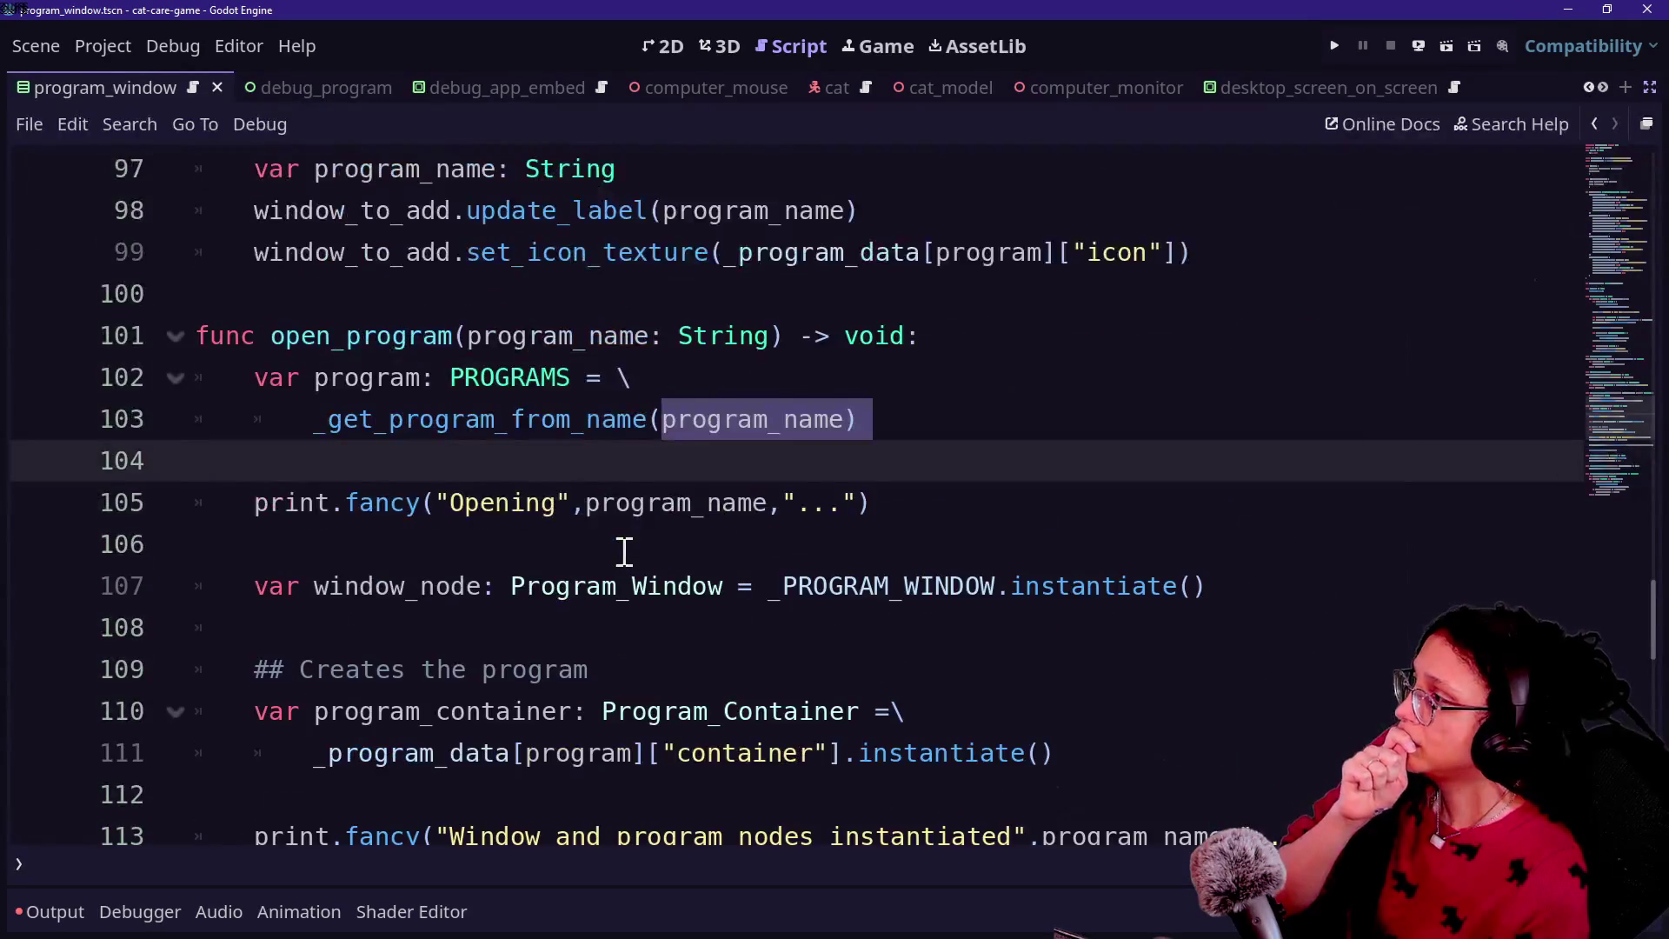
{"action": "left_click", "coordinate": [559, 506]}
{"action": "key", "text": "ctrl+s"}
Step: Move down to close_program and inspect its PROGRAMS parameter, leaving it unchanged
{"action": "scroll", "coordinate": [465, 531], "scroll_direction": "down", "scroll_amount": 4}
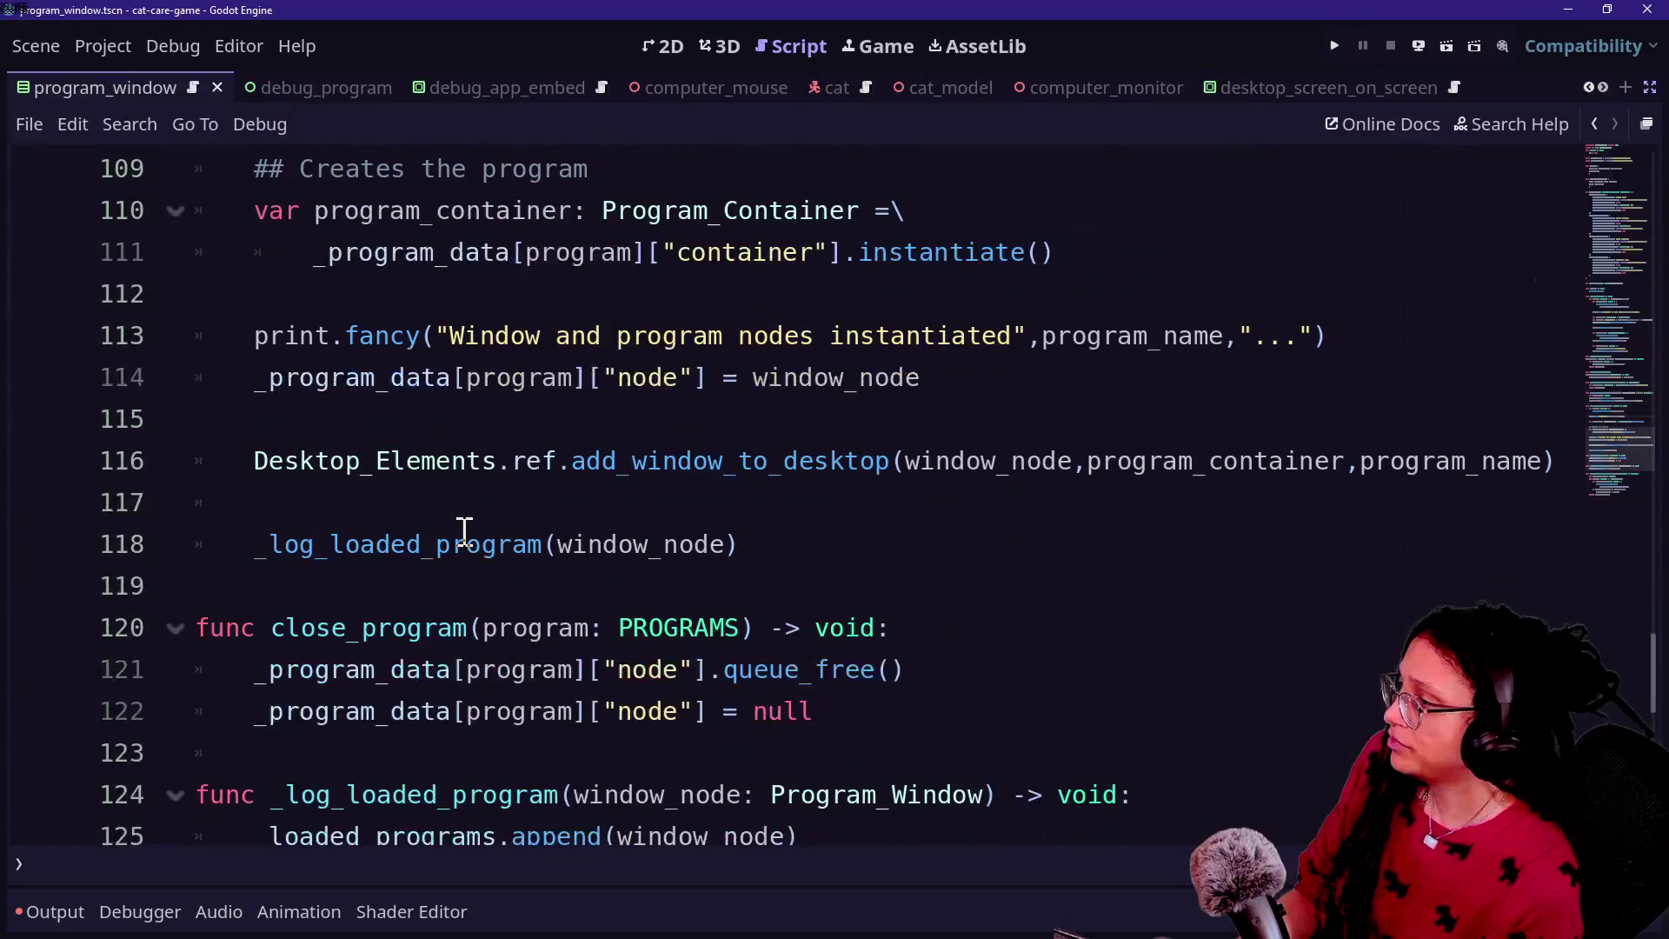
{"action": "scroll", "coordinate": [465, 530], "scroll_direction": "down", "scroll_amount": 1}
{"action": "left_click", "coordinate": [473, 584]}
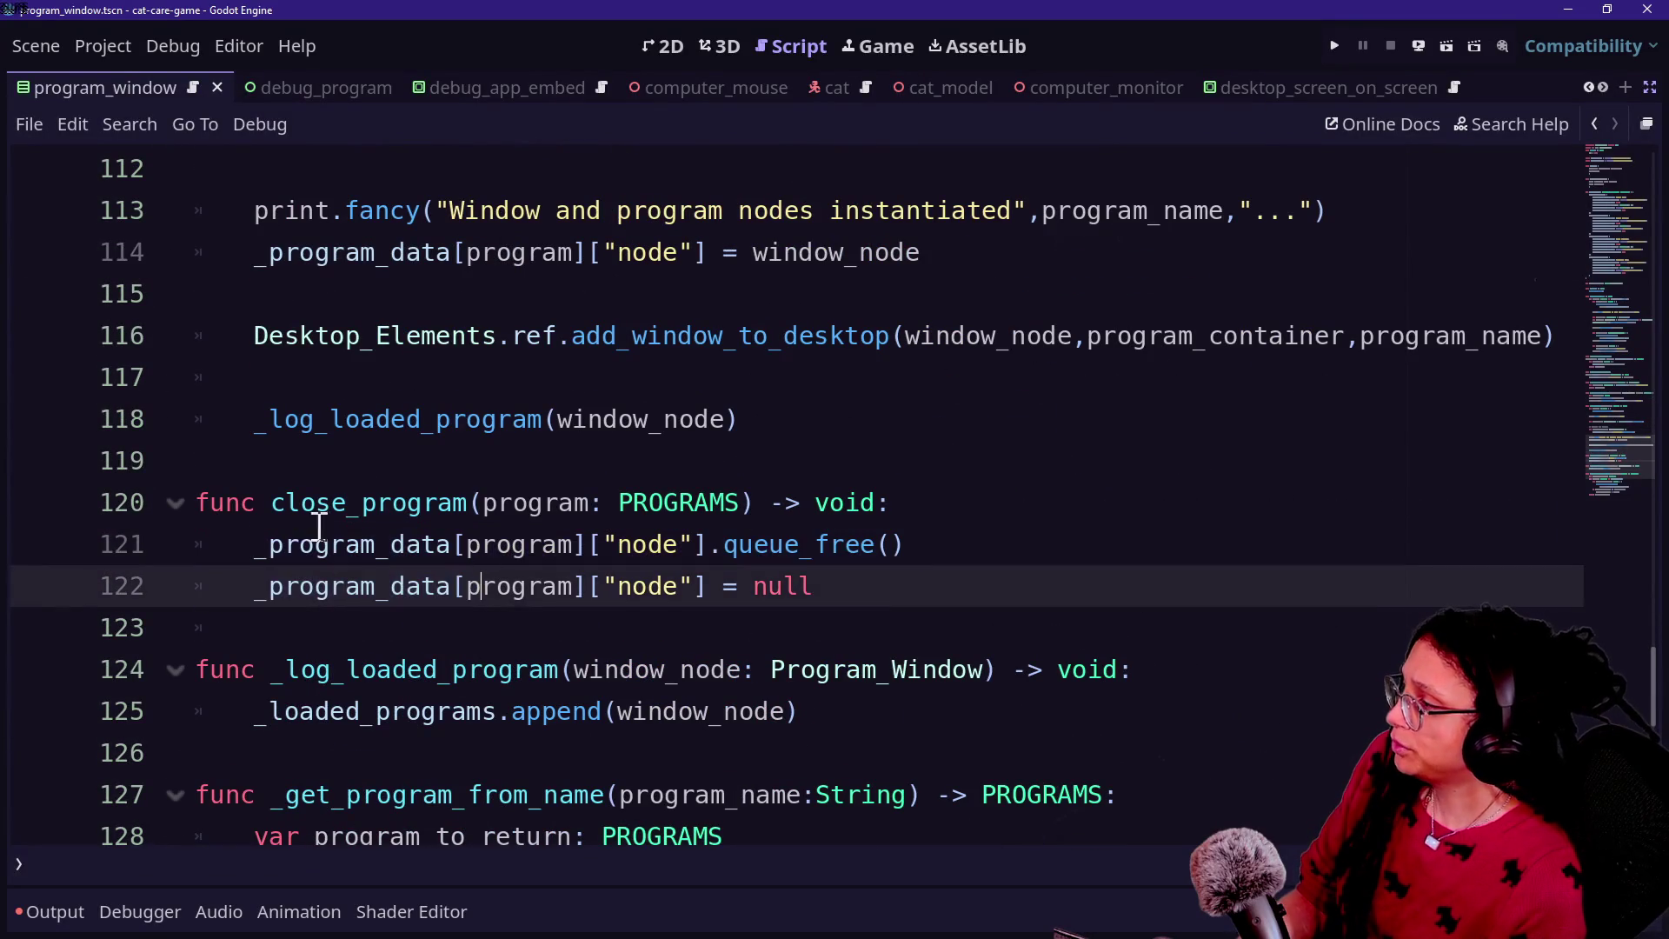
{"action": "left_click_drag", "start_coordinate": [269, 493], "coordinate": [463, 500]}
{"action": "left_click", "coordinate": [470, 499]}
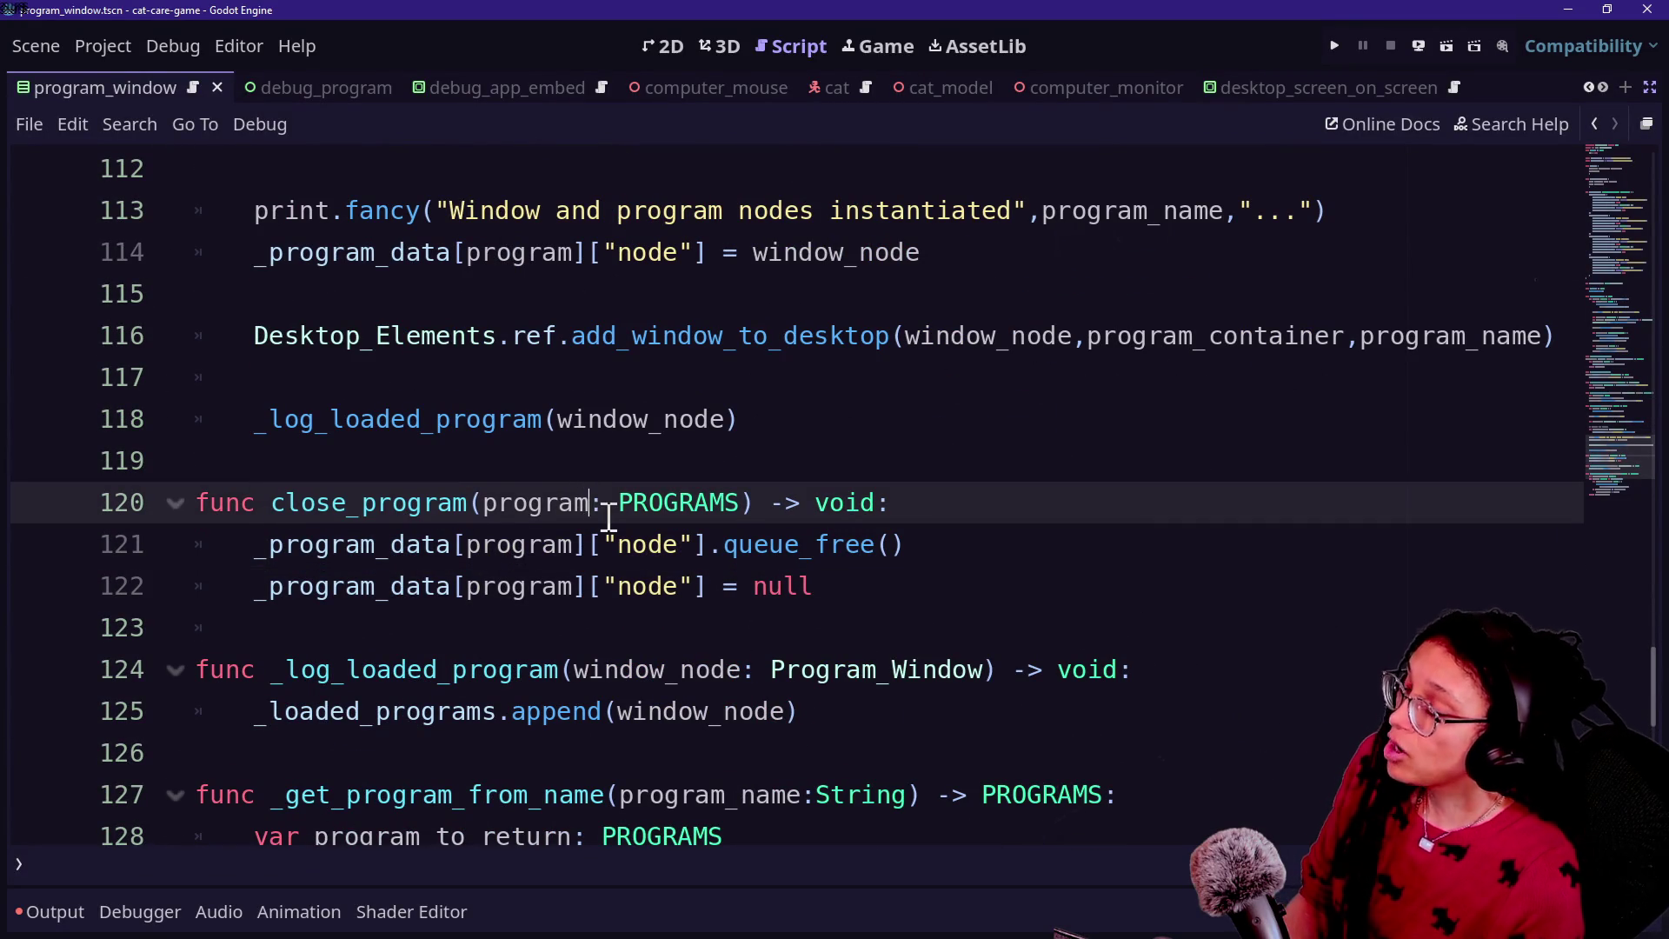
{"action": "type", "text": "_"}
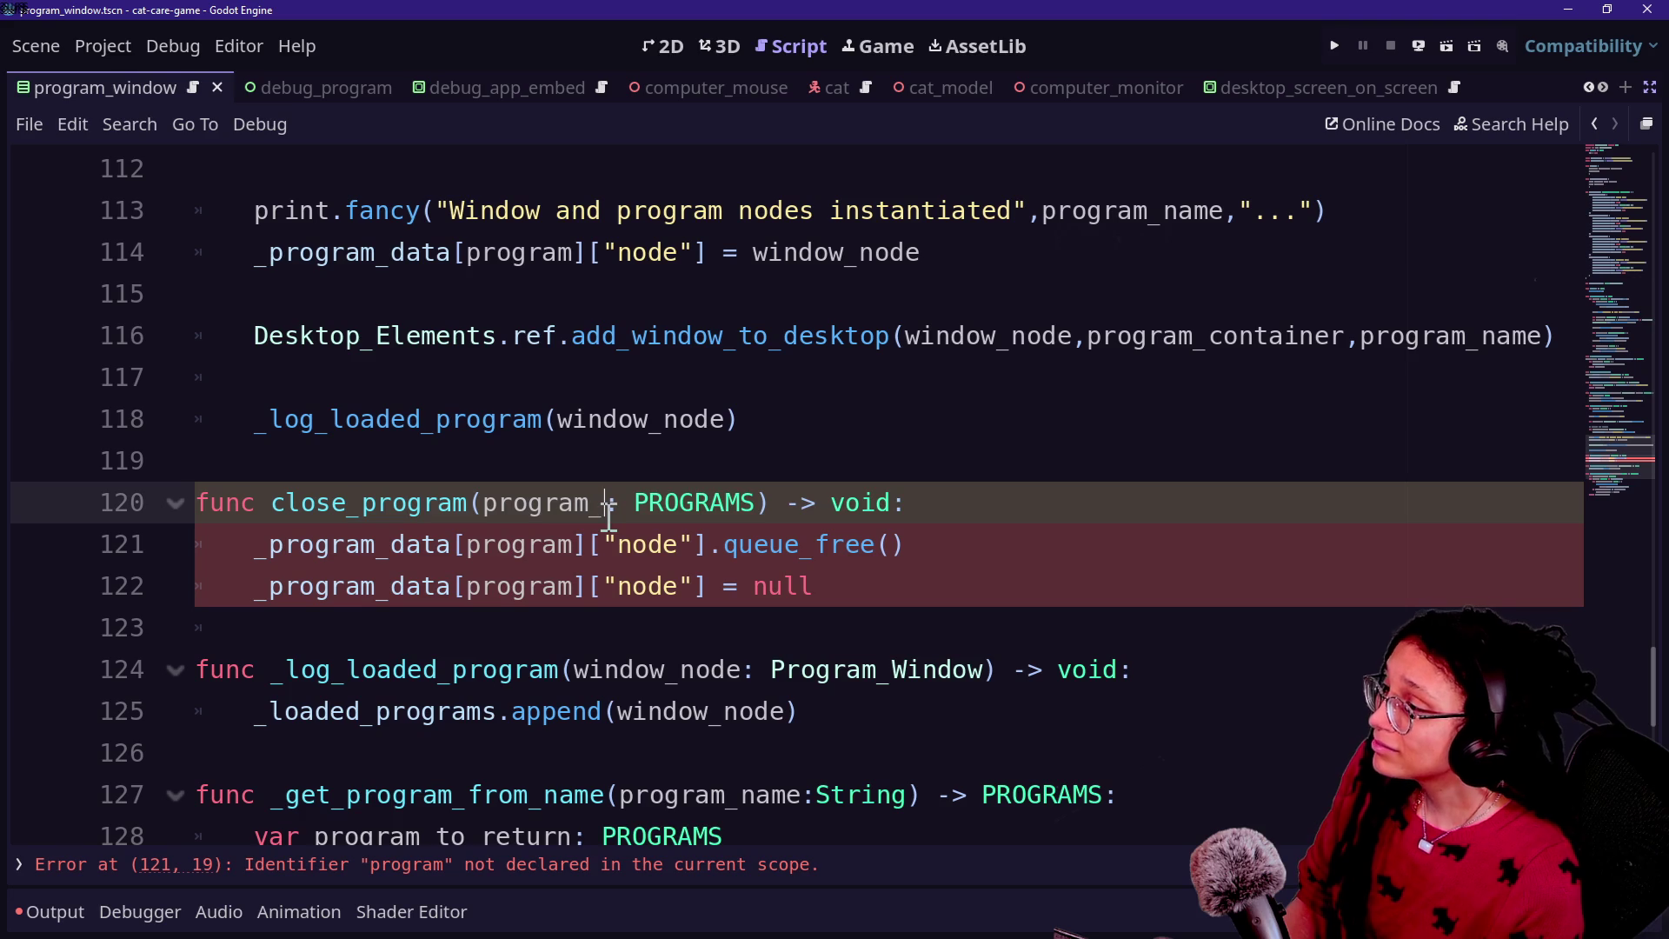
{"action": "key", "text": "BackSpace"}
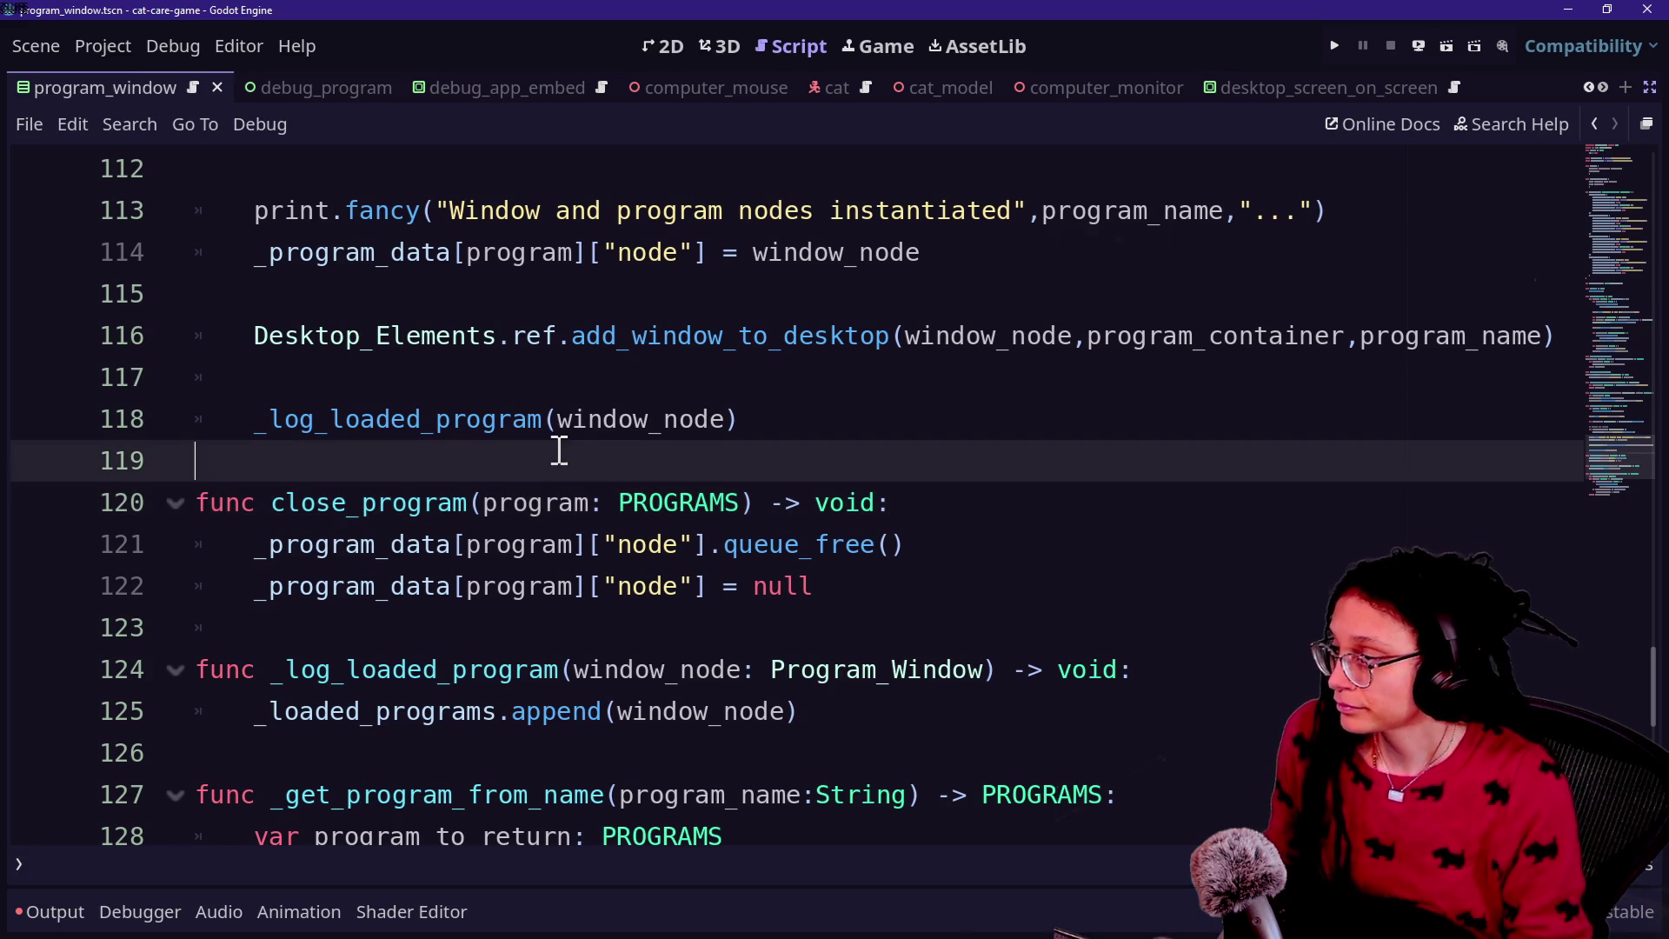
{"action": "left_click", "coordinate": [617, 574]}
{"action": "left_click", "coordinate": [545, 459]}
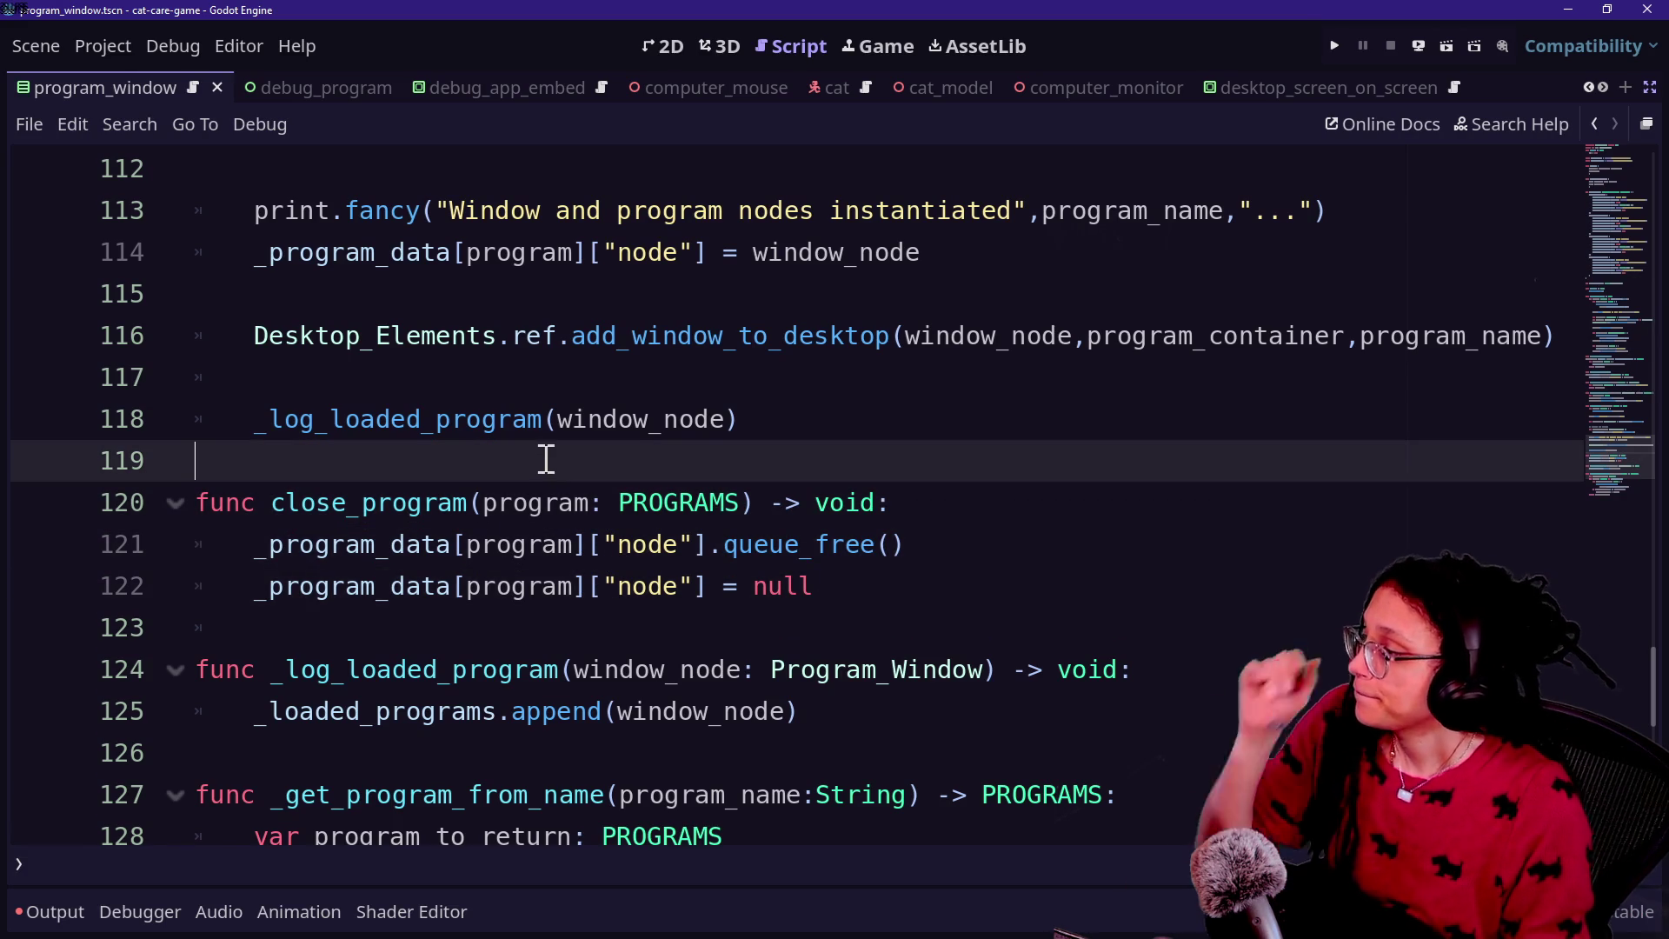
{"action": "key", "text": "Down"}
{"action": "key", "text": "Down"}
{"action": "key", "text": "Down"}
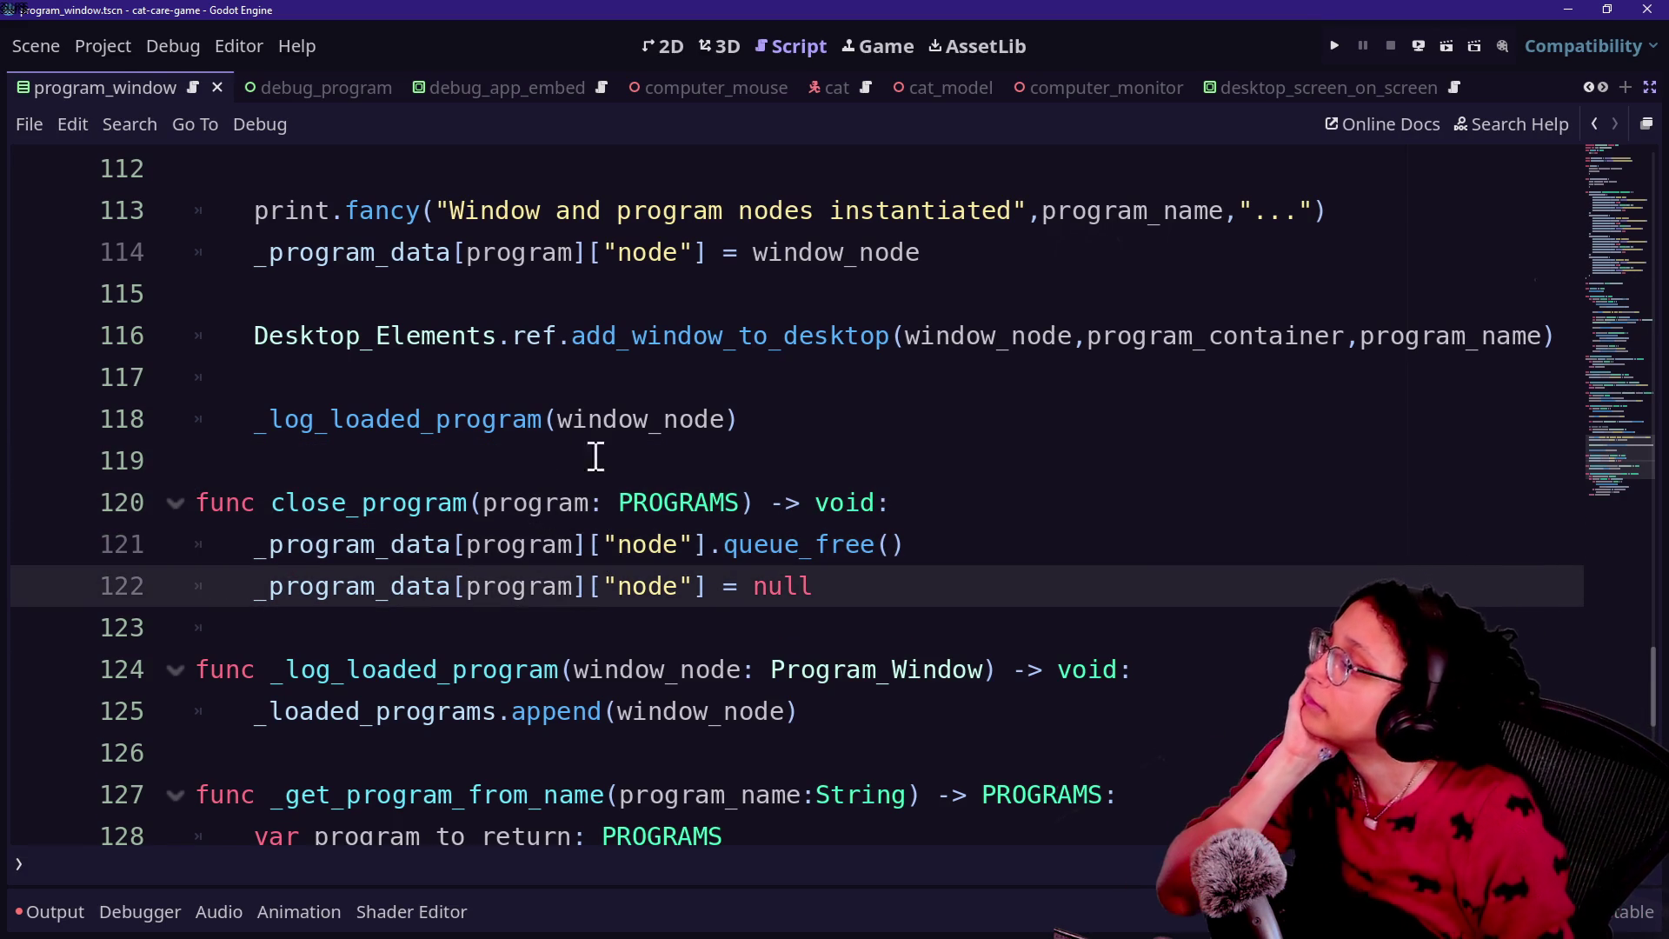
Step: Change close_program's parameter to 'program_name: String'
{"action": "left_click", "coordinate": [452, 522]}
{"action": "key", "text": "Up"}
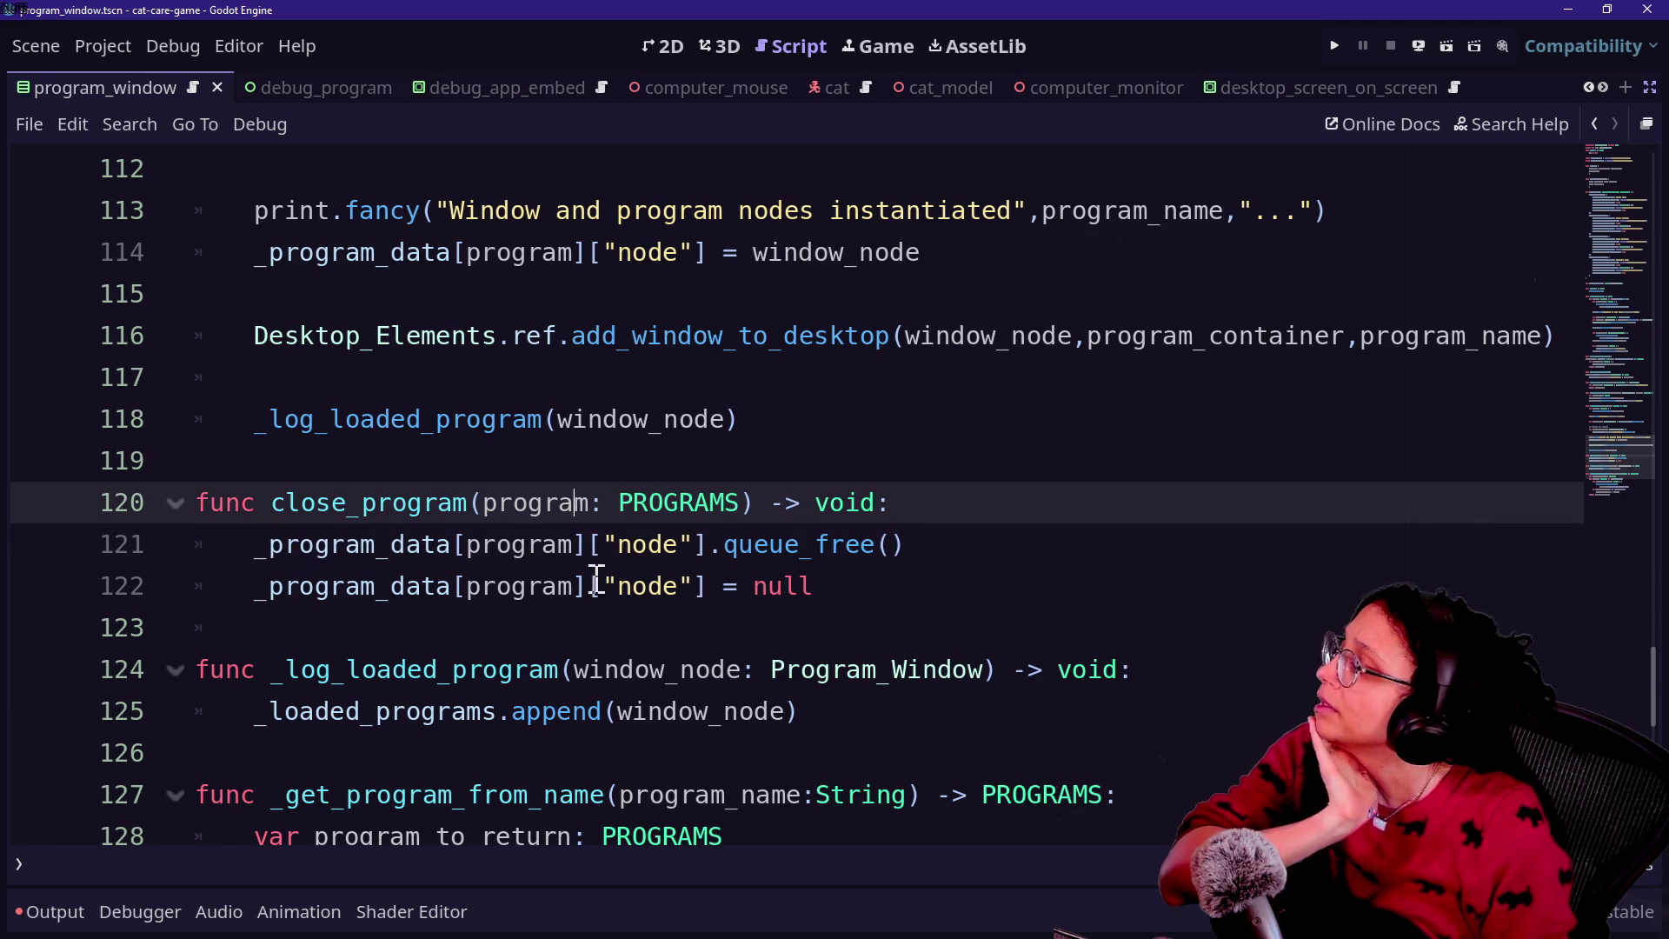
{"action": "key", "text": "Down"}
{"action": "key", "text": "Down"}
{"action": "key", "text": "Down"}
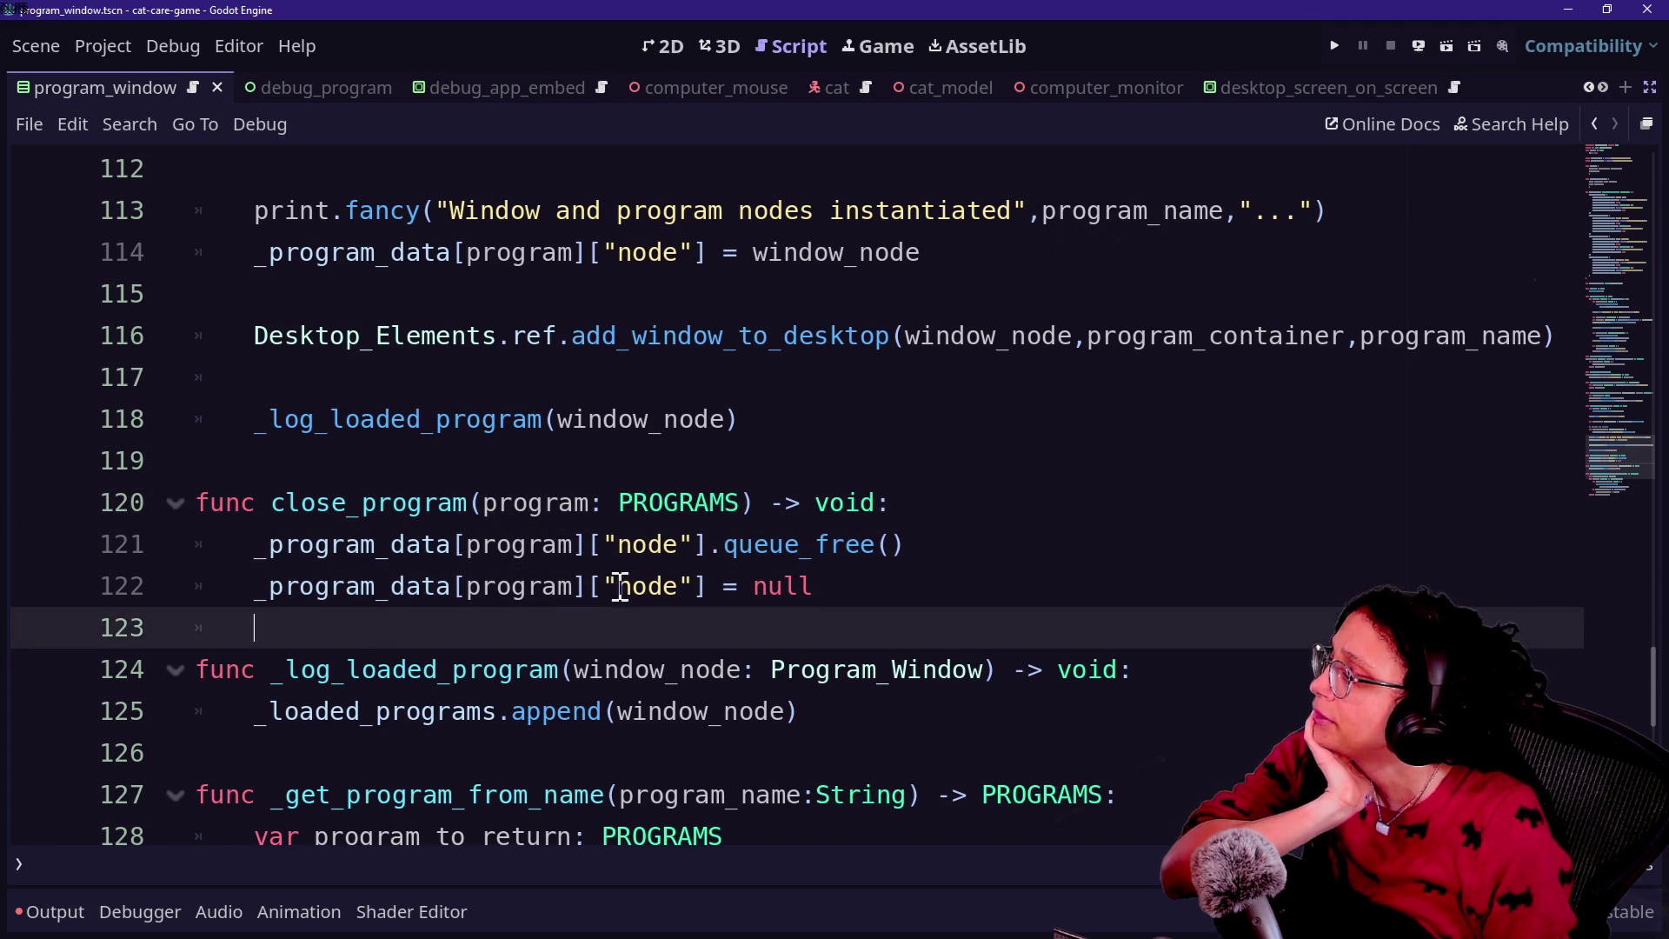
{"action": "left_click", "coordinate": [593, 503]}
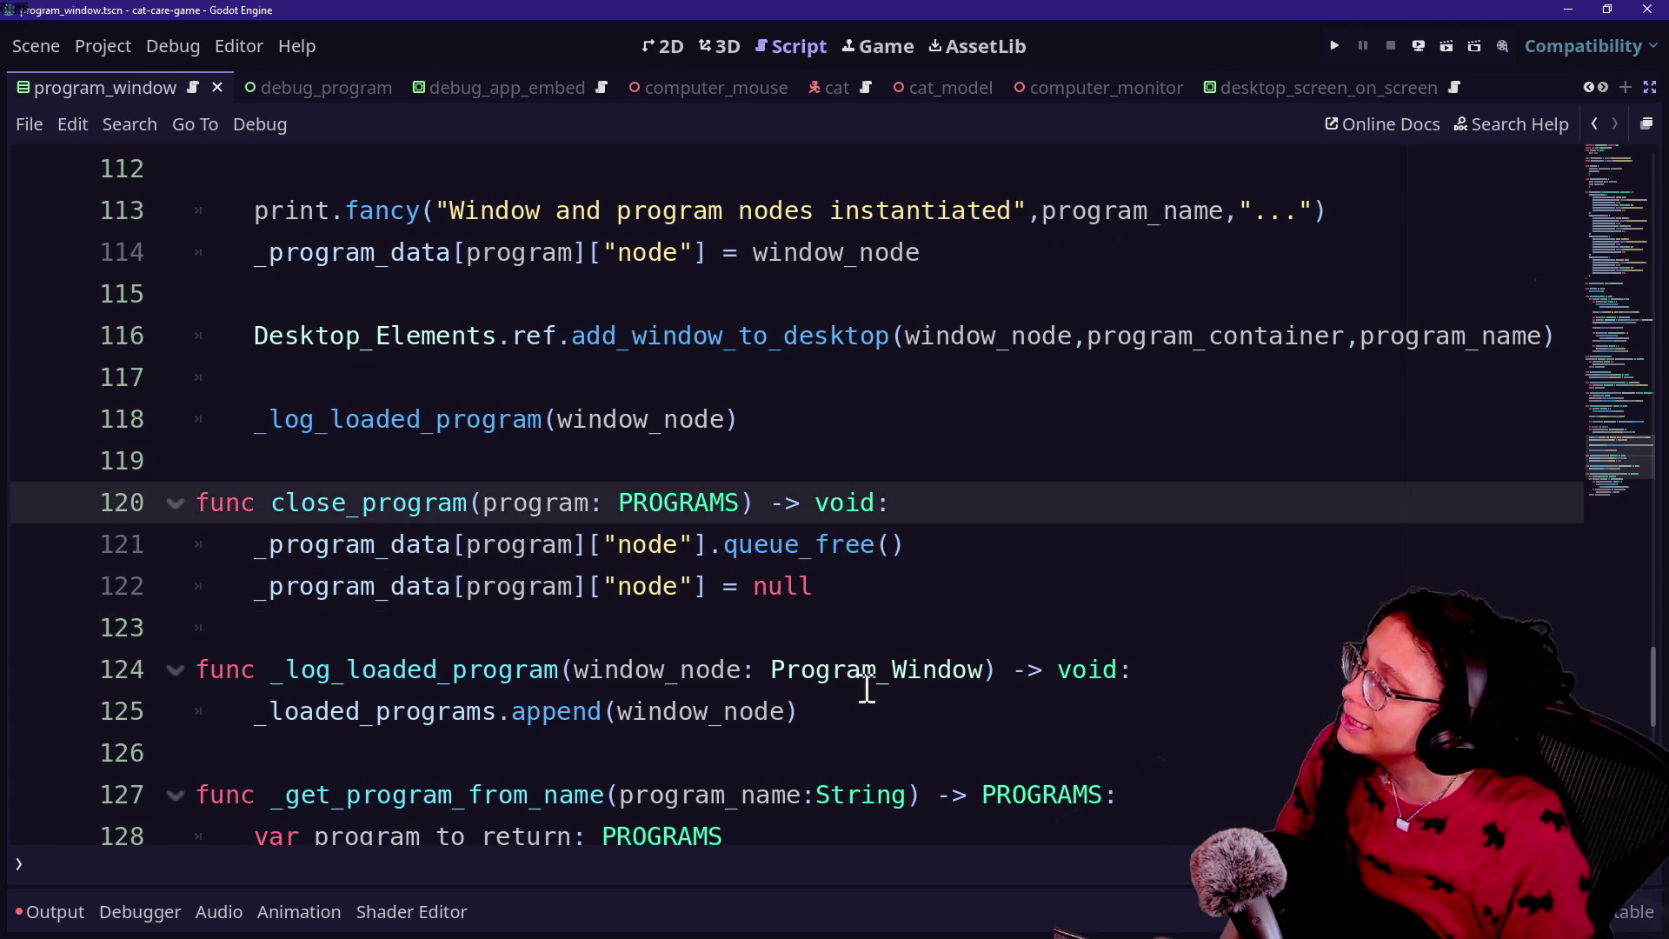
{"action": "type", "text": "_name"}
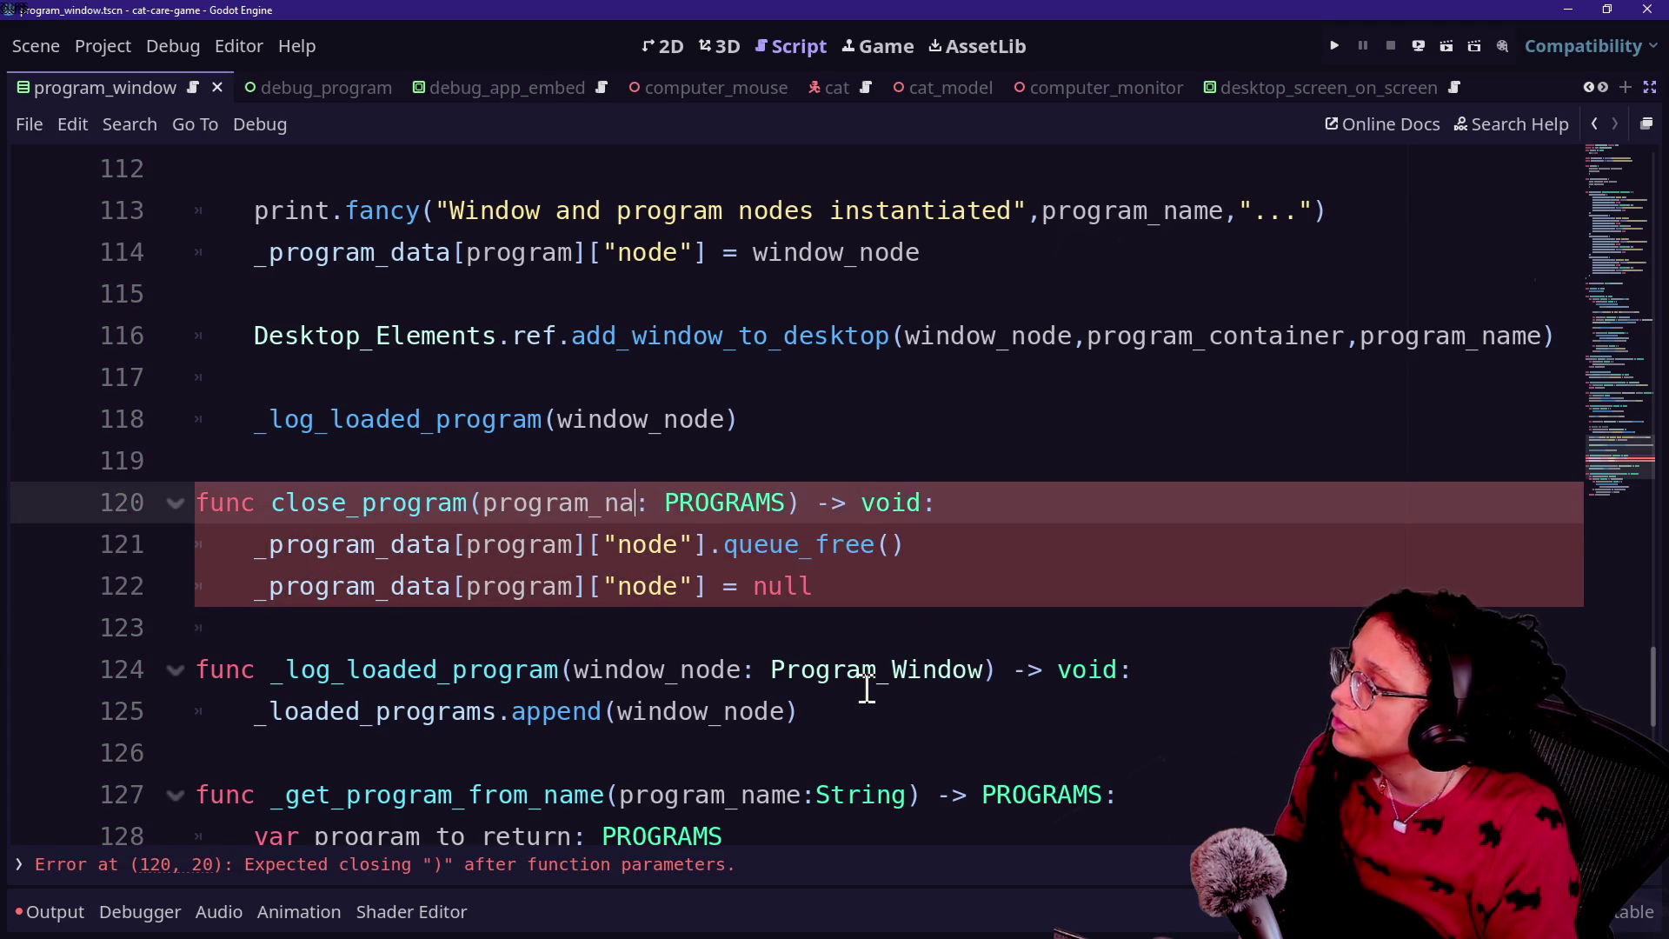
{"action": "double_click", "coordinate": [795, 504]}
{"action": "type", "text": "String"}
Step: Copy open_program's _get_program_from_name lookup lines into the top of close_program and save
{"action": "left_click", "coordinate": [971, 502]}
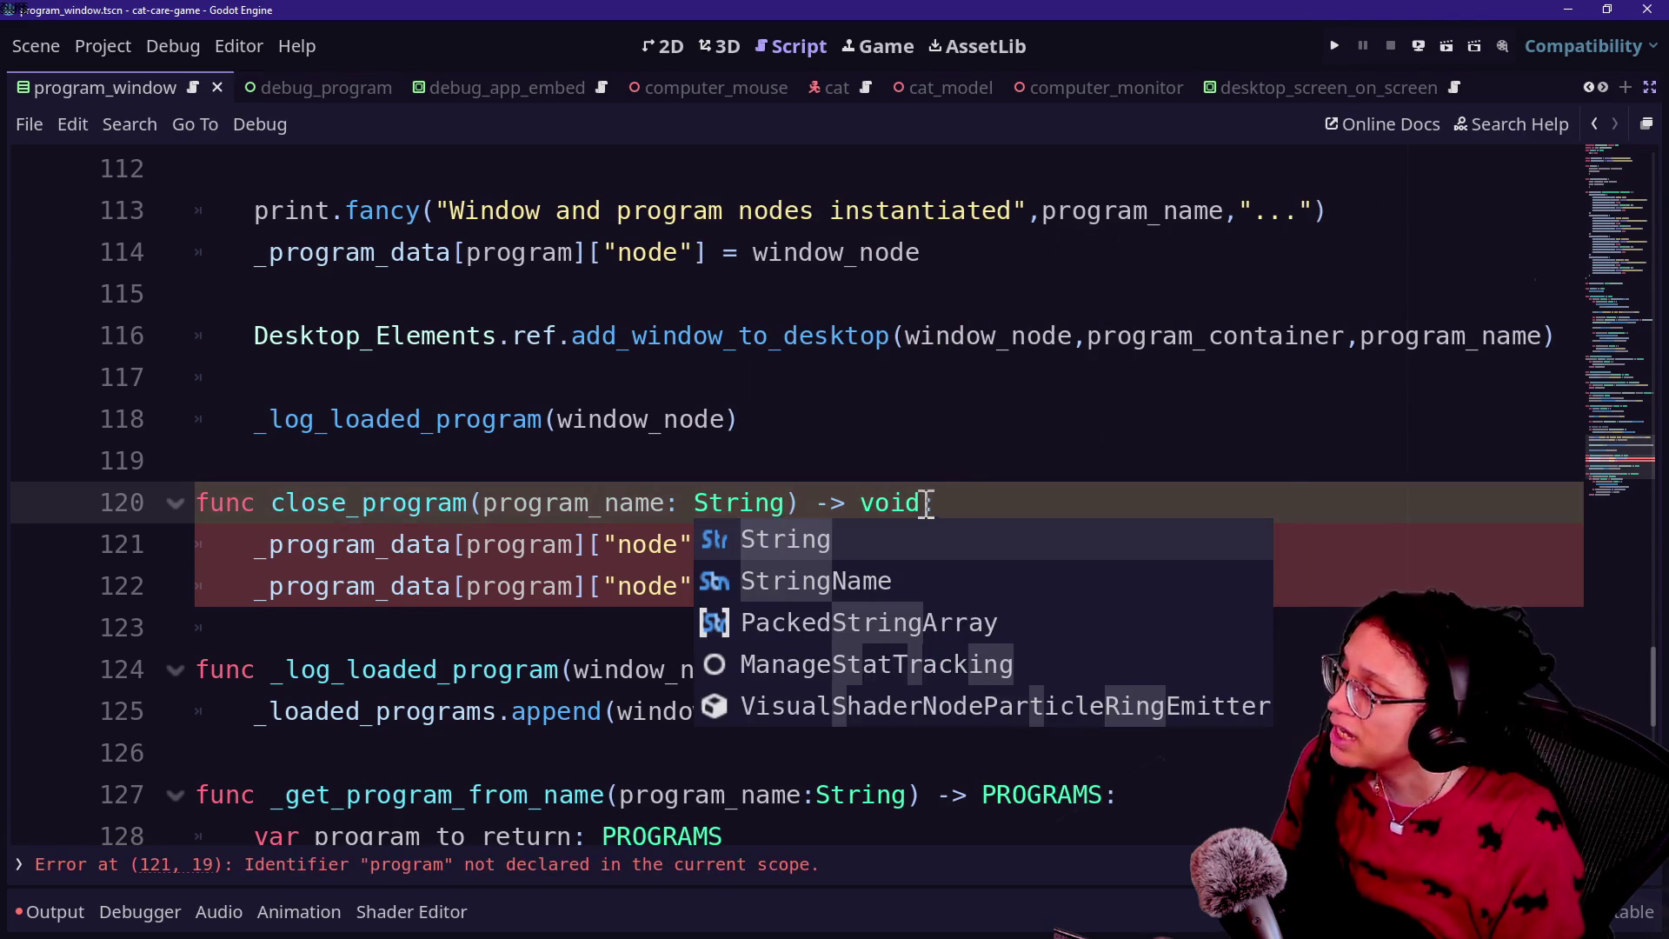
{"action": "type", "text": ":"}
{"action": "key", "text": "Return"}
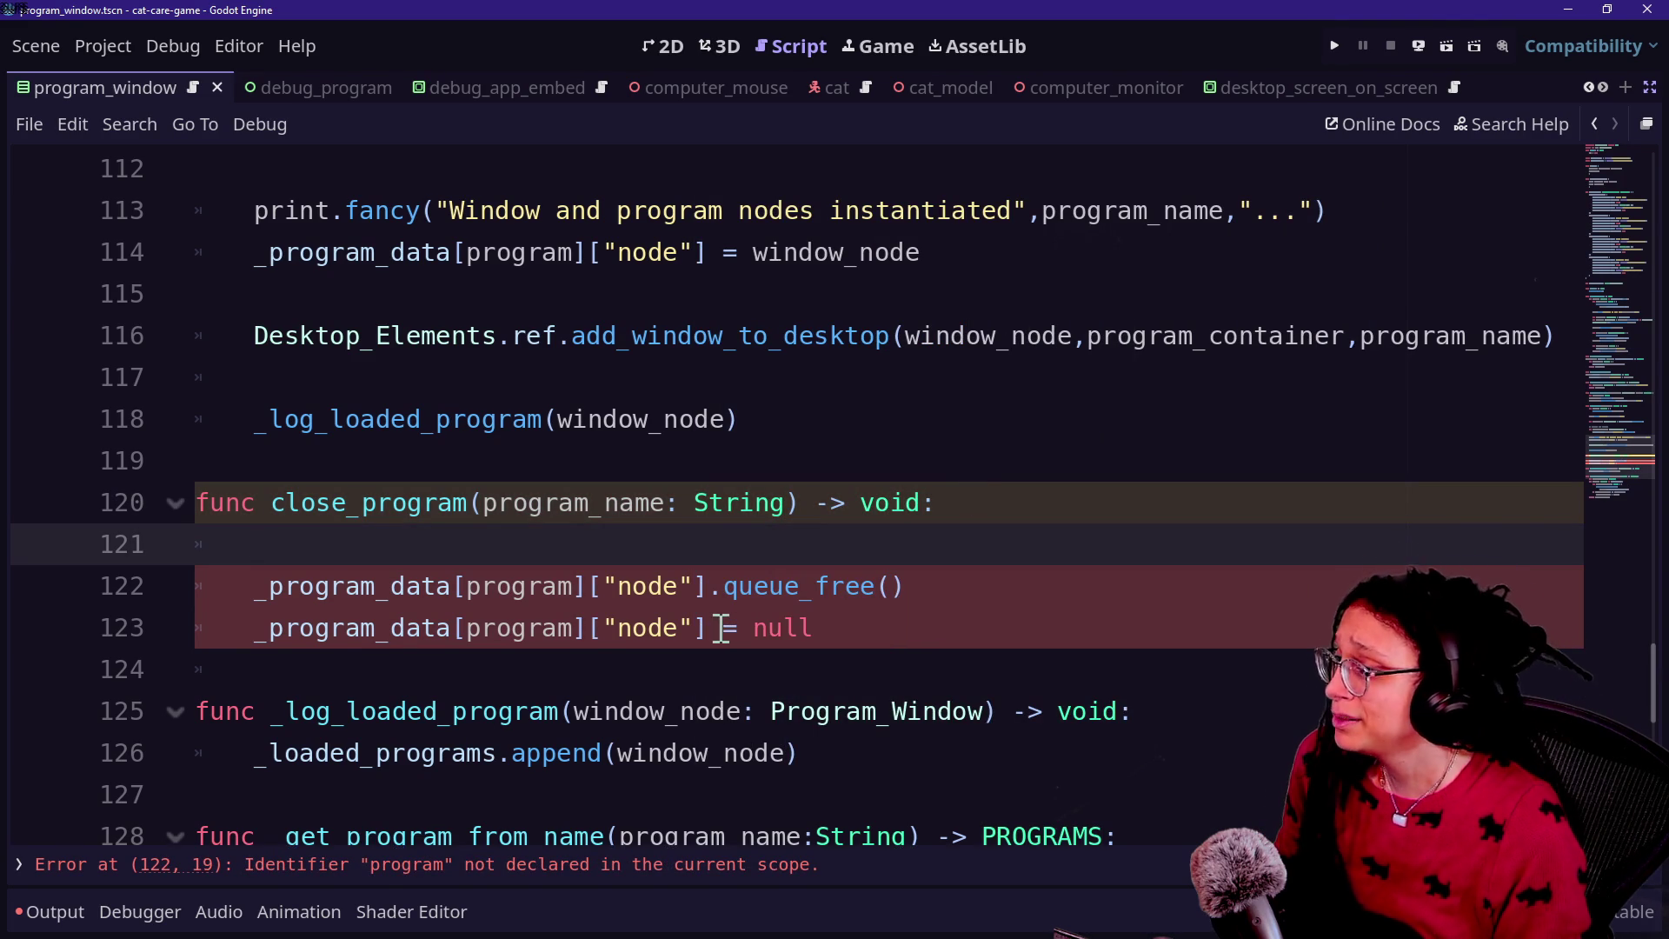
{"action": "scroll", "coordinate": [712, 625], "scroll_direction": "up", "scroll_amount": 5}
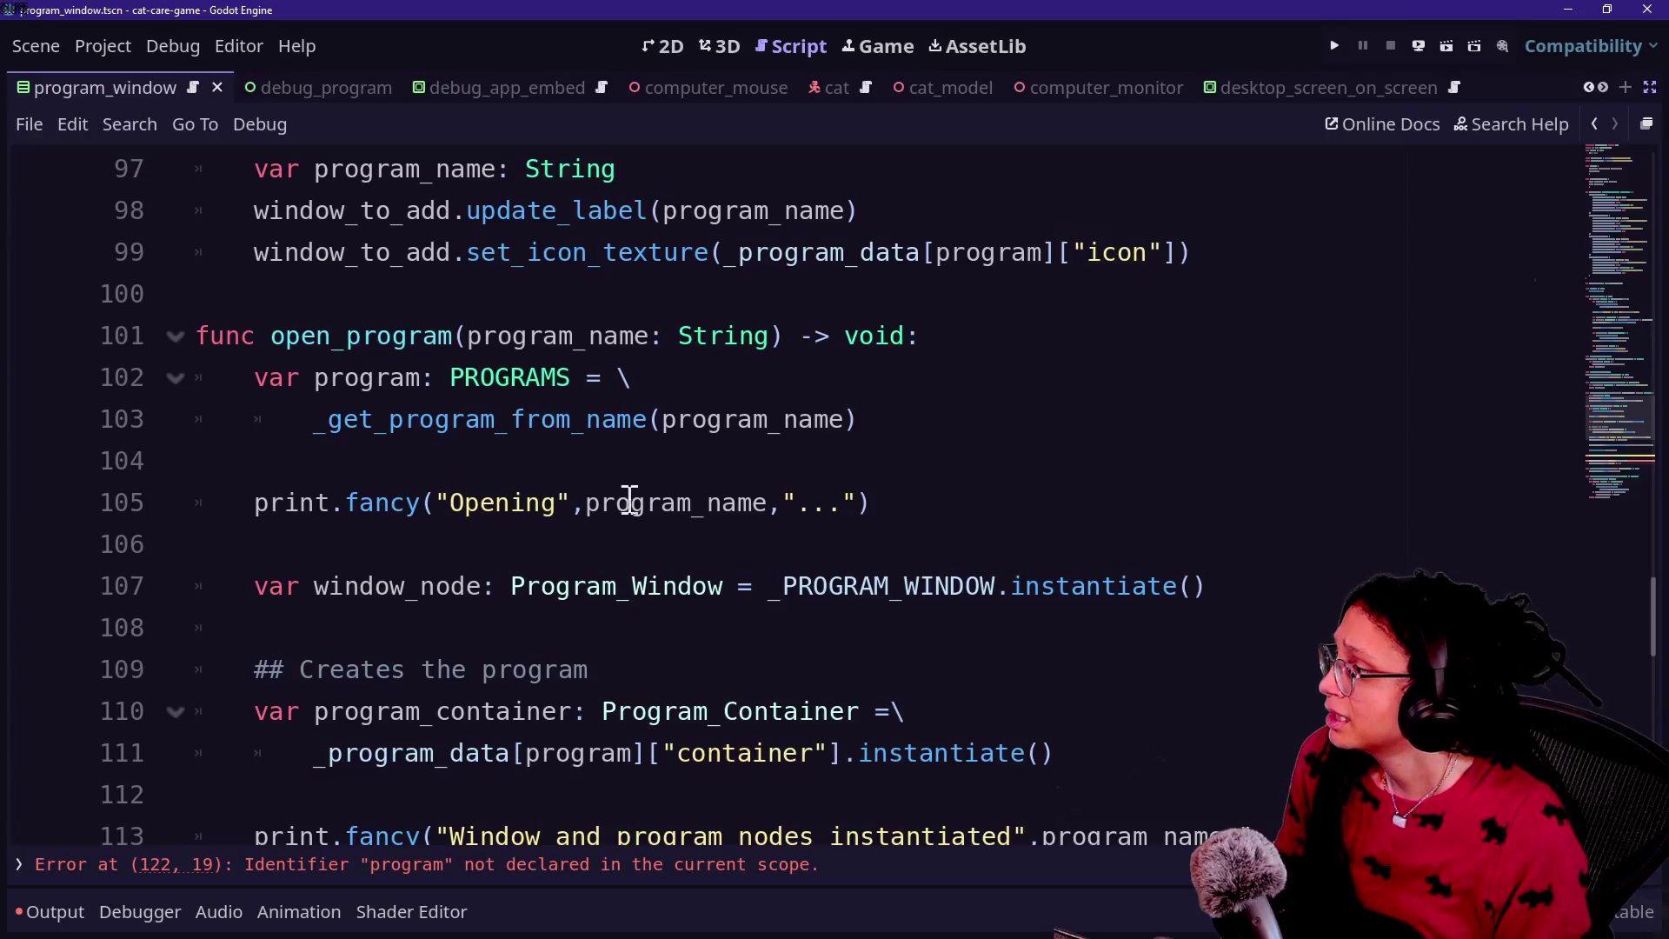
{"action": "mouse_move", "coordinate": [894, 426]}
{"action": "left_mouse_down"}
{"action": "mouse_move", "coordinate": [969, 374]}
{"action": "mouse_move", "coordinate": [964, 336]}
{"action": "left_mouse_up"}
{"action": "key", "text": "ctrl+c"}
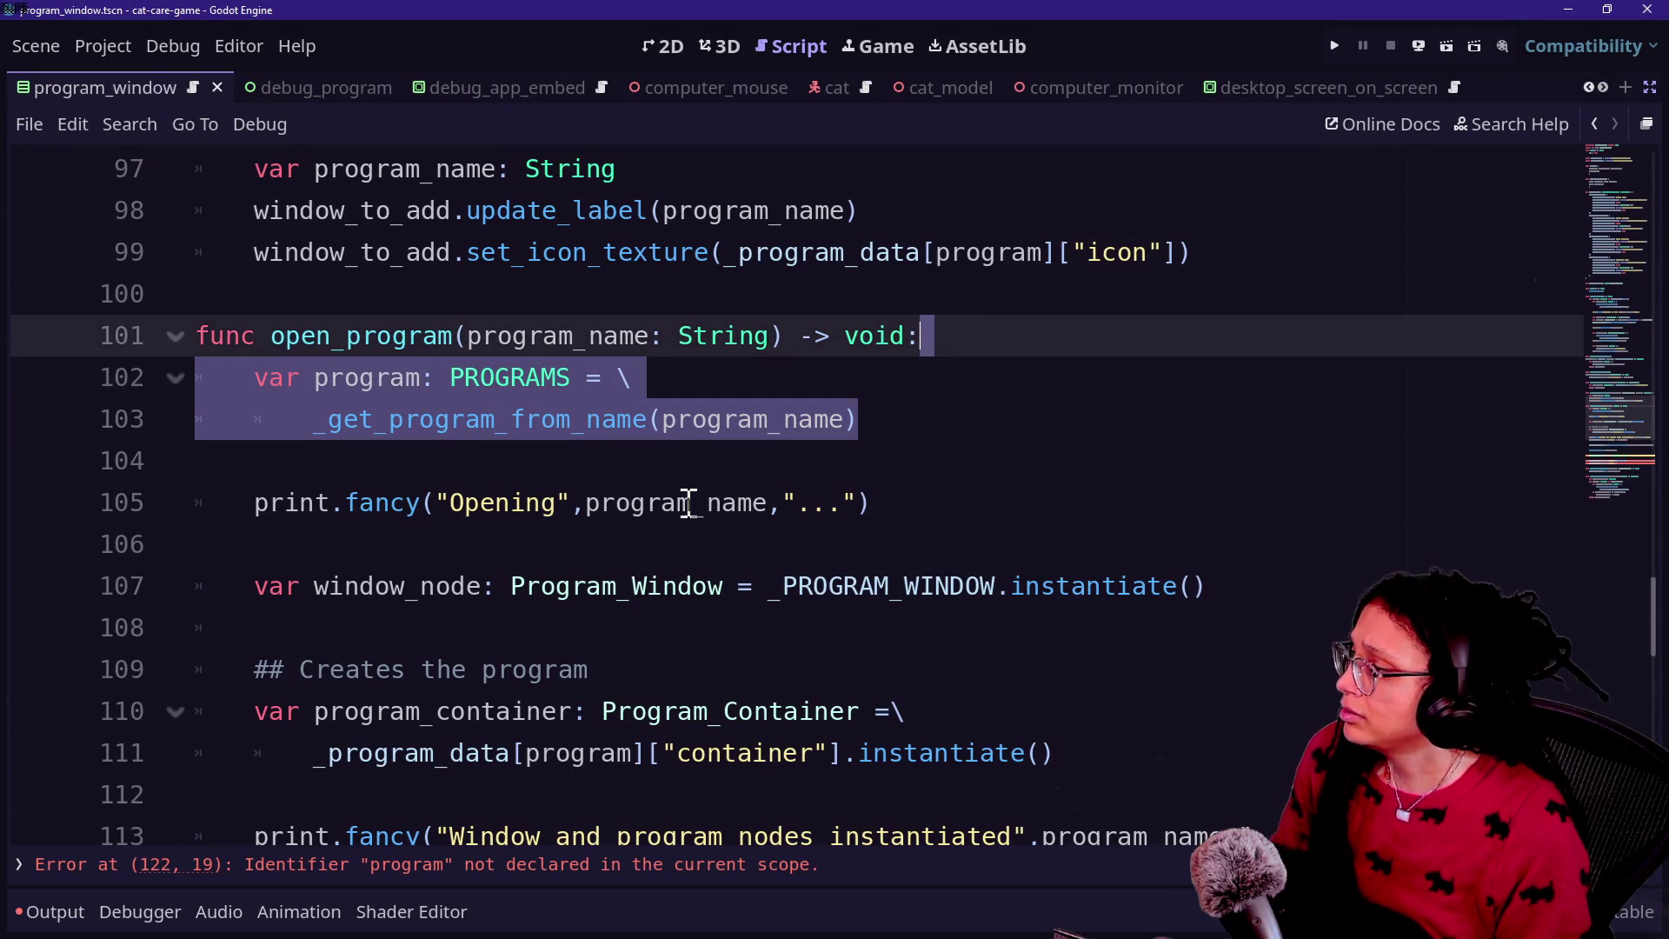
{"action": "scroll", "coordinate": [681, 495], "scroll_direction": "down", "scroll_amount": 5}
{"action": "left_click", "coordinate": [577, 545]}
{"action": "key", "text": "ctrl+v"}
{"action": "key", "text": "BackSpace"}
{"action": "key", "text": "BackSpace"}
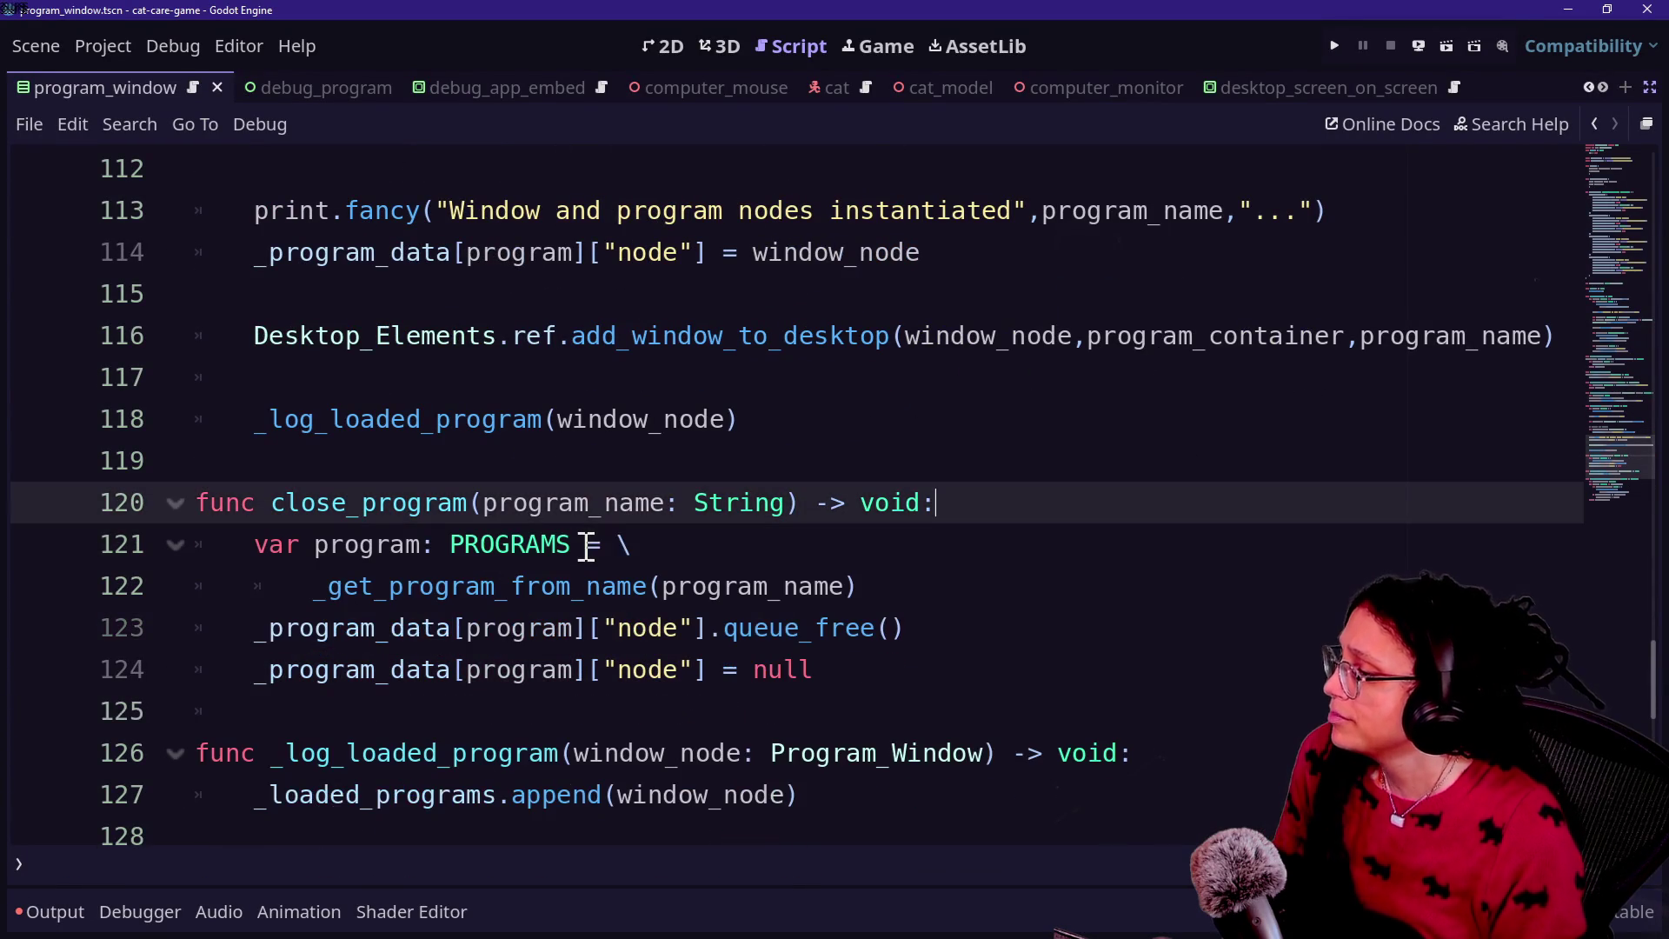
{"action": "left_click", "coordinate": [1030, 582]}
{"action": "key", "text": "Return"}
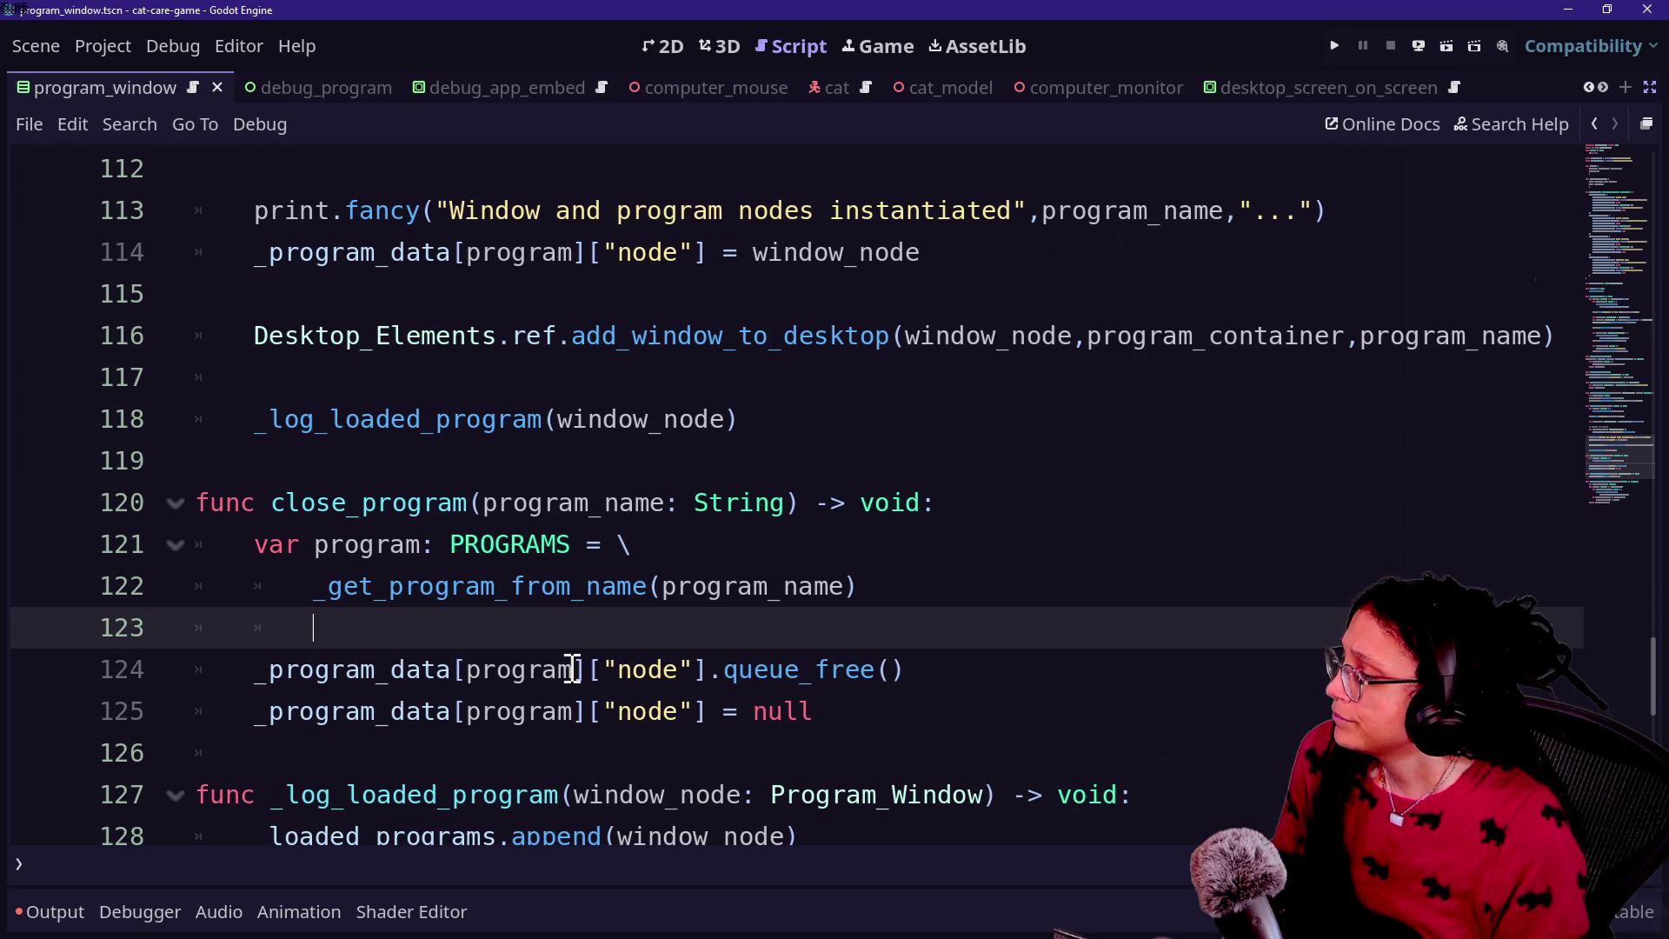
{"action": "scroll", "coordinate": [572, 669], "scroll_direction": "down", "scroll_amount": 3}
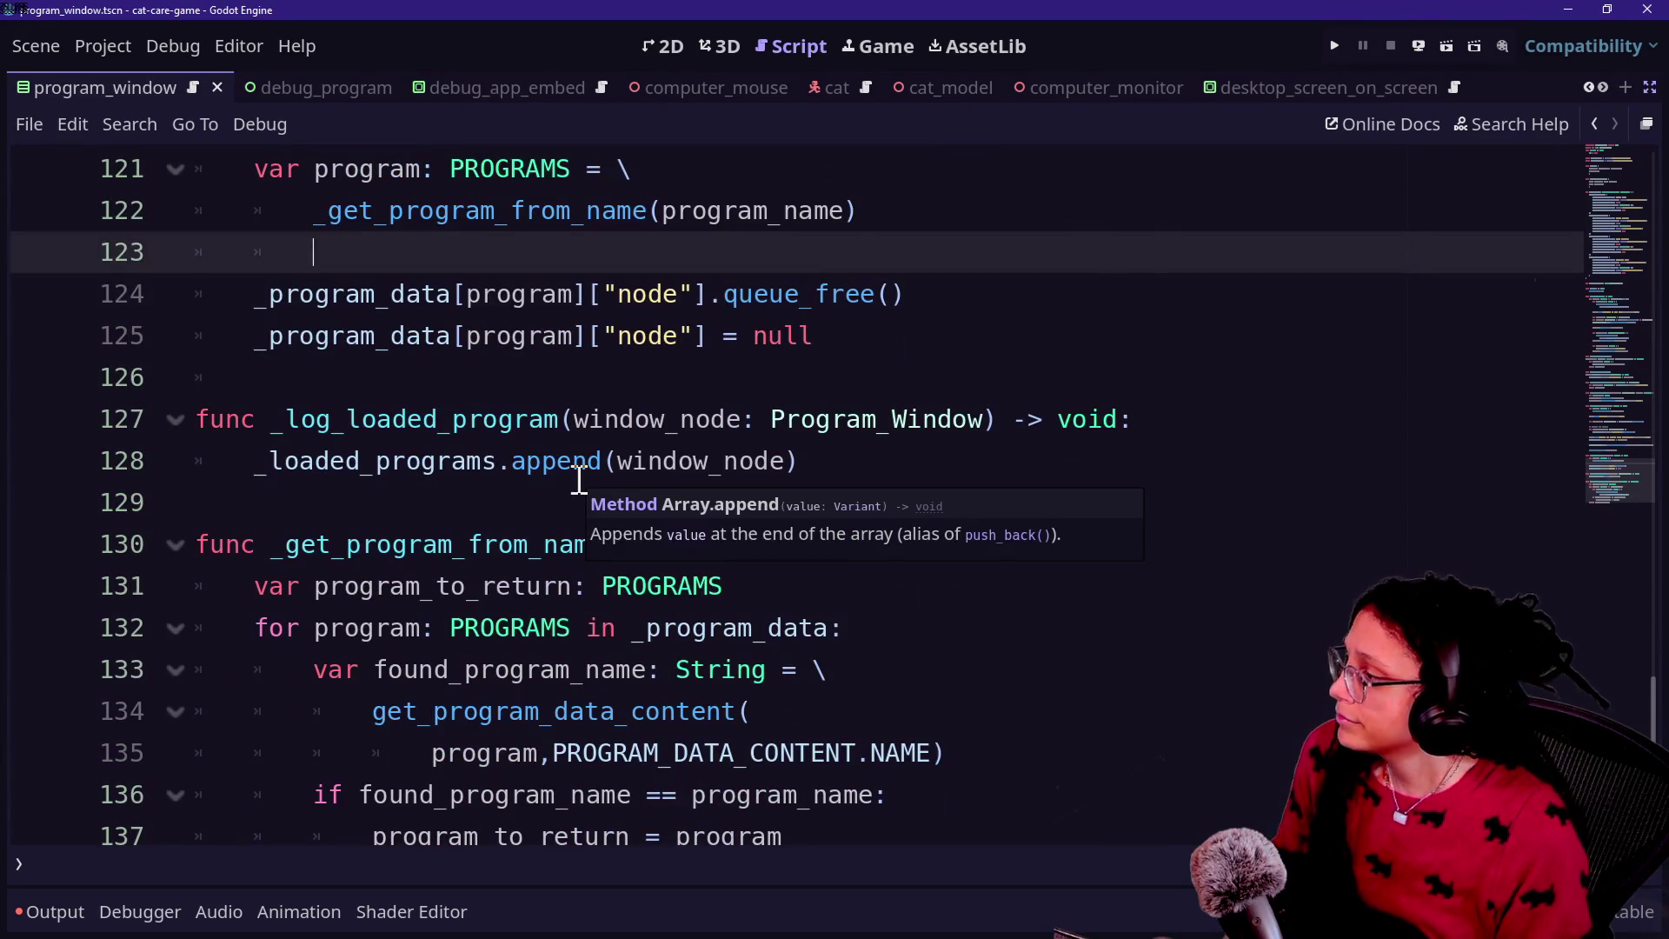
{"action": "key", "text": "ctrl+s"}
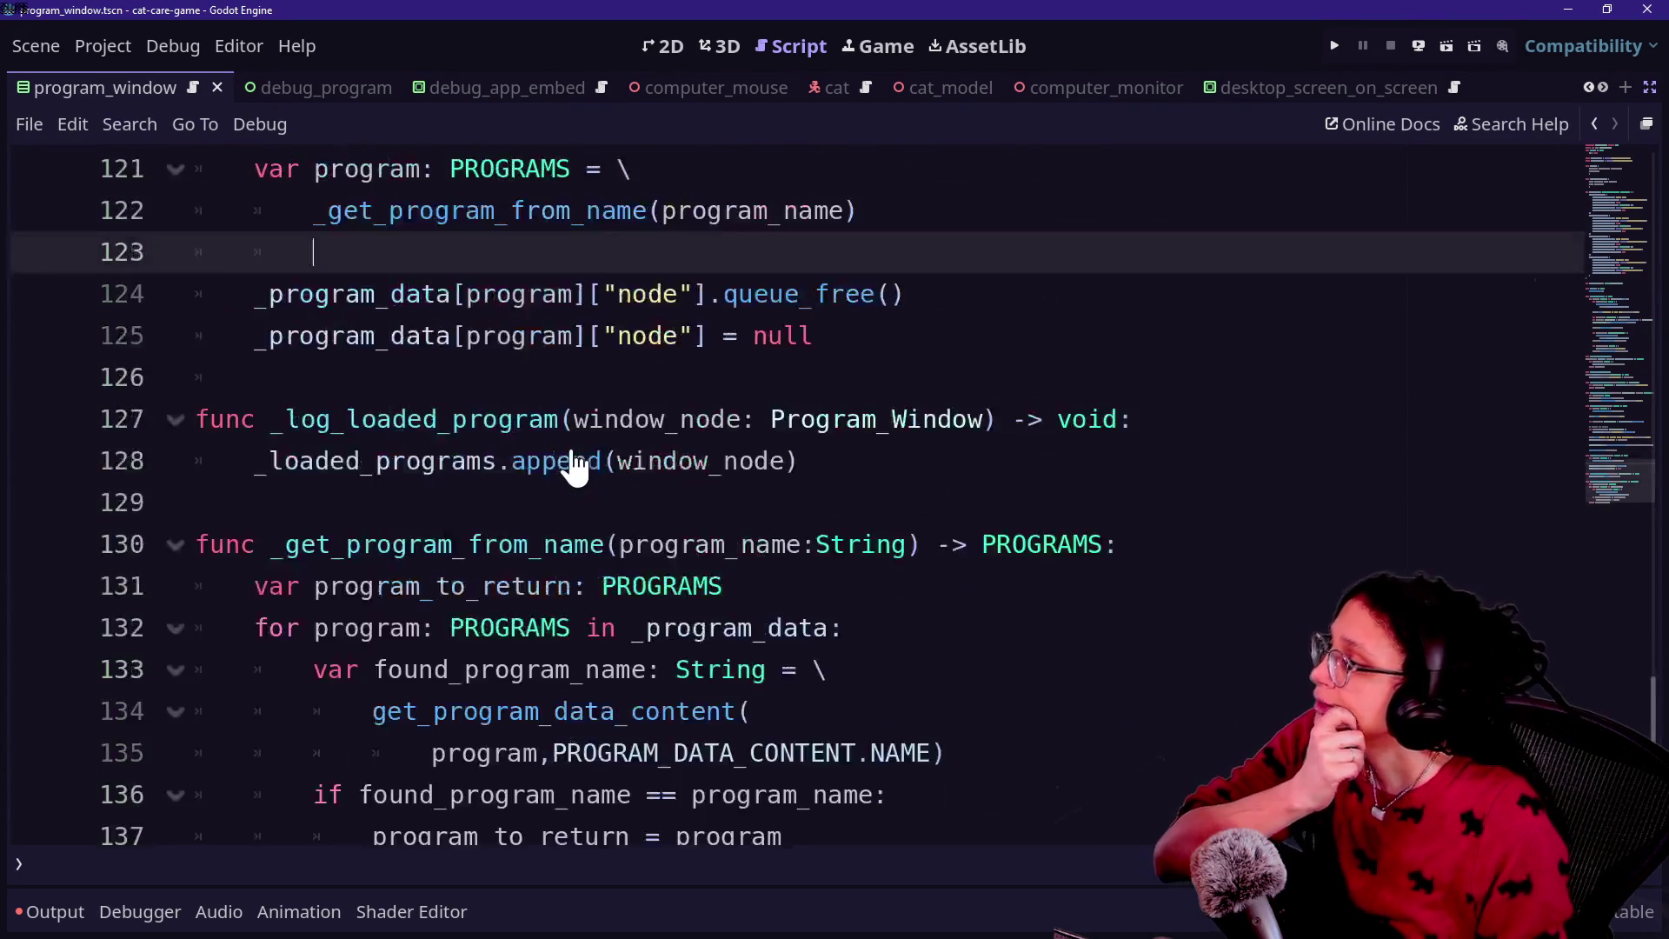
Step: Change get_program_subviewport's parameter to 'program_name: String'
{"action": "scroll", "coordinate": [573, 467], "scroll_direction": "up", "scroll_amount": 4}
{"action": "scroll", "coordinate": [817, 537], "scroll_direction": "down", "scroll_amount": 1}
{"action": "scroll", "coordinate": [818, 538], "scroll_direction": "up", "scroll_amount": 3}
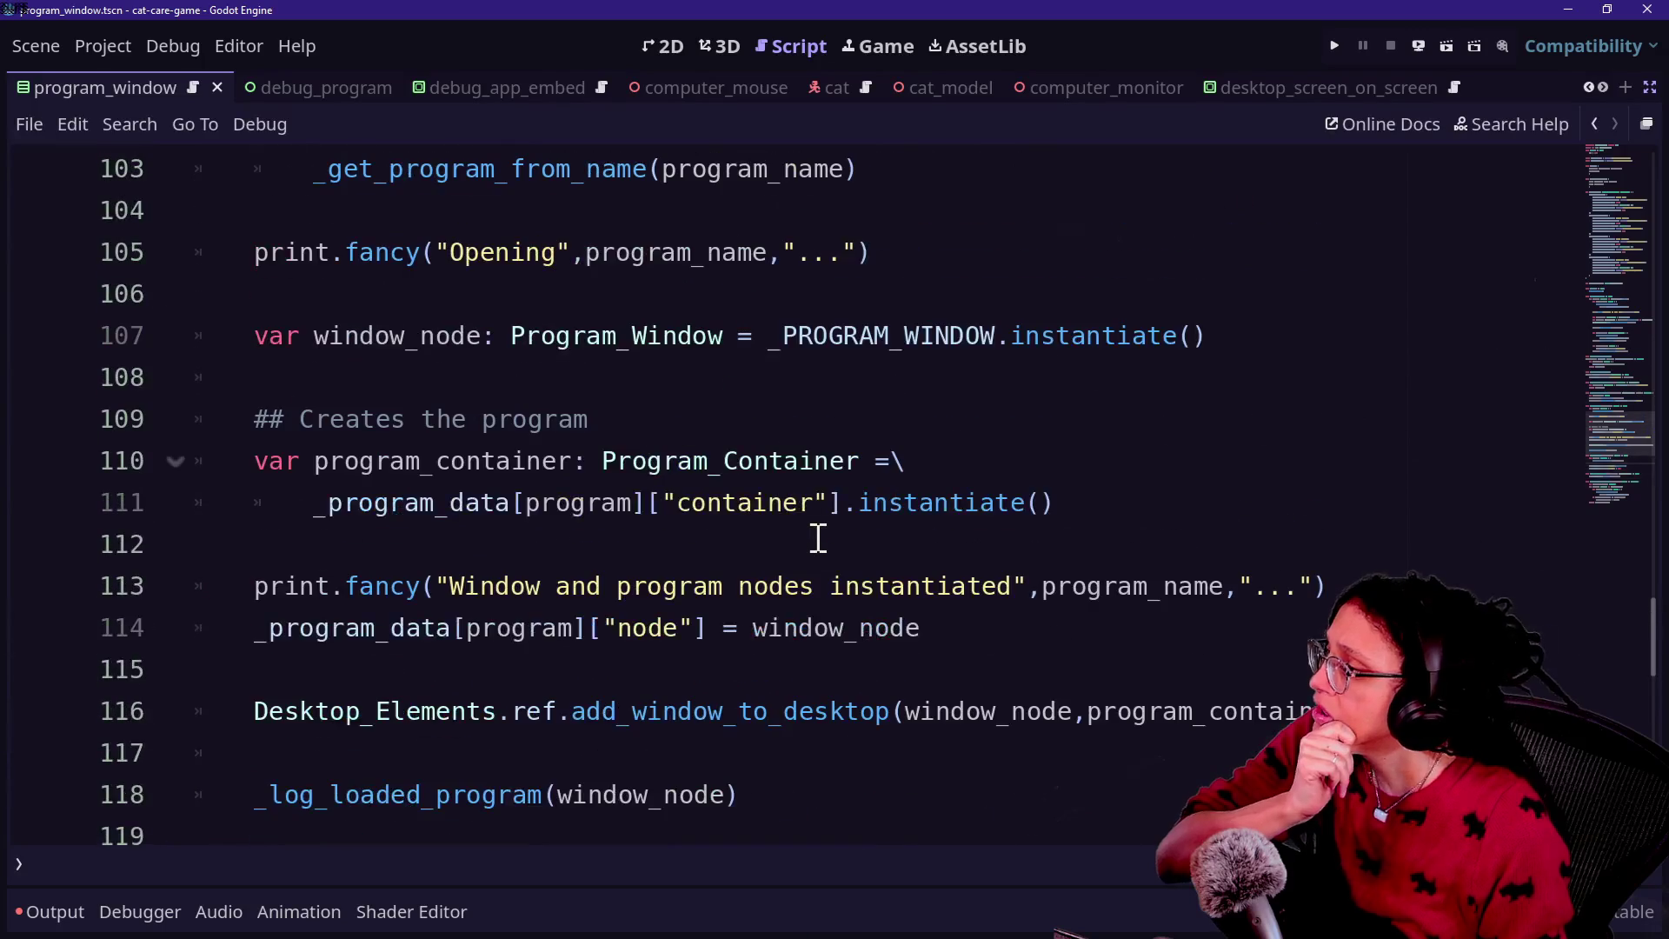
{"action": "scroll", "coordinate": [817, 538], "scroll_direction": "up", "scroll_amount": 2}
{"action": "scroll", "coordinate": [818, 538], "scroll_direction": "up", "scroll_amount": 2}
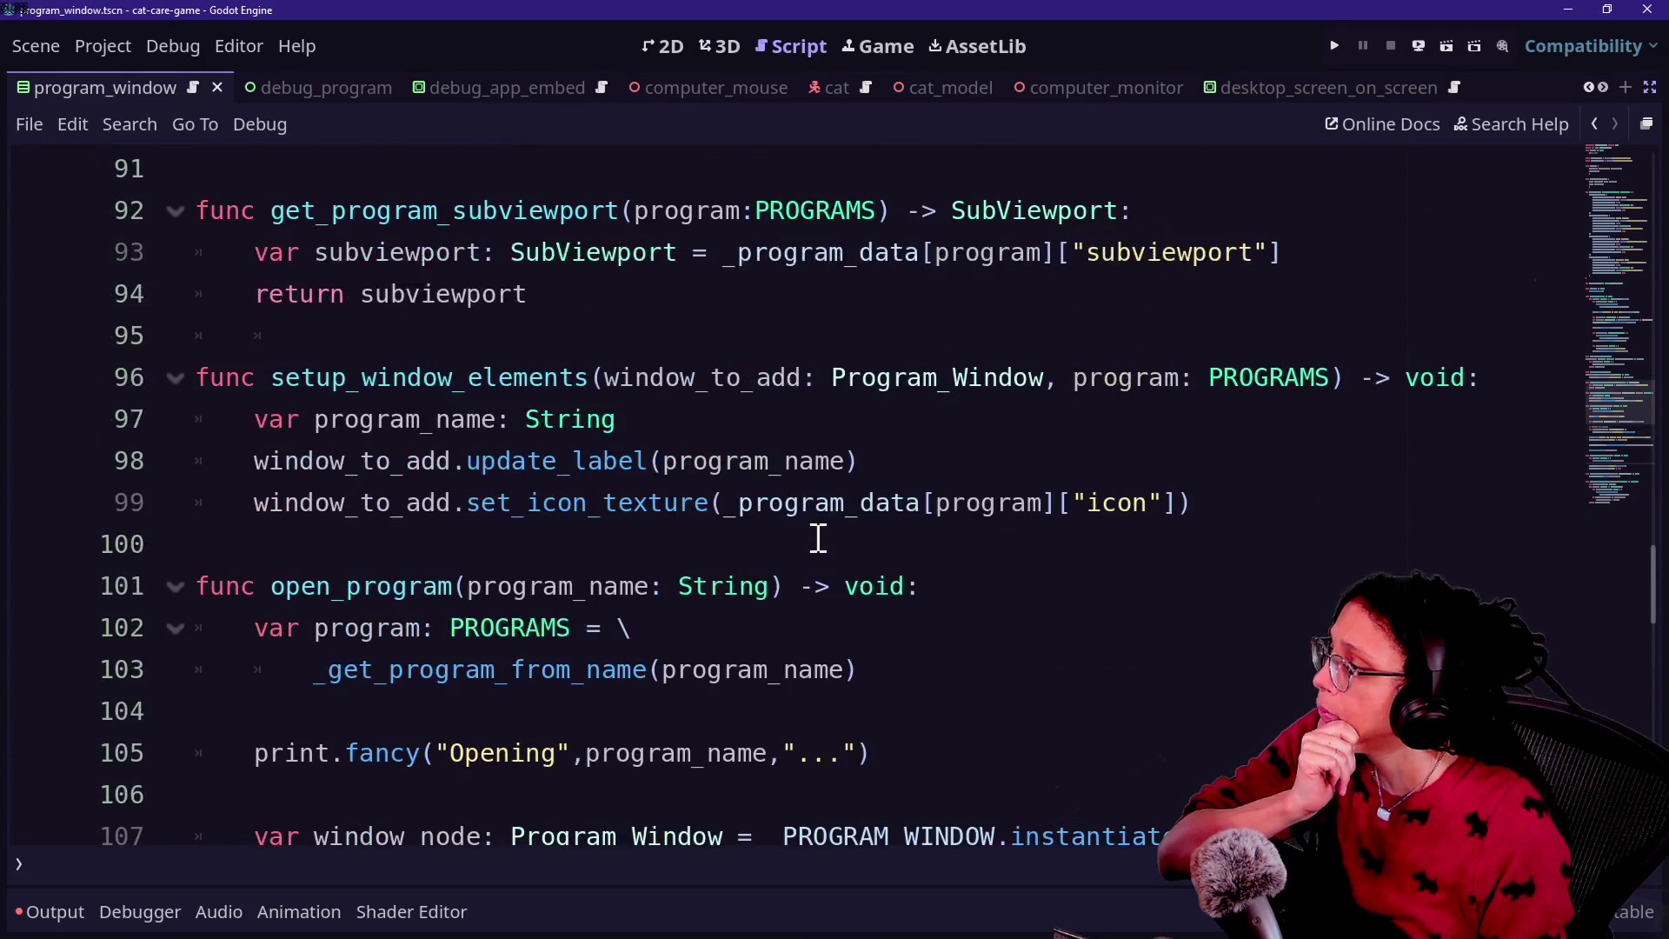
{"action": "scroll", "coordinate": [818, 538], "scroll_direction": "up", "scroll_amount": 1}
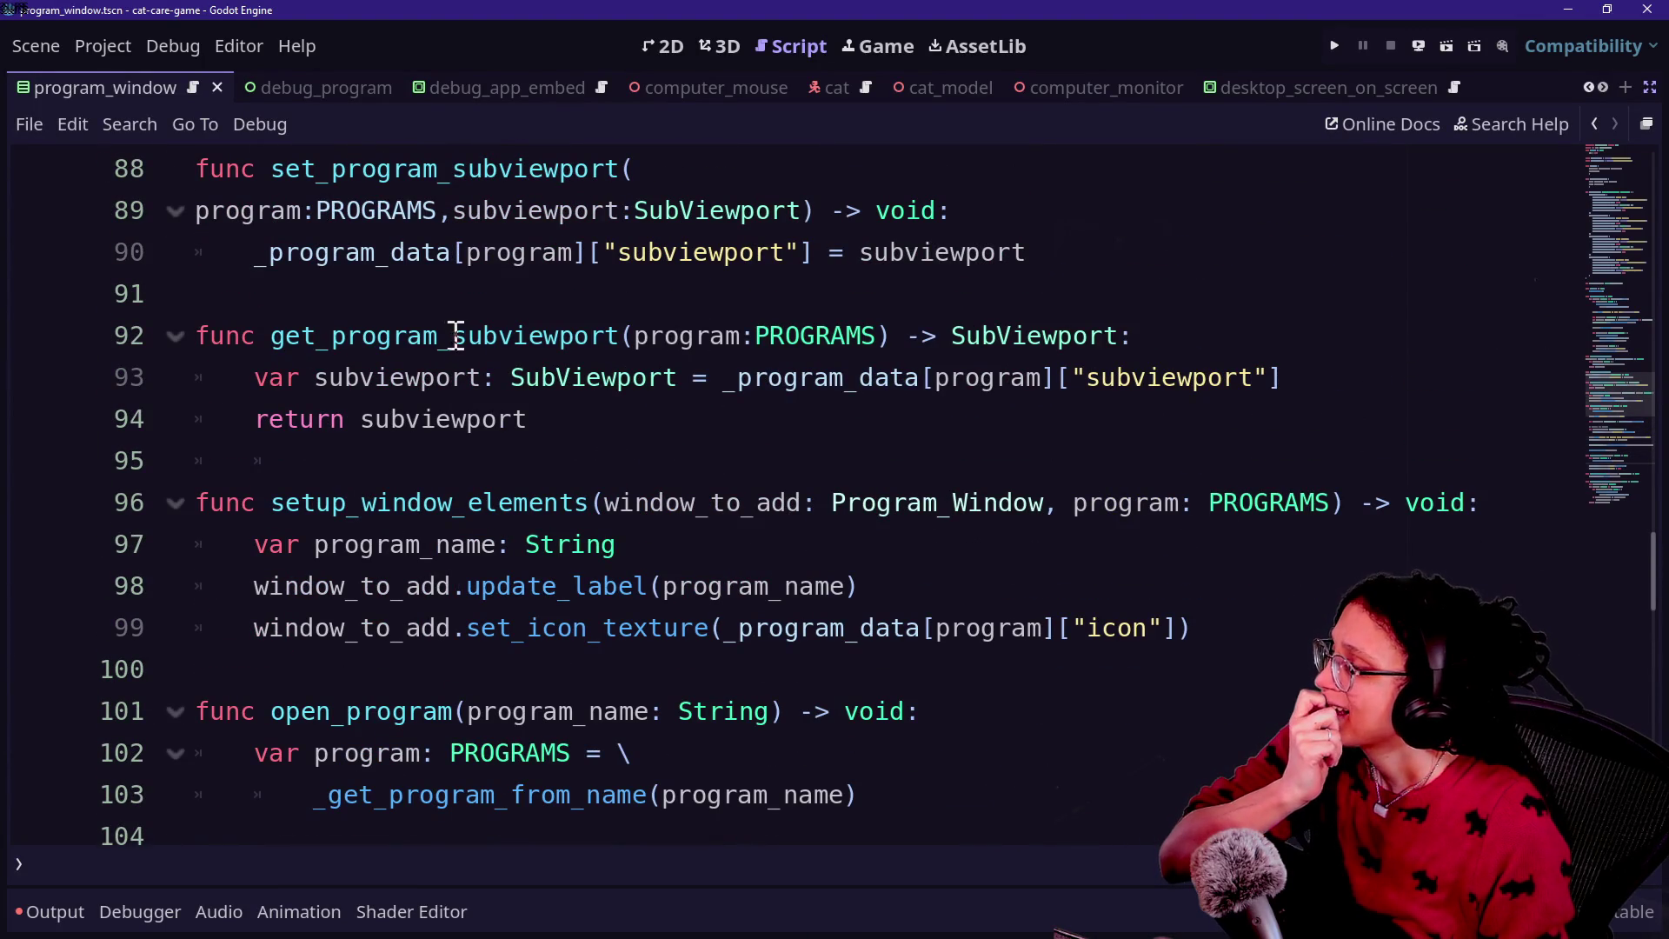
{"action": "left_click_drag", "start_coordinate": [456, 336], "coordinate": [638, 335]}
{"action": "left_click", "coordinate": [639, 336]}
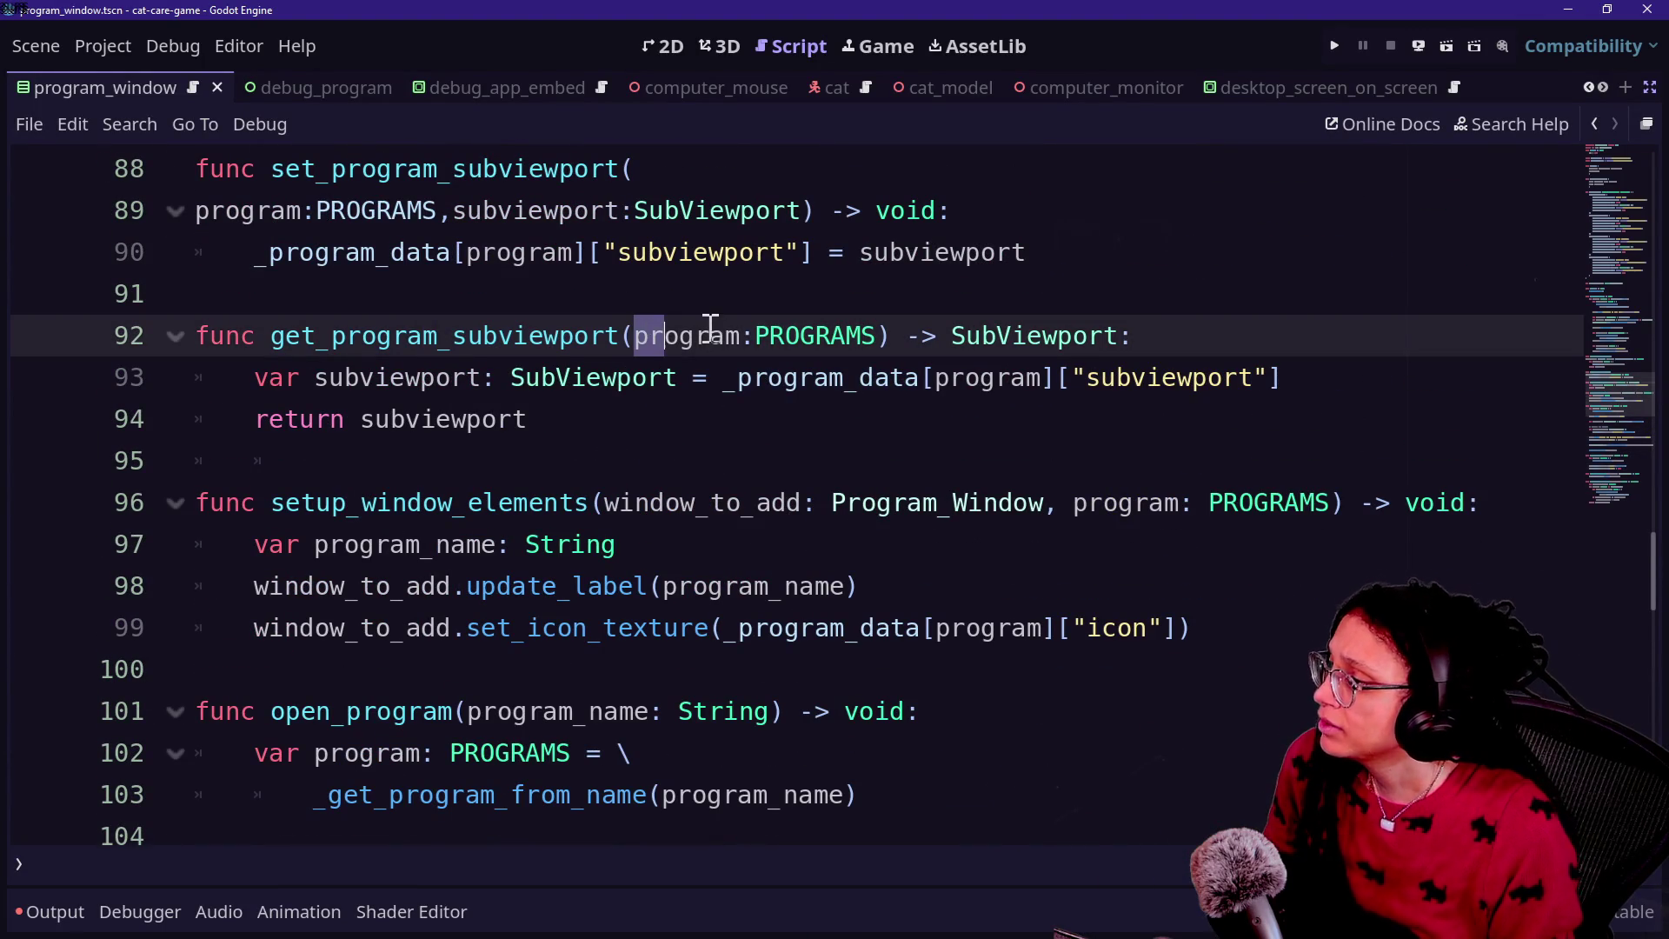
{"action": "type", "text": "_name"}
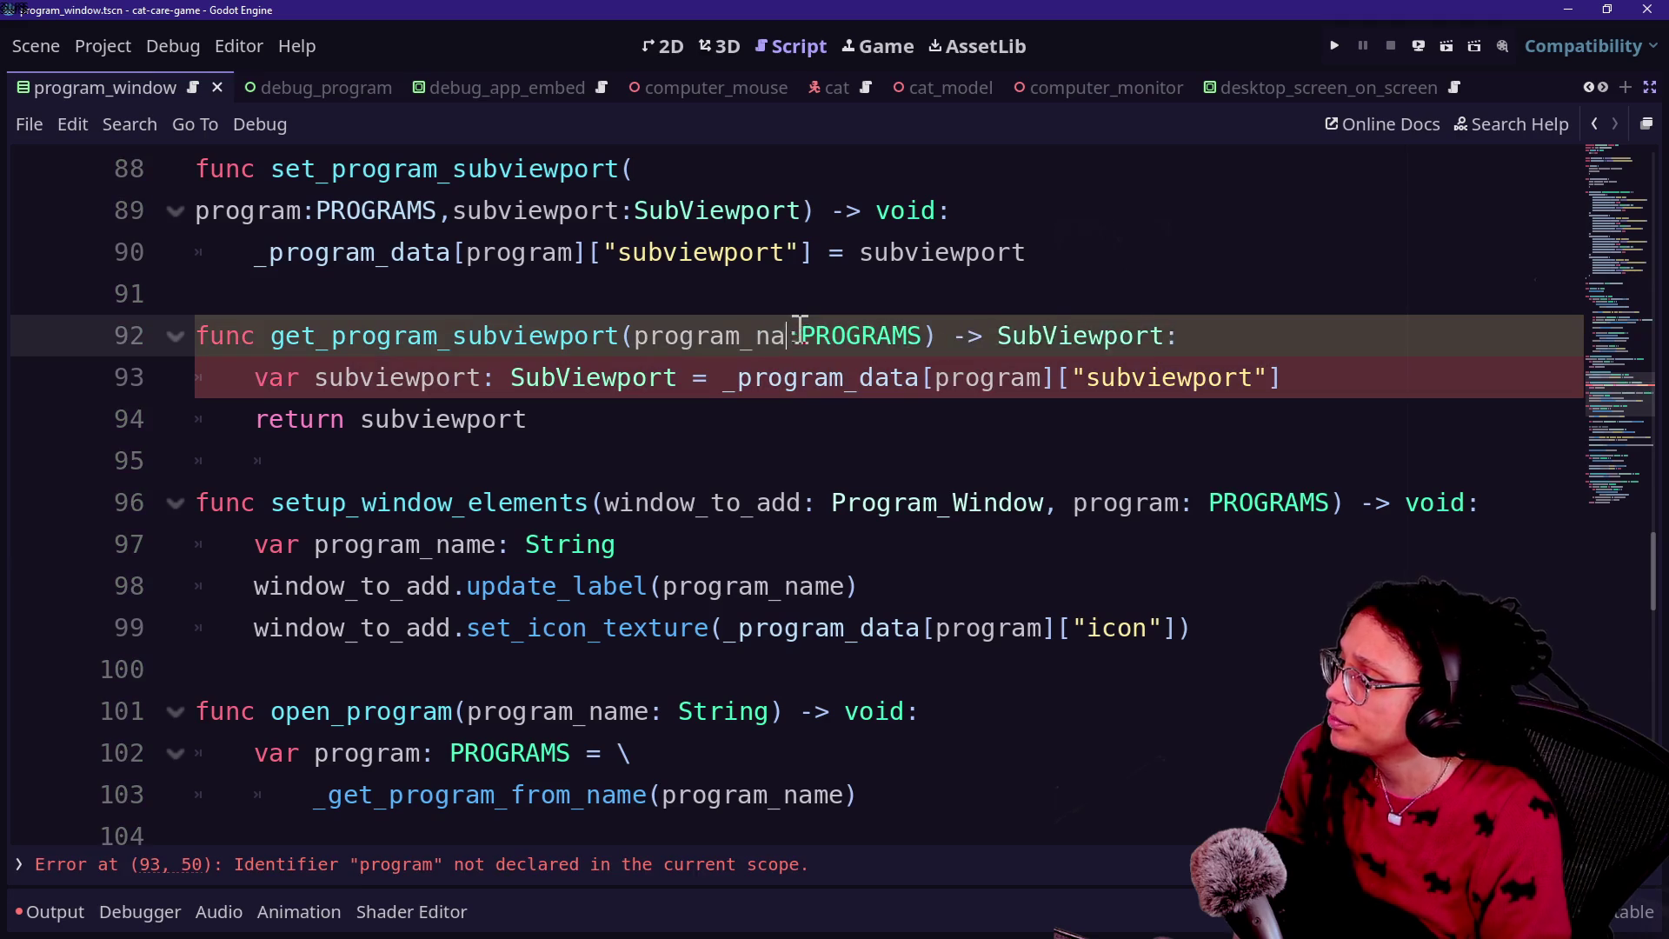
{"action": "double_click", "coordinate": [889, 336]}
{"action": "type", "text": "Strin"}
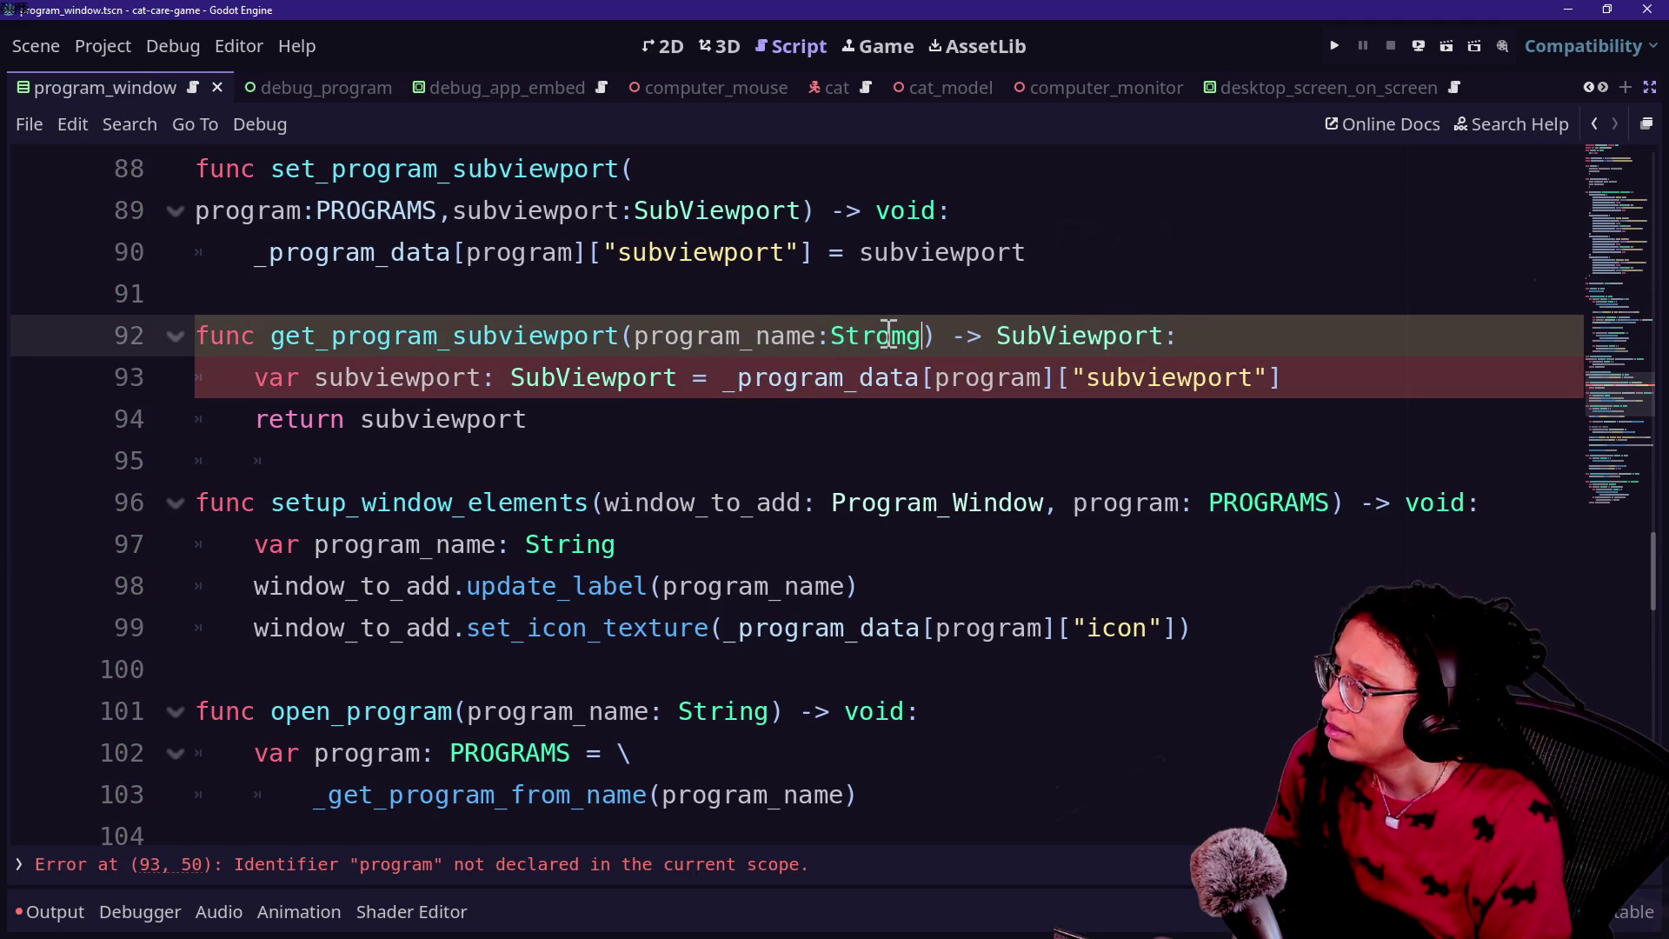
{"action": "type", "text": "g"}
{"action": "key", "text": "Escape"}
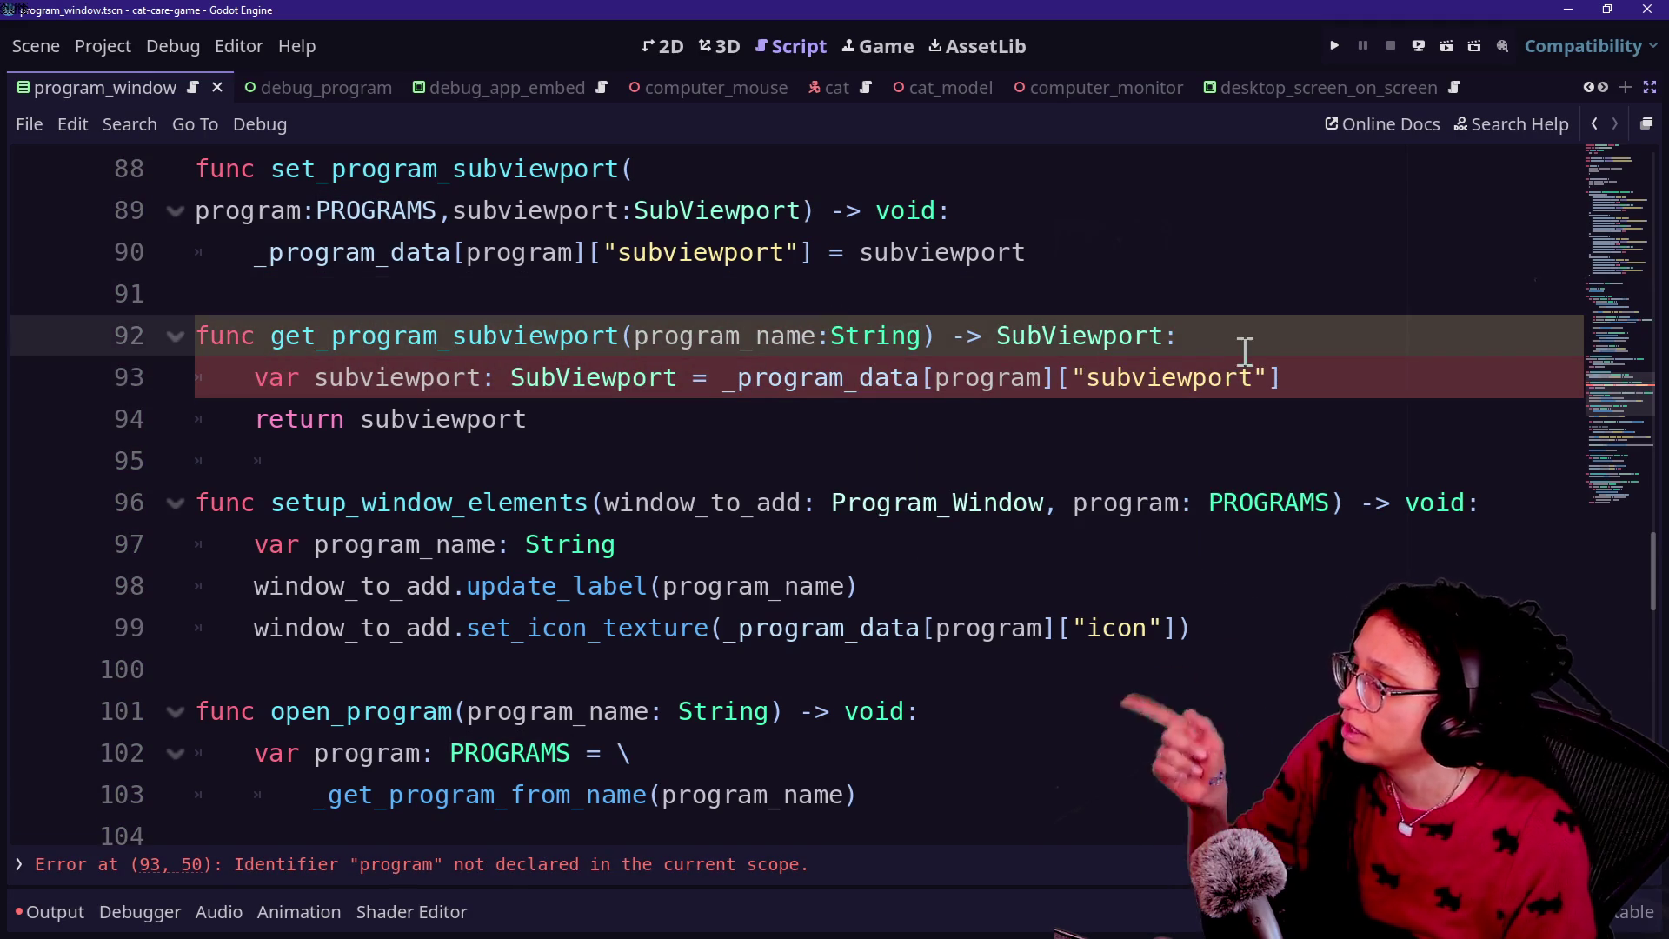
Step: Paste the var program = _get_program_from_name(program_name) lookup into get_program_subviewport and save
{"action": "left_click", "coordinate": [1241, 335]}
{"action": "key", "text": "Return"}
{"action": "type", "text": "var program: PROGRAMS = \\ \t\t_get_program_from_name(program_name)"}
{"action": "left_click", "coordinate": [707, 376]}
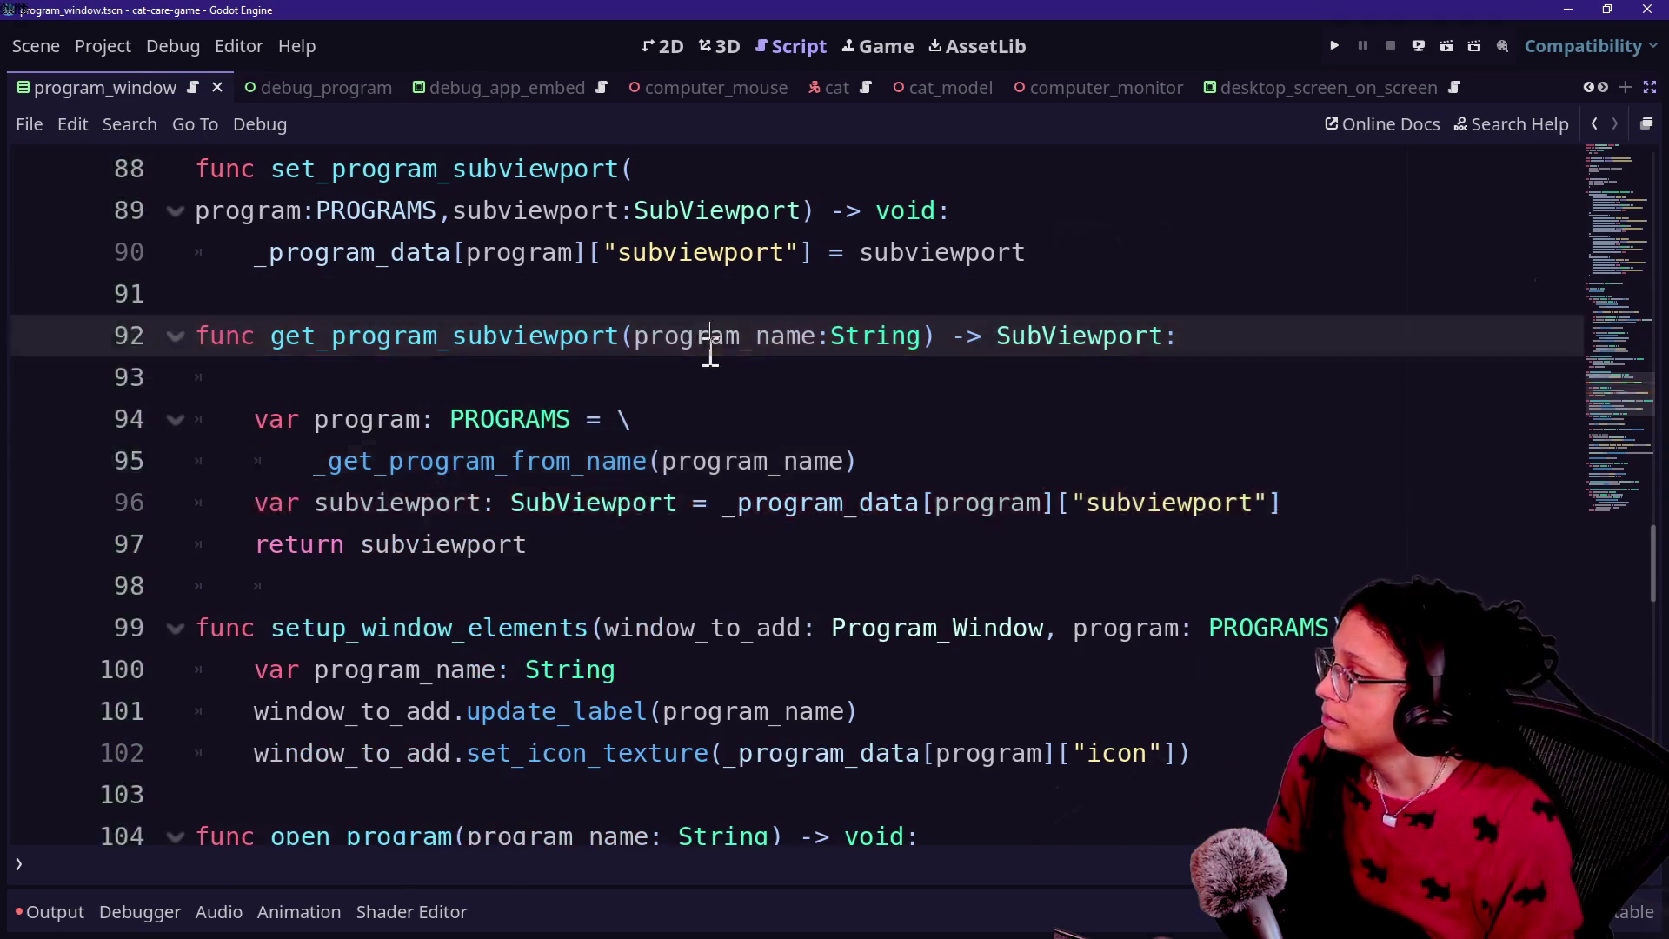
{"action": "key", "text": "BackSpace"}
{"action": "key", "text": "BackSpace"}
{"action": "left_click", "coordinate": [948, 416]}
{"action": "key", "text": "Return"}
{"action": "left_click_drag", "start_coordinate": [588, 252], "coordinate": [876, 335]}
{"action": "left_click", "coordinate": [981, 328]}
{"action": "key", "text": "ctrl+s"}
Step: Tidy the blank line between get_program_subviewport and the next function
{"action": "key", "text": "Down"}
{"action": "key", "text": "Down"}
{"action": "key", "text": "Down"}
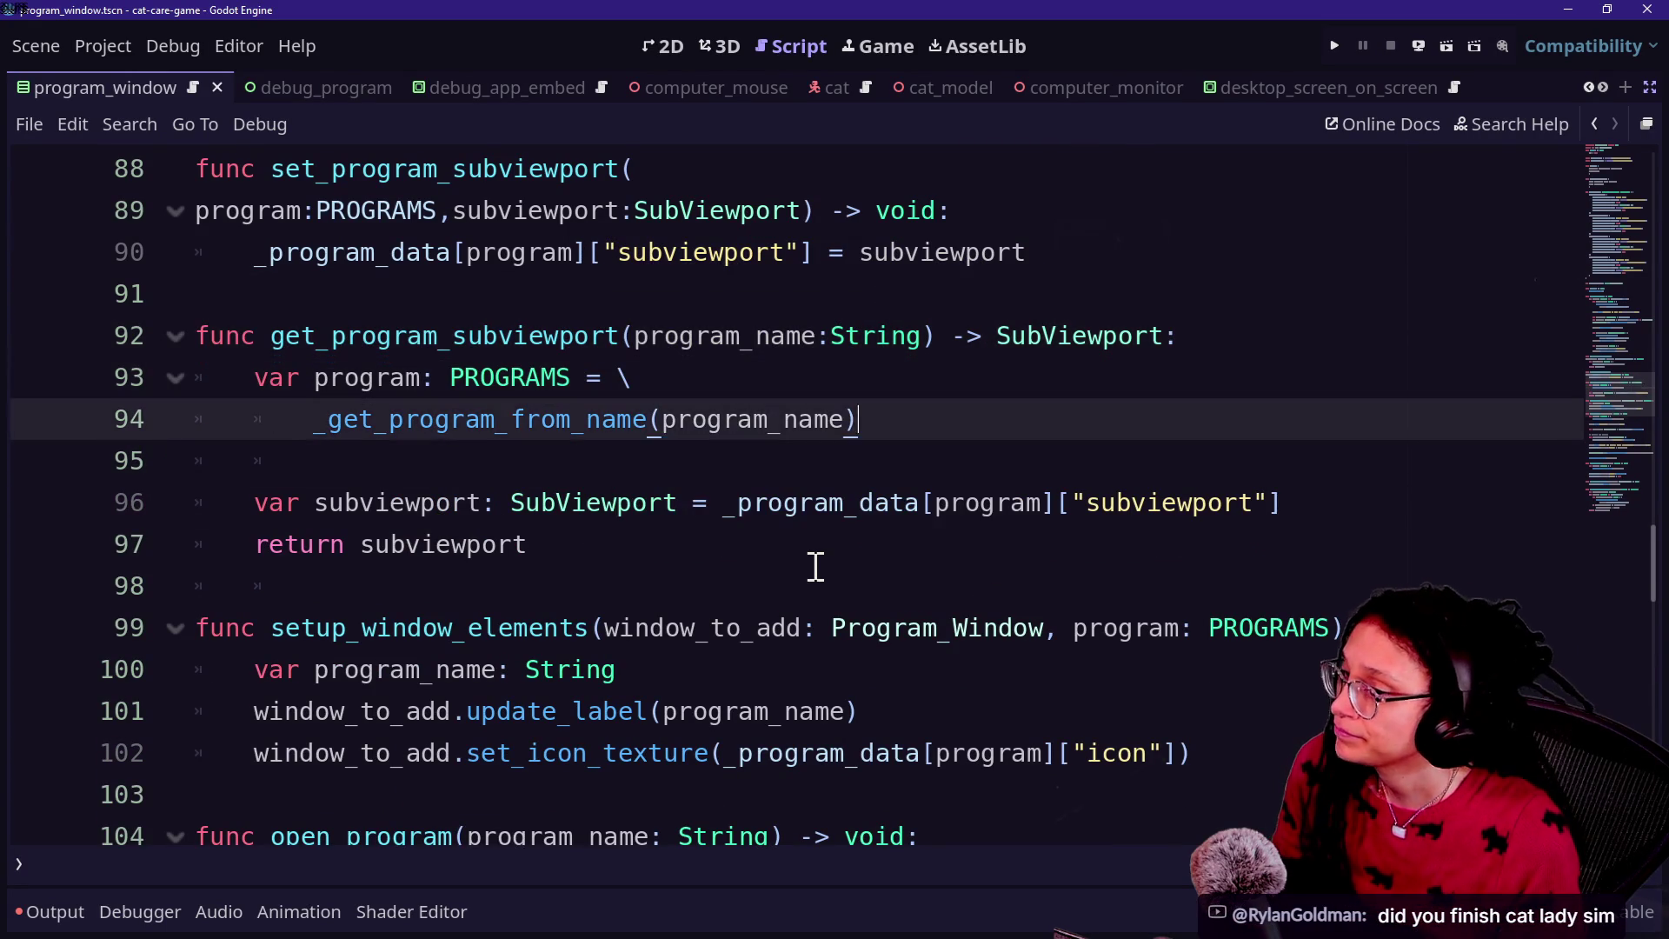
{"action": "key", "text": "Up"}
{"action": "key", "text": "Up"}
{"action": "key", "text": "Up"}
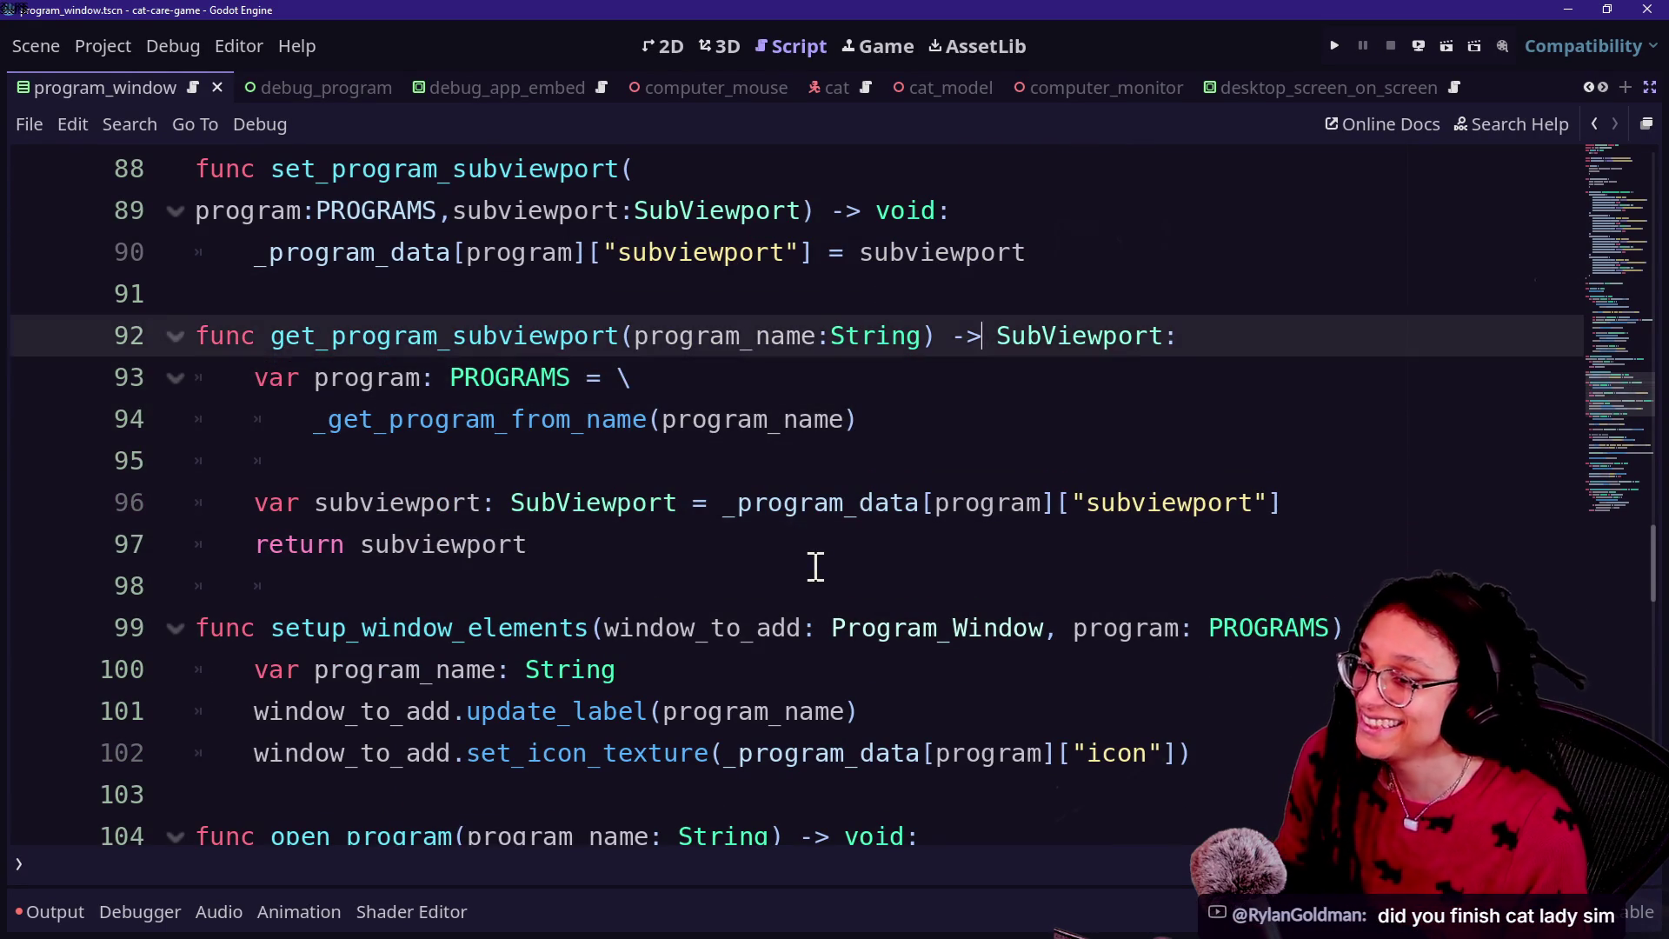
{"action": "key", "text": "Down"}
{"action": "key", "text": "Down"}
{"action": "key", "text": "Down"}
{"action": "key", "text": "Down"}
{"action": "key", "text": "Down"}
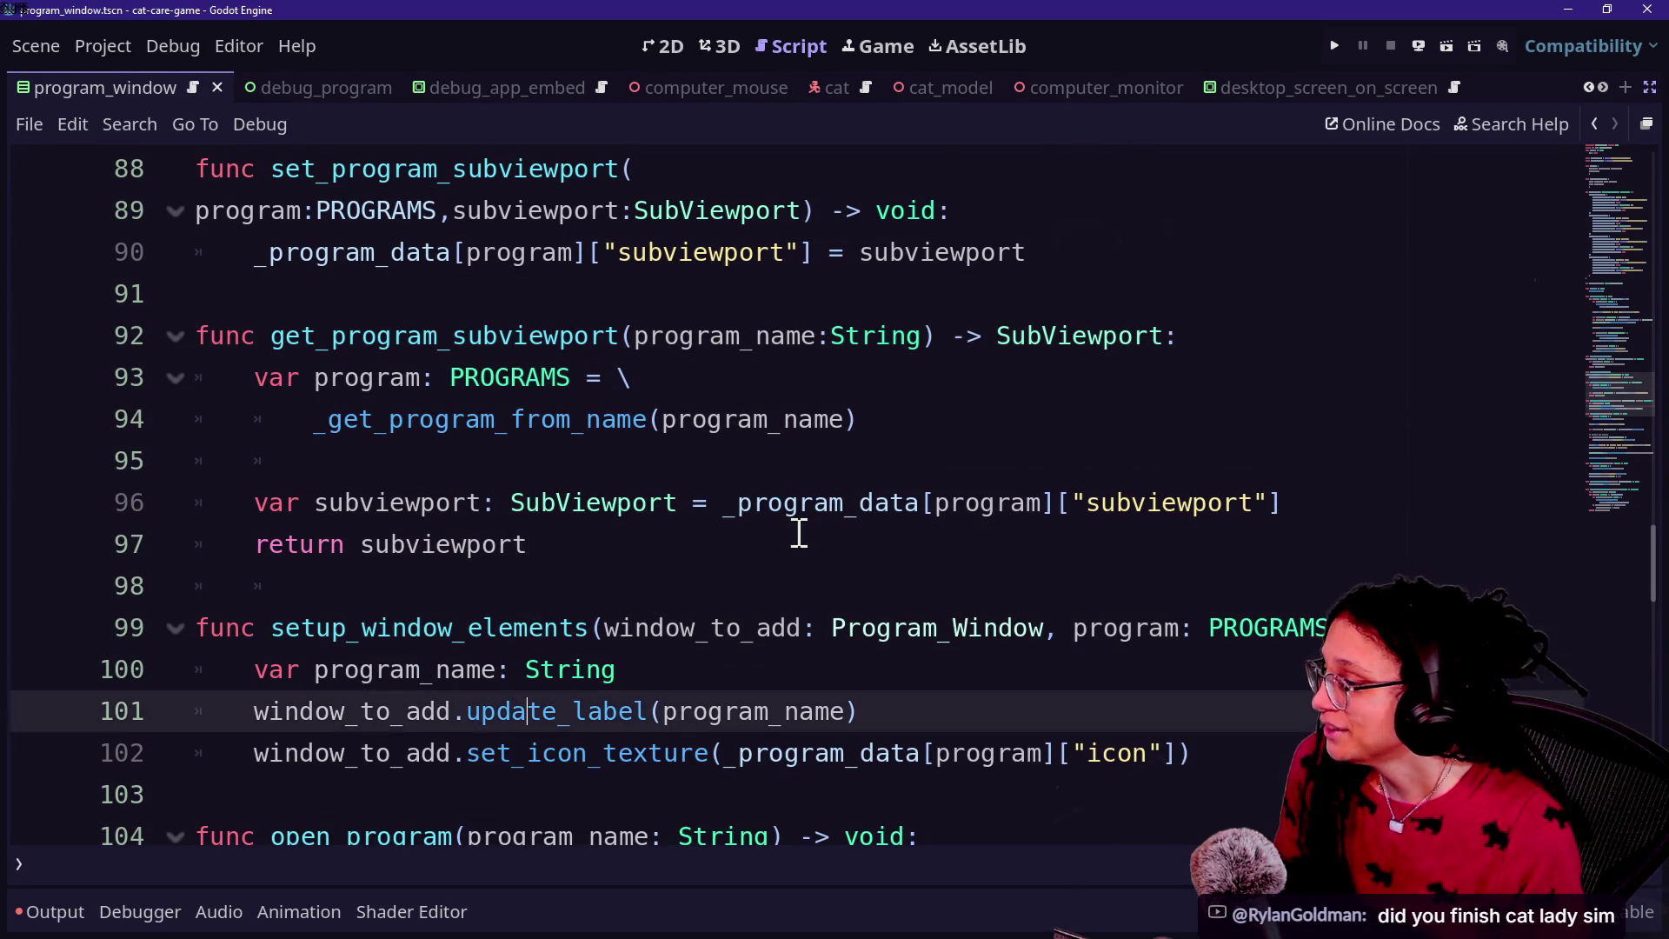
{"action": "left_click", "coordinate": [710, 577]}
{"action": "key", "text": "BackSpace"}
{"action": "key", "text": "Return"}
{"action": "key", "text": "Down"}
{"action": "key", "text": "Down"}
{"action": "key", "text": "Down"}
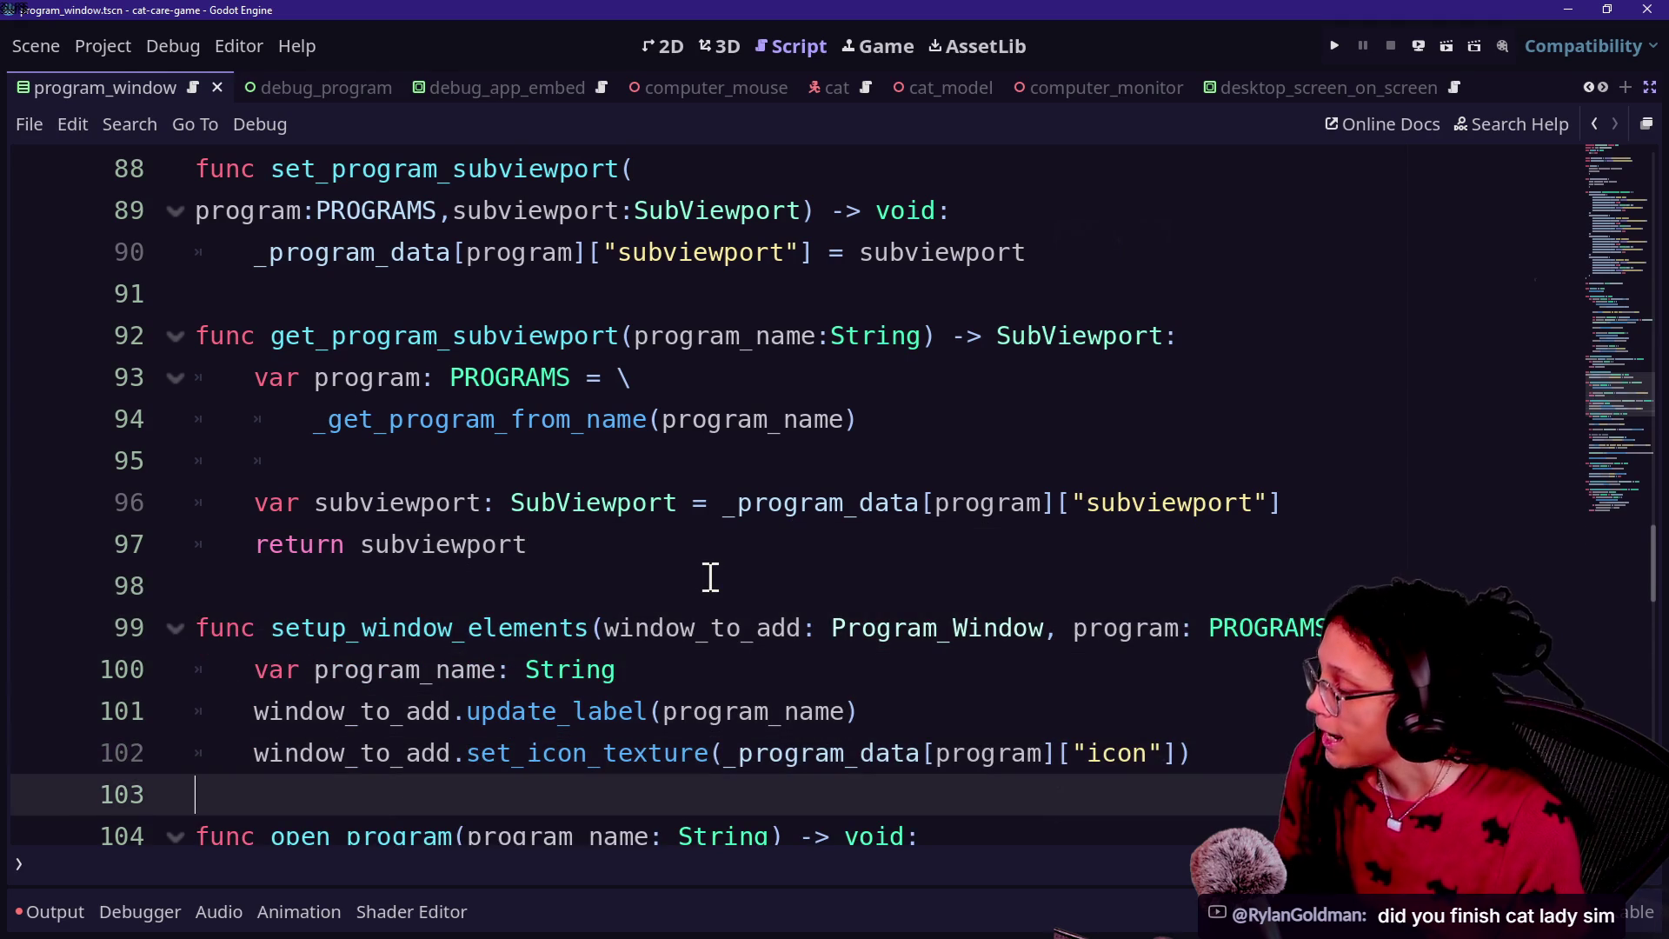
{"action": "left_click", "coordinate": [709, 577]}
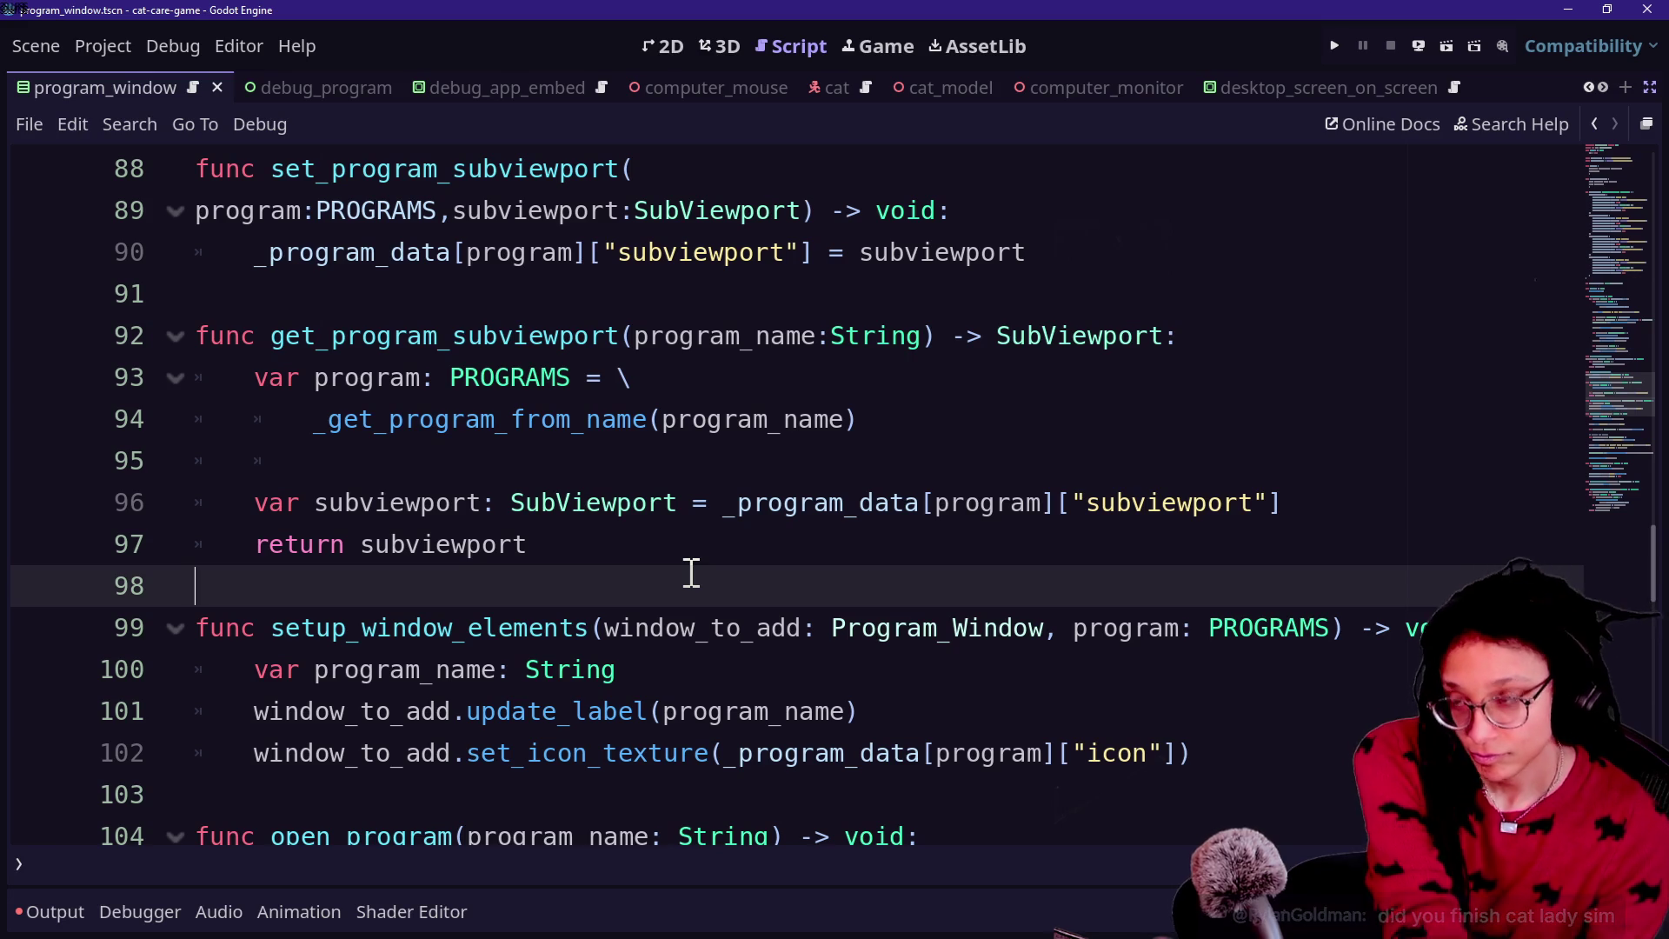
{"action": "left_click", "coordinate": [1174, 726]}
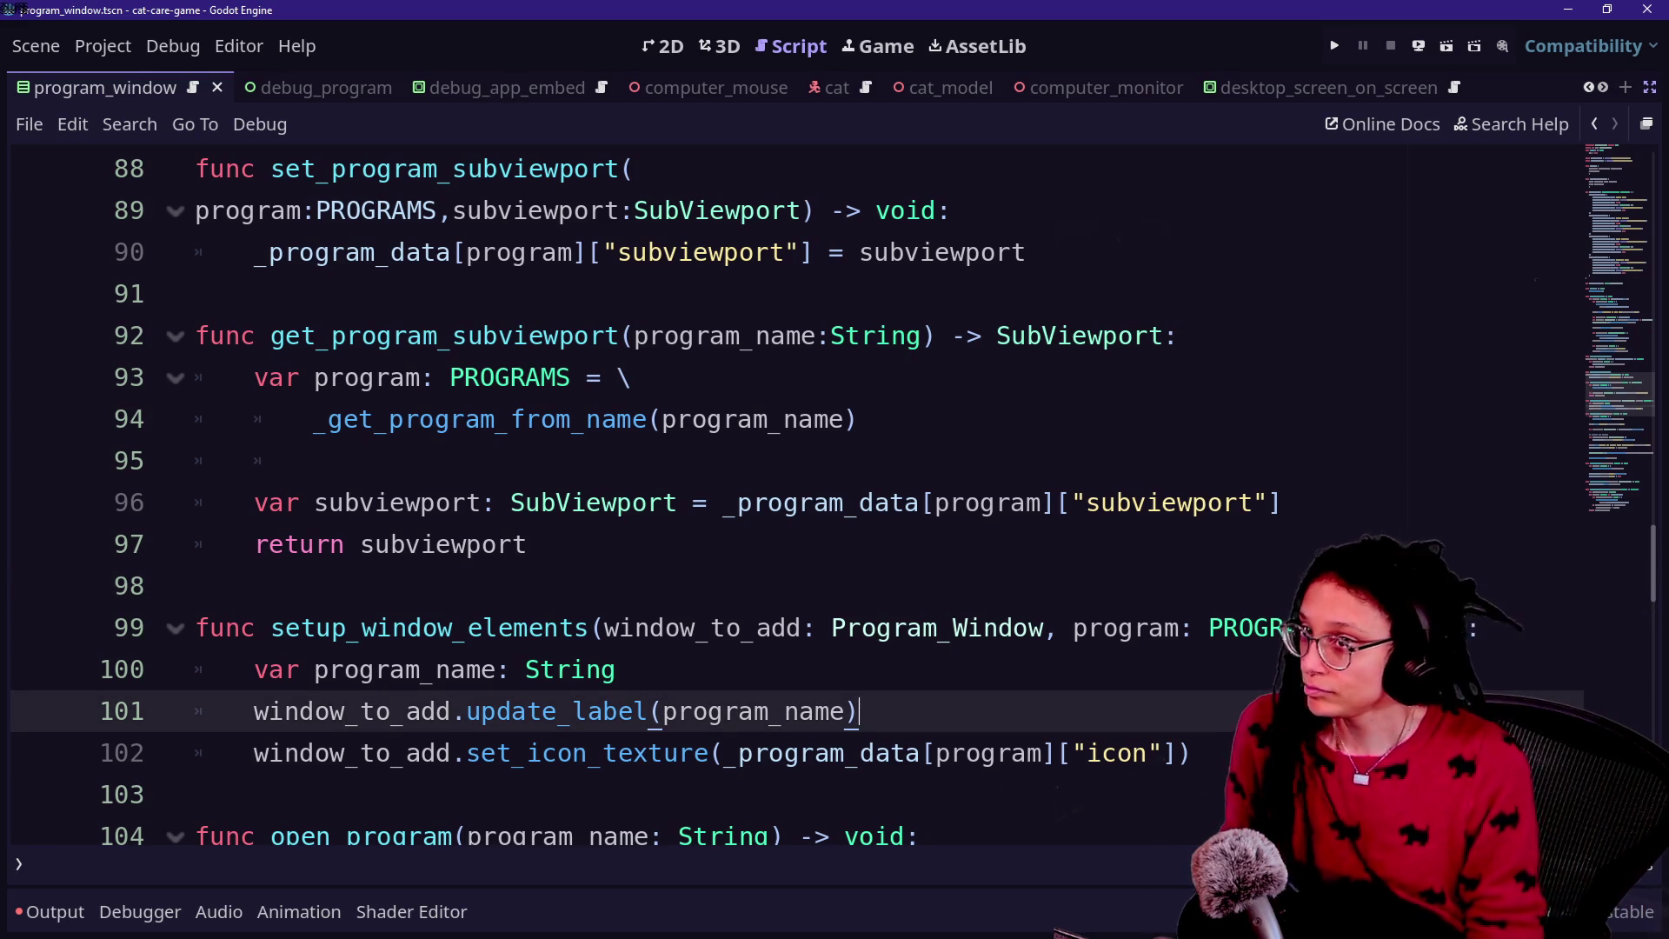
{"action": "left_click", "coordinate": [1187, 279]}
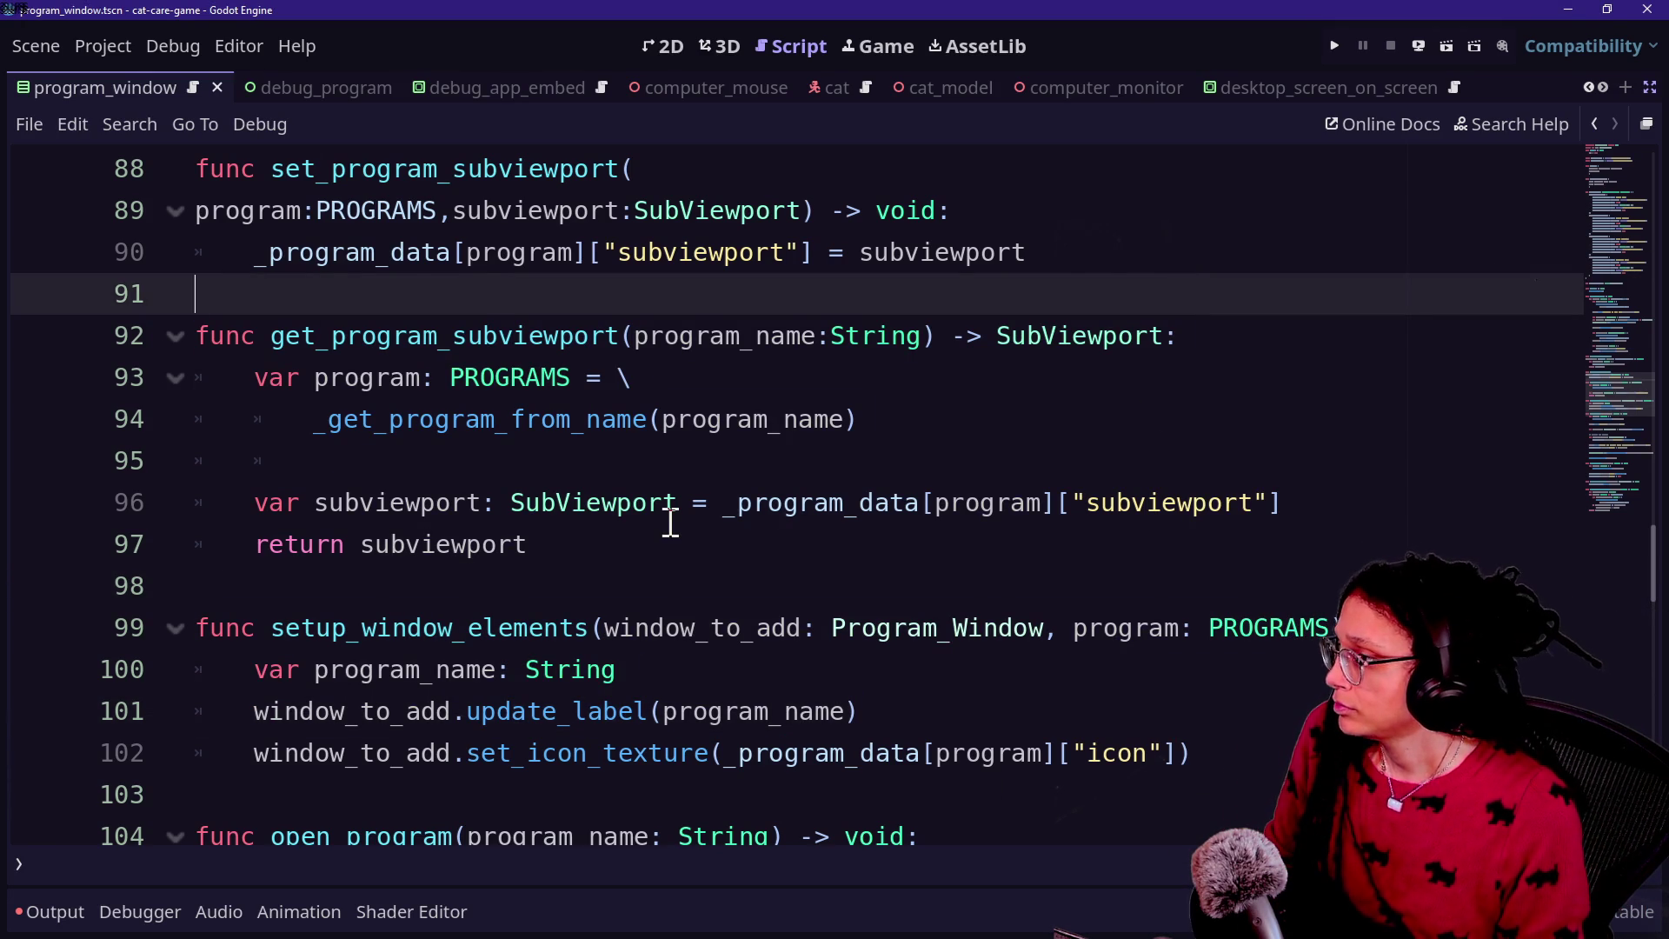
{"action": "scroll", "coordinate": [670, 523], "scroll_direction": "down", "scroll_amount": 1}
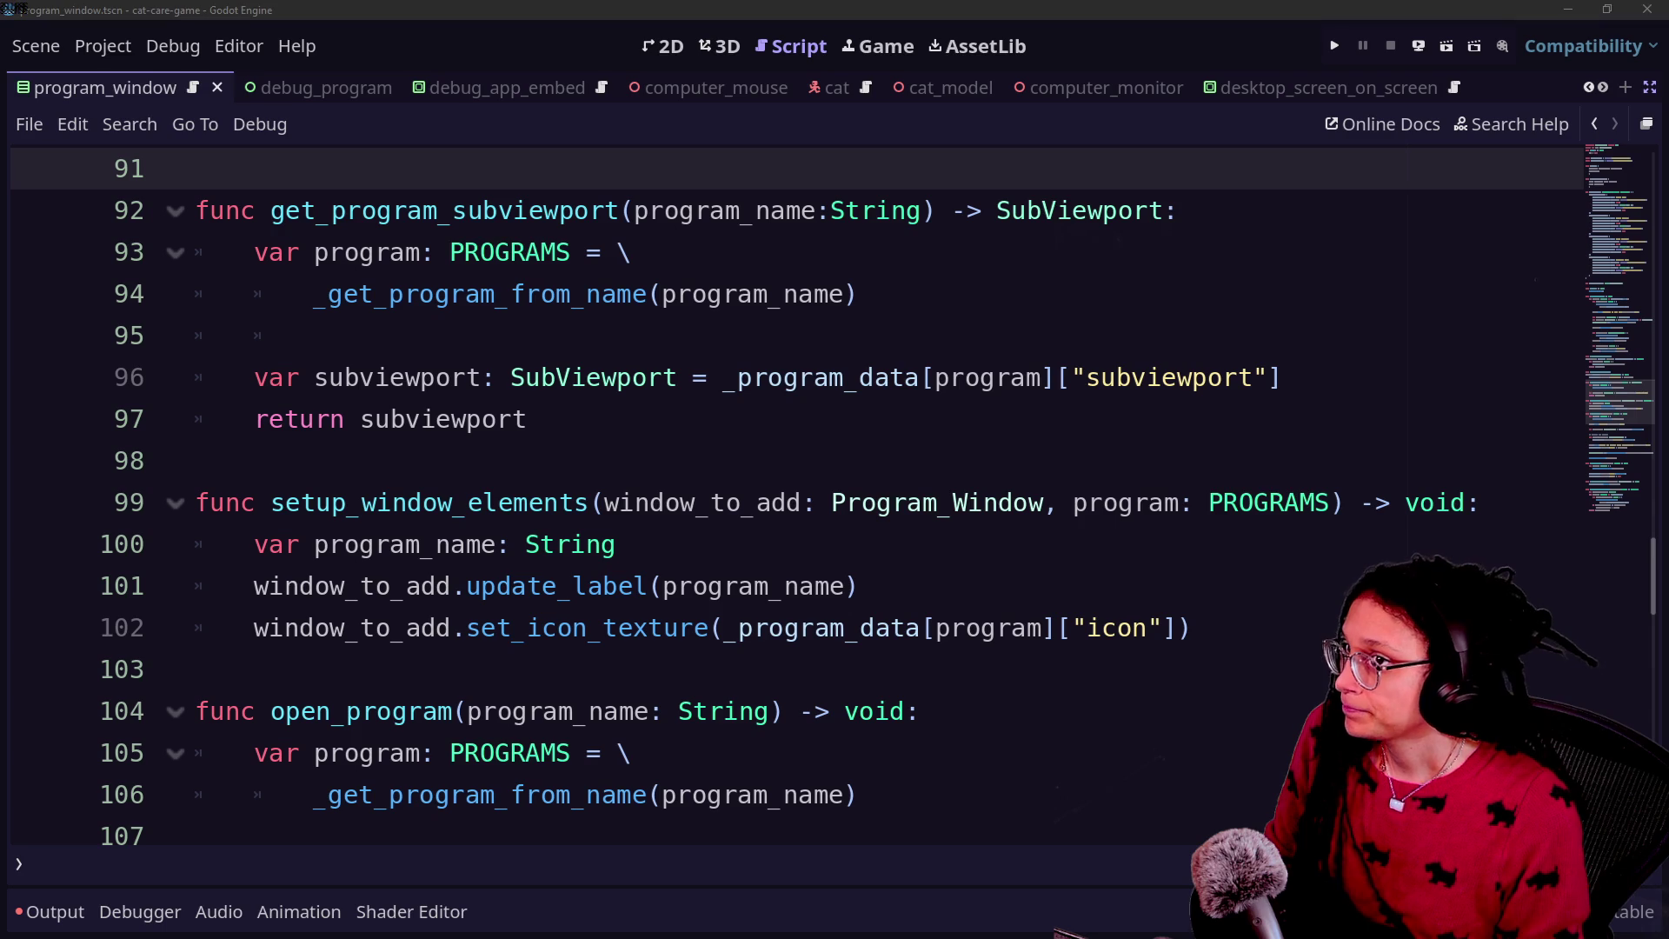
{"action": "left_click", "coordinate": [600, 431]}
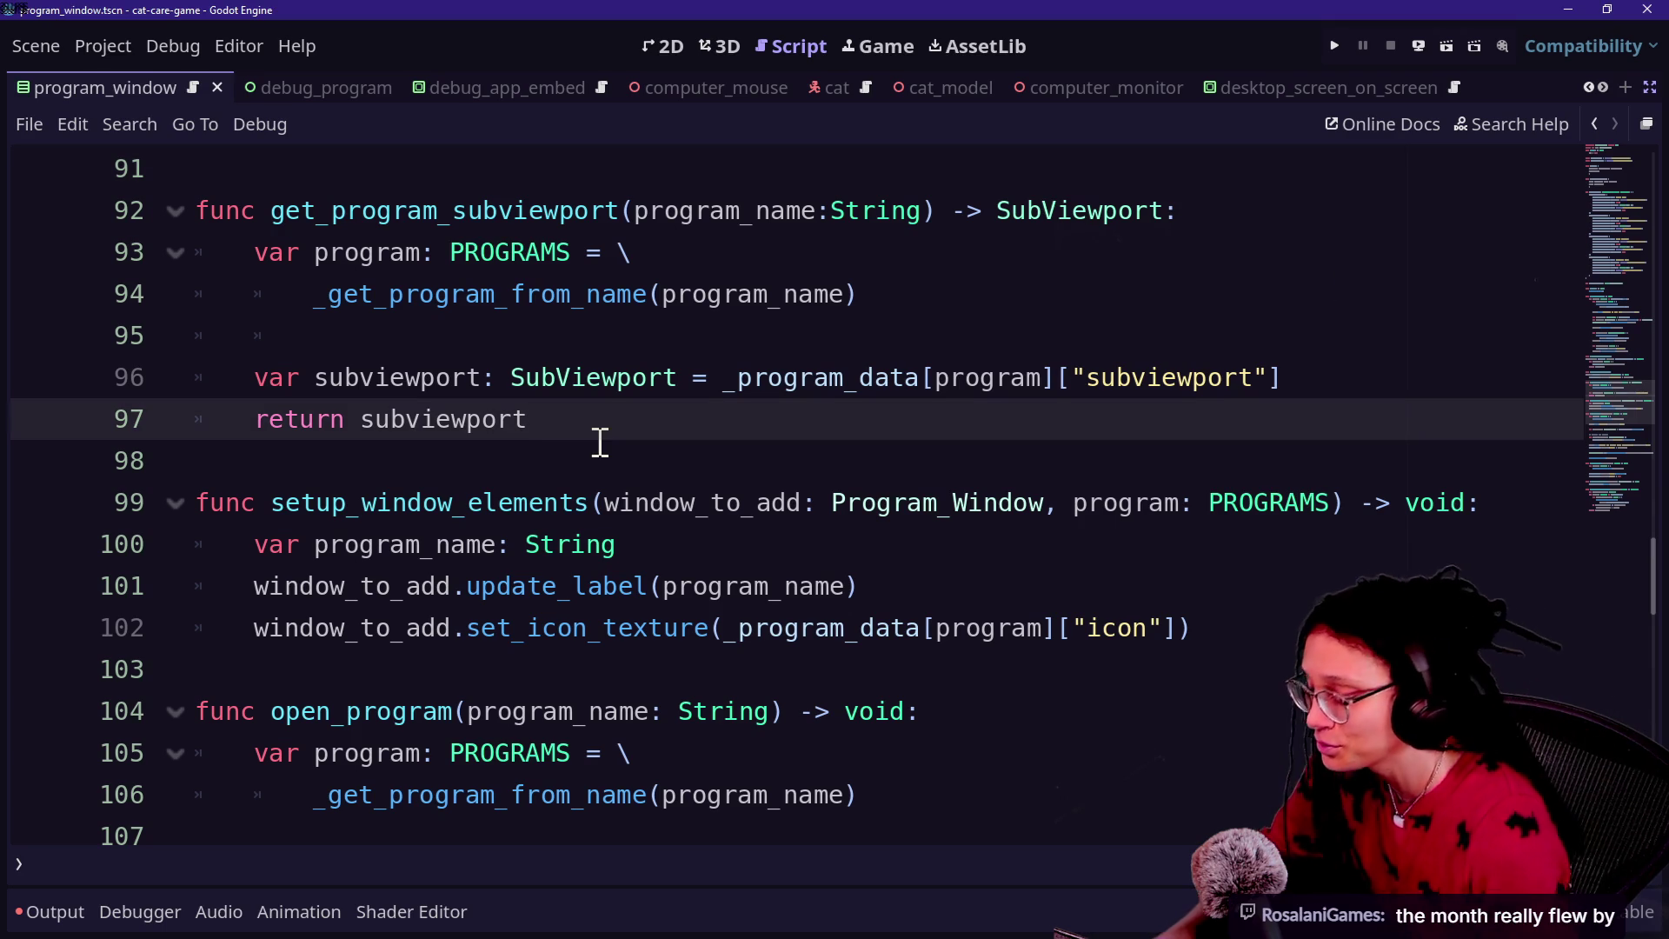
{"action": "left_click", "coordinate": [429, 446]}
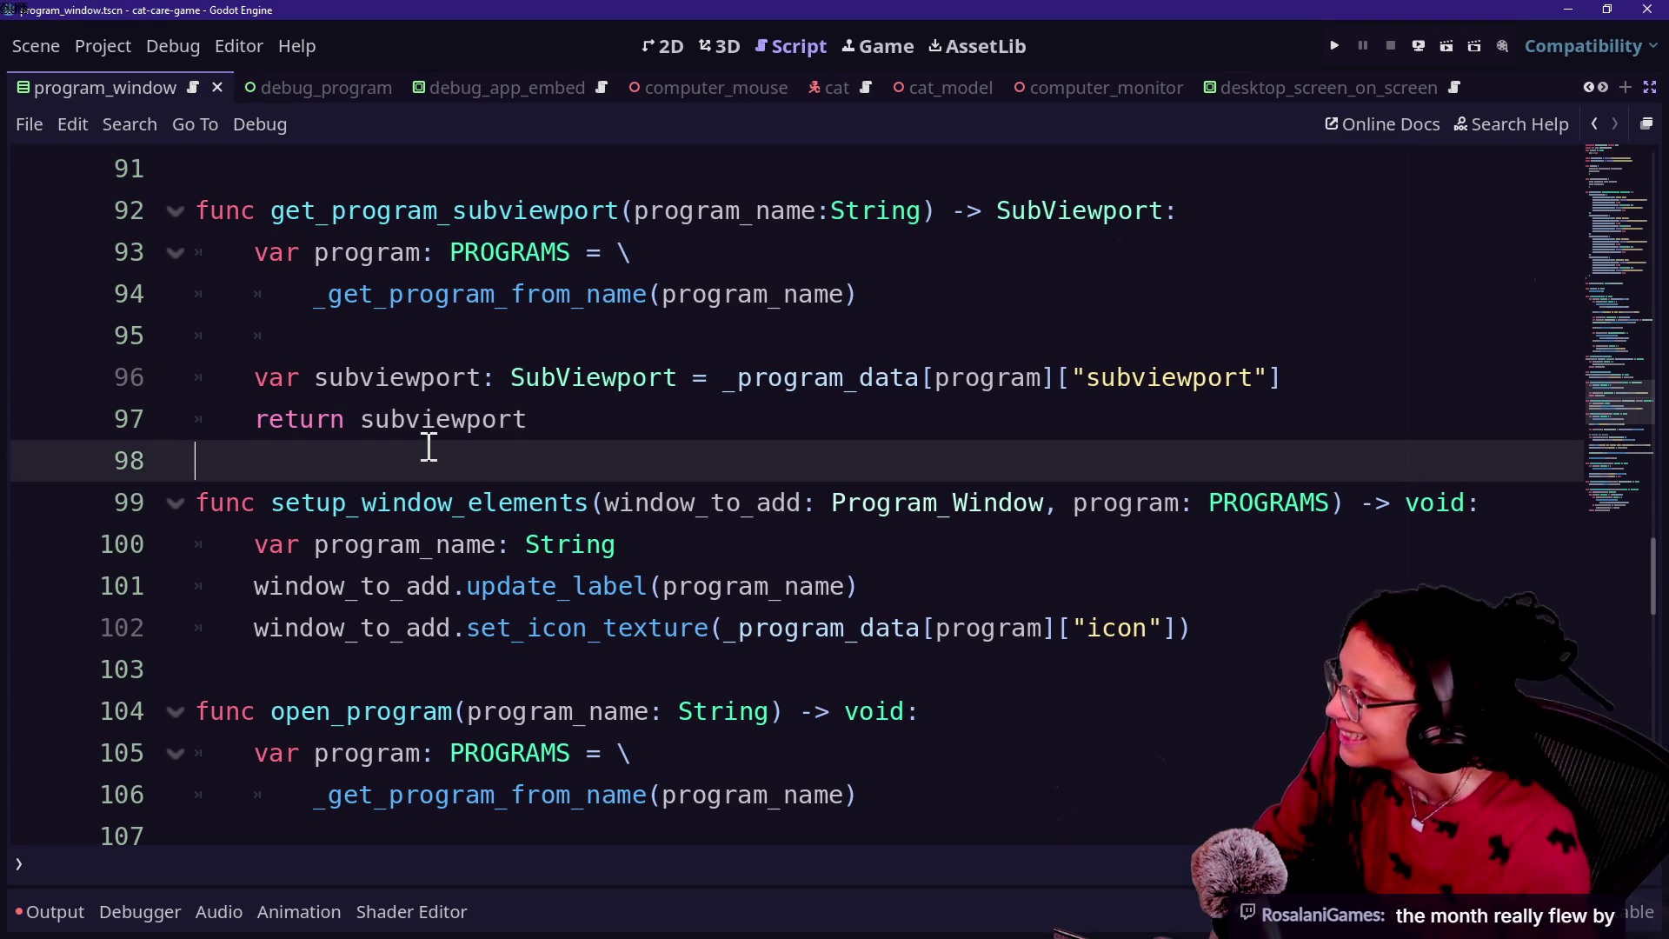
{"action": "key", "text": "Down"}
{"action": "key", "text": "Down"}
{"action": "key", "text": "Up"}
{"action": "key", "text": "Up"}
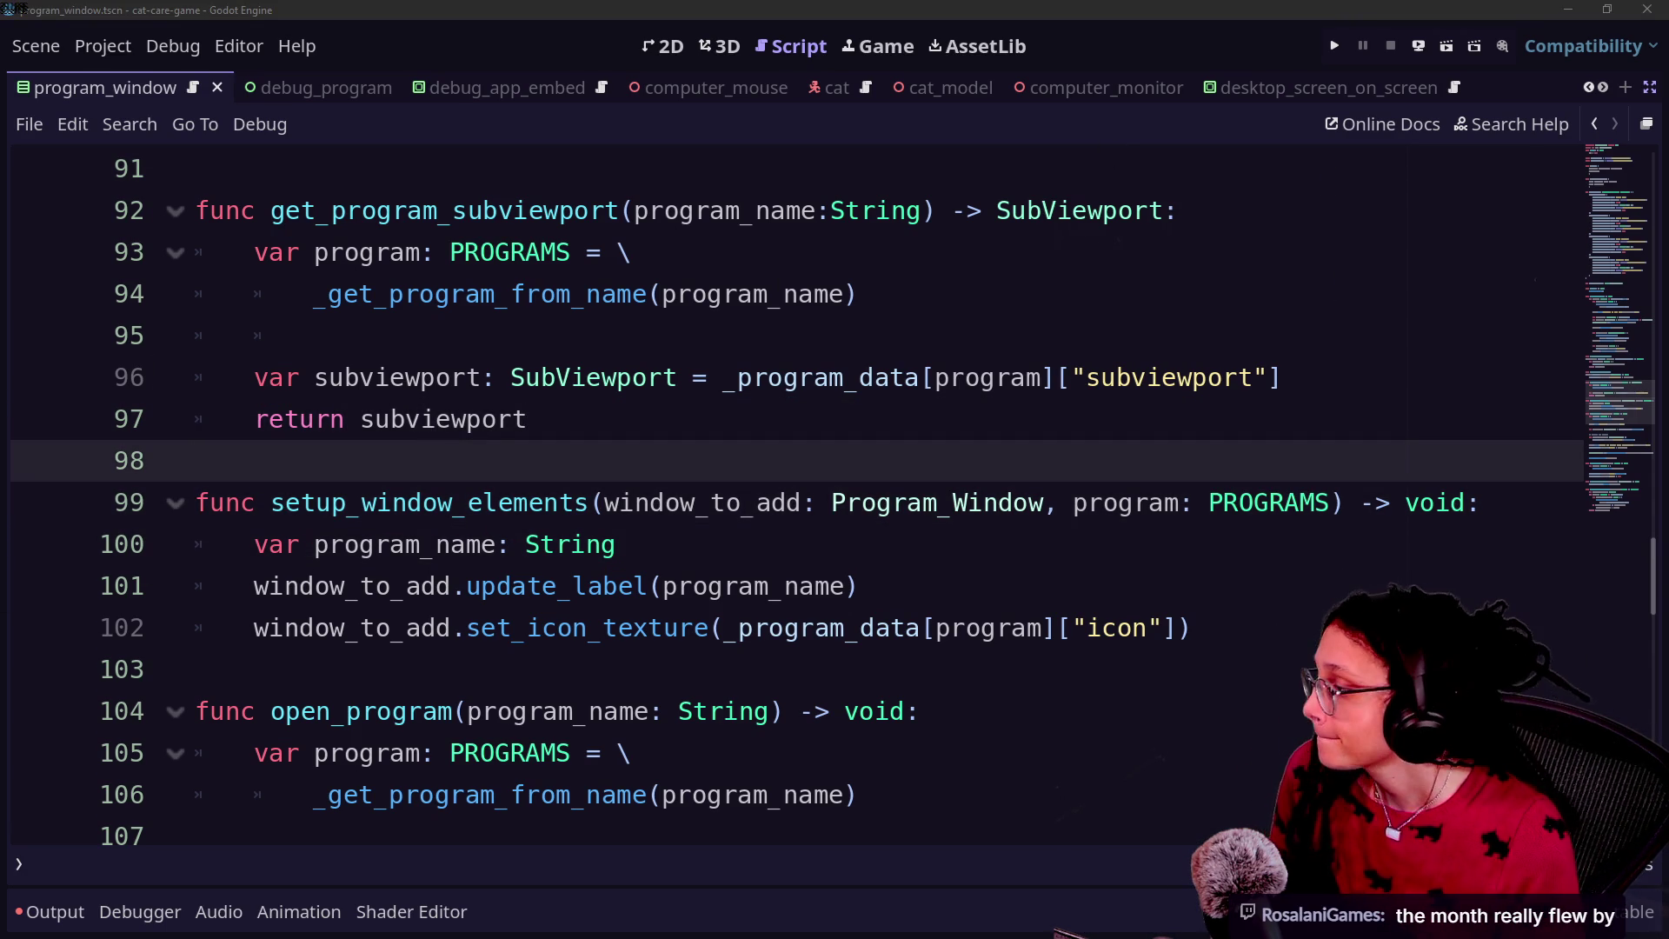
{"action": "key", "text": "Down"}
{"action": "key", "text": "Down"}
{"action": "key", "text": "Up"}
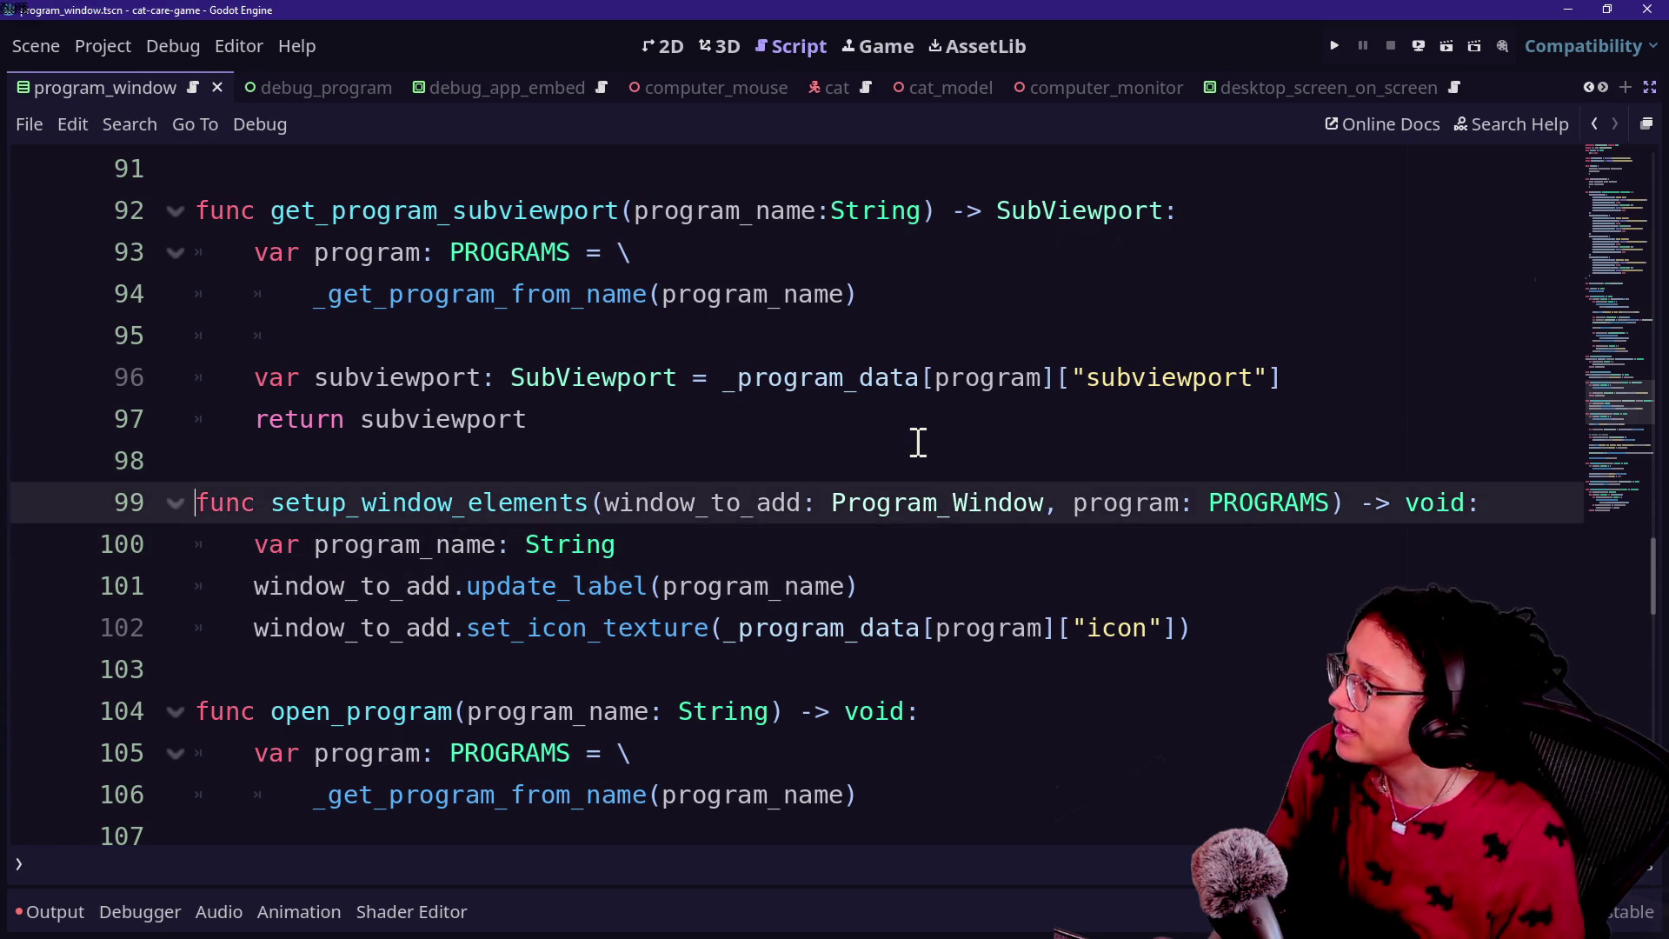
{"action": "key", "text": "Down"}
{"action": "key", "text": "Up"}
{"action": "key", "text": "Up"}
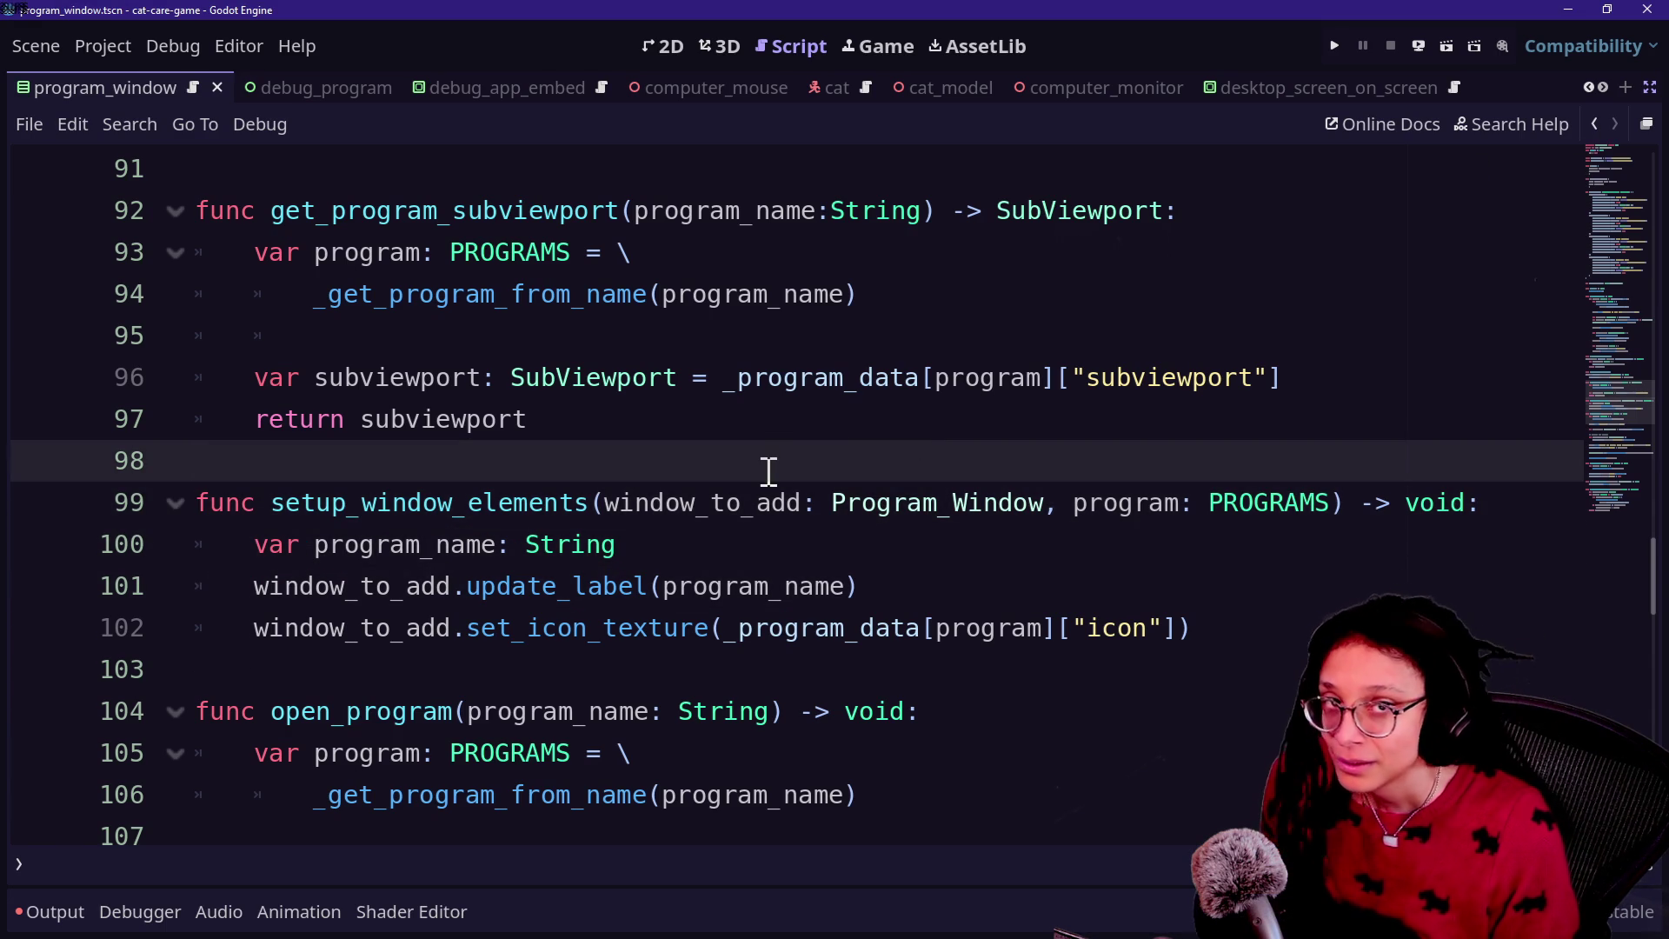
{"action": "key", "text": "Down"}
{"action": "key", "text": "Down"}
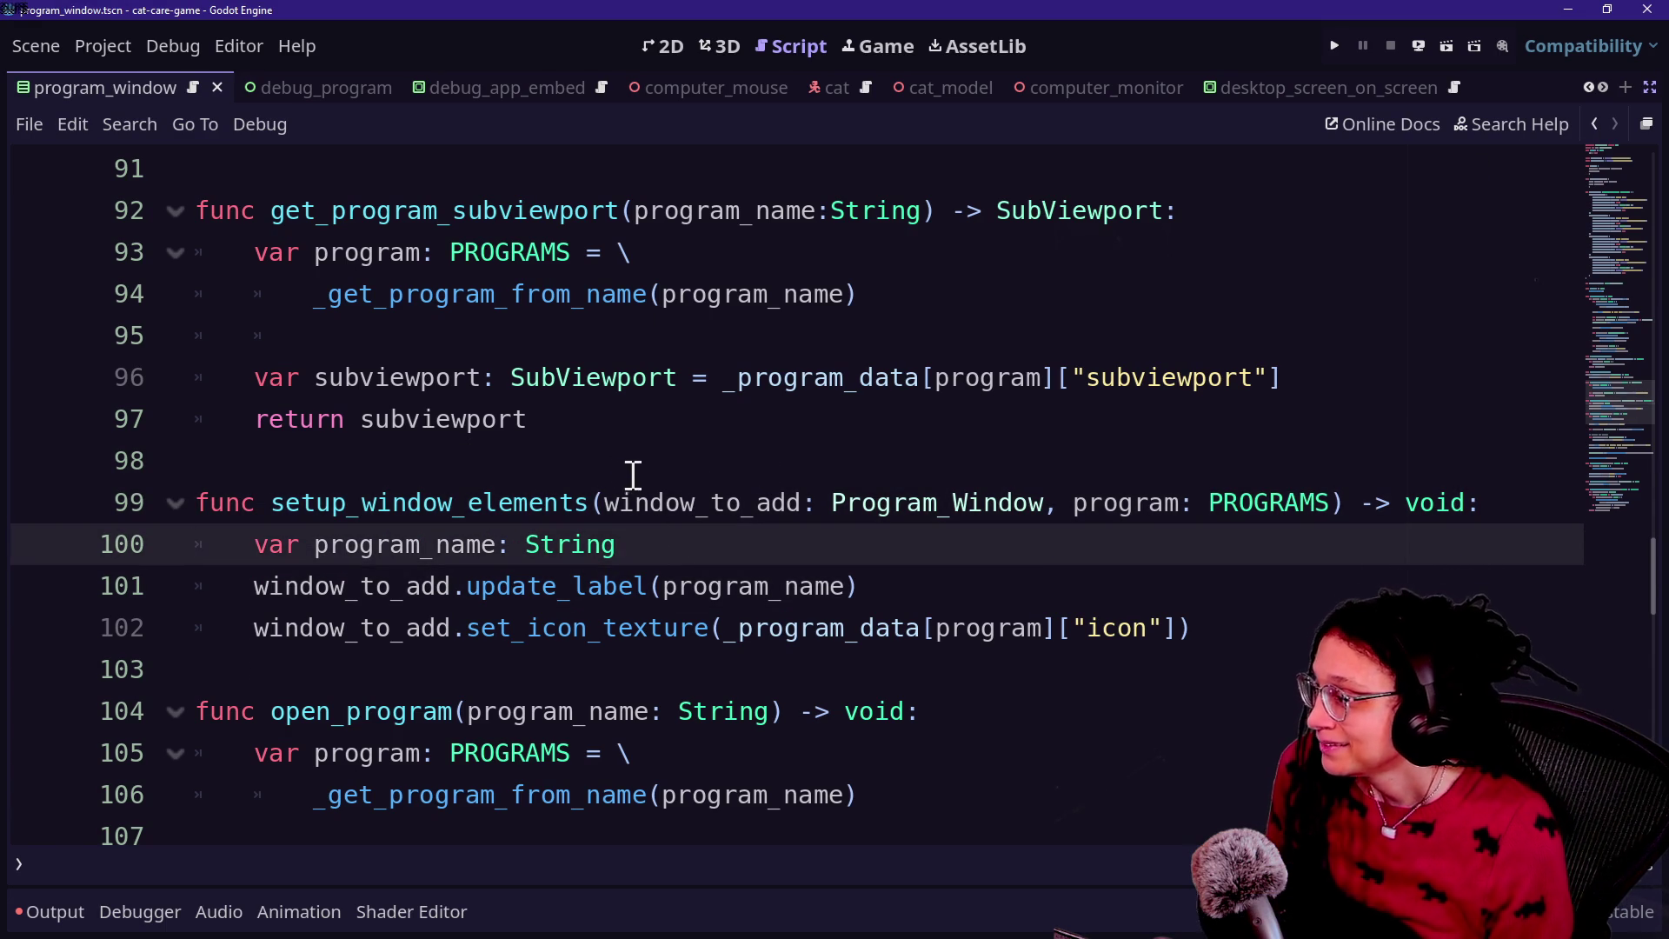
Step: Rename setup_window_elements' parameter to program_name and split its signature onto two lines
{"action": "left_click", "coordinate": [1168, 504]}
{"action": "type", "text": ")n"}
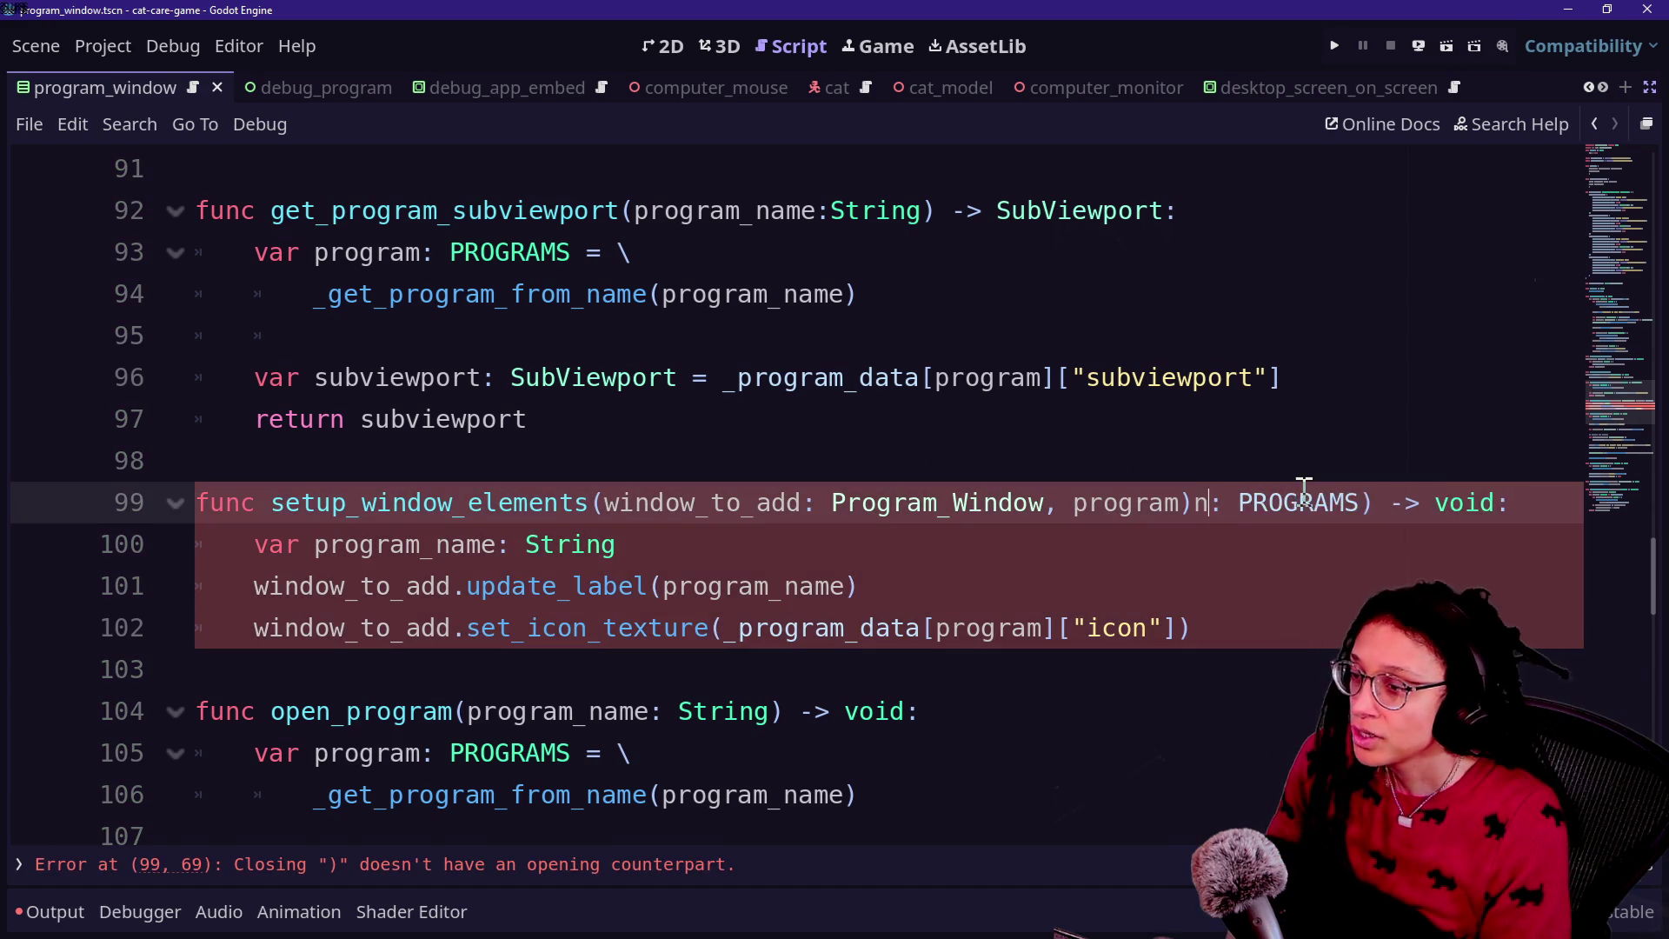
{"action": "key", "text": "BackSpace"}
{"action": "type", "text": "_name"}
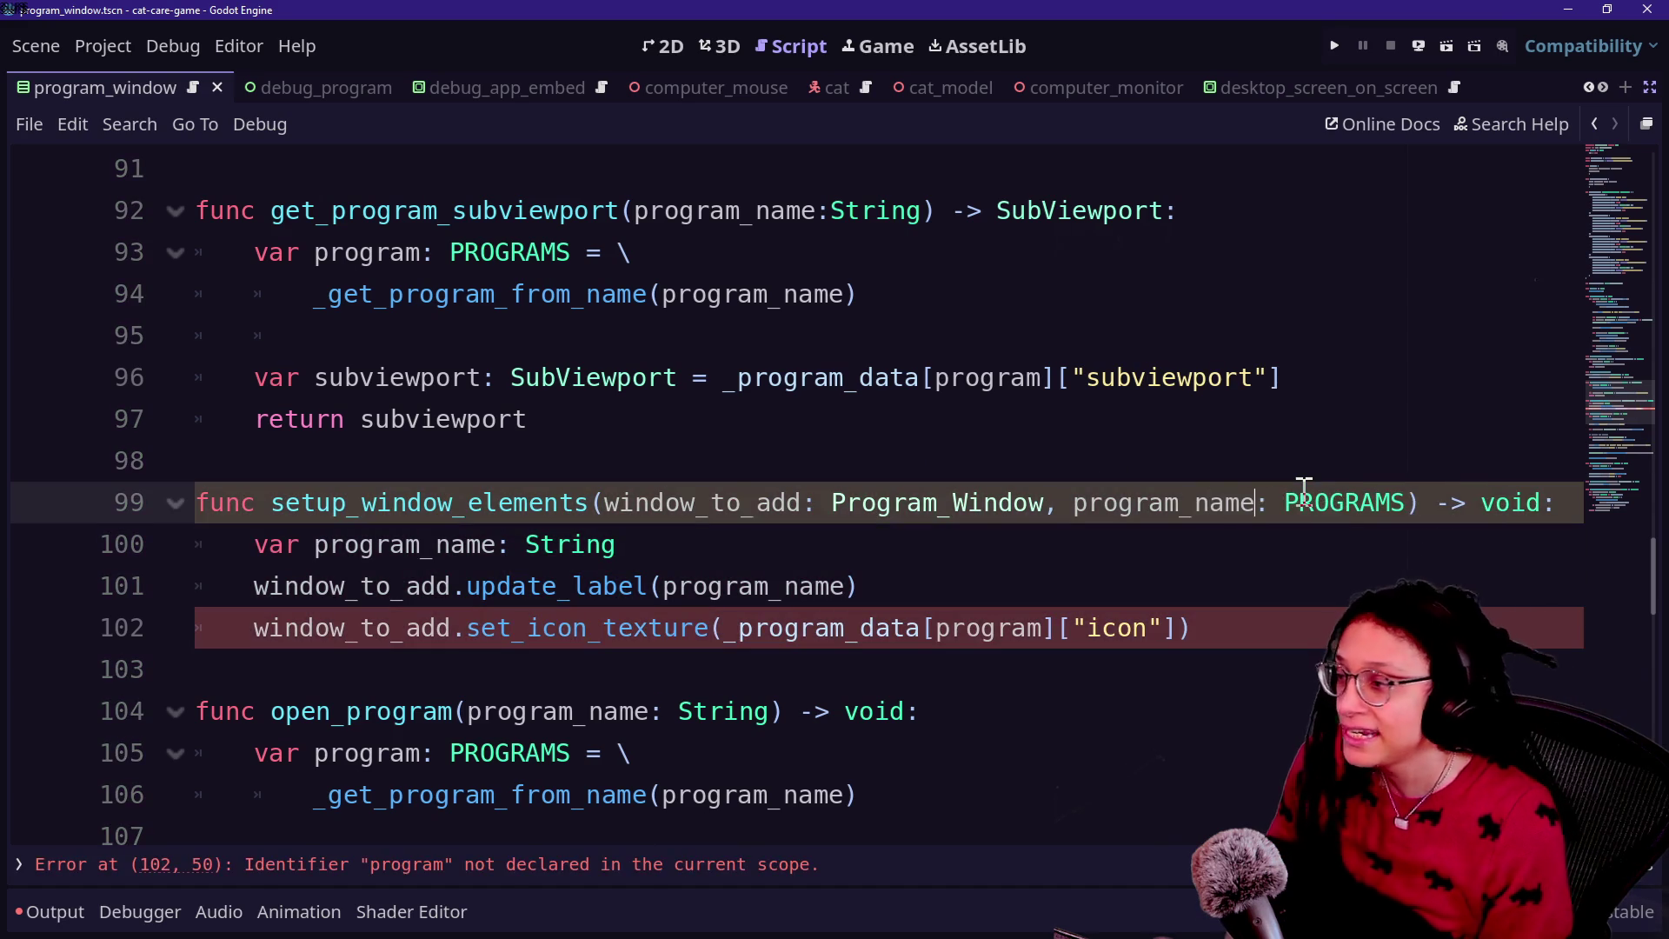
{"action": "left_click", "coordinate": [602, 502]}
{"action": "key", "text": "Return"}
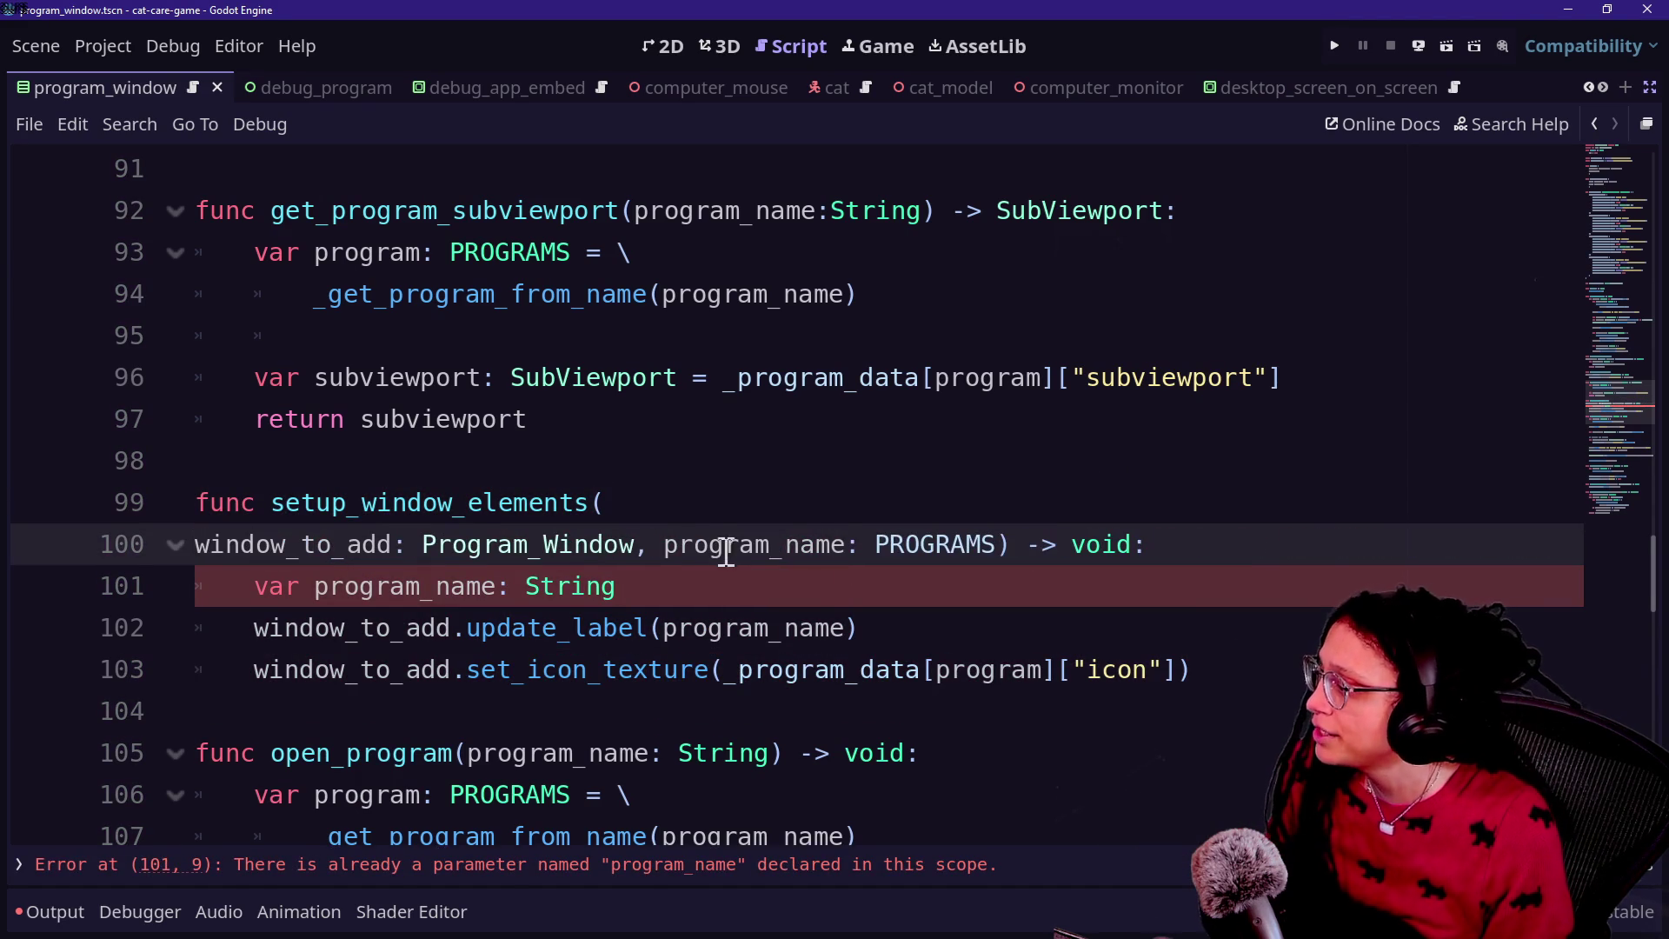
Step: Change the program_name parameter type from PROGRAMS to String
{"action": "double_click", "coordinate": [891, 537]}
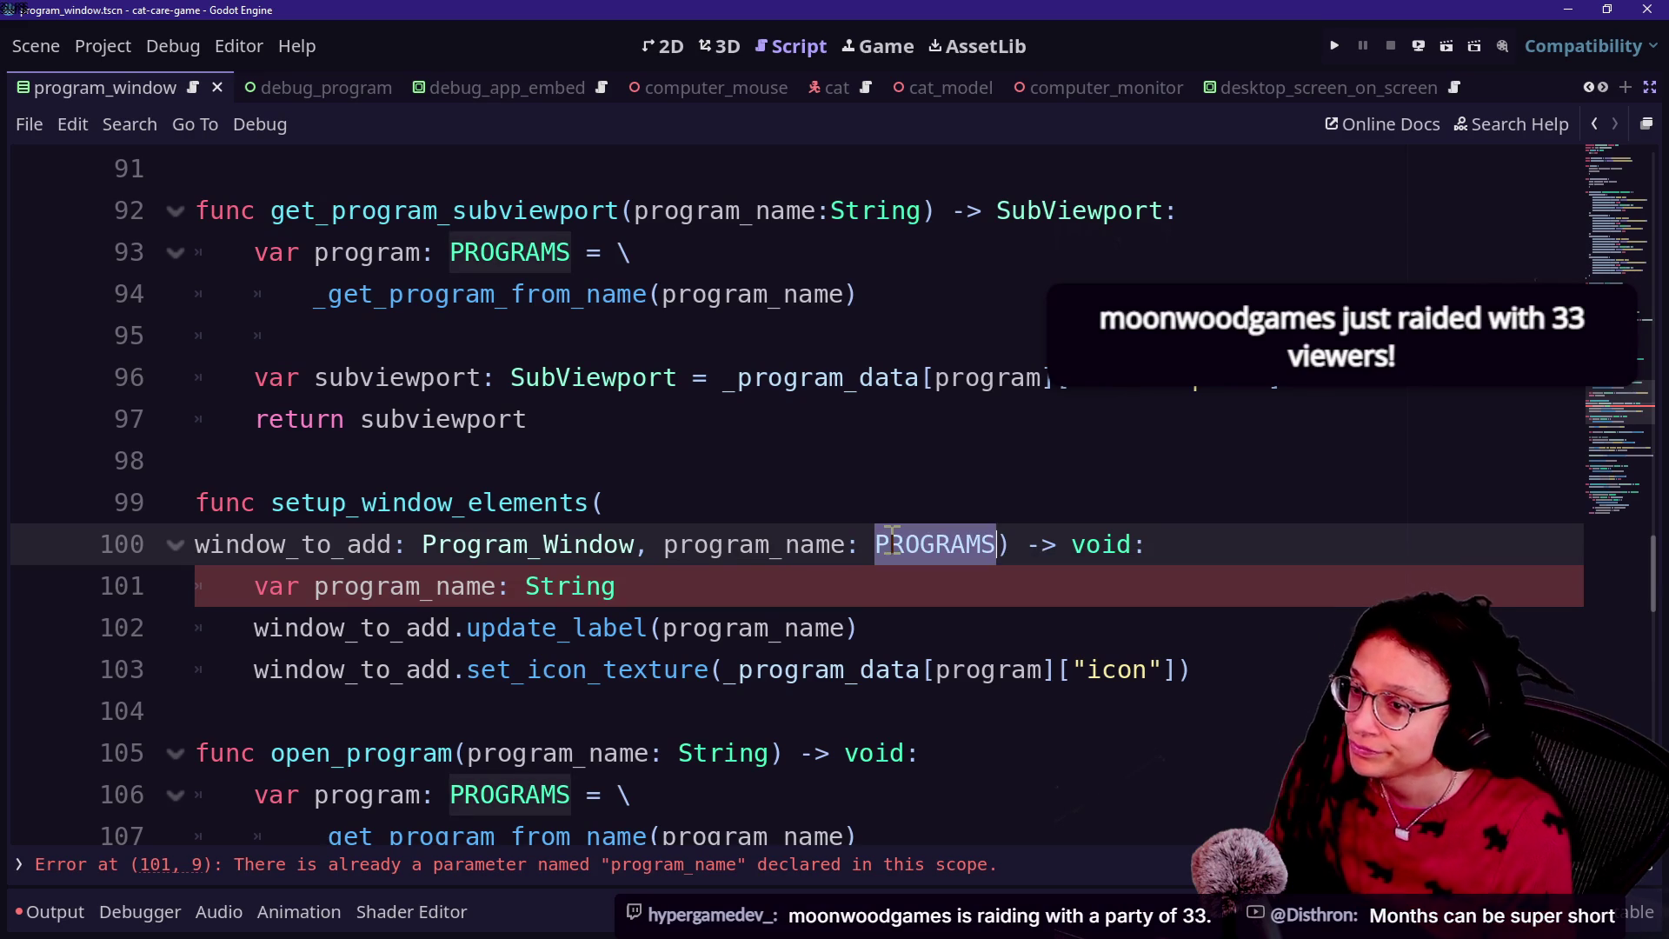
{"action": "type", "text": "SIN"}
{"action": "key", "text": "BackSpace"}
{"action": "key", "text": "BackSpace"}
{"action": "key", "text": "BackSpace"}
{"action": "type", "text": "tring"}
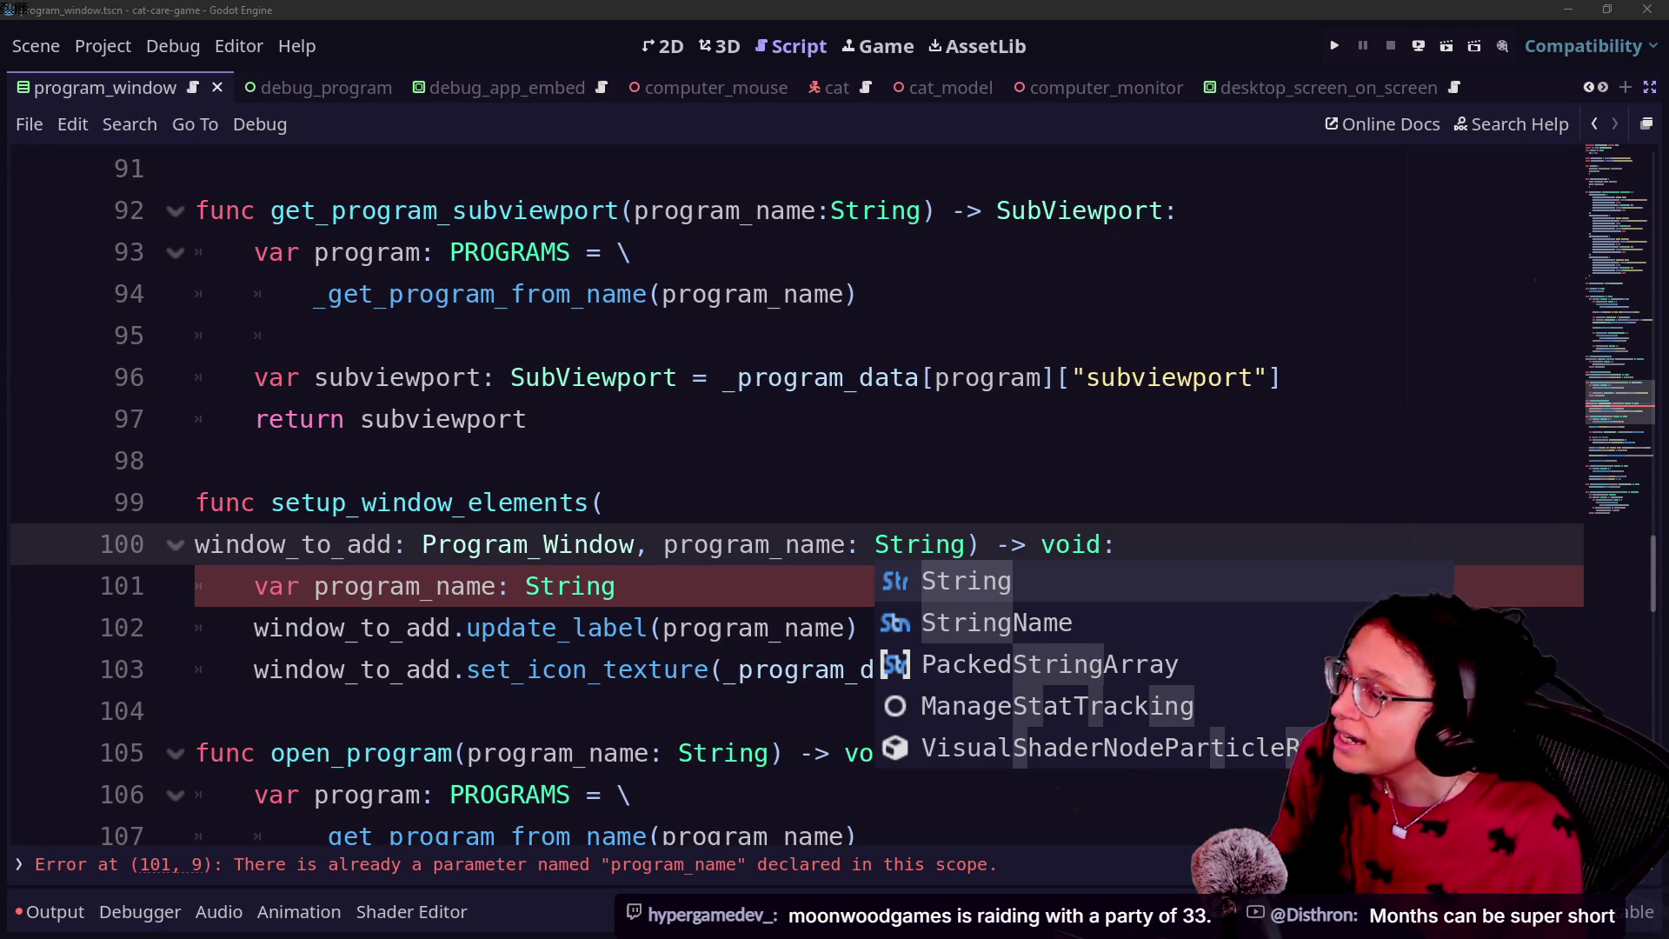
{"action": "left_click_drag", "start_coordinate": [905, 276], "coordinate": [1025, 544]}
{"action": "key", "text": "Down"}
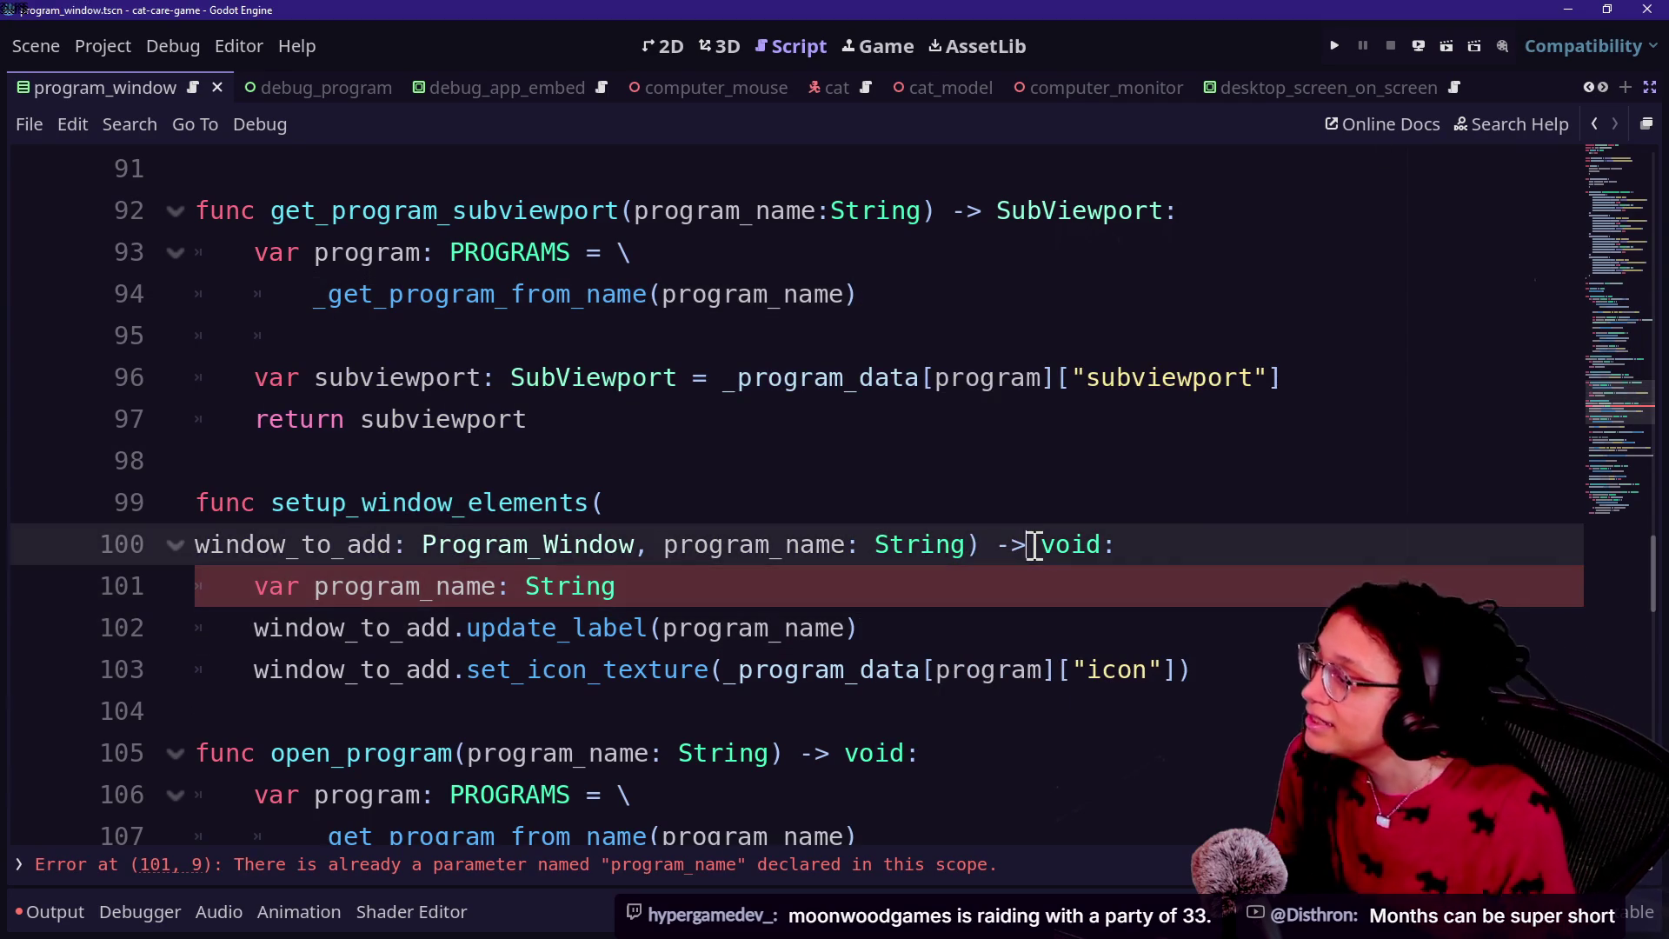
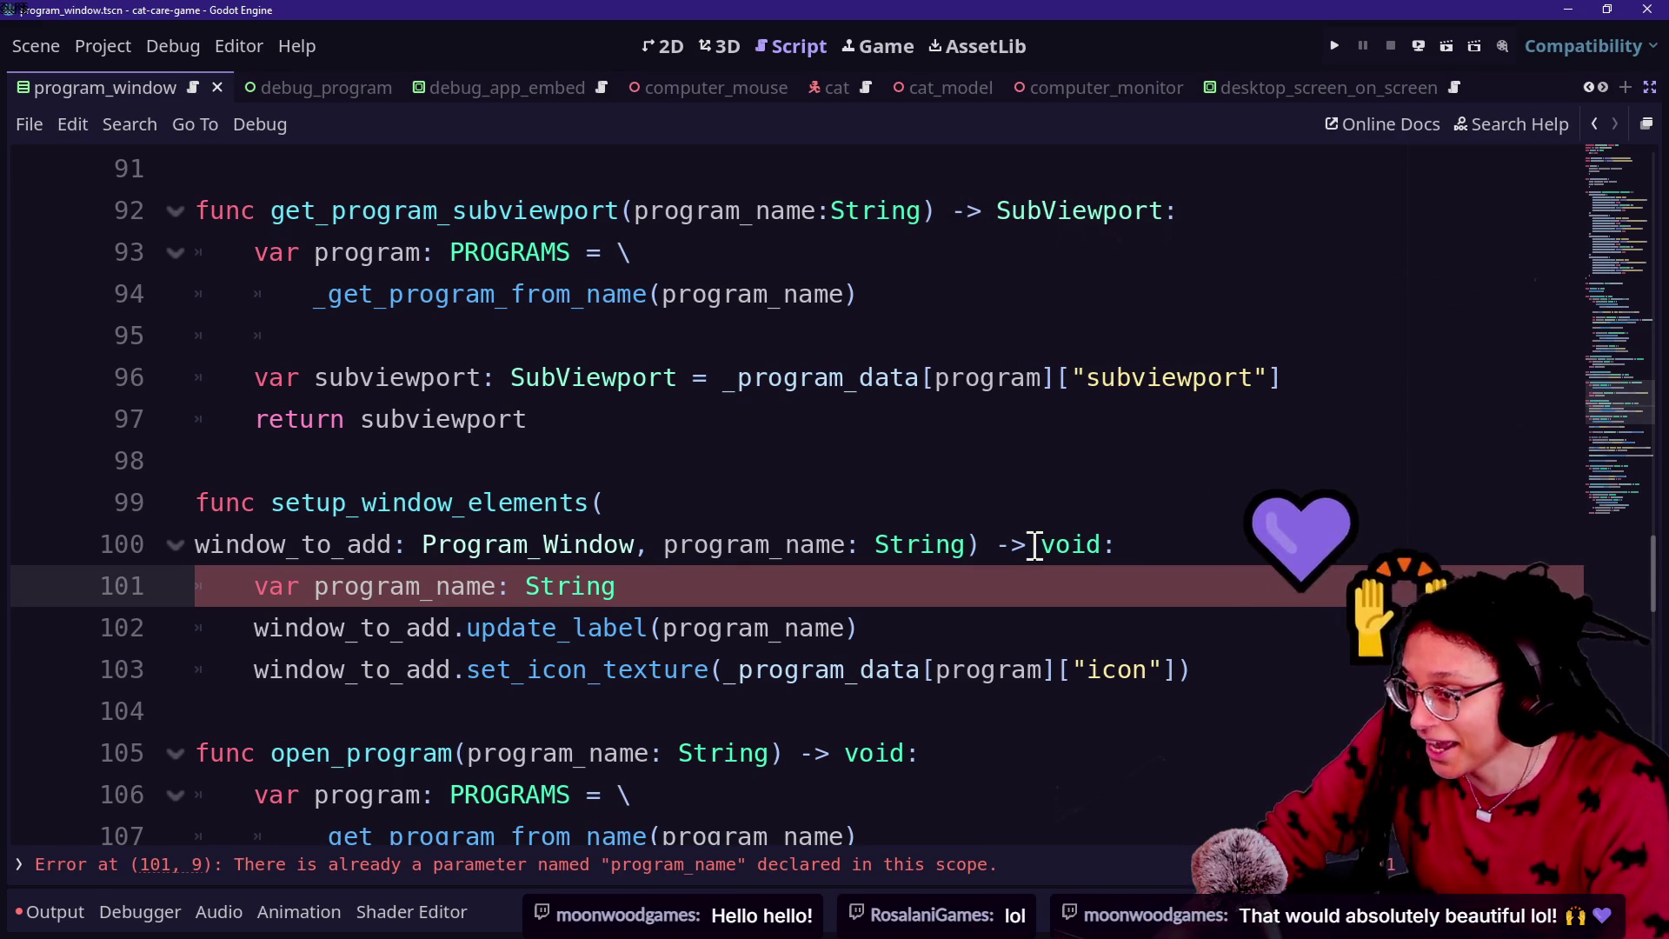
Step: Switch from Godot to the browser and bring up the Canva virtual pet design tab
{"action": "key", "text": "alt+Tab"}
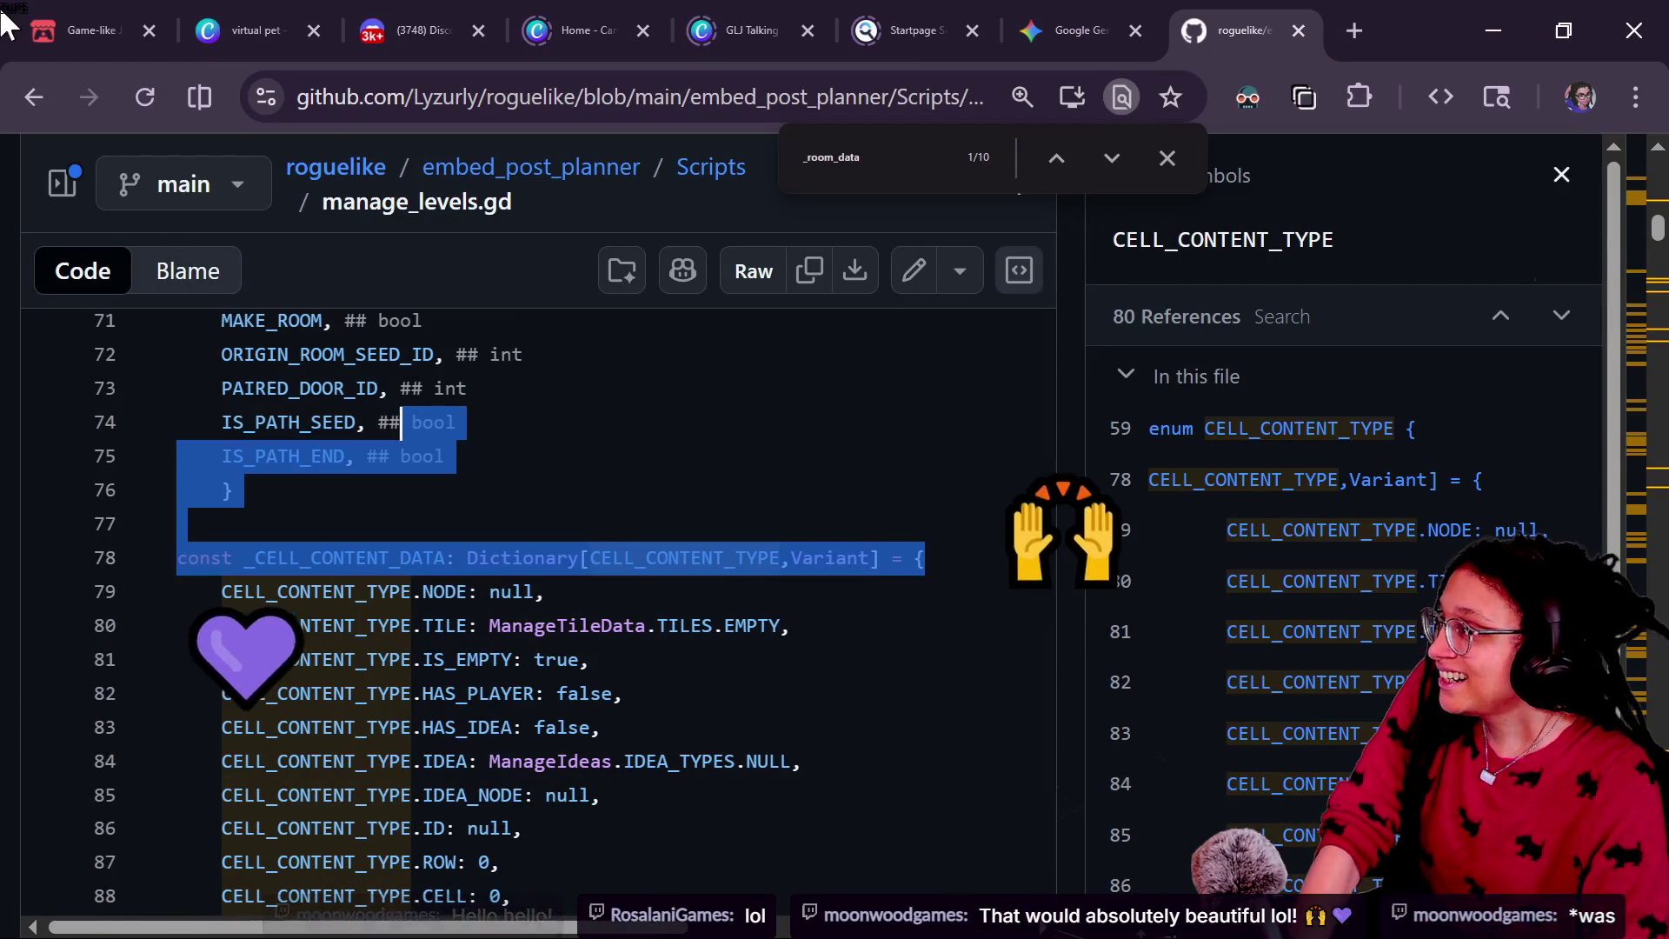
{"action": "left_click", "coordinate": [79, 26]}
Step: Look over the Canva design and Gemini chat tabs, then open the HyperGameDev itch.io game page
{"action": "left_click", "coordinate": [300, 16]}
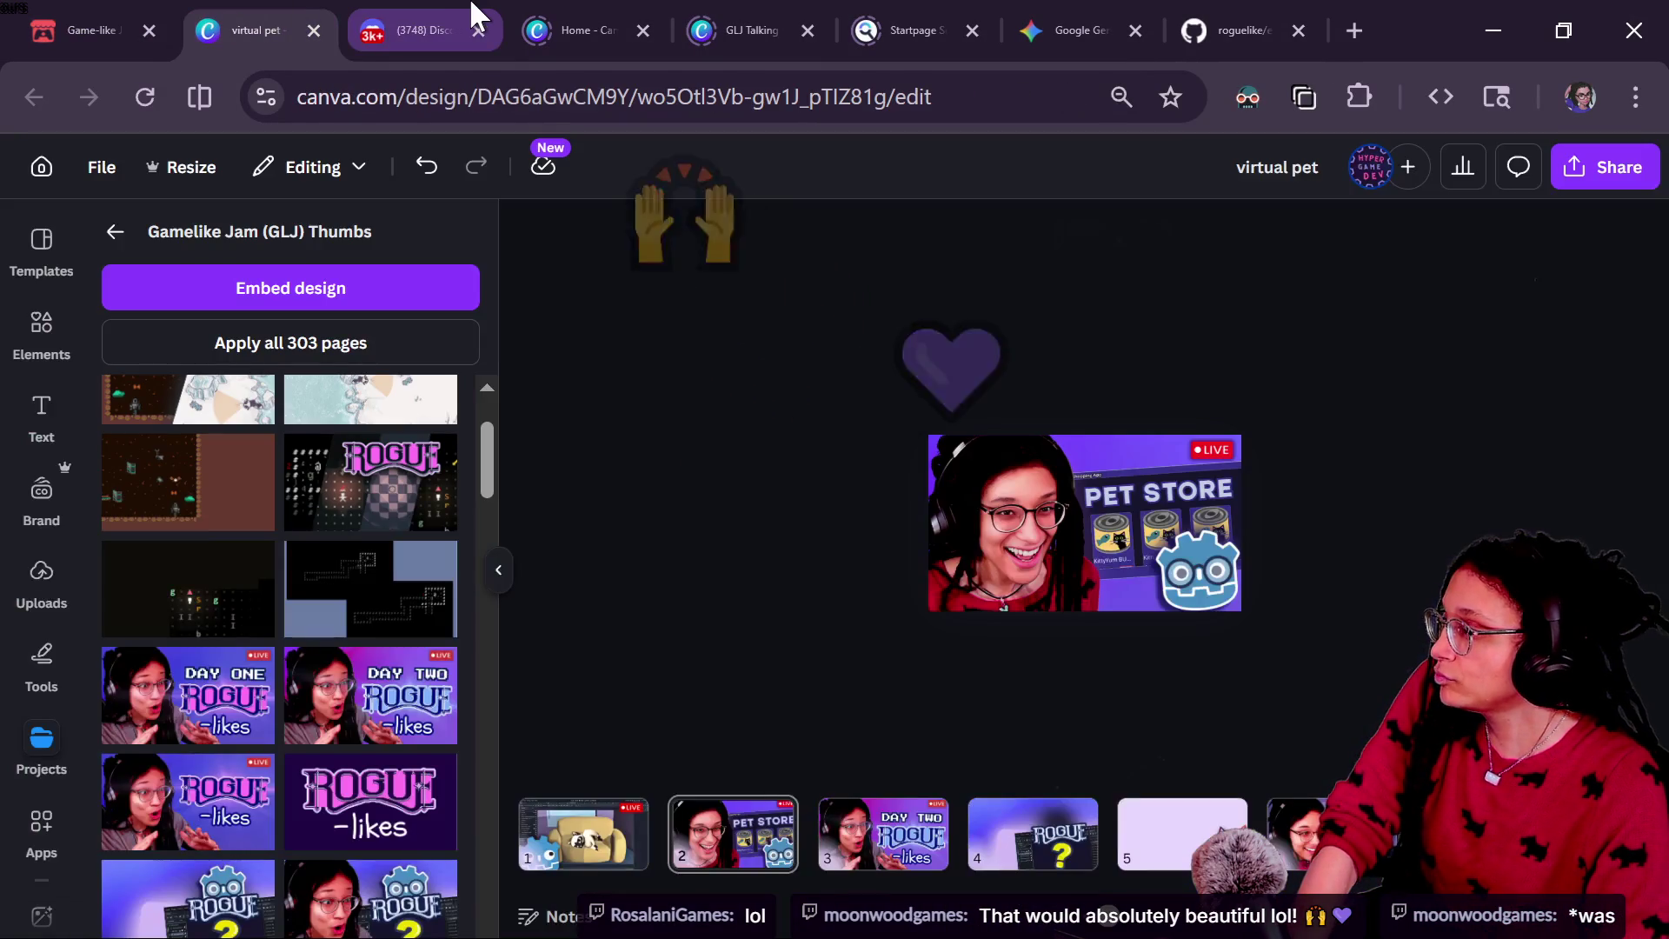
{"action": "left_click", "coordinate": [461, 17]}
{"action": "left_click", "coordinate": [1033, 15]}
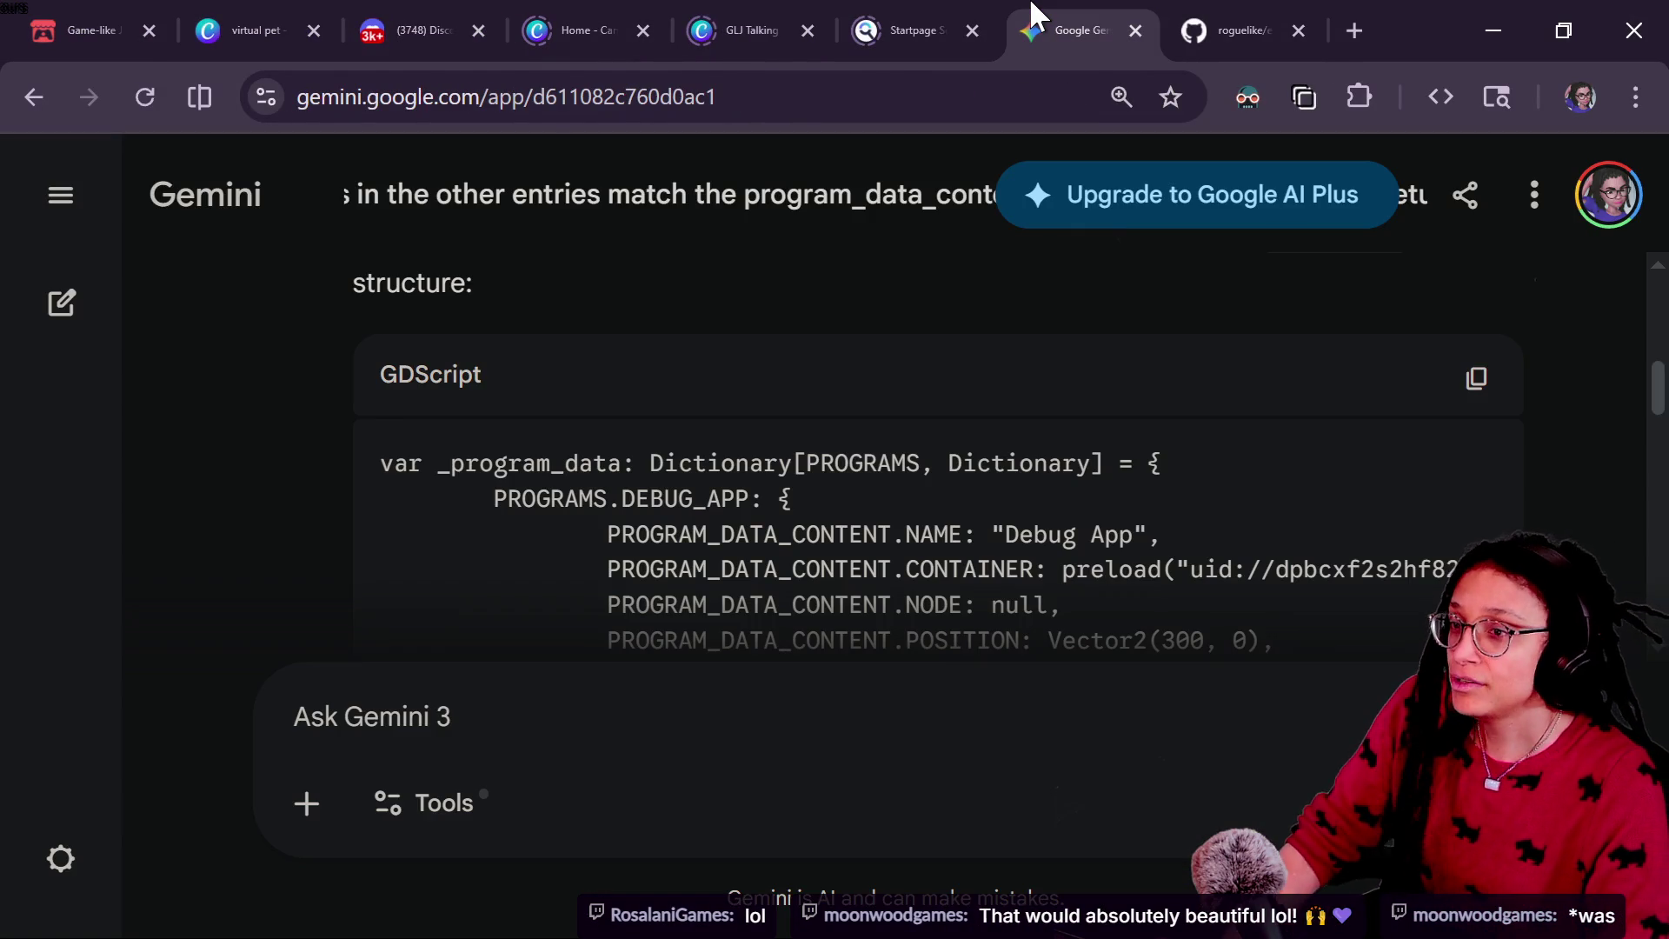
{"action": "key", "text": "alt+Tab"}
{"action": "left_click", "coordinate": [284, 17]}
Step: Run the virtual pet game full screen, showing the living room, cat and $50.00 balance
{"action": "key", "text": "F11"}
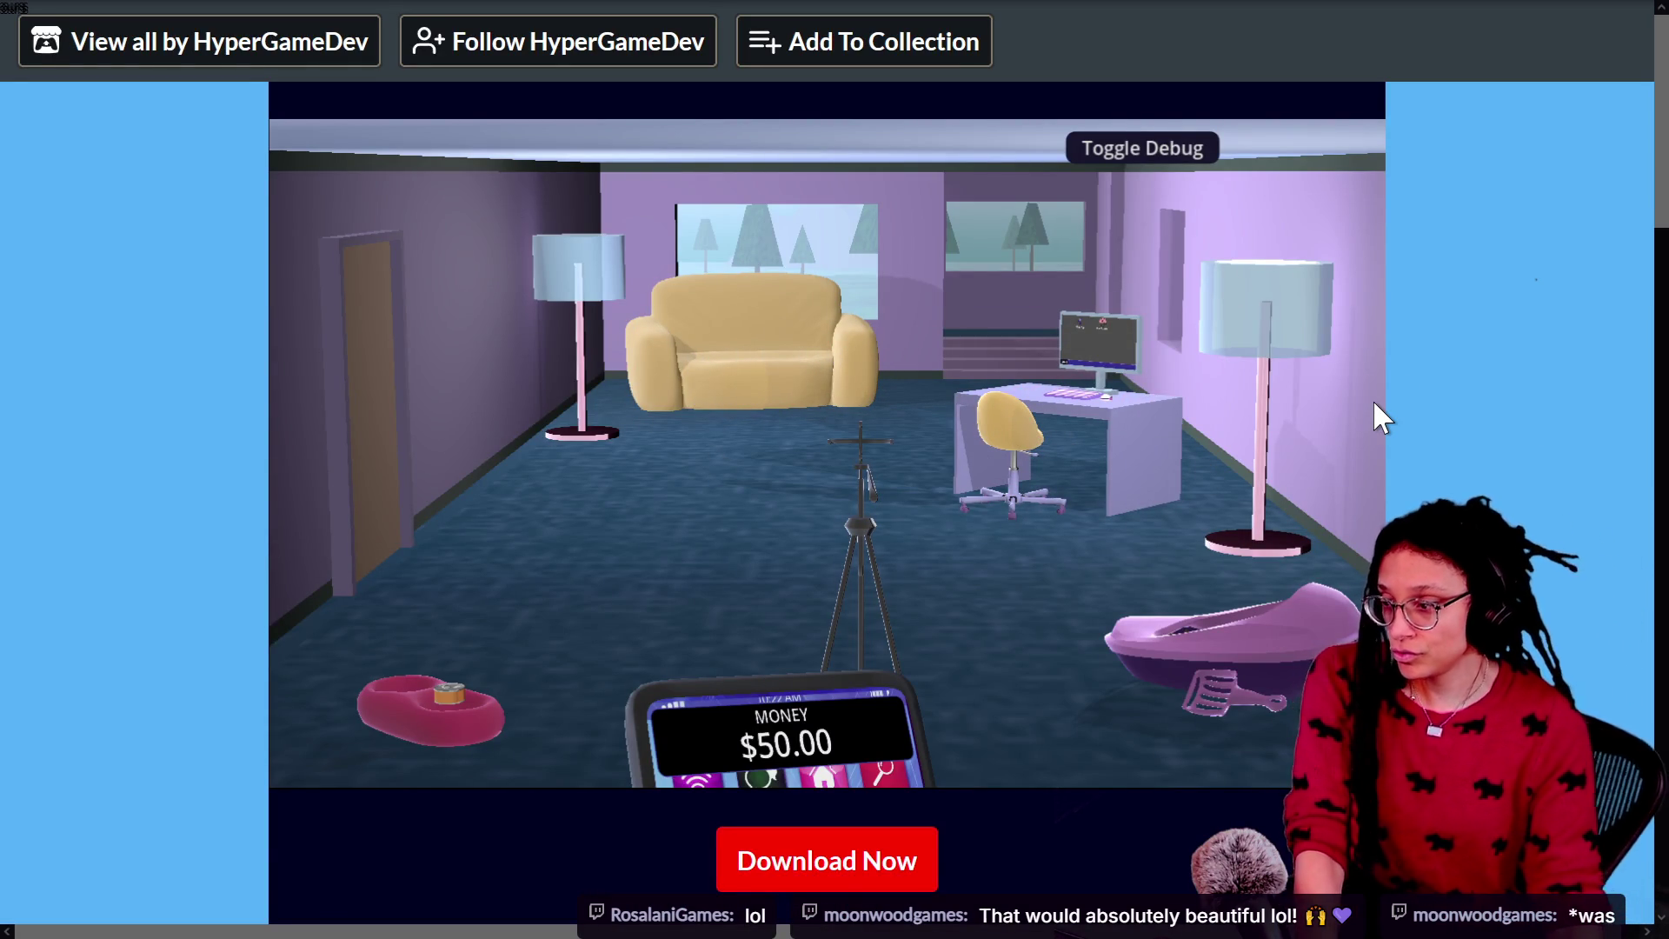
{"action": "left_click", "coordinate": [925, 367]}
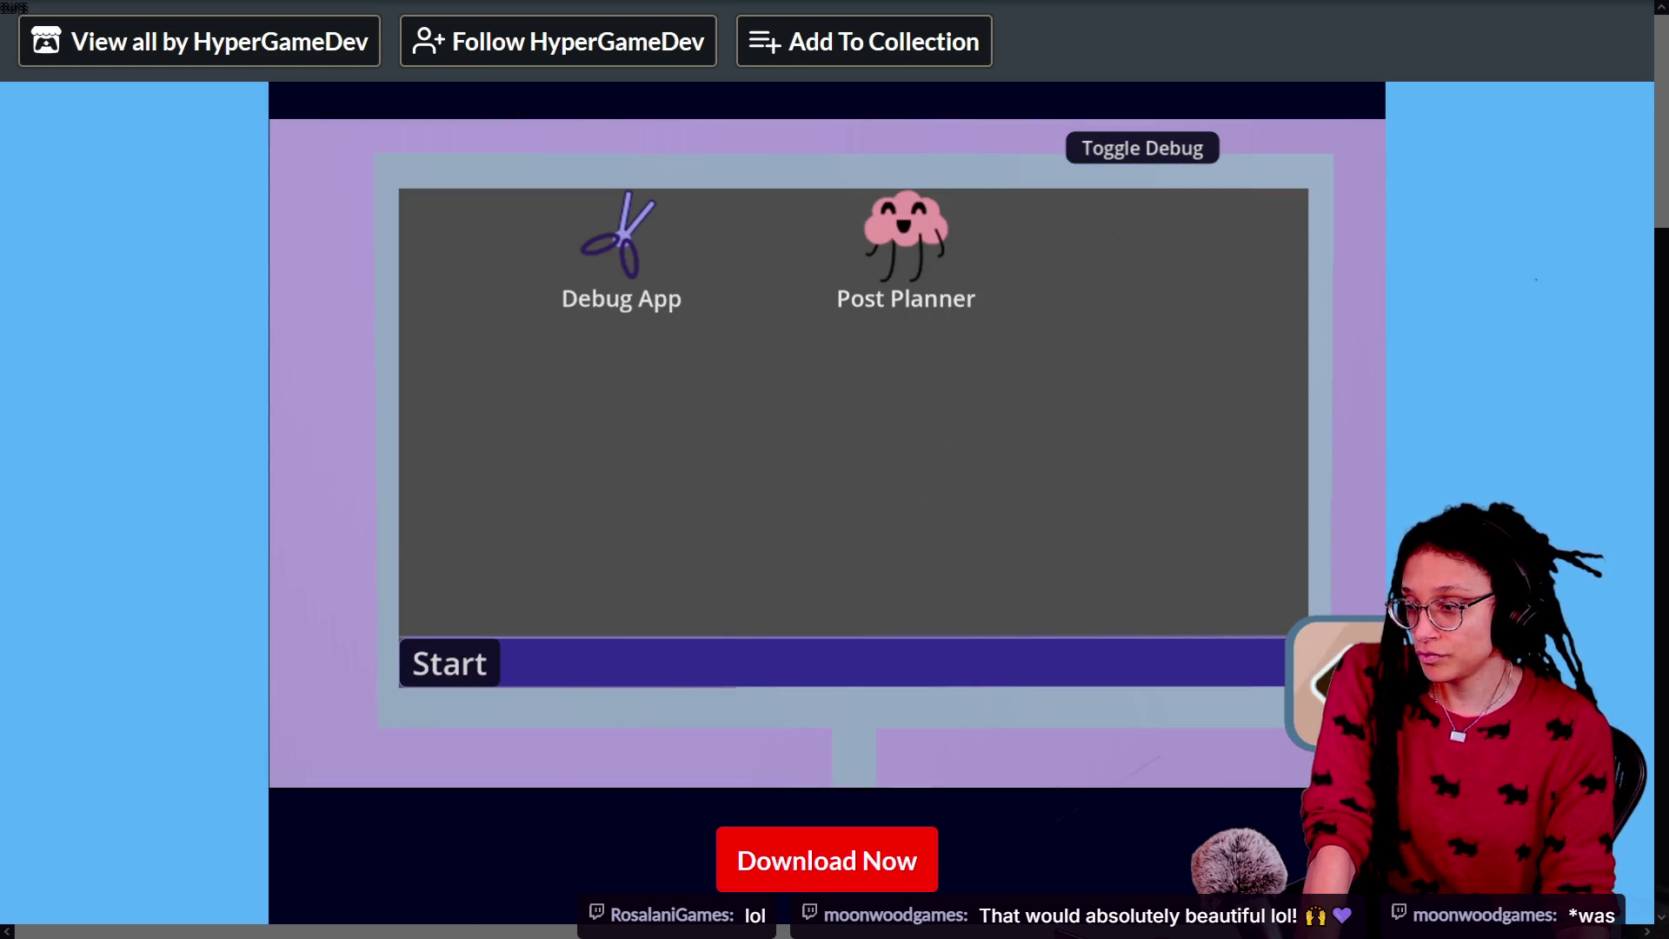
{"action": "key", "text": "Escape"}
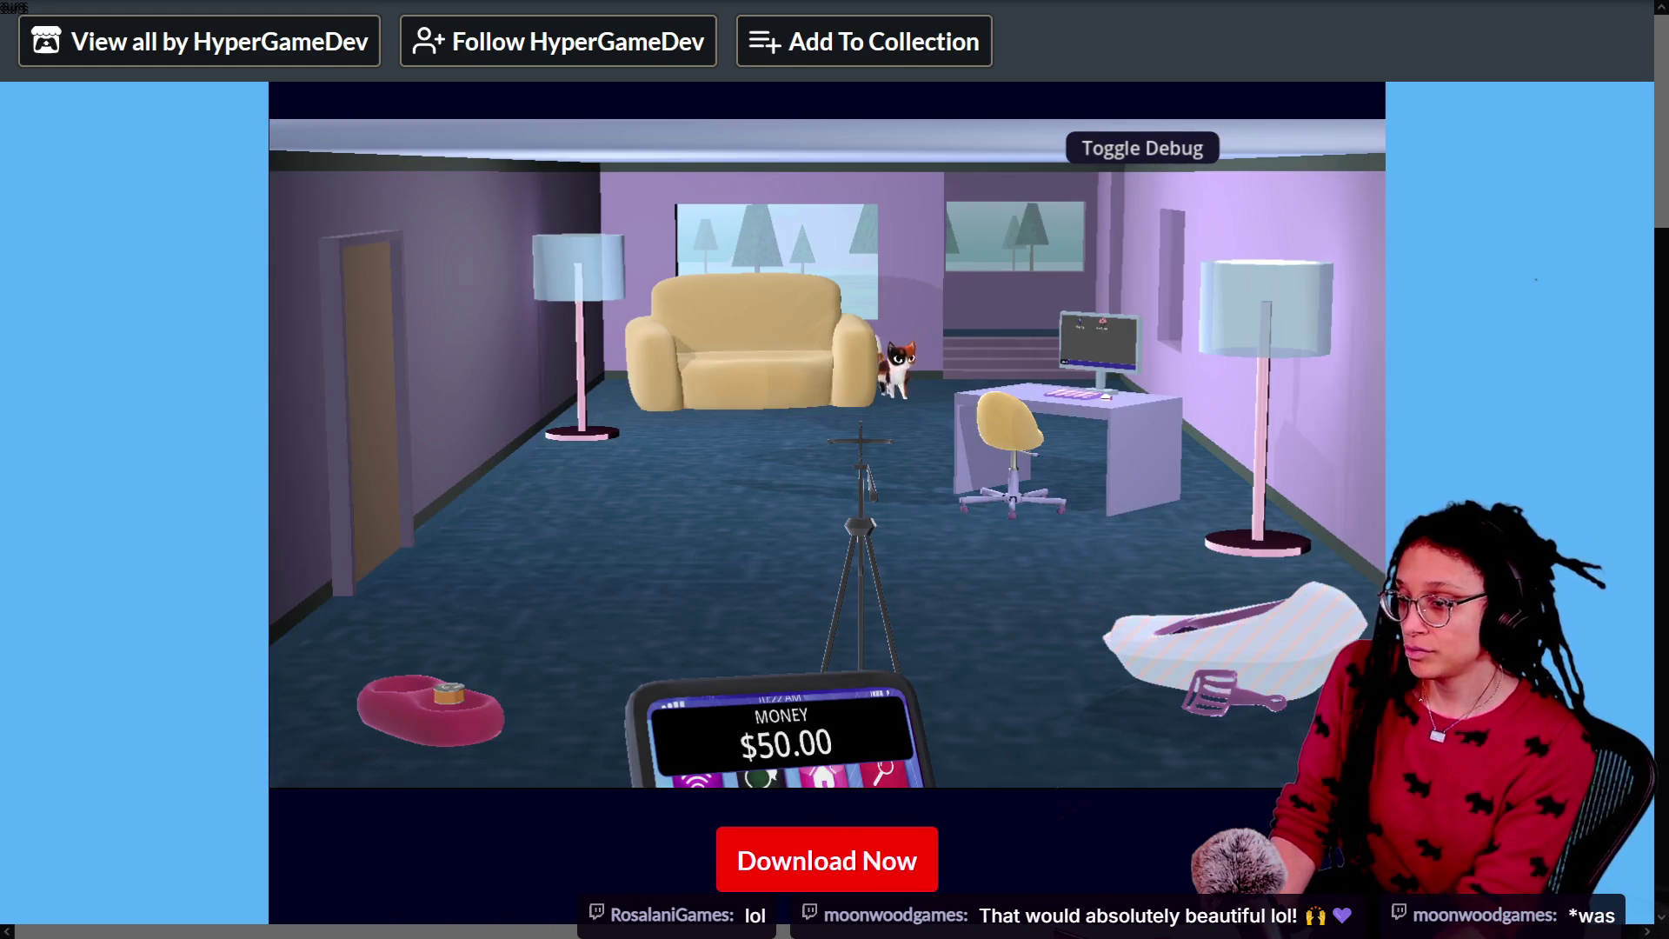
{"action": "key", "text": "ctrl+minus"}
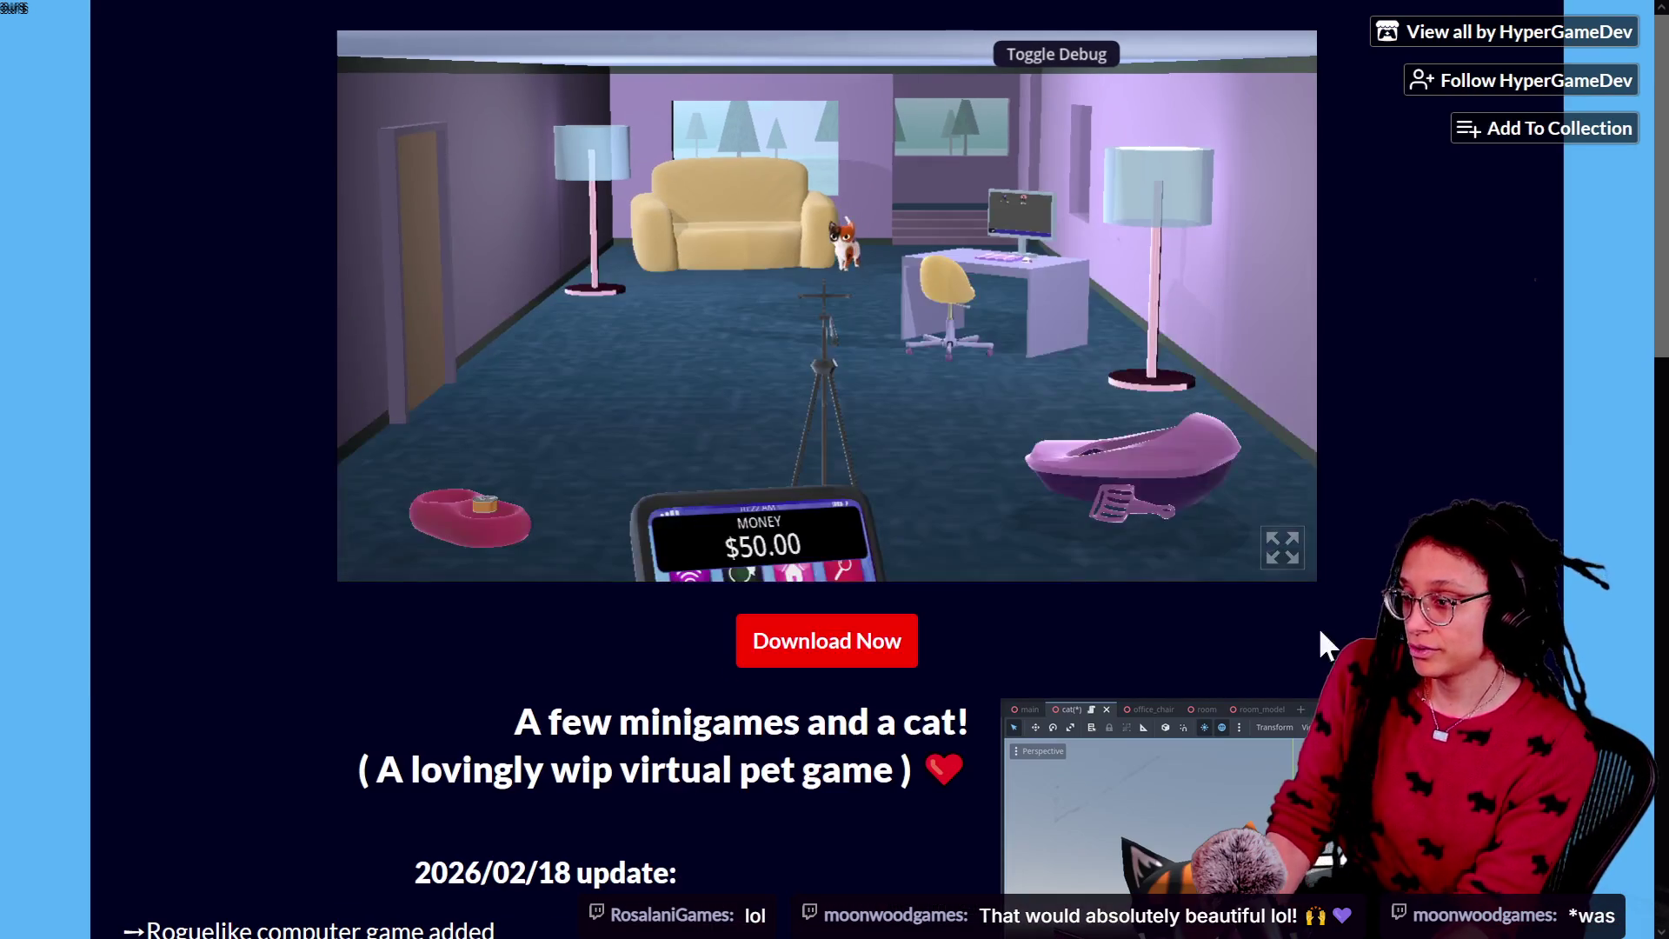
{"action": "left_click", "coordinate": [1281, 548]}
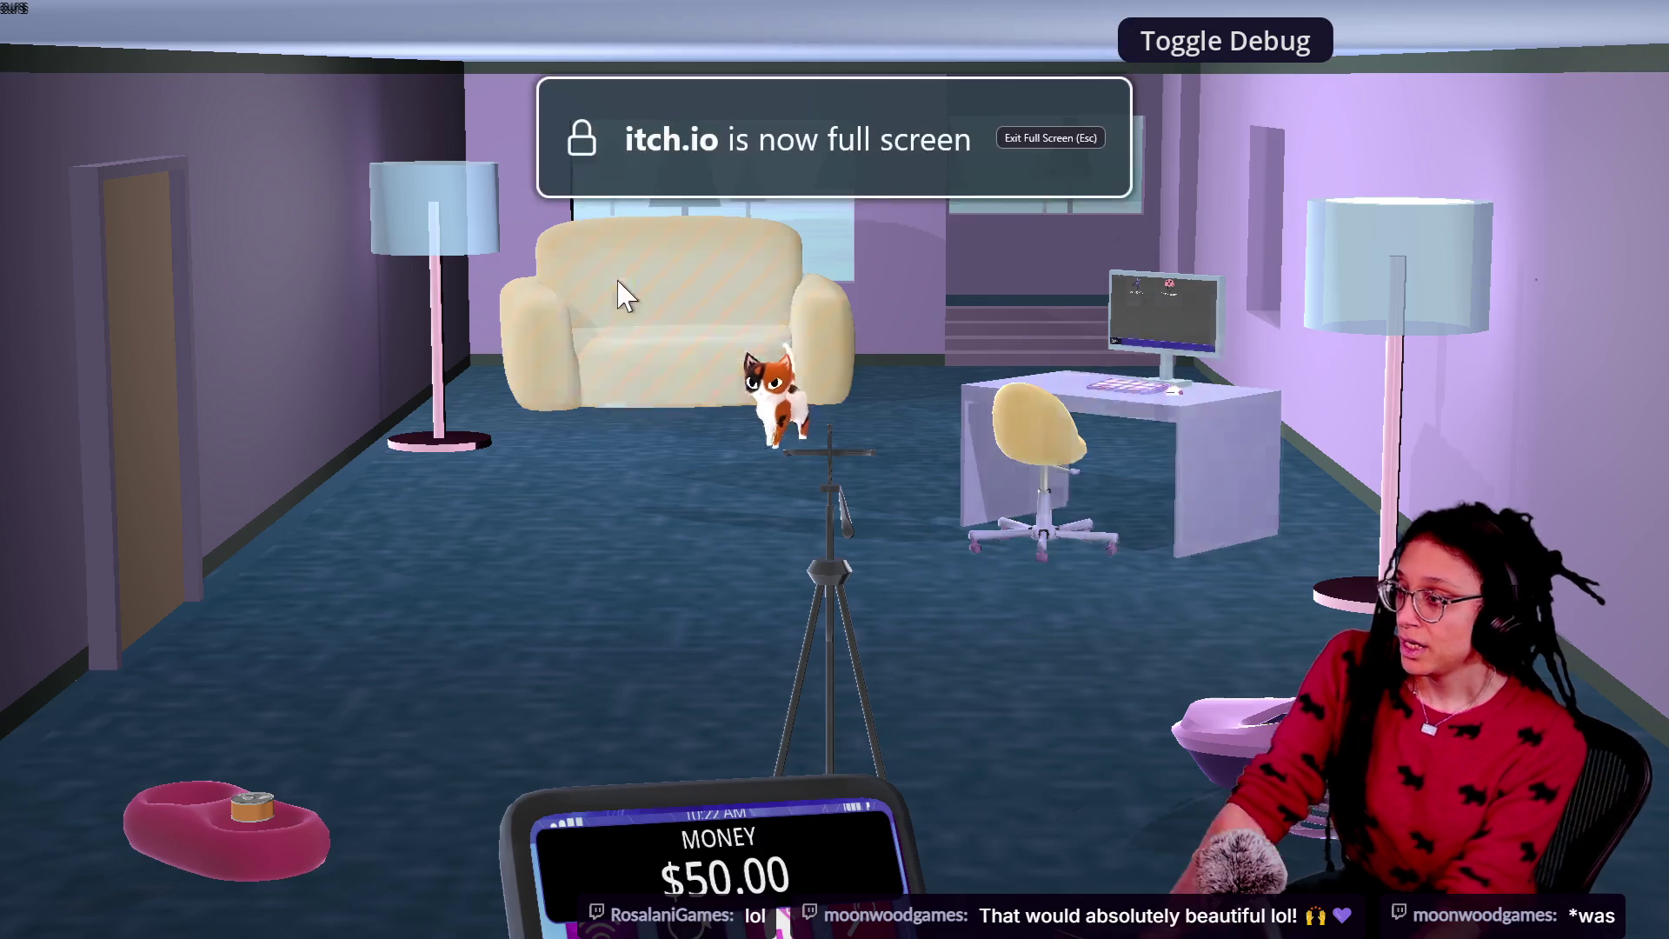
Step: Pet the cat on the couch to lower its loneliness, then start scooping the litter box
{"action": "left_click", "coordinate": [774, 378]}
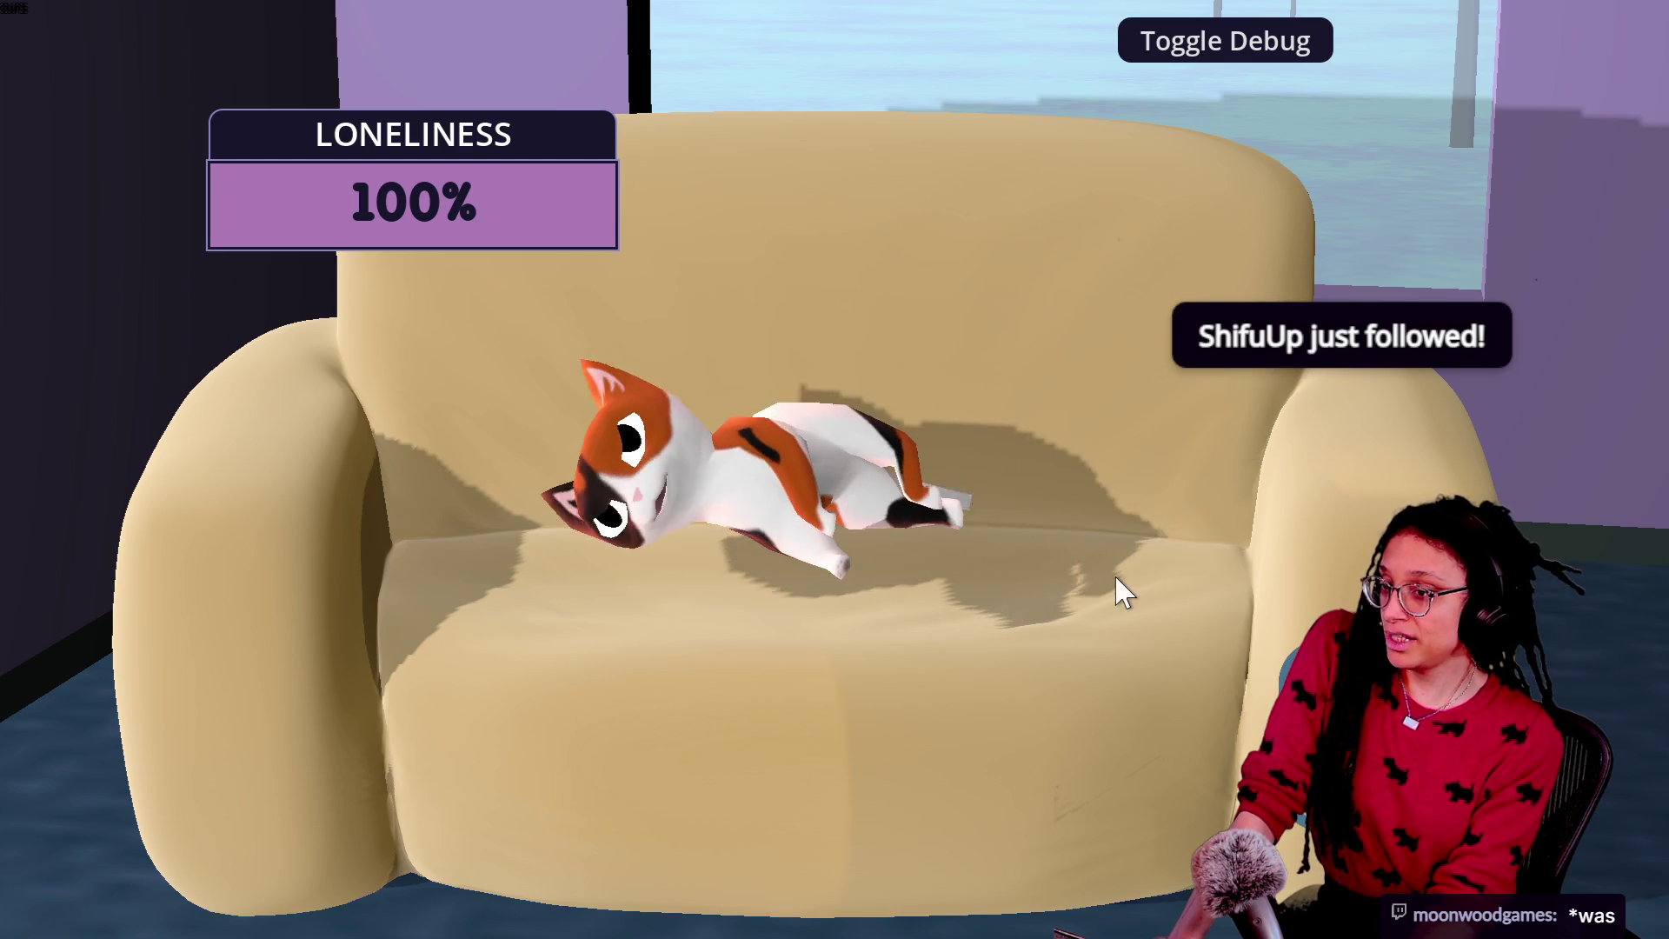
{"action": "left_click", "coordinate": [634, 482]}
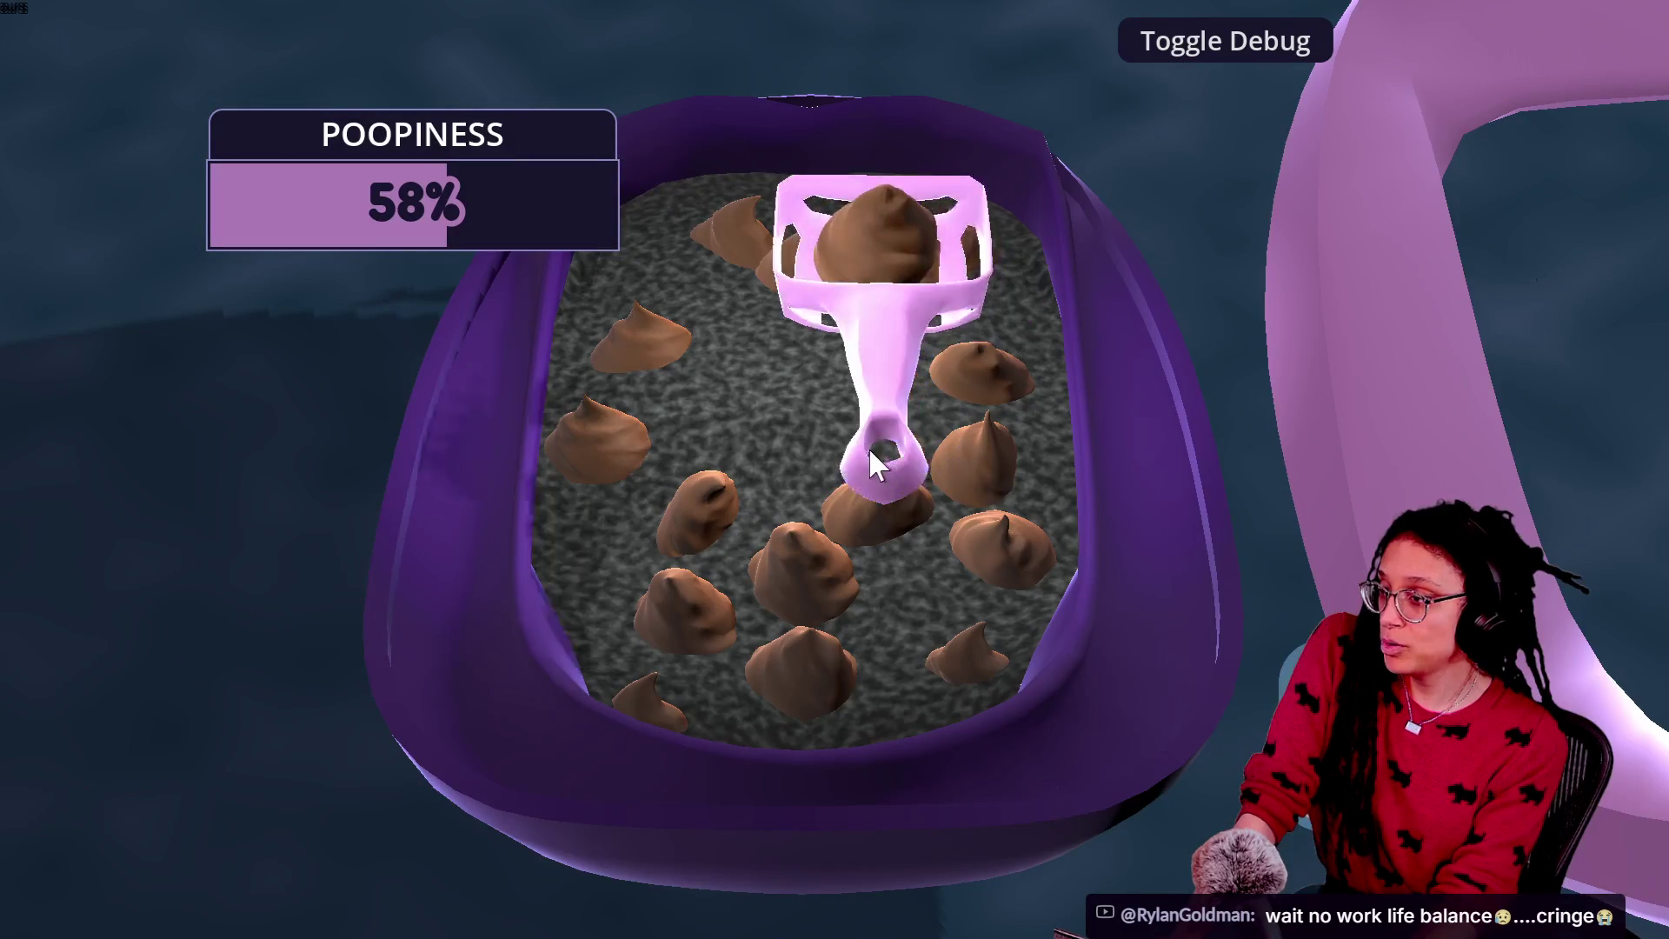
{"action": "left_click", "coordinate": [870, 460]}
{"action": "left_click", "coordinate": [780, 800]}
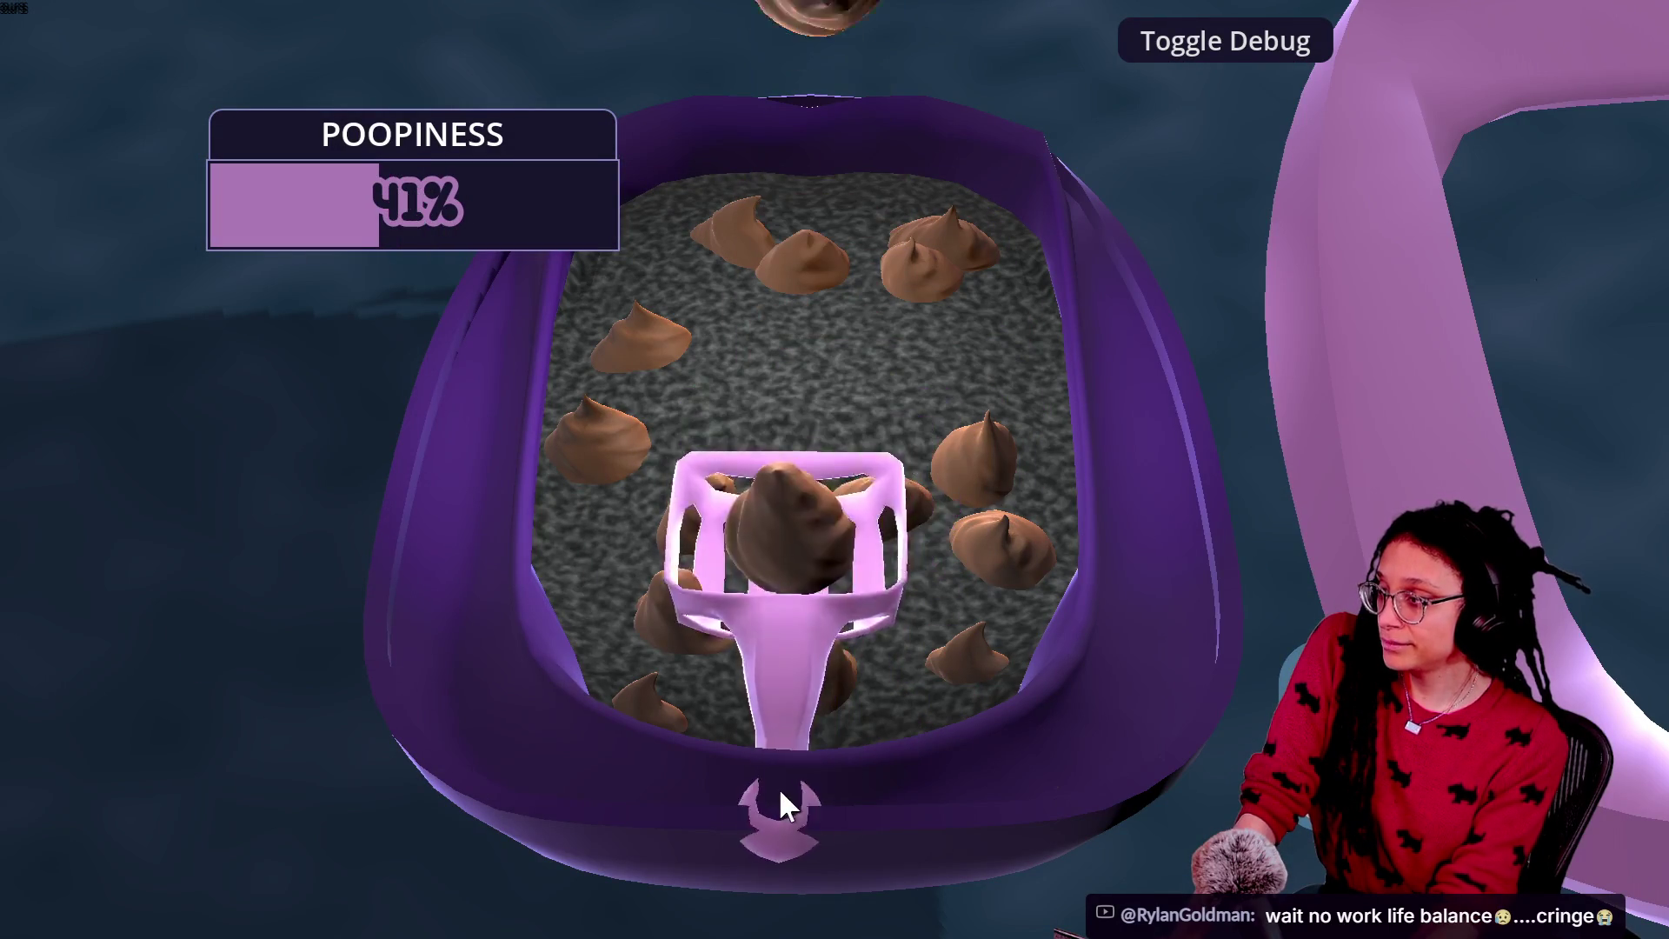
{"action": "left_click", "coordinate": [655, 681]}
{"action": "left_click", "coordinate": [645, 664]}
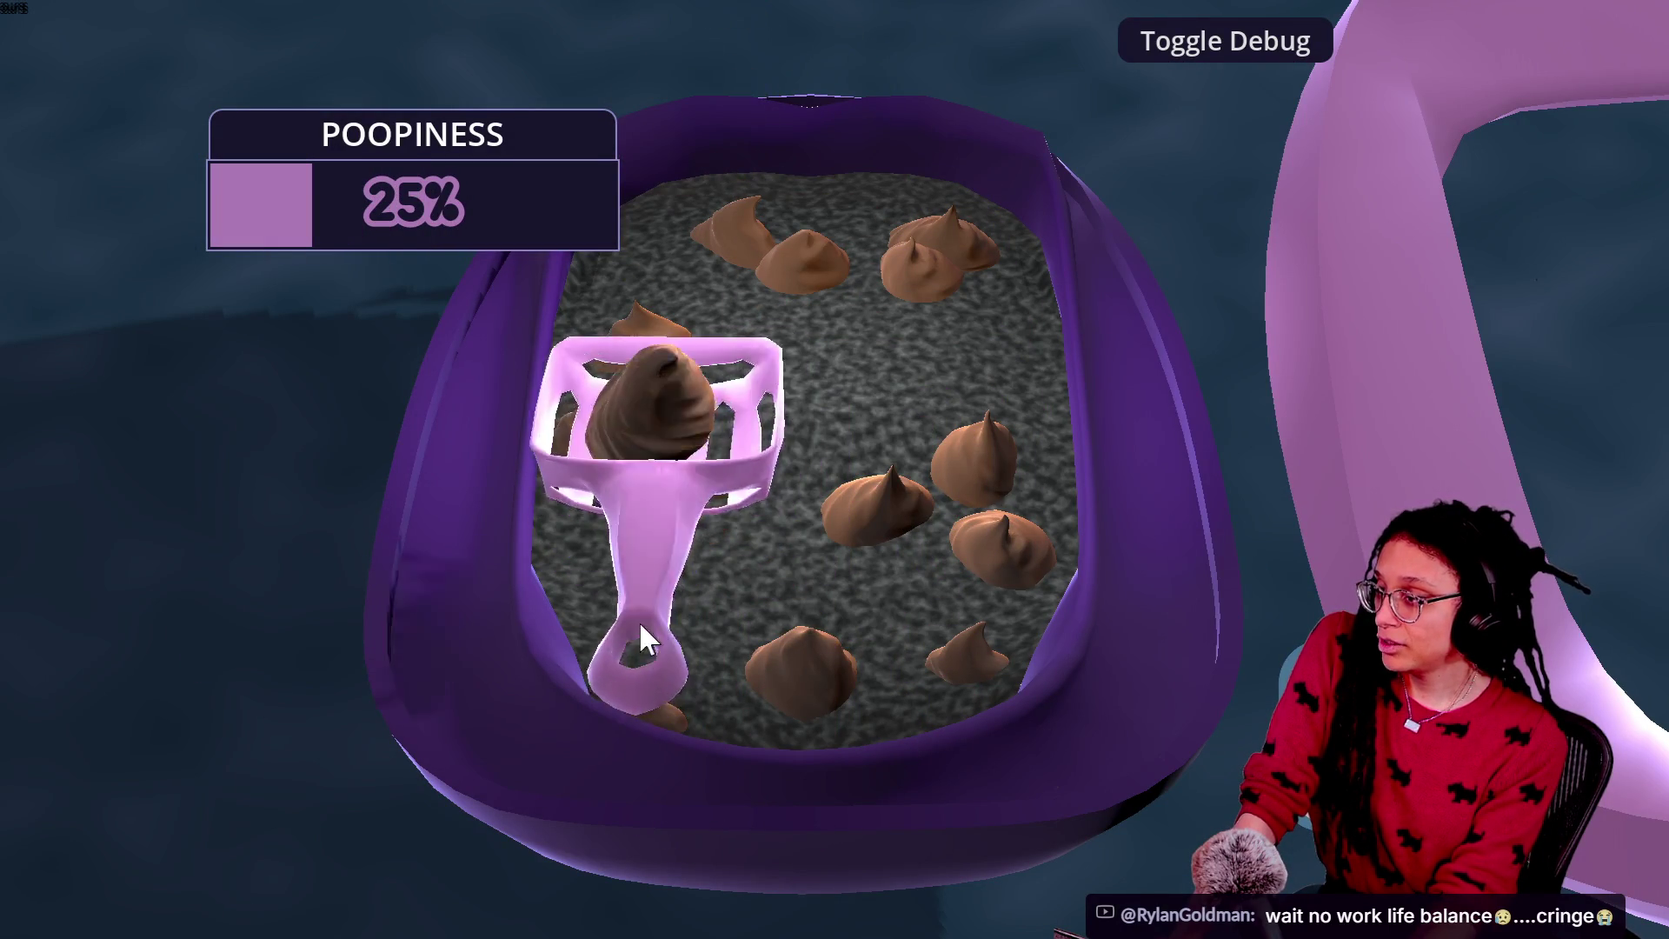
Step: Keep flinging scooped poop away until the litter box drops from 41% to 8% poopiness
{"action": "left_click", "coordinate": [652, 544]}
{"action": "left_click", "coordinate": [860, 686]}
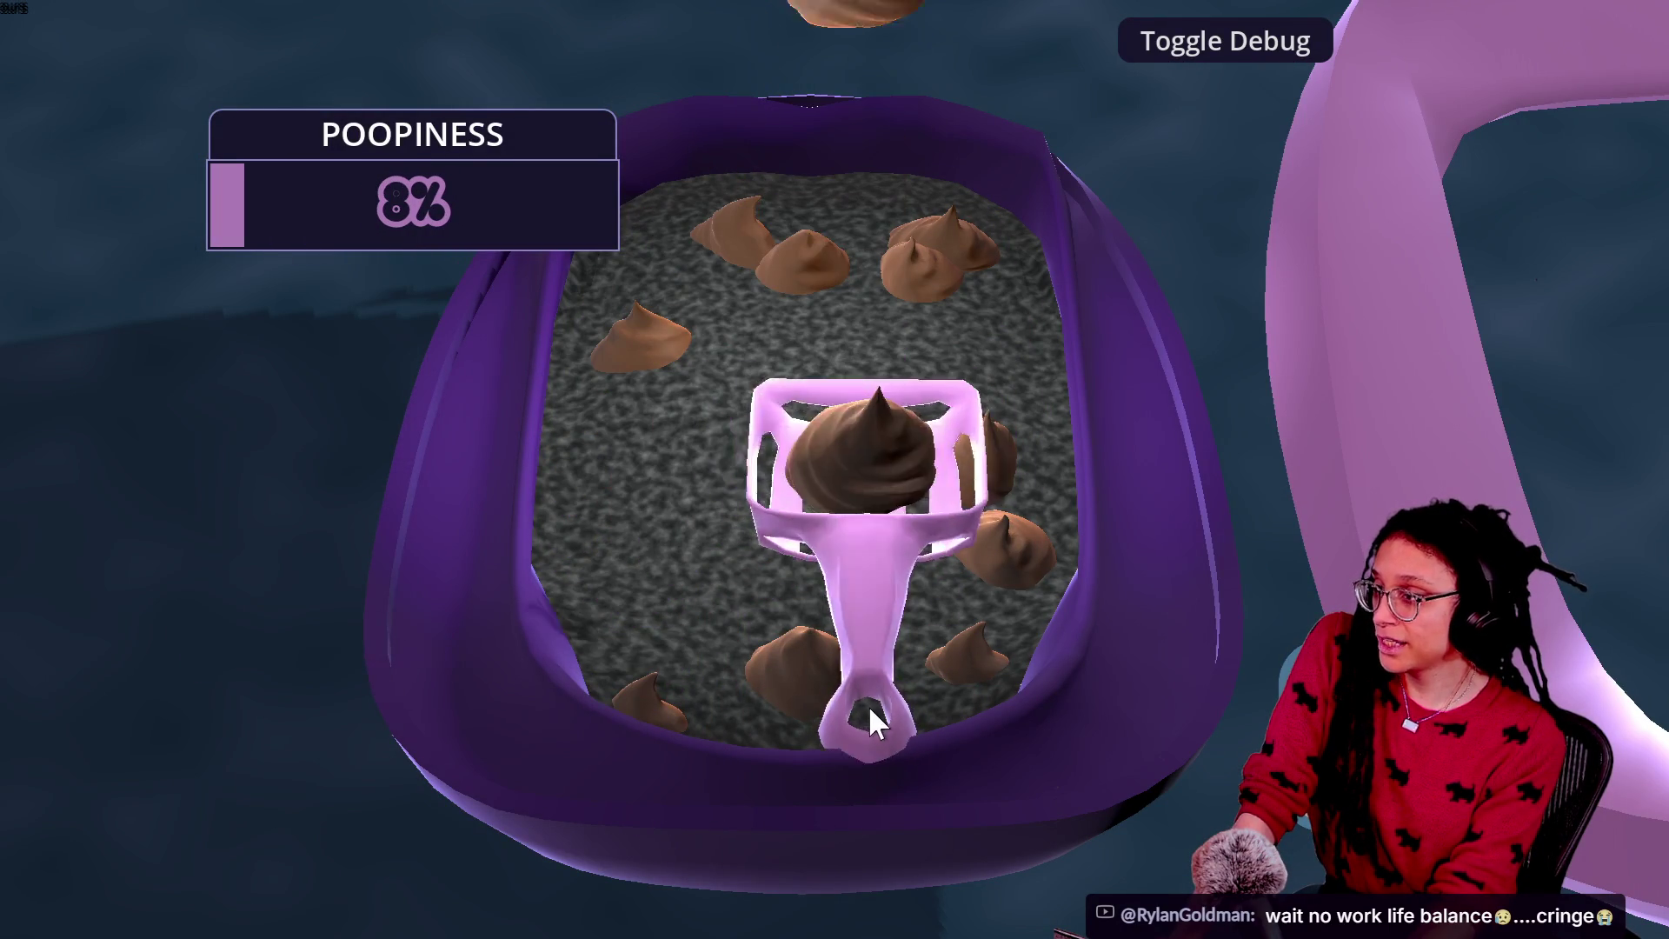
{"action": "left_click", "coordinate": [834, 795]}
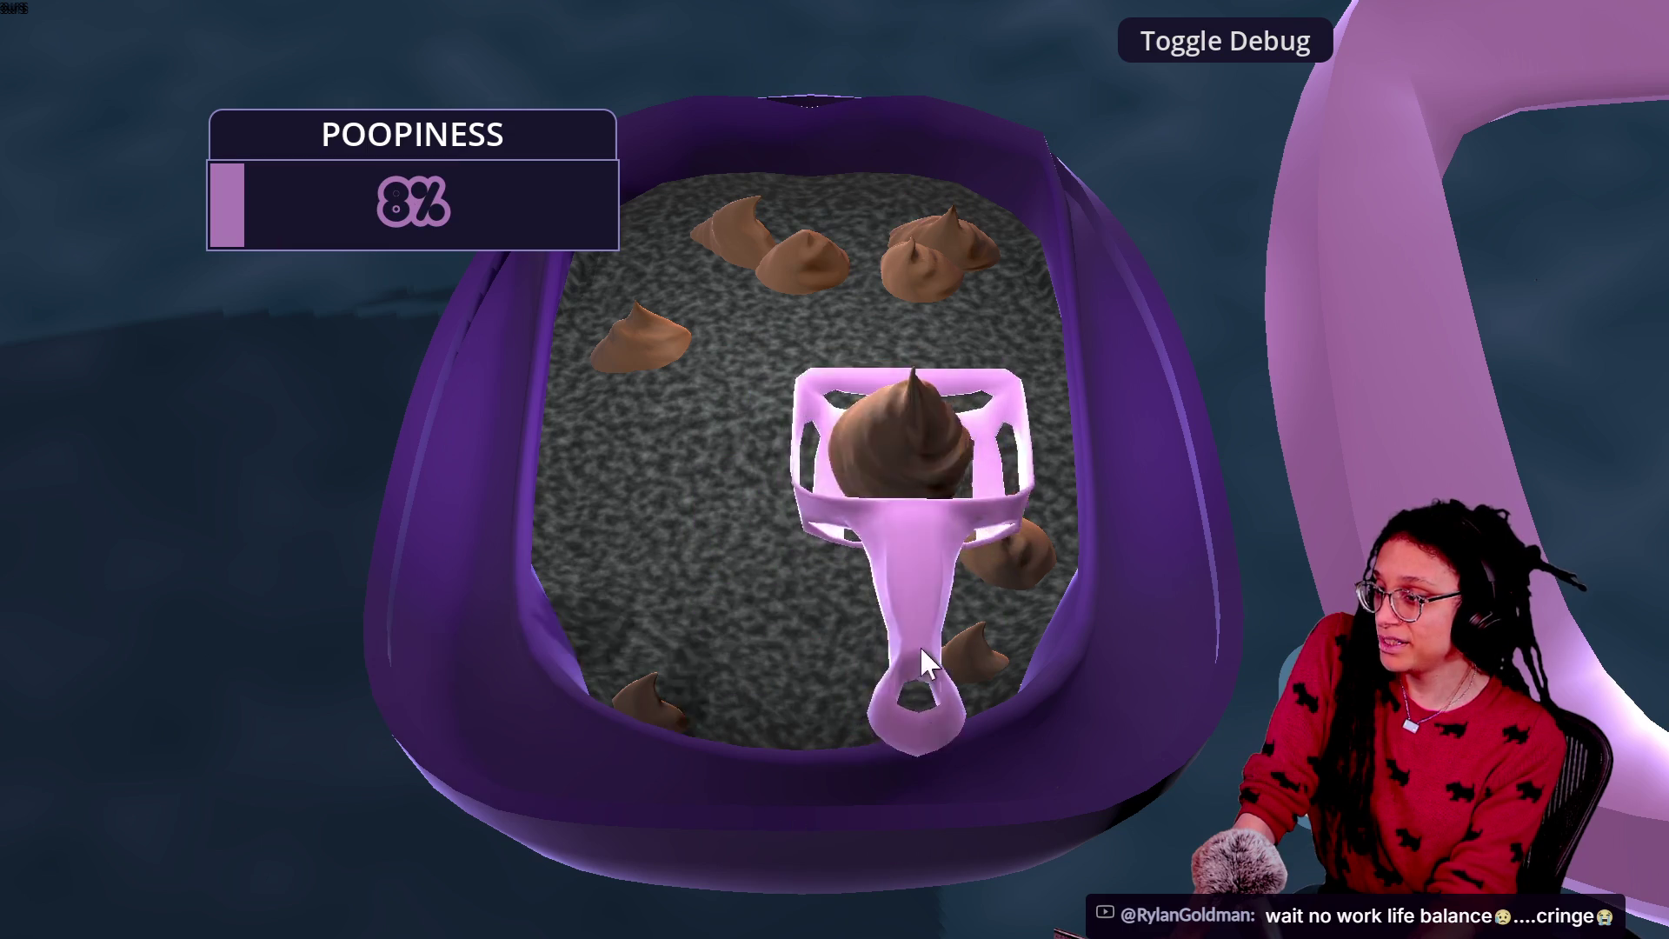
{"action": "left_click", "coordinate": [922, 700]}
{"action": "left_click", "coordinate": [922, 817]}
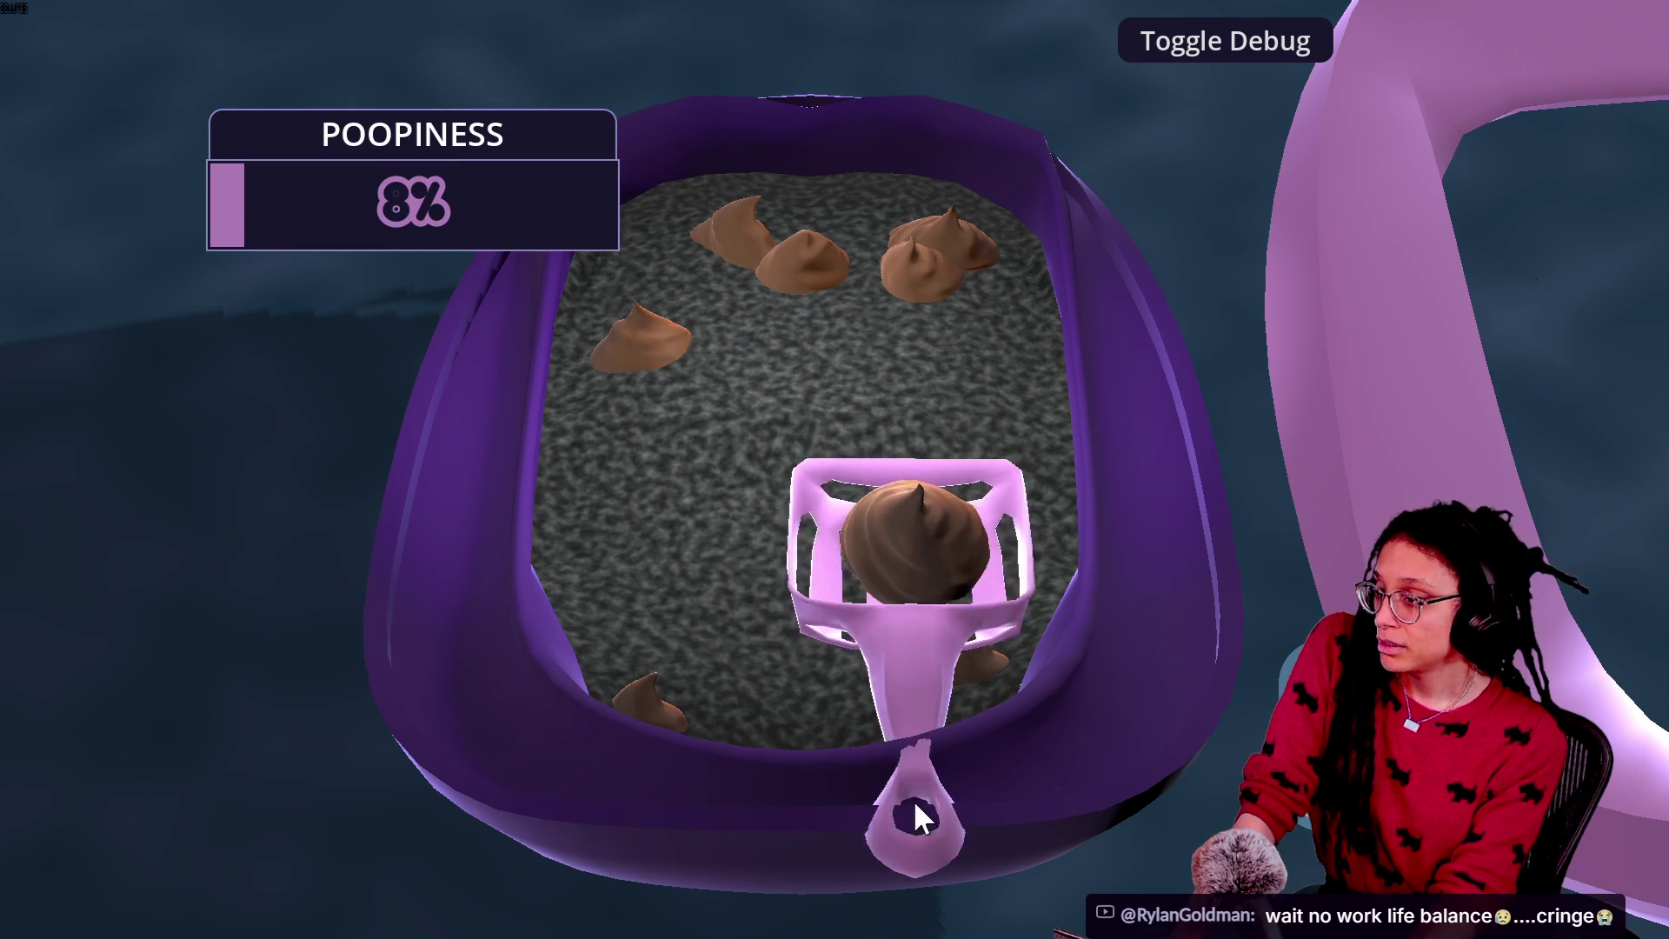
{"action": "left_click", "coordinate": [932, 908]}
{"action": "mouse_move", "coordinate": [711, 916]}
{"action": "left_mouse_down"}
{"action": "mouse_move", "coordinate": [633, 909]}
{"action": "mouse_move", "coordinate": [838, 596]}
{"action": "mouse_move", "coordinate": [1306, 855]}
{"action": "mouse_move", "coordinate": [1391, 826]}
{"action": "left_mouse_up"}
{"action": "key", "text": "Escape"}
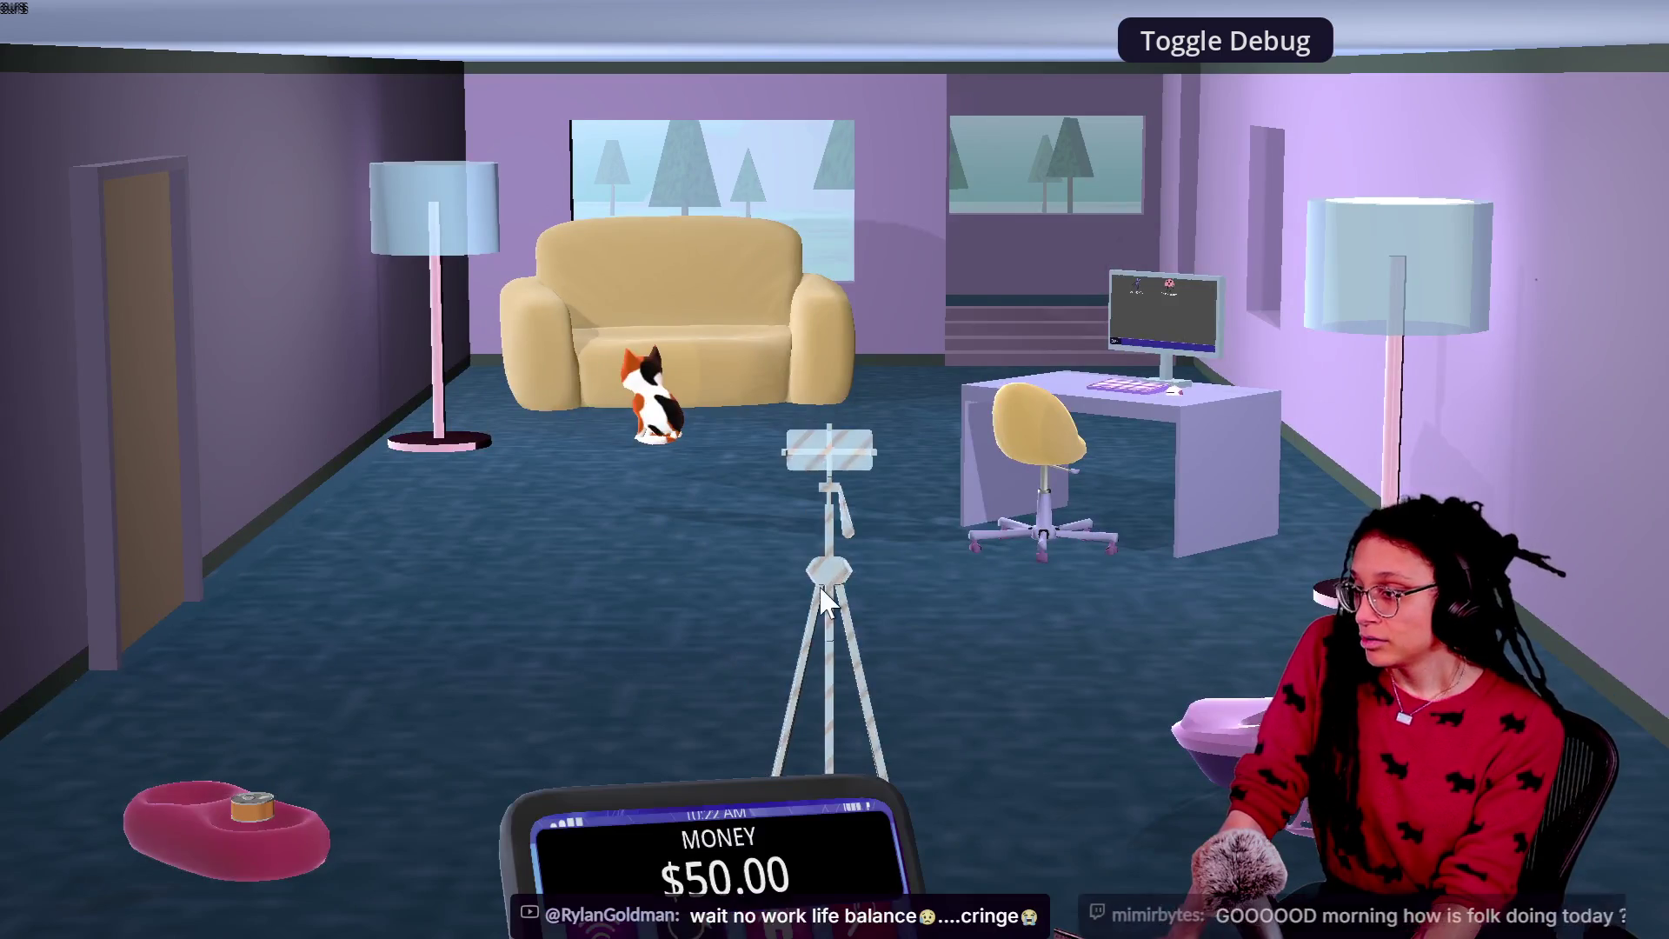
{"action": "left_click", "coordinate": [817, 626]}
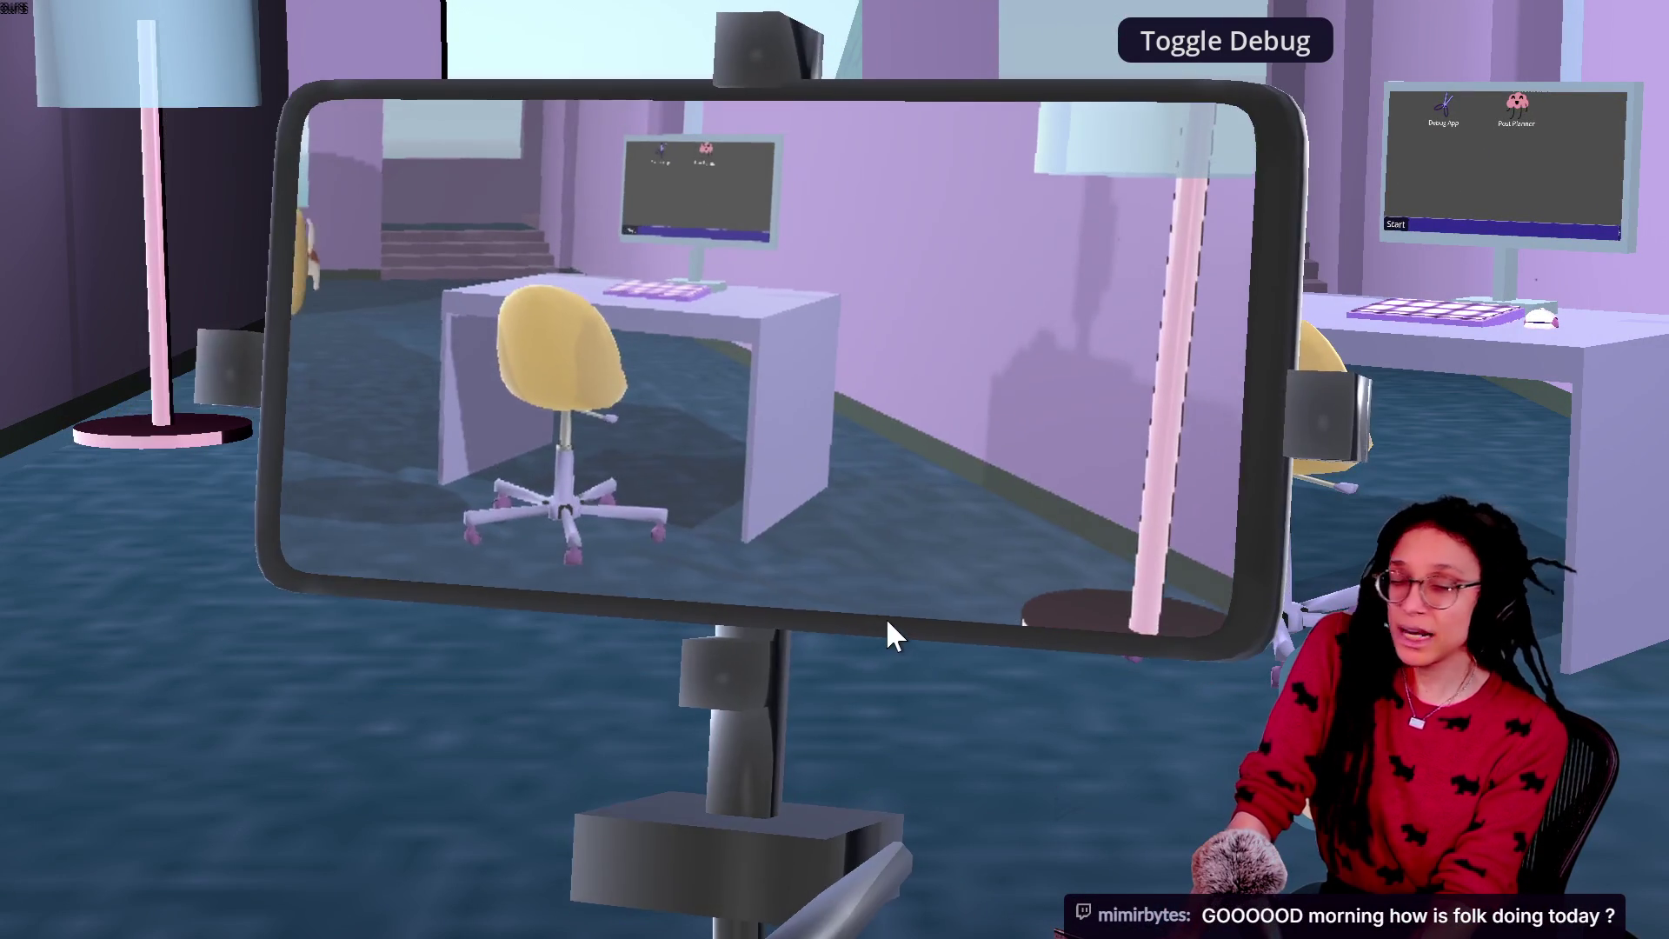
{"action": "left_click", "coordinate": [887, 619]}
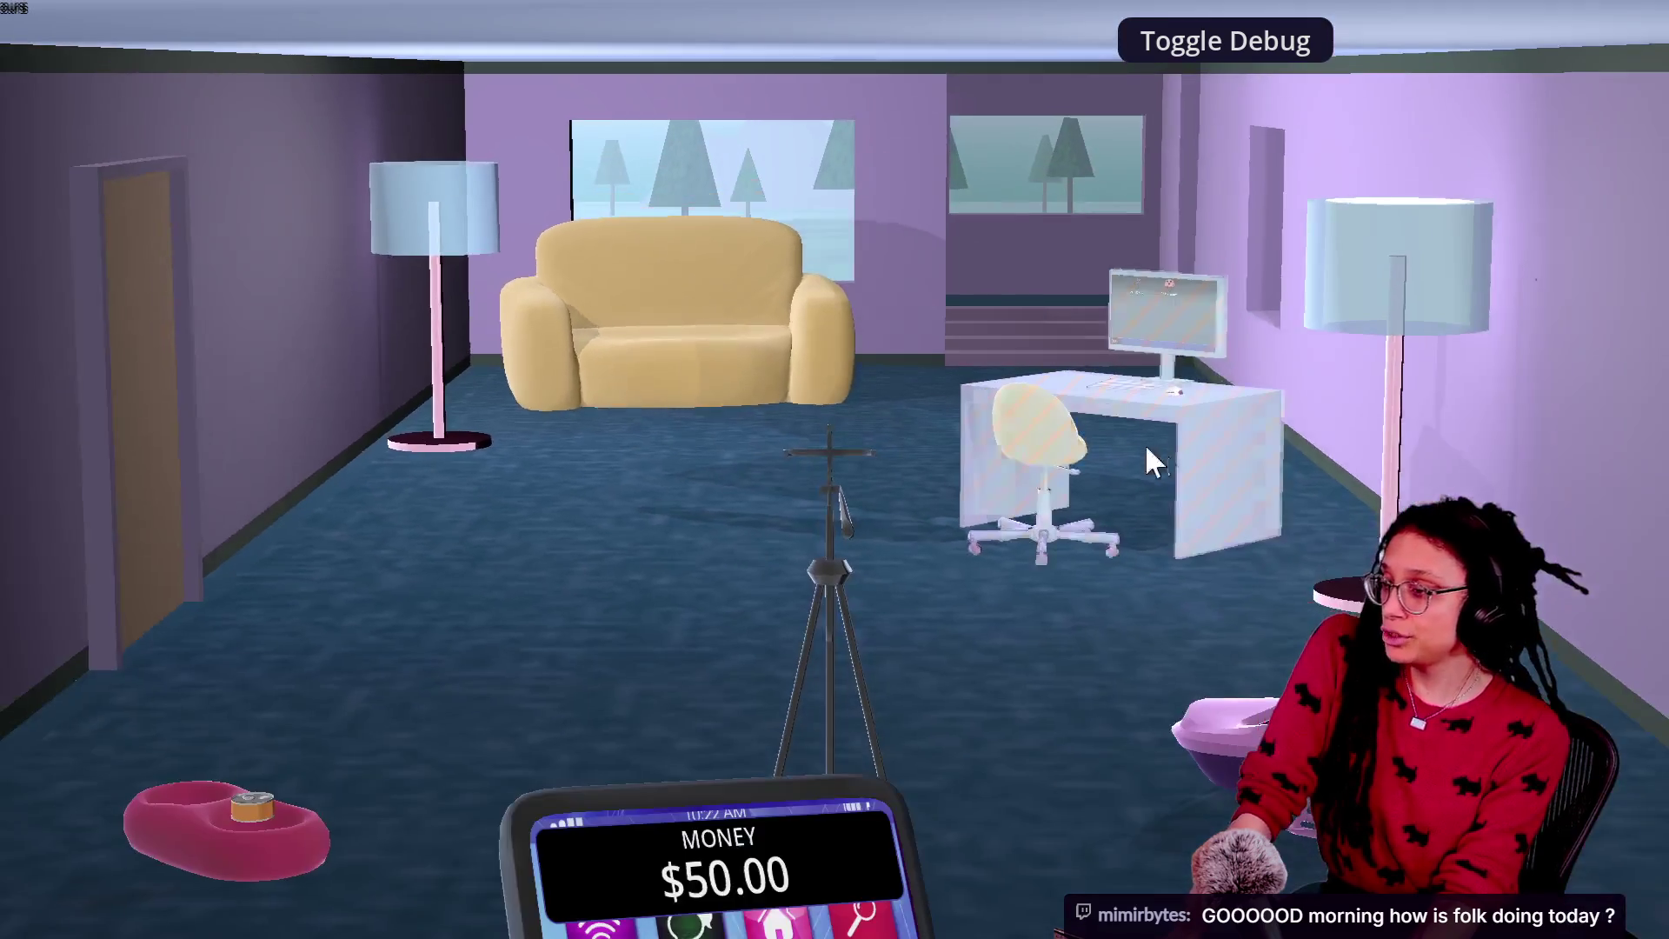
{"action": "left_click", "coordinate": [1147, 450]}
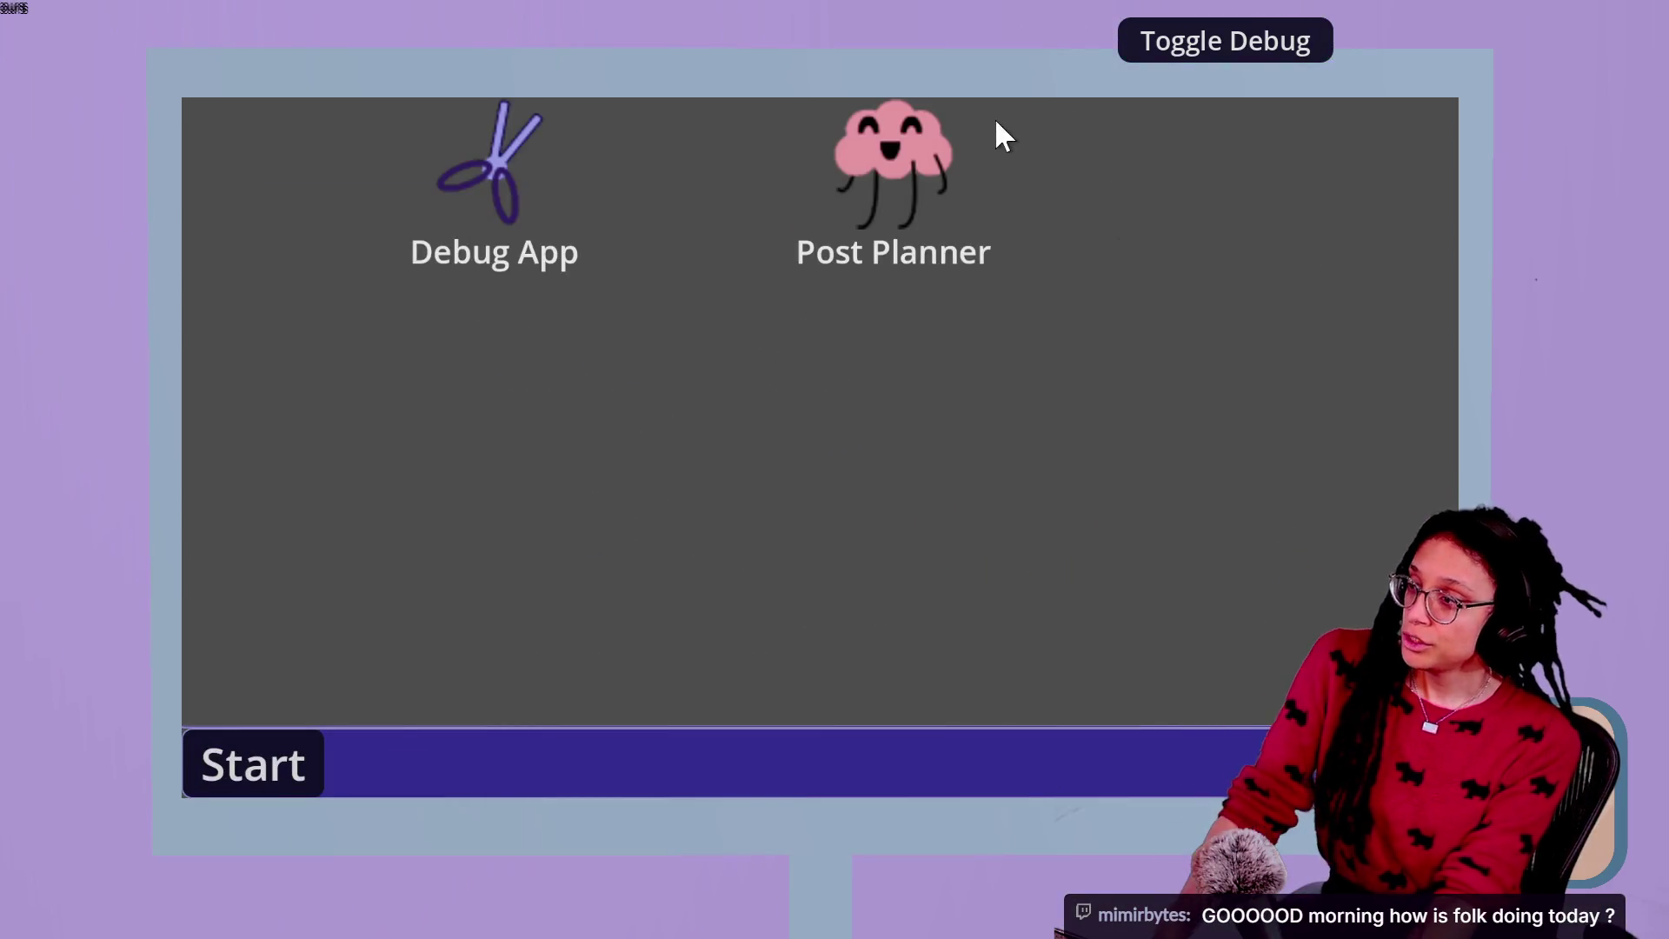
{"action": "double_click", "coordinate": [951, 165]}
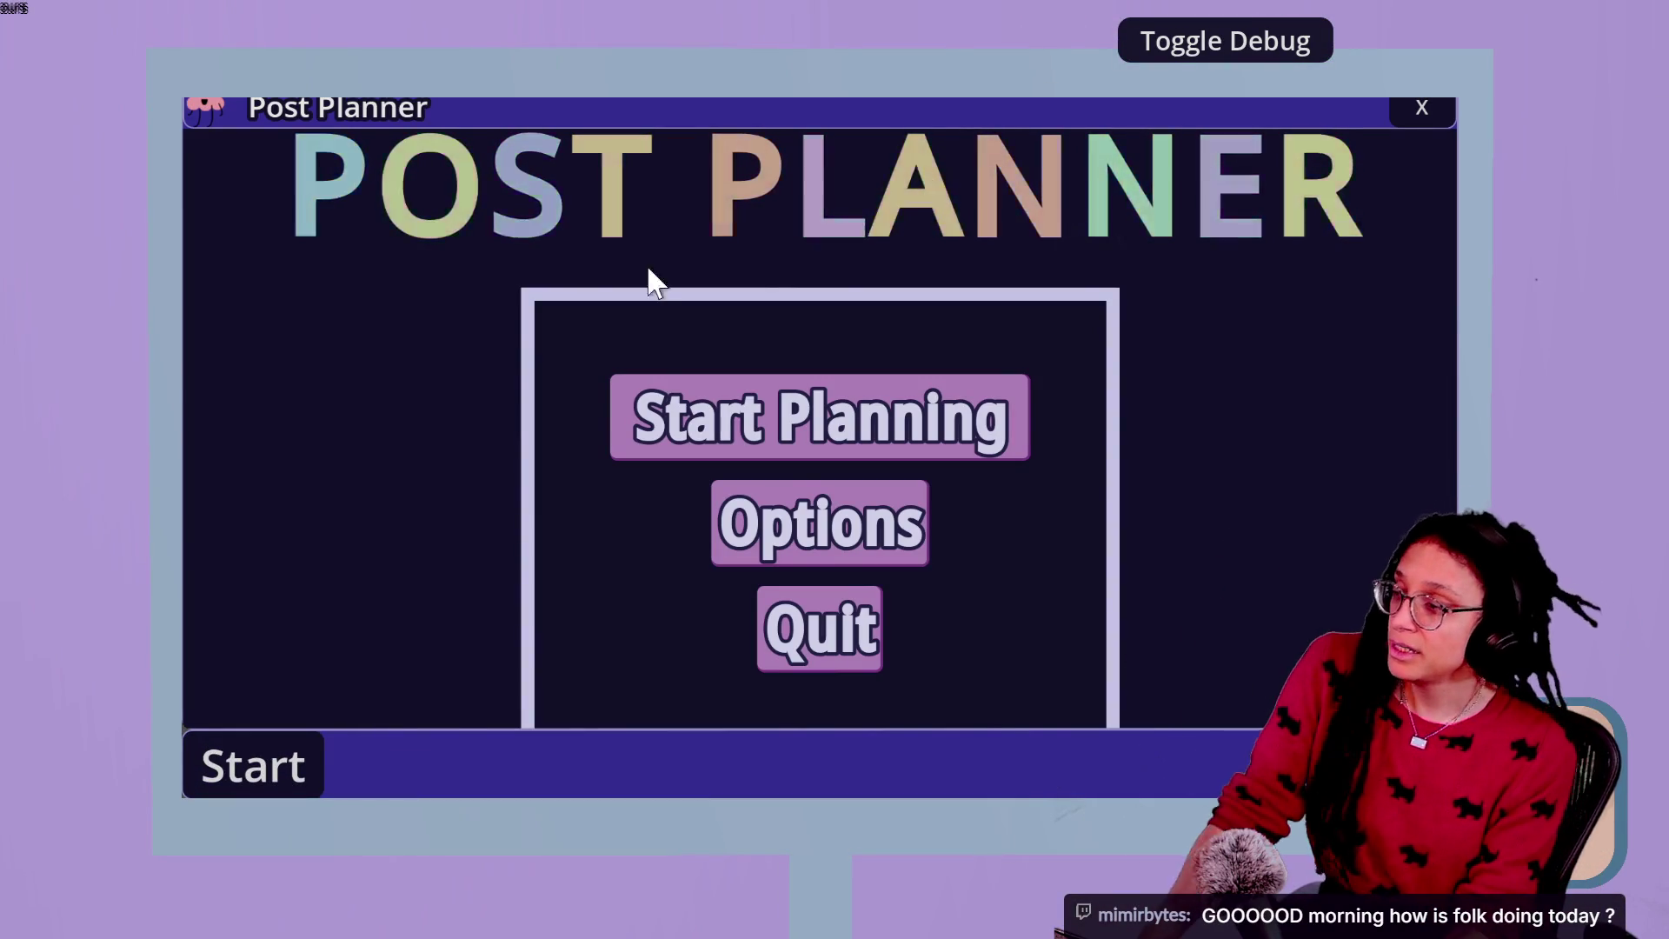
{"action": "left_click", "coordinate": [668, 383]}
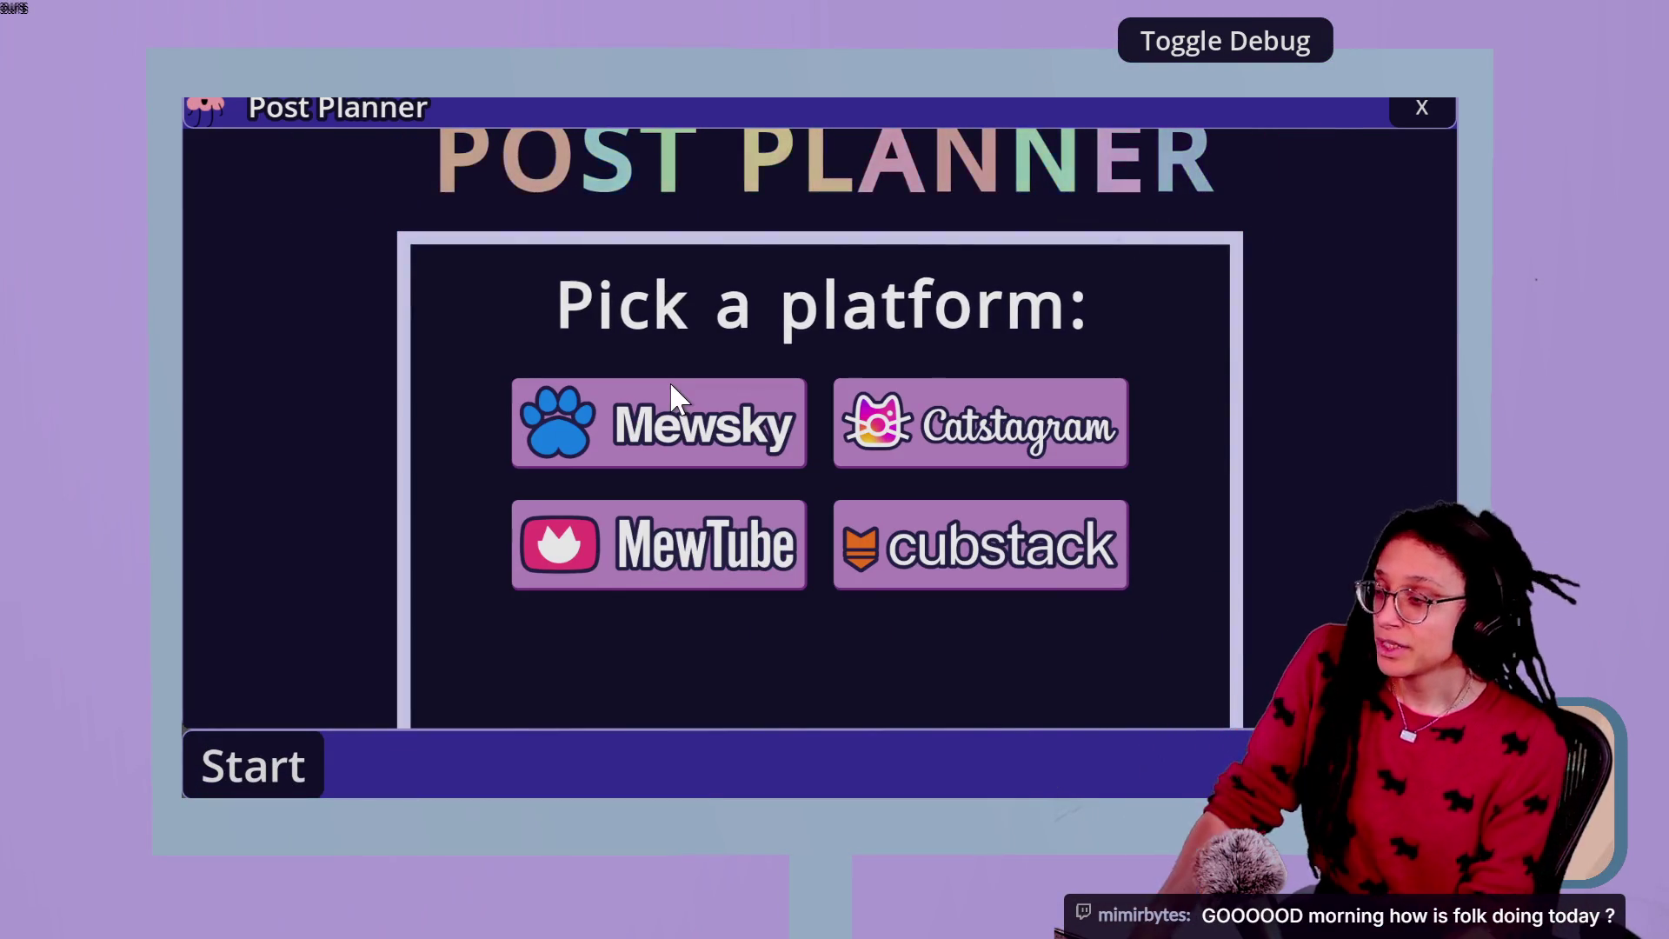
{"action": "left_click", "coordinate": [733, 453]}
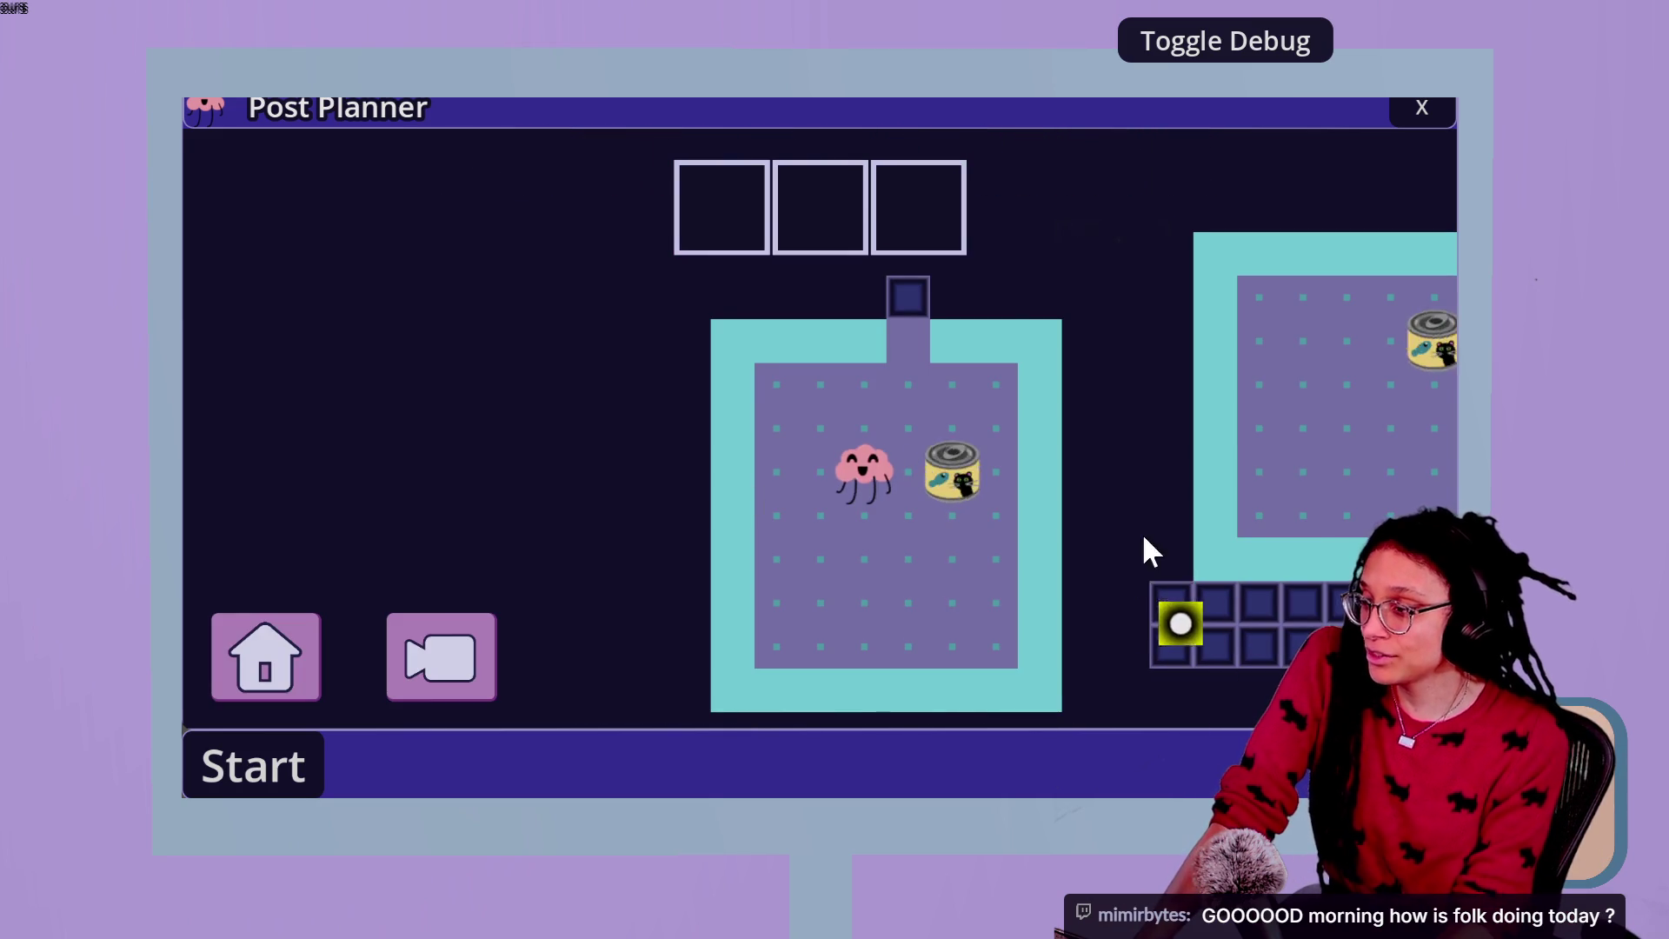
{"action": "key", "text": "Right"}
{"action": "key", "text": "Up"}
{"action": "key", "text": "Up"}
{"action": "key", "text": "Up"}
{"action": "key", "text": "Up"}
{"action": "key", "text": "Up"}
{"action": "key", "text": "Right"}
{"action": "key", "text": "Right"}
{"action": "key", "text": "Right"}
{"action": "key", "text": "Down"}
{"action": "key", "text": "Down"}
{"action": "key", "text": "Down"}
{"action": "key", "text": "Down"}
{"action": "key", "text": "Down"}
{"action": "key", "text": "Down"}
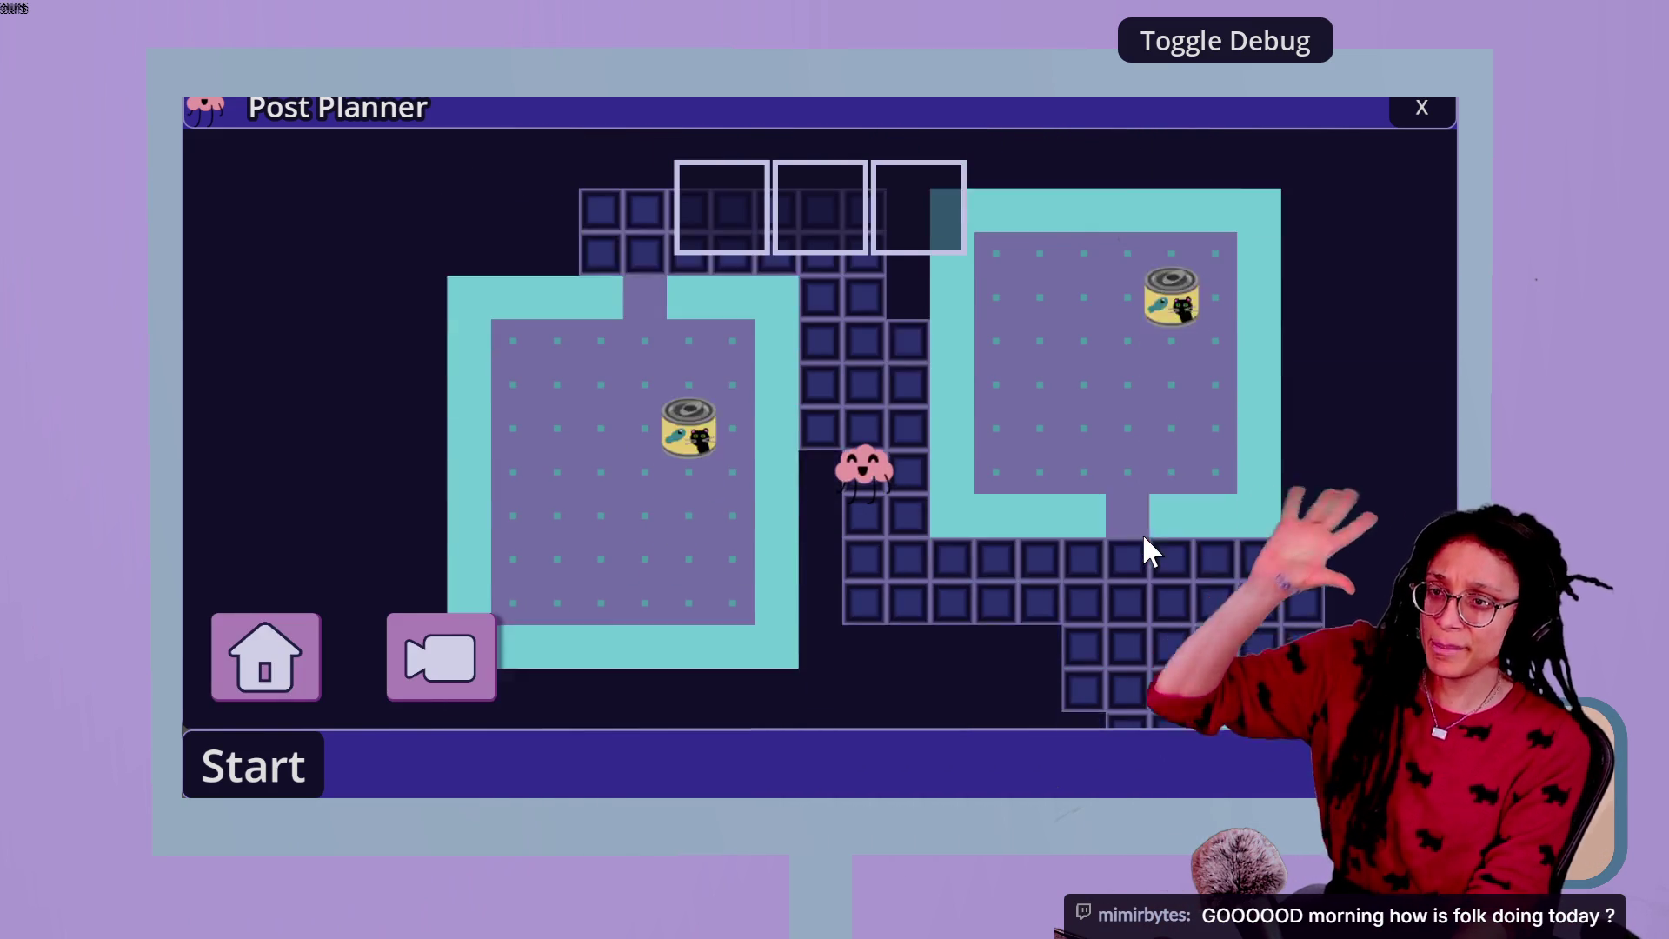
{"action": "key", "text": "Right"}
{"action": "key", "text": "Down"}
{"action": "key", "text": "Down"}
{"action": "key", "text": "Down"}
{"action": "key", "text": "Right"}
{"action": "key", "text": "Right"}
{"action": "key", "text": "Right"}
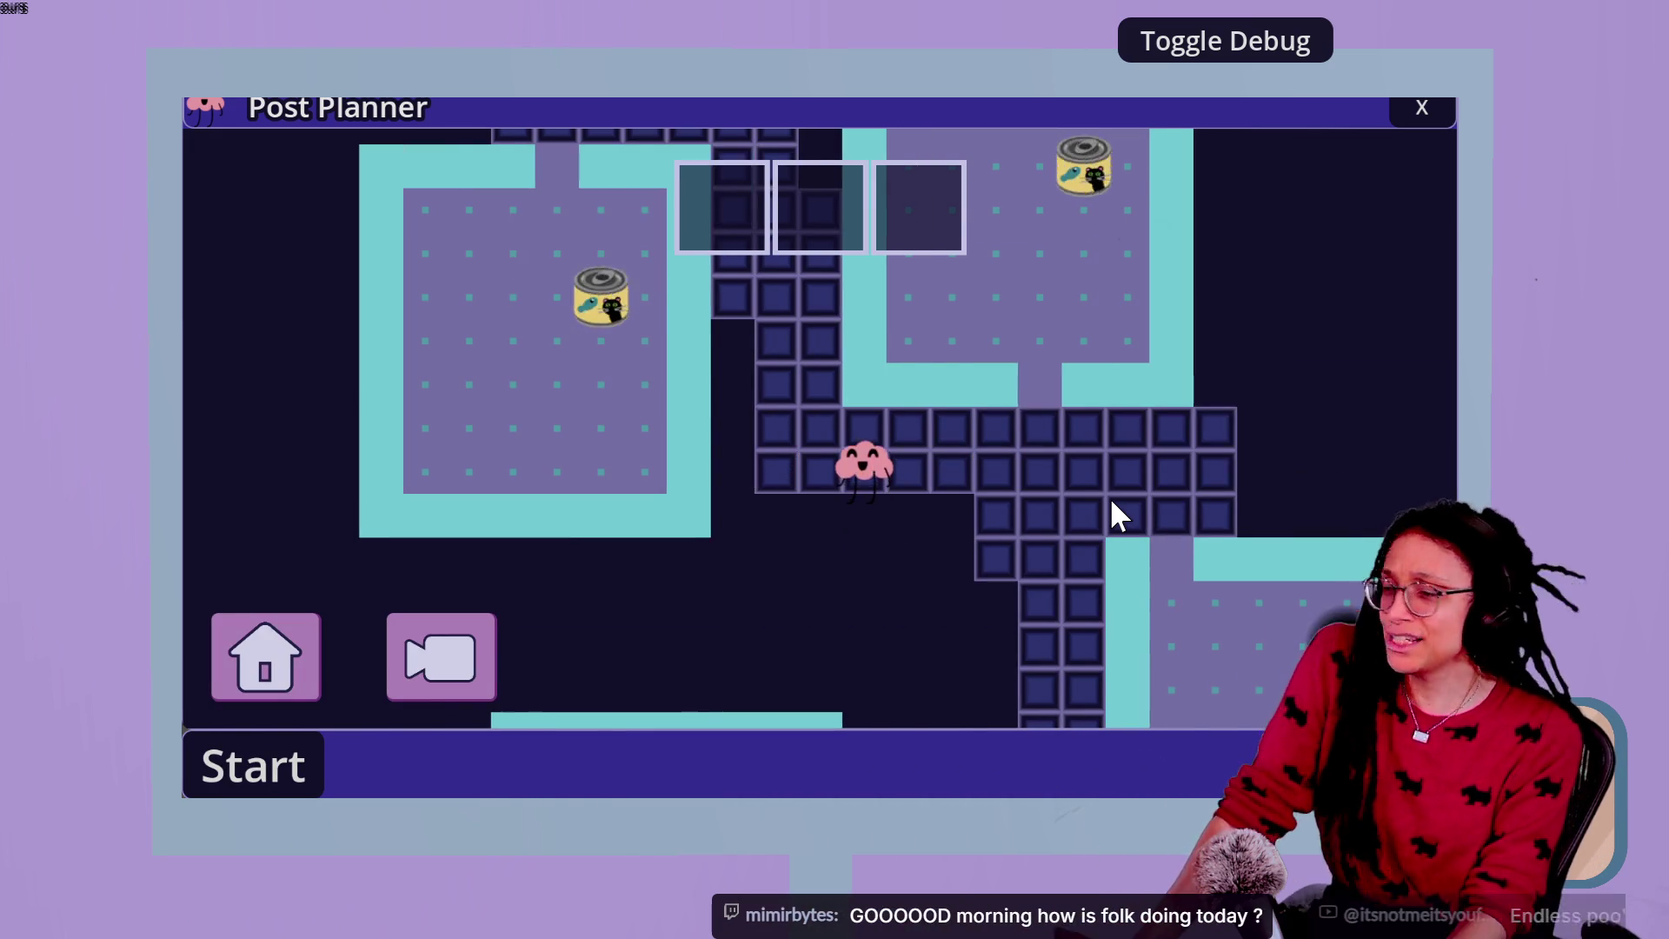
{"action": "key", "text": "Right"}
{"action": "key", "text": "Right"}
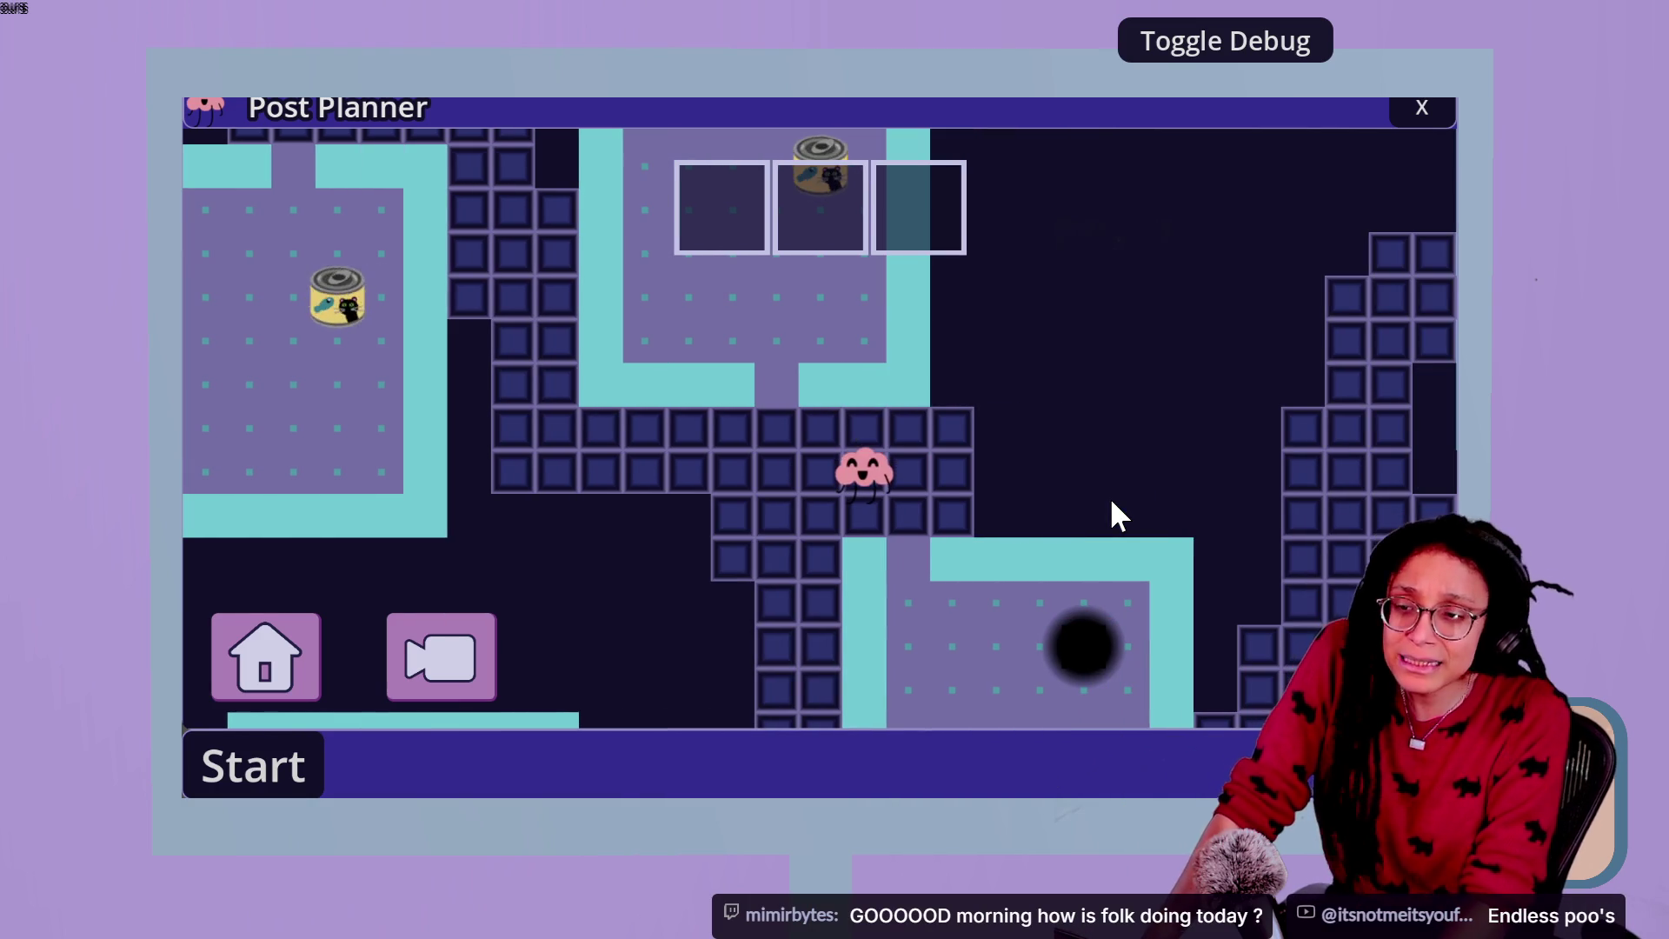
{"action": "key", "text": "Up"}
{"action": "key", "text": "Left"}
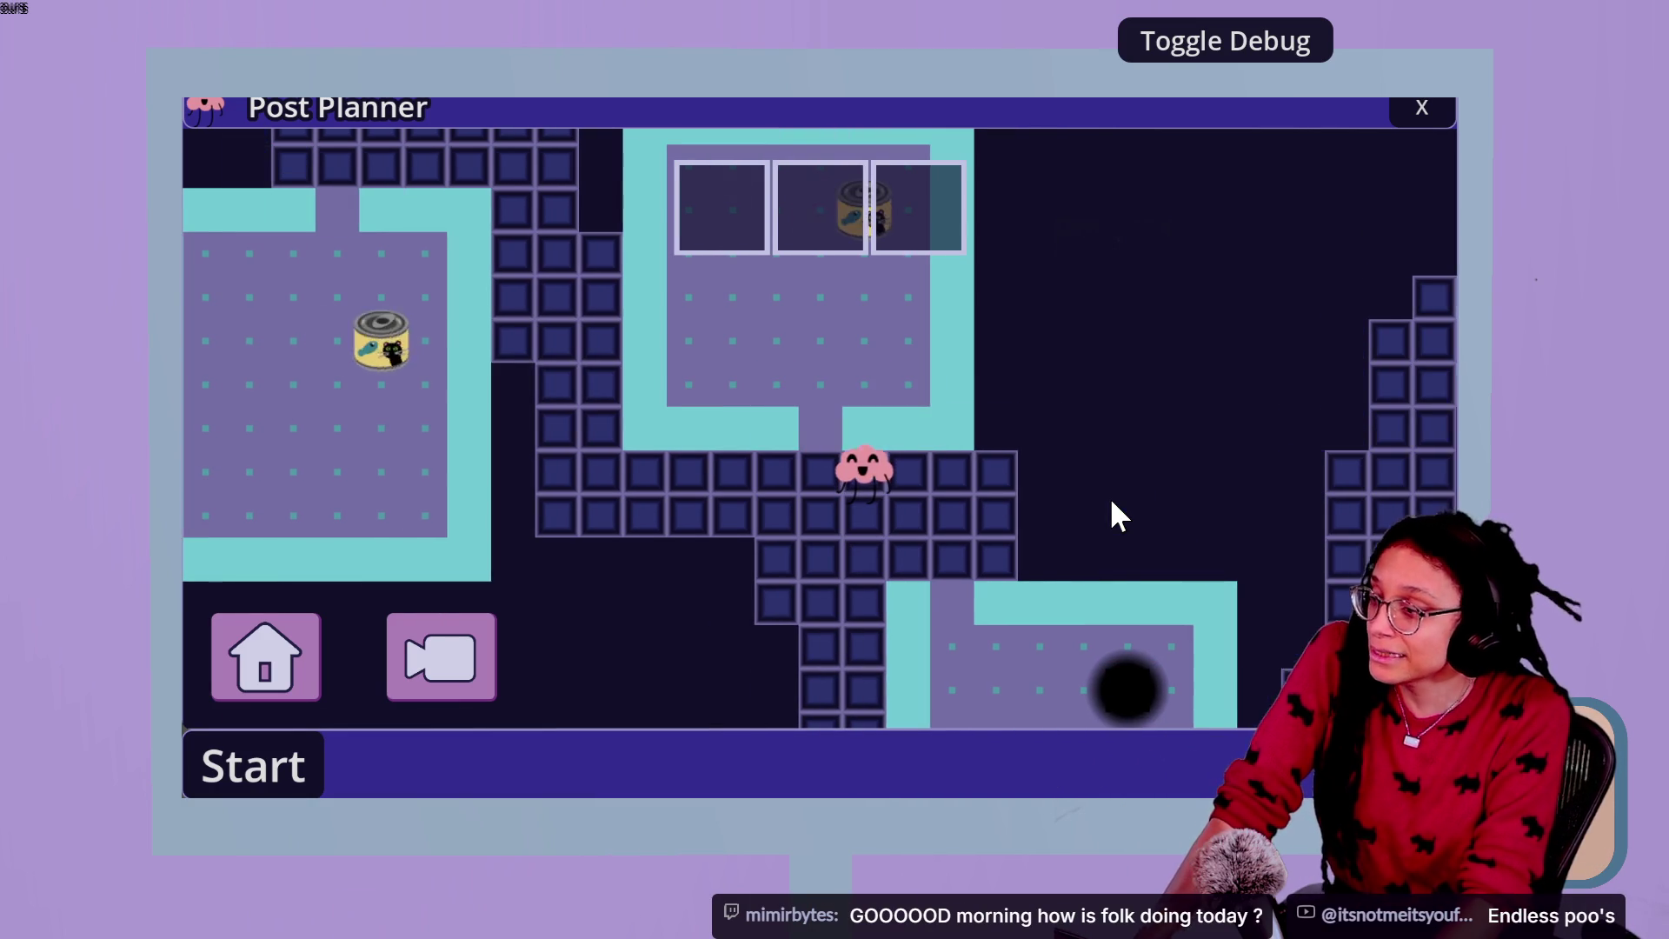
{"action": "key", "text": "Down"}
{"action": "key", "text": "Down"}
{"action": "key", "text": "Down"}
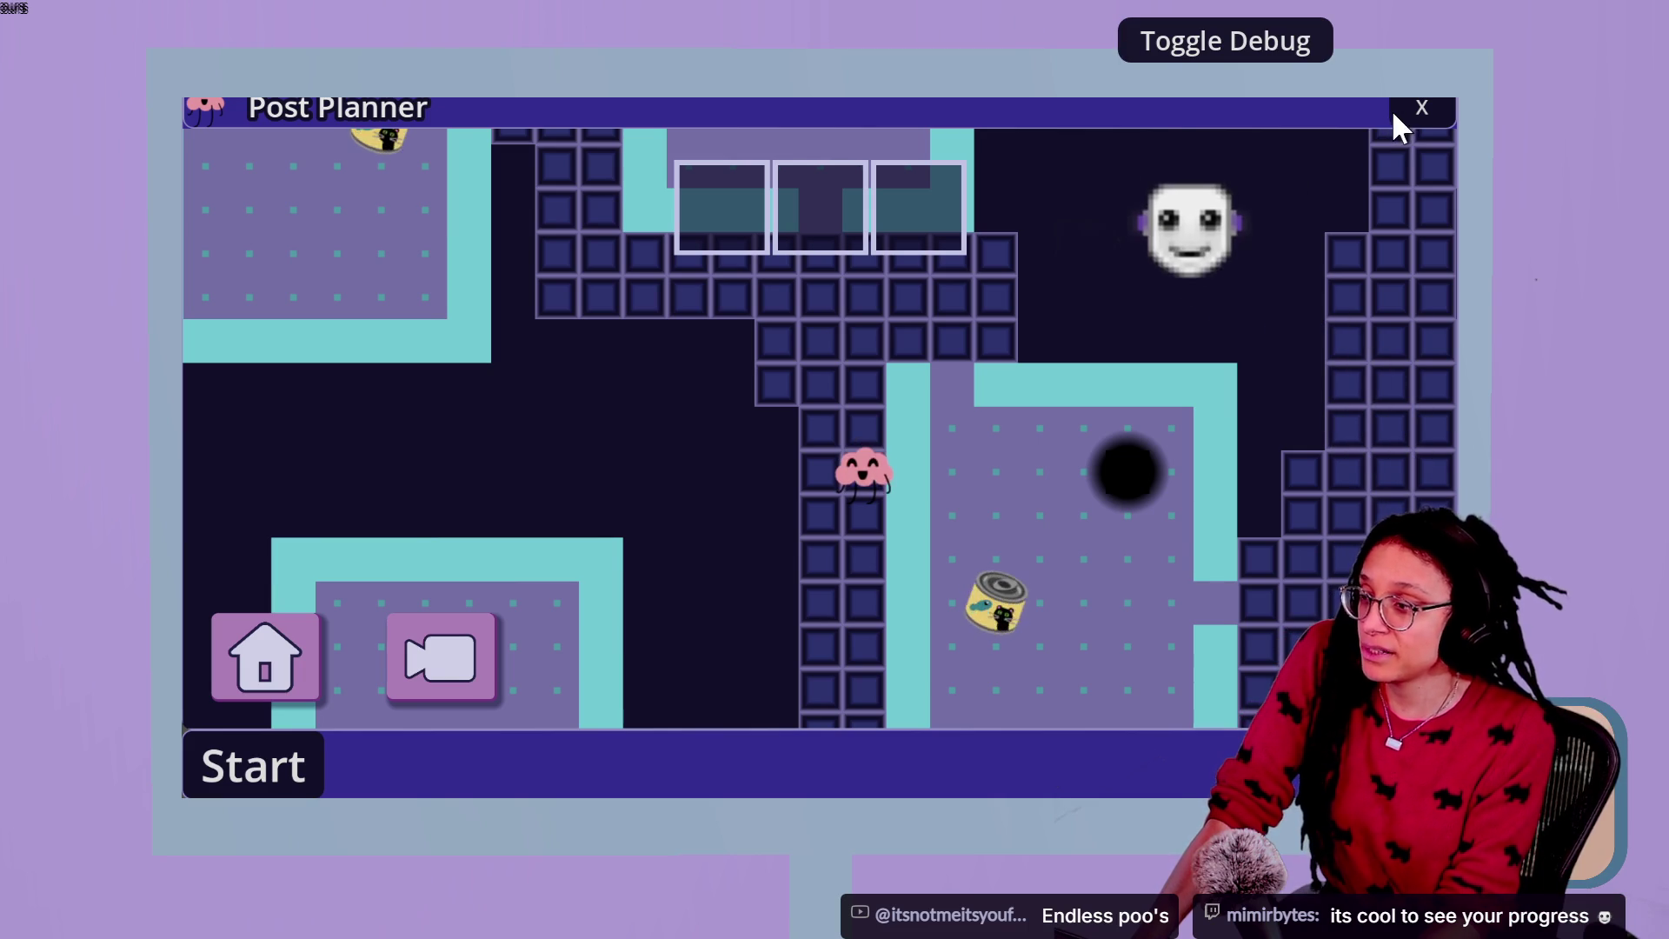
{"action": "left_click", "coordinate": [1419, 110]}
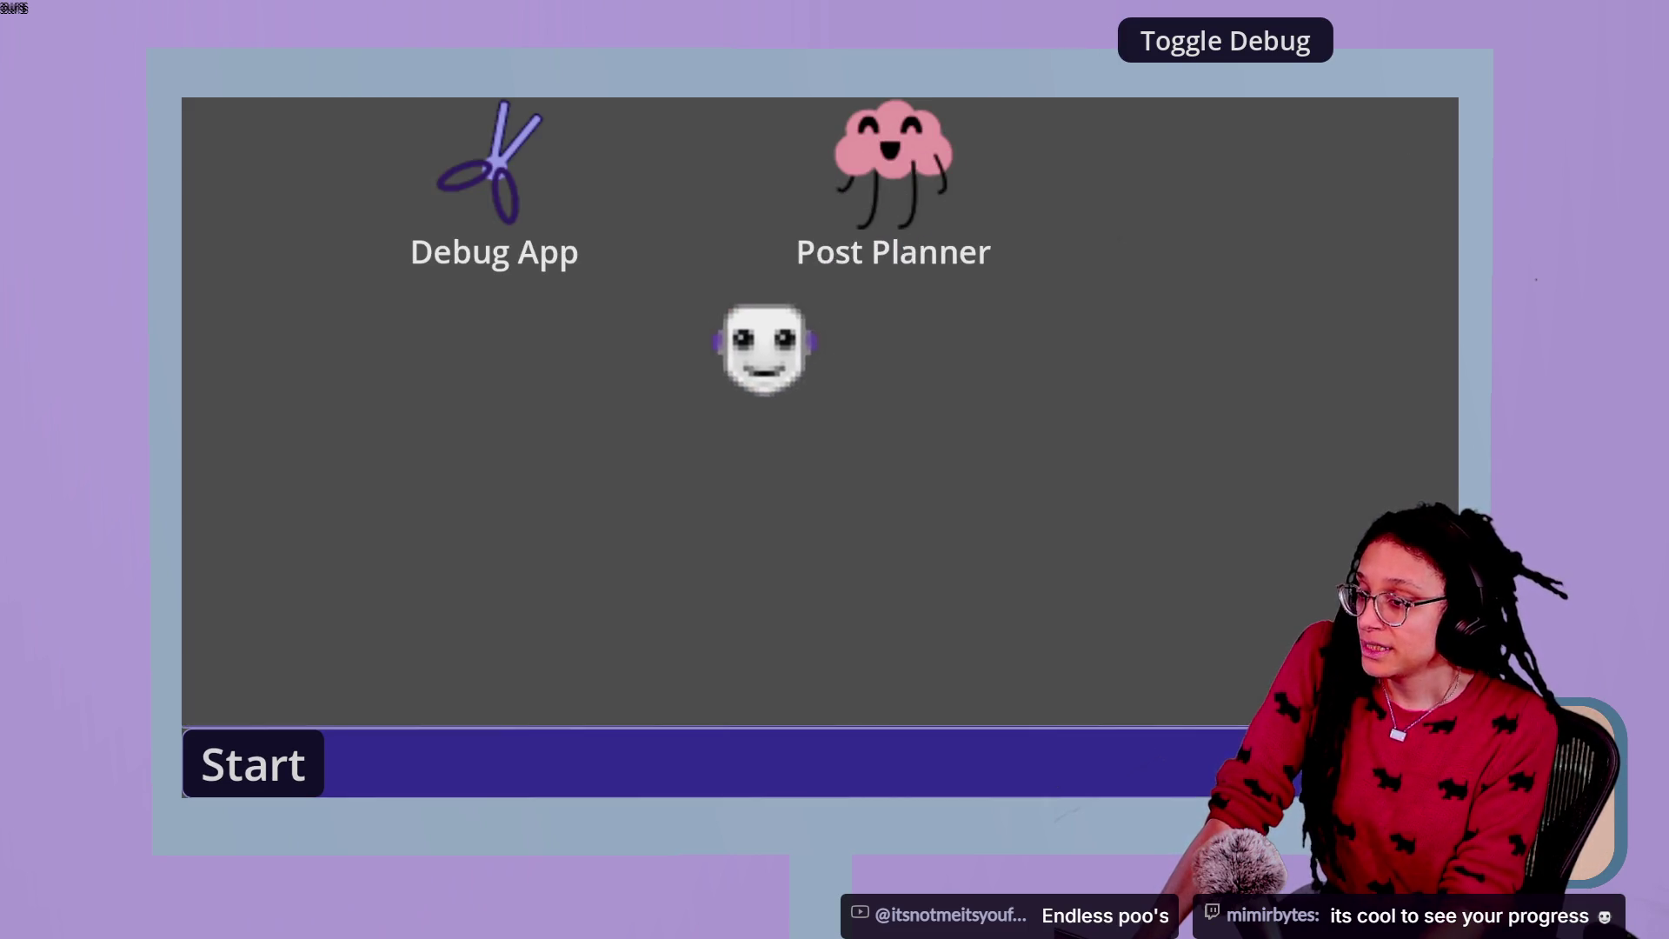
{"action": "key", "text": "Escape"}
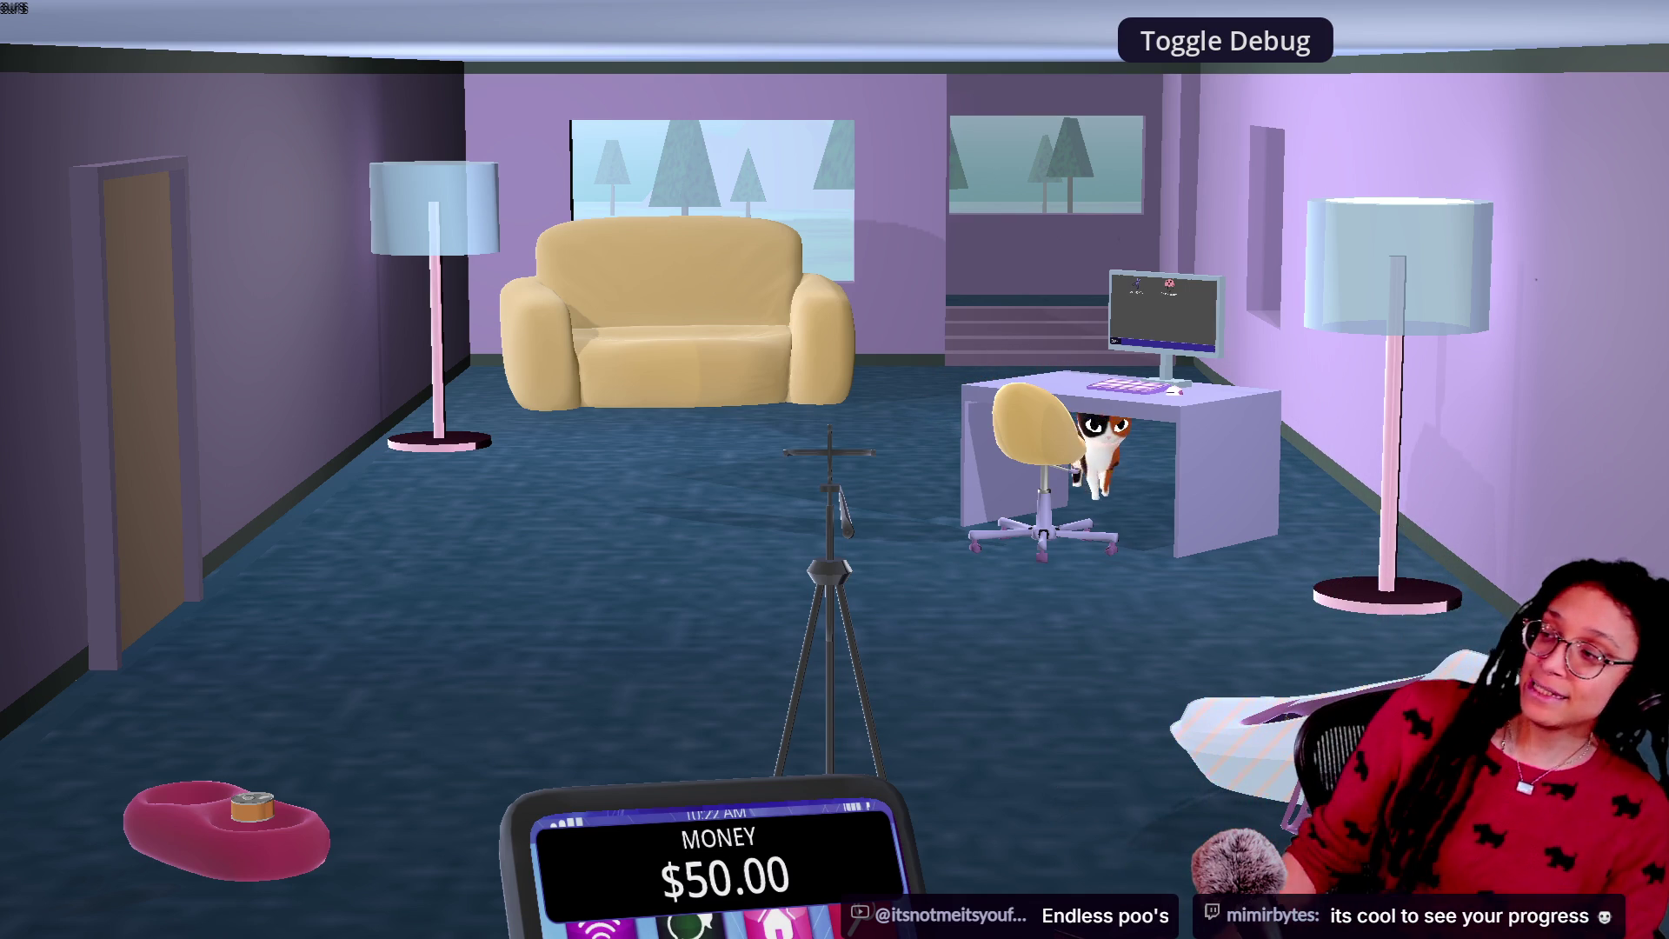
{"action": "key", "text": "alt+Tab"}
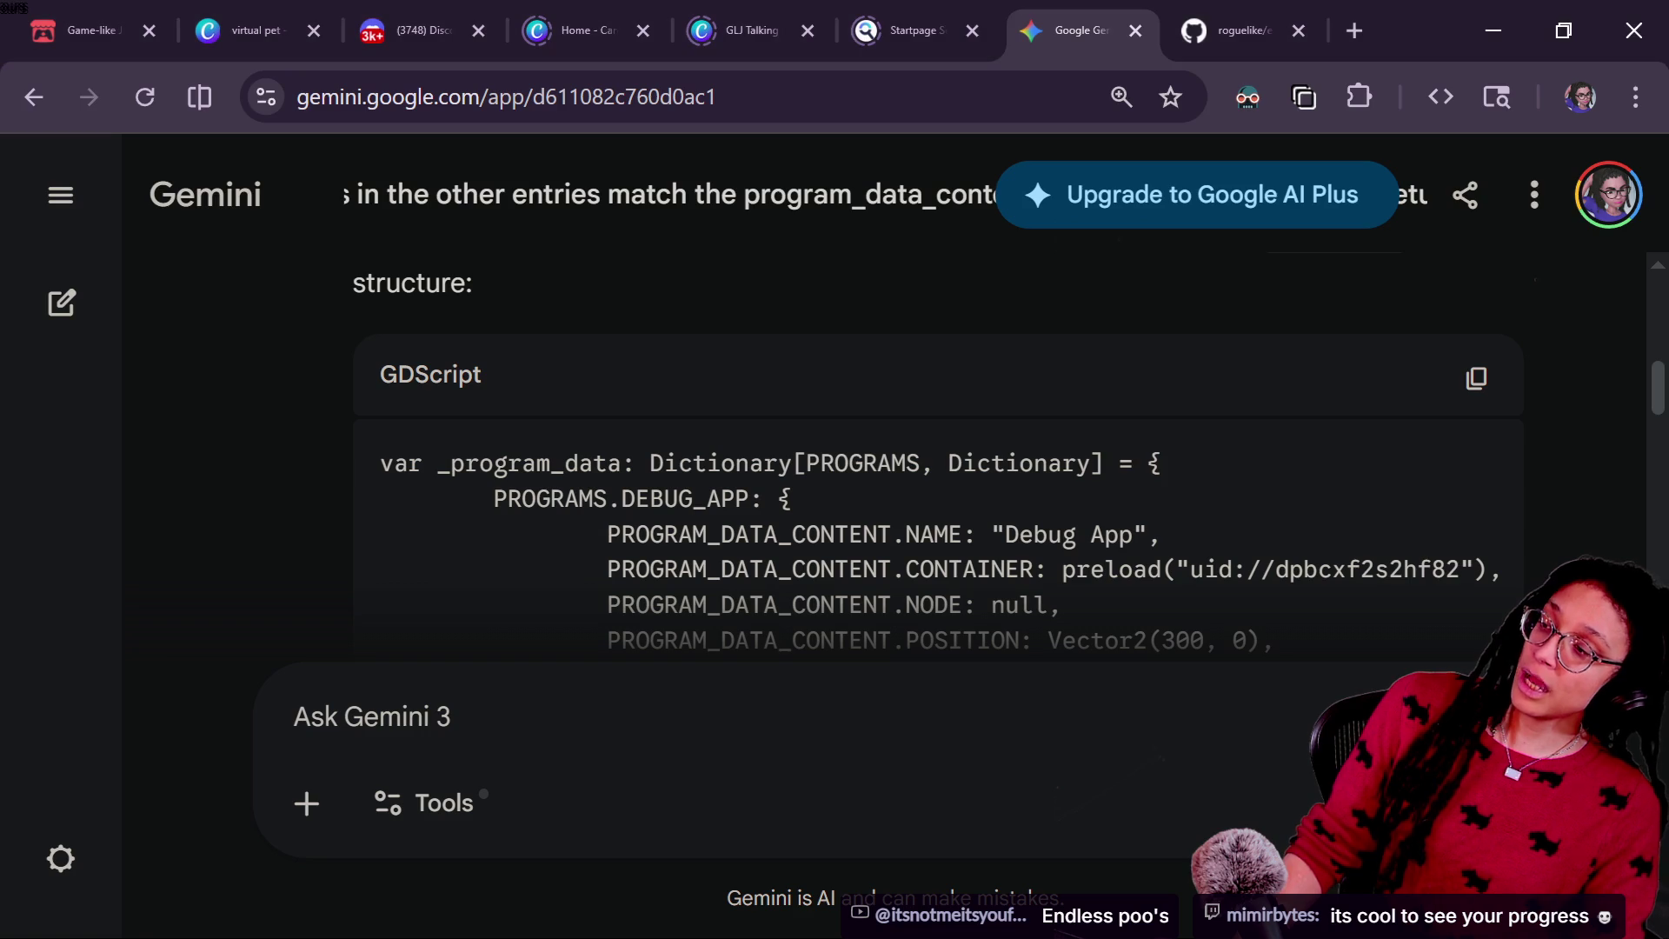
Step: Return from Gemini's _program_data answer to the program_window script in Godot
{"action": "key", "text": "alt+Tab"}
{"action": "key", "text": "alt+Tab"}
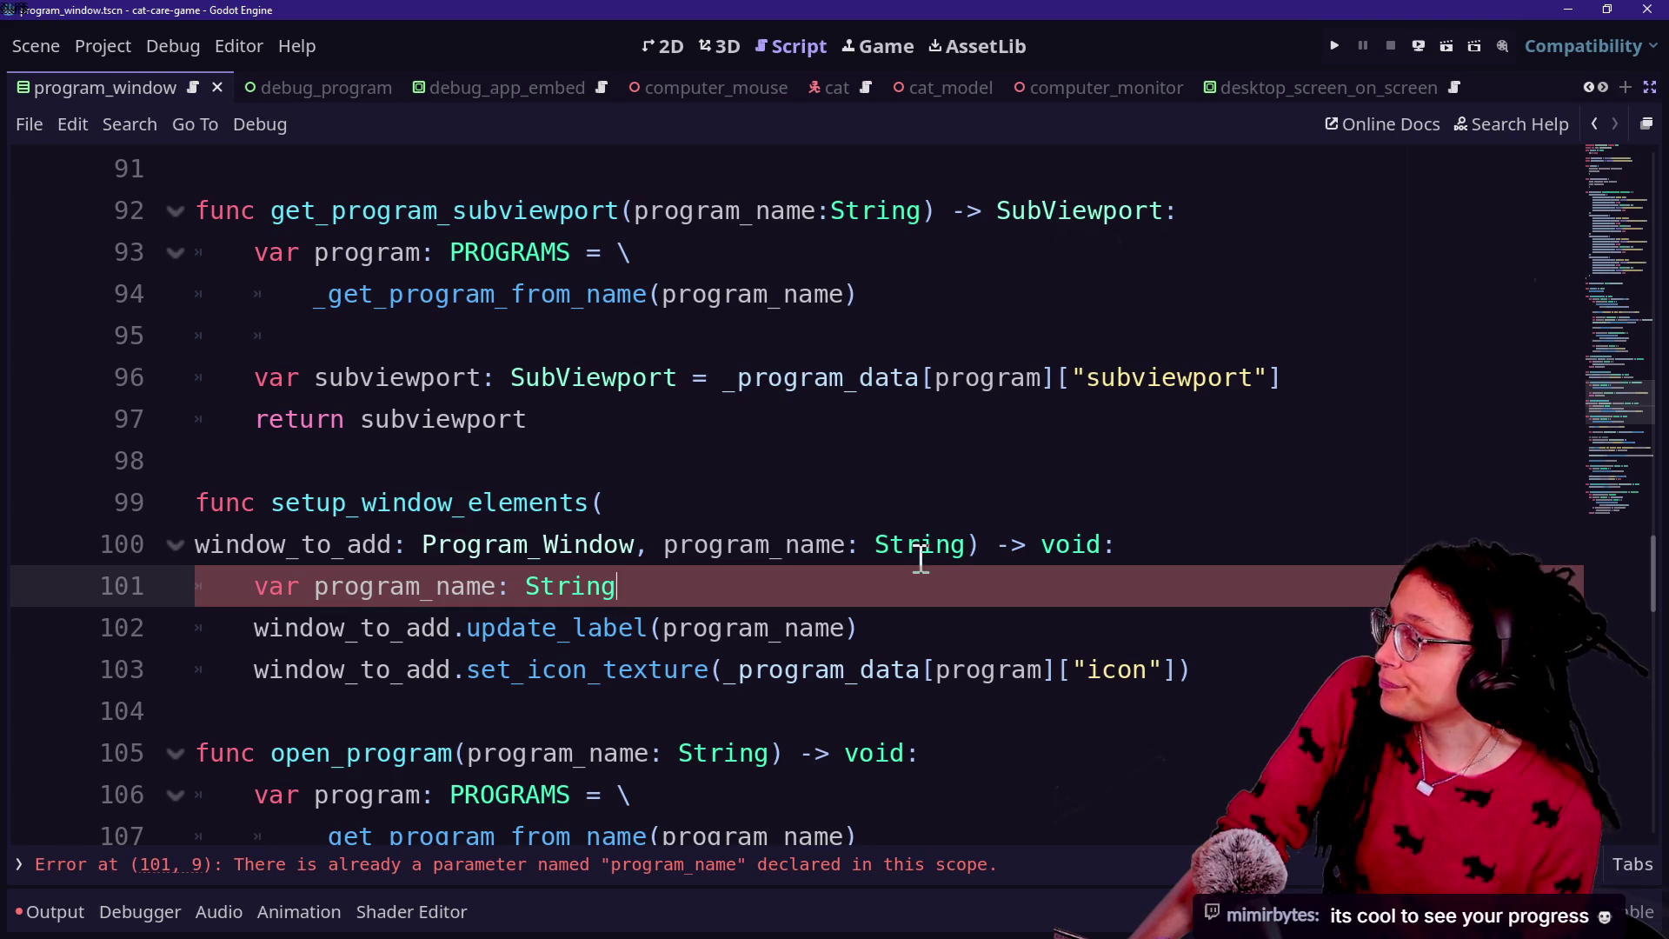
Step: Replace line 101 with 'var program: PROGRAMS = _get_program_from_name(program_name)'
{"action": "key", "text": "Up"}
{"action": "key", "text": "Down"}
{"action": "key", "text": "Down"}
{"action": "key", "text": "Up"}
{"action": "key", "text": "Down"}
{"action": "key", "text": "Up"}
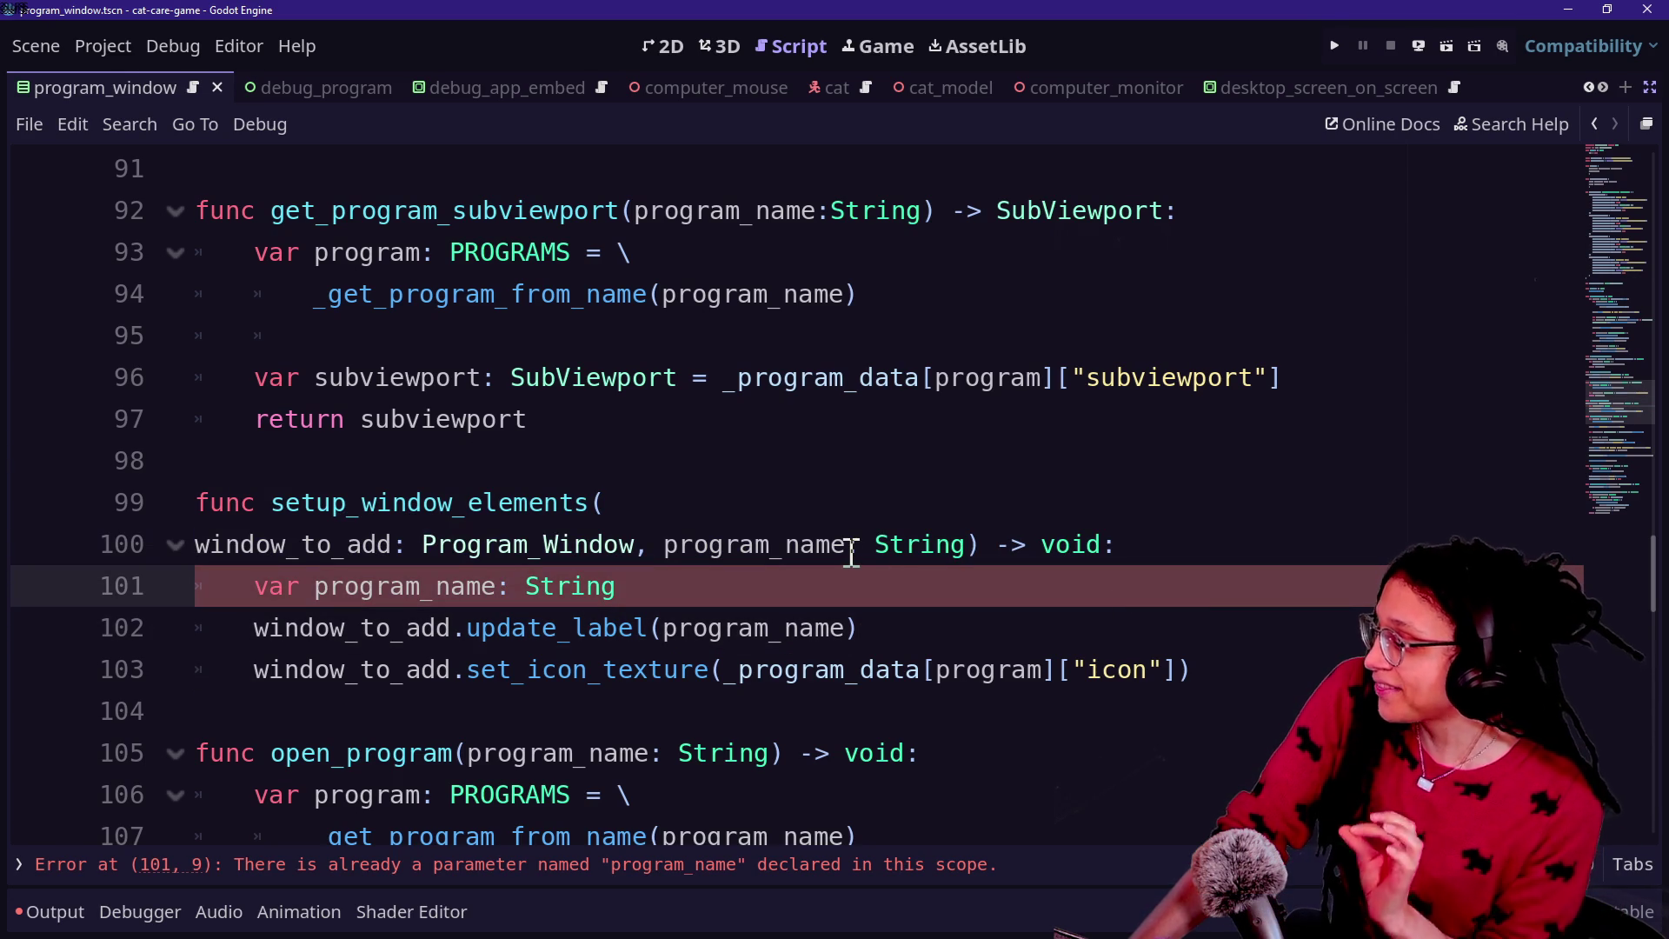
{"action": "left_click_drag", "start_coordinate": [663, 585], "coordinate": [215, 609]}
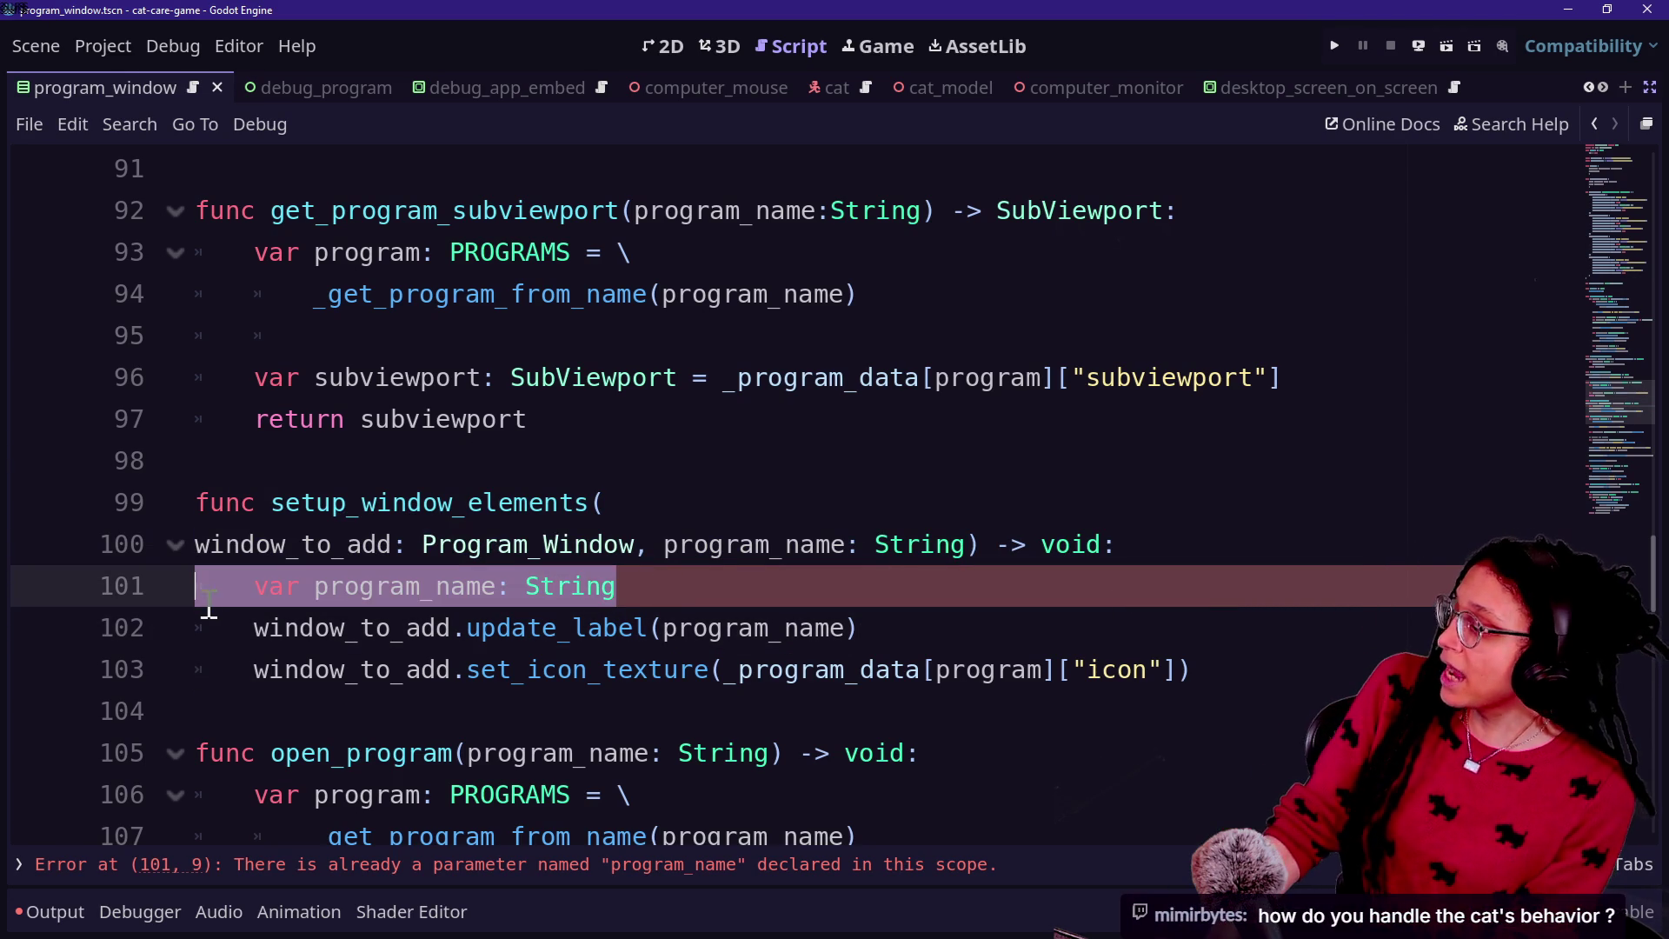
{"action": "left_click", "coordinate": [592, 596]}
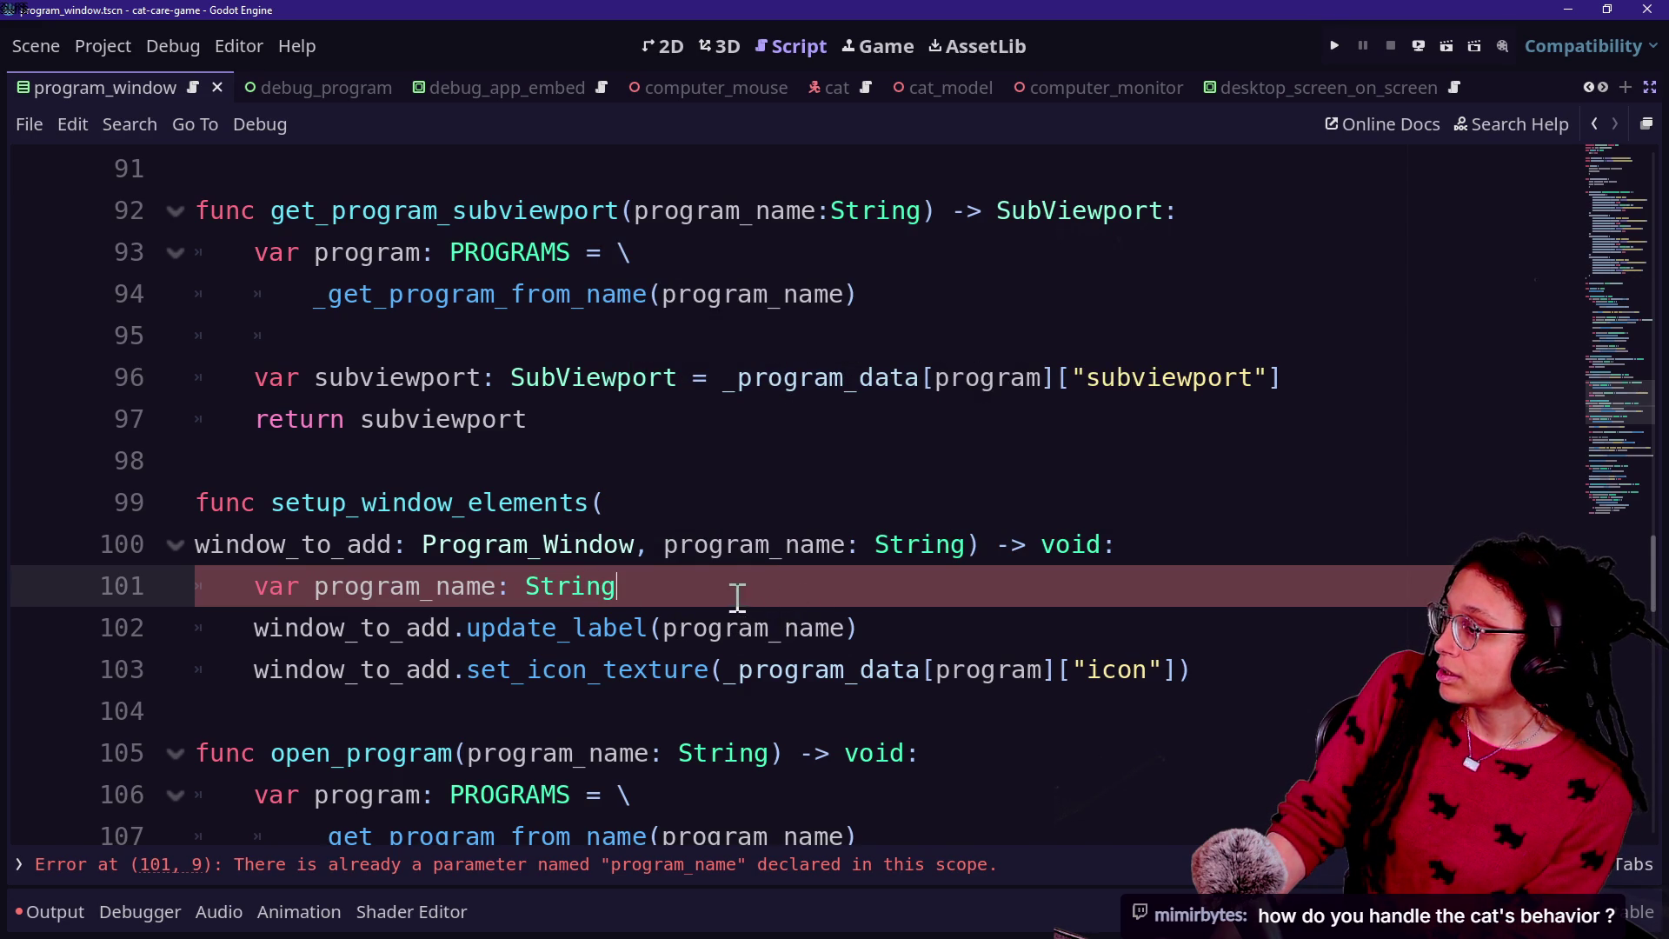
{"action": "left_click_drag", "start_coordinate": [1161, 606], "coordinate": [1237, 556]}
{"action": "key", "text": "ctrl+v"}
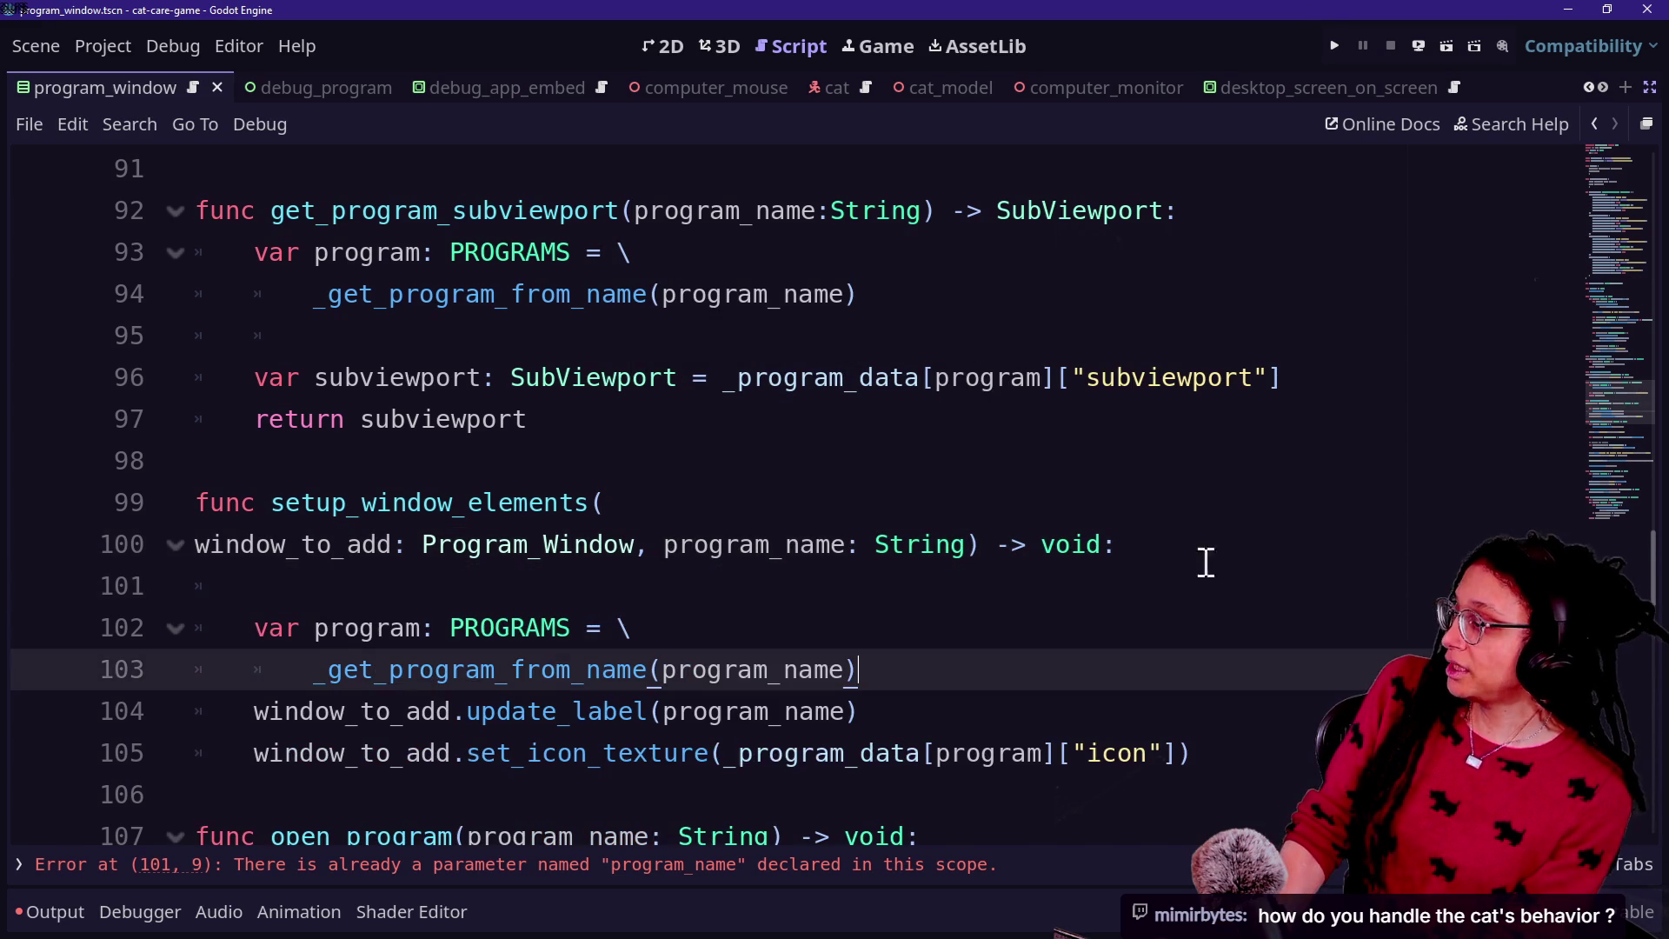
{"action": "left_click", "coordinate": [671, 597]}
{"action": "key", "text": "BackSpace"}
{"action": "key", "text": "BackSpace"}
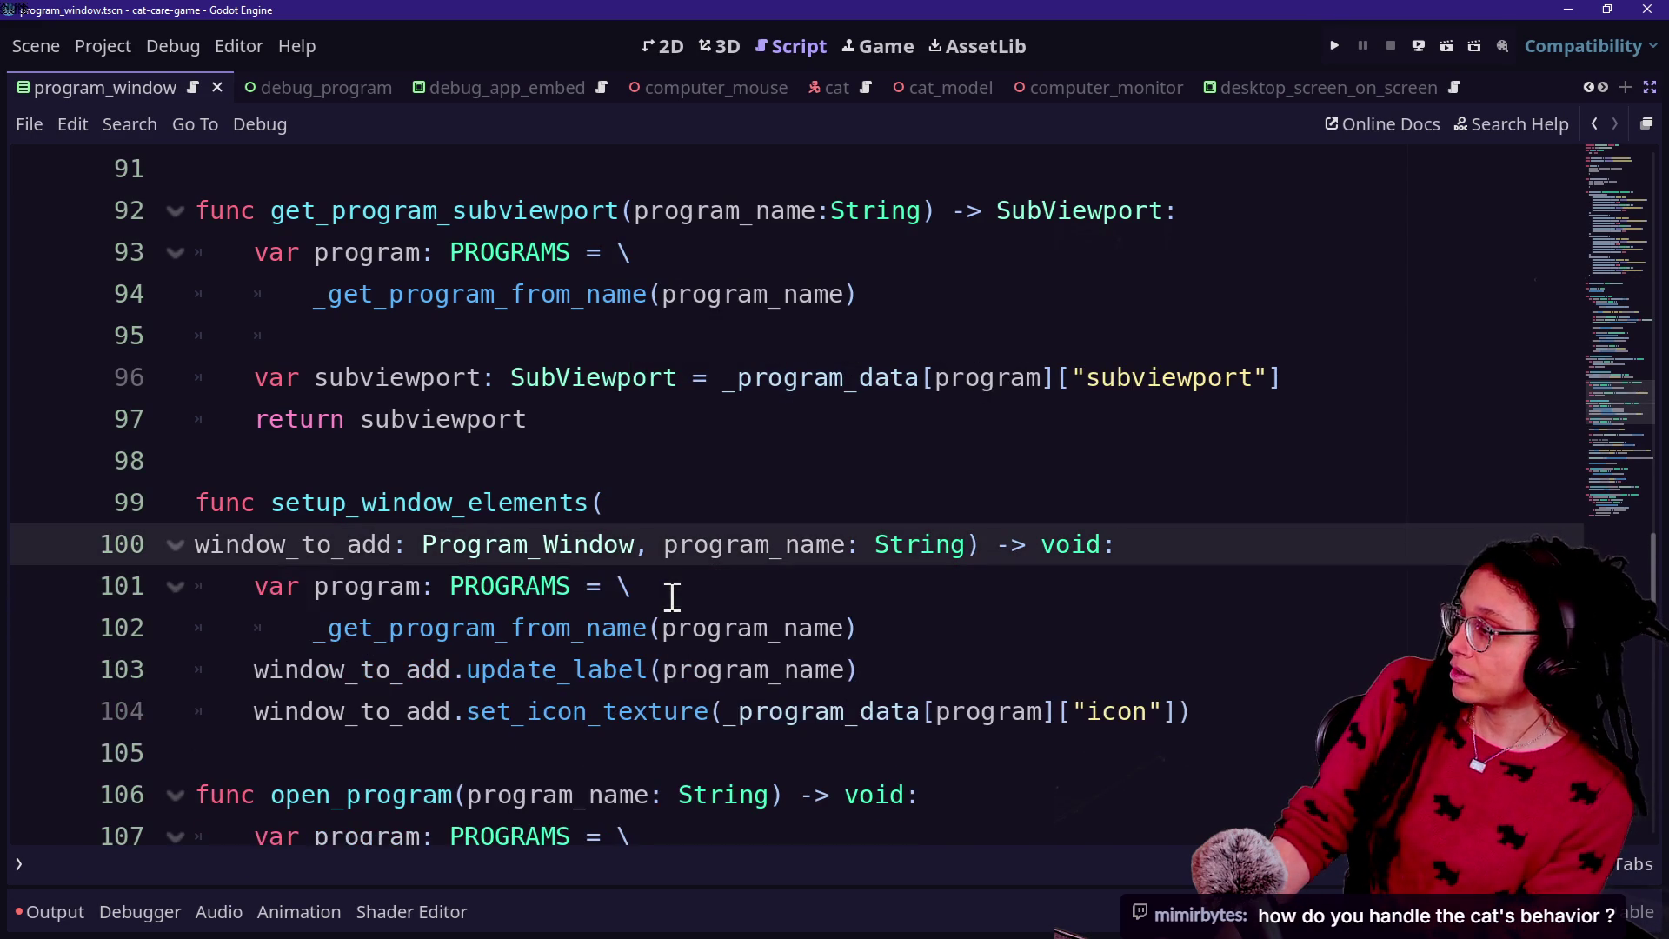
{"action": "left_click", "coordinate": [1110, 624]}
{"action": "key", "text": "Return"}
Step: Tidy the lines below the lookup and save the script
{"action": "scroll", "coordinate": [783, 701], "scroll_direction": "down", "scroll_amount": 1}
{"action": "left_click_drag", "start_coordinate": [856, 586], "coordinate": [1226, 637]}
{"action": "left_click", "coordinate": [1226, 630]}
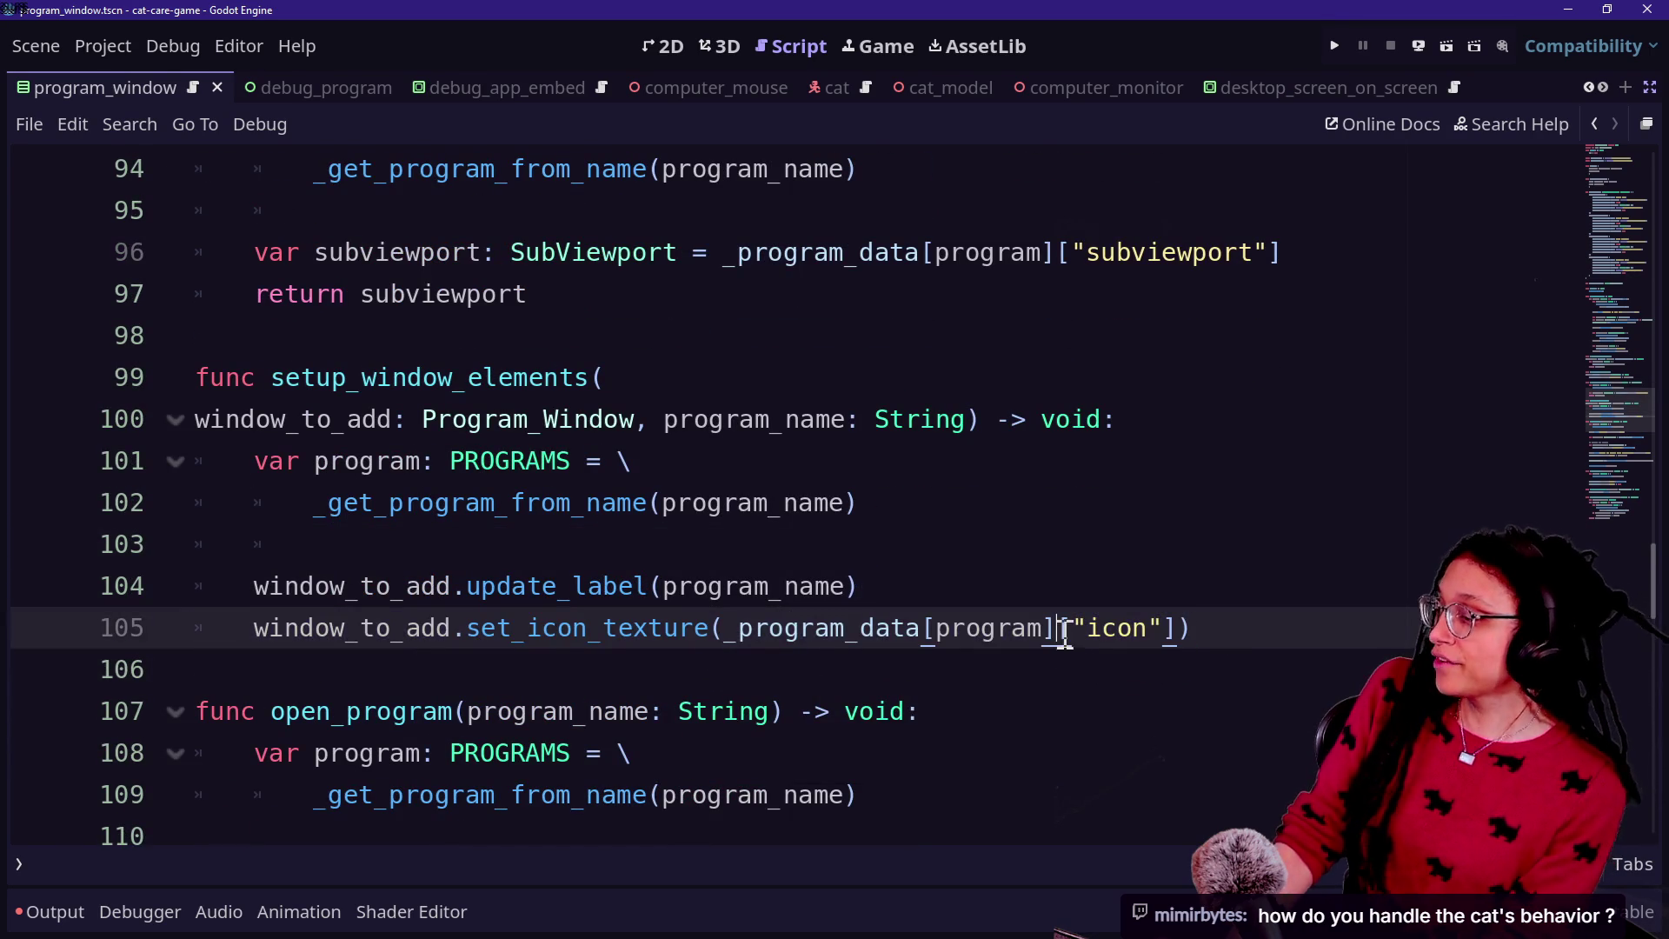
{"action": "key", "text": "ctrl+s"}
Step: Review the script and run the project to test the fix
{"action": "scroll", "coordinate": [689, 682], "scroll_direction": "down", "scroll_amount": 2}
{"action": "scroll", "coordinate": [690, 682], "scroll_direction": "up", "scroll_amount": 1}
{"action": "scroll", "coordinate": [689, 681], "scroll_direction": "up", "scroll_amount": 3}
{"action": "scroll", "coordinate": [689, 681], "scroll_direction": "up", "scroll_amount": 4}
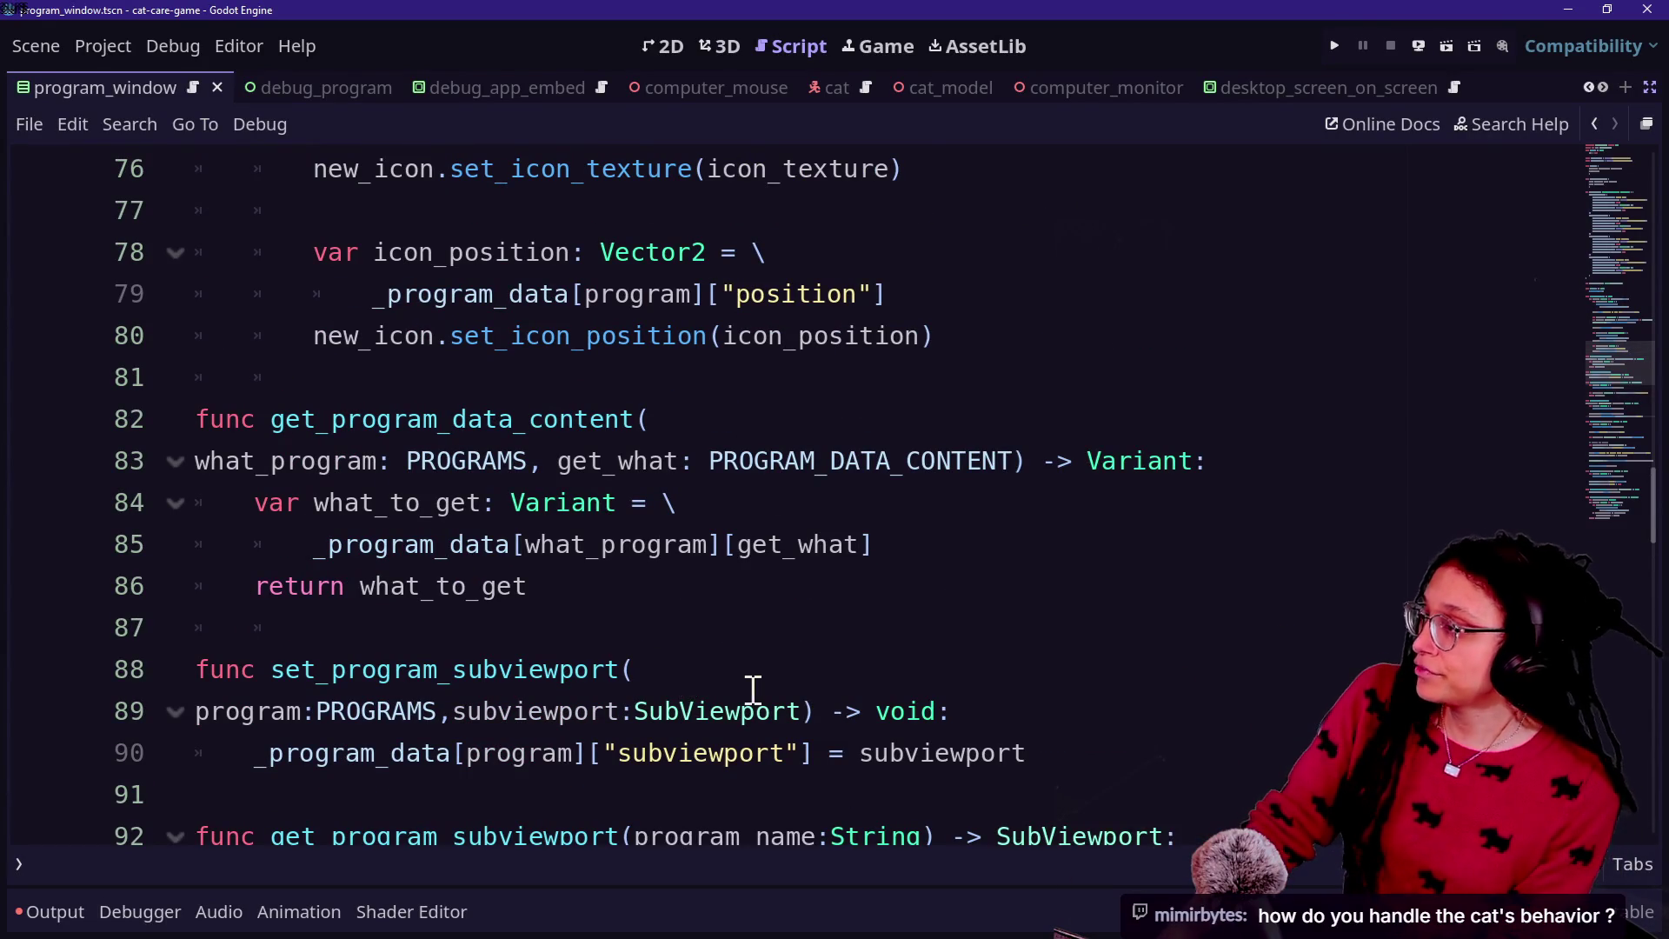
{"action": "scroll", "coordinate": [752, 688], "scroll_direction": "up", "scroll_amount": 2}
{"action": "scroll", "coordinate": [753, 689], "scroll_direction": "up", "scroll_amount": 4}
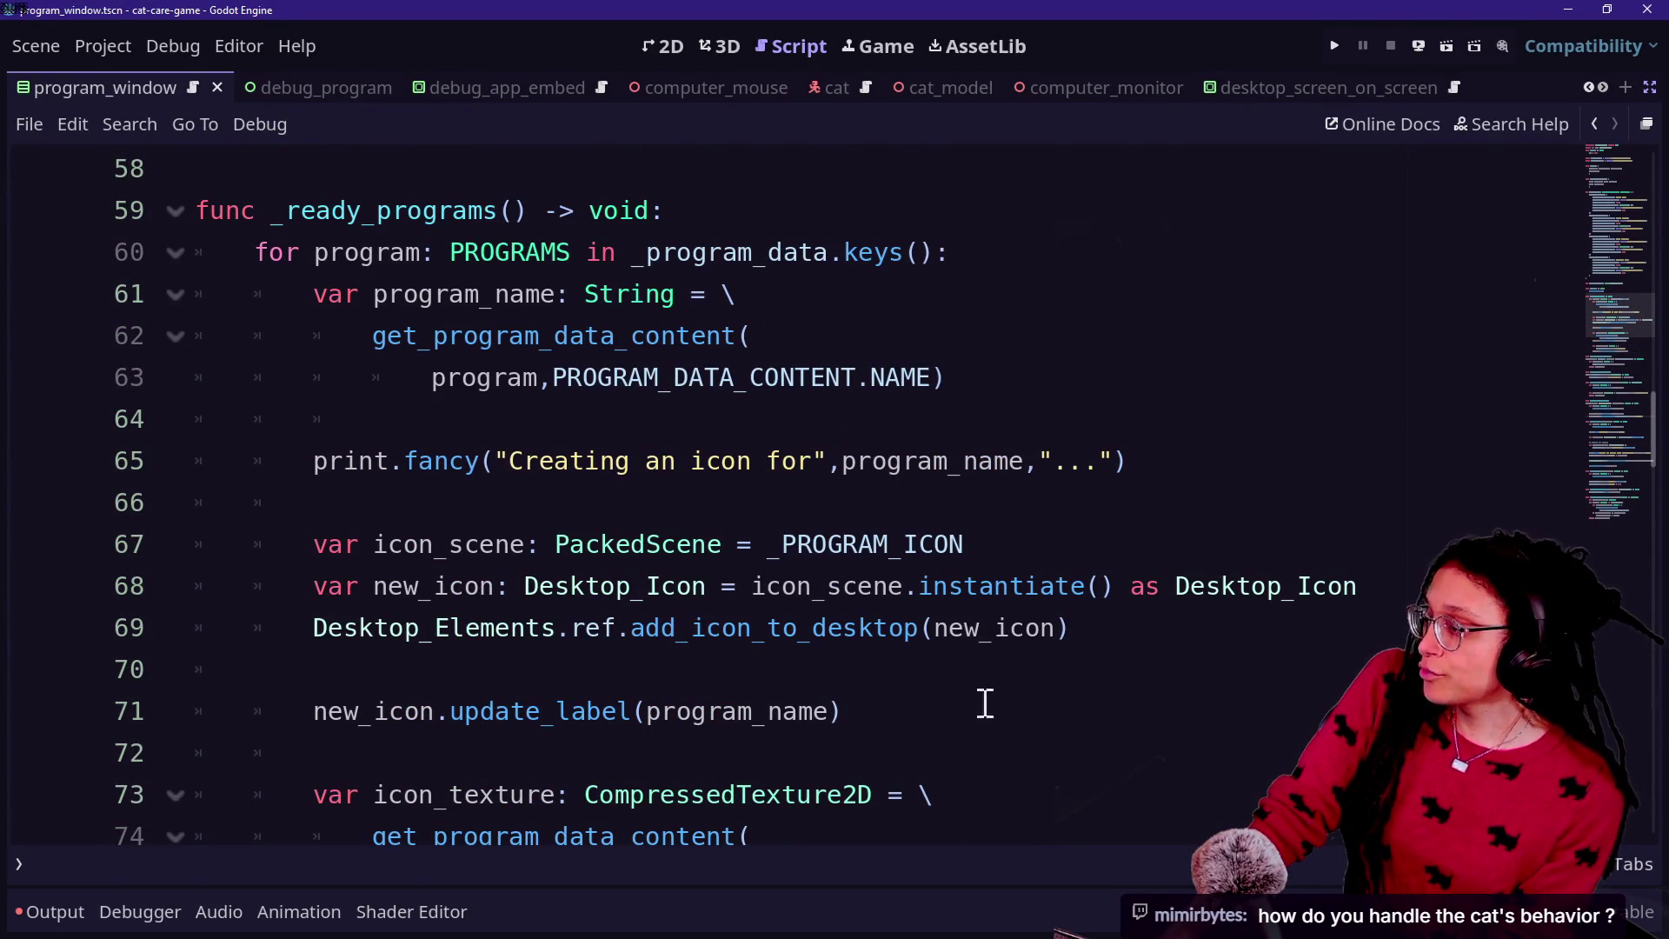
{"action": "scroll", "coordinate": [1129, 544], "scroll_direction": "down", "scroll_amount": 7}
{"action": "scroll", "coordinate": [1128, 544], "scroll_direction": "up", "scroll_amount": 13}
{"action": "left_click", "coordinate": [1334, 45]}
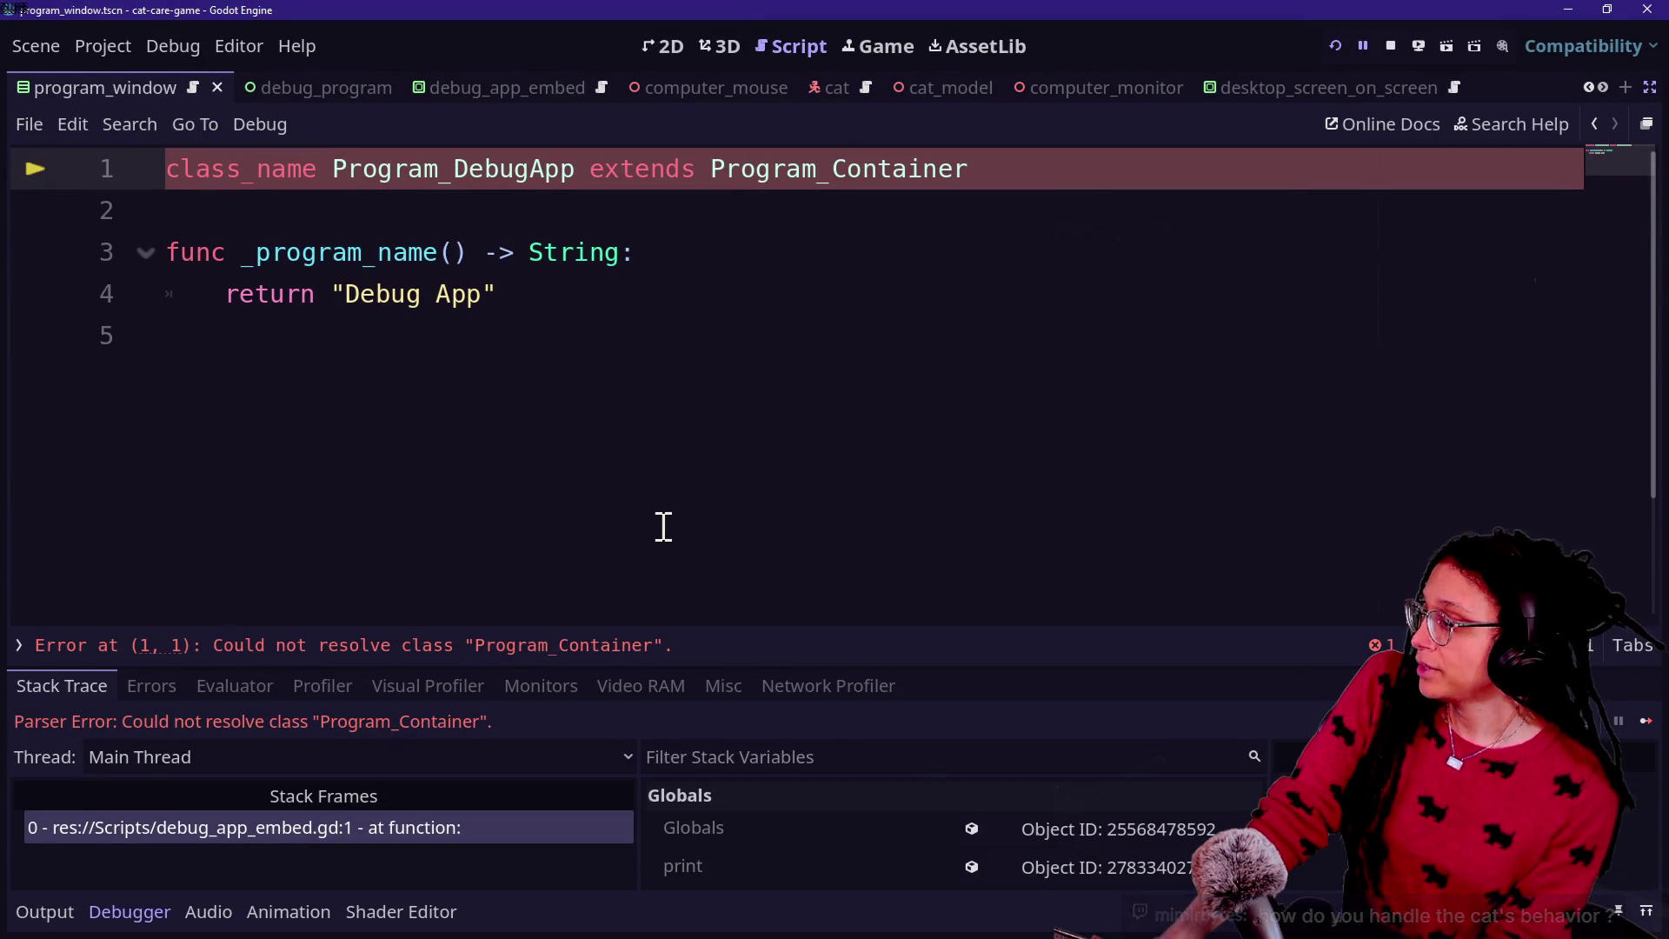
Step: Follow Program_Container to ManagePrograms' set_program_subviewport definition and its parameter on line 89
{"action": "left_click", "coordinate": [823, 149], "text": "ctrl"}
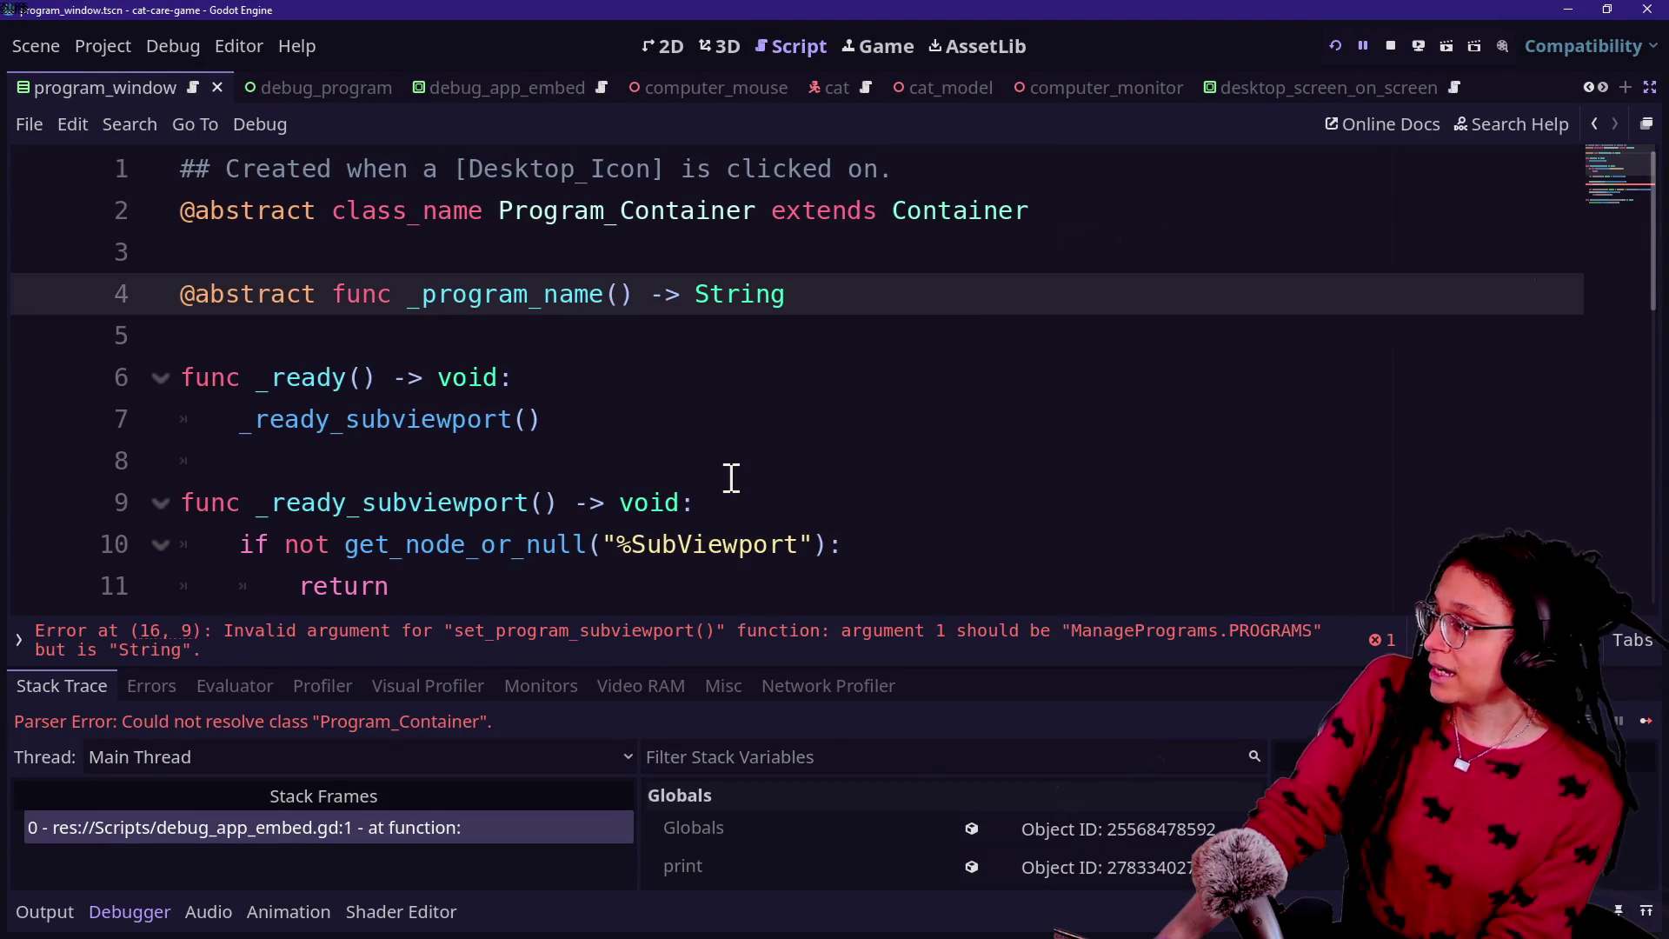
{"action": "scroll", "coordinate": [730, 474], "scroll_direction": "down", "scroll_amount": 3}
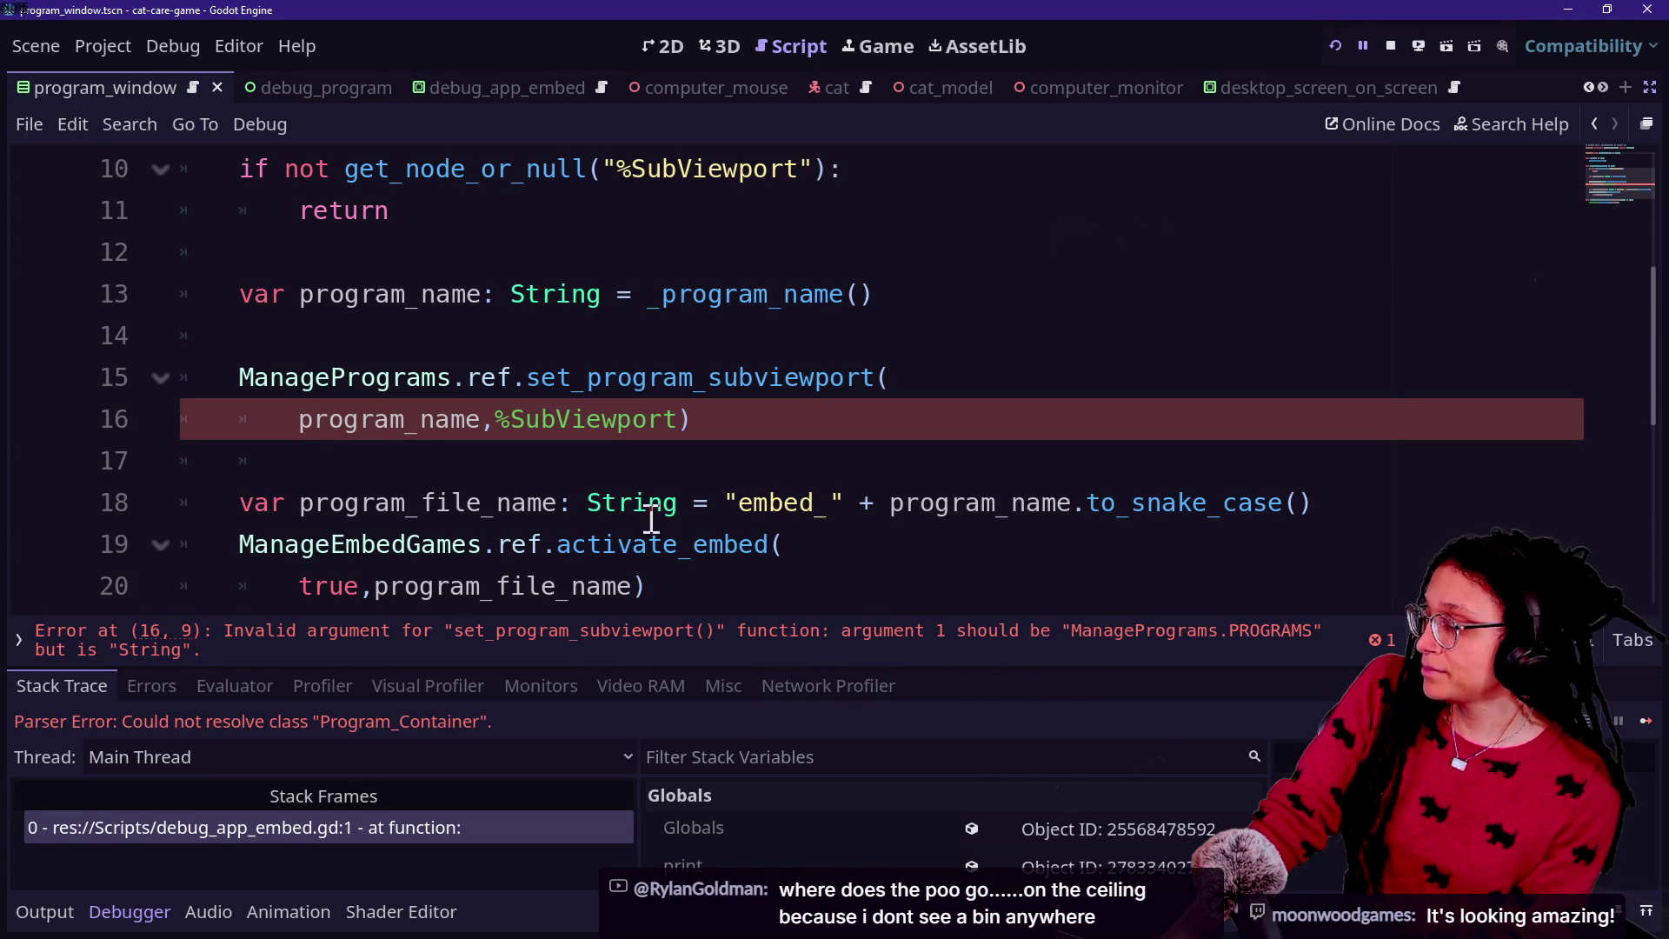
{"action": "left_click", "coordinate": [784, 387], "text": "ctrl"}
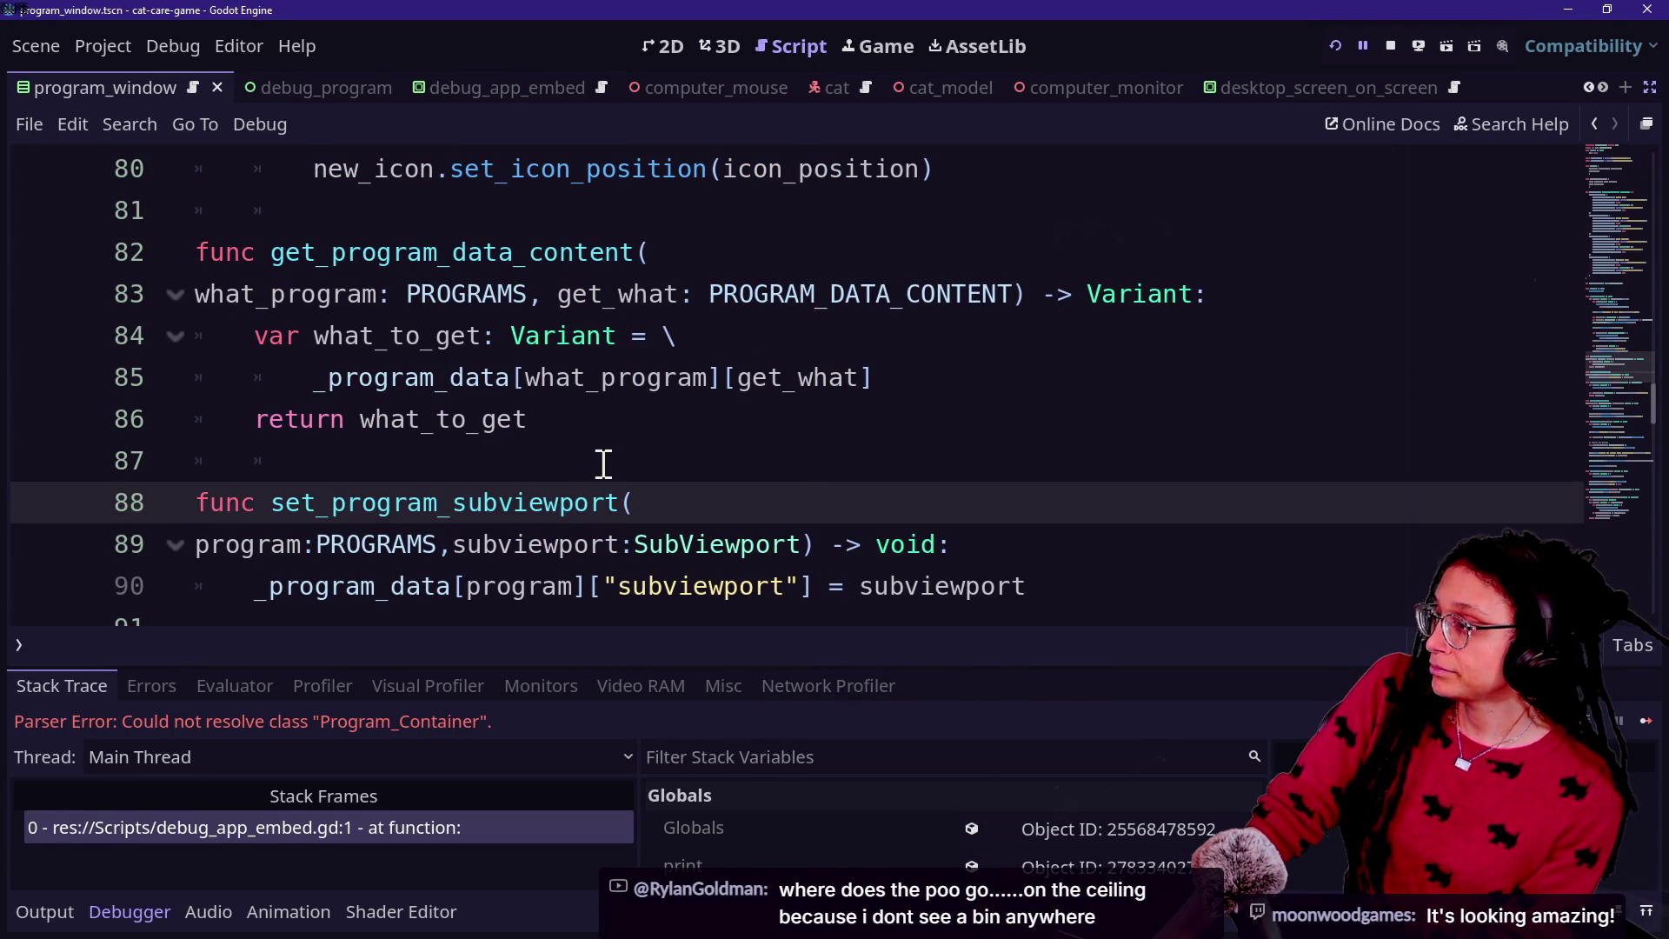
{"action": "scroll", "coordinate": [603, 463], "scroll_direction": "down", "scroll_amount": 1}
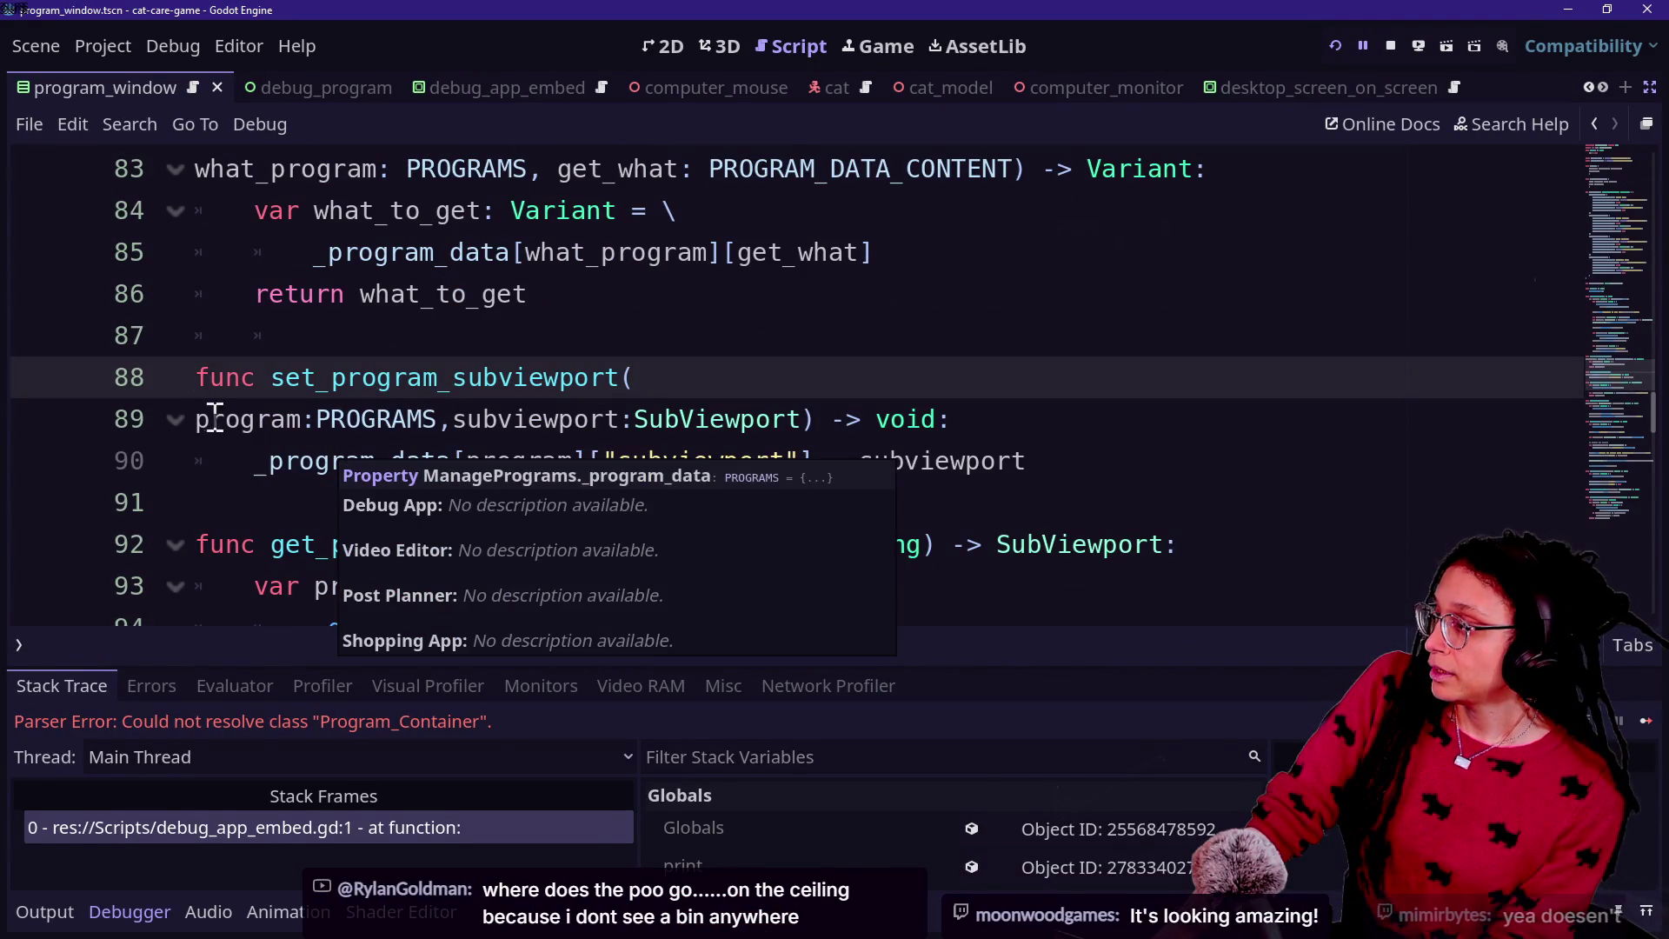
{"action": "left_click", "coordinate": [256, 417]}
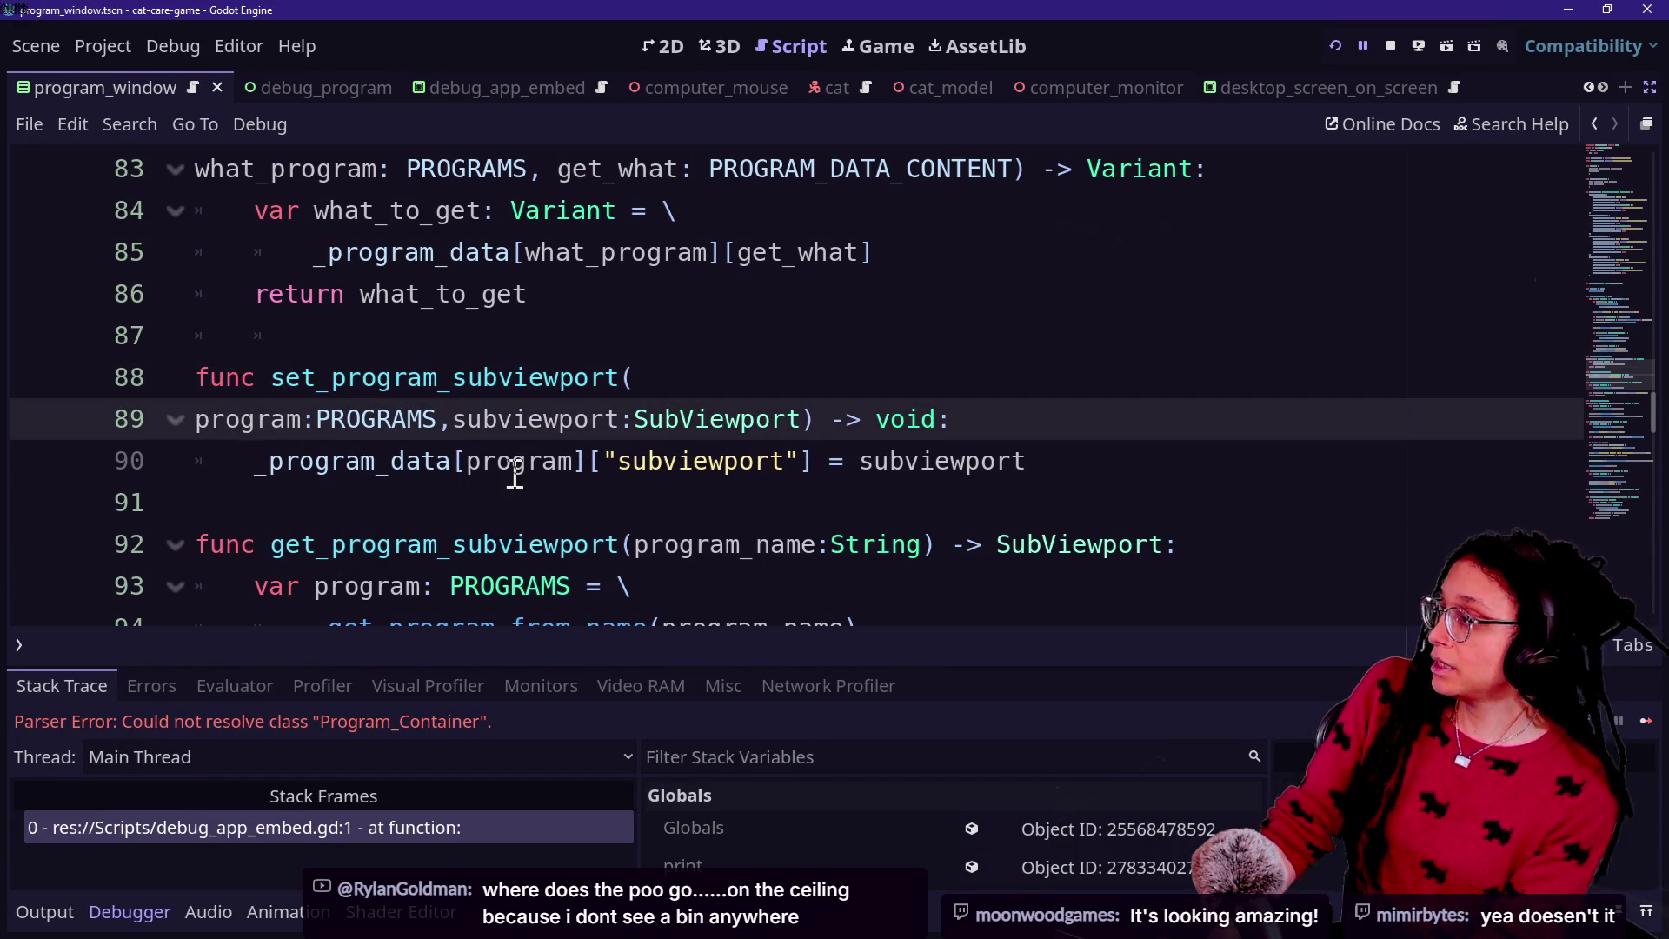
Step: Change the set_program_subviewport parameter to 'program_name: String'
{"action": "type", "text": "_na"}
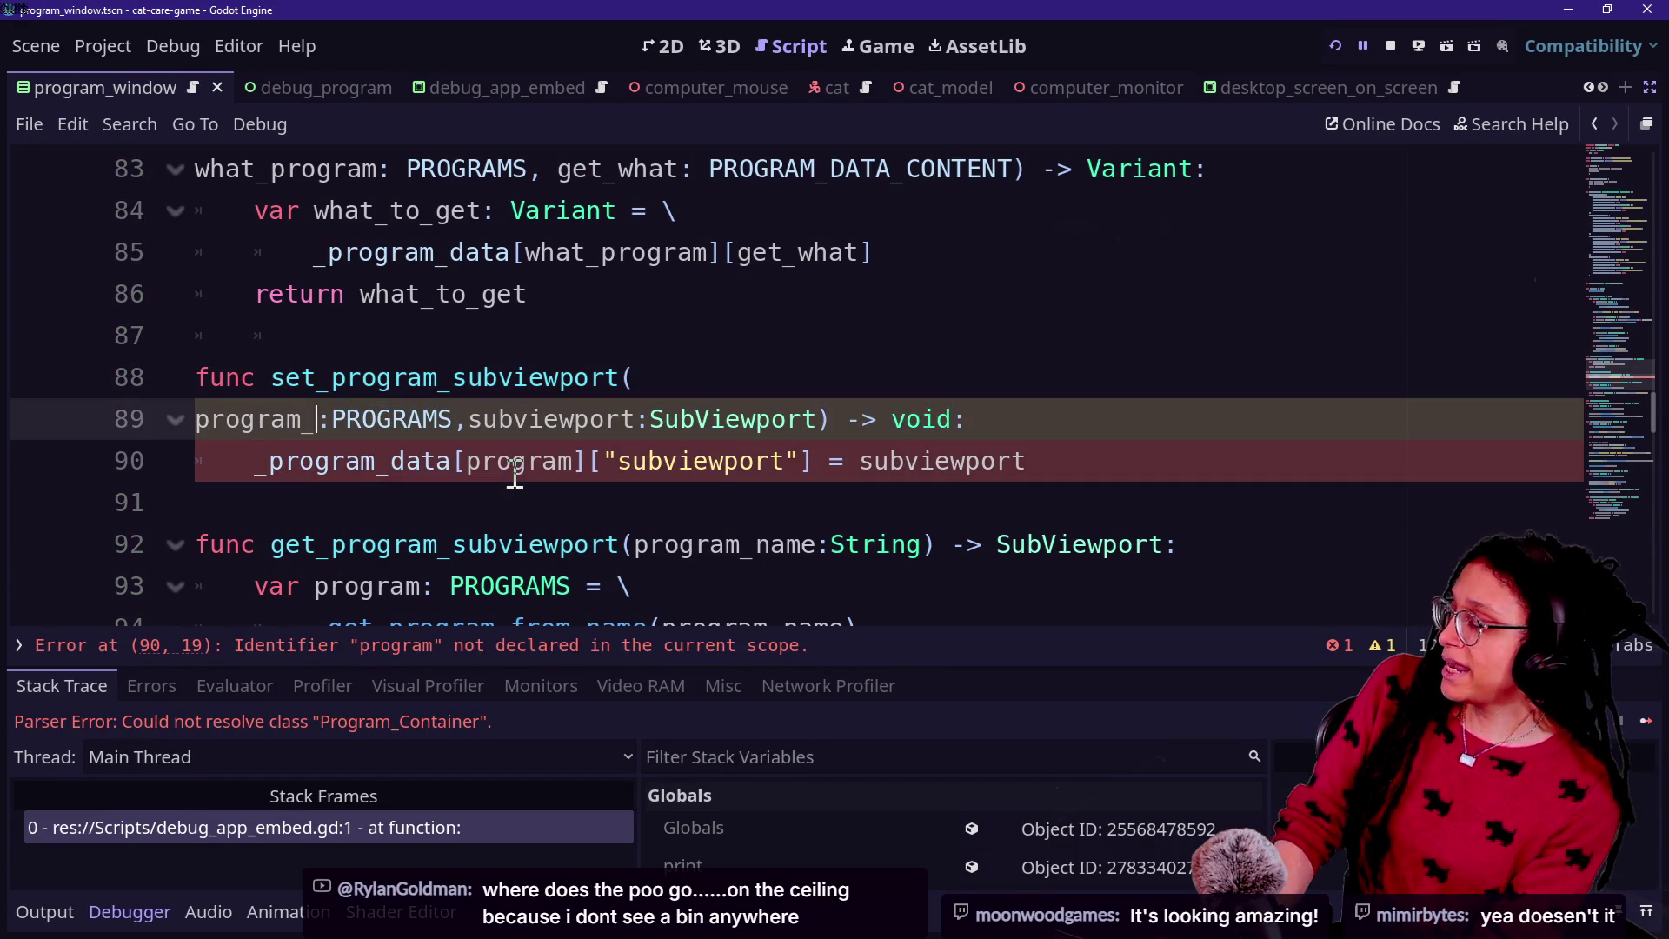
{"action": "type", "text": "me"}
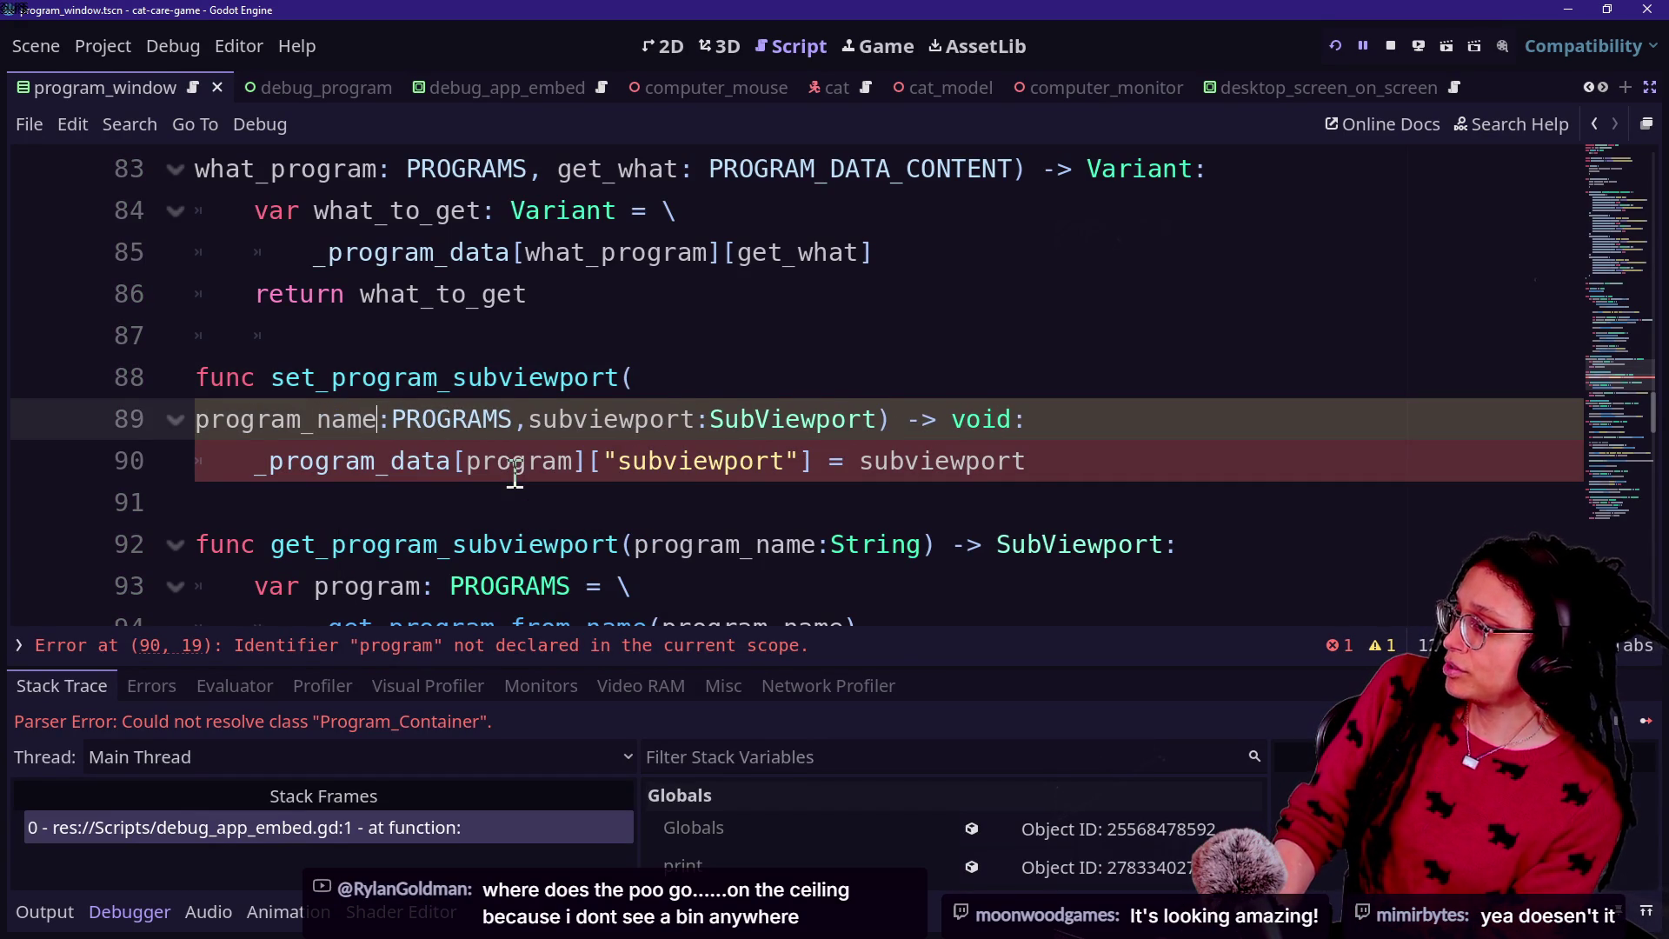
{"action": "left_click", "coordinate": [464, 308]}
{"action": "left_click_drag", "start_coordinate": [396, 427], "coordinate": [513, 420]}
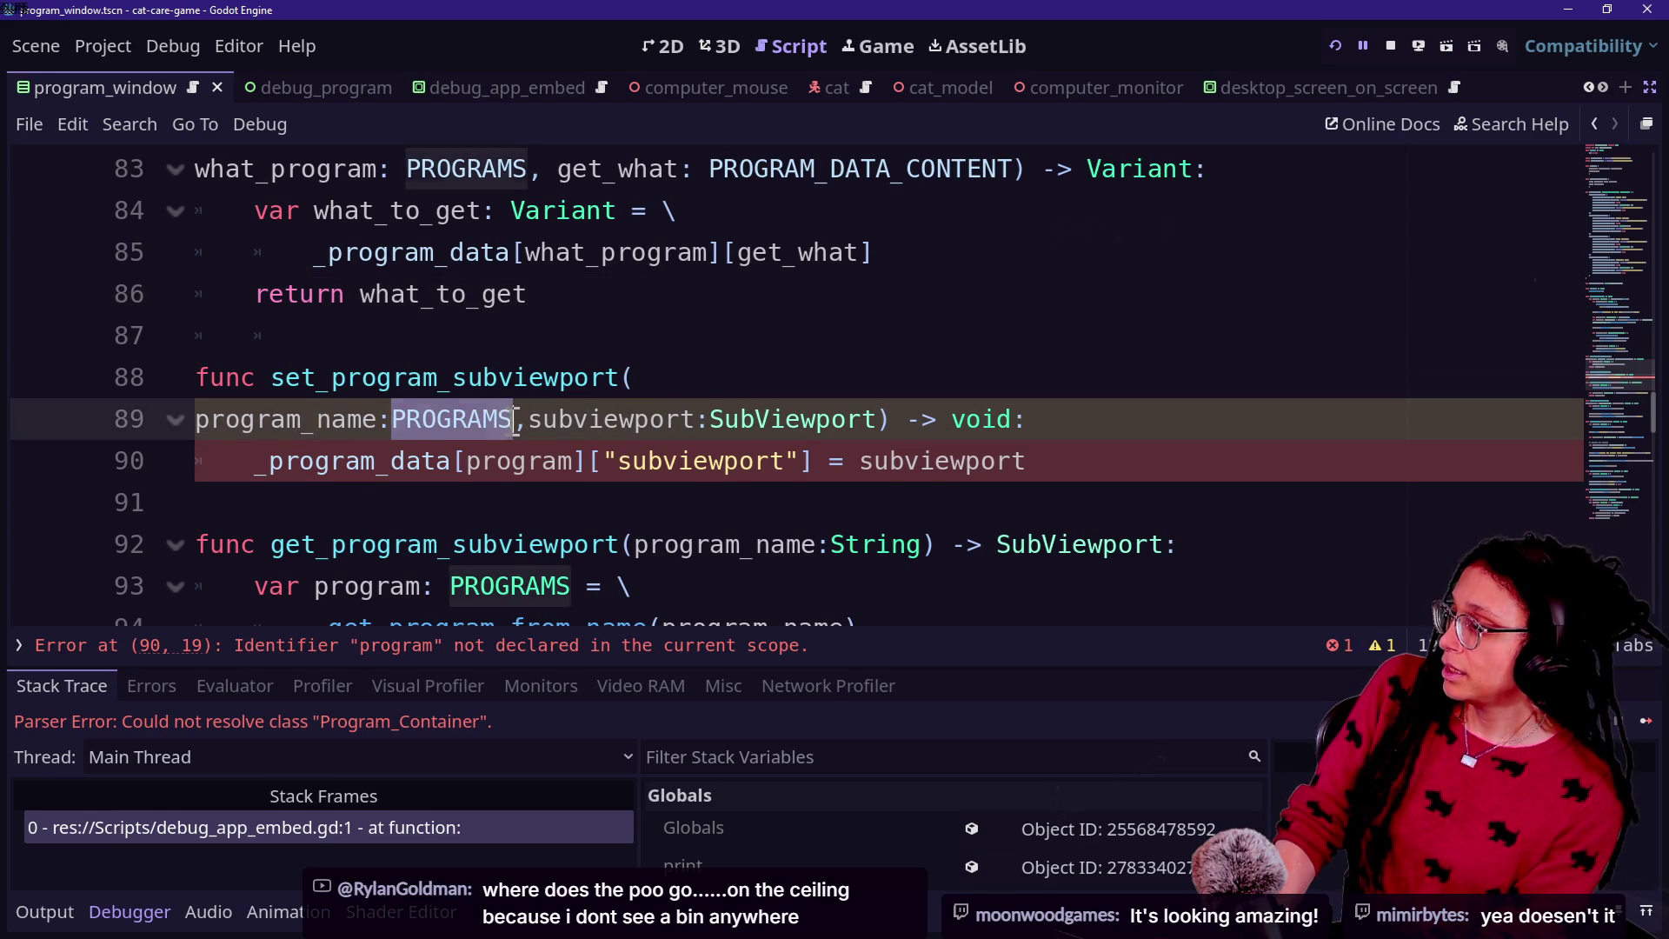
{"action": "key", "text": "BackSpace"}
{"action": "type", "text": "String"}
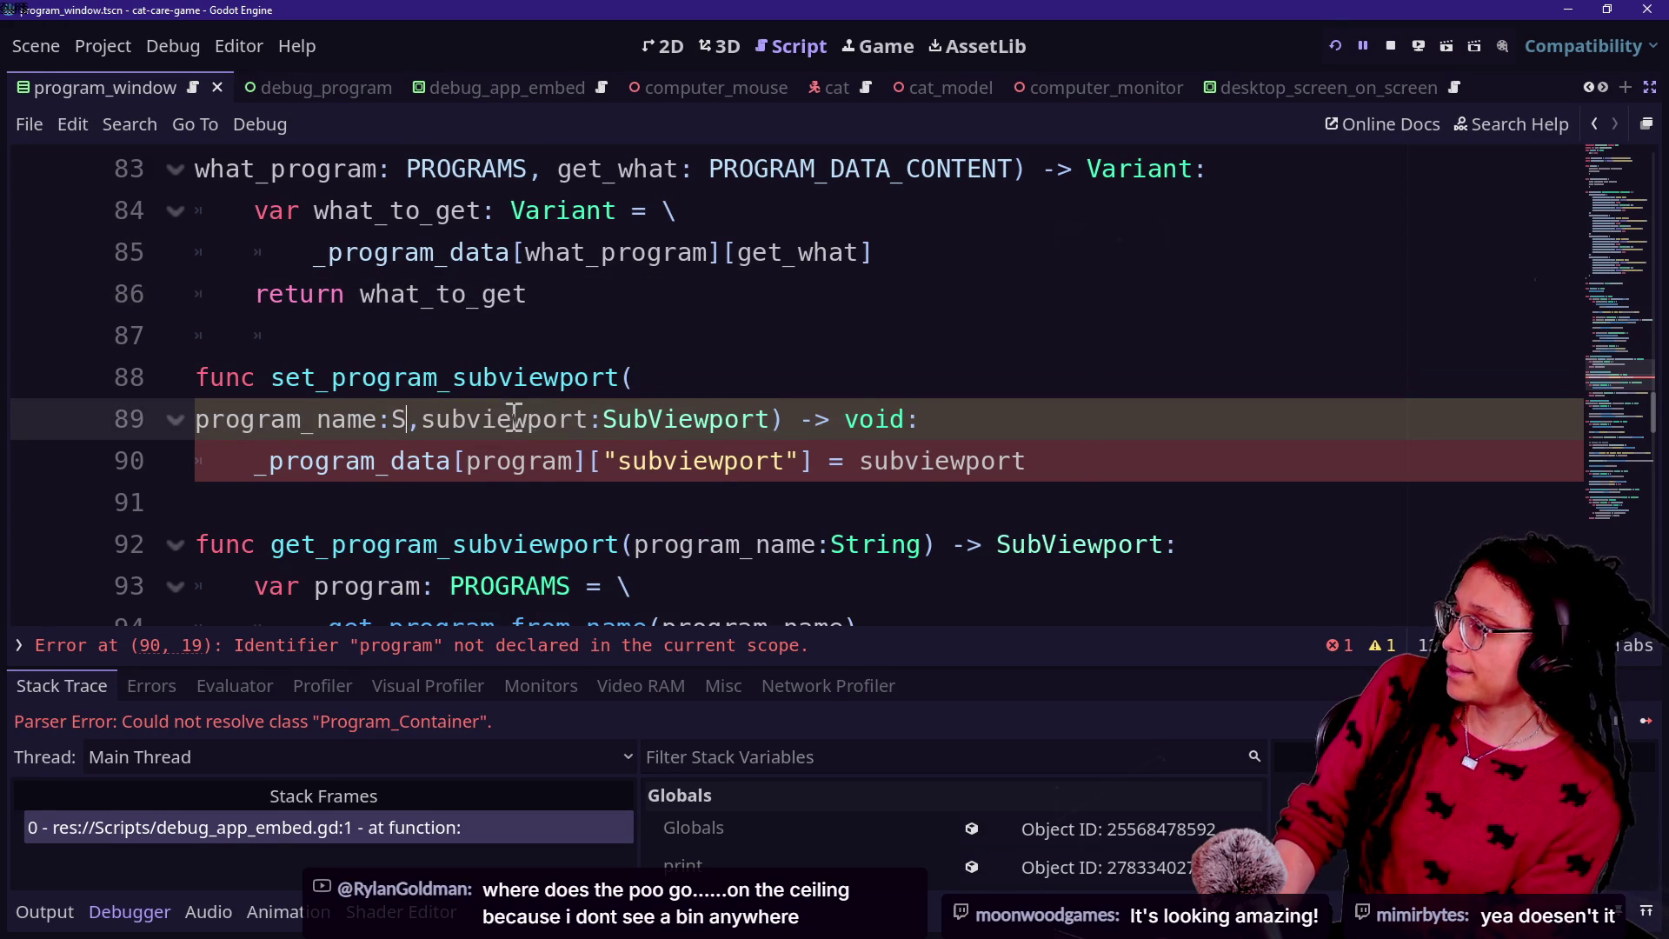
Step: Paste the _get_program_from_name lookup above the _program_data assignment, then return to Gemini
{"action": "left_click", "coordinate": [1189, 447]}
{"action": "key", "text": "Return"}
{"action": "type", "text": "var program: PROGRAMS = \\ \t\t_get_program_from_name(program_name)"}
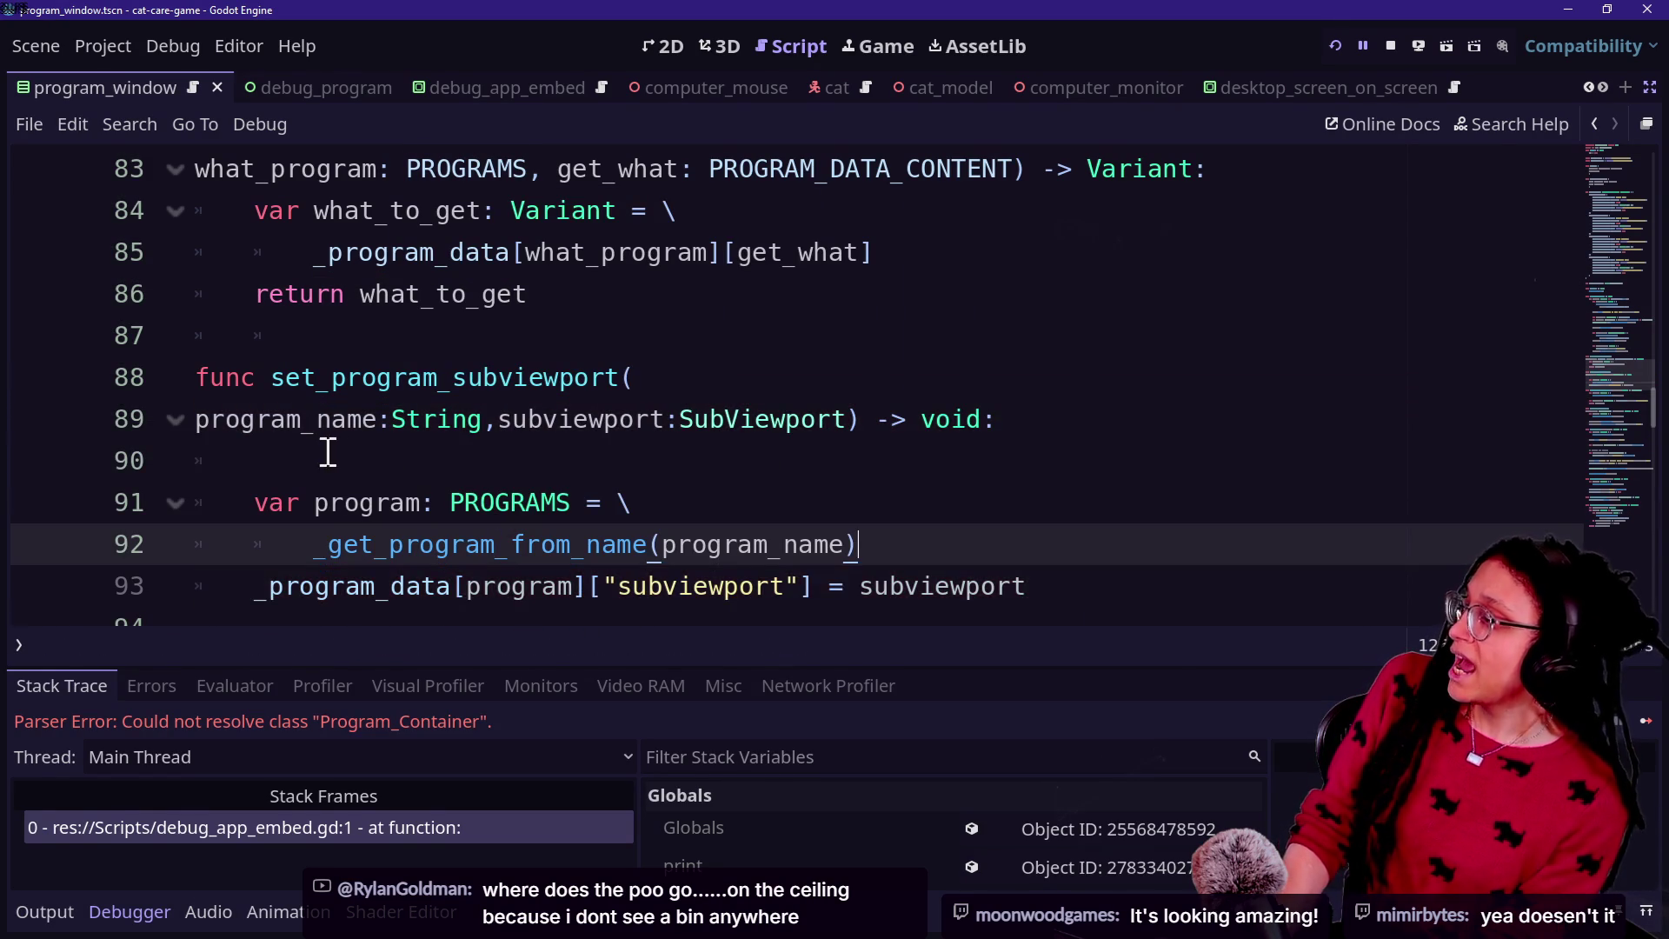
{"action": "left_click", "coordinate": [330, 451]}
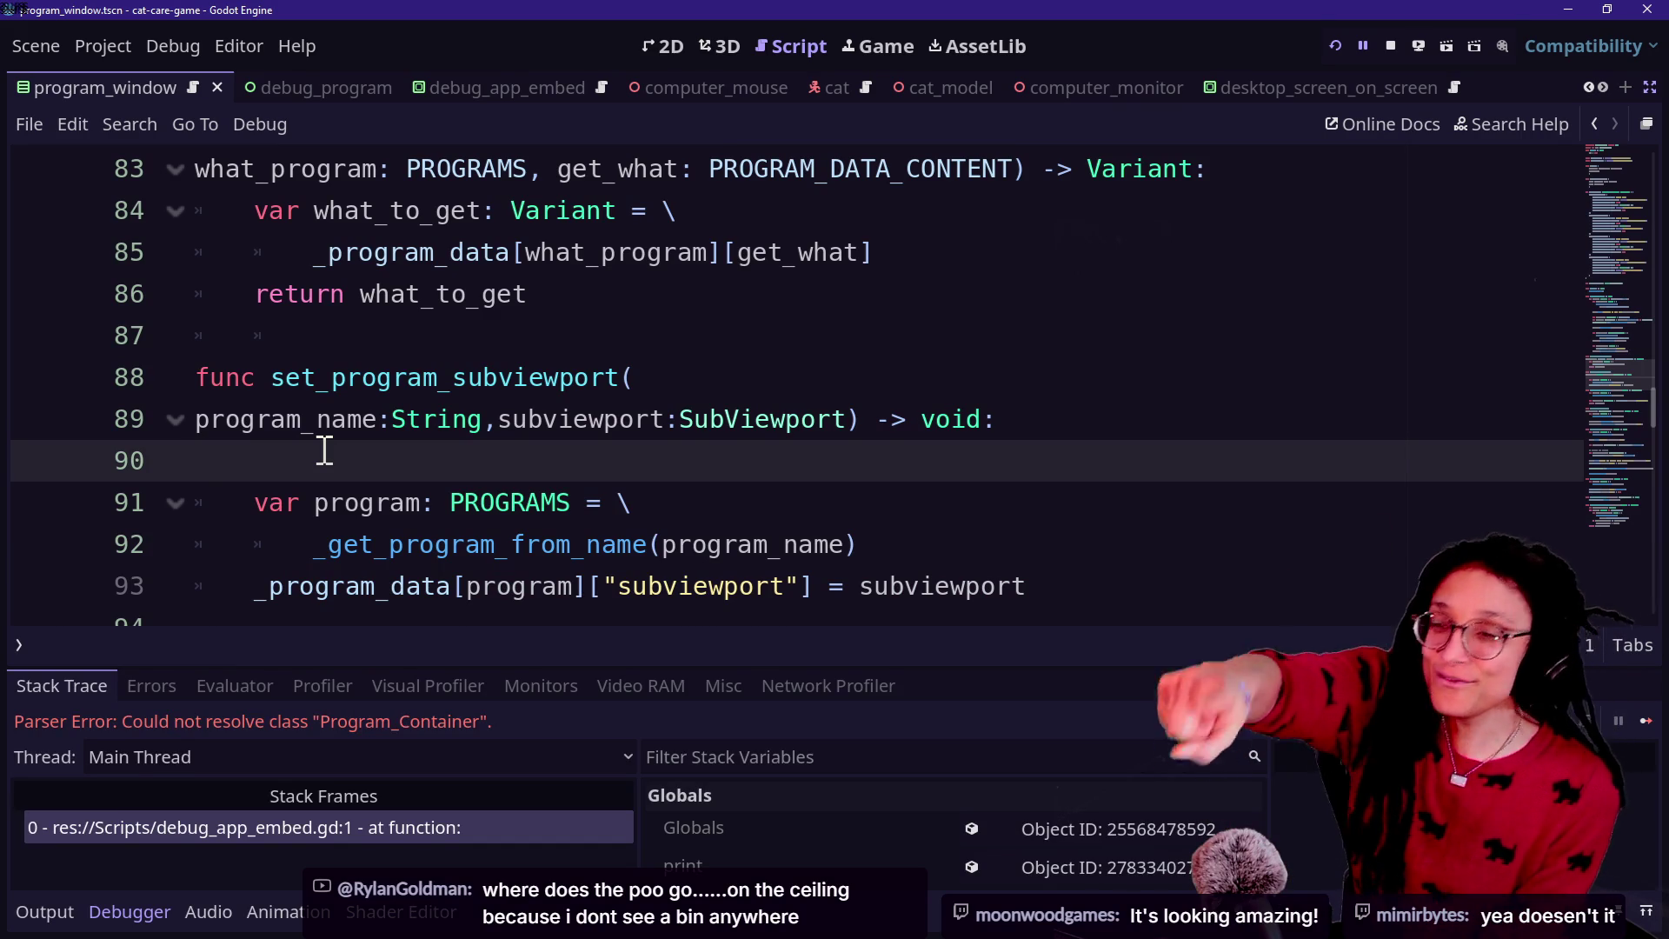
{"action": "key", "text": "BackSpace"}
{"action": "key", "text": "Down"}
{"action": "key", "text": "Down"}
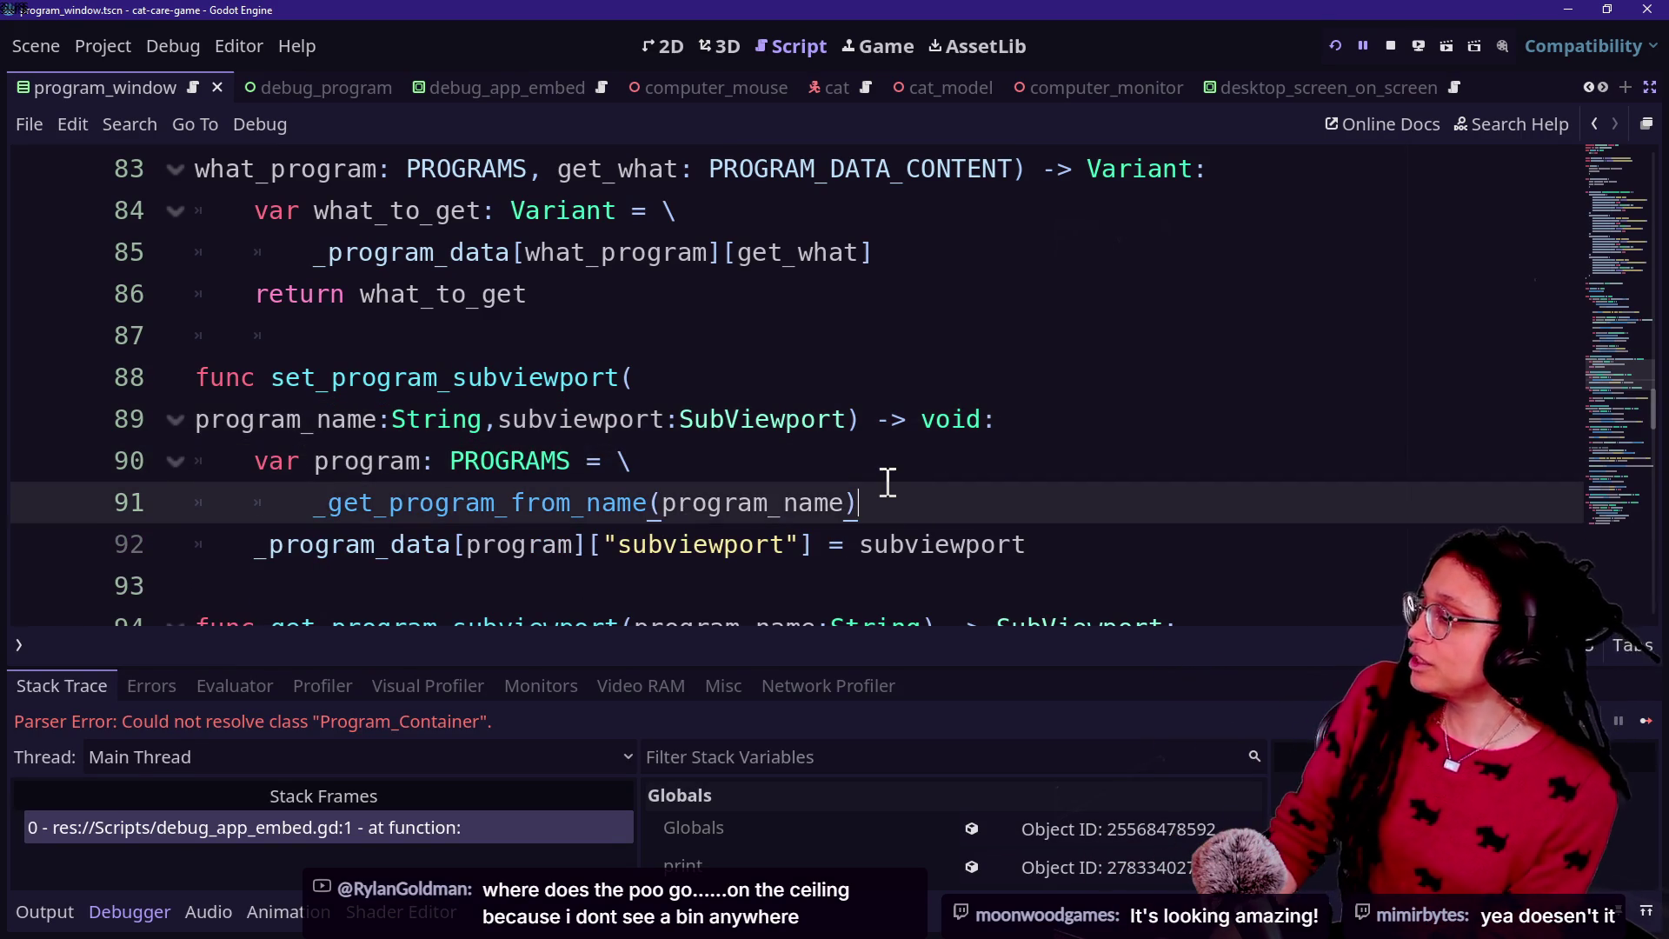
{"action": "key", "text": "Up"}
{"action": "key", "text": "Up"}
{"action": "key", "text": "Down"}
{"action": "key", "text": "Down"}
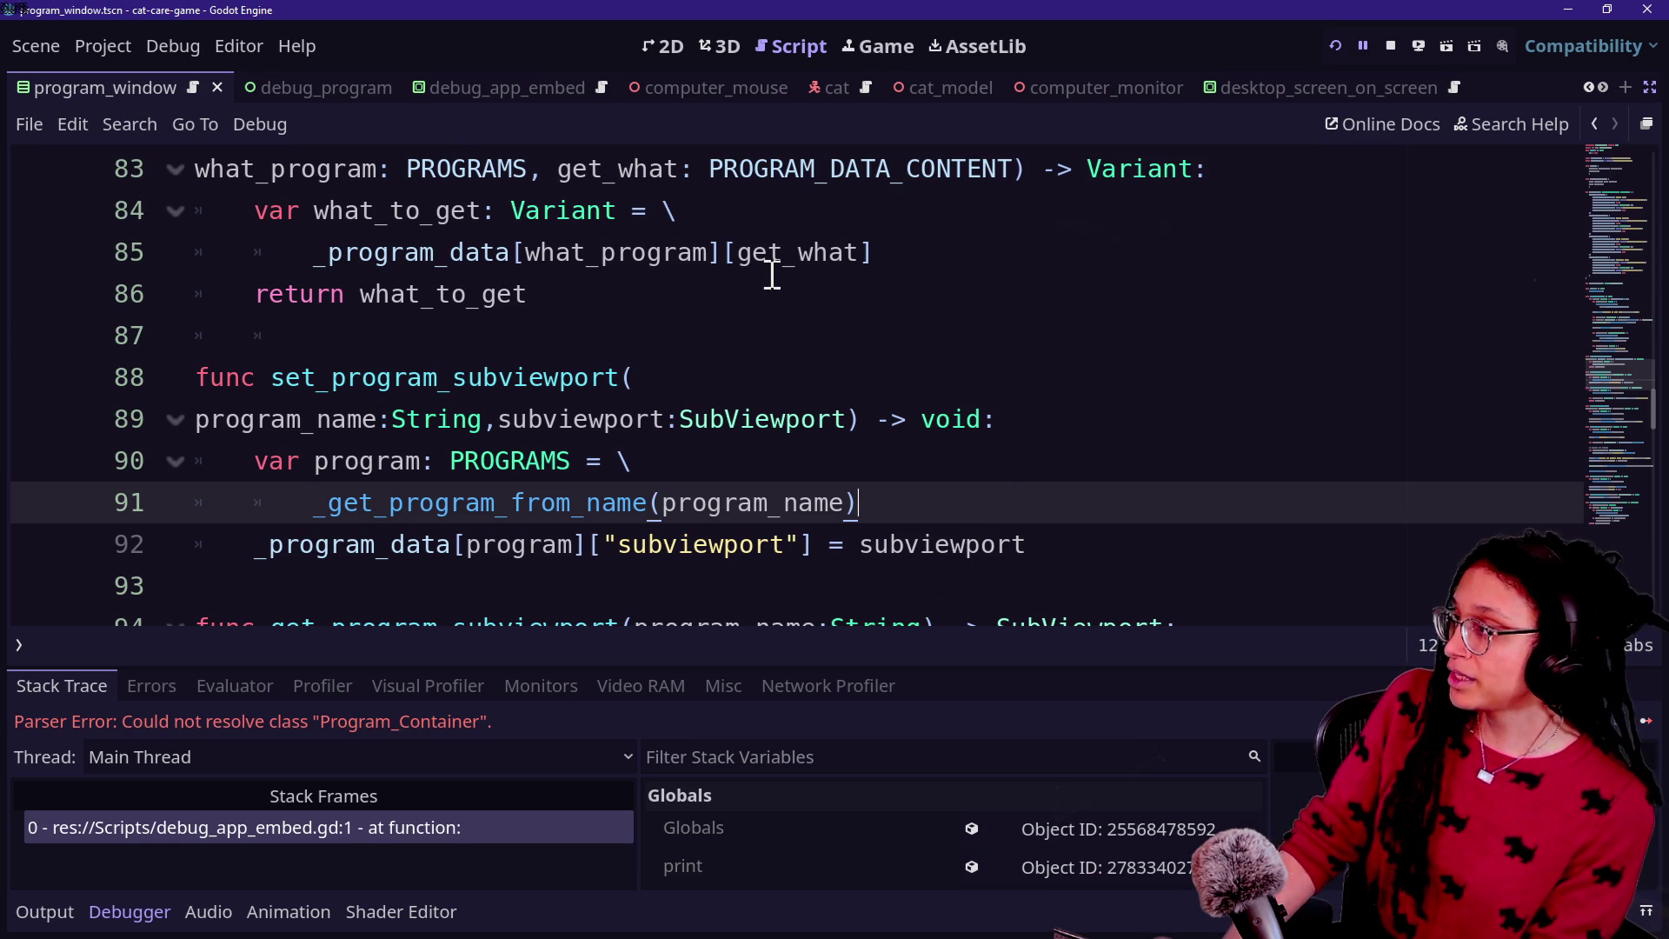
{"action": "key", "text": "alt+Tab"}
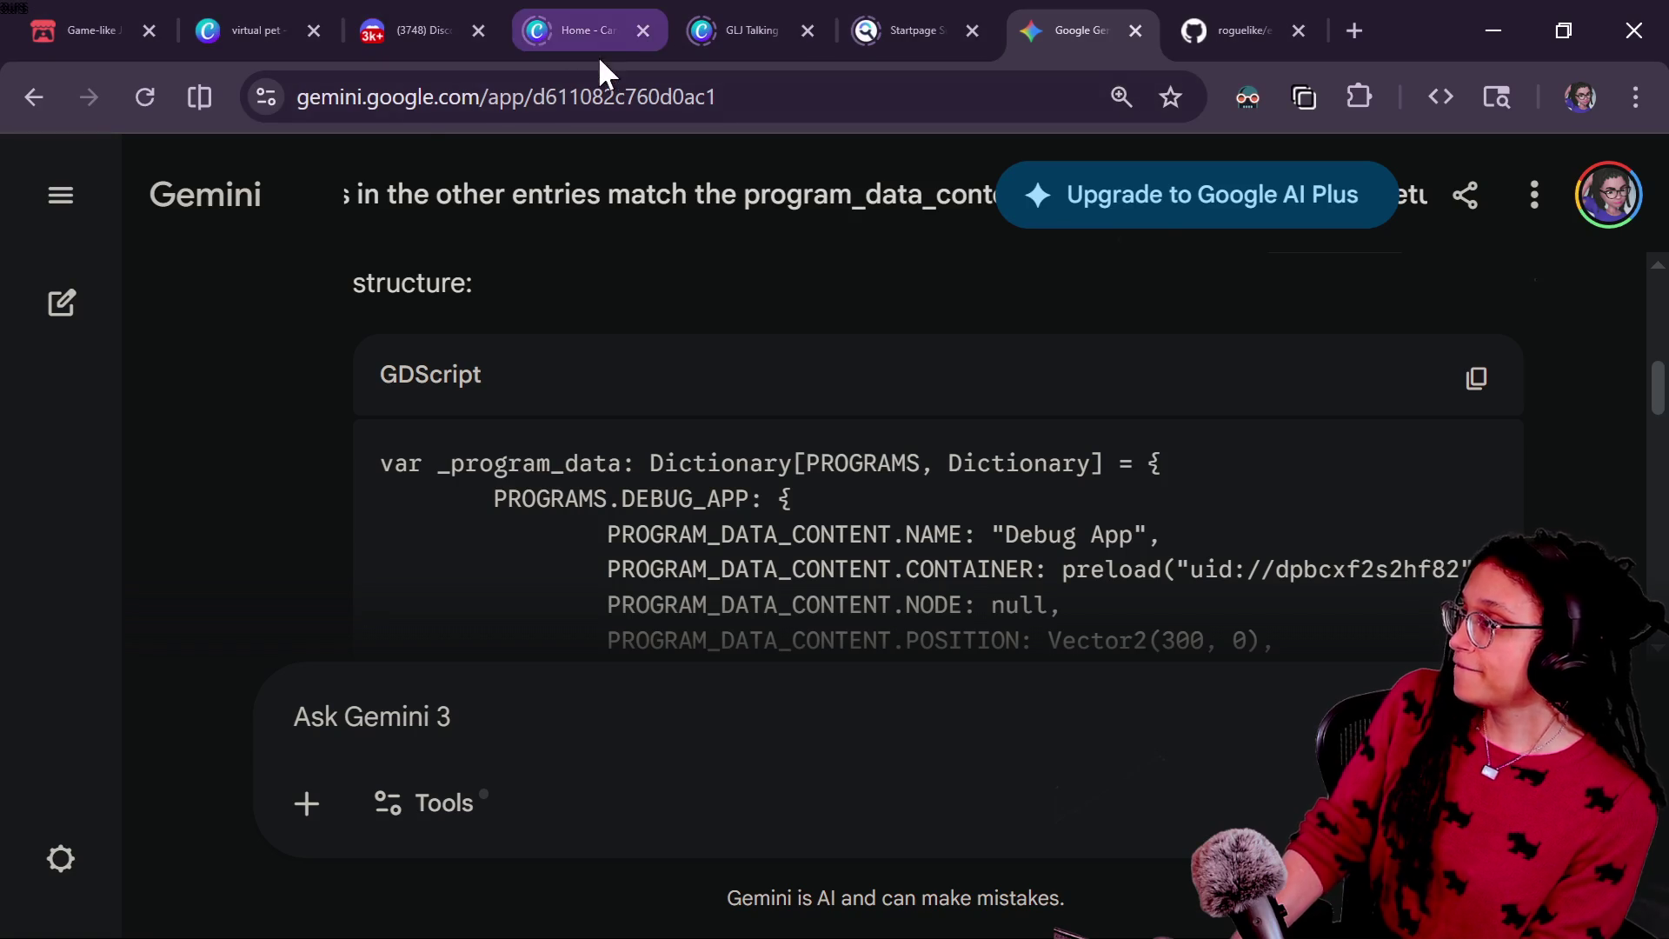
Step: Open the raiding streamer's Twitch channel and YouTube channel in new tabs
{"action": "left_click", "coordinate": [1347, 18]}
{"action": "type", "text": "twitch.tv/m"}
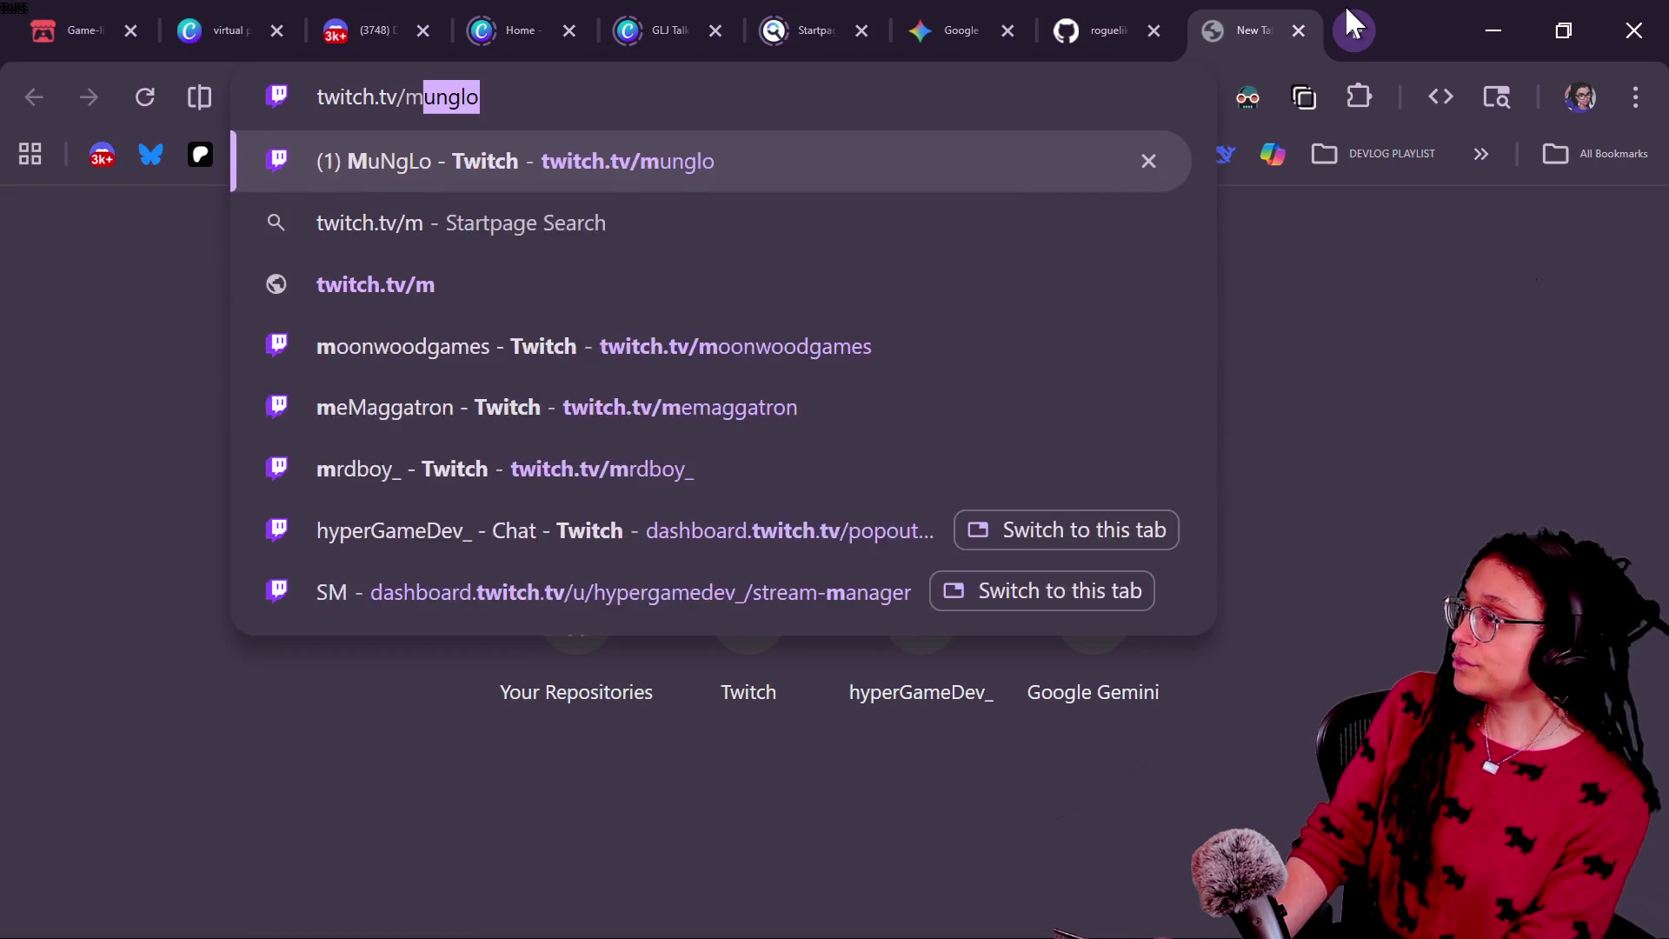
{"action": "type", "text": "o"}
{"action": "key", "text": "Return"}
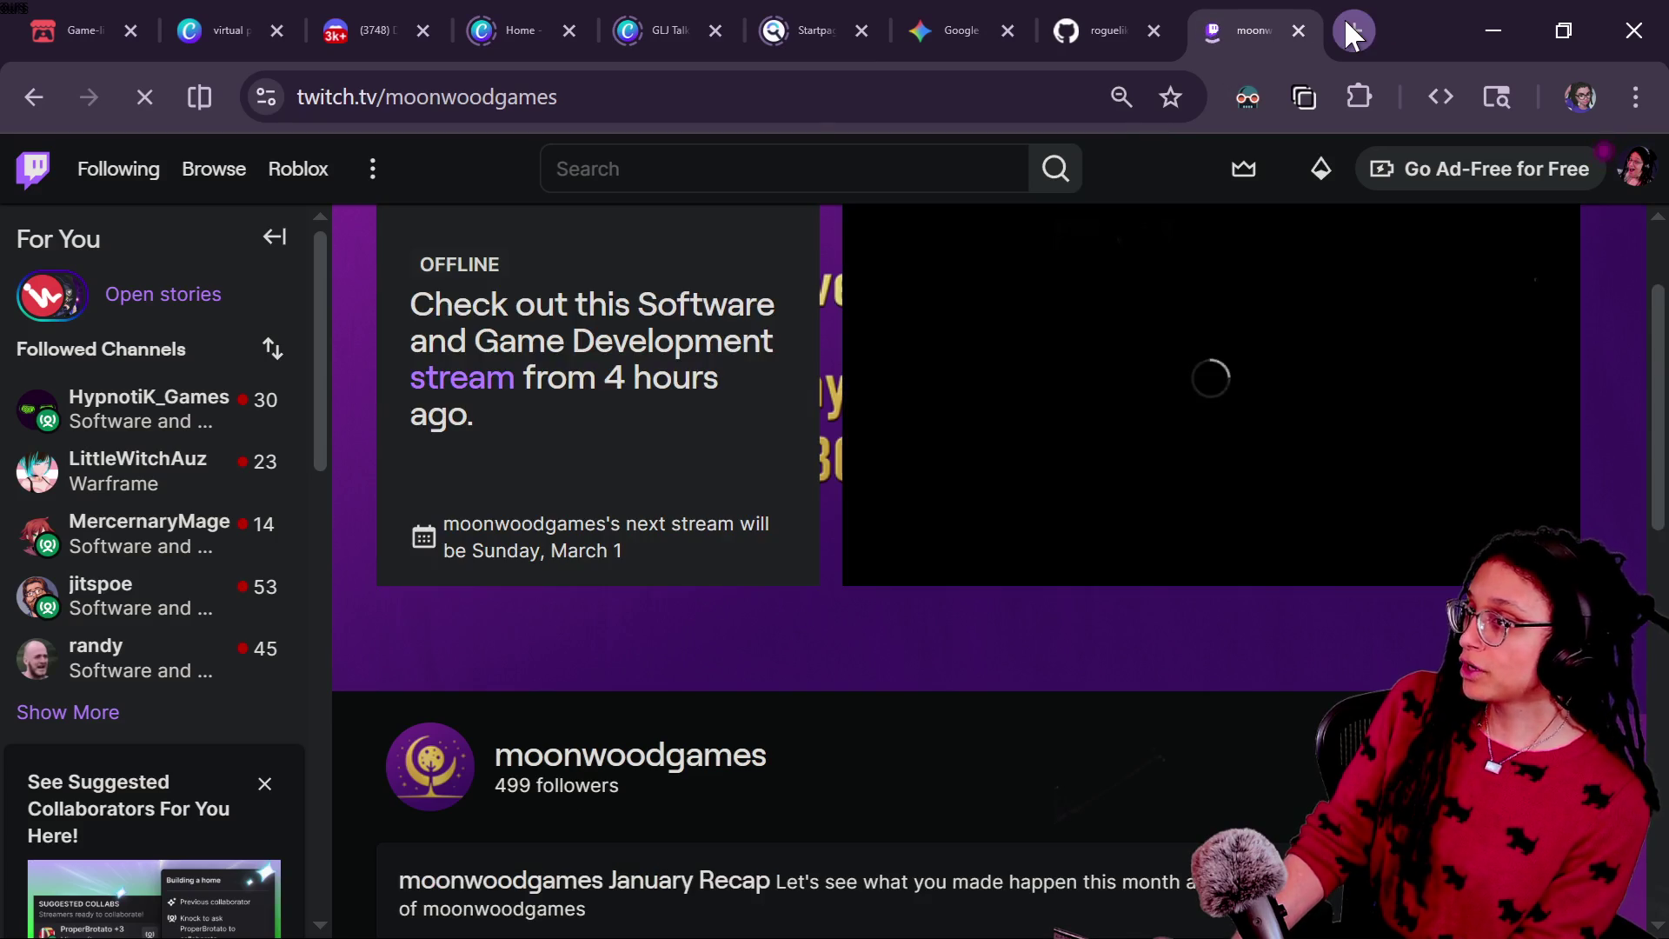
{"action": "left_click", "coordinate": [1349, 28]}
{"action": "type", "text": "youtube.com/"}
{"action": "key", "text": "BackSpace"}
{"action": "key", "text": "BackSpace"}
{"action": "type", "text": "om/@mo"}
{"action": "key", "text": "Return"}
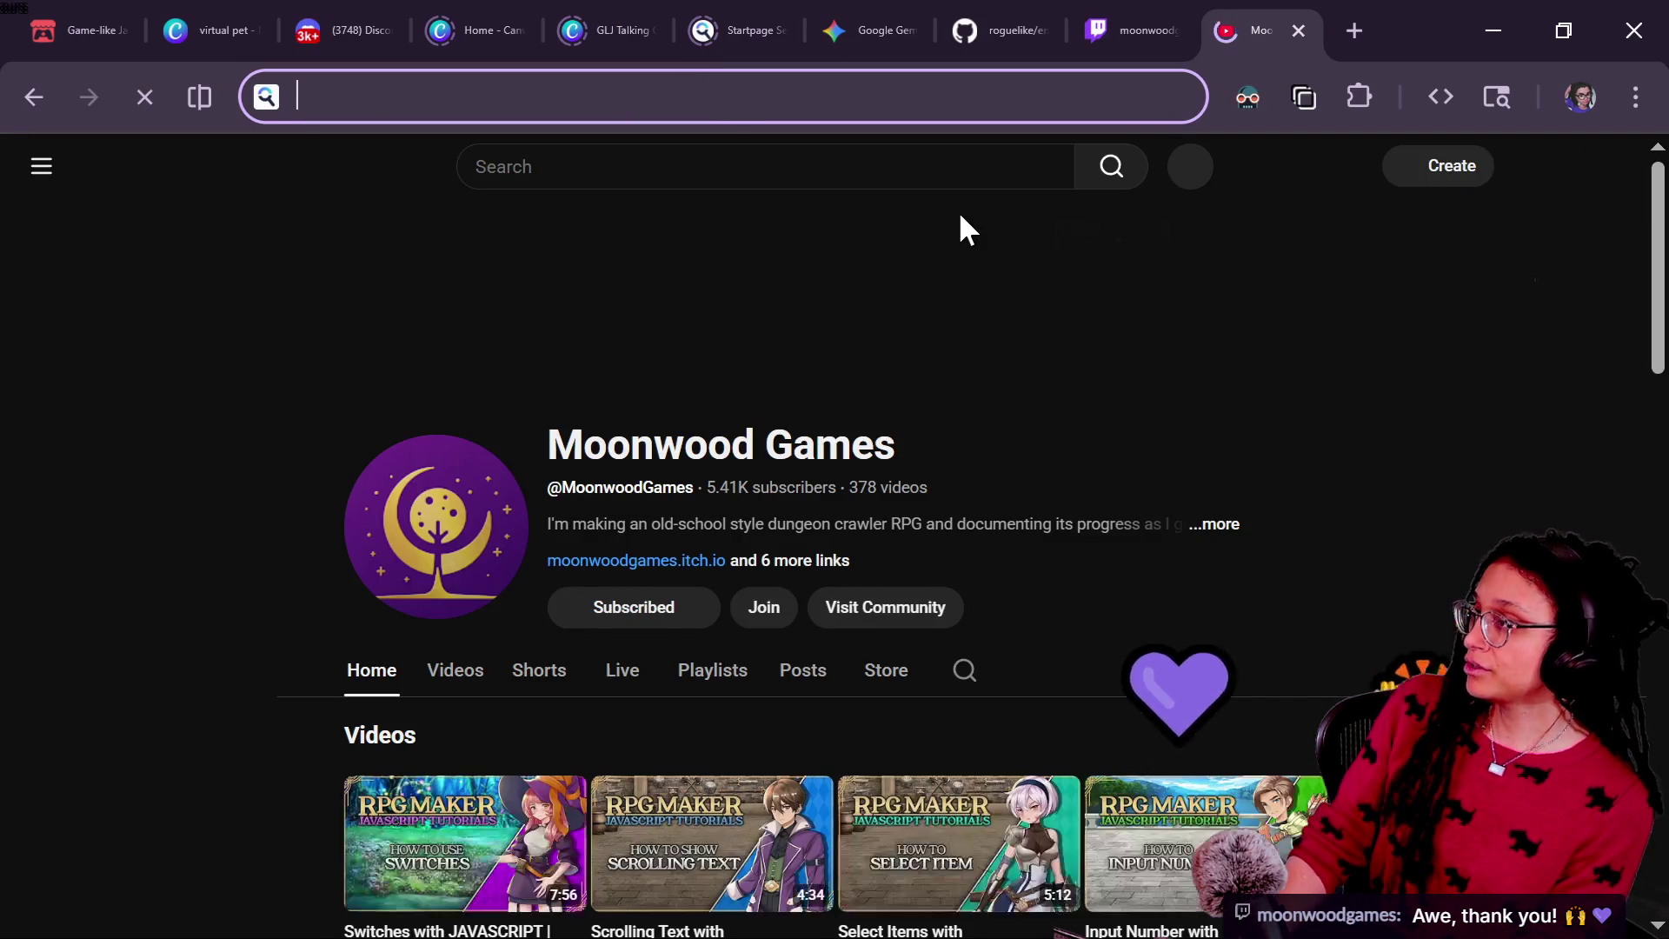
Step: Check the live chat, then expand the Moonwood Games YouTube channel's link list
{"action": "key", "text": "alt+Tab"}
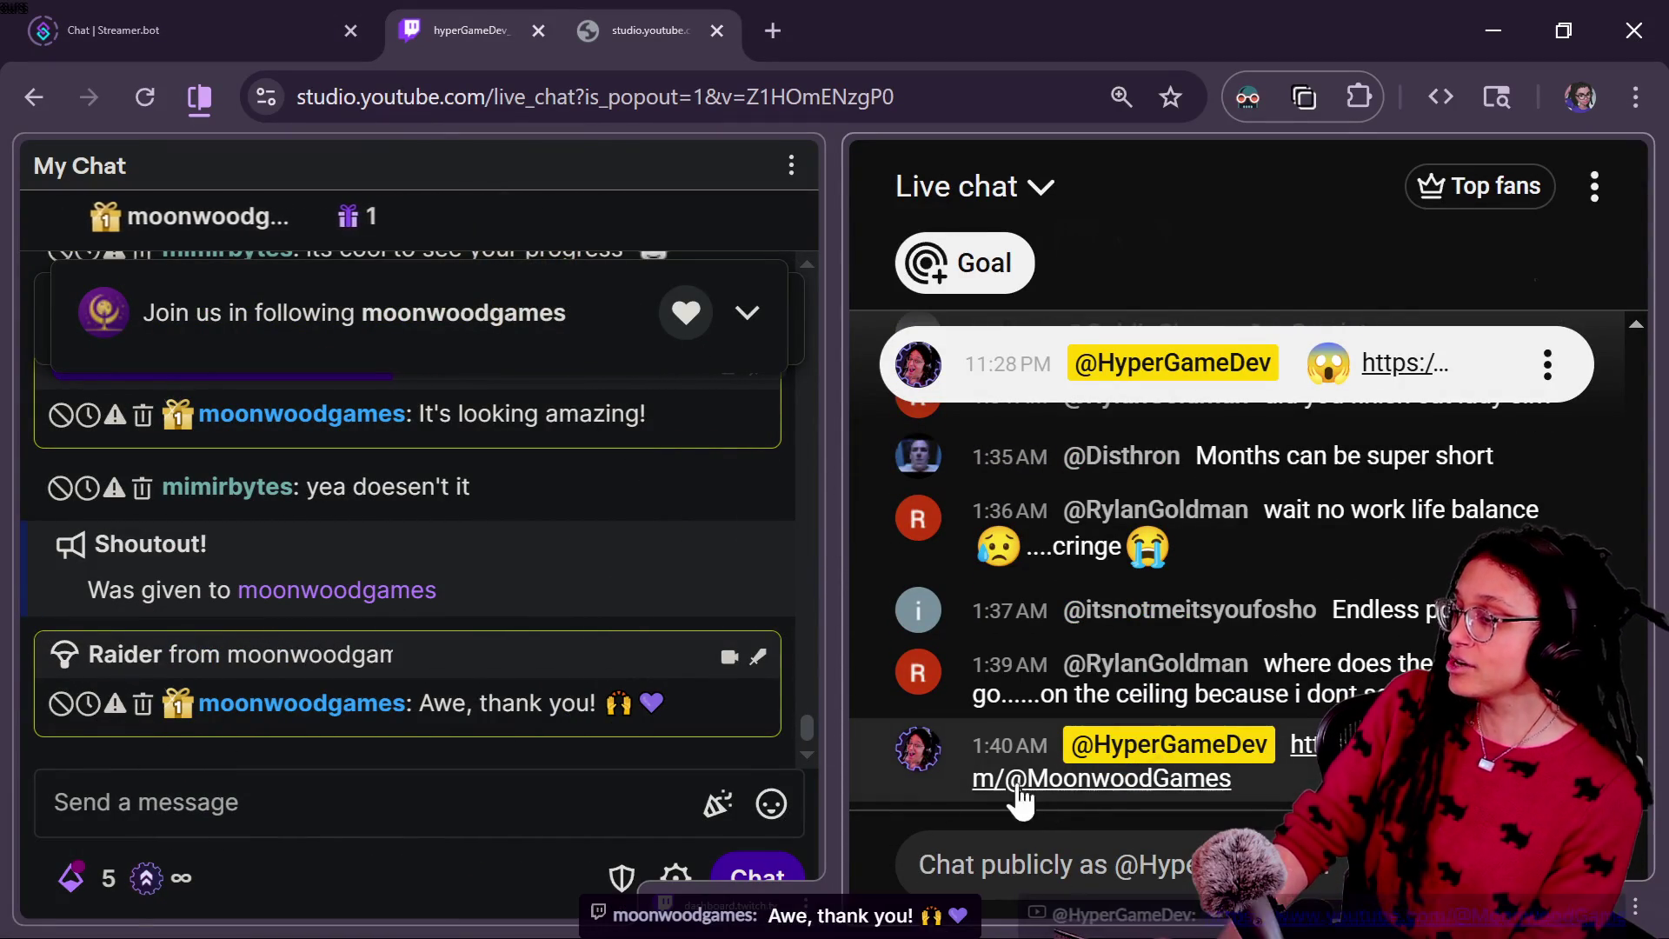
{"action": "key", "text": "alt+Tab"}
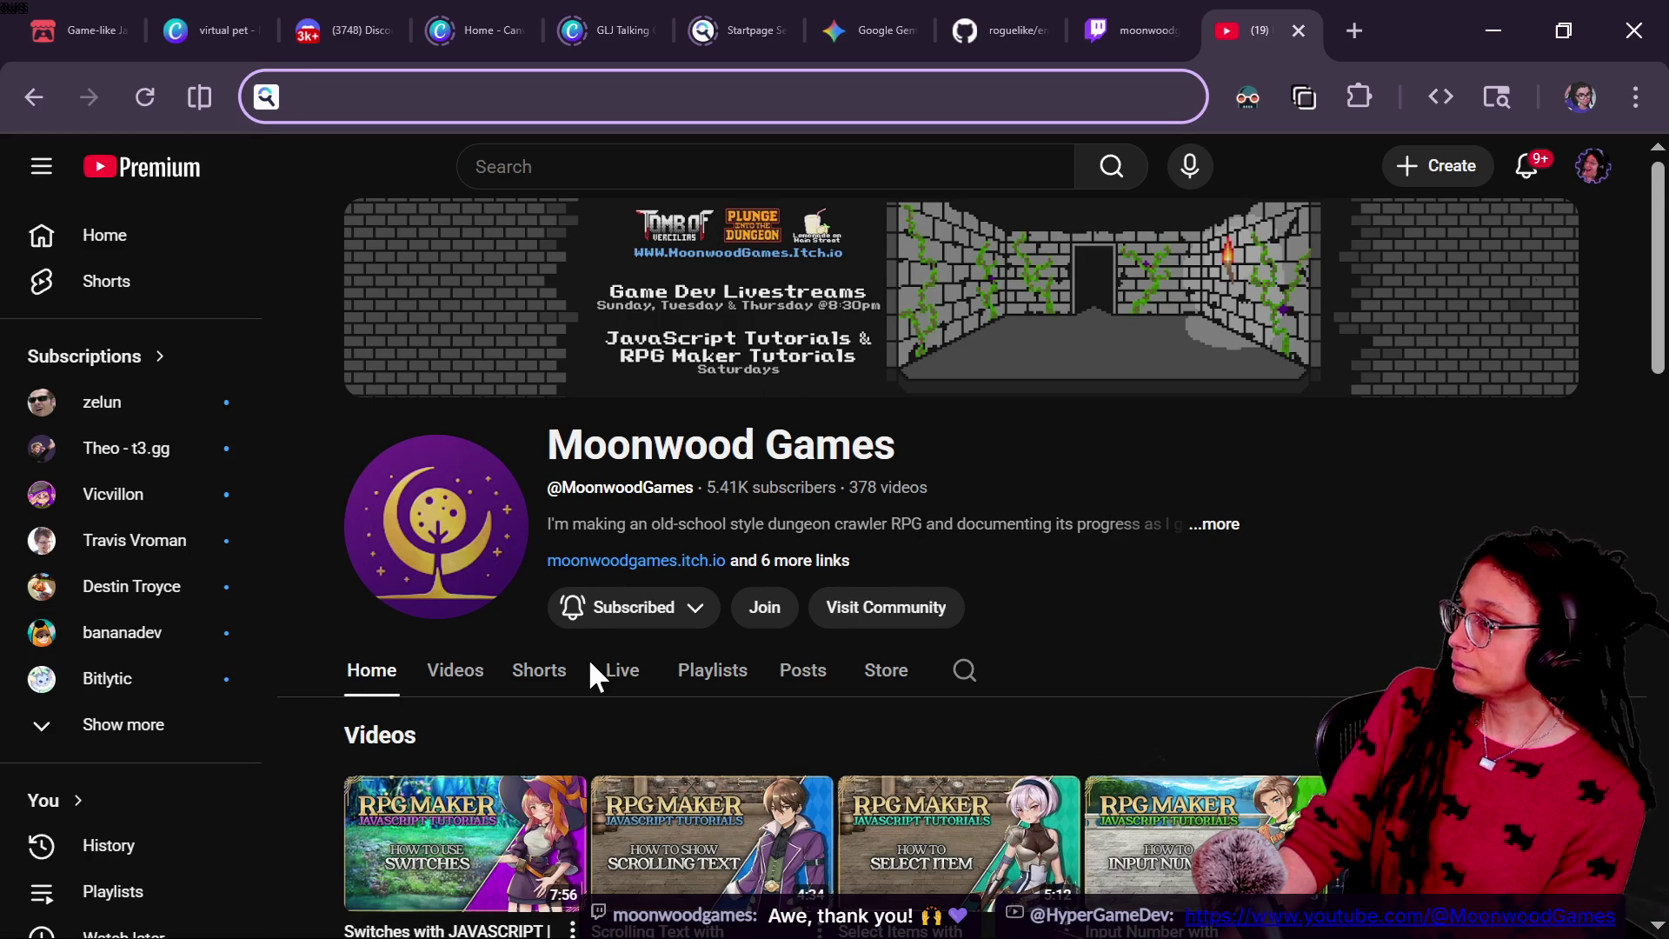
{"action": "left_click", "coordinate": [747, 561]}
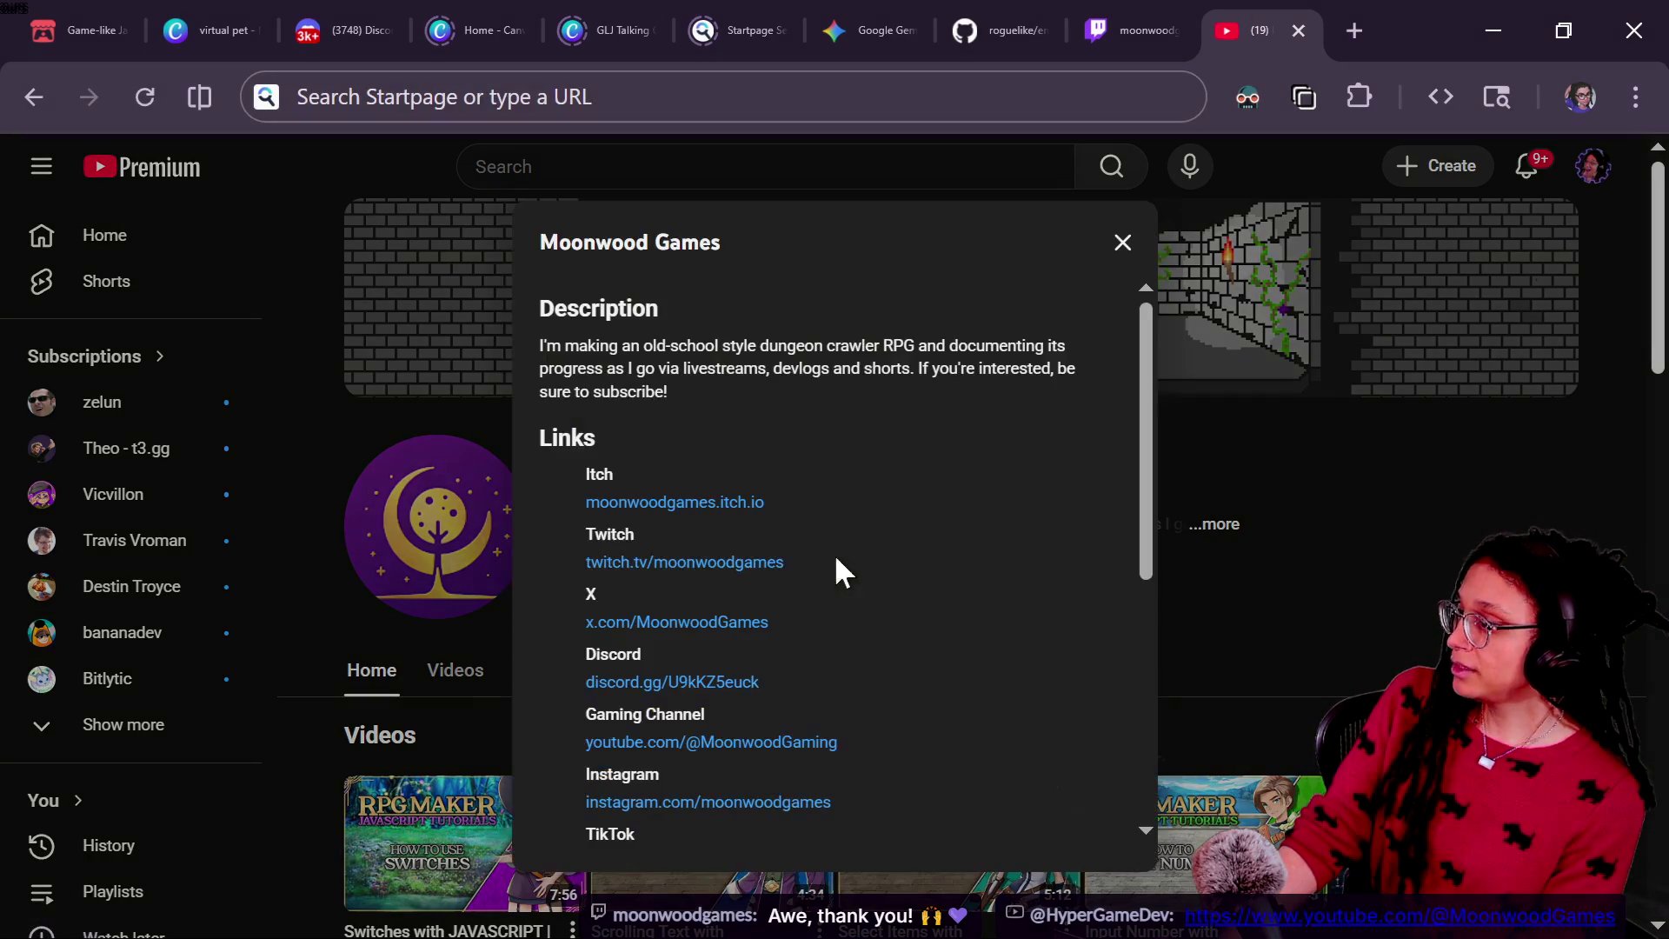
{"action": "scroll", "coordinate": [946, 753], "scroll_direction": "down", "scroll_amount": 5}
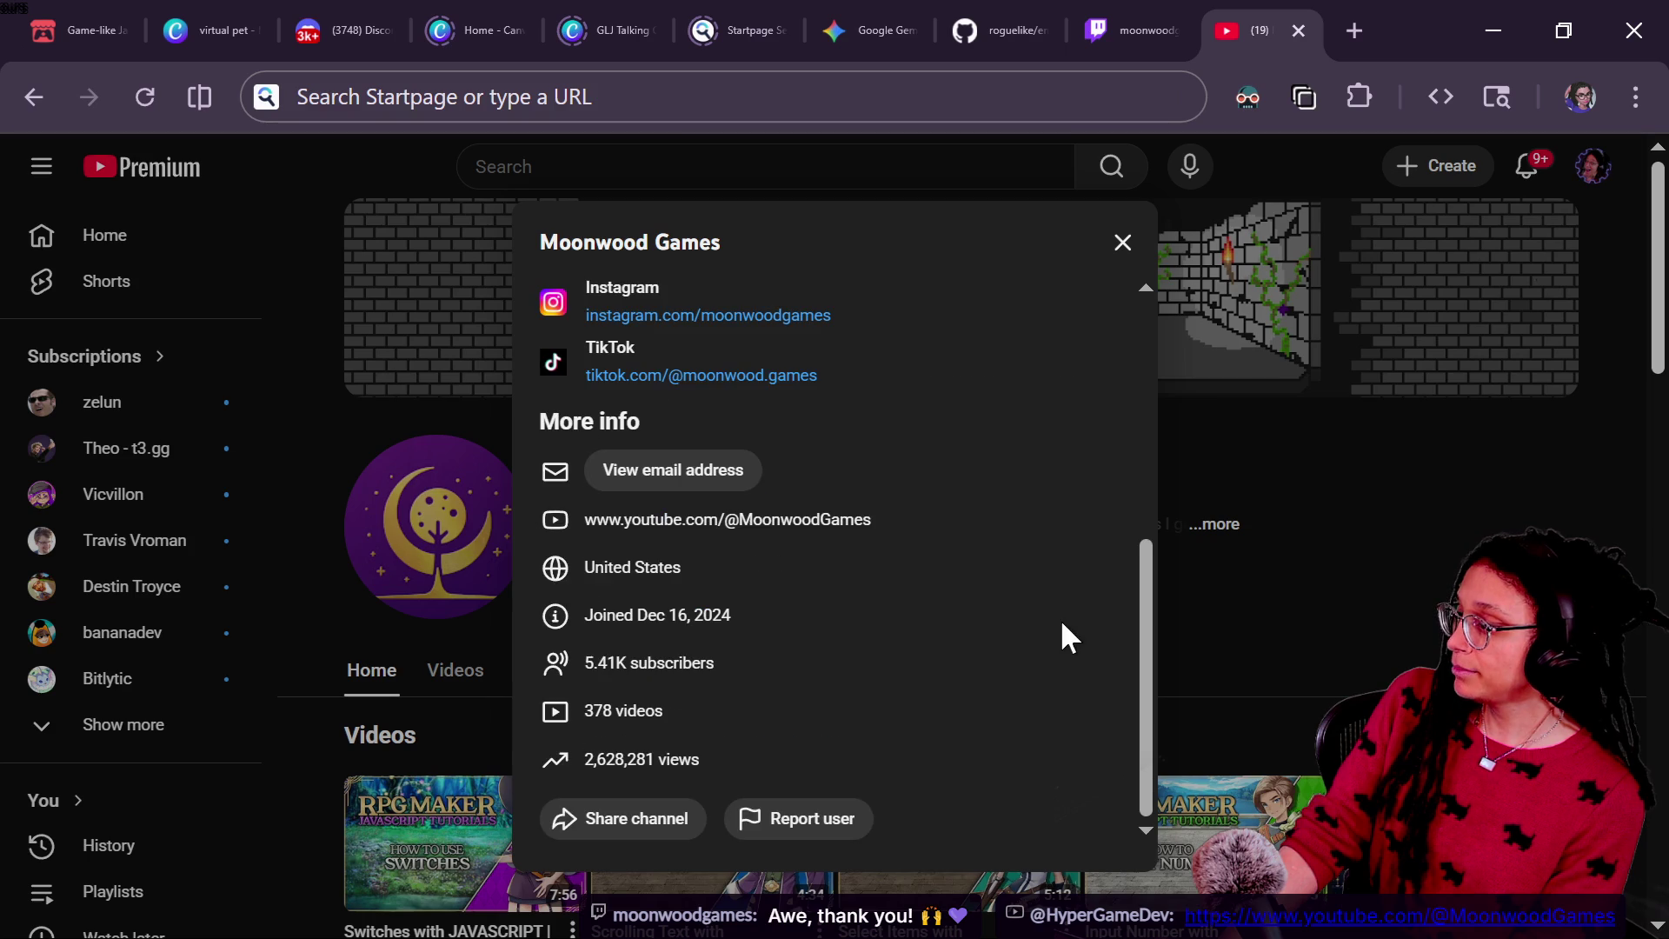
Step: Follow Moonwood Games on itch.io via the Twitch channel's About links, then close that page
{"action": "left_click", "coordinate": [1054, 26]}
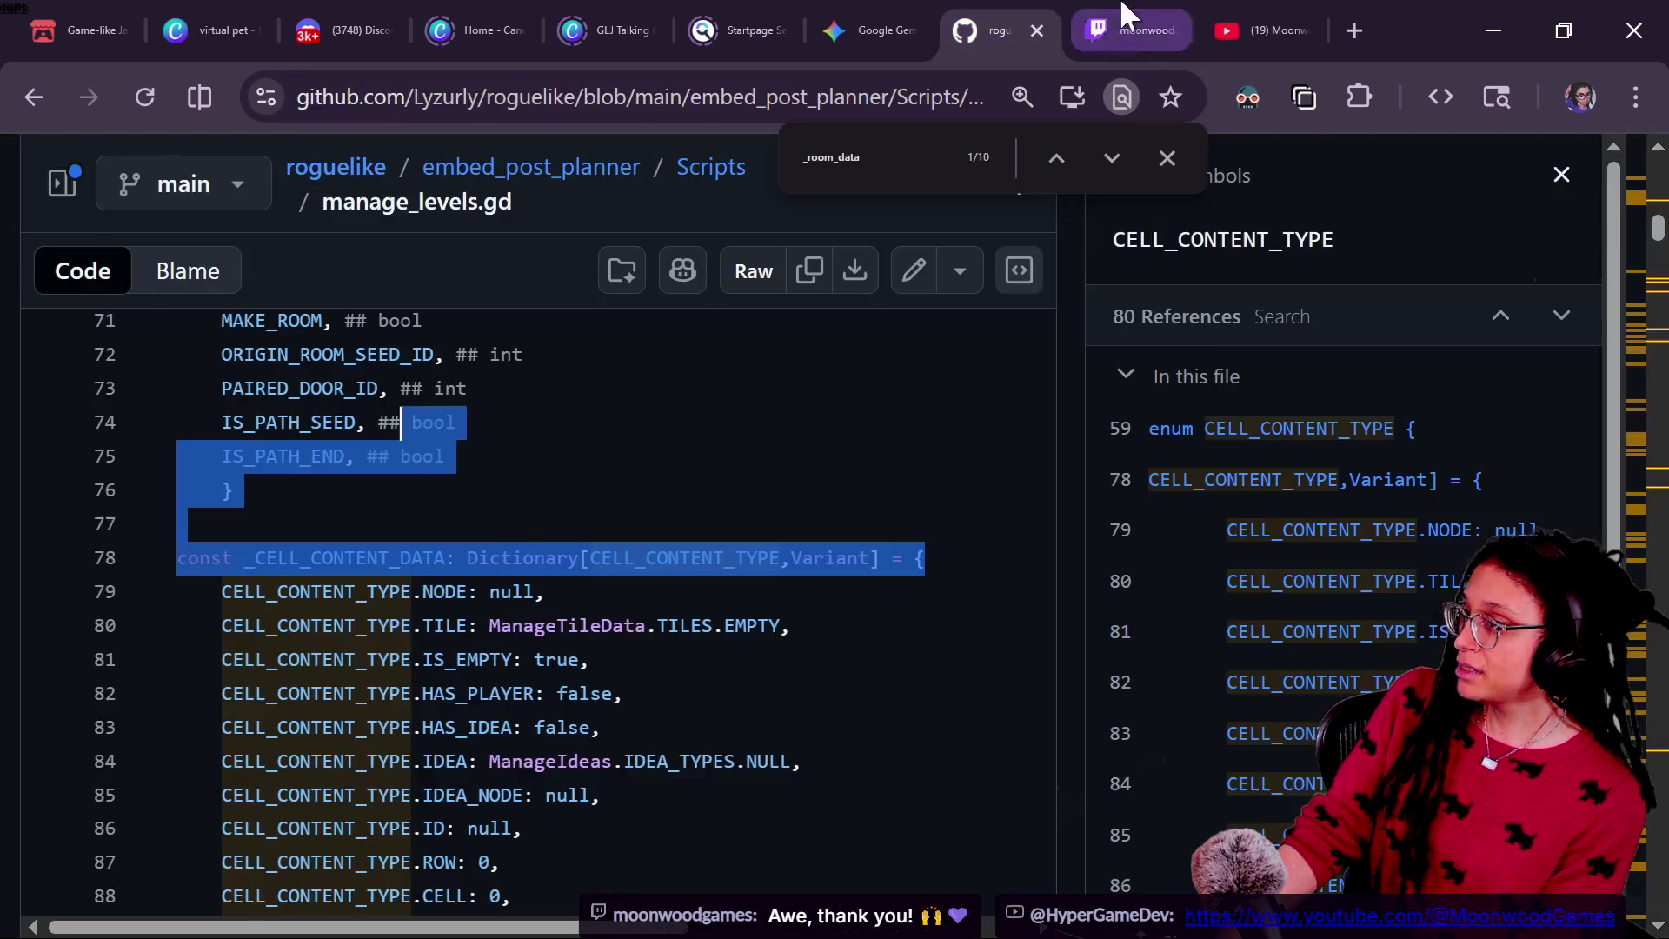
{"action": "left_click", "coordinate": [1104, 26]}
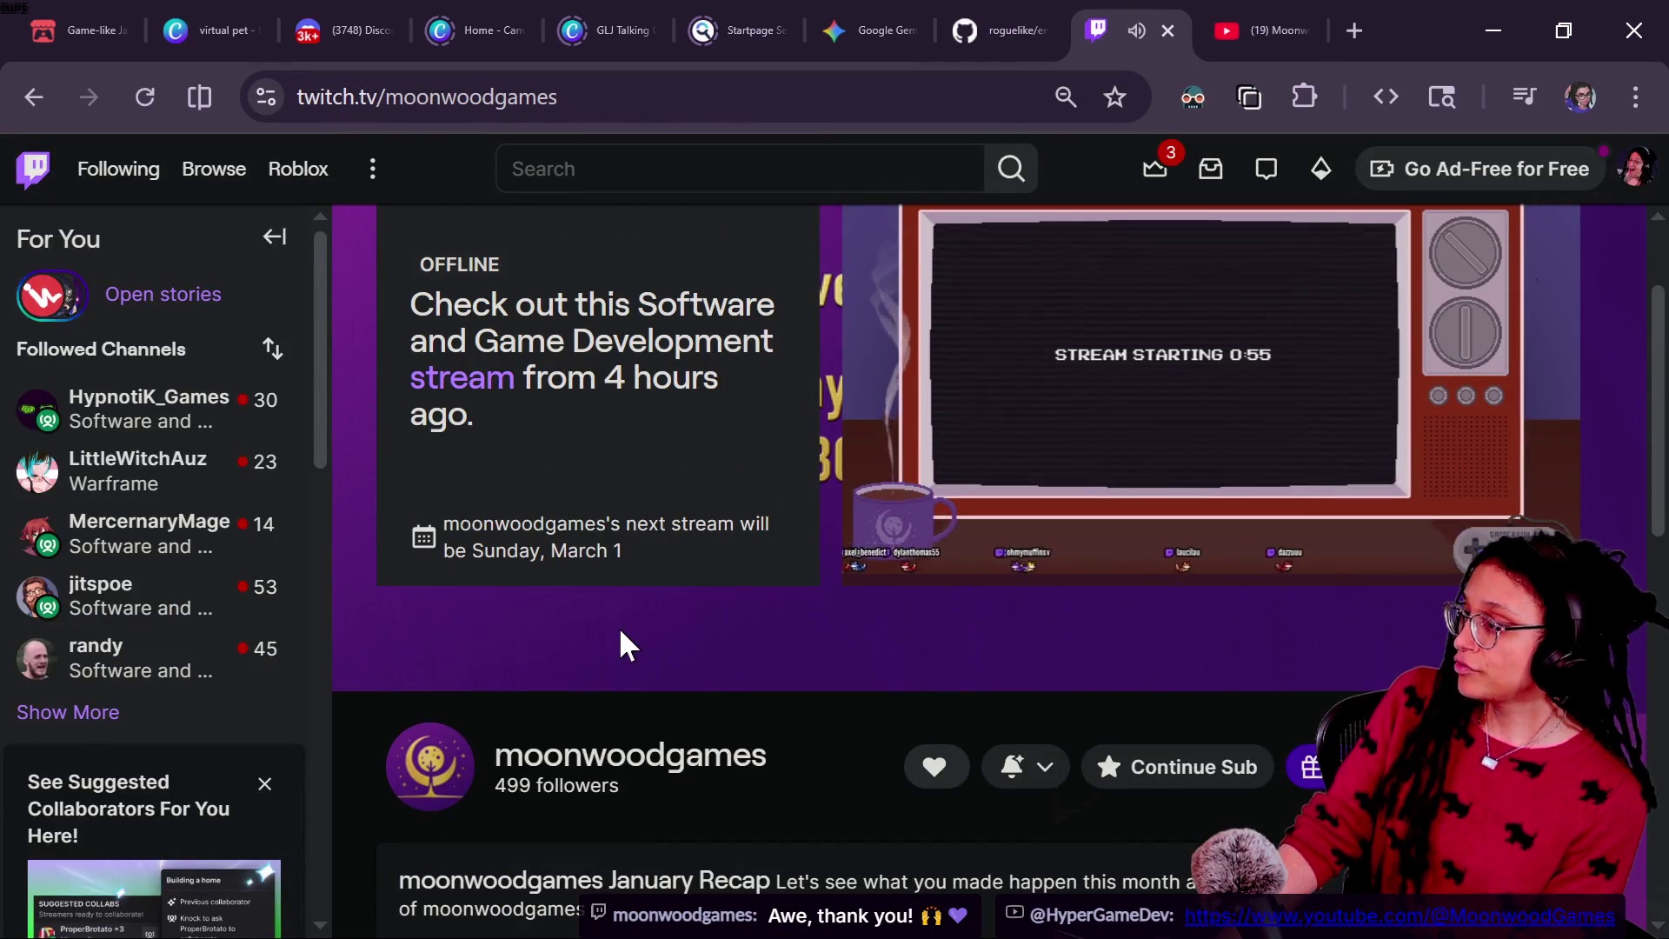
{"action": "scroll", "coordinate": [674, 745], "scroll_direction": "down", "scroll_amount": 3}
{"action": "left_click", "coordinate": [517, 836]}
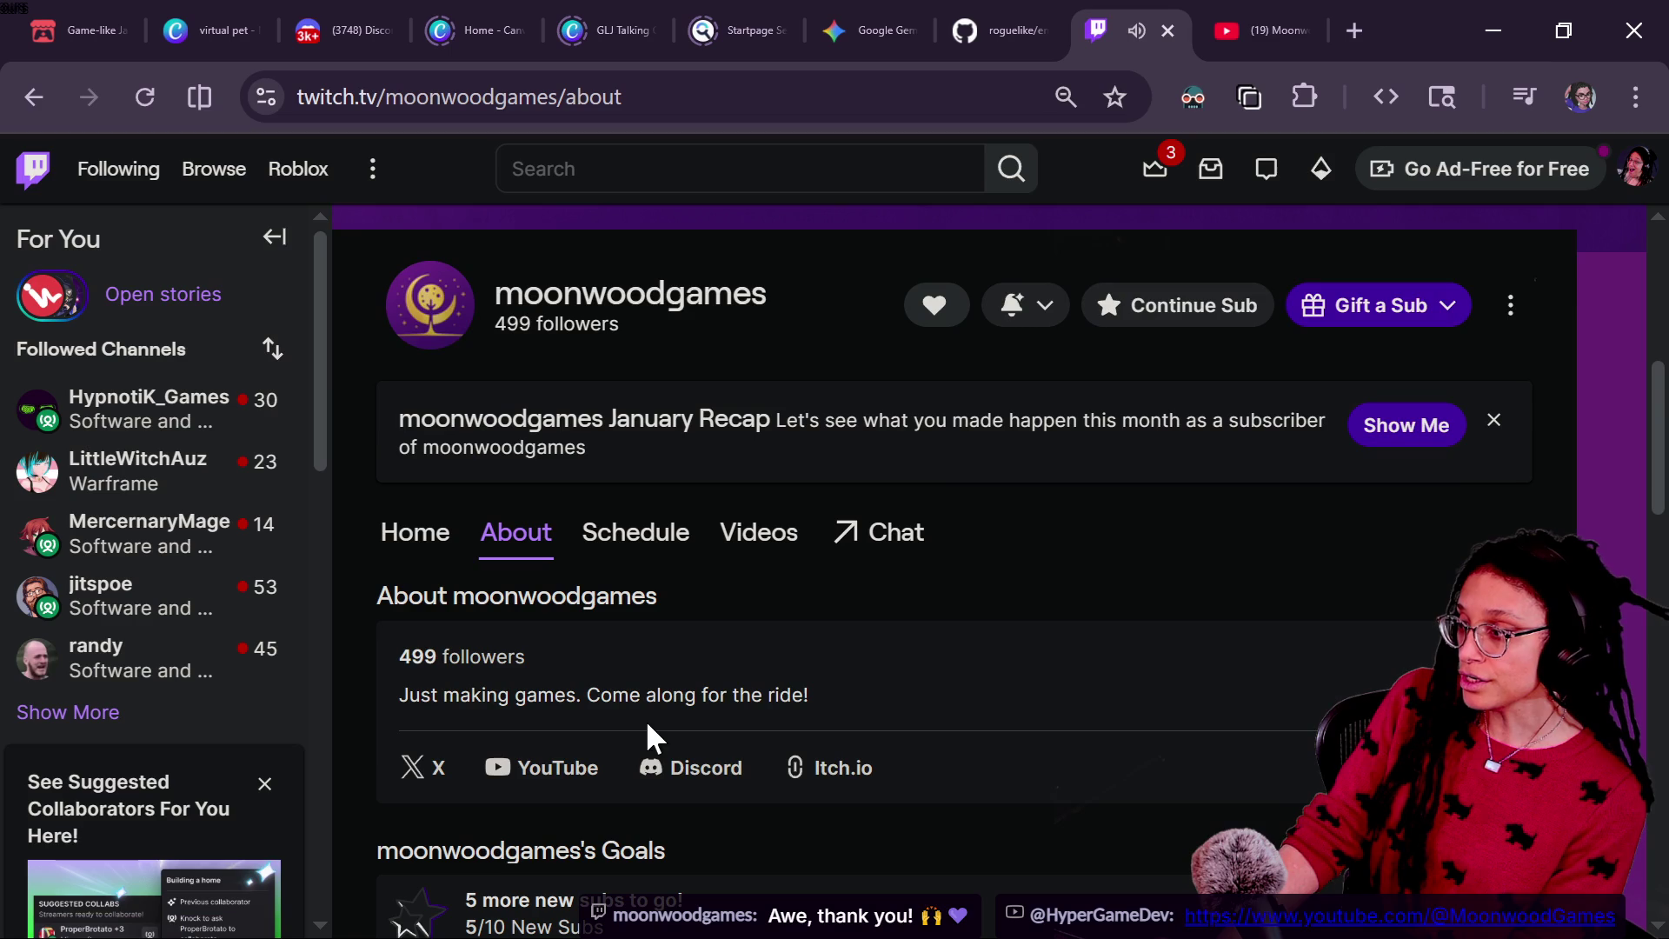
{"action": "scroll", "coordinate": [518, 759], "scroll_direction": "down", "scroll_amount": 2}
{"action": "left_click", "coordinate": [808, 610]}
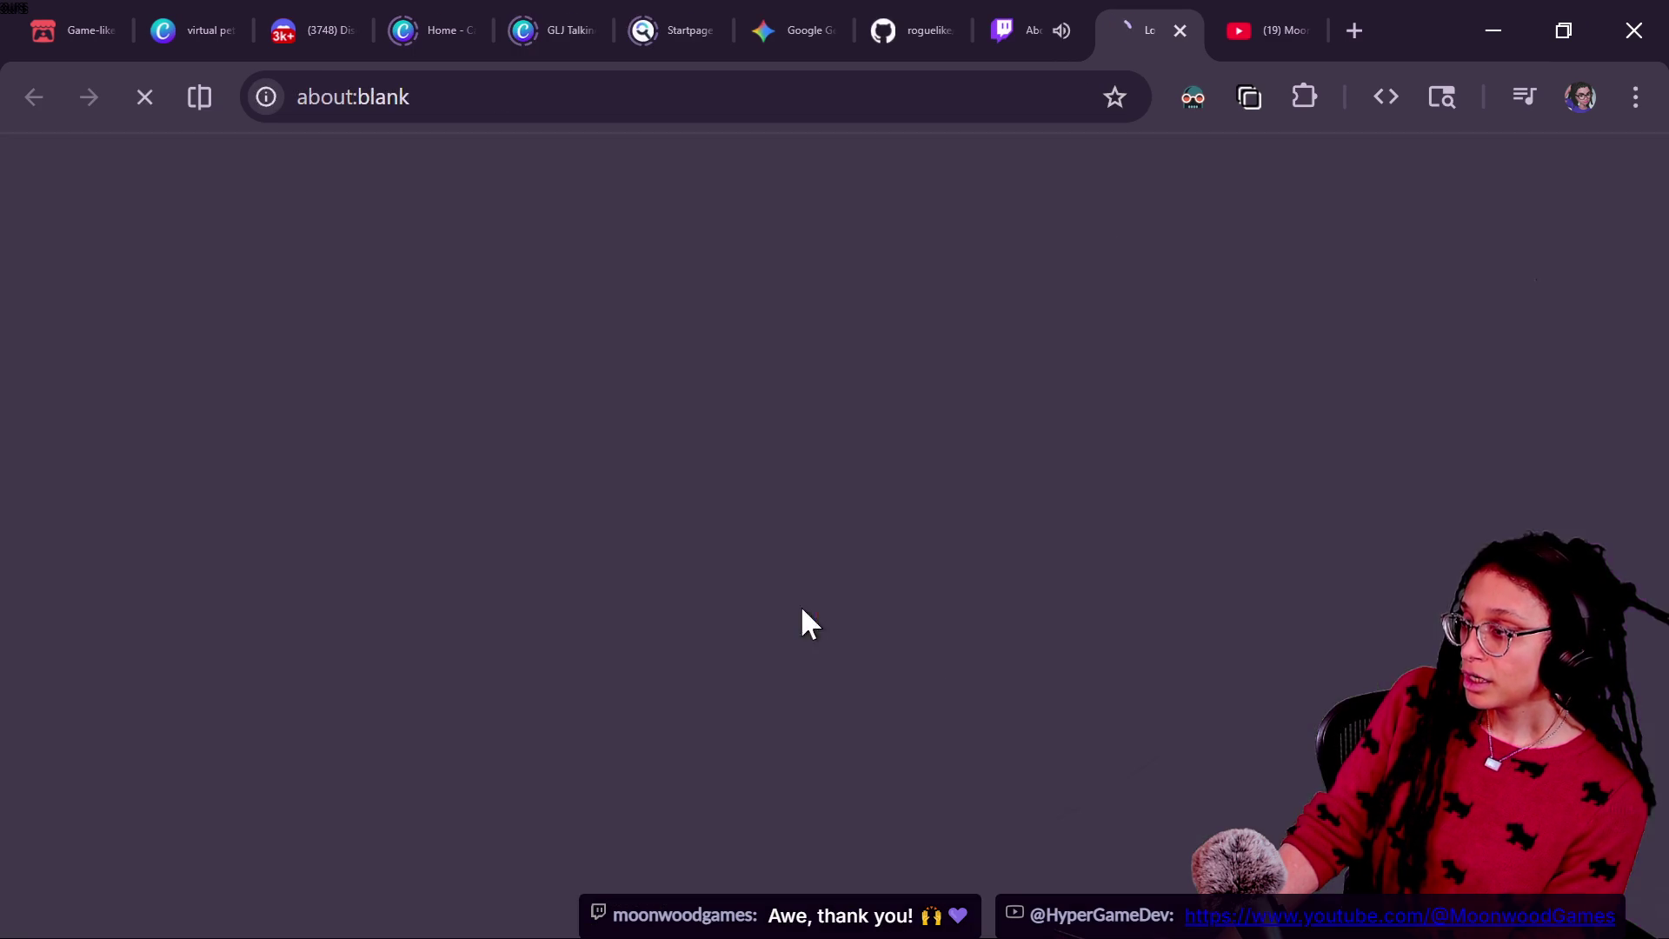
{"action": "scroll", "coordinate": [395, 556], "scroll_direction": "down", "scroll_amount": 2}
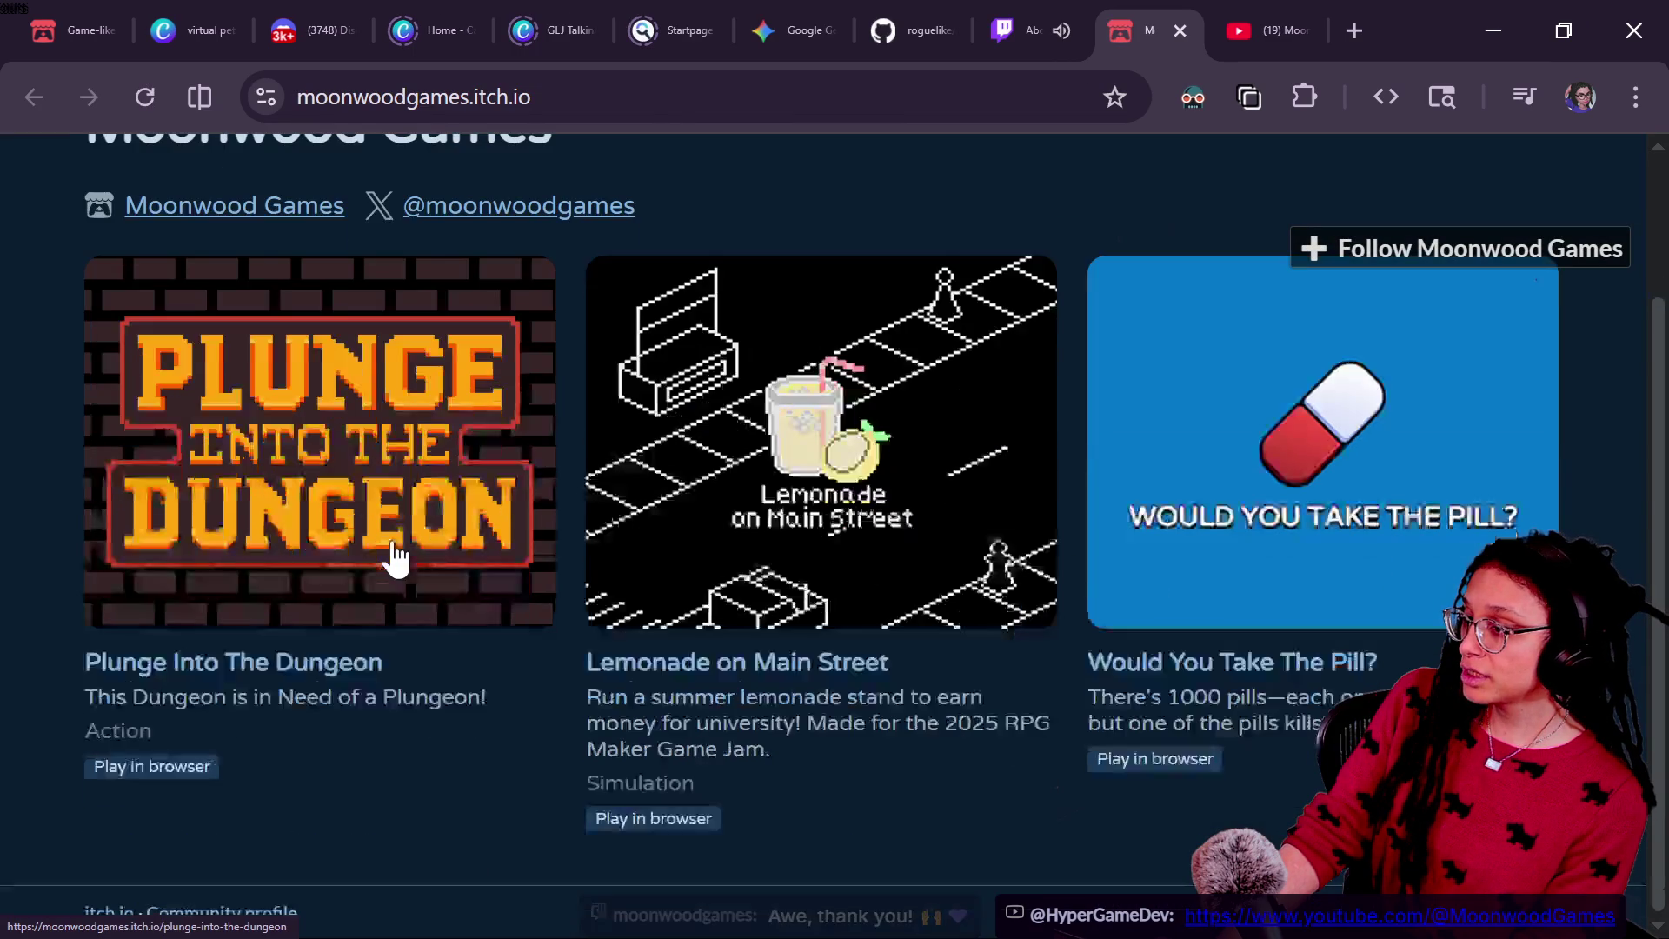
{"action": "scroll", "coordinate": [395, 556], "scroll_direction": "up", "scroll_amount": 2}
{"action": "left_click", "coordinate": [1363, 251]}
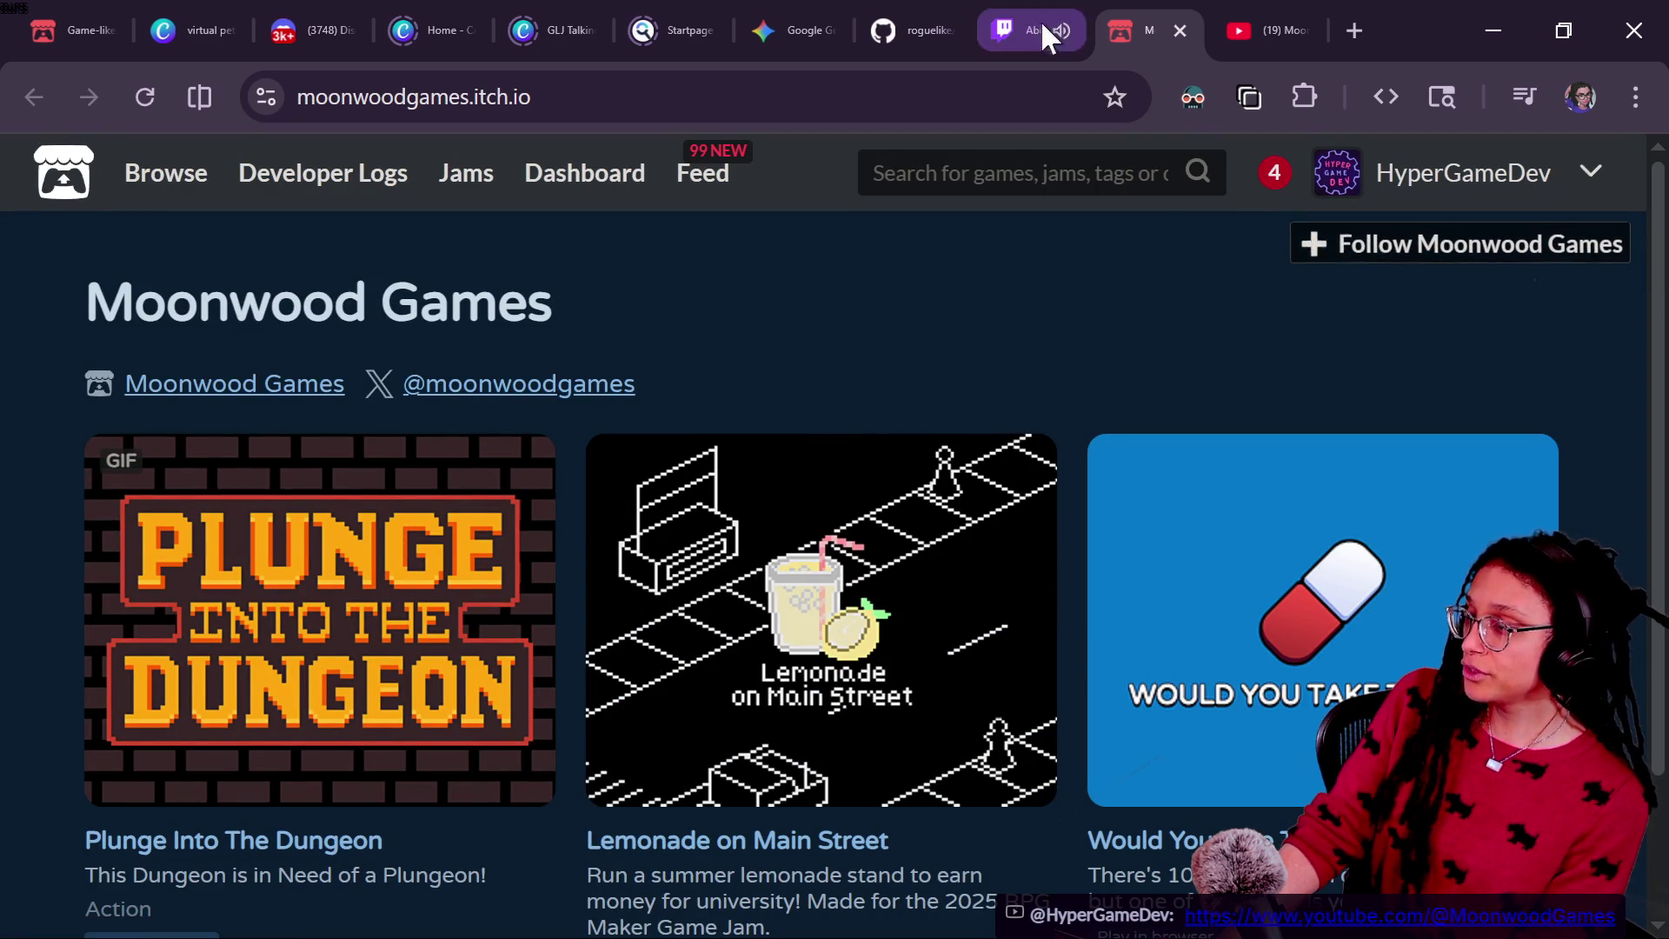
{"action": "left_click", "coordinate": [1175, 30]}
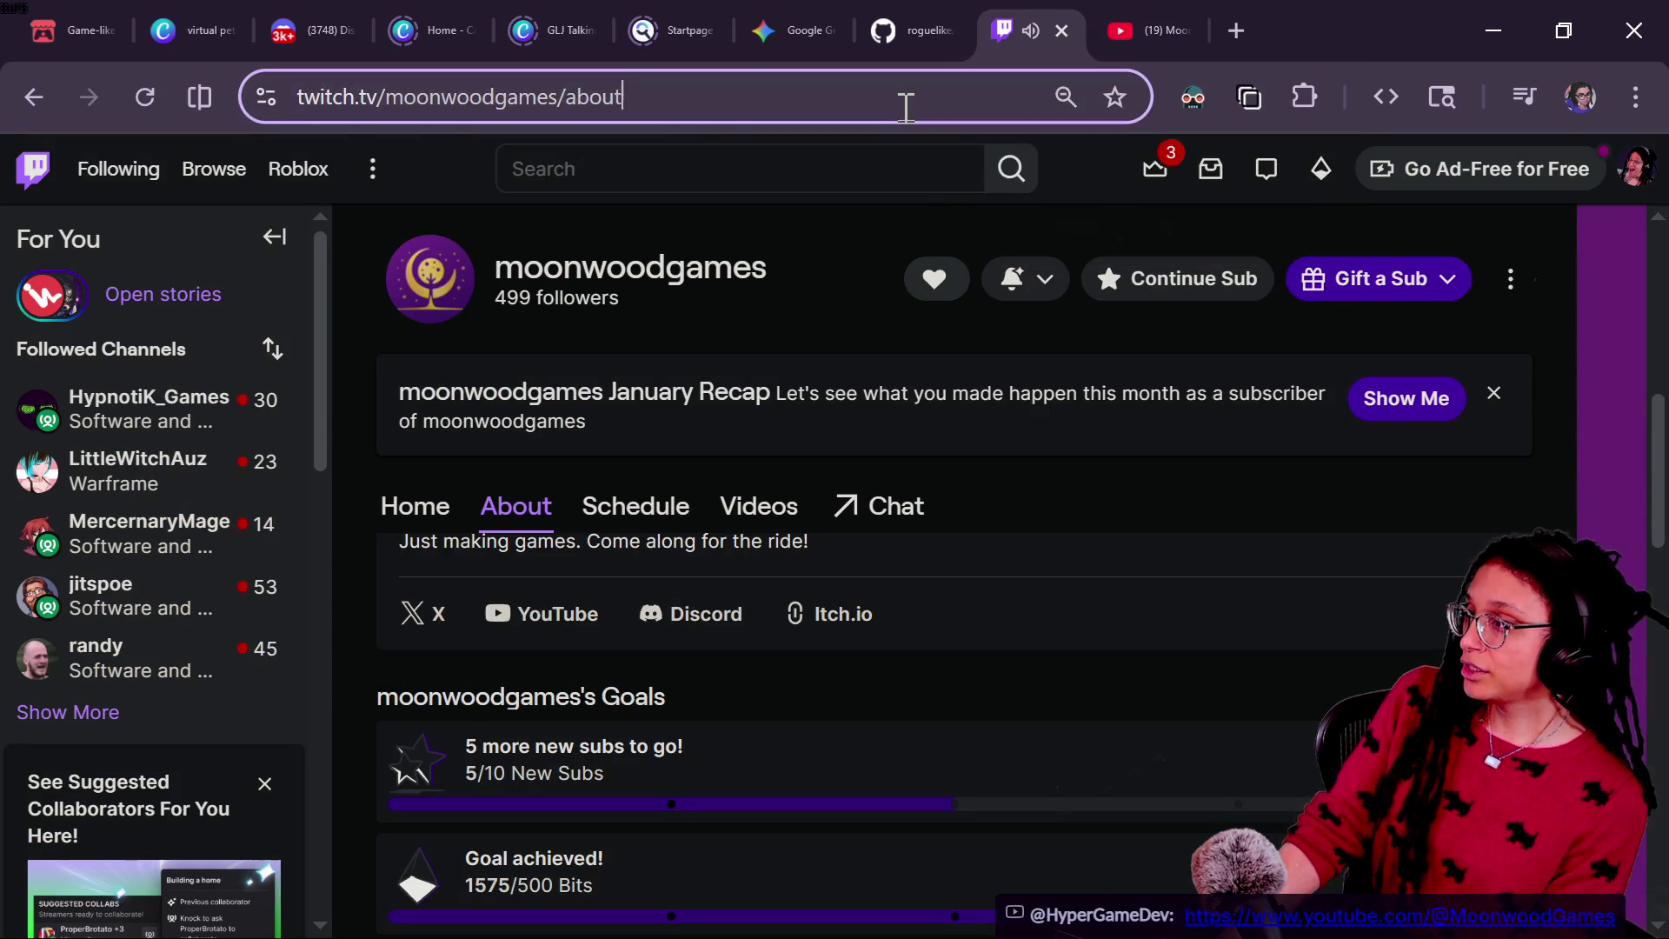
Step: Load the Tomb of Vercilias Steam store page from the 'ver' address suggestion
{"action": "left_click", "coordinate": [904, 104]}
{"action": "type", "text": "ve"}
{"action": "key", "text": "BackSpace"}
{"action": "key", "text": "BackSpace"}
{"action": "type", "text": "ver"}
{"action": "key", "text": "Down"}
{"action": "key", "text": "Return"}
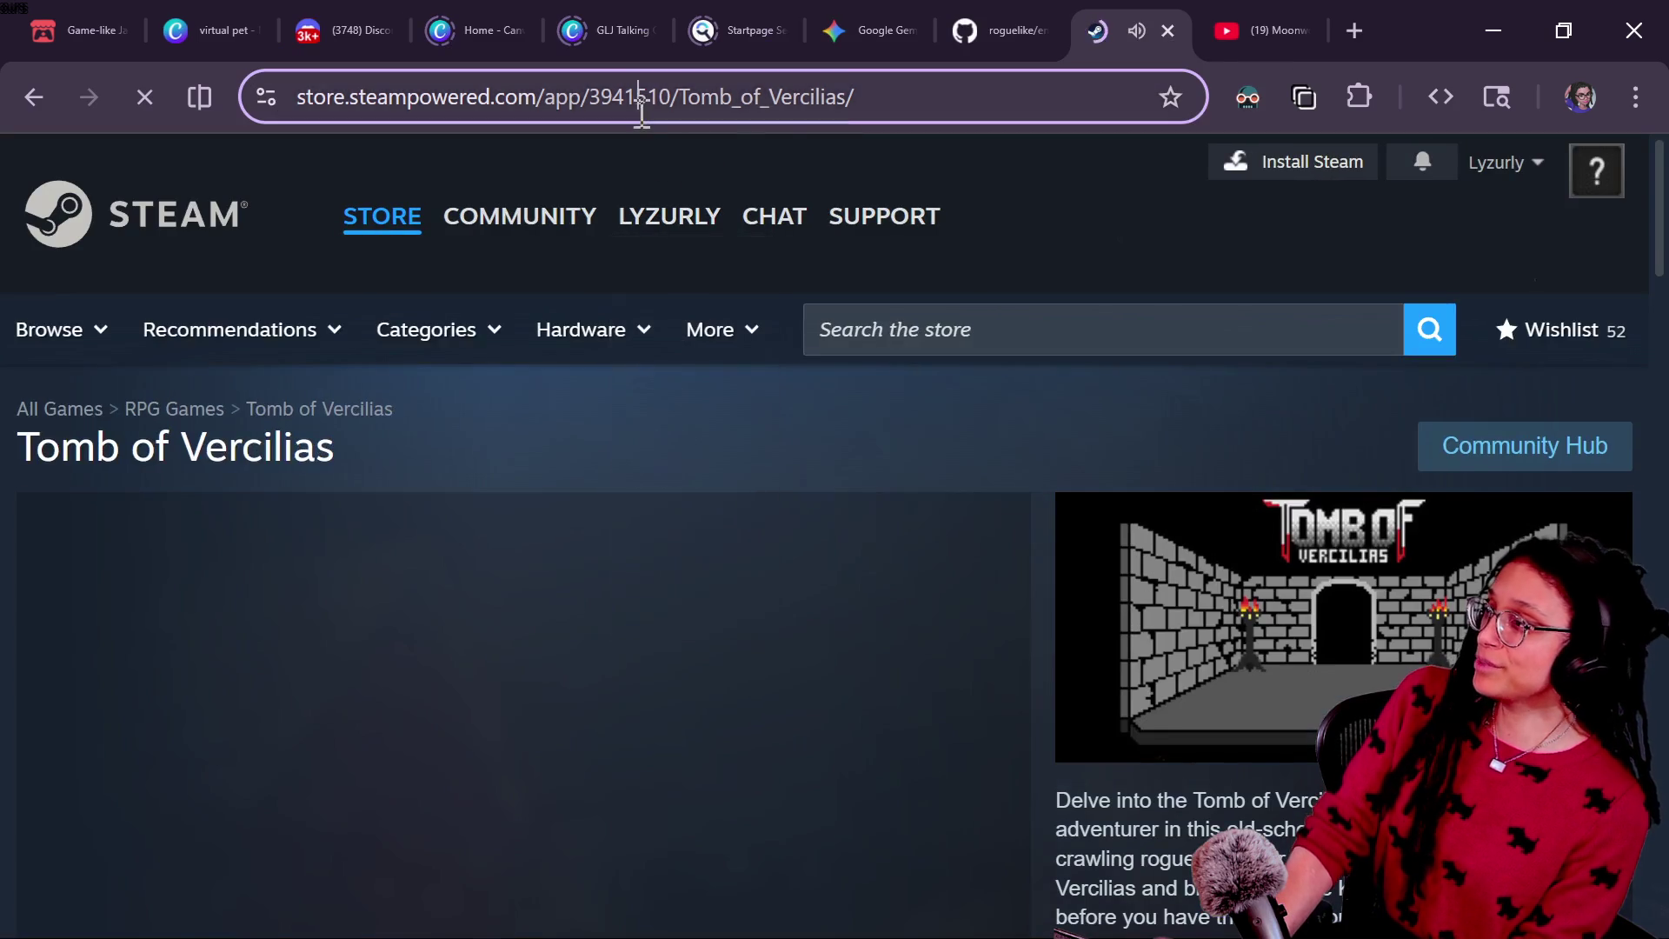
{"action": "left_click", "coordinate": [641, 111]}
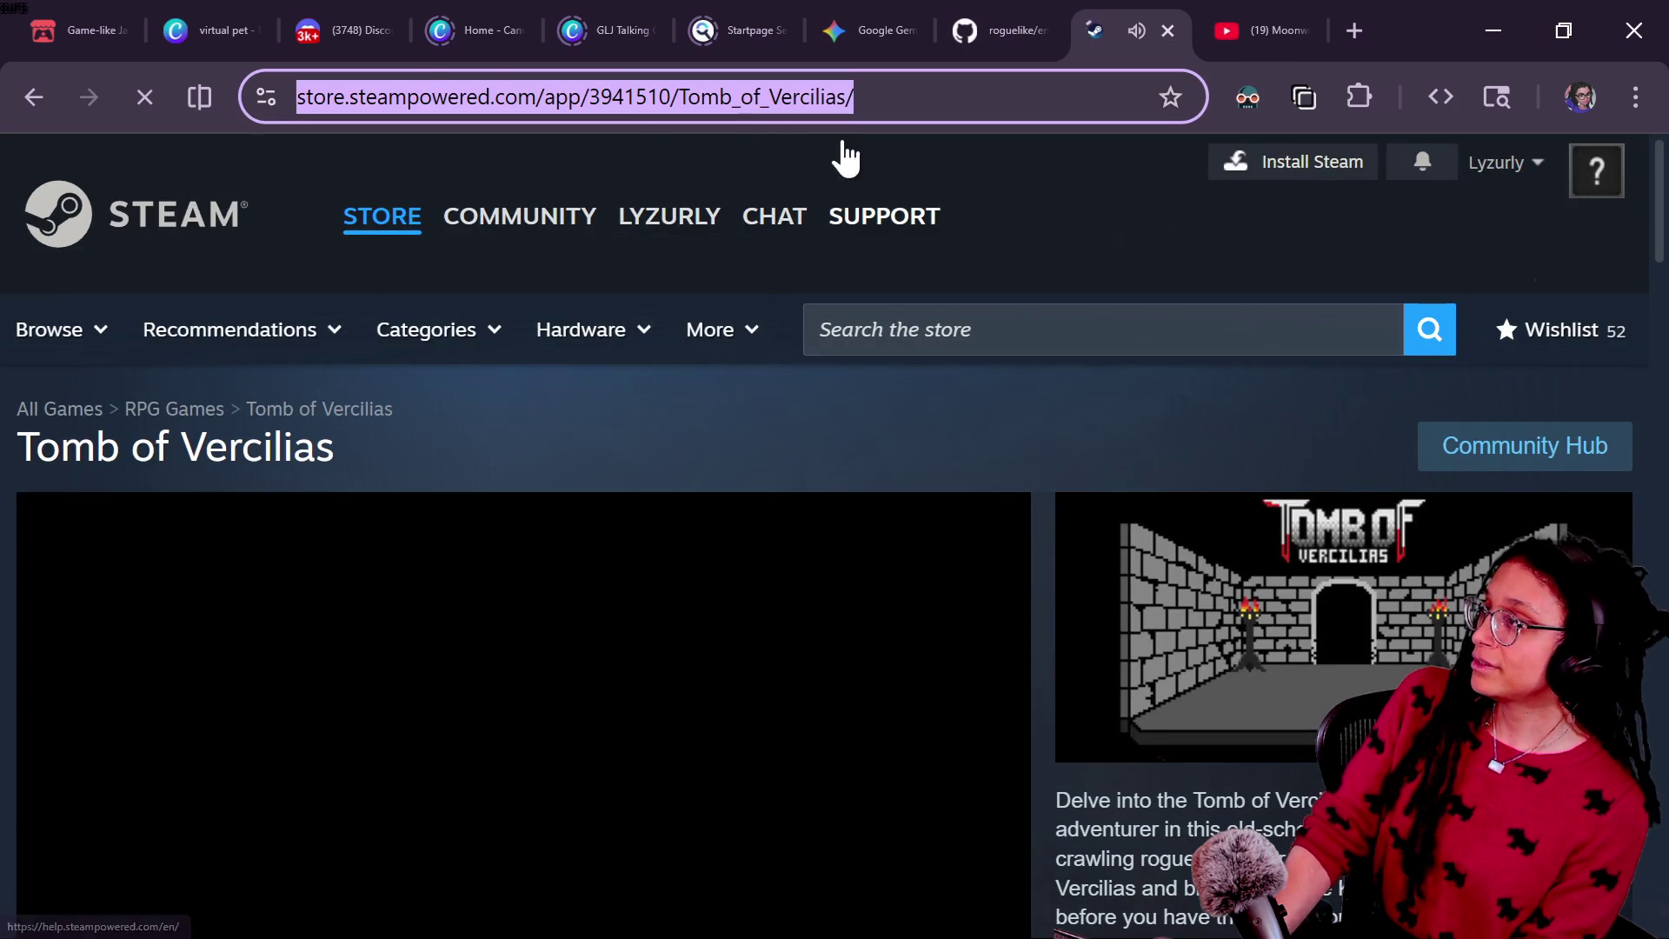
{"action": "key", "text": "alt+Tab"}
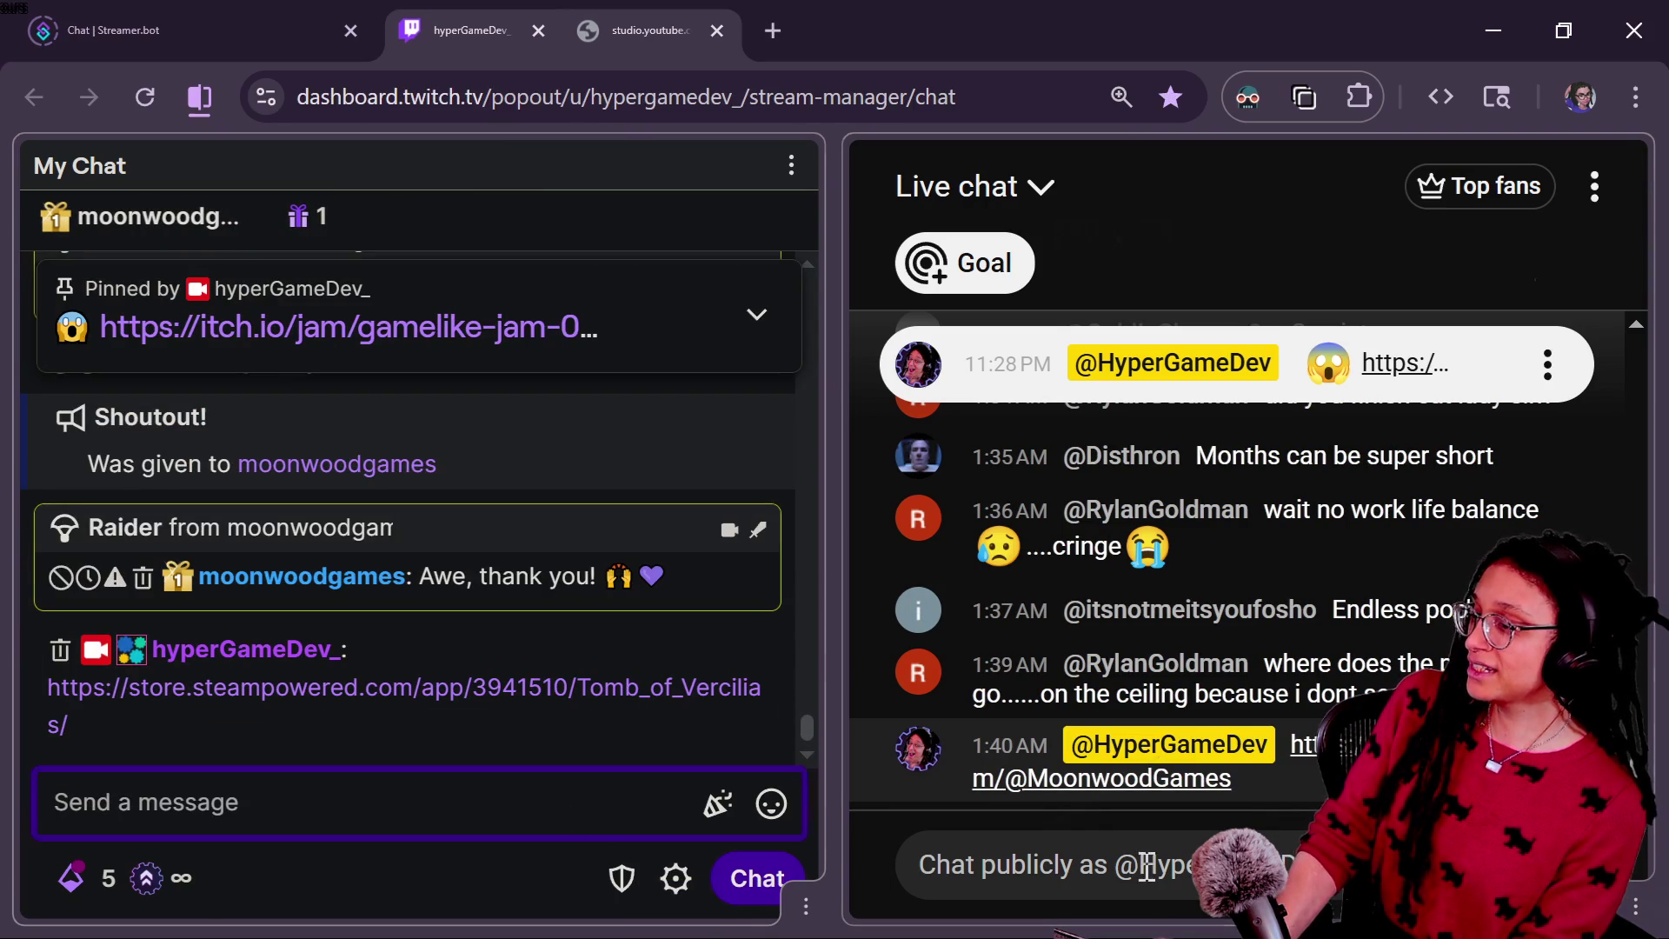
{"action": "key", "text": "alt+Tab"}
{"action": "scroll", "coordinate": [598, 656], "scroll_direction": "down", "scroll_amount": 3}
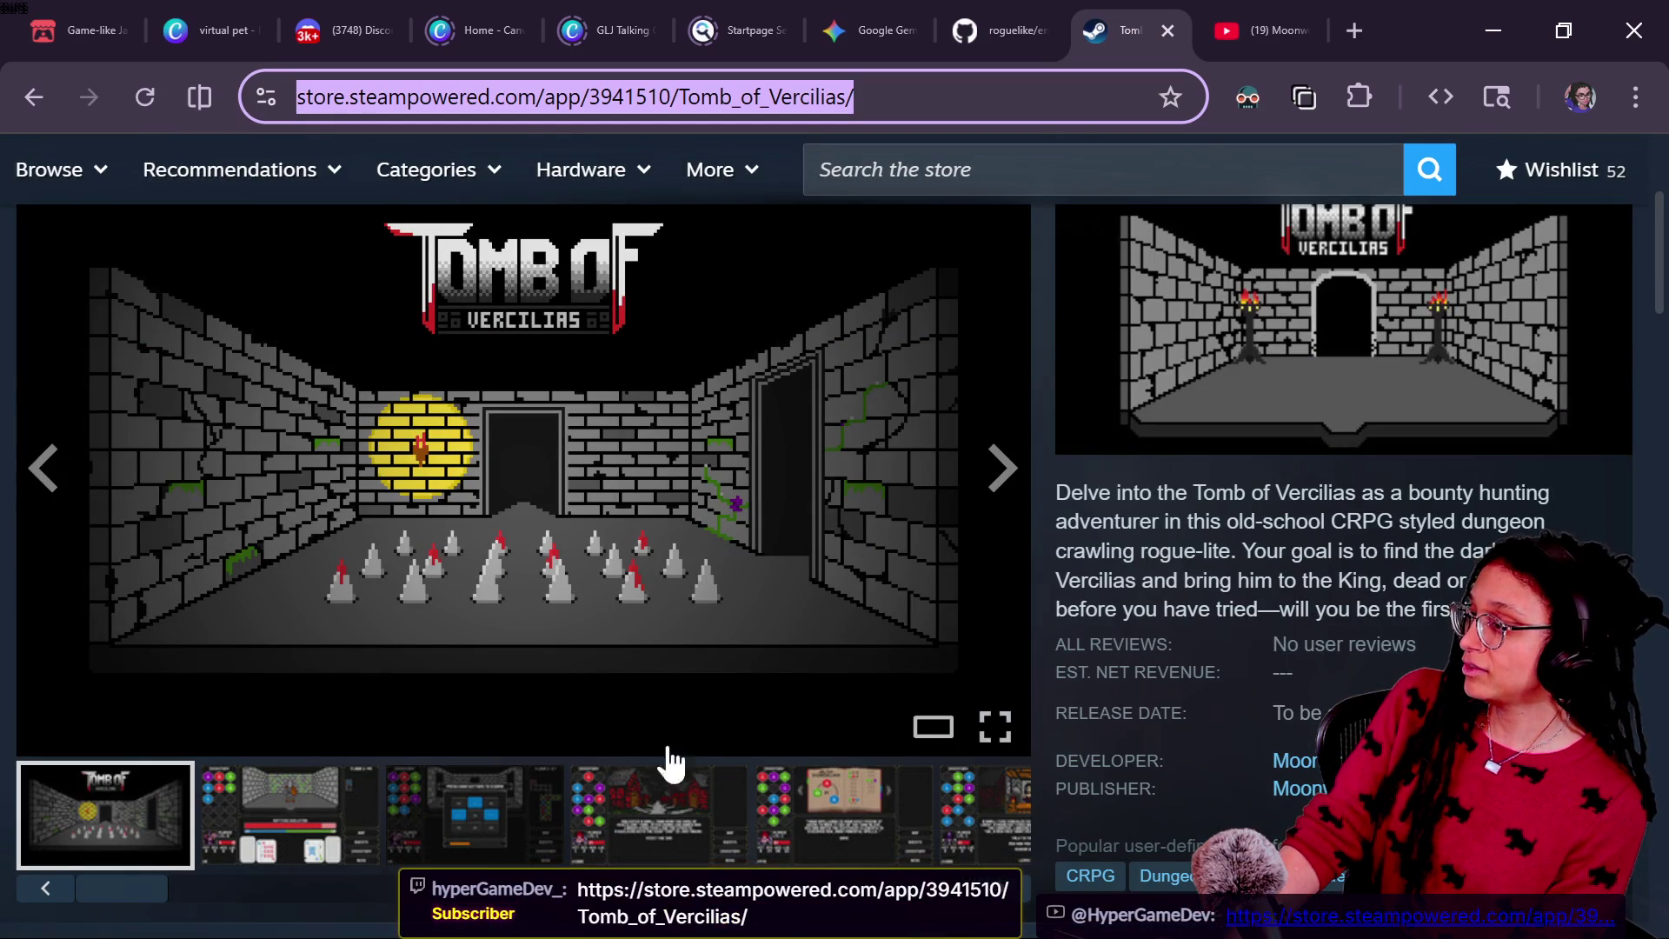
{"action": "left_click", "coordinate": [256, 850]}
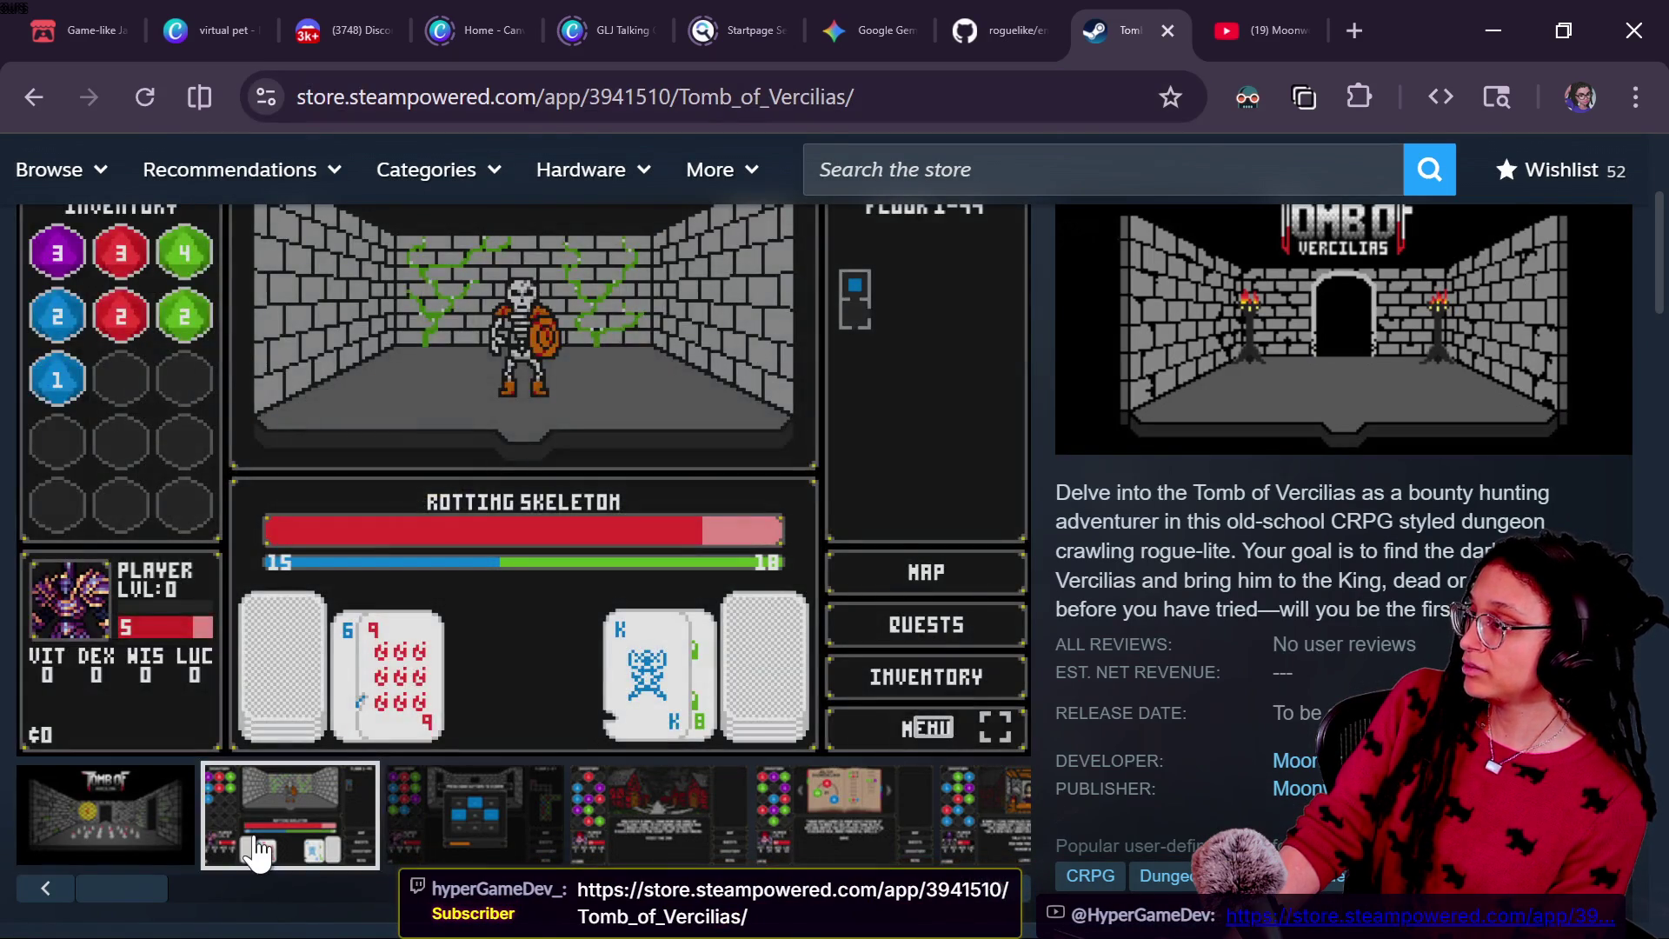
{"action": "scroll", "coordinate": [1153, 582], "scroll_direction": "up", "scroll_amount": 1}
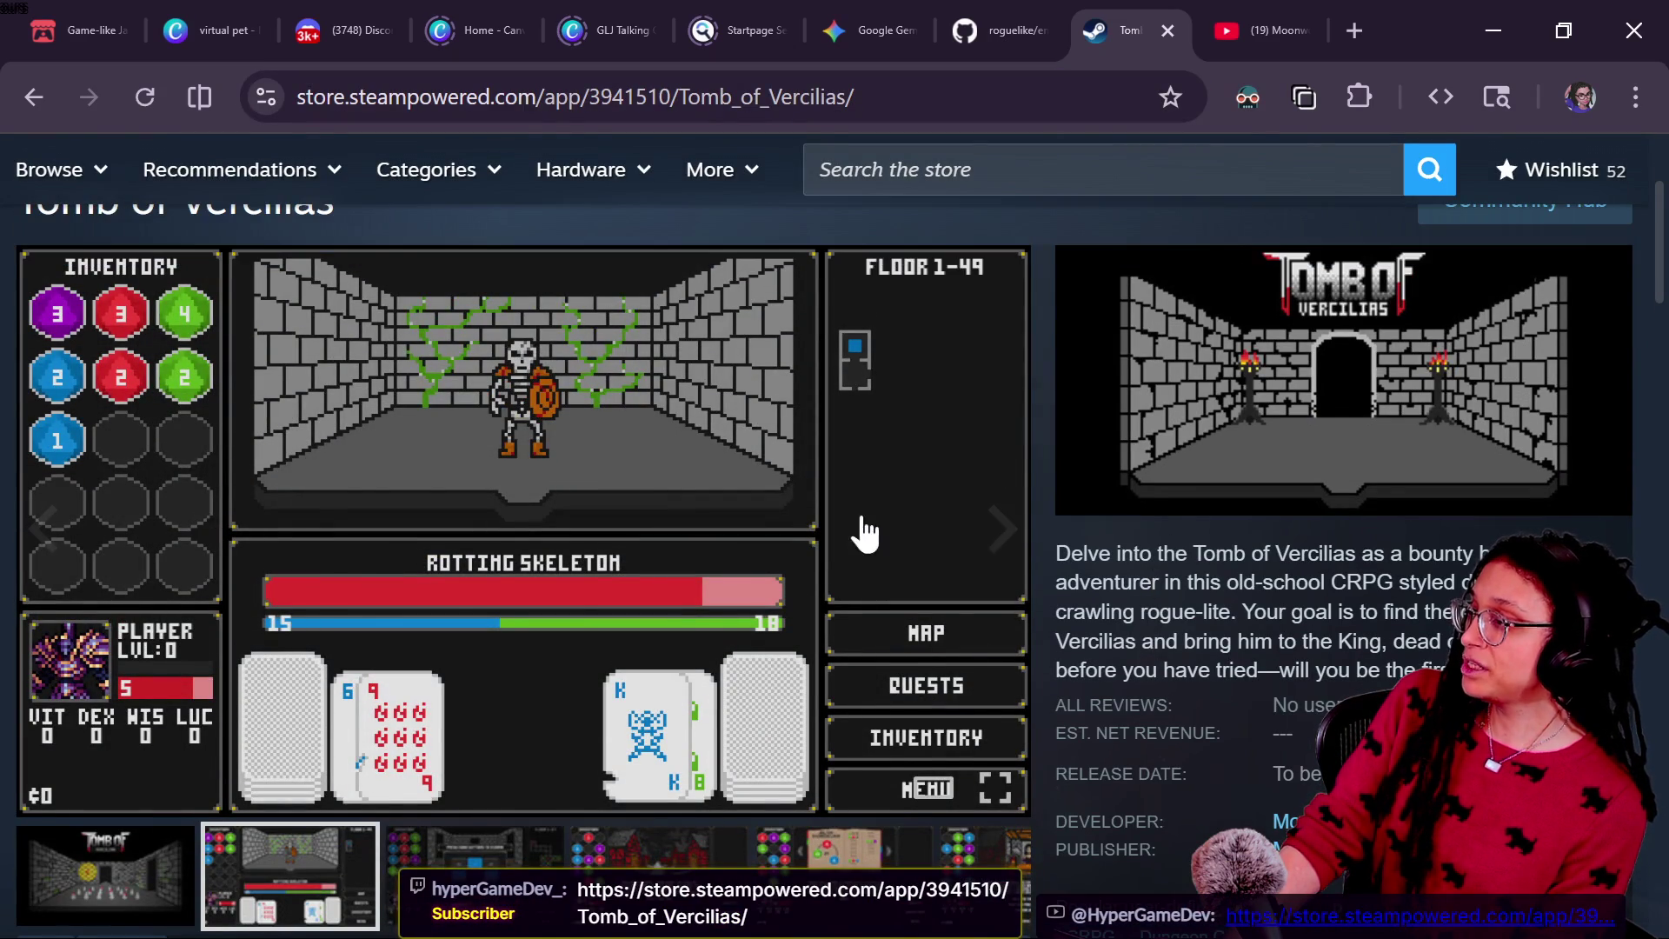
{"action": "left_click", "coordinate": [865, 535]}
{"action": "left_click", "coordinate": [1375, 563]}
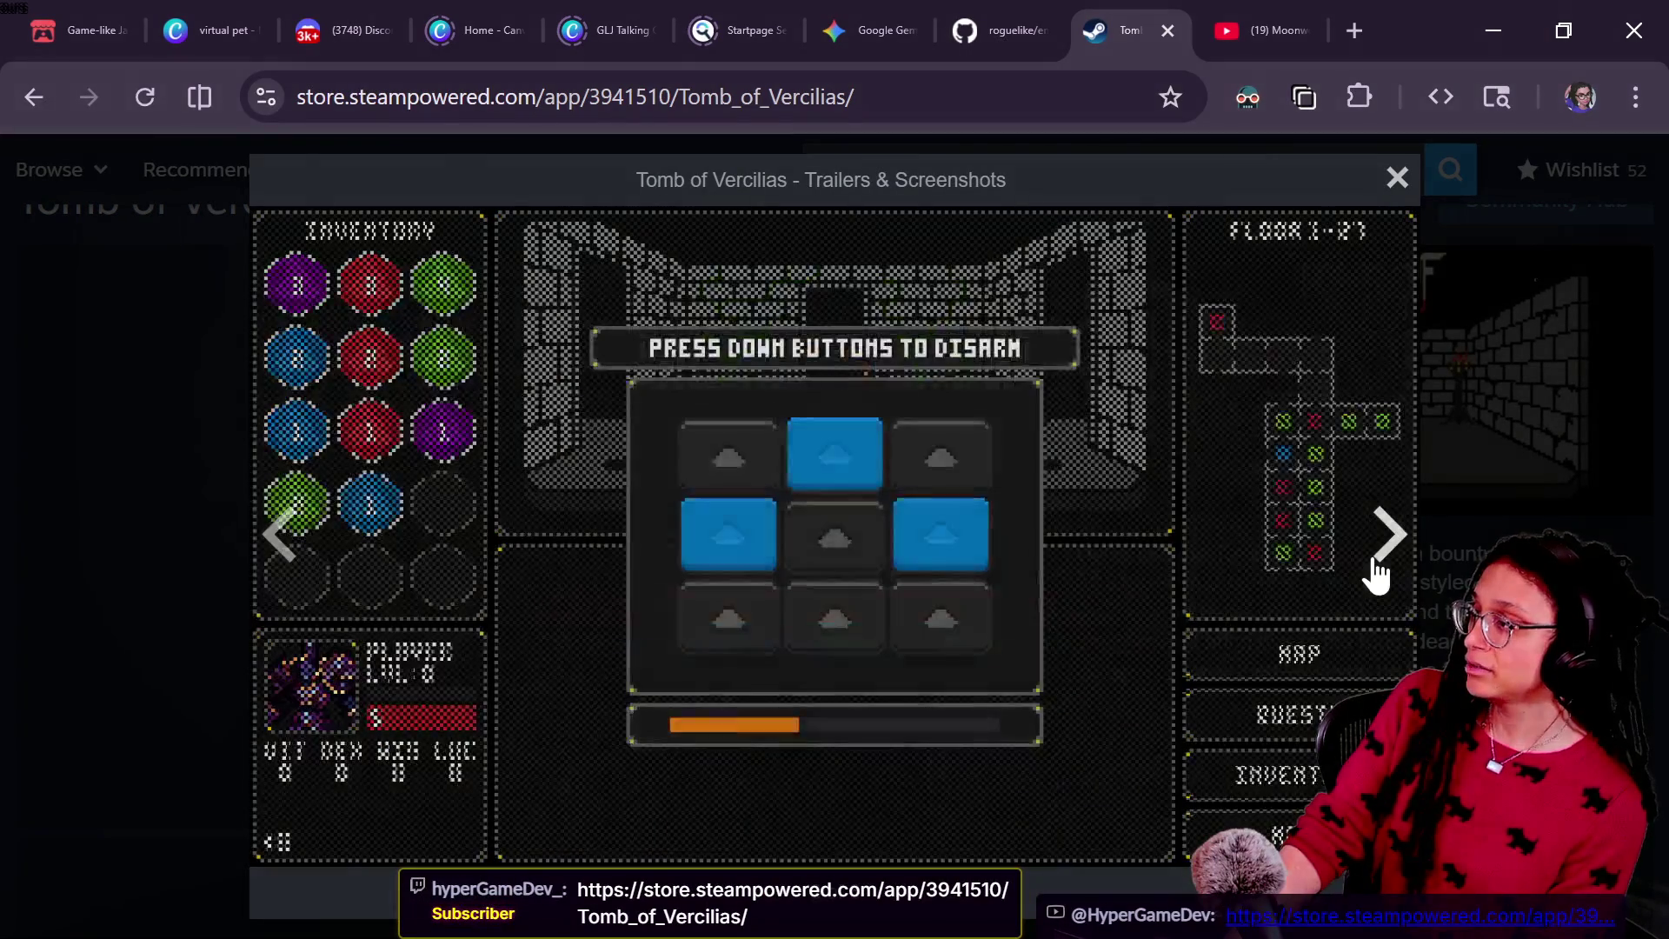
{"action": "left_click", "coordinate": [1376, 563]}
{"action": "left_click", "coordinate": [1375, 563]}
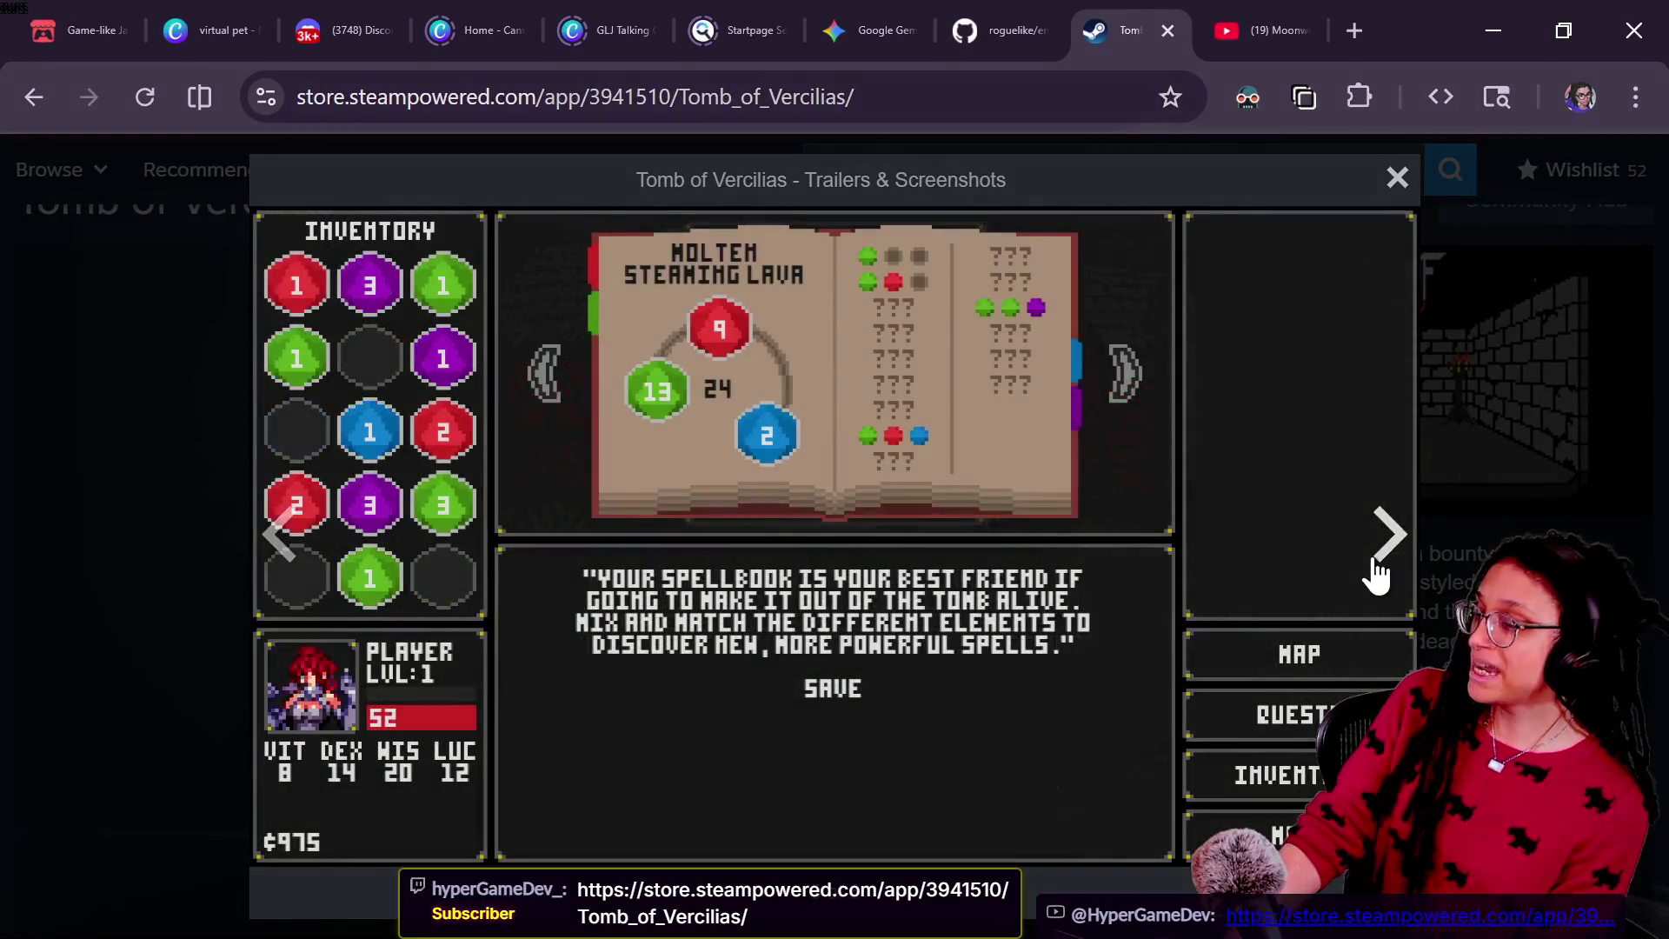
{"action": "left_click", "coordinate": [1375, 569]}
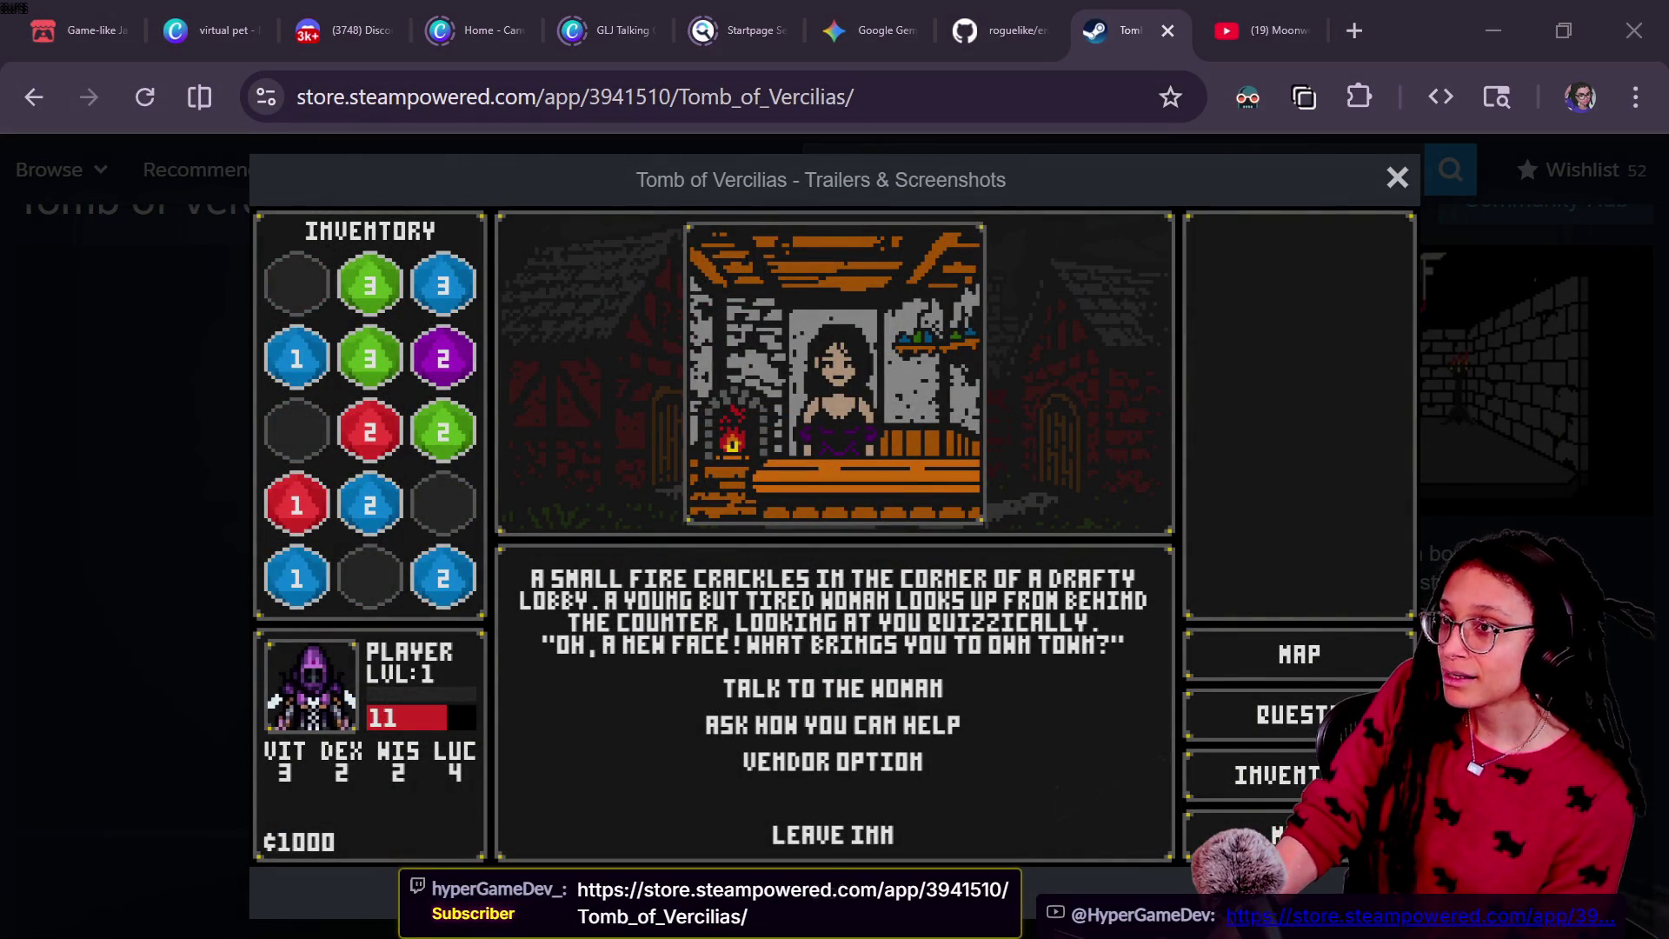
{"action": "left_click", "coordinate": [1358, 550]}
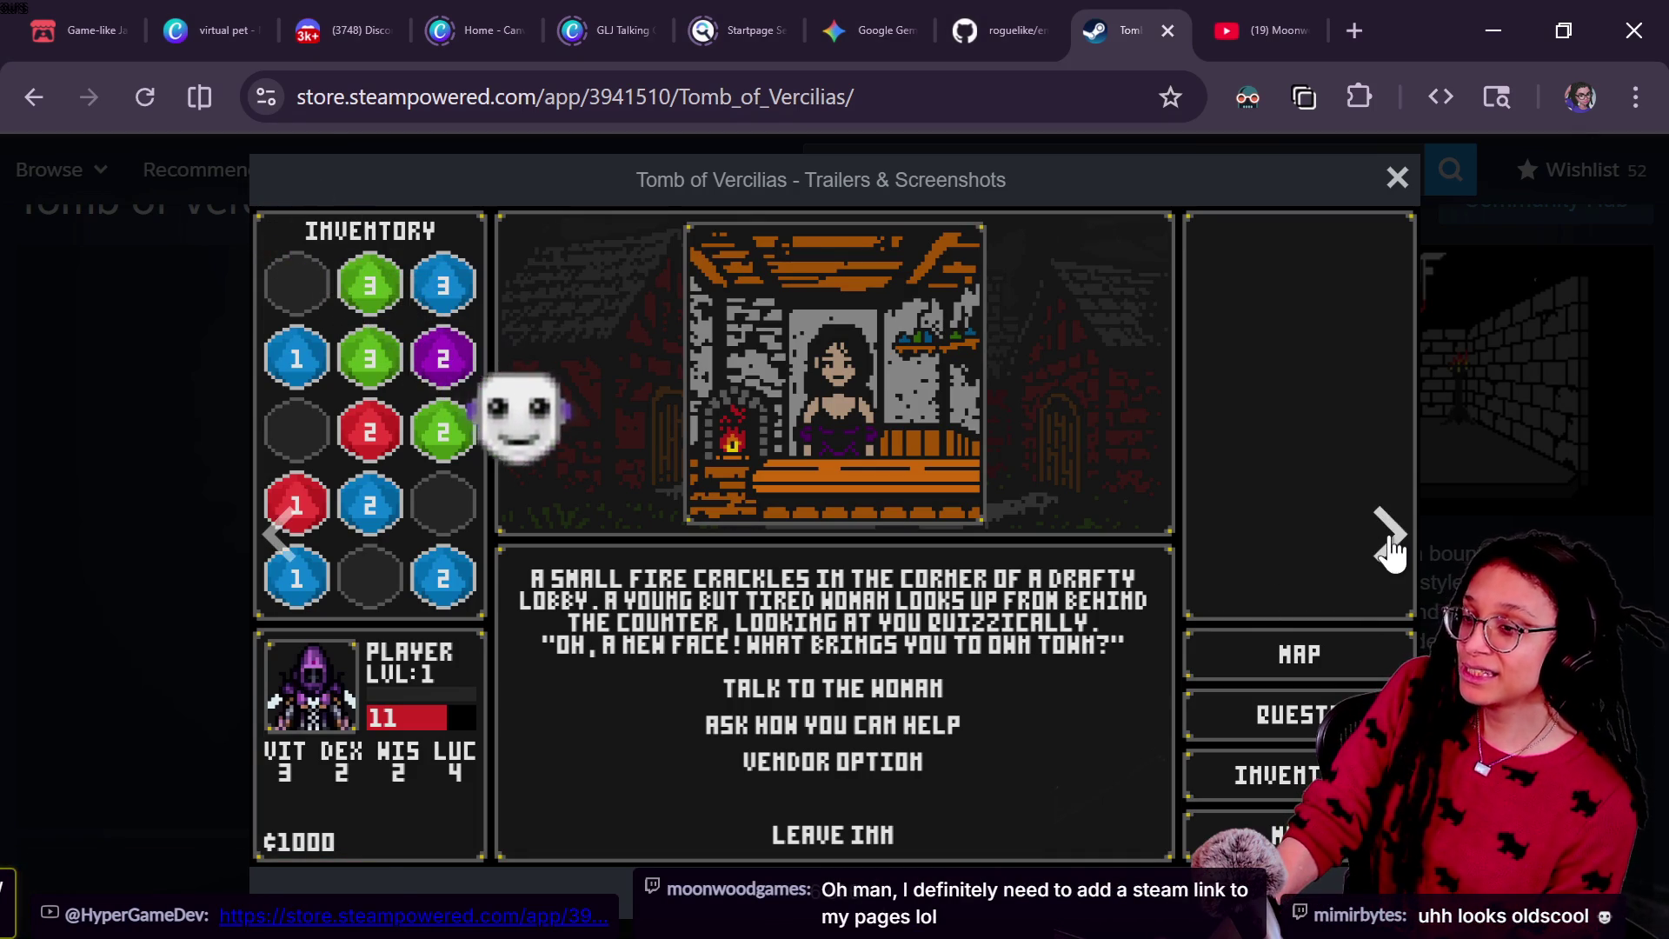
{"action": "left_click", "coordinate": [1388, 551]}
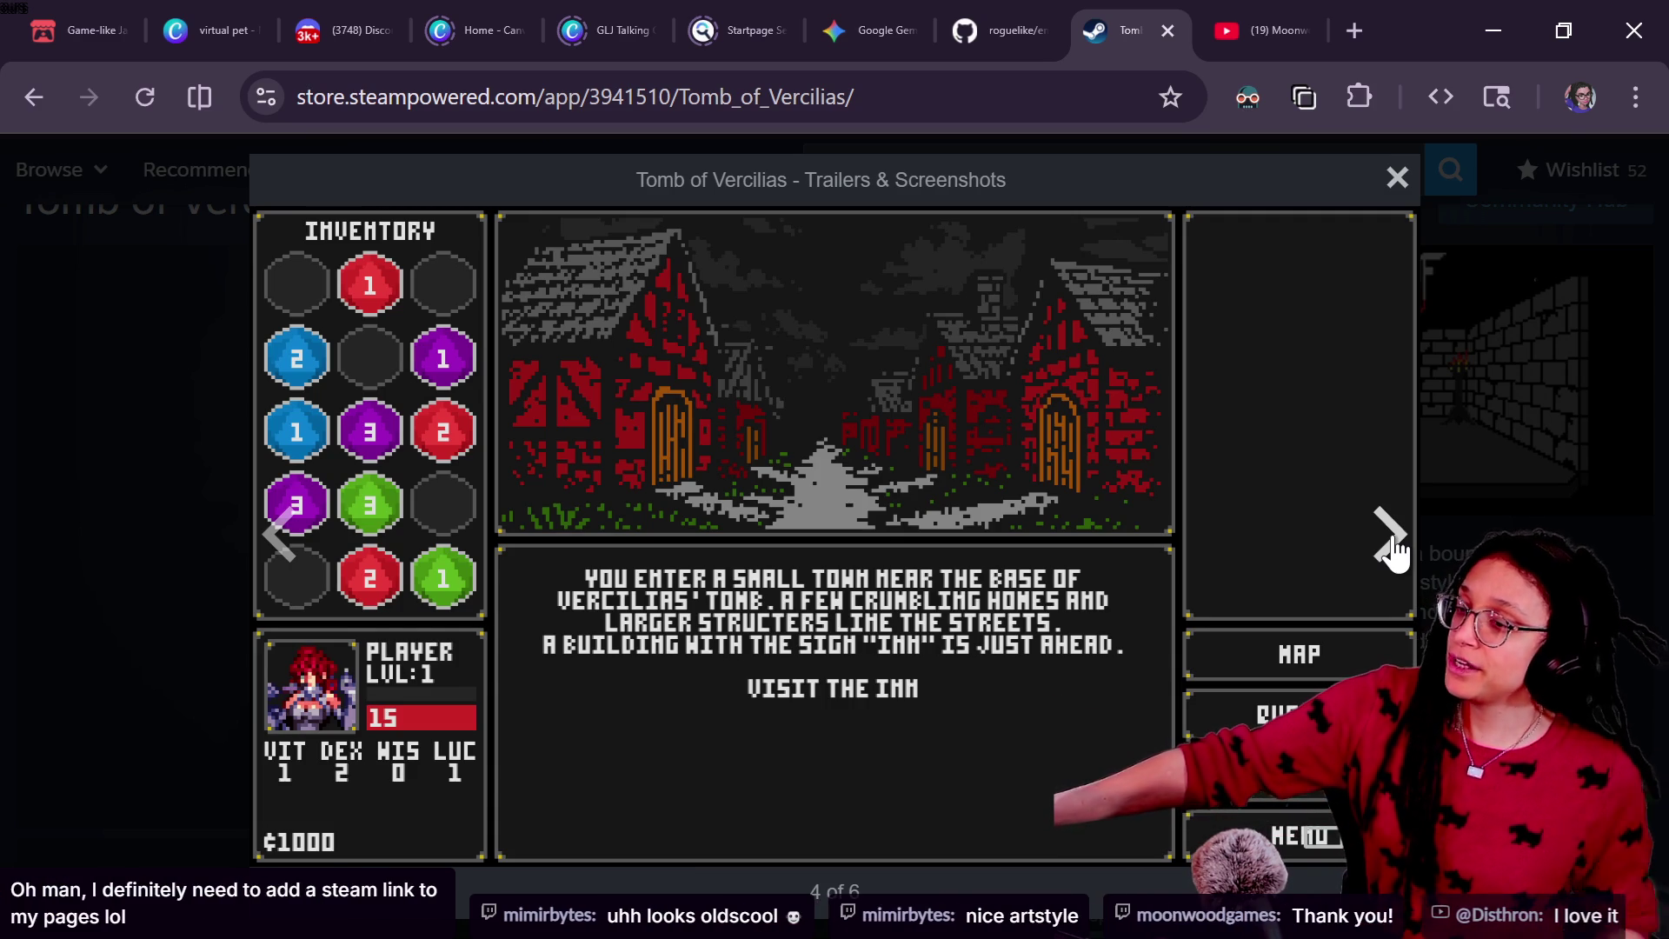
{"action": "key", "text": "Escape"}
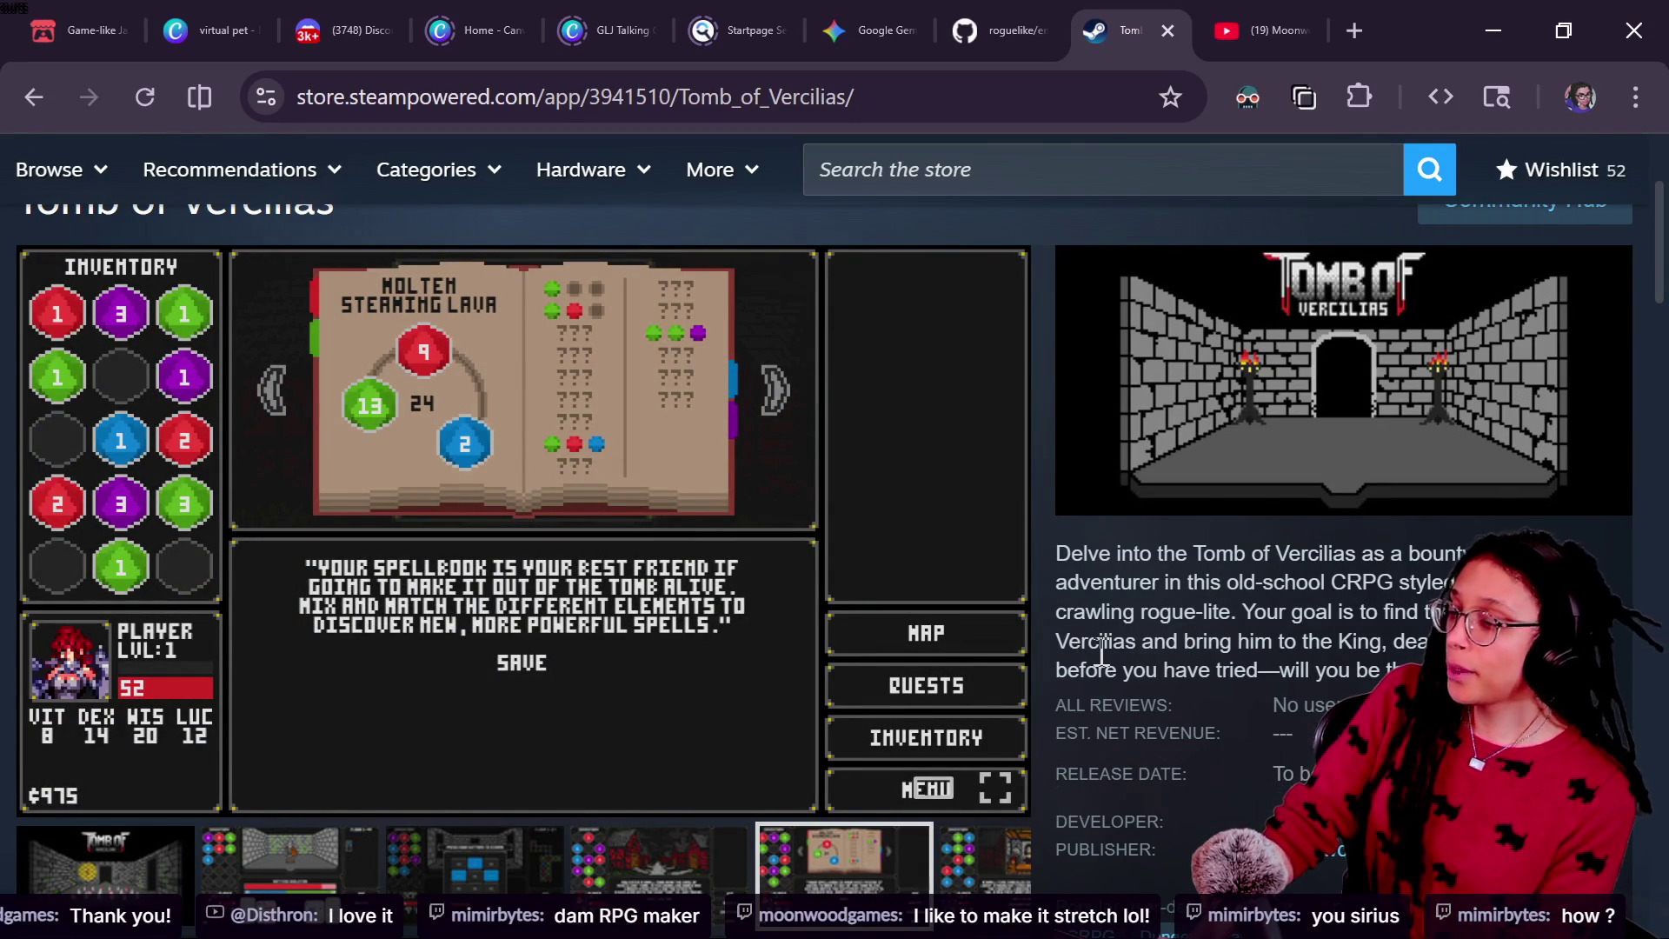
{"action": "scroll", "coordinate": [1095, 640], "scroll_direction": "down", "scroll_amount": 15}
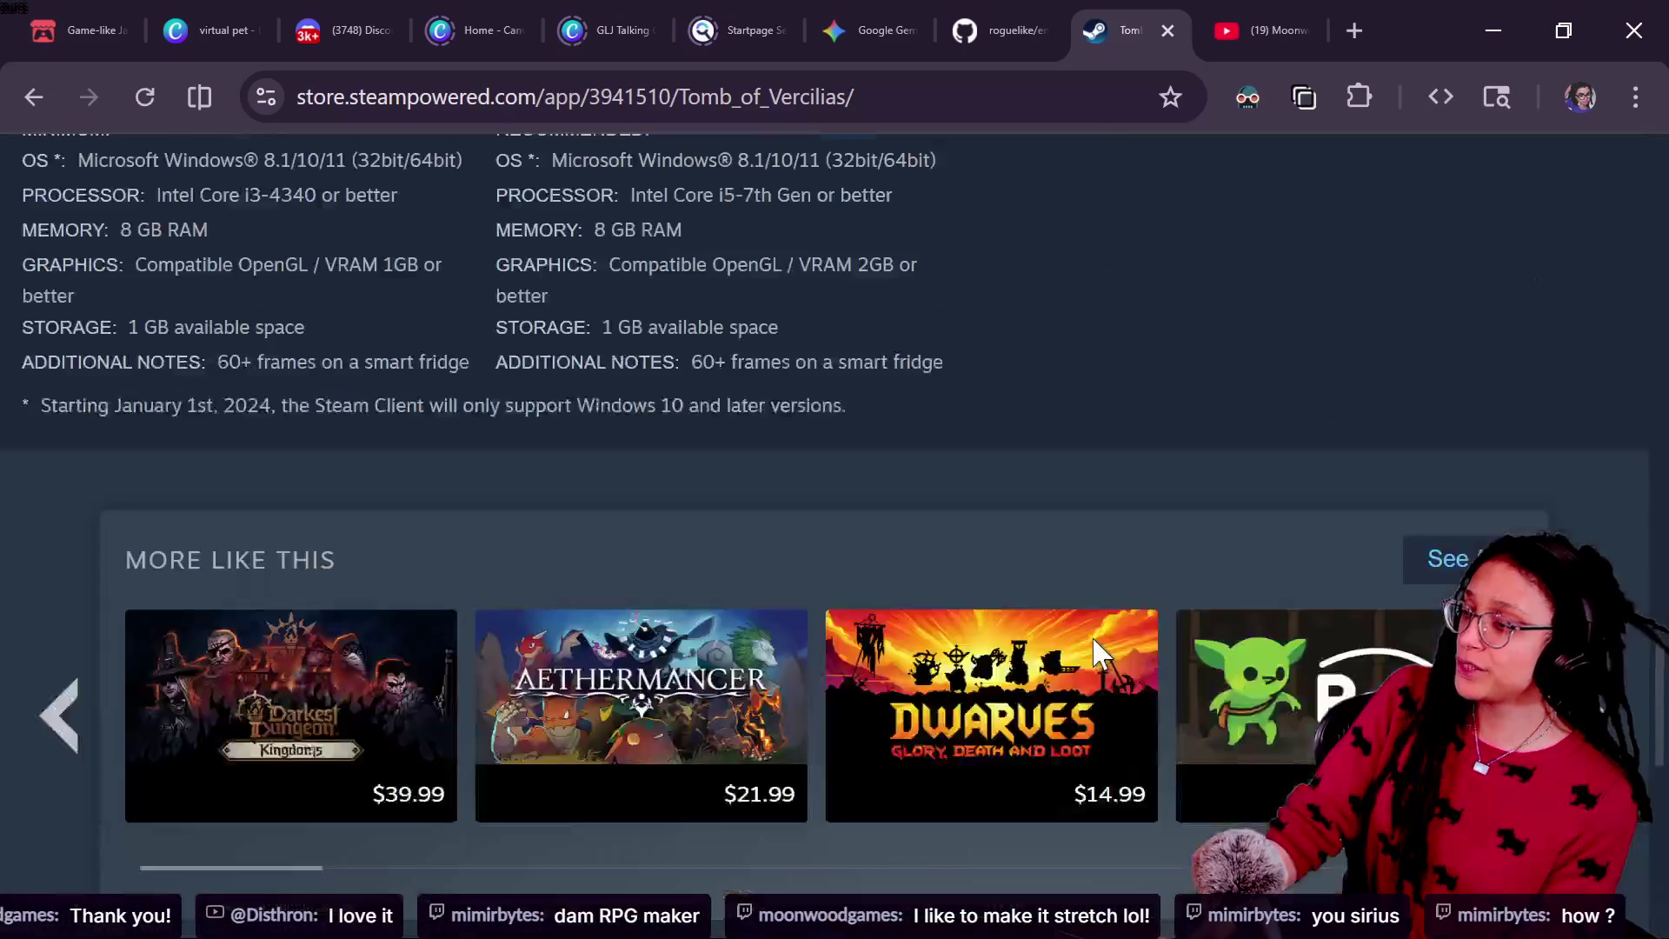
{"action": "scroll", "coordinate": [1096, 643], "scroll_direction": "up", "scroll_amount": 20}
{"action": "scroll", "coordinate": [1097, 654], "scroll_direction": "down", "scroll_amount": 5}
{"action": "scroll", "coordinate": [1094, 640], "scroll_direction": "up", "scroll_amount": 7}
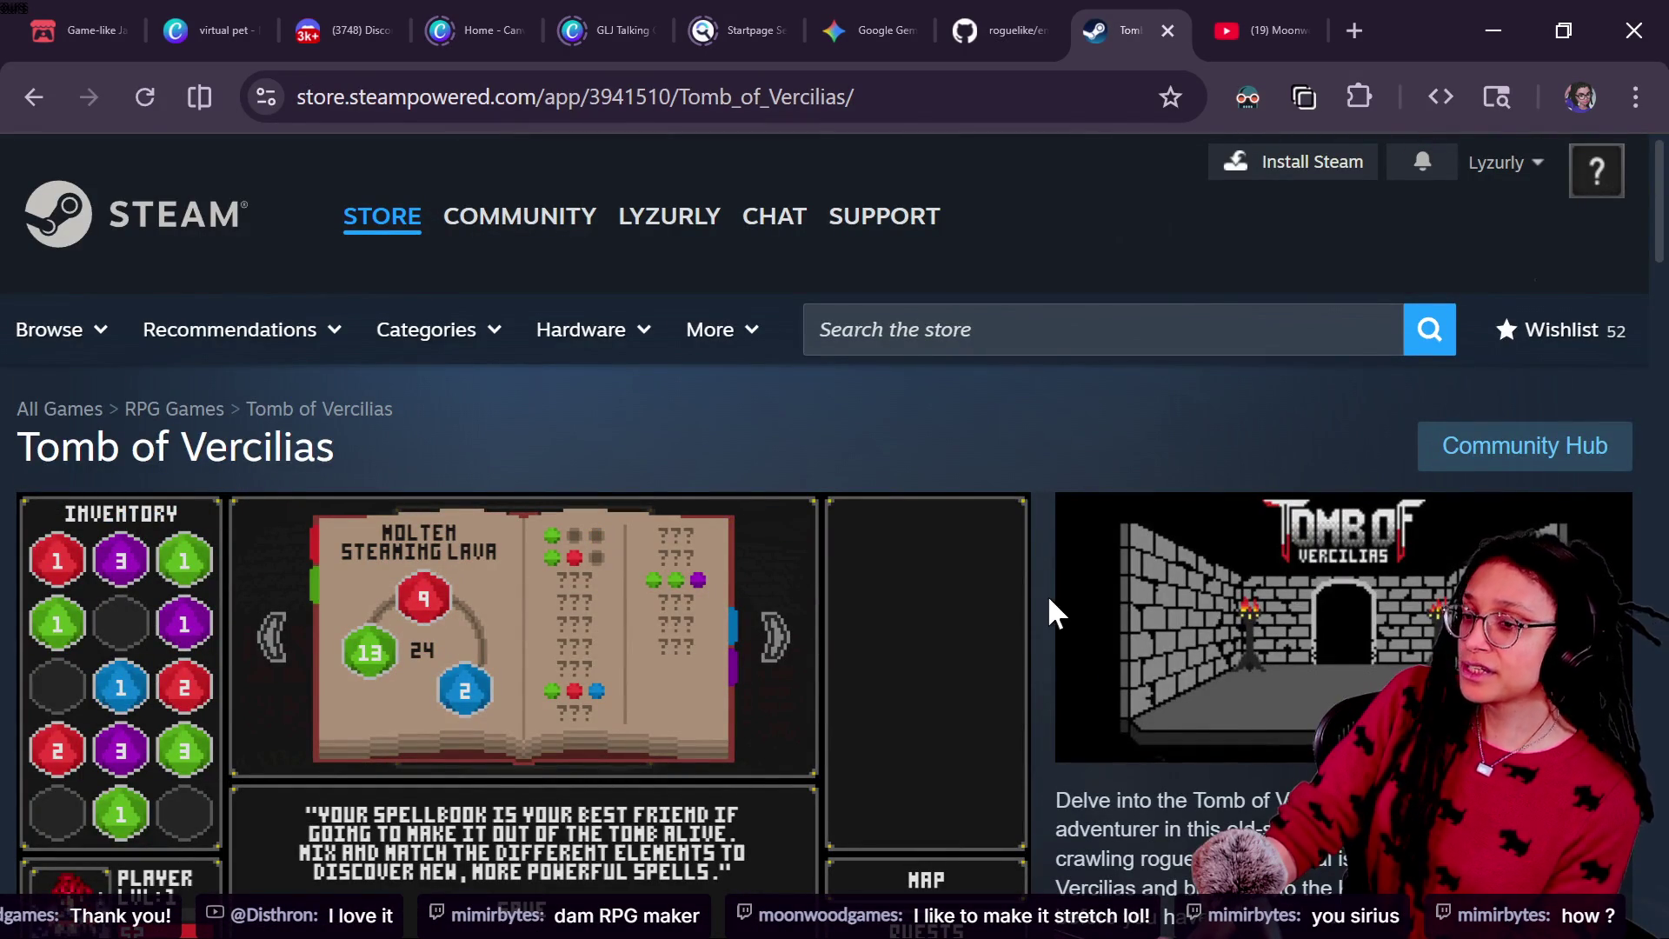
{"action": "scroll", "coordinate": [1047, 593], "scroll_direction": "down", "scroll_amount": 3}
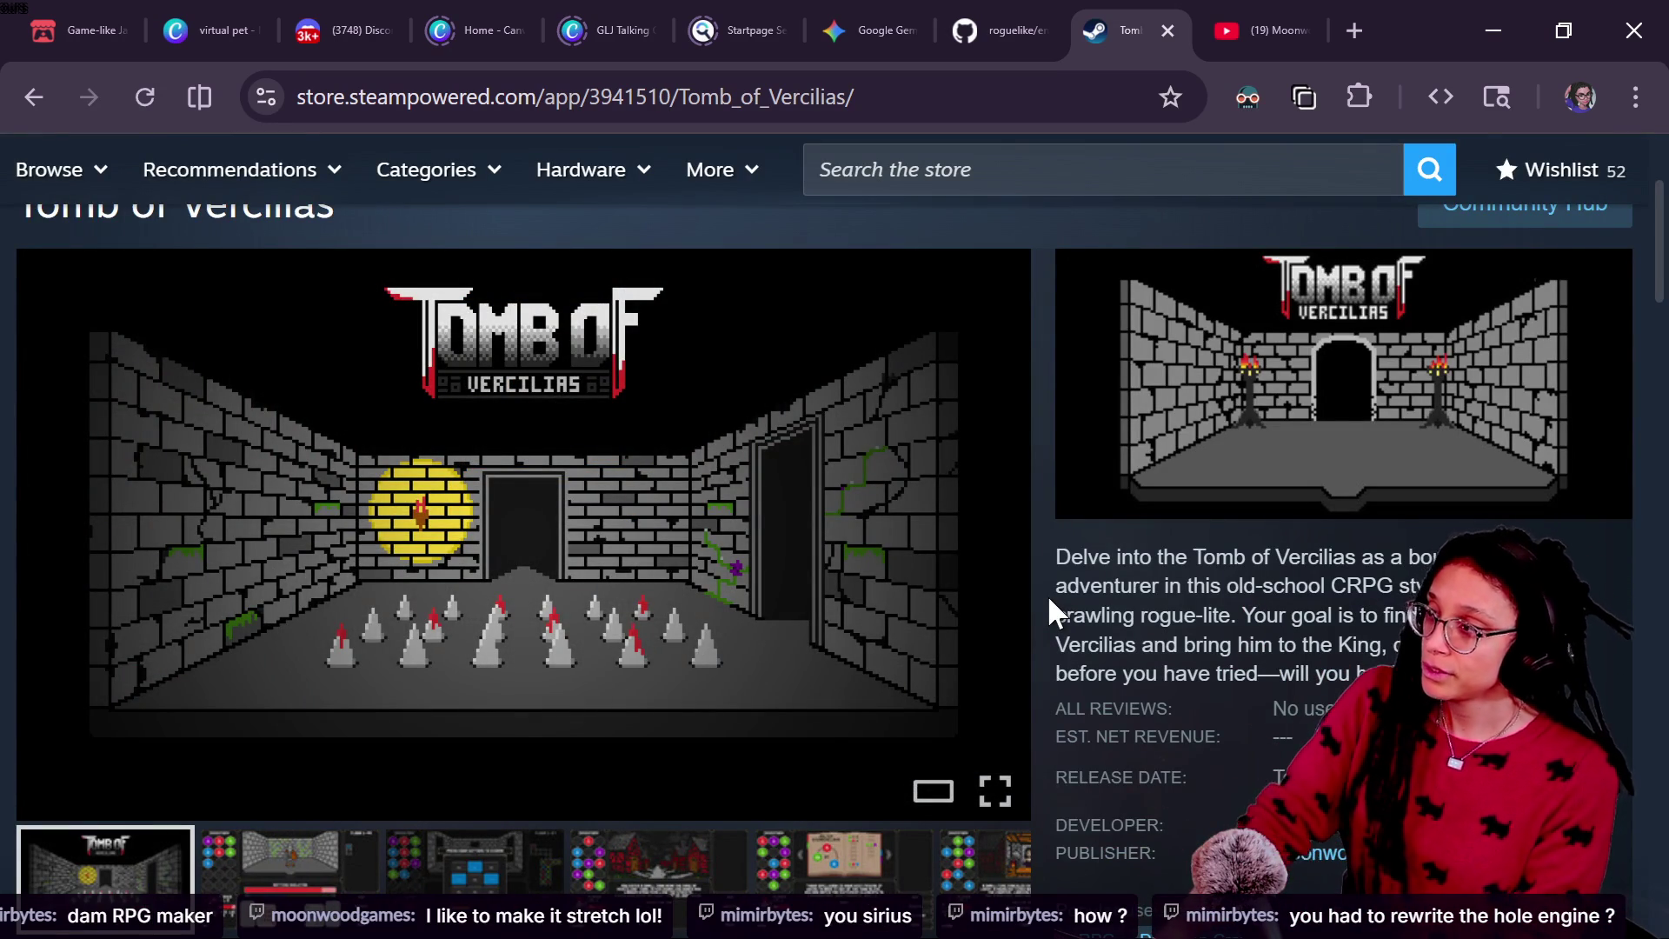
{"action": "mouse_move", "coordinate": [980, 454]}
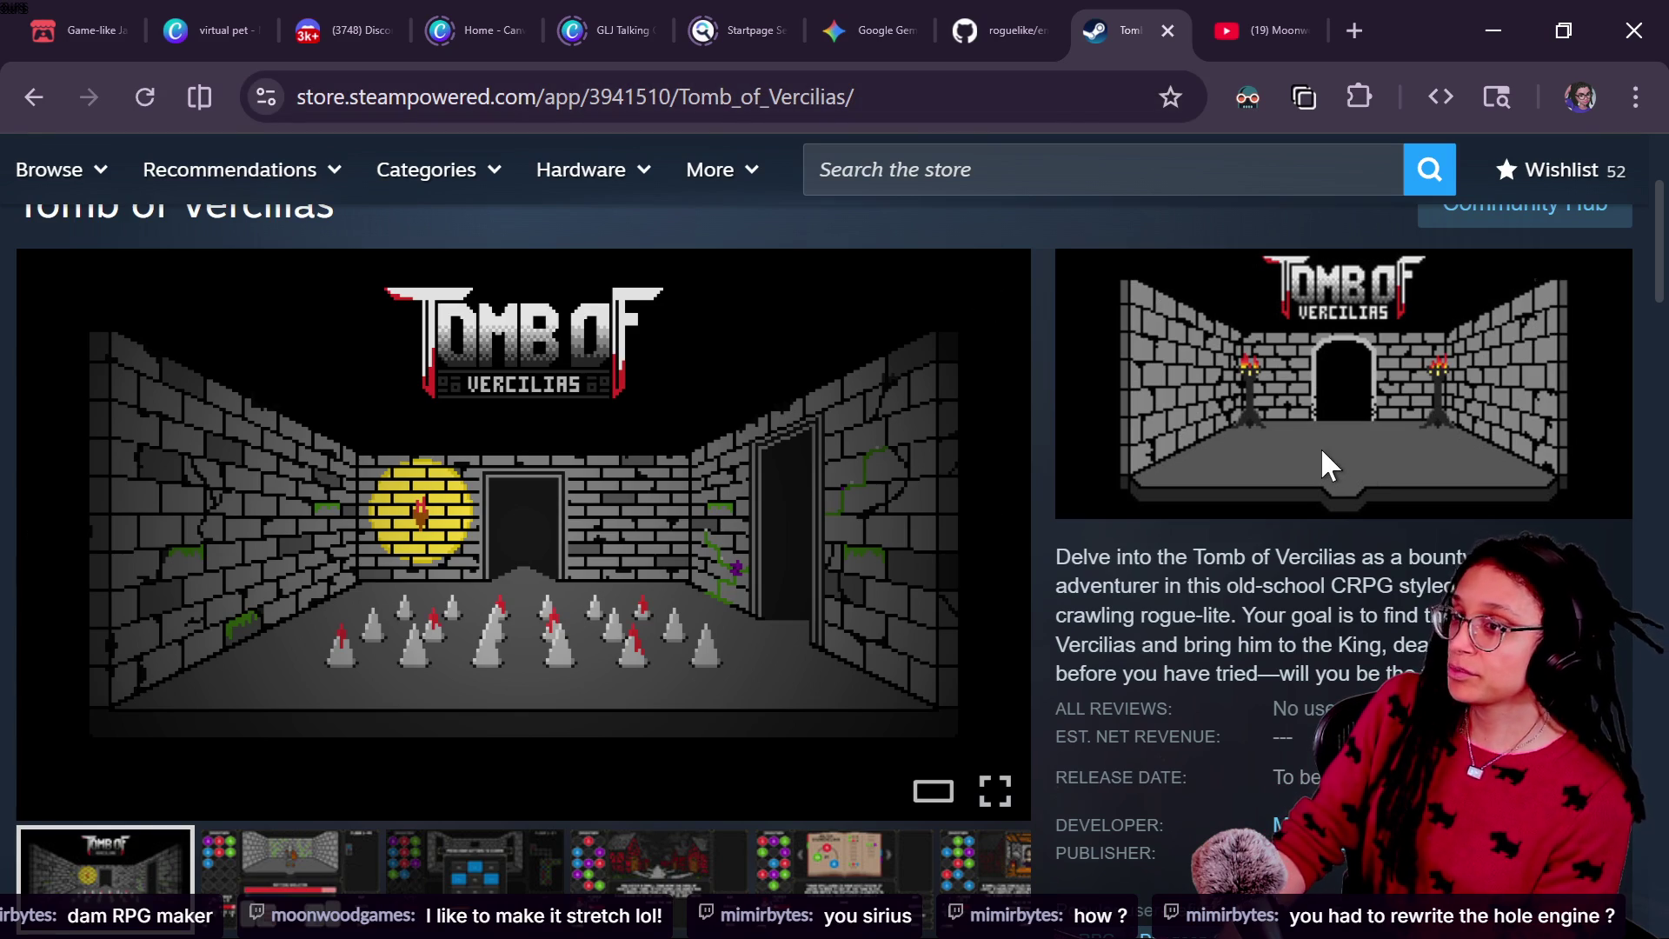
{"action": "key", "text": "alt+Tab"}
{"action": "scroll", "coordinate": [602, 680], "scroll_direction": "up", "scroll_amount": 3}
{"action": "scroll", "coordinate": [602, 680], "scroll_direction": "up", "scroll_amount": 5}
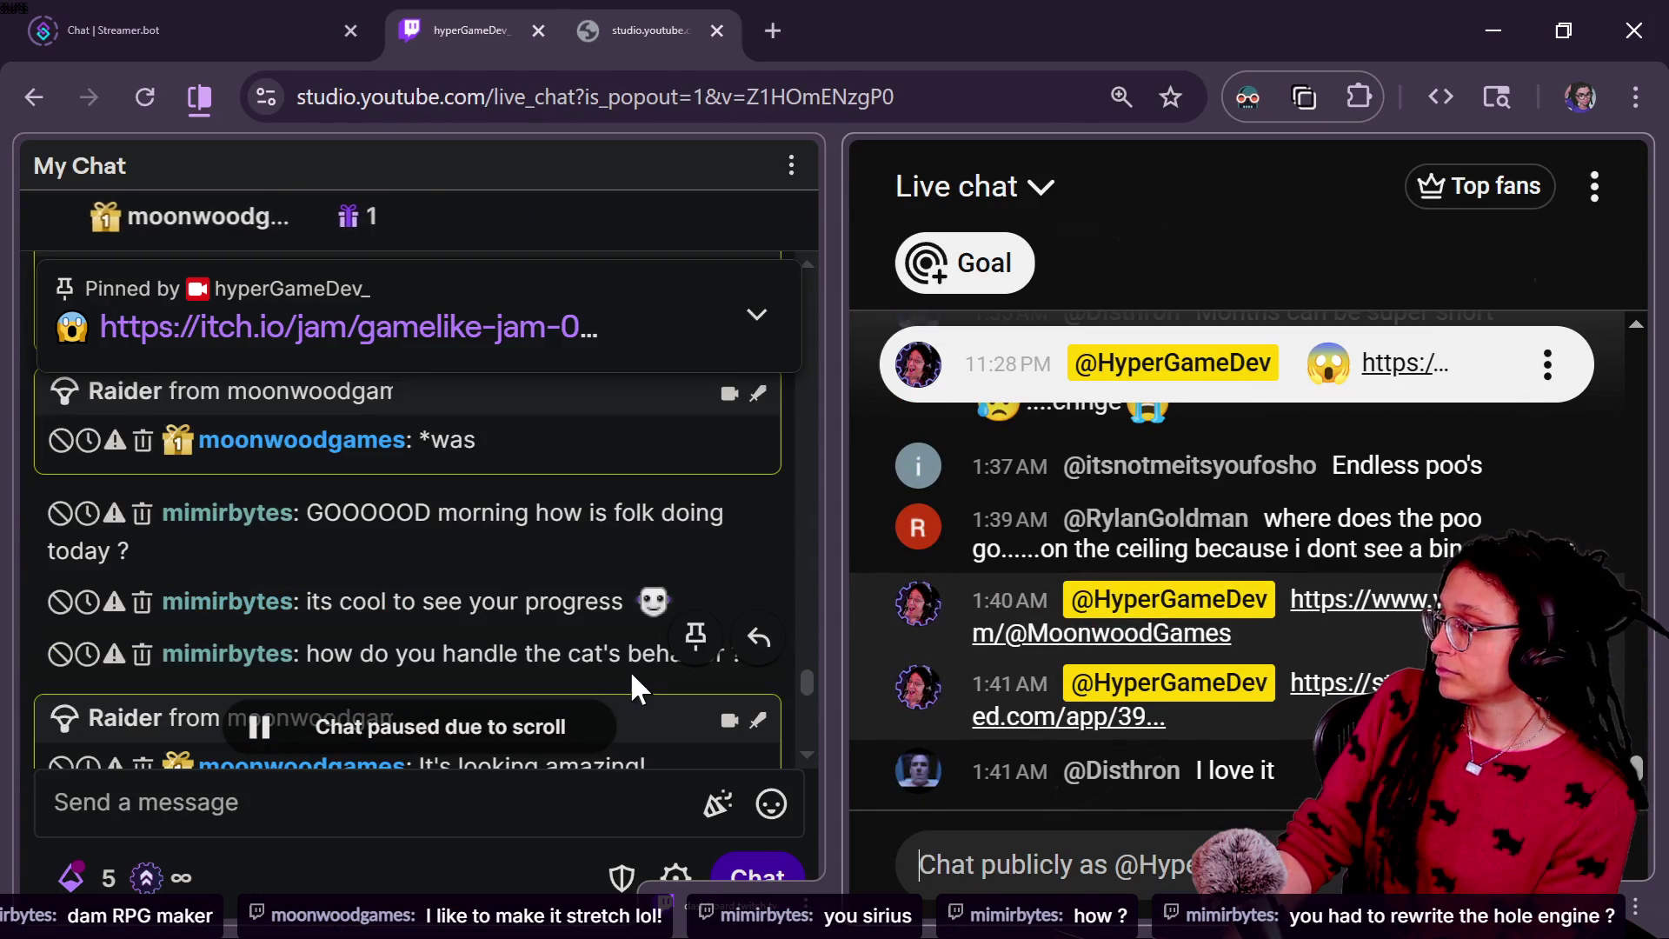
{"action": "scroll", "coordinate": [511, 661], "scroll_direction": "up", "scroll_amount": 3}
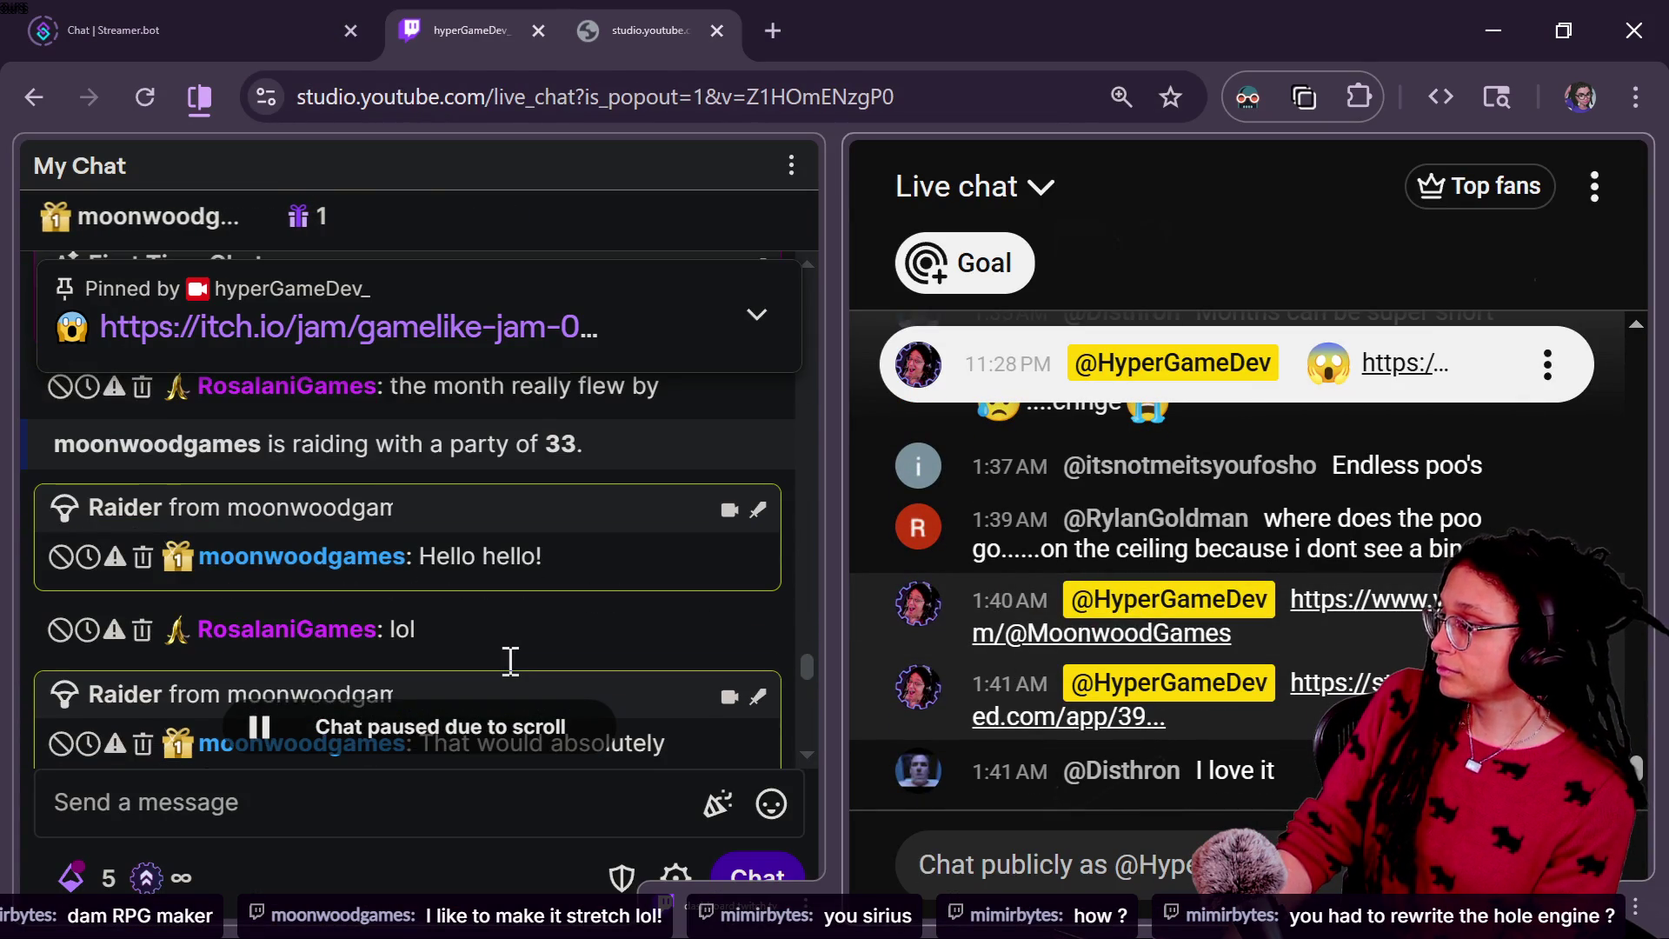
{"action": "scroll", "coordinate": [511, 661], "scroll_direction": "down", "scroll_amount": 6}
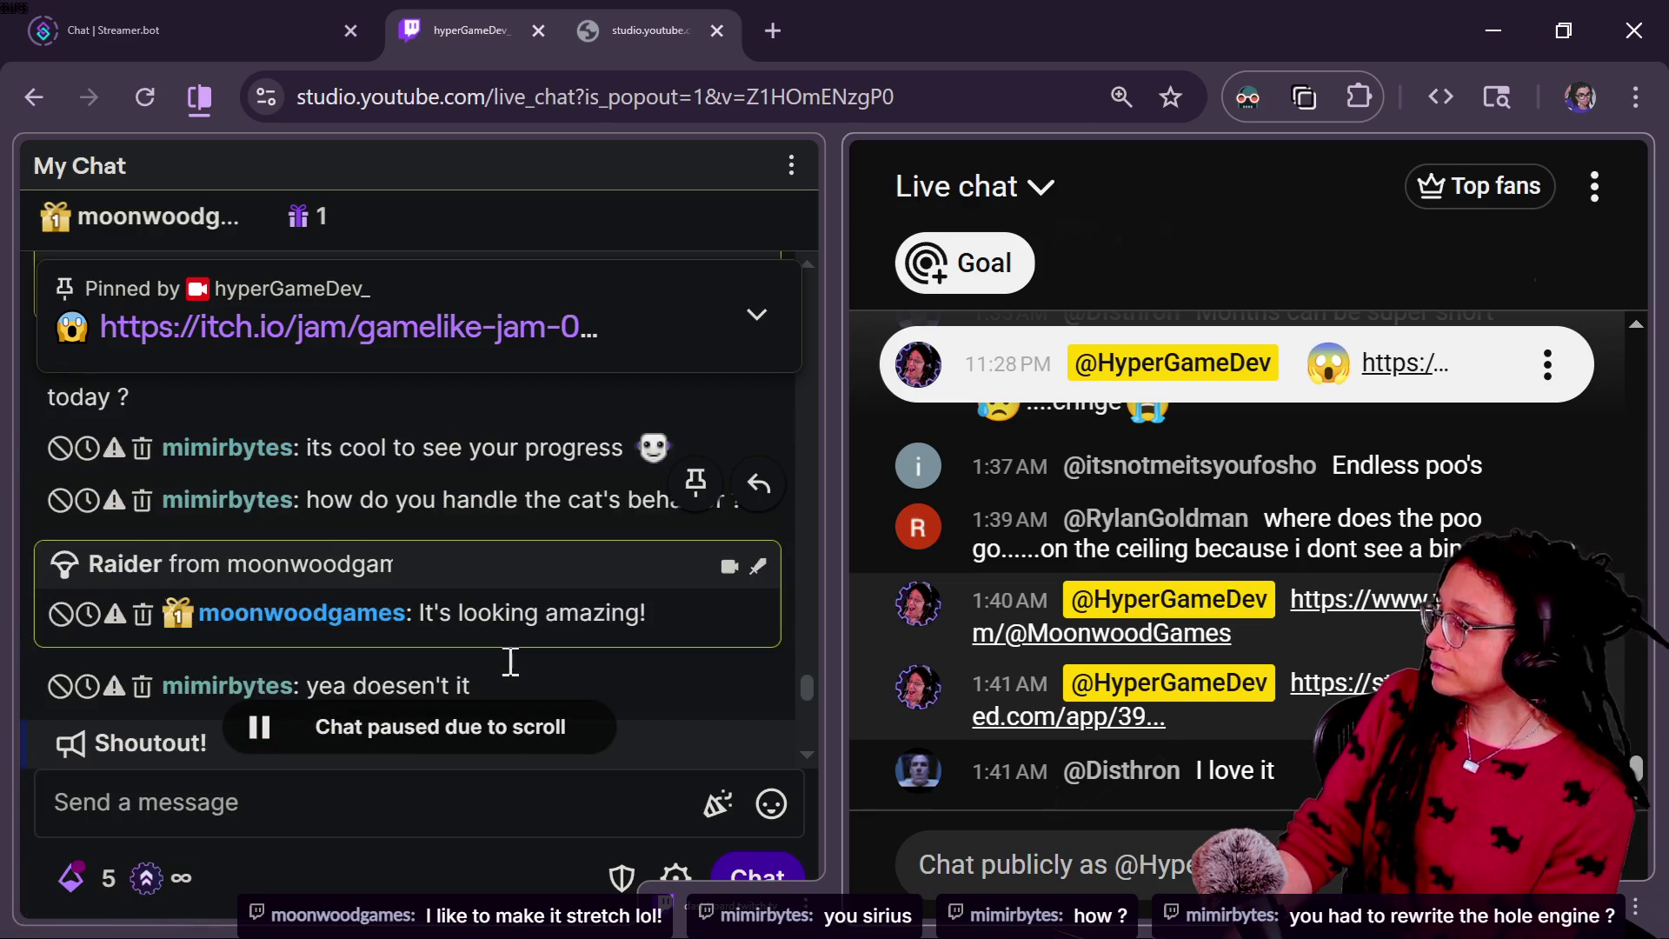
{"action": "scroll", "coordinate": [511, 661], "scroll_direction": "down", "scroll_amount": 6}
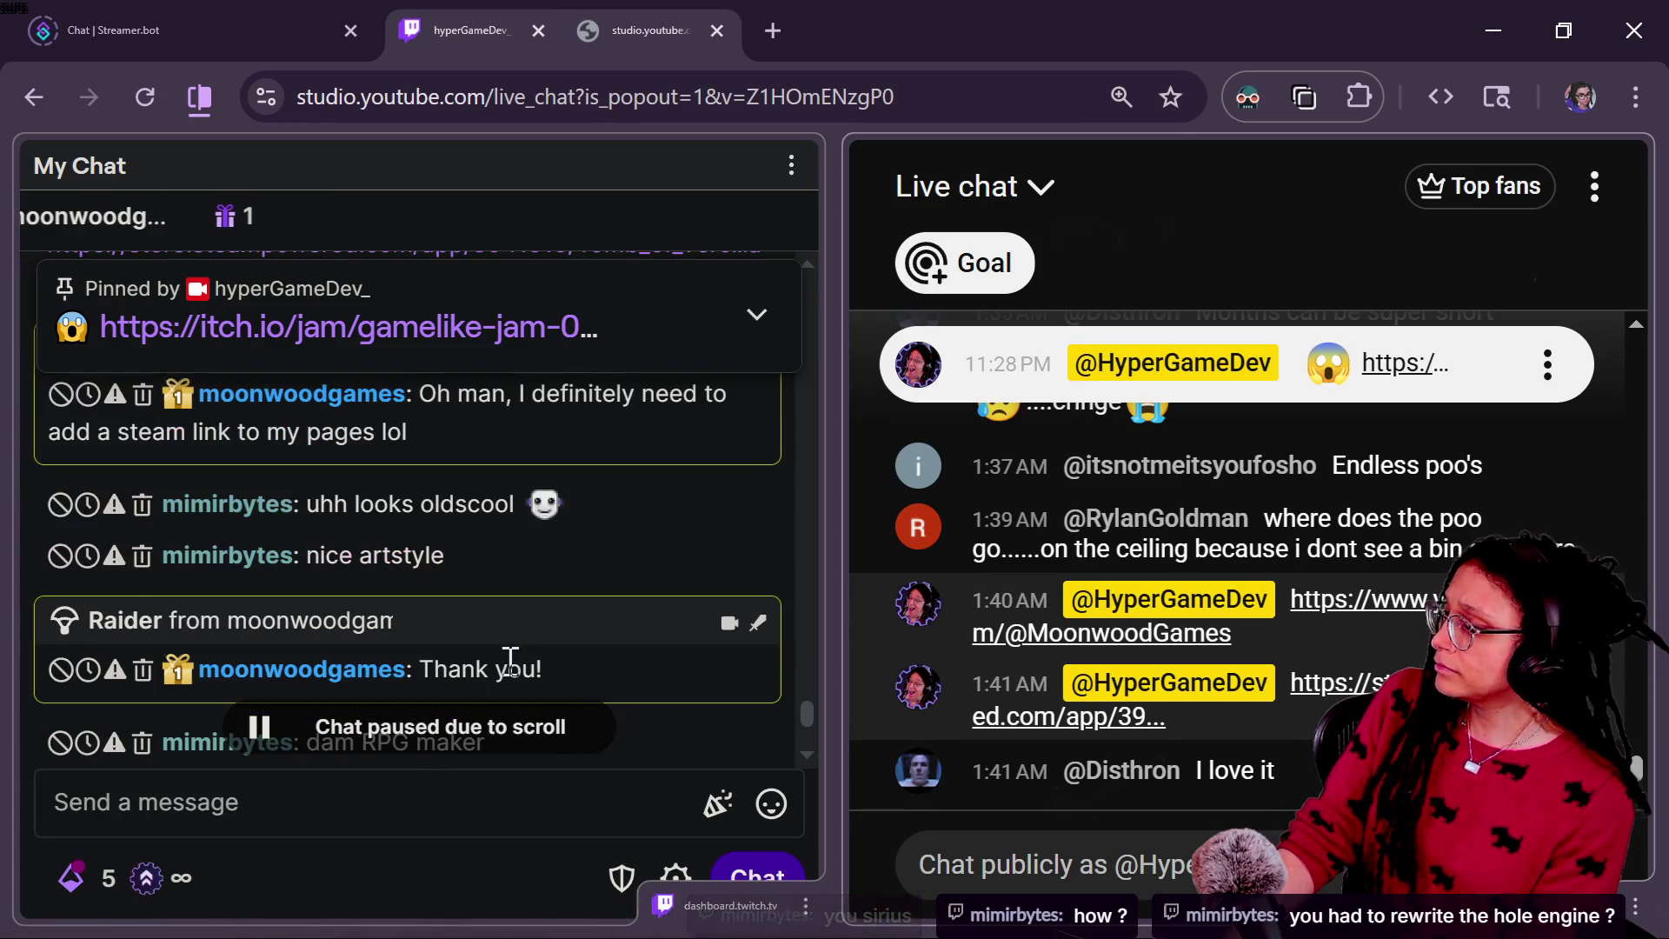